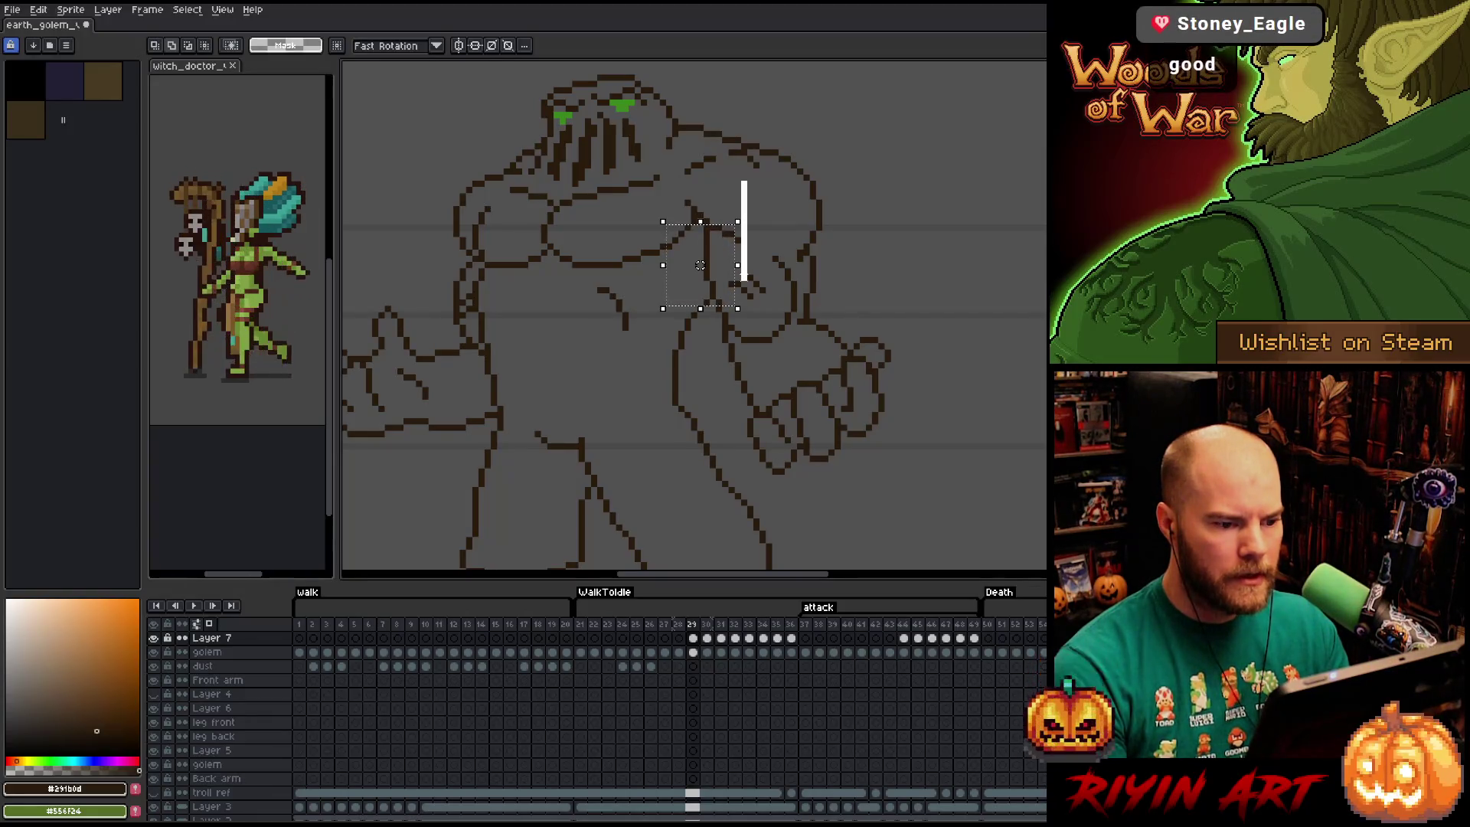
Enlarge and nudge the arm line on frame 29, then select and redraw the arm on frame 28.
{"action": "left_click_drag", "start_coordinate": [737, 222], "coordinate": [751, 178]}
{"action": "key", "text": "Up"}
{"action": "key", "text": "comma"}
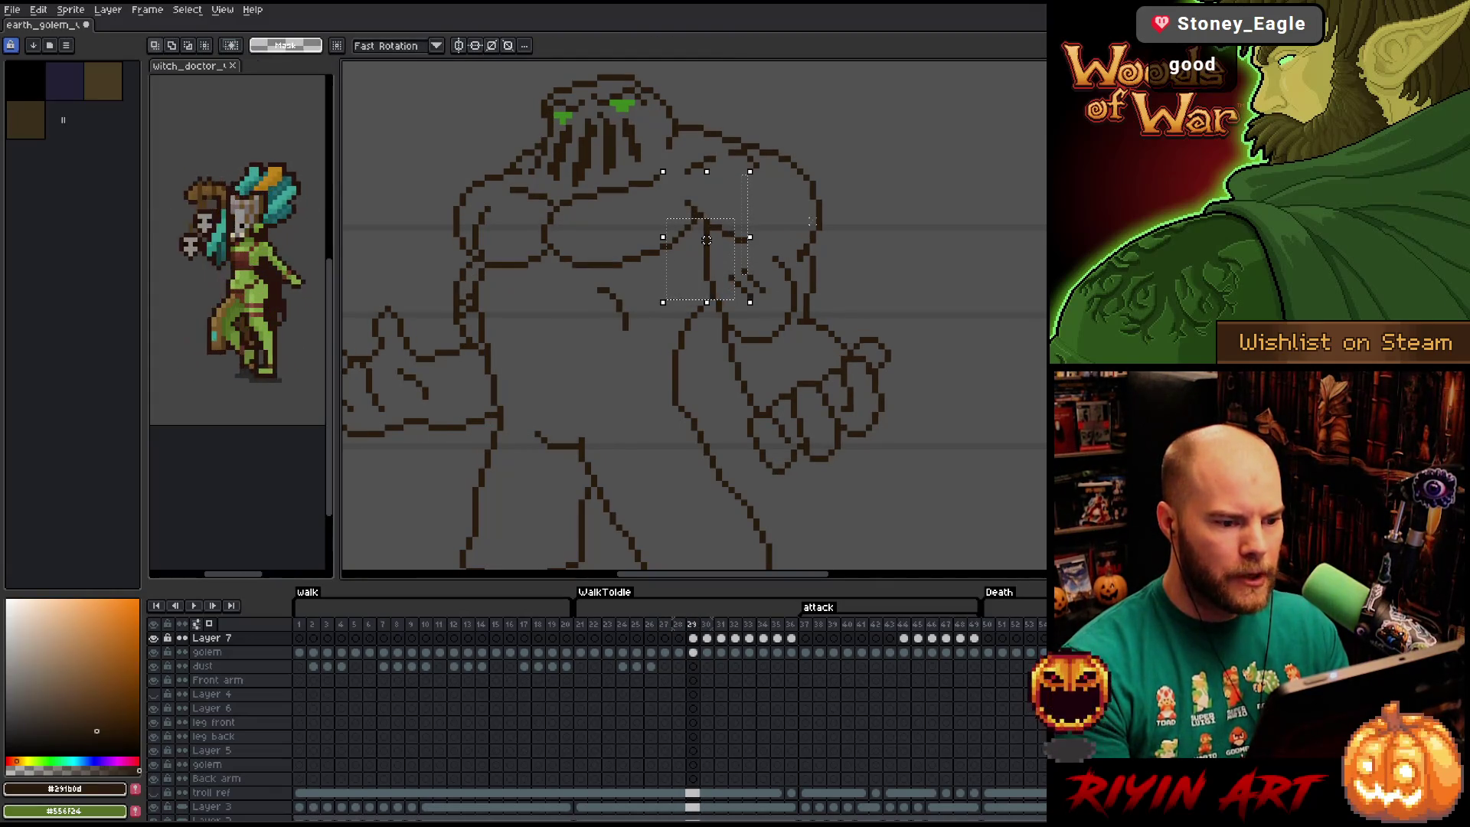
{"action": "left_click_drag", "start_coordinate": [781, 240], "coordinate": [695, 339]}
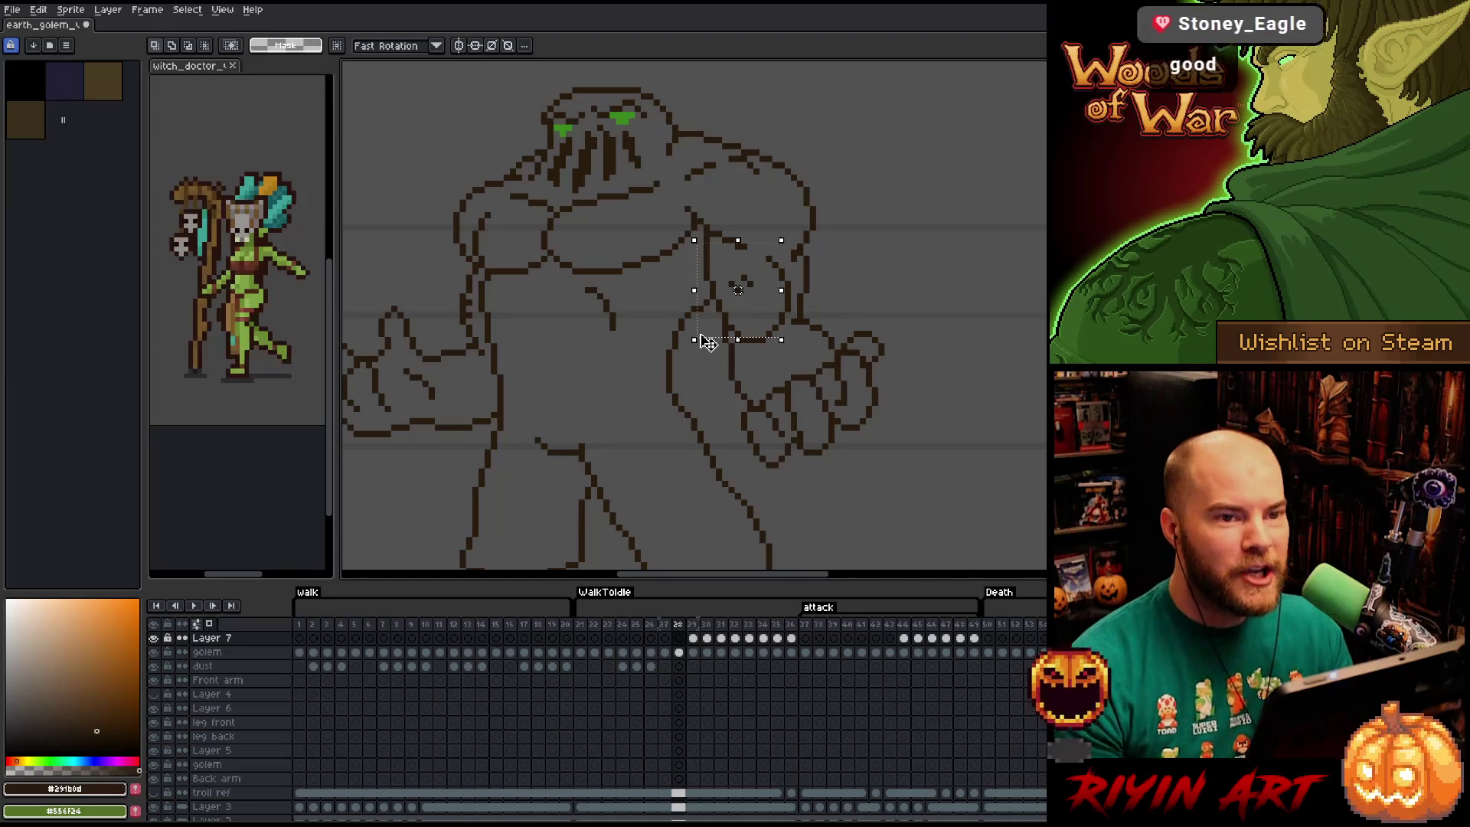
{"action": "key", "text": "ctrl+d"}
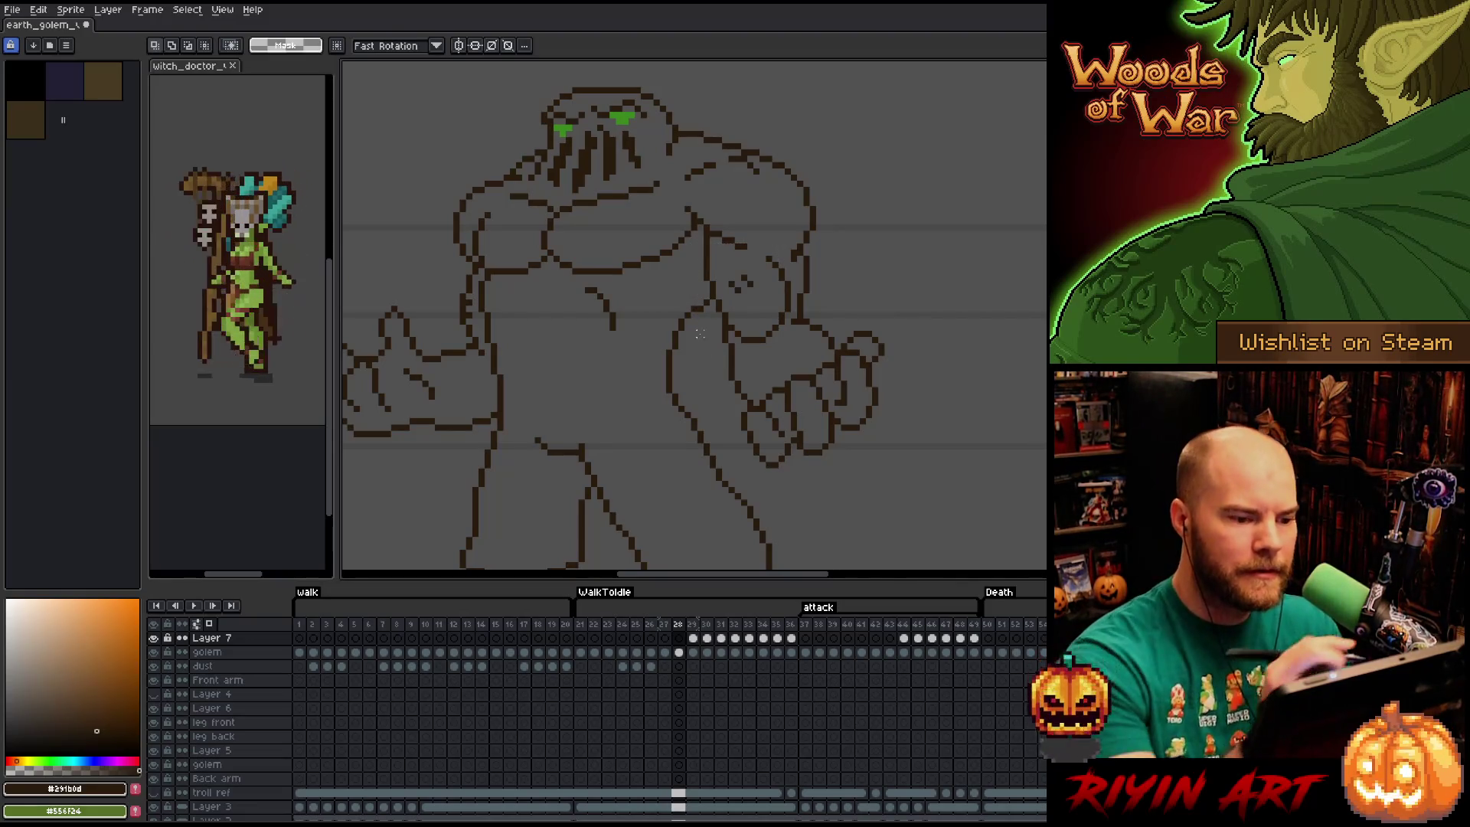
{"action": "key", "text": "b"}
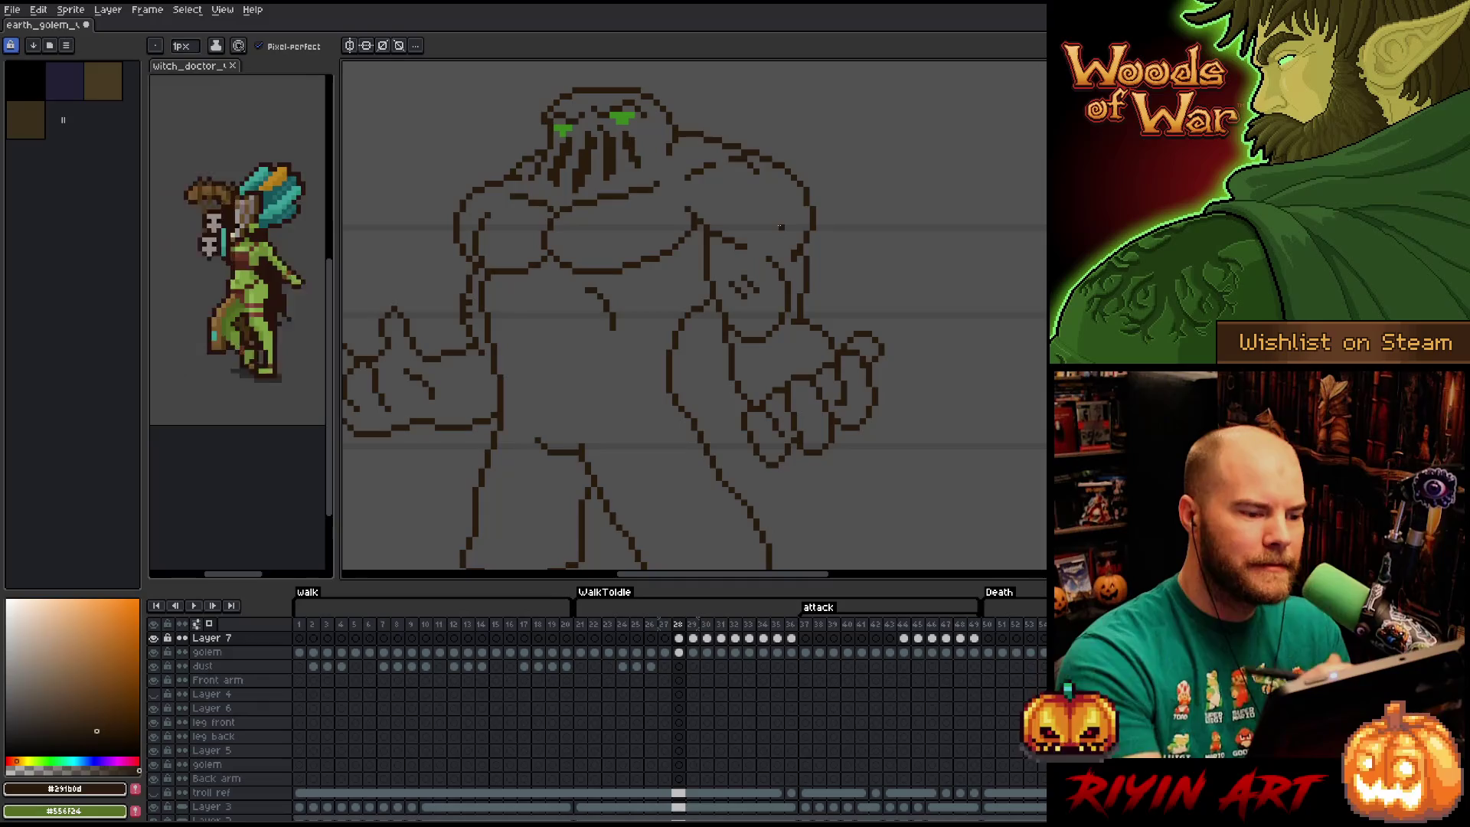
Compare frames 27–29 and play the attack back, stopping on frame 29.
{"action": "key", "text": "comma"}
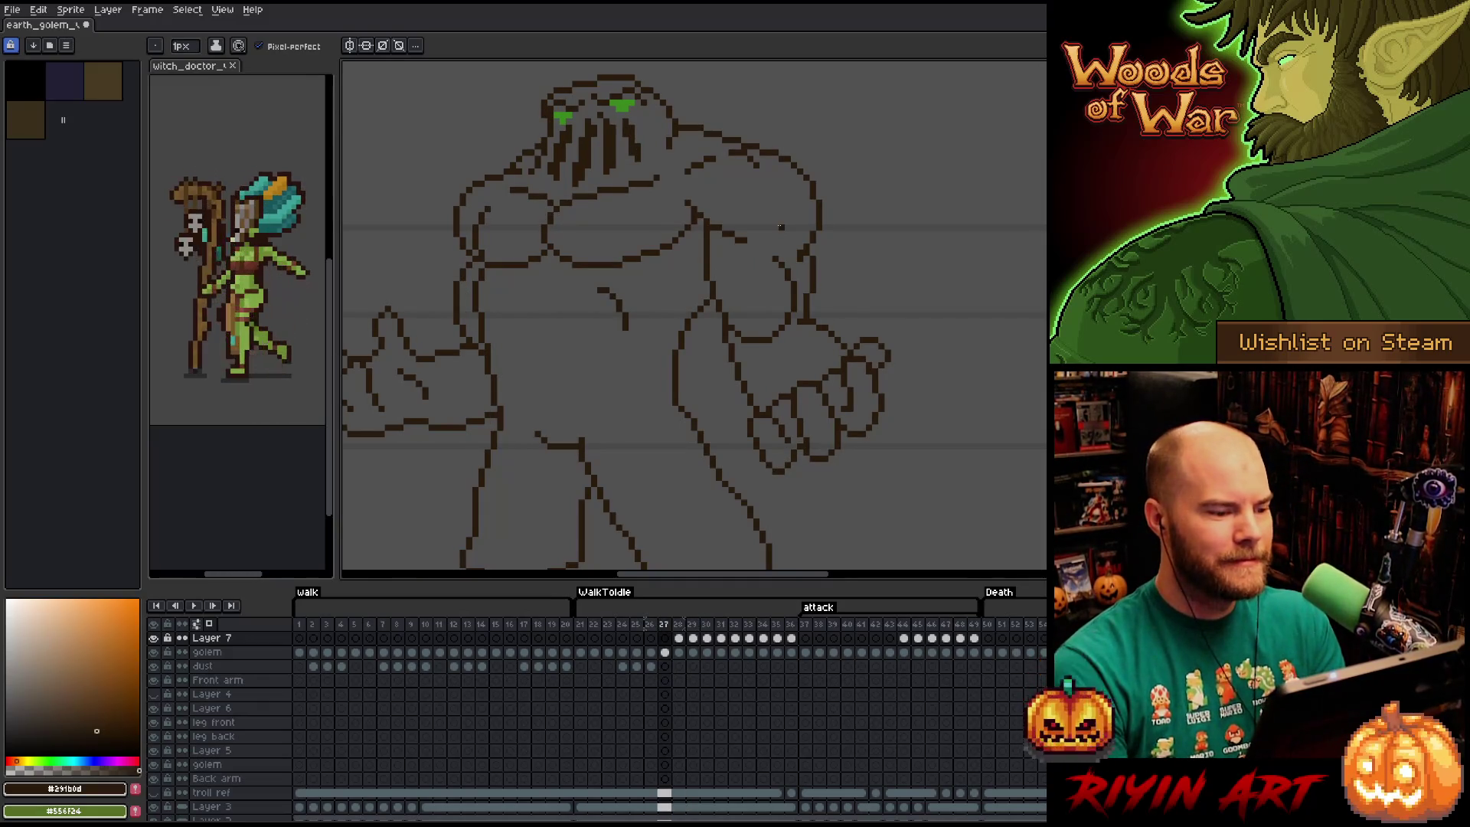
{"action": "key", "text": "period"}
{"action": "key", "text": "period"}
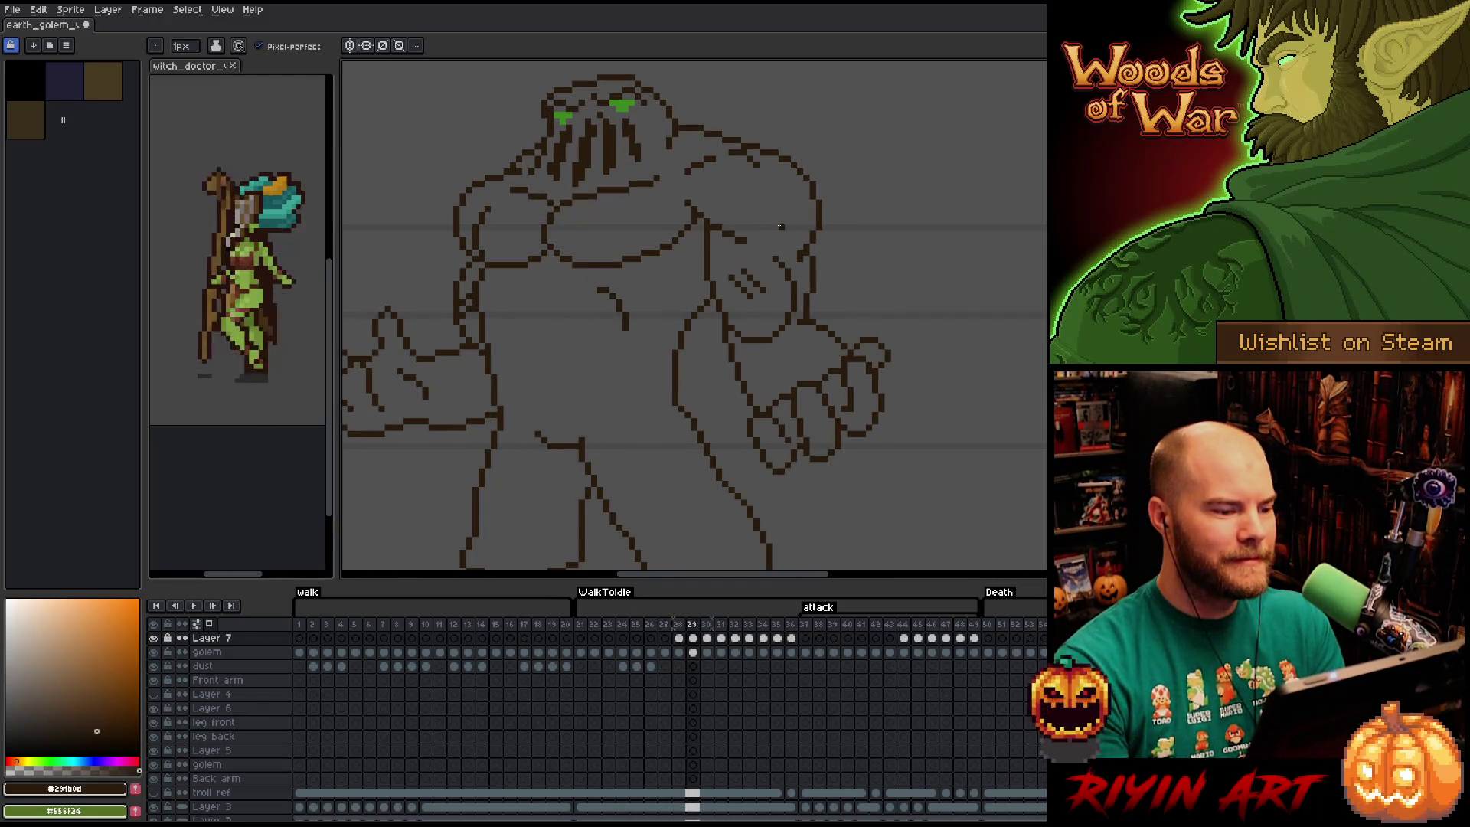
{"action": "key", "text": "Return"}
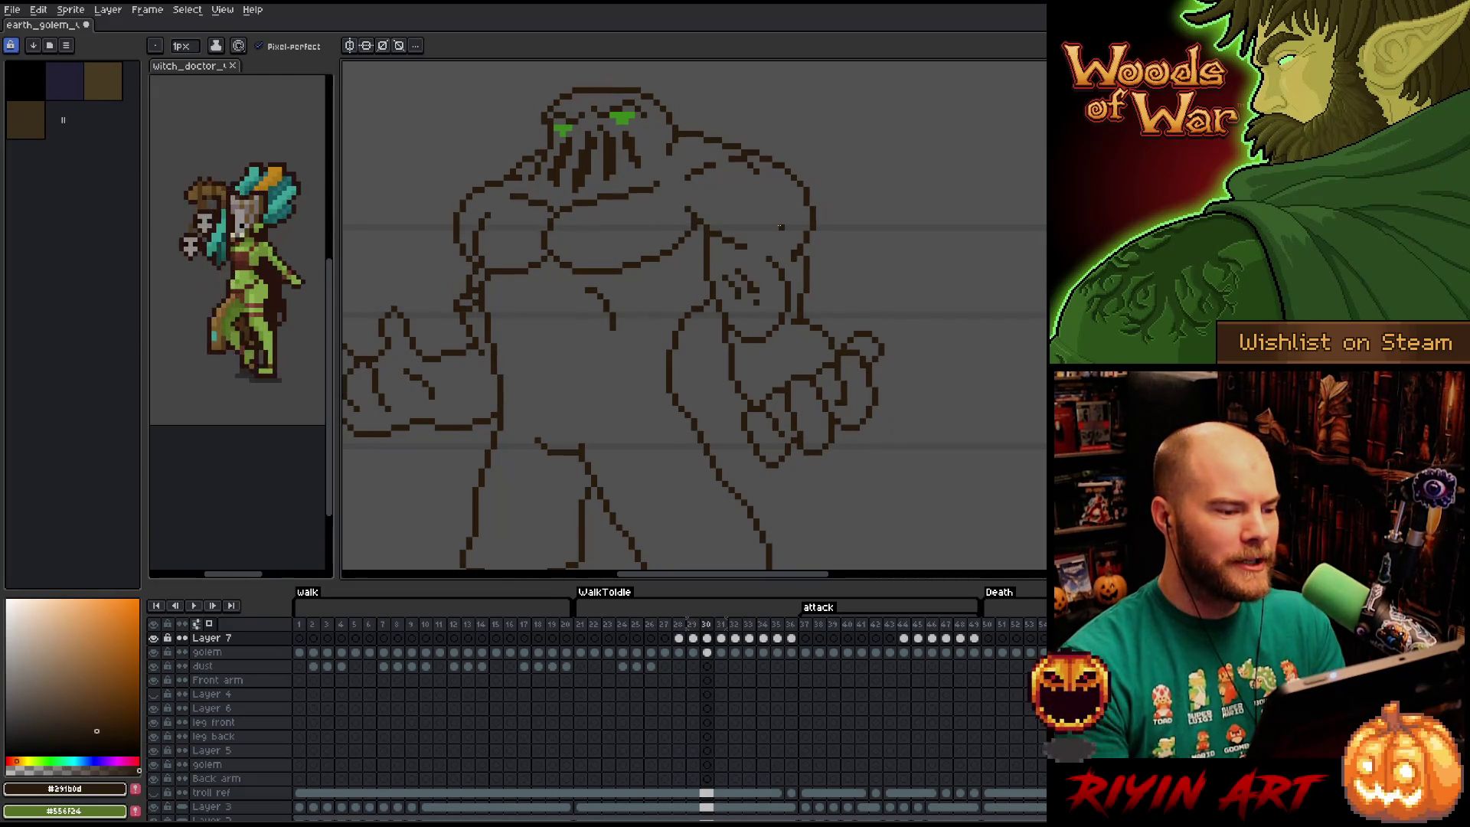
{"action": "key", "text": "Return"}
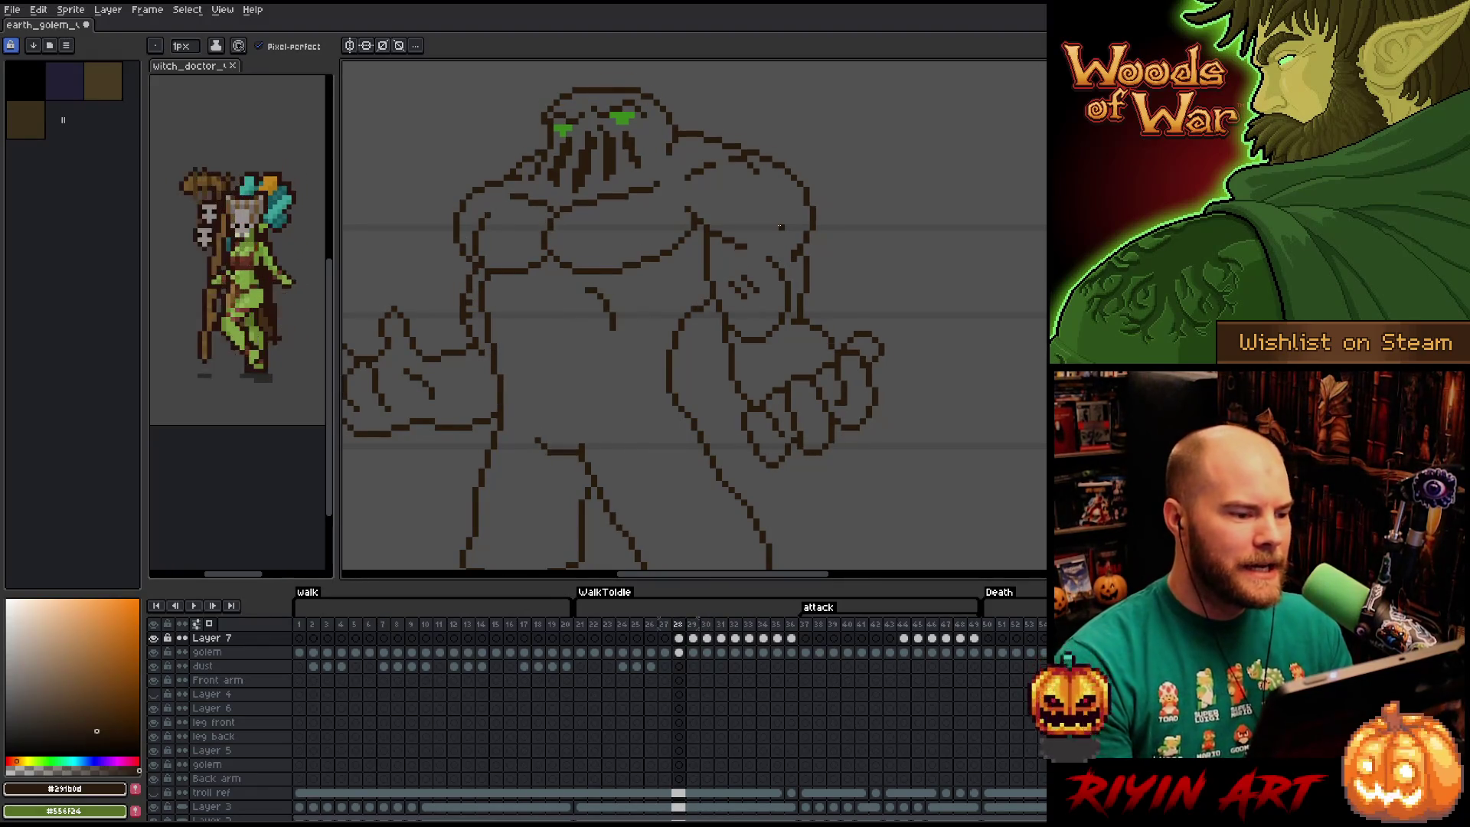
Select the small line piece on the golem's left side in frame 28 and shift it one pixel to reconnect it.
{"action": "left_click", "coordinate": [678, 638]}
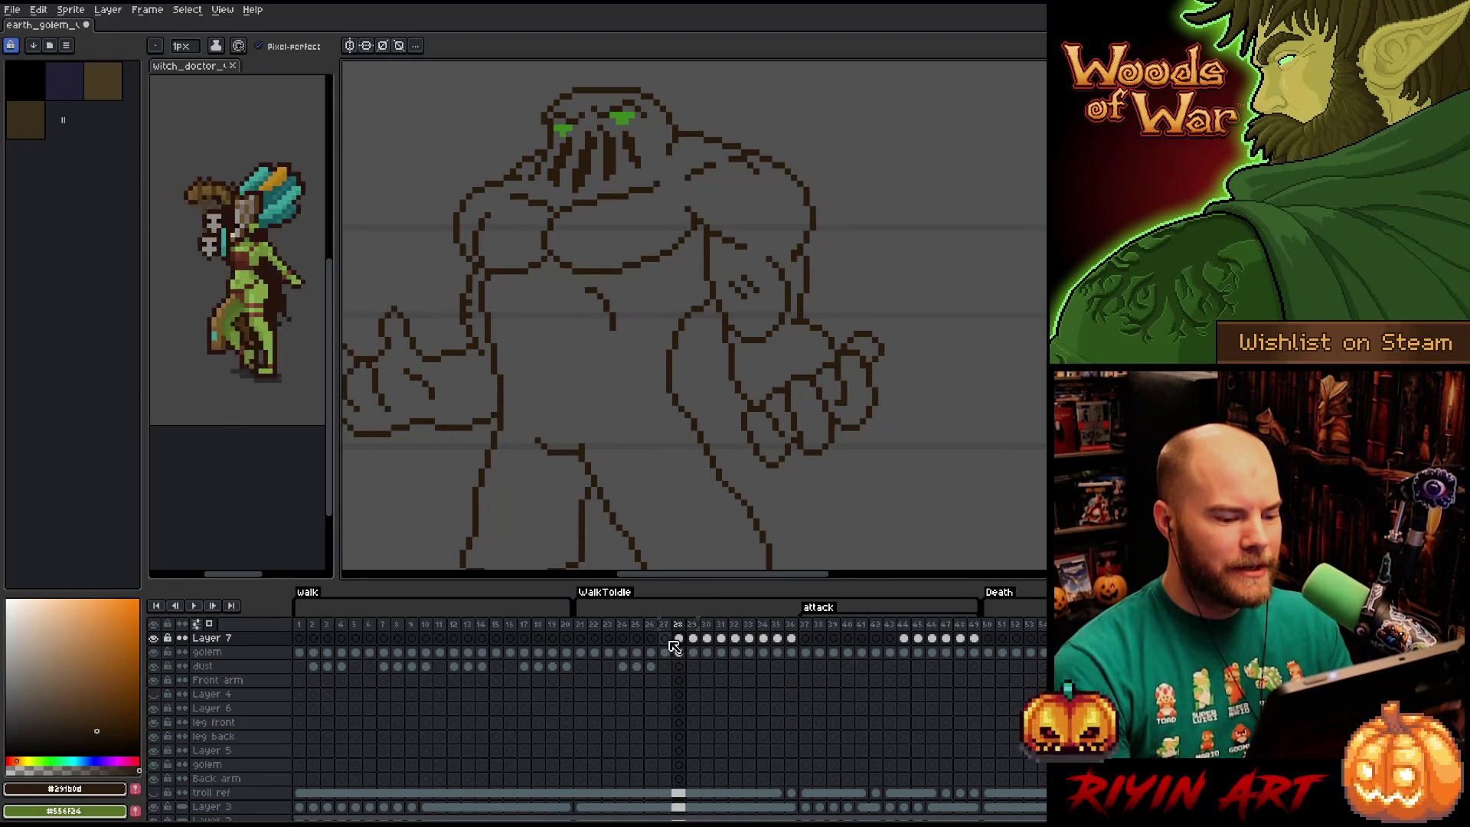
{"action": "key", "text": "m"}
{"action": "left_click_drag", "start_coordinate": [434, 286], "coordinate": [480, 319]}
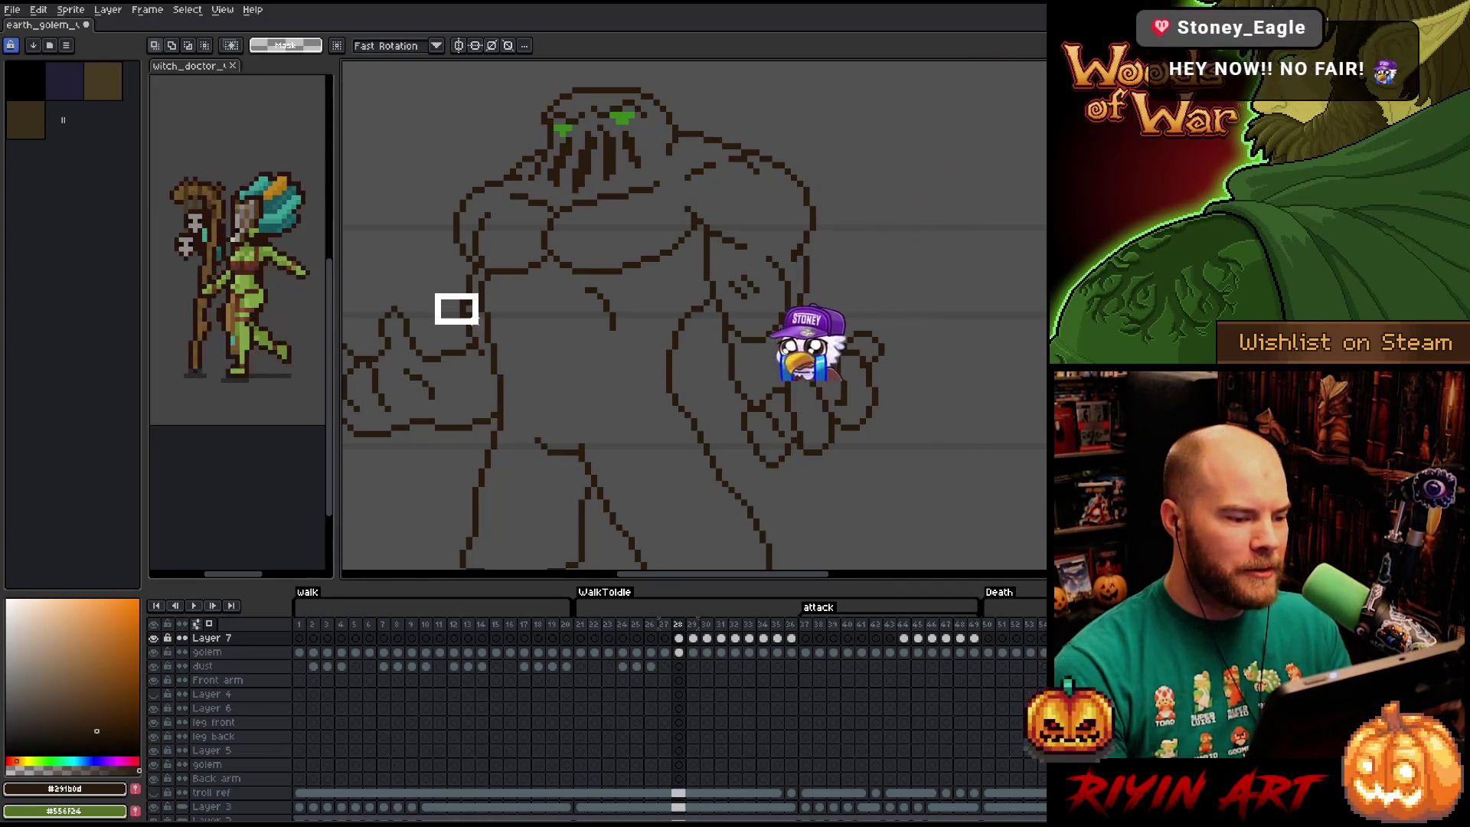
{"action": "left_click", "coordinate": [680, 638]}
{"action": "left_click", "coordinate": [679, 653]}
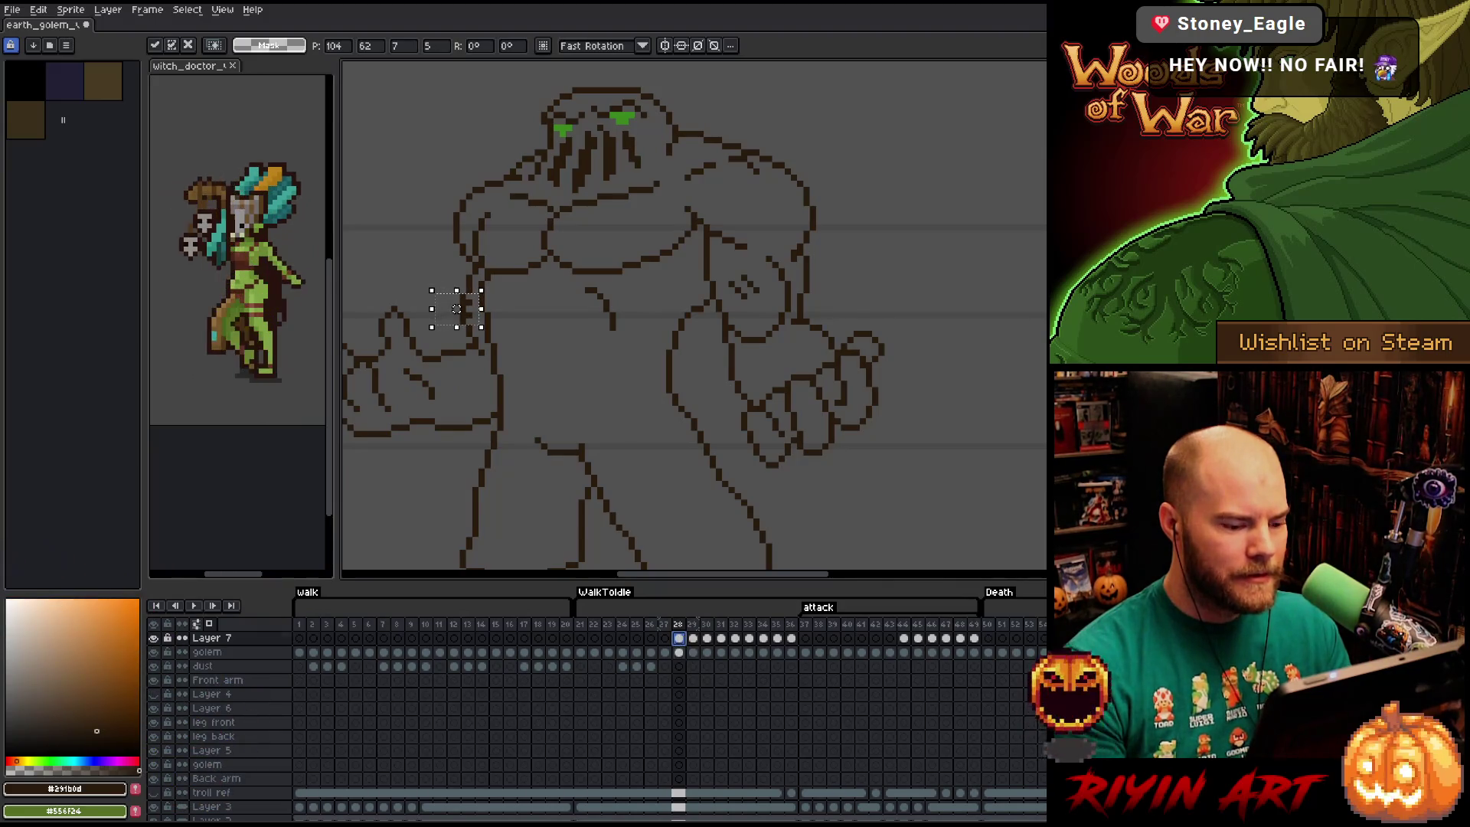
{"action": "left_click_drag", "start_coordinate": [457, 303], "coordinate": [456, 309]}
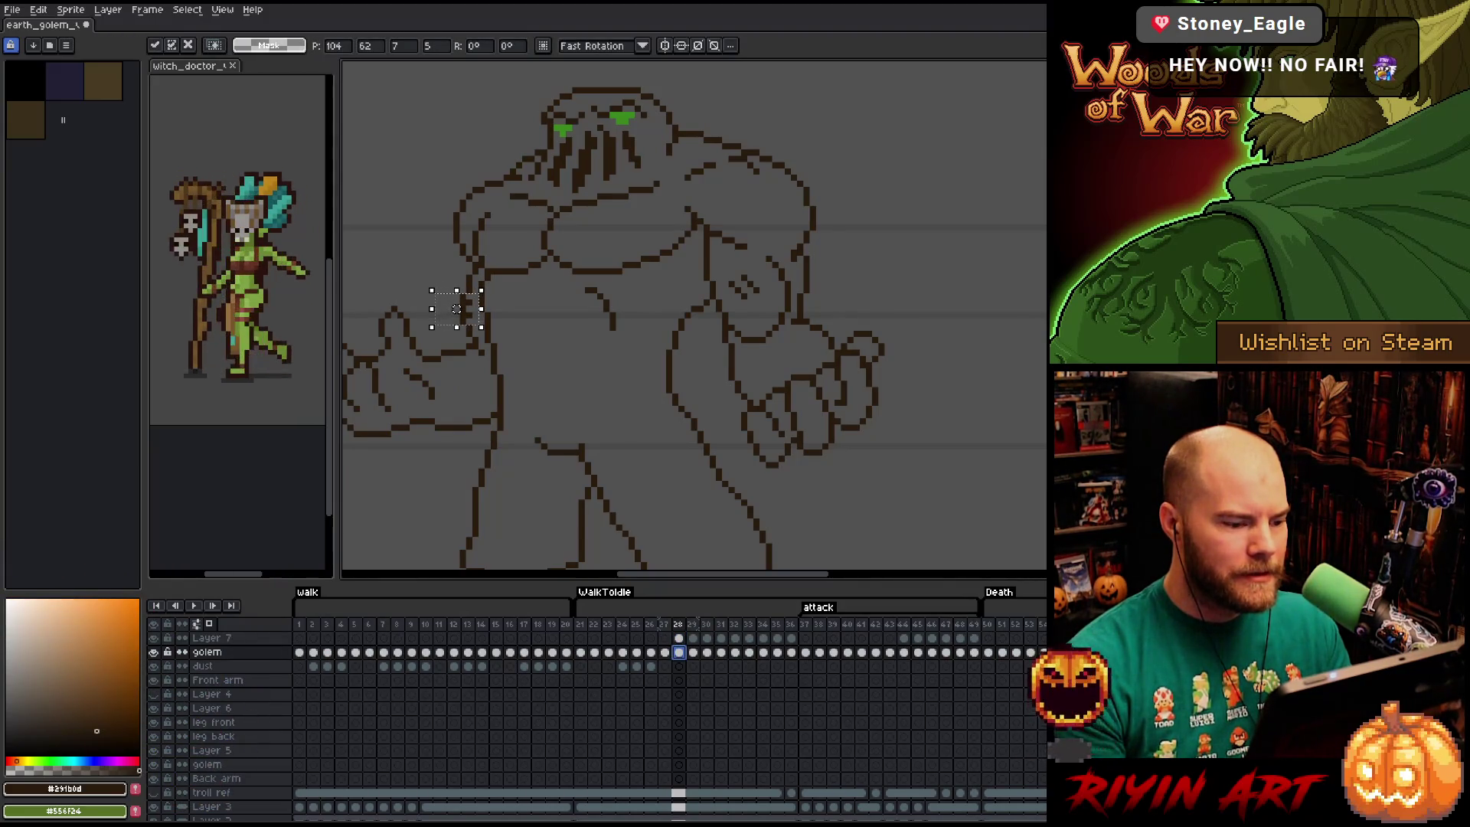
{"action": "scroll", "coordinate": [456, 308], "scroll_direction": "up", "scroll_amount": 2}
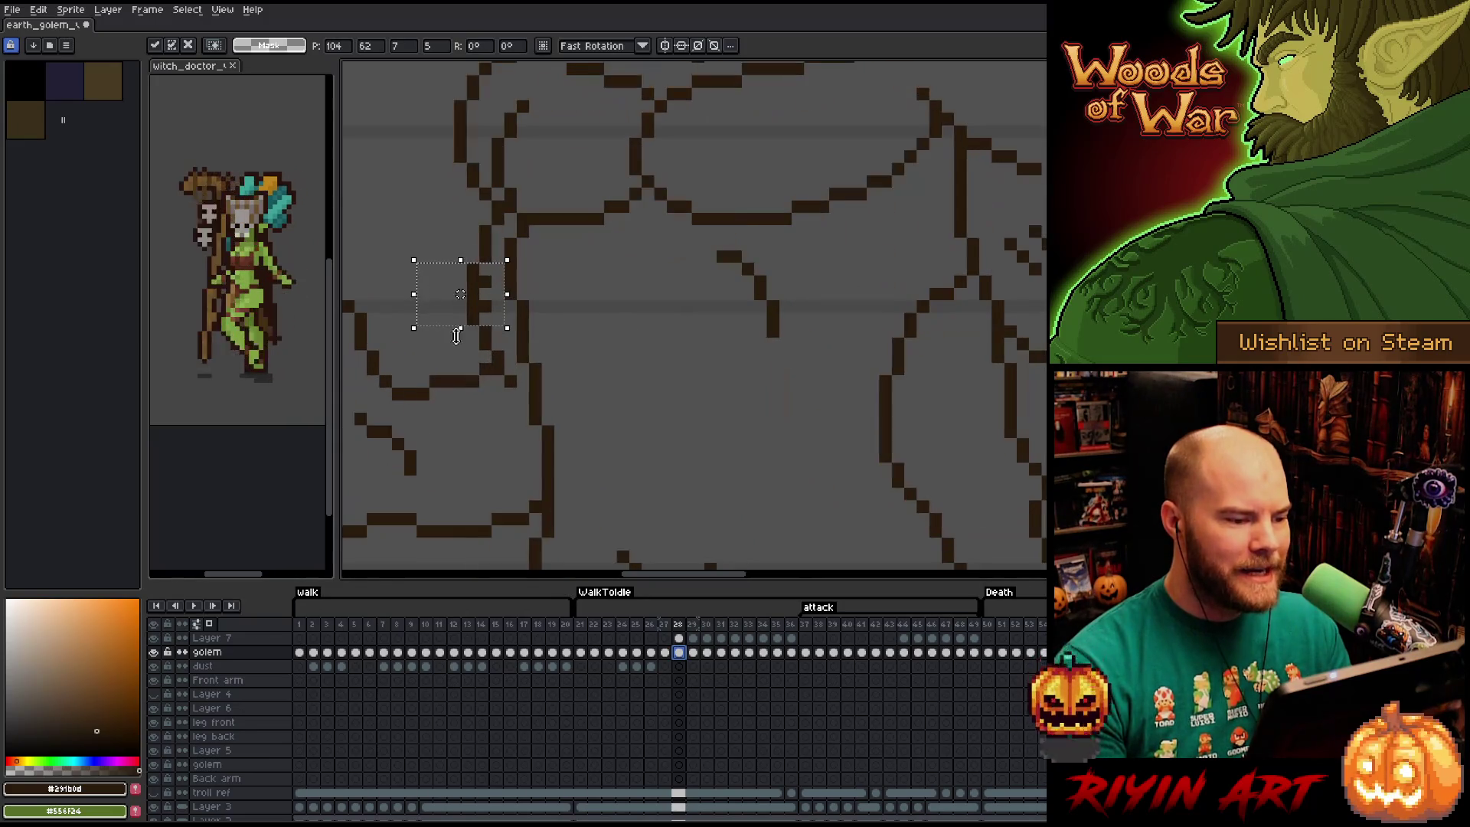
{"action": "mouse_move", "coordinate": [460, 297]}
{"action": "left_mouse_down"}
{"action": "mouse_move", "coordinate": [460, 281]}
{"action": "mouse_move", "coordinate": [460, 294]}
{"action": "left_mouse_up"}
{"action": "key", "text": "Return"}
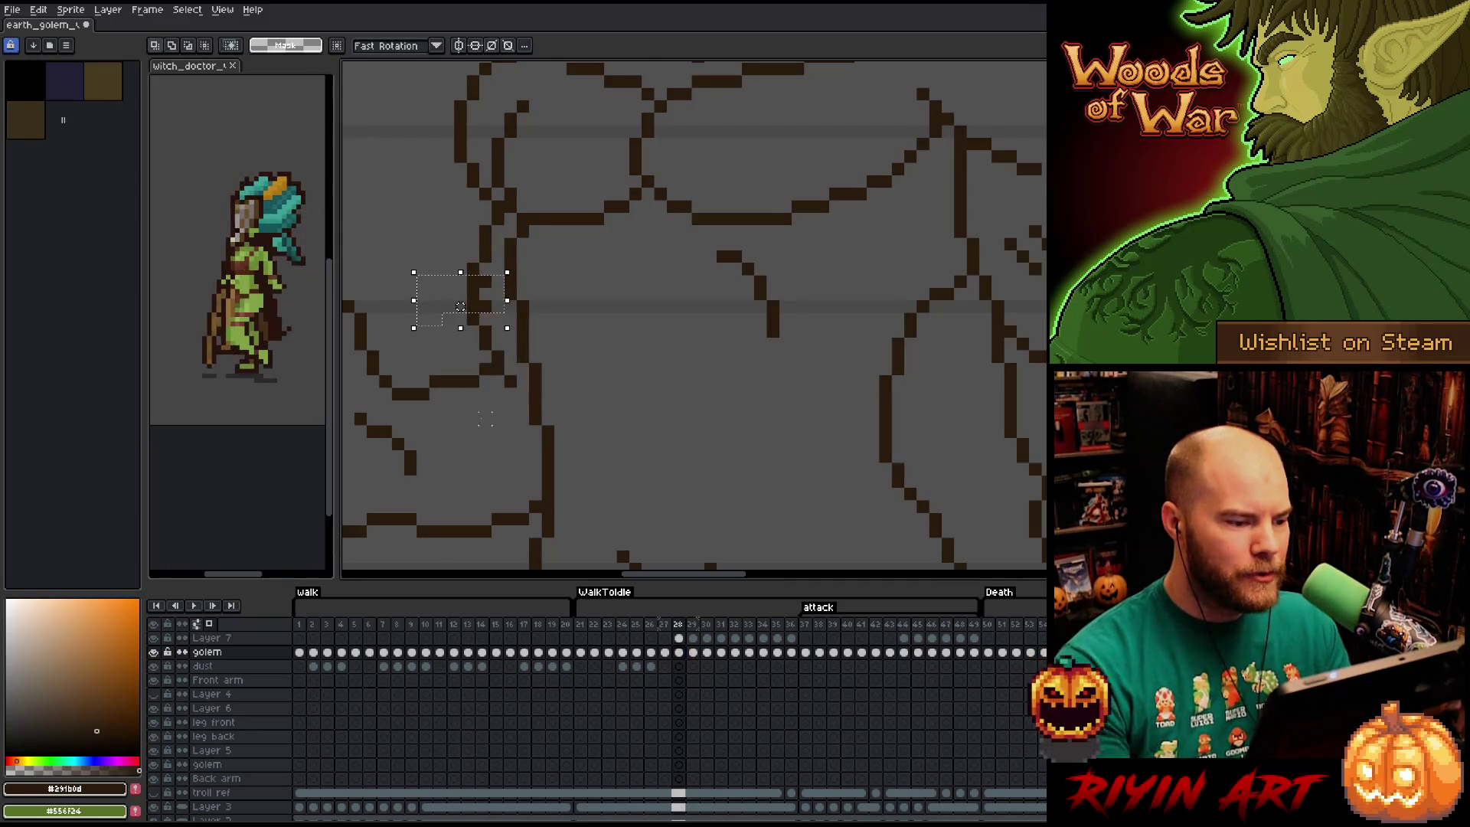
{"action": "left_click", "coordinate": [622, 369]}
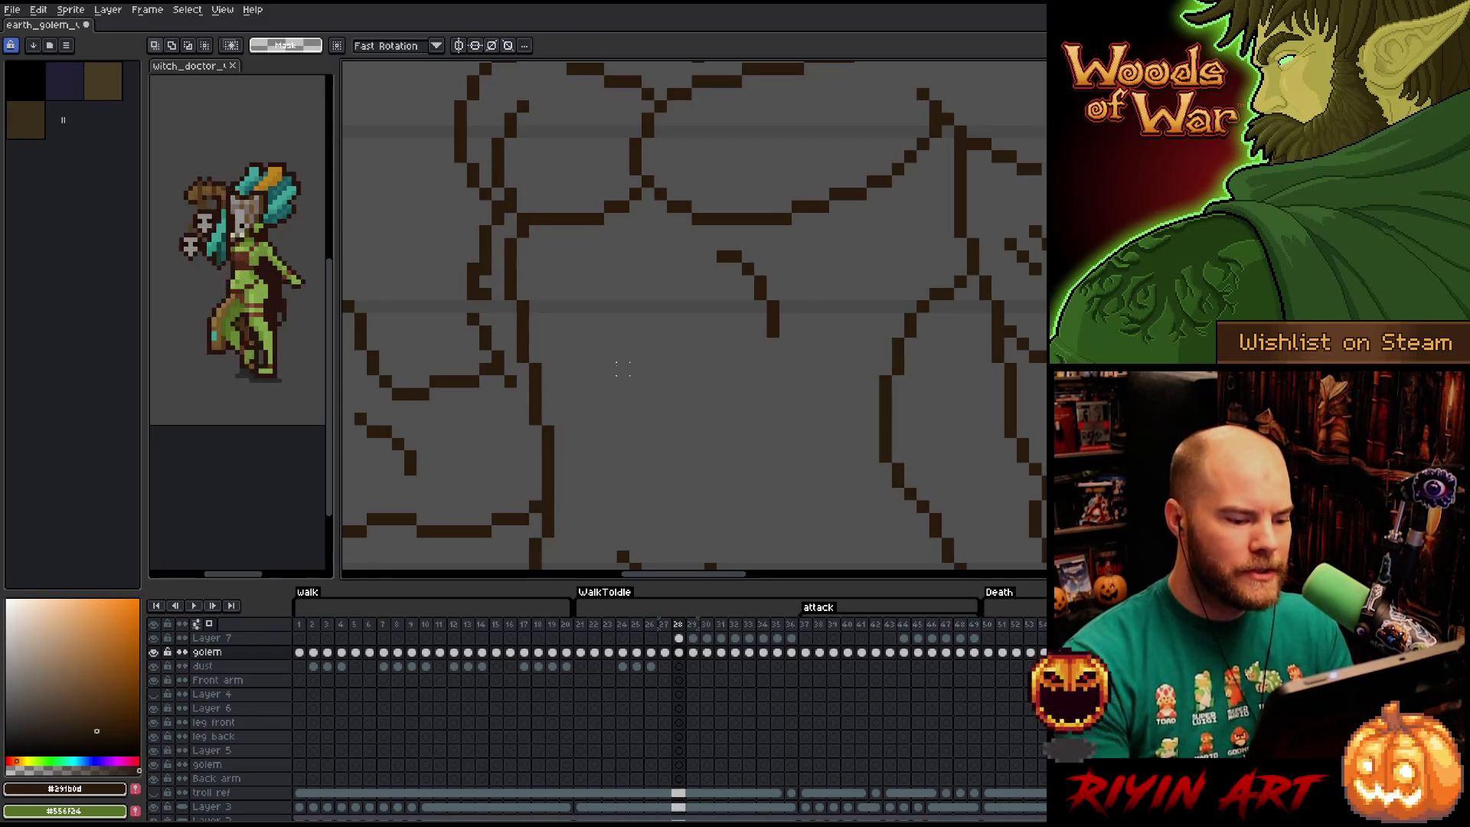
{"action": "key", "text": "b"}
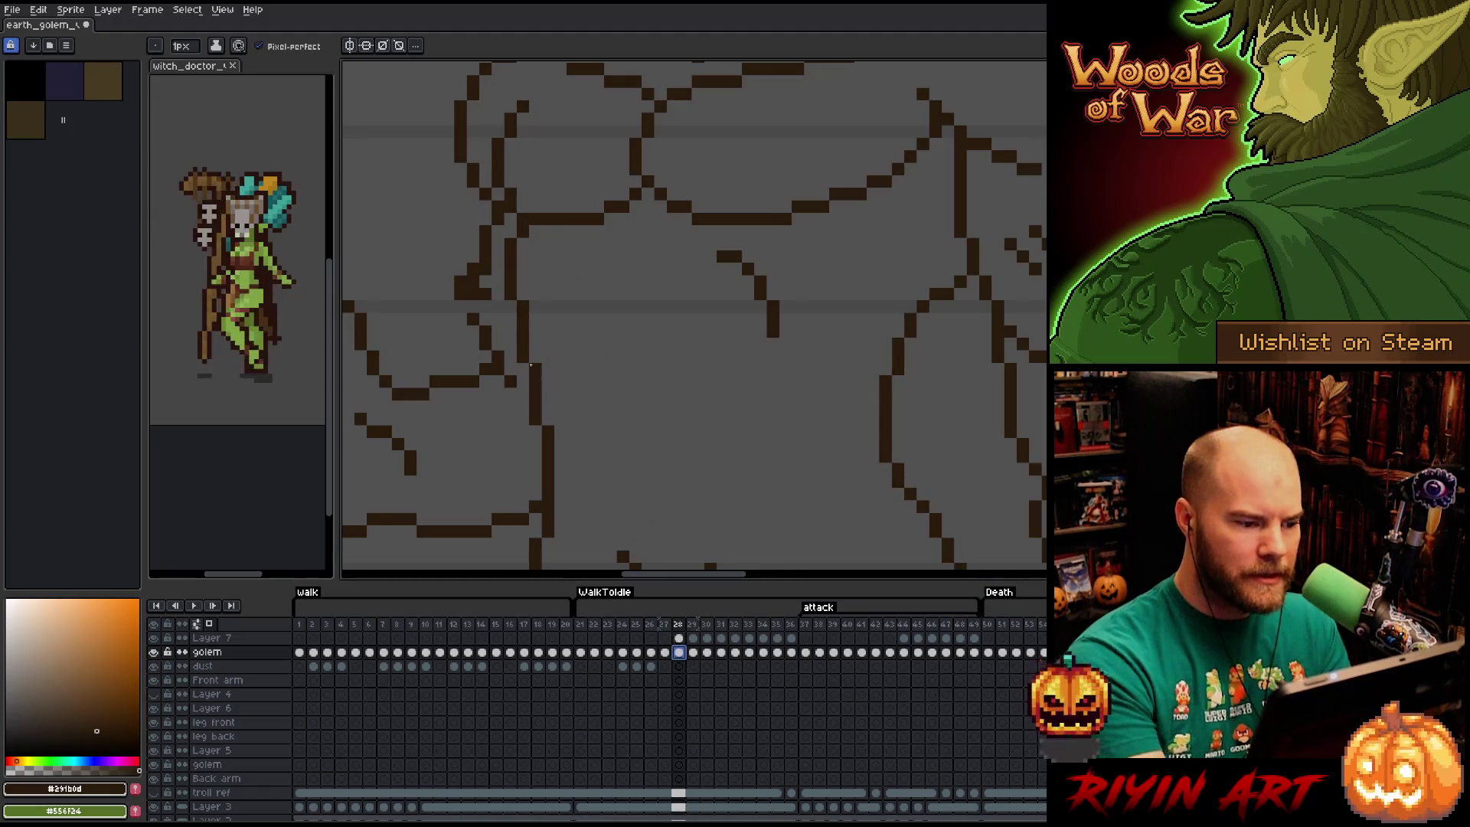
Bring the golem's torso into view and select the short left-torso line on Layer 7, frame 29.
{"action": "mouse_move", "coordinate": [880, 490]}
{"action": "left_mouse_down"}
{"action": "mouse_move", "coordinate": [771, 498]}
{"action": "mouse_move", "coordinate": [794, 479]}
{"action": "left_mouse_up"}
{"action": "left_click_drag", "start_coordinate": [841, 562], "coordinate": [955, 443]}
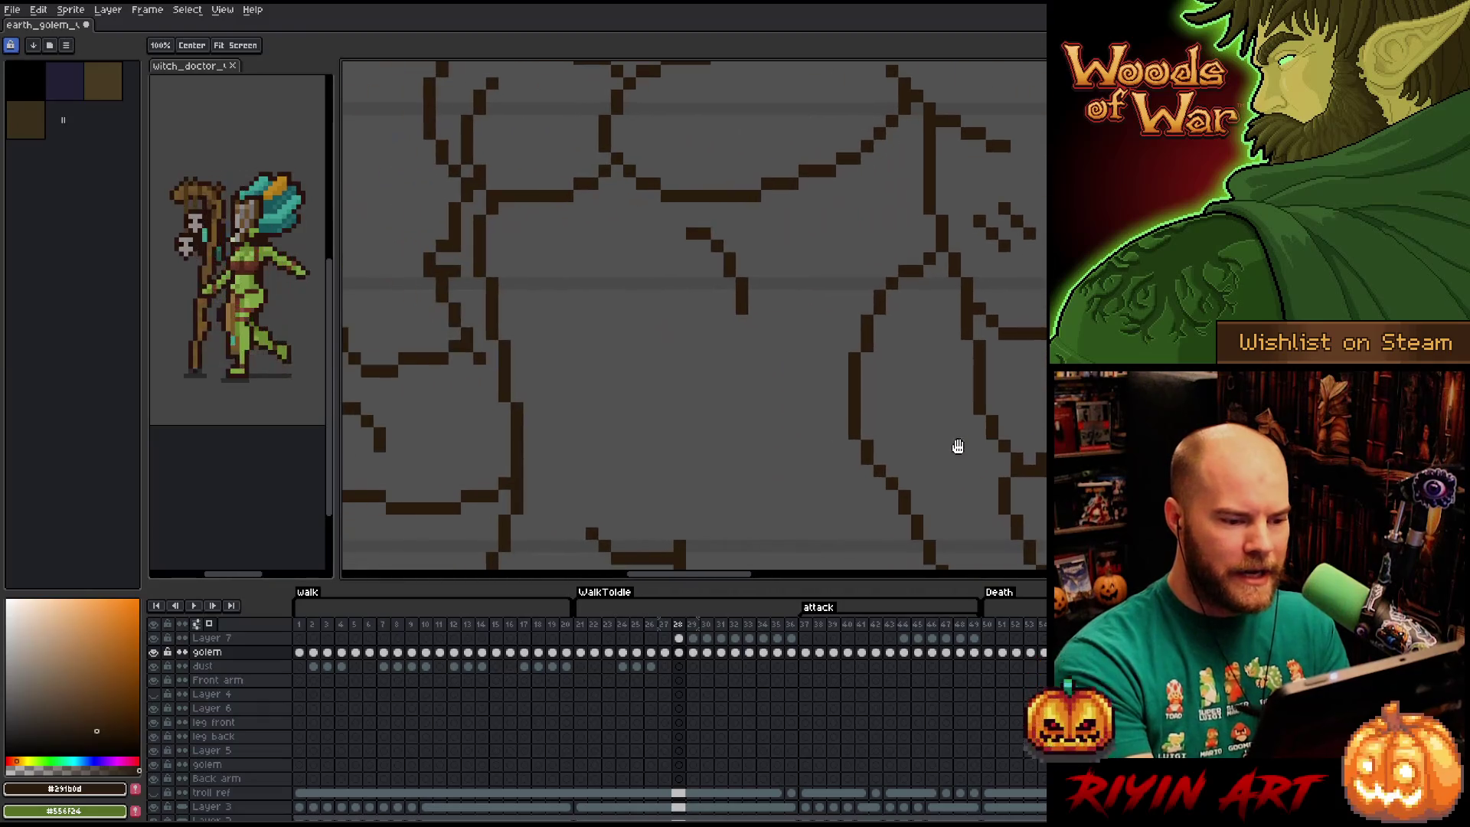
{"action": "mouse_move", "coordinate": [836, 439]}
{"action": "left_mouse_down"}
{"action": "mouse_move", "coordinate": [865, 418]}
{"action": "mouse_move", "coordinate": [766, 437]}
{"action": "left_mouse_up"}
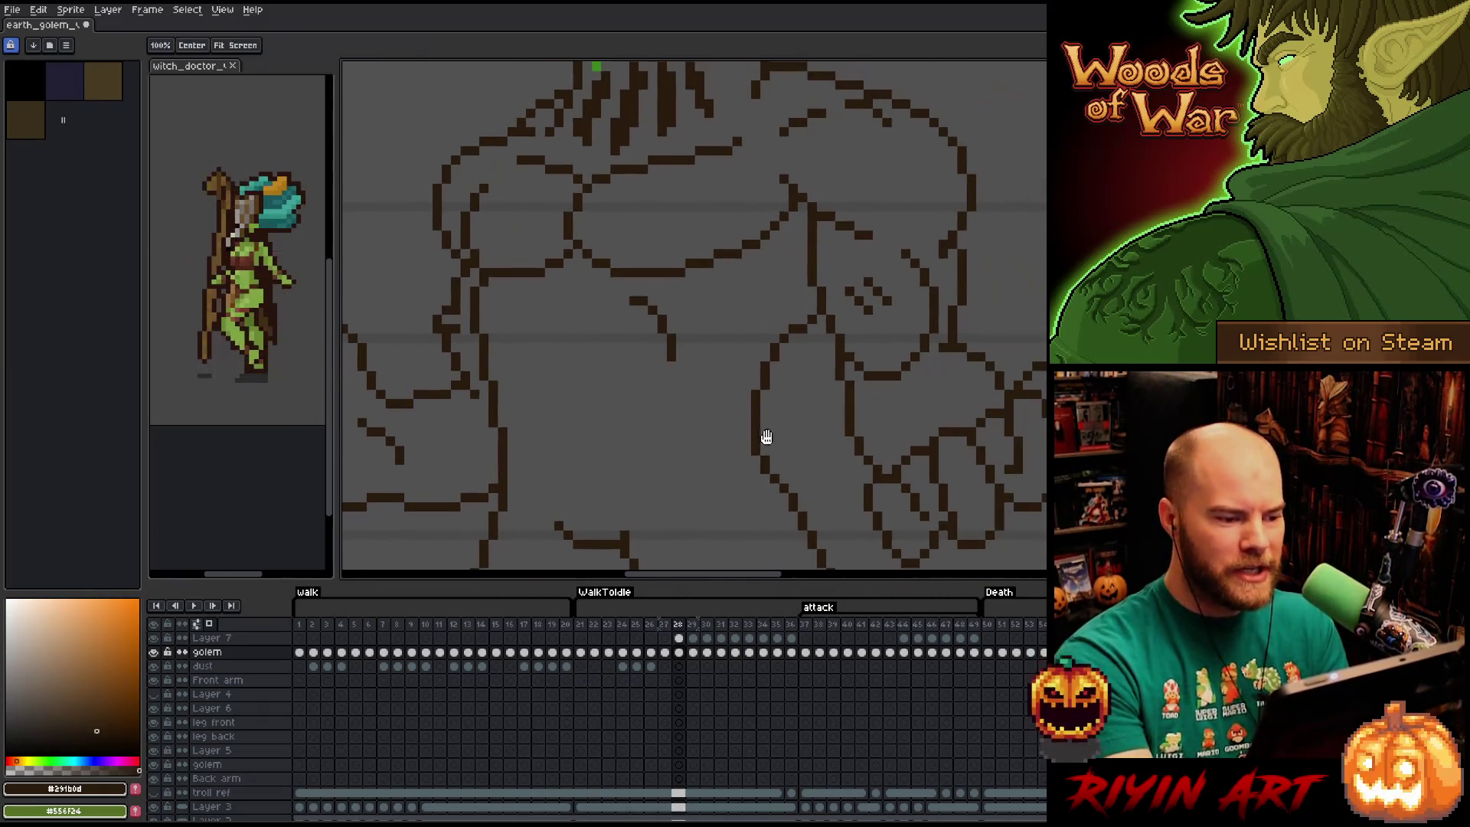
{"action": "left_click", "coordinate": [693, 638]}
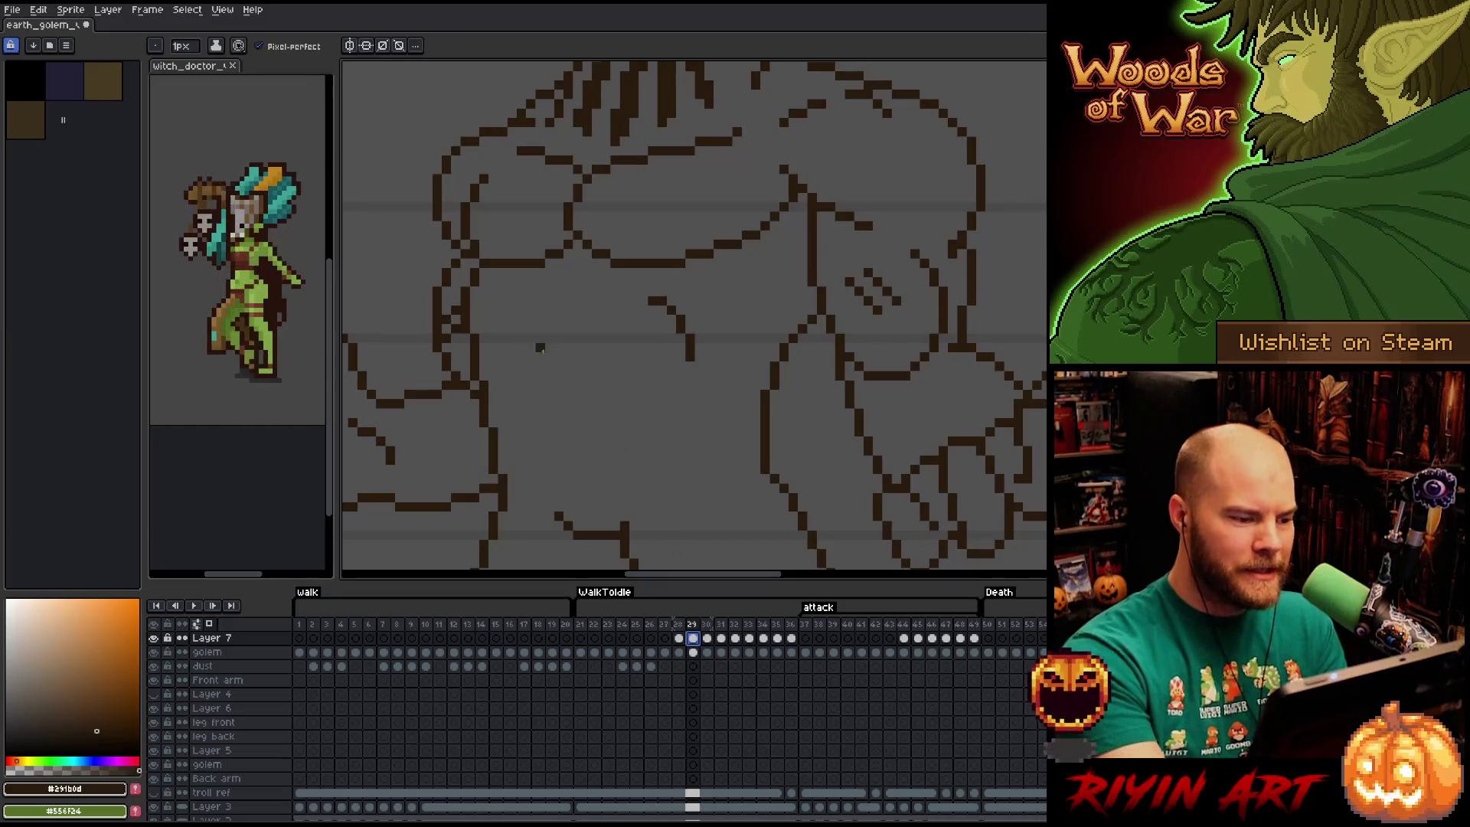
{"action": "key", "text": "m"}
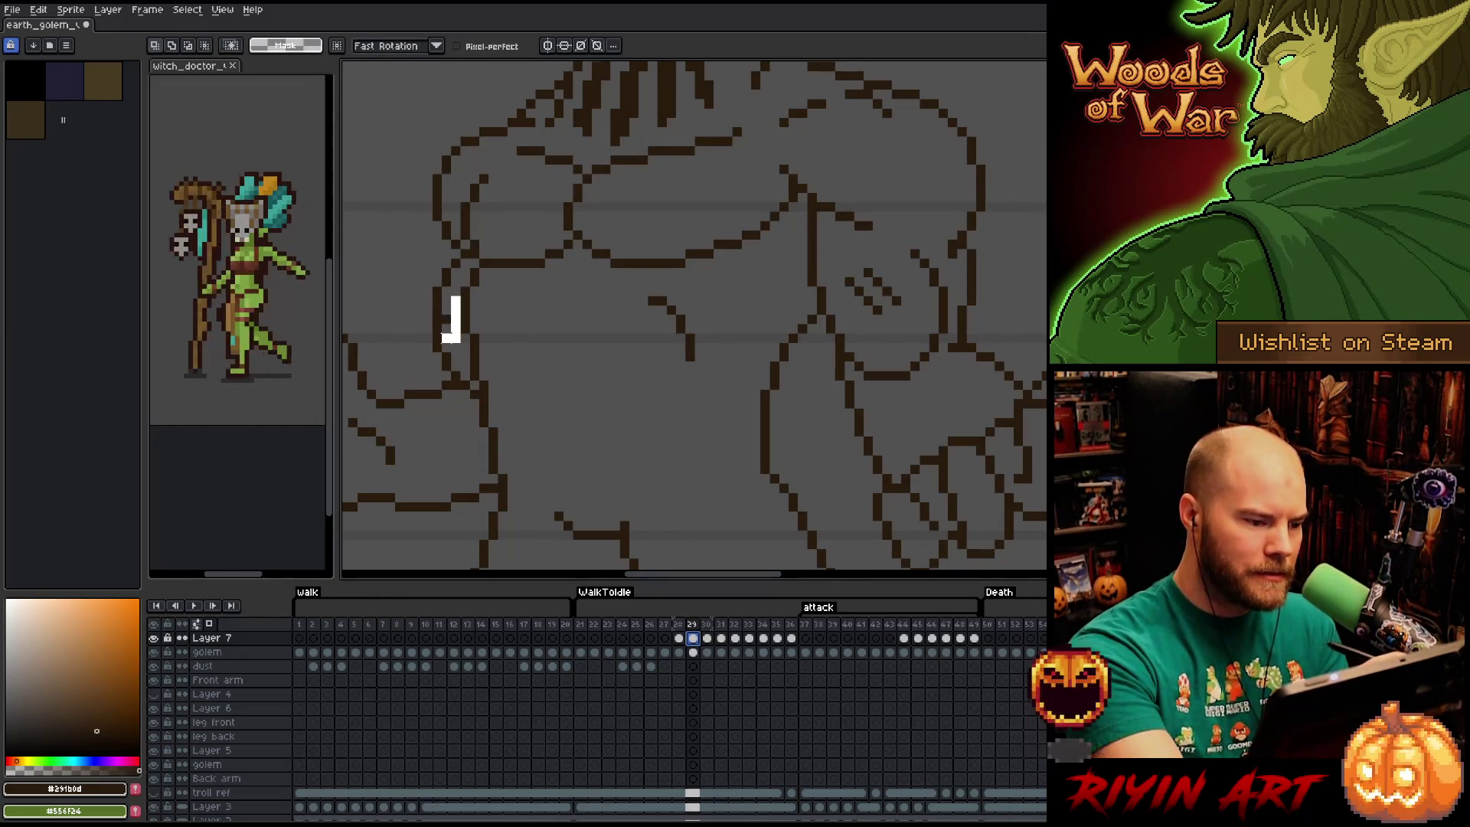
{"action": "mouse_move", "coordinate": [420, 293]}
{"action": "left_mouse_down"}
{"action": "mouse_move", "coordinate": [463, 345]}
{"action": "mouse_move", "coordinate": [447, 310]}
{"action": "left_mouse_up"}
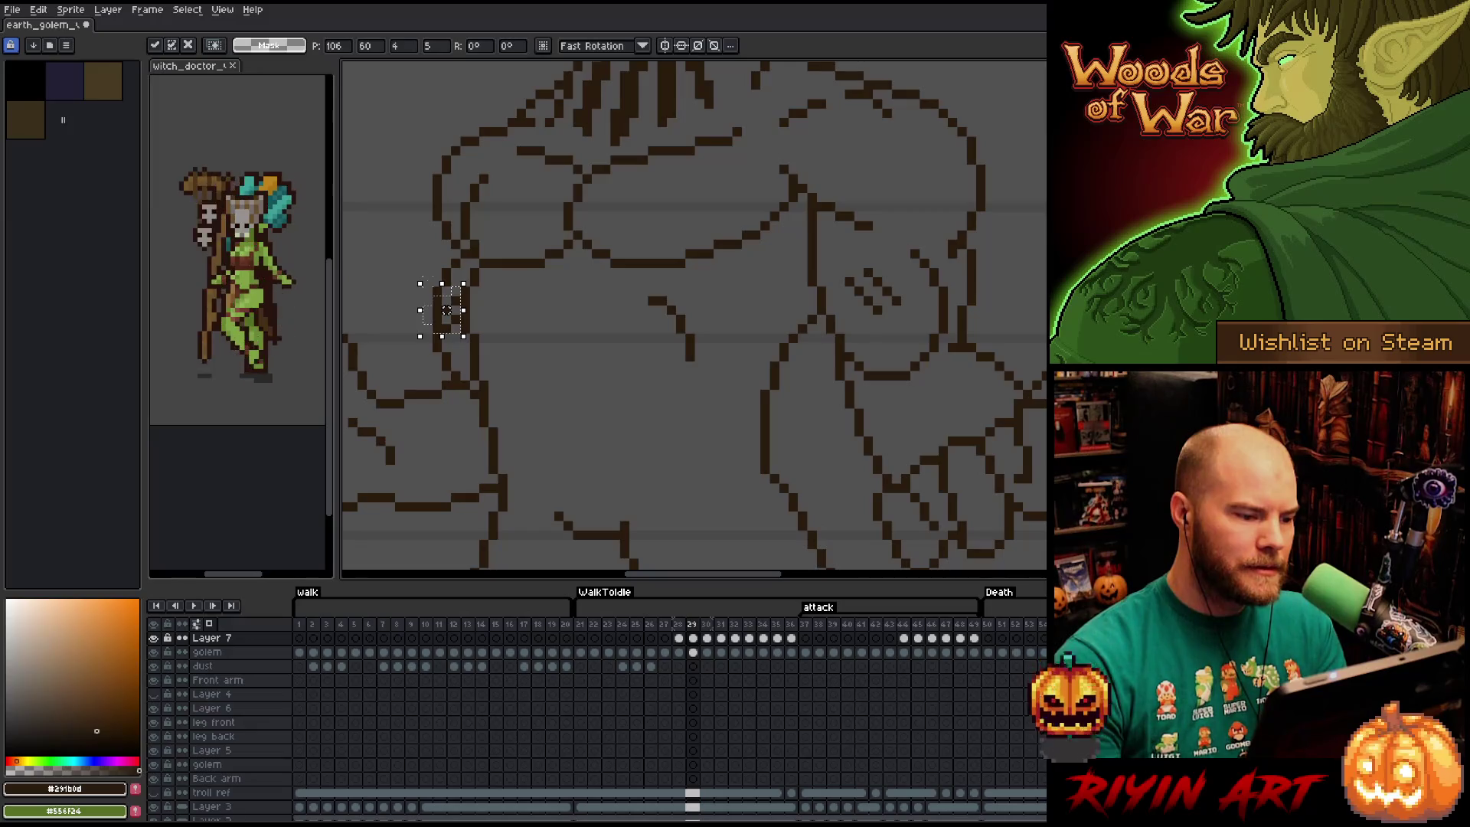
Commit the moved torso line, deselect, and make the golem layer active on frame 29.
{"action": "key", "text": "Return"}
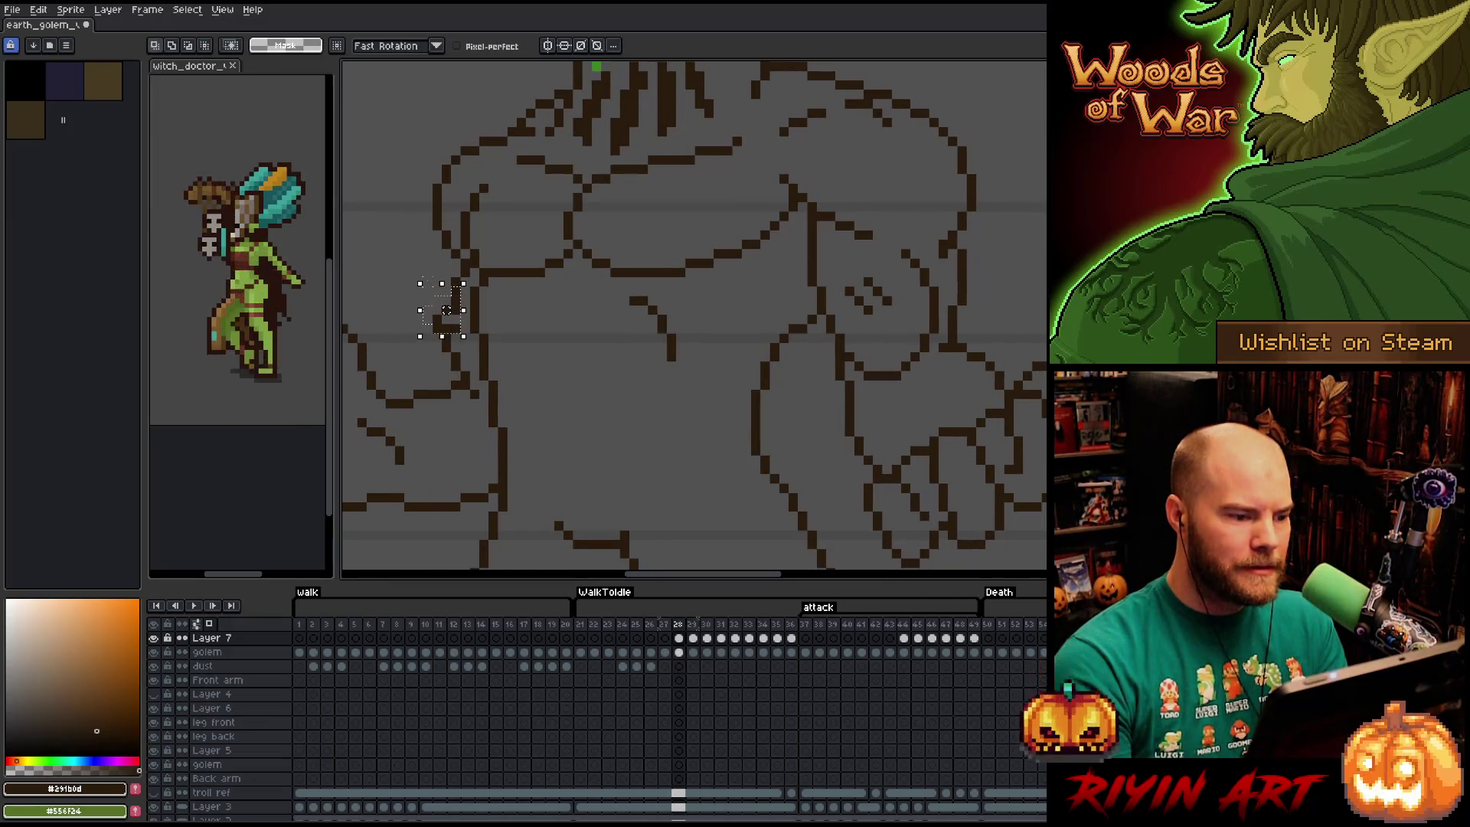
{"action": "key", "text": "ctrl+d"}
{"action": "key", "text": "b"}
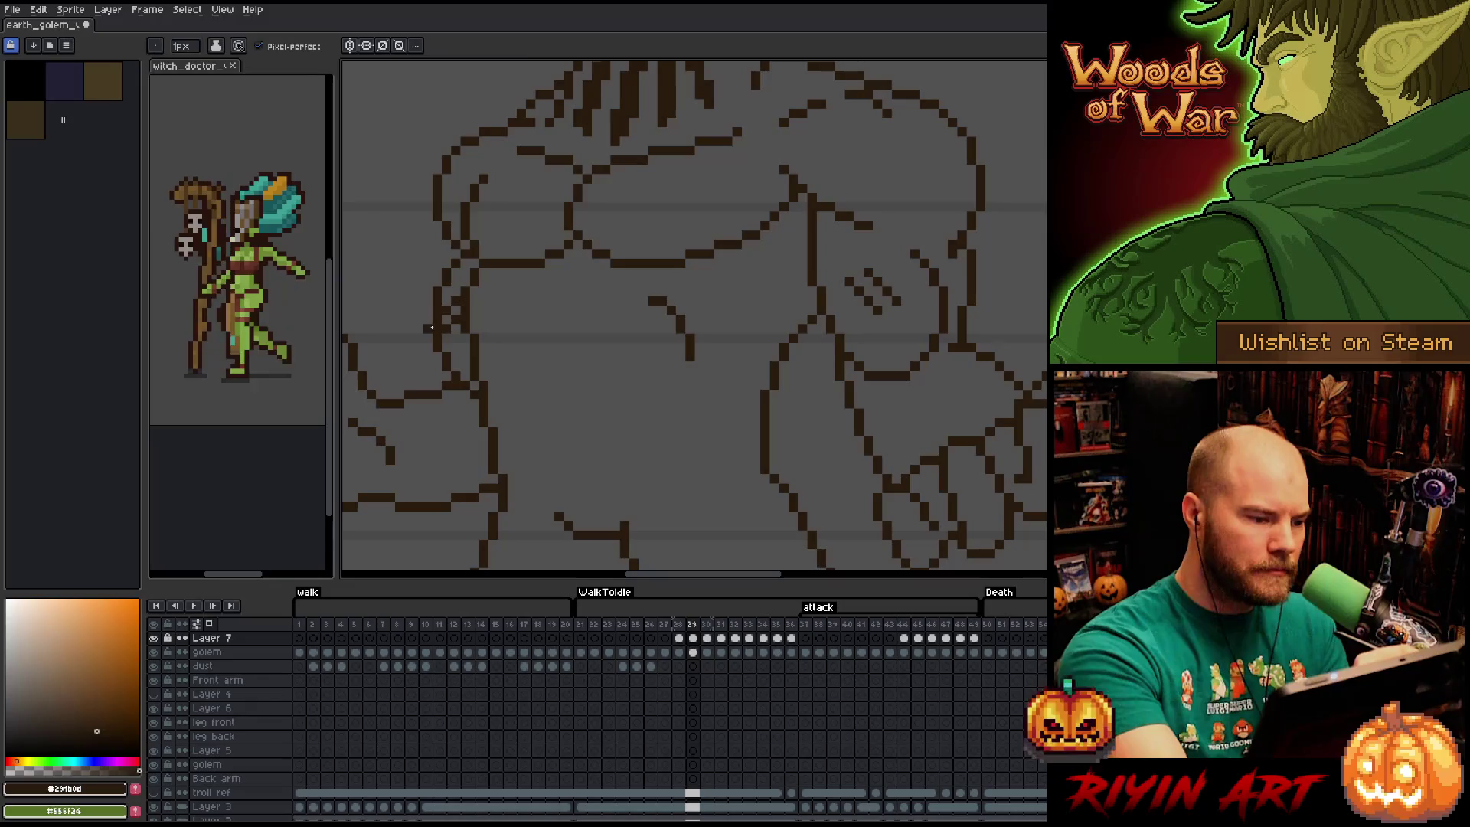
{"action": "left_click", "coordinate": [693, 652]}
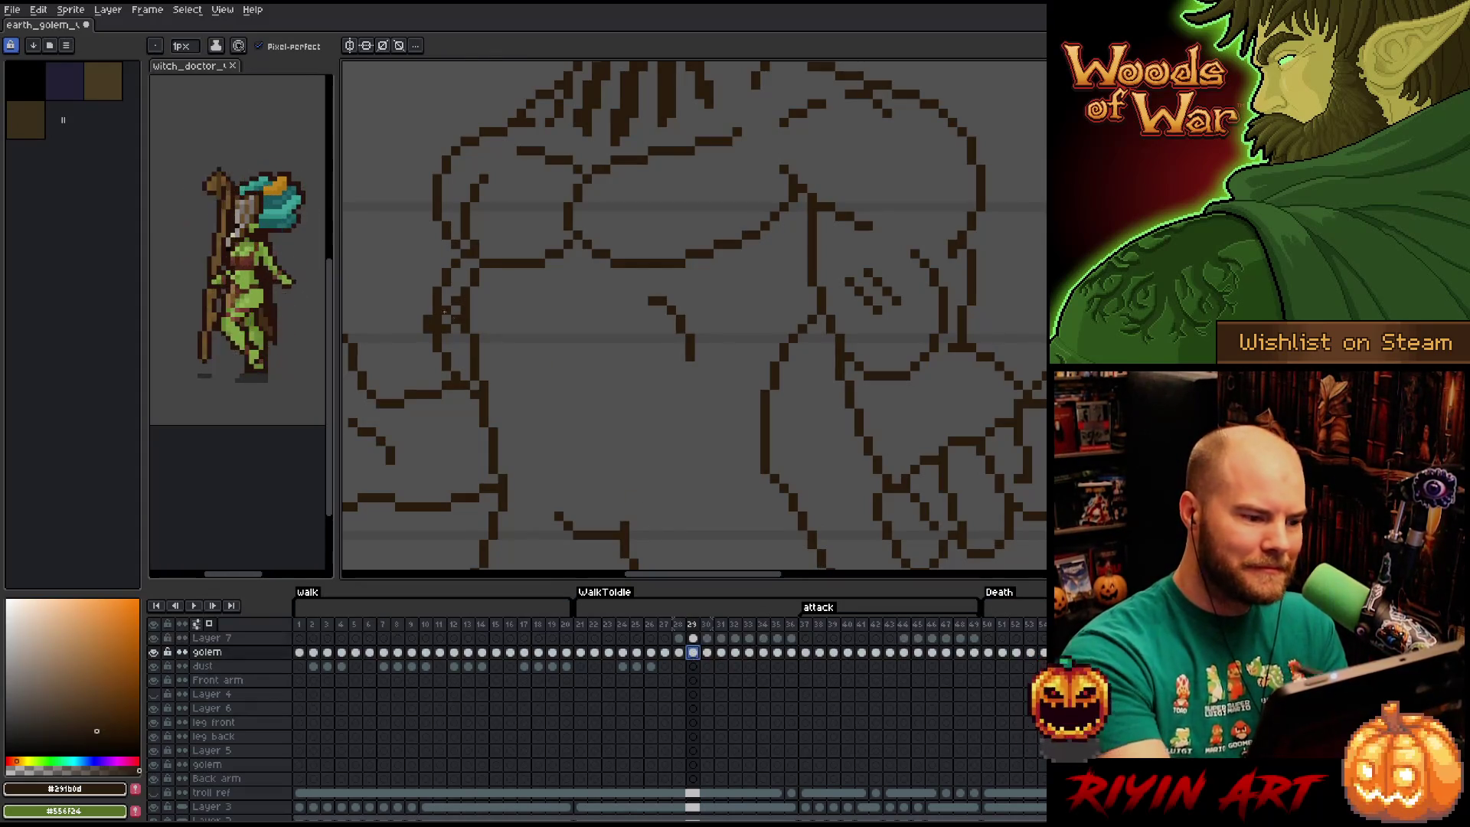
{"action": "key", "text": "e"}
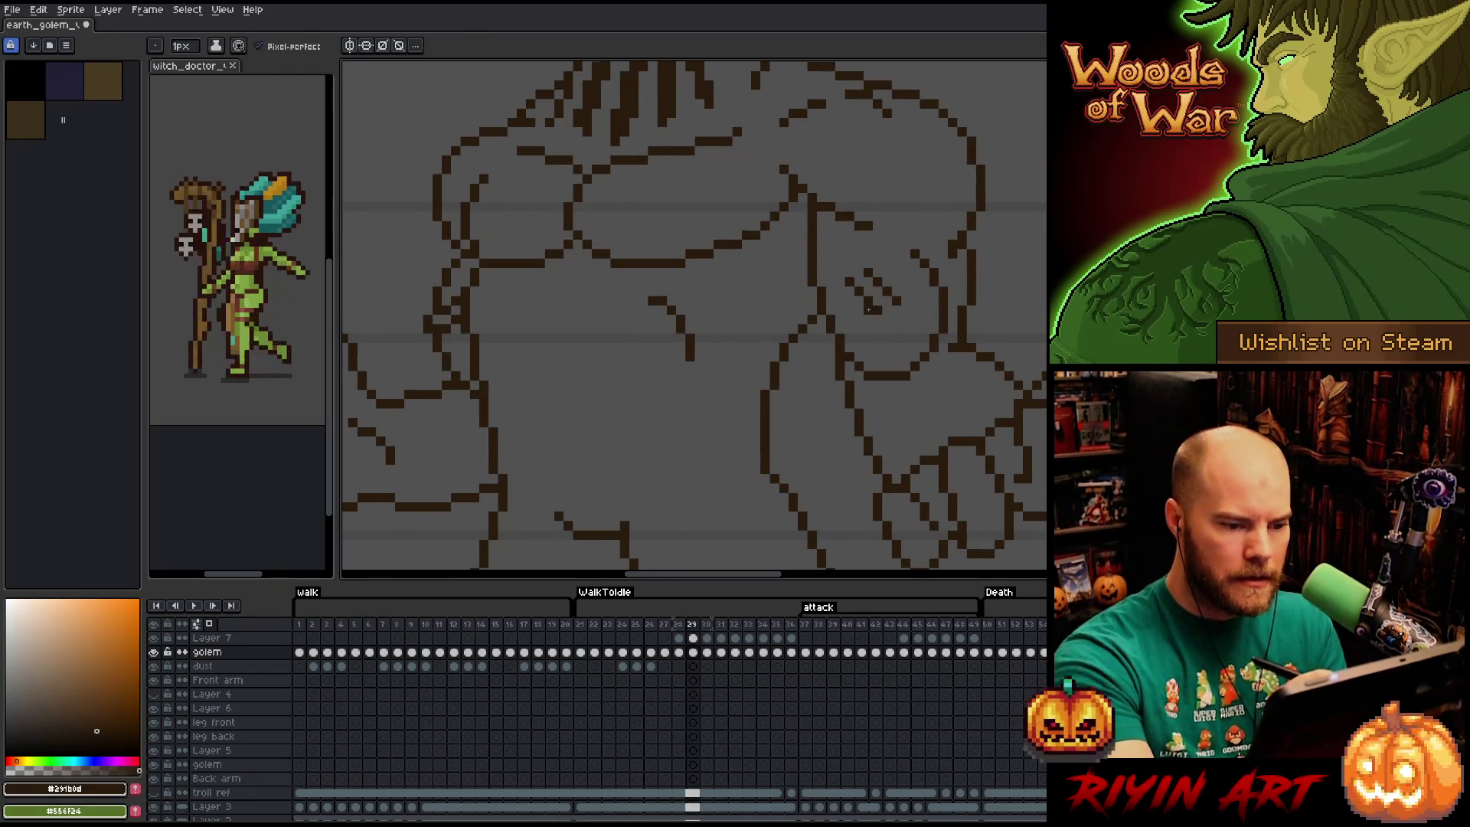
Flip between attack frames 31 and 32 on Layer 7, then pick the pixel-perfect pencil.
{"action": "key", "text": "Up"}
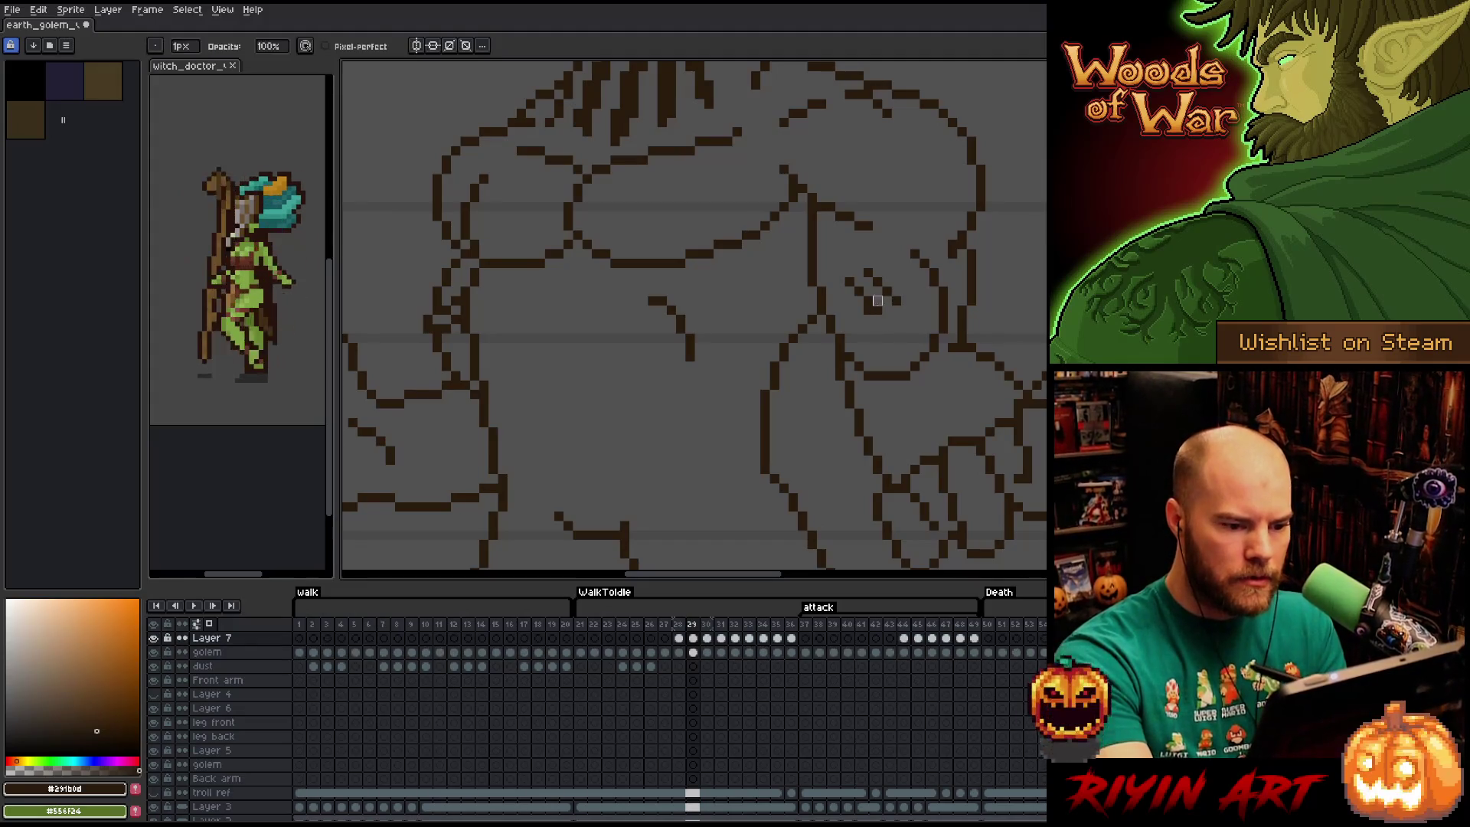
{"action": "key", "text": "Right"}
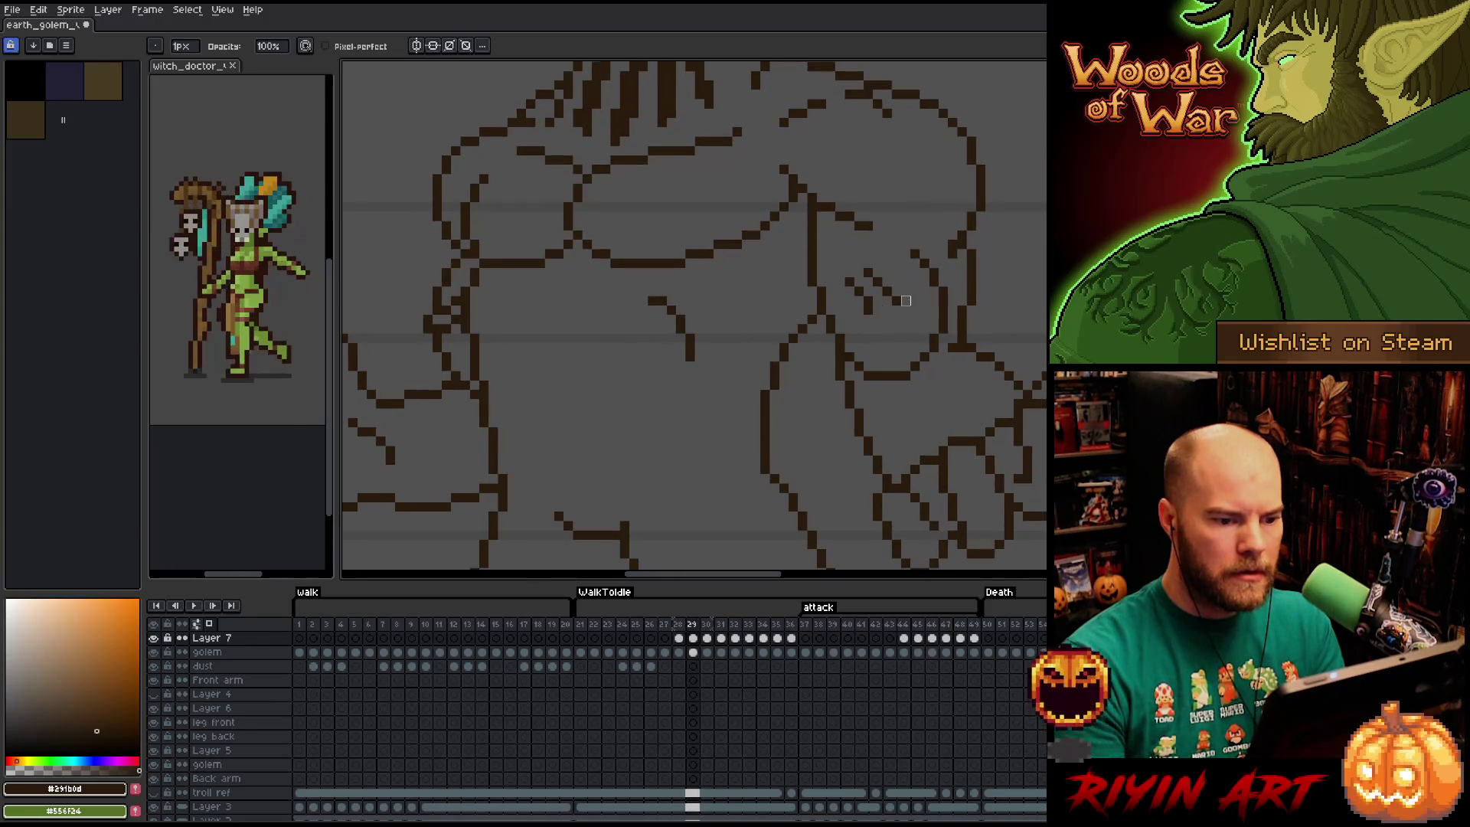
{"action": "key", "text": "Right"}
{"action": "key", "text": "Right"}
{"action": "key", "text": "Right"}
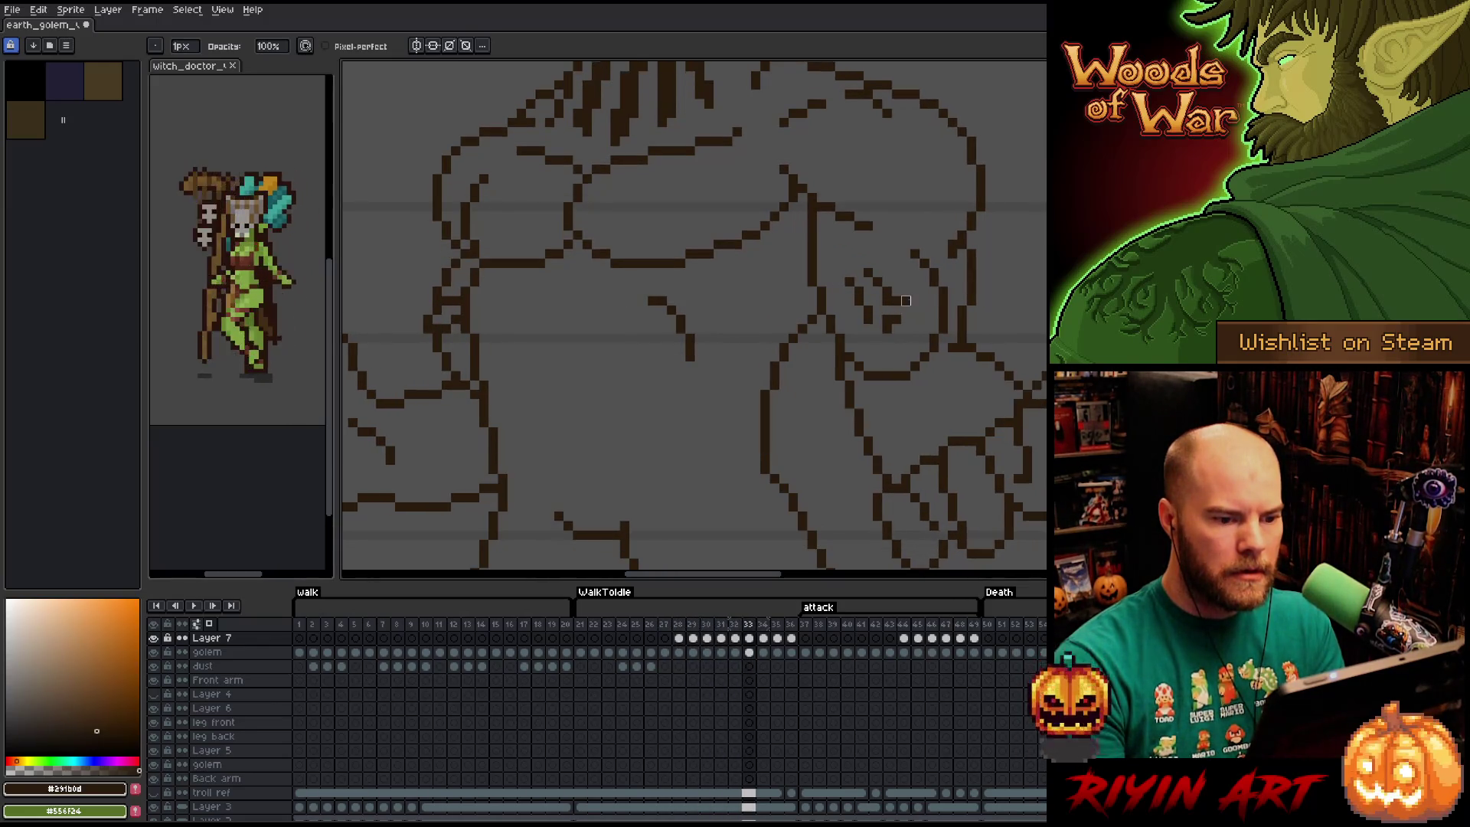
{"action": "key", "text": "Left"}
{"action": "key", "text": "Left"}
{"action": "key", "text": "Left"}
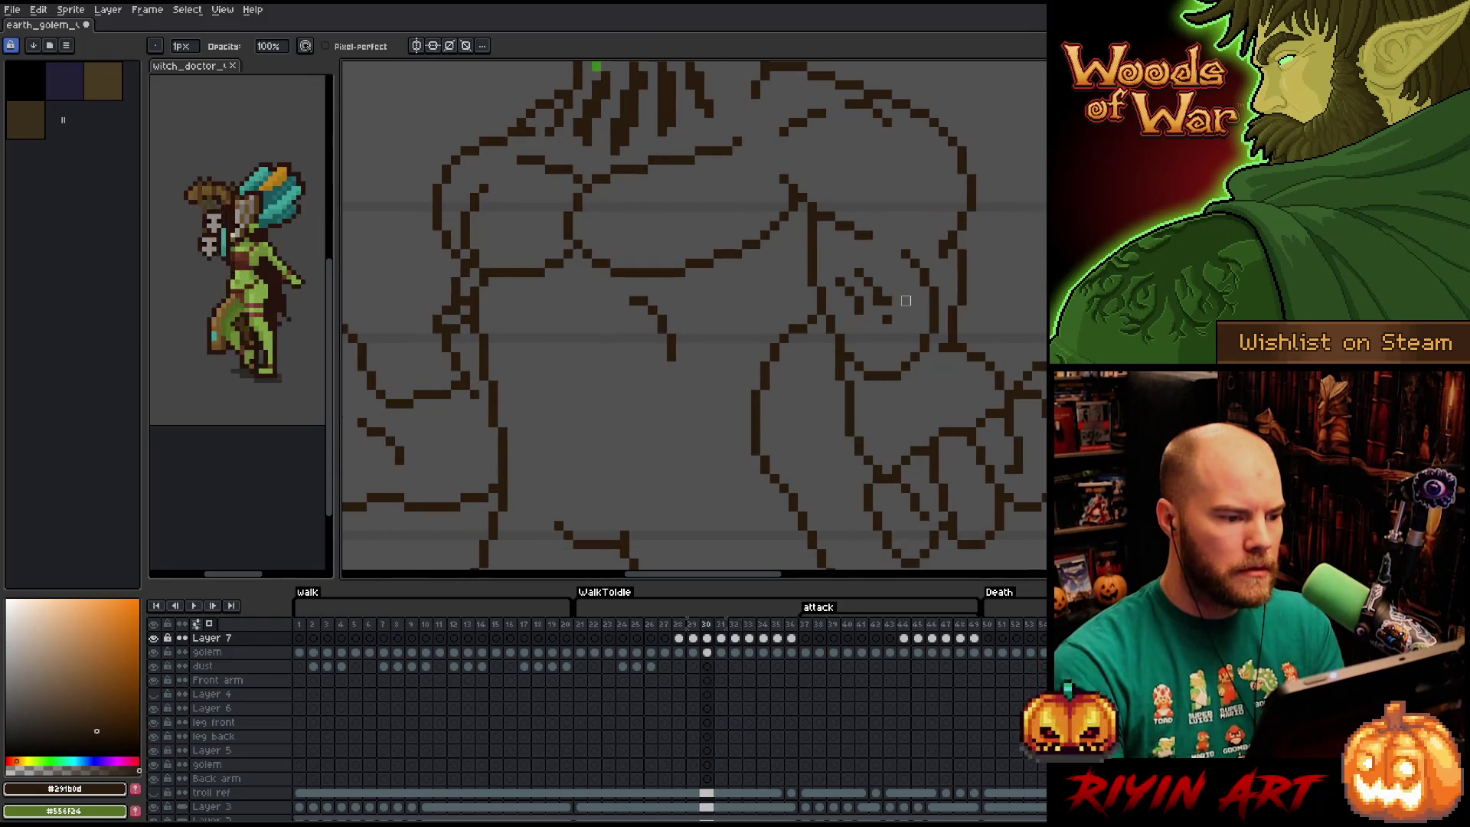
{"action": "key", "text": "Left"}
{"action": "key", "text": "Right"}
{"action": "key", "text": "Left"}
{"action": "key", "text": "Right"}
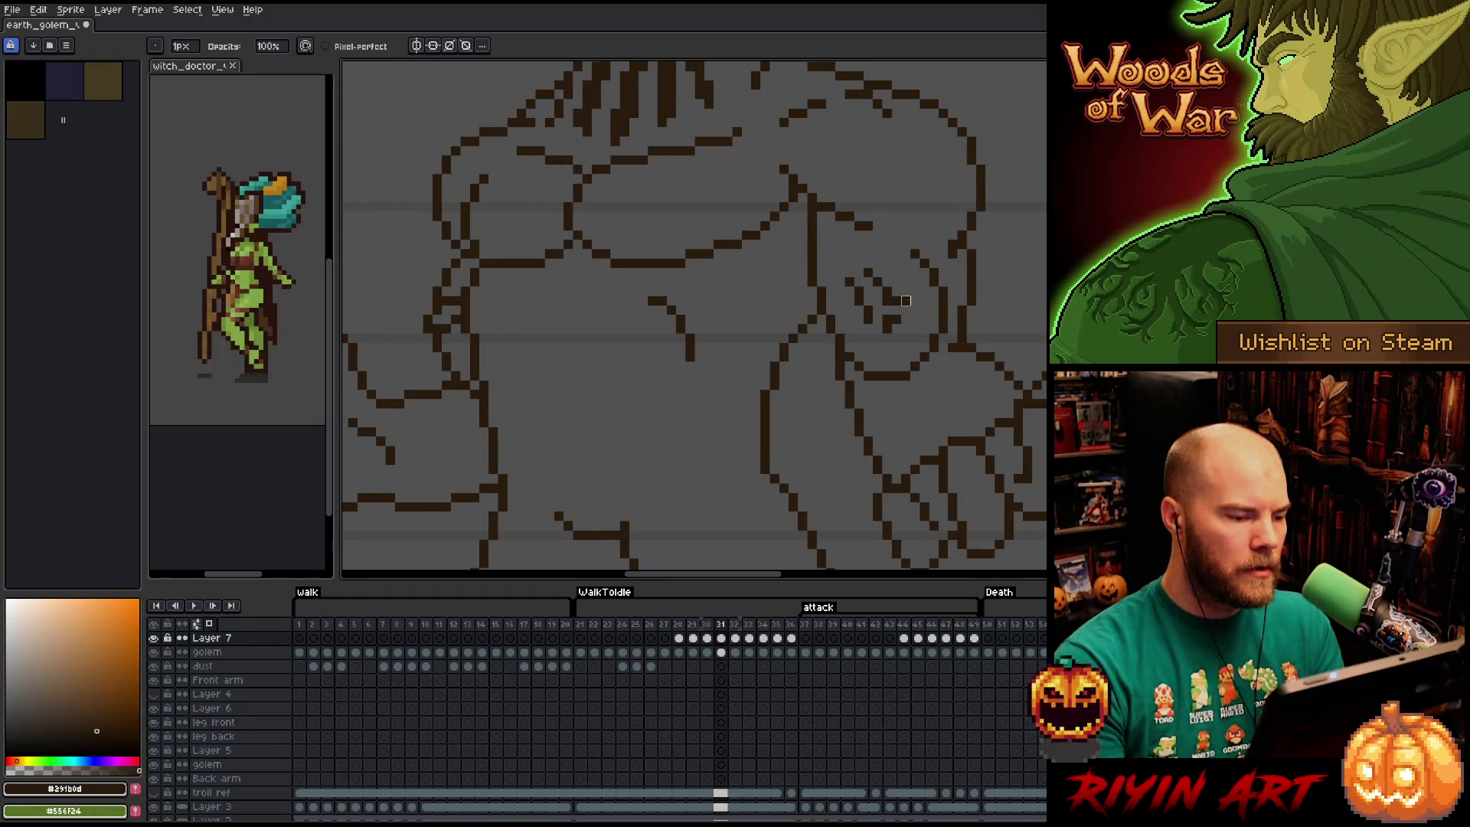
{"action": "key", "text": "Right"}
{"action": "key", "text": "Left"}
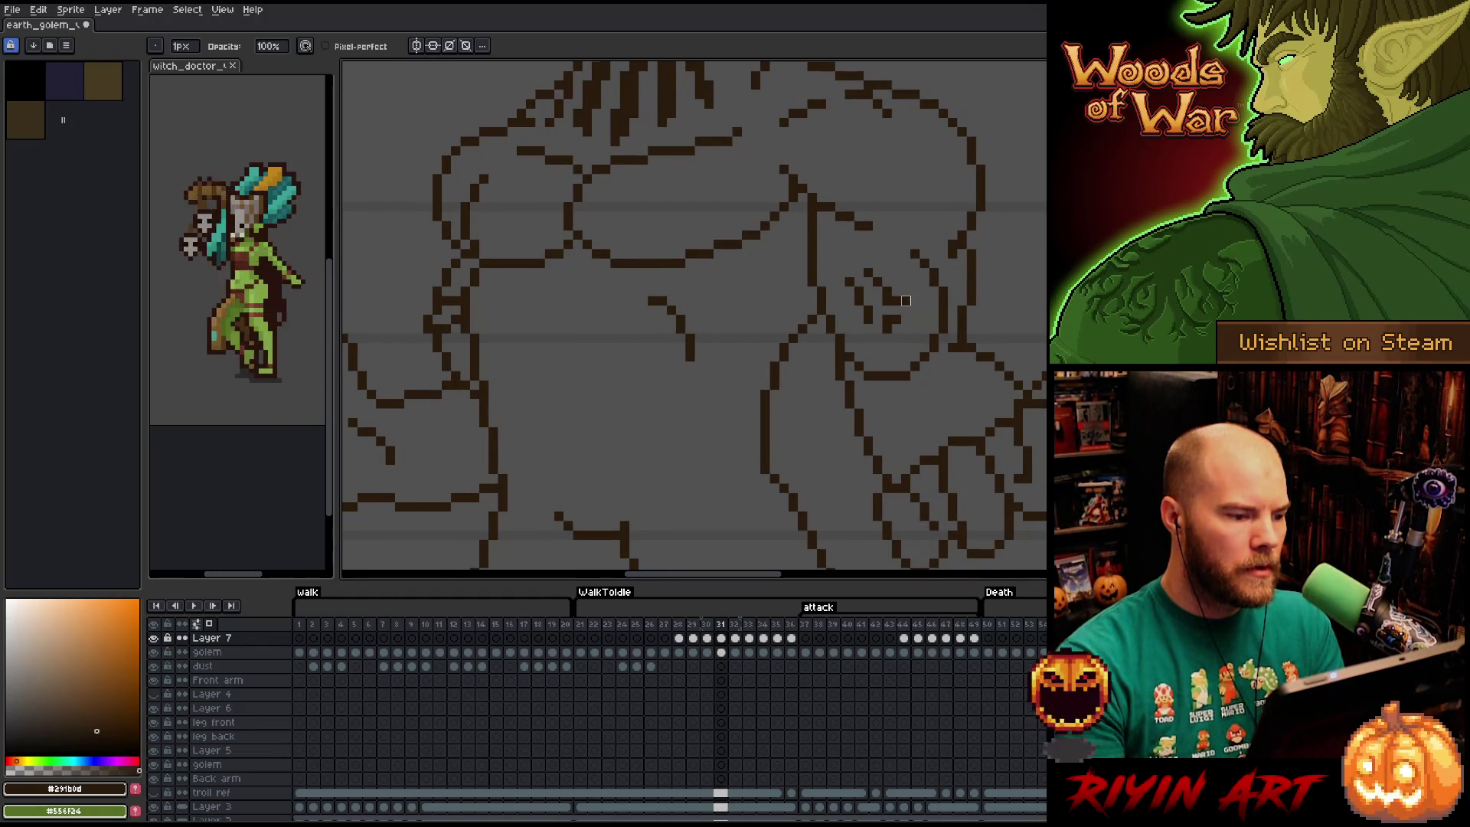
{"action": "key", "text": "Right"}
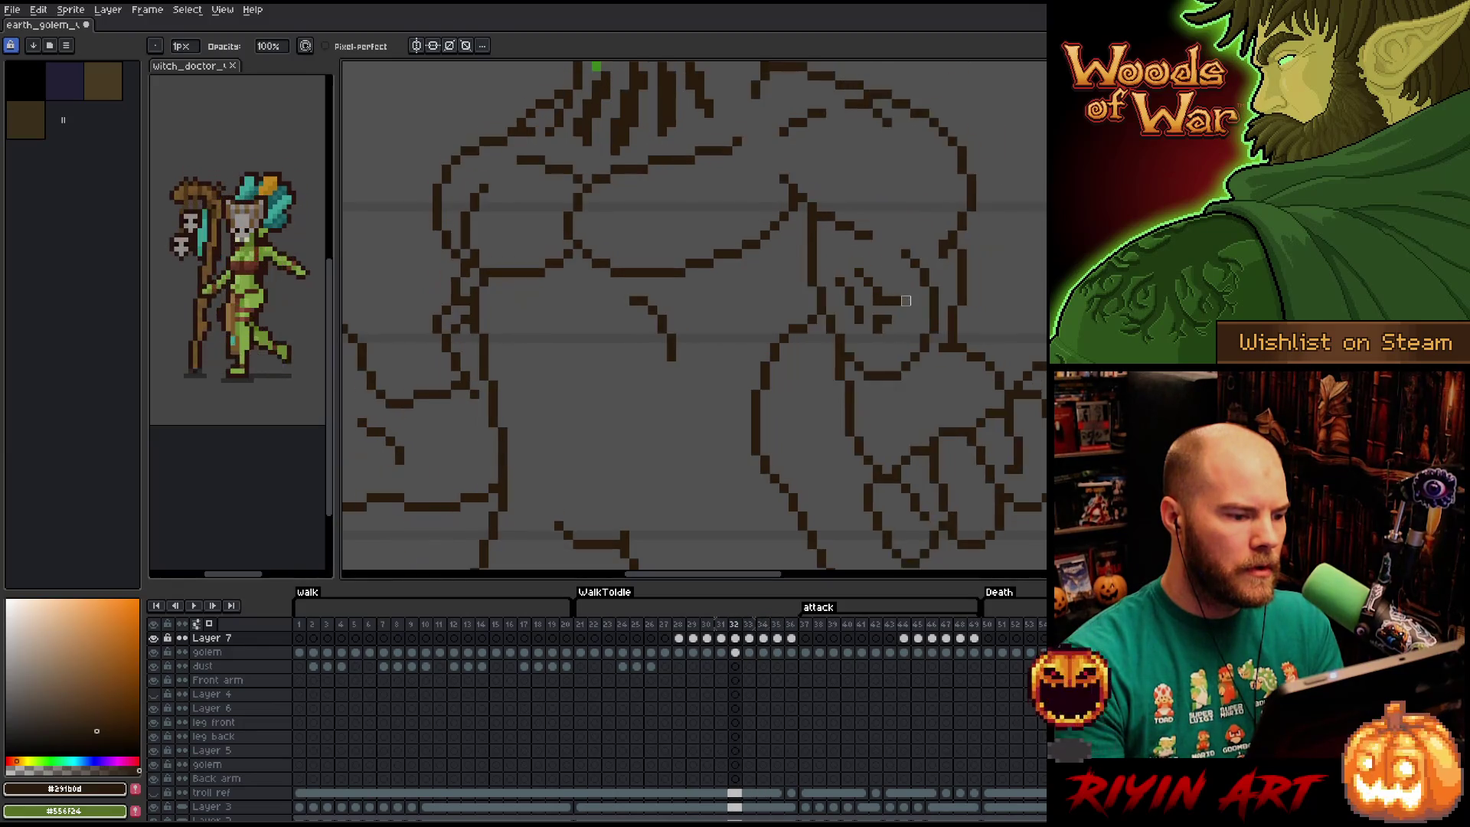
{"action": "key", "text": "b"}
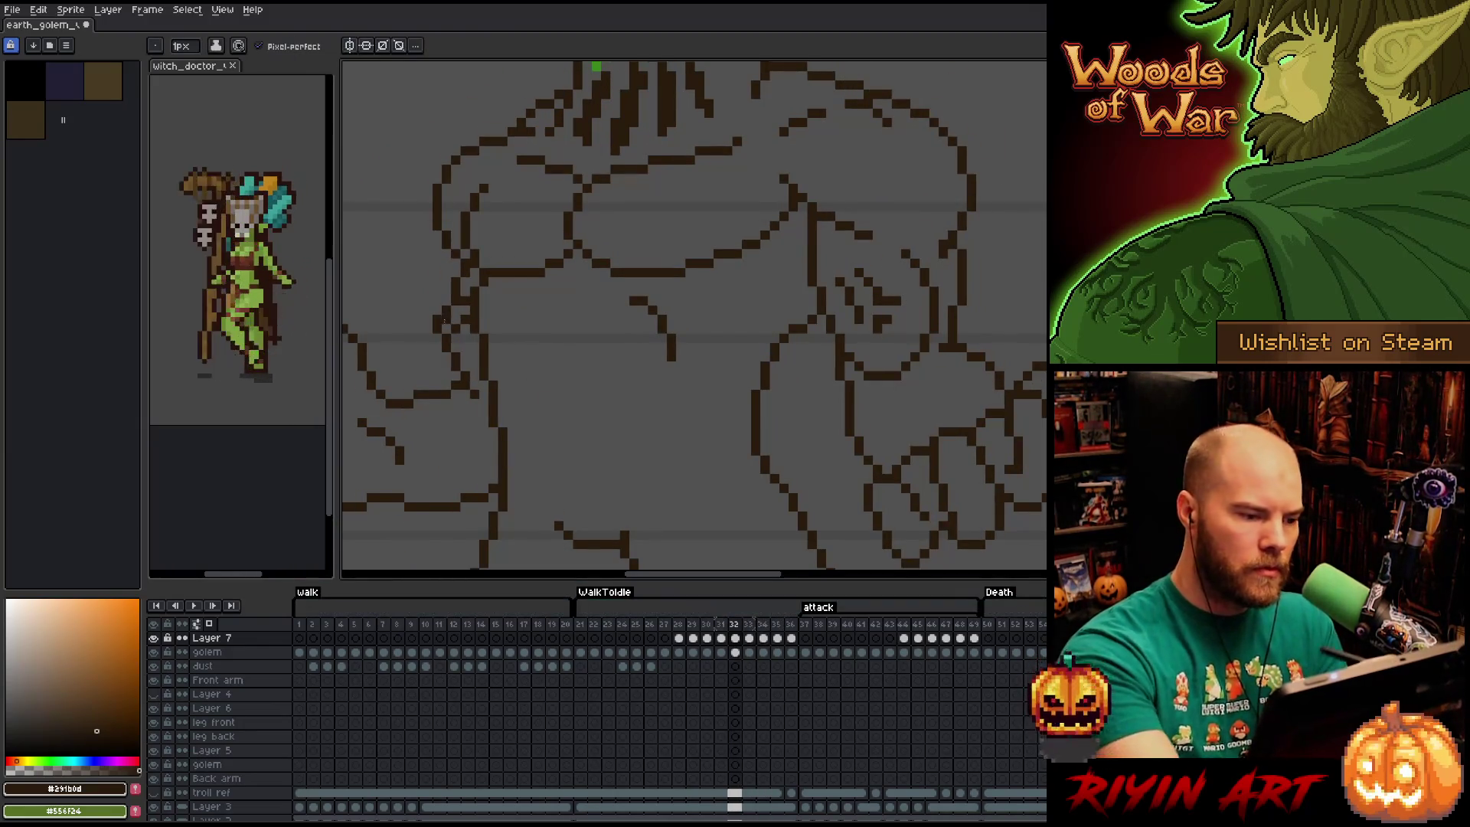
Step through attack frames 35–48, then settle on frame 38 zoomed out to the full pose.
{"action": "key", "text": "Right"}
{"action": "key", "text": "Right"}
{"action": "key", "text": "Right"}
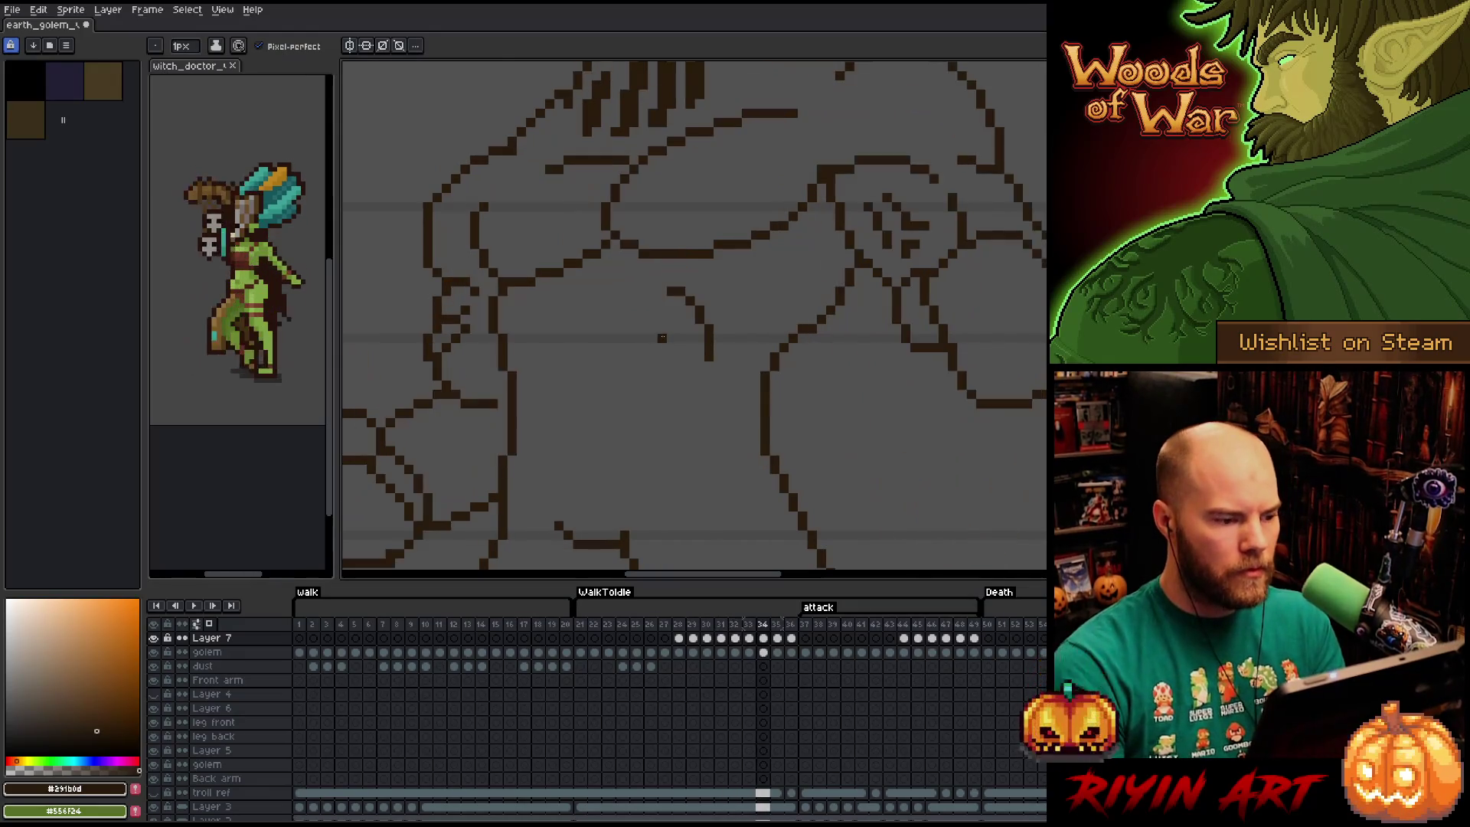
{"action": "key", "text": "Right"}
{"action": "key", "text": "Right"}
{"action": "key", "text": "Right"}
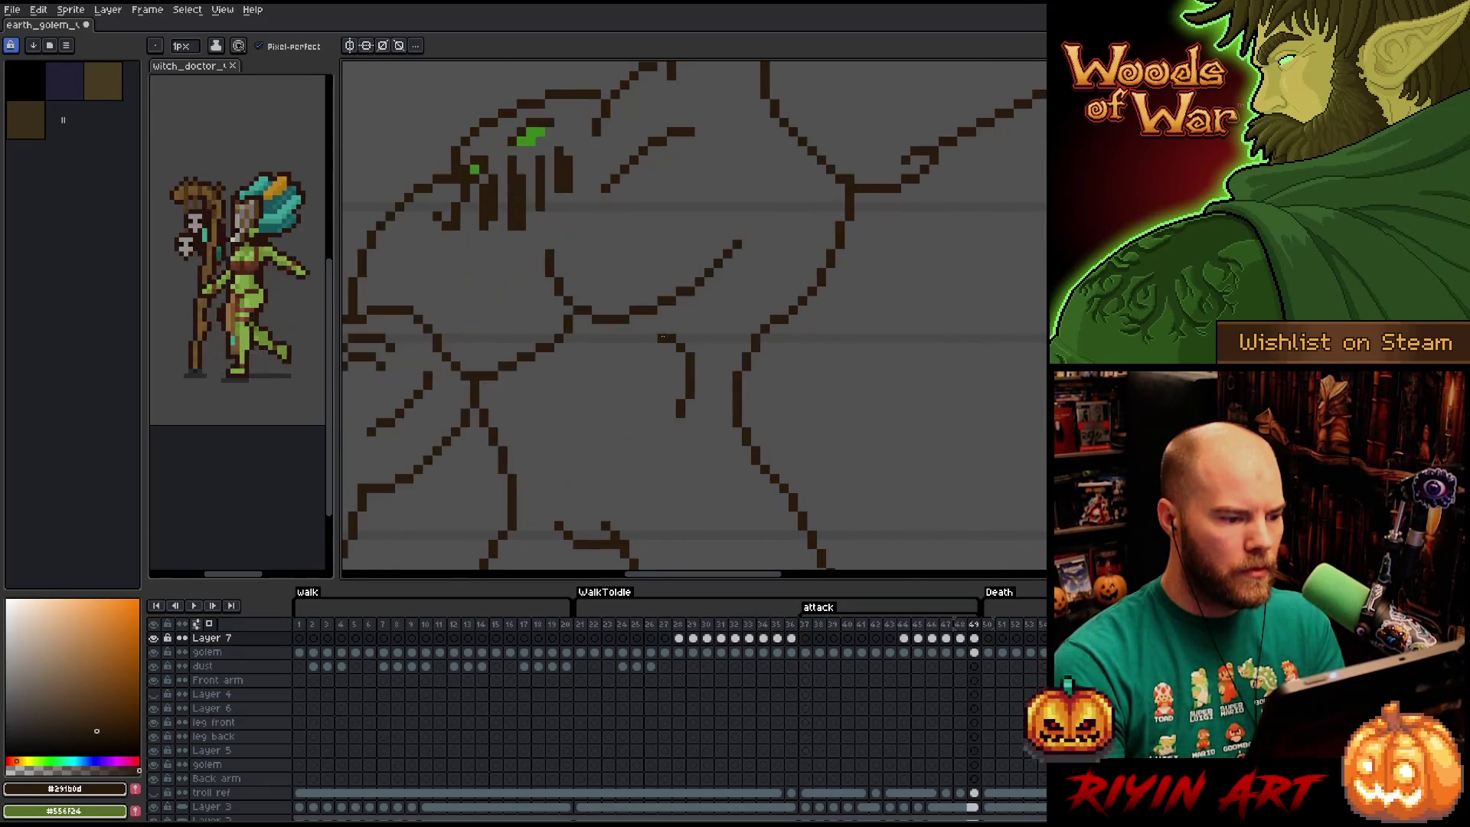
{"action": "key", "text": "Left"}
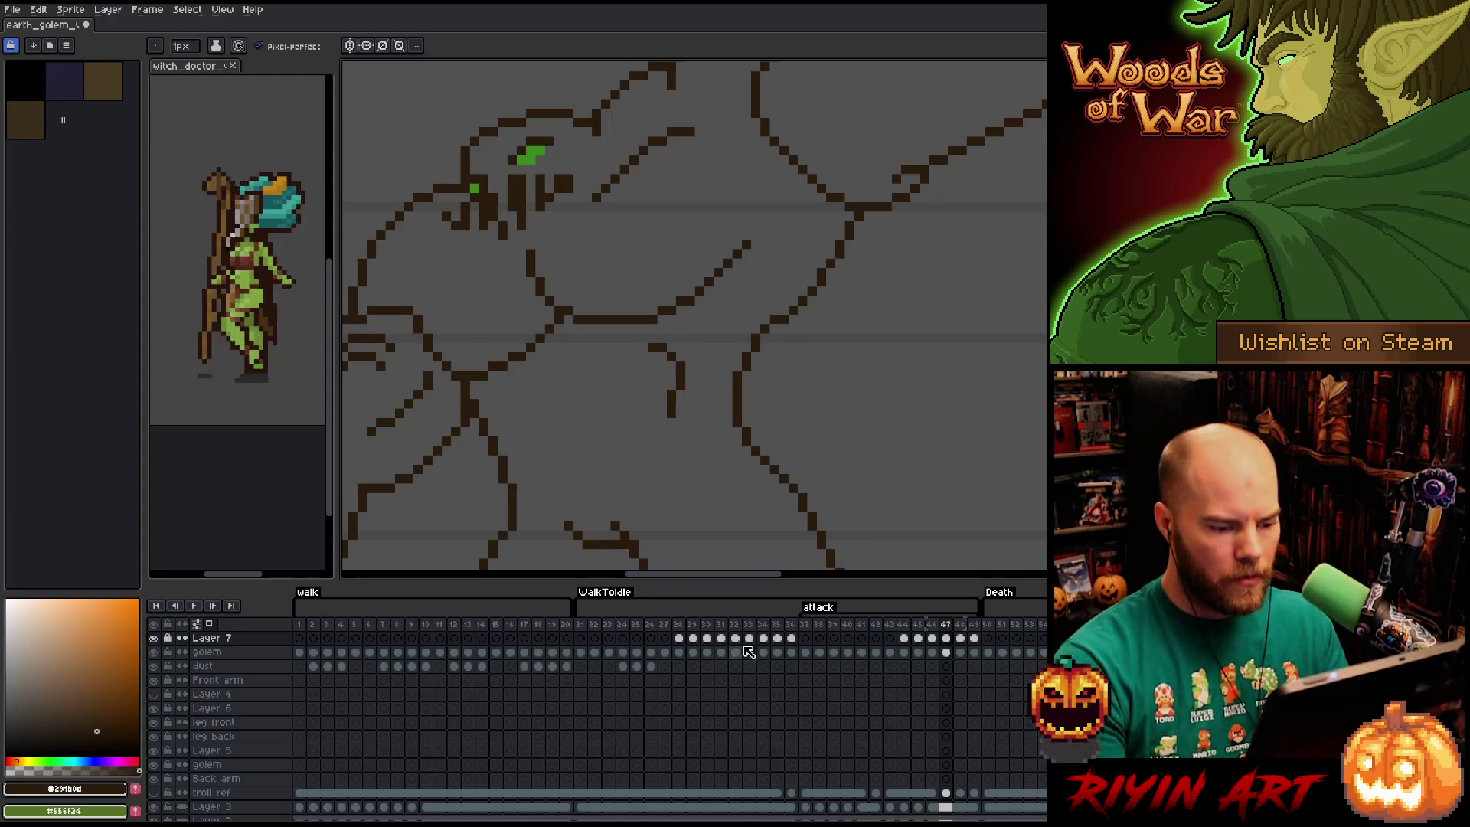
{"action": "left_click", "coordinate": [791, 638]}
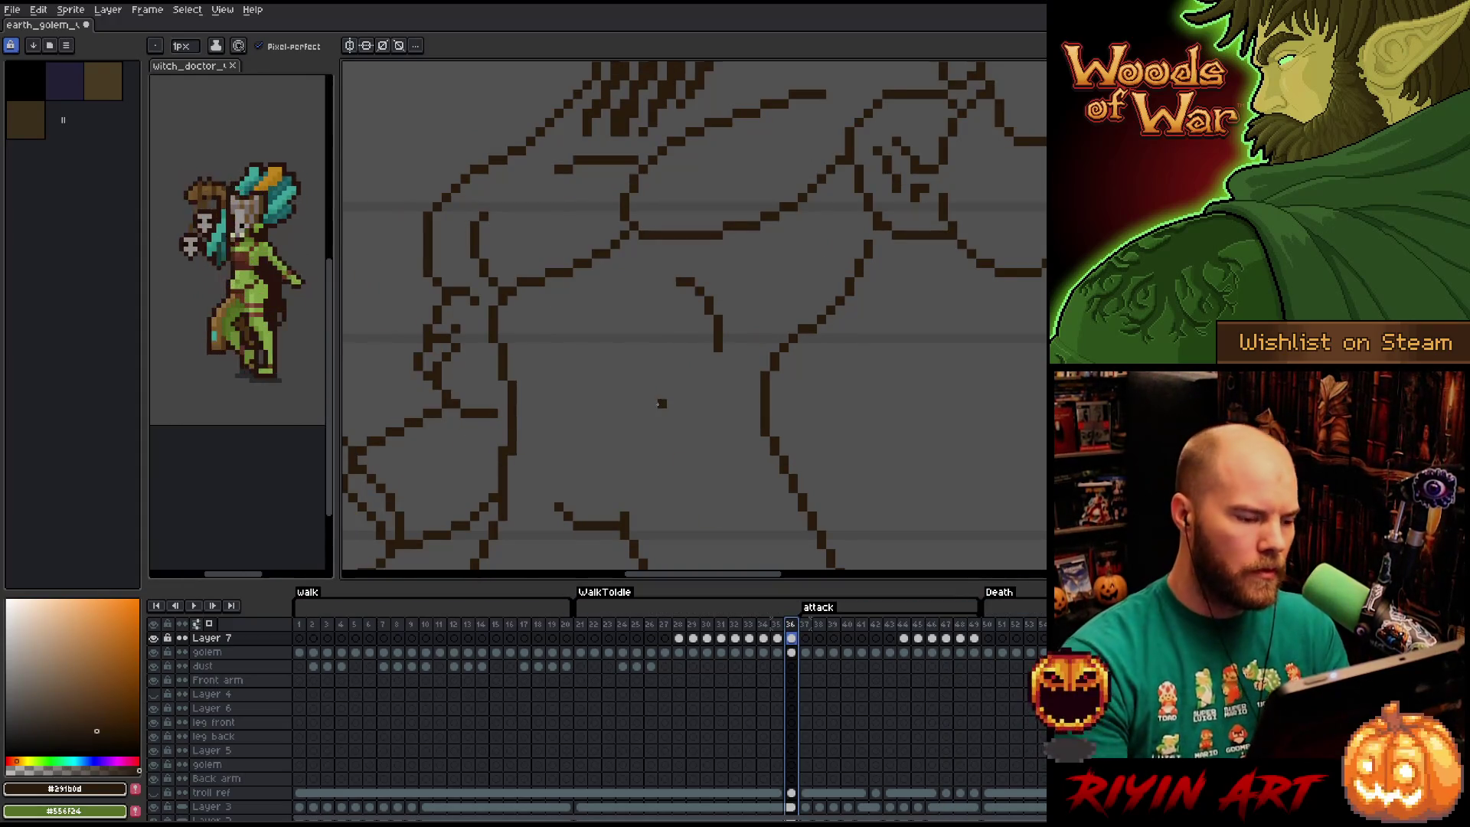
{"action": "key", "text": "Escape"}
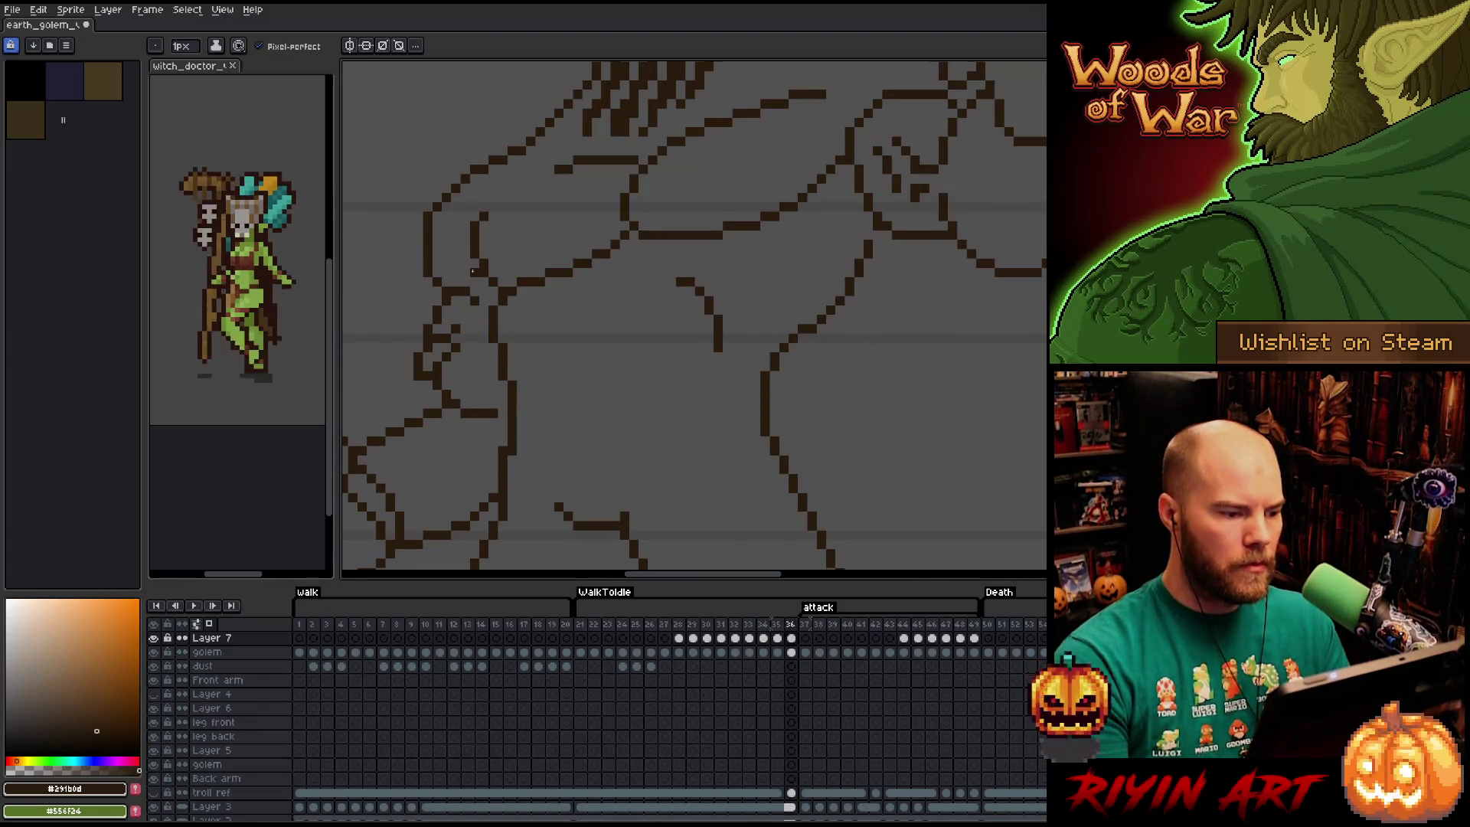
{"action": "scroll", "coordinate": [421, 429], "scroll_direction": "down", "scroll_amount": 3}
{"action": "key", "text": "Right"}
{"action": "key", "text": "Right"}
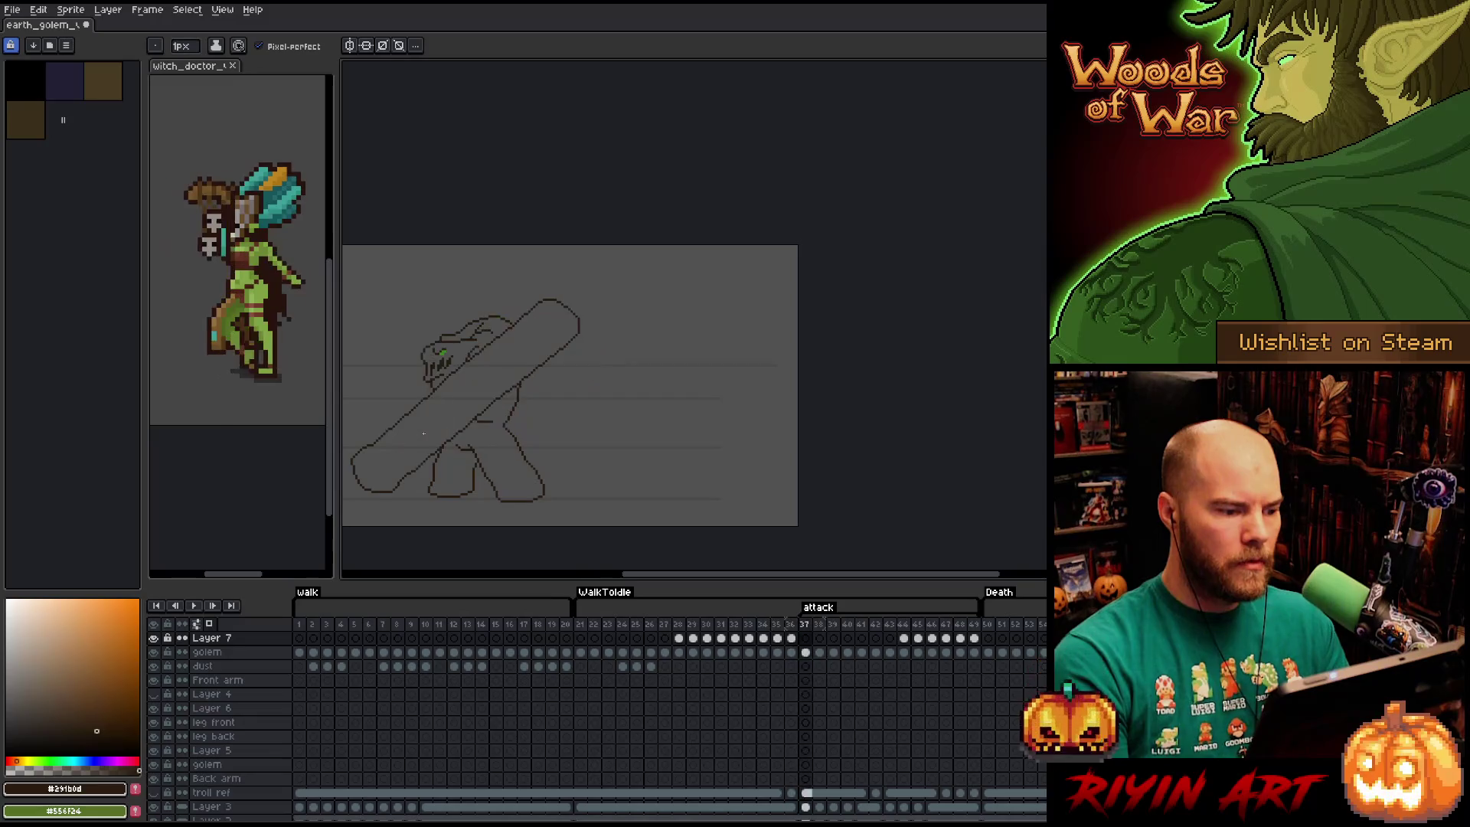
{"action": "key", "text": "space"}
{"action": "scroll", "coordinate": [464, 364], "scroll_direction": "up", "scroll_amount": 3}
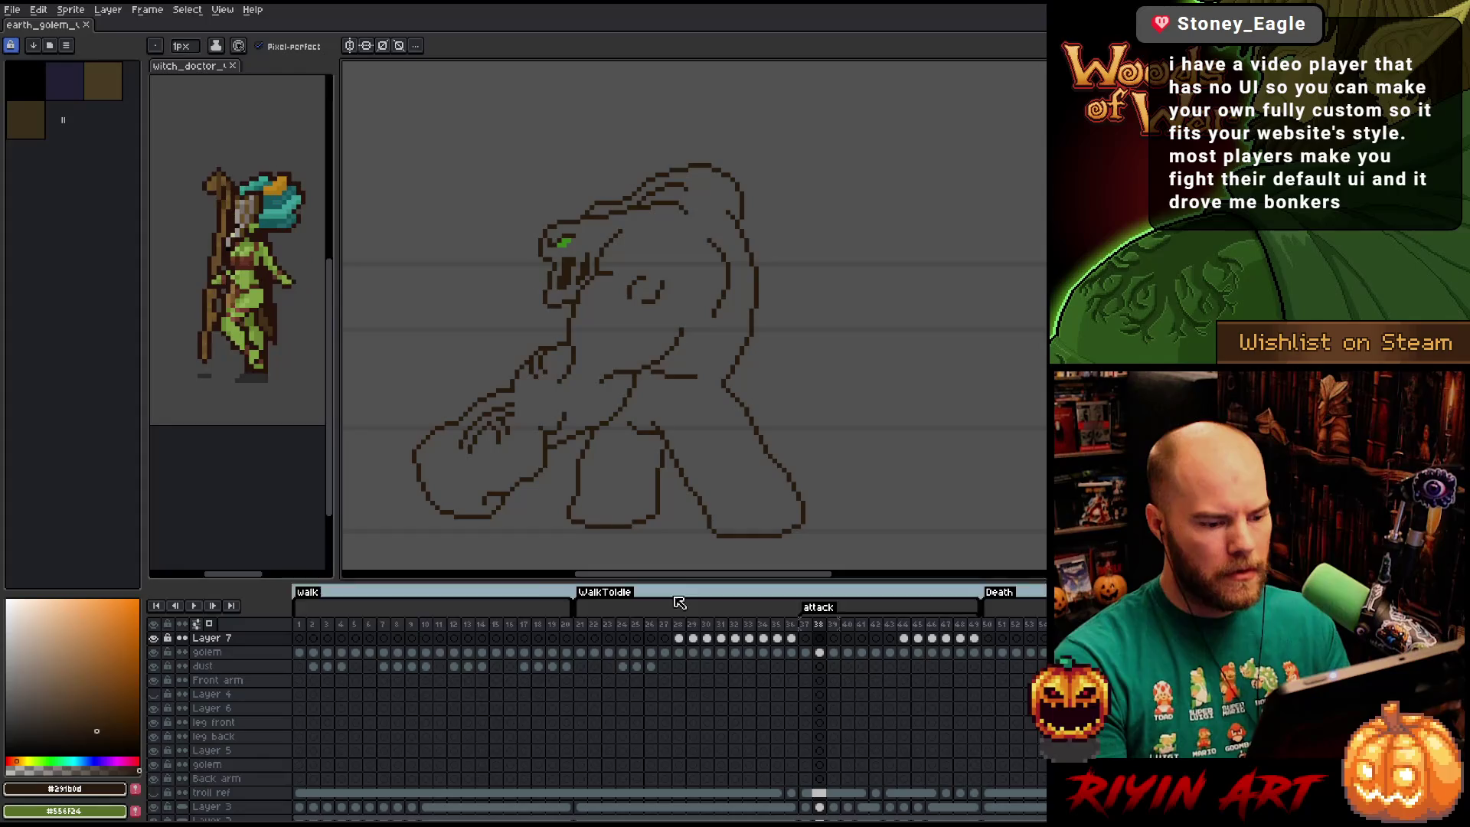
Play the walk-to-idle frames from frame 22, stopping on frame 28.
{"action": "left_click", "coordinate": [585, 626]}
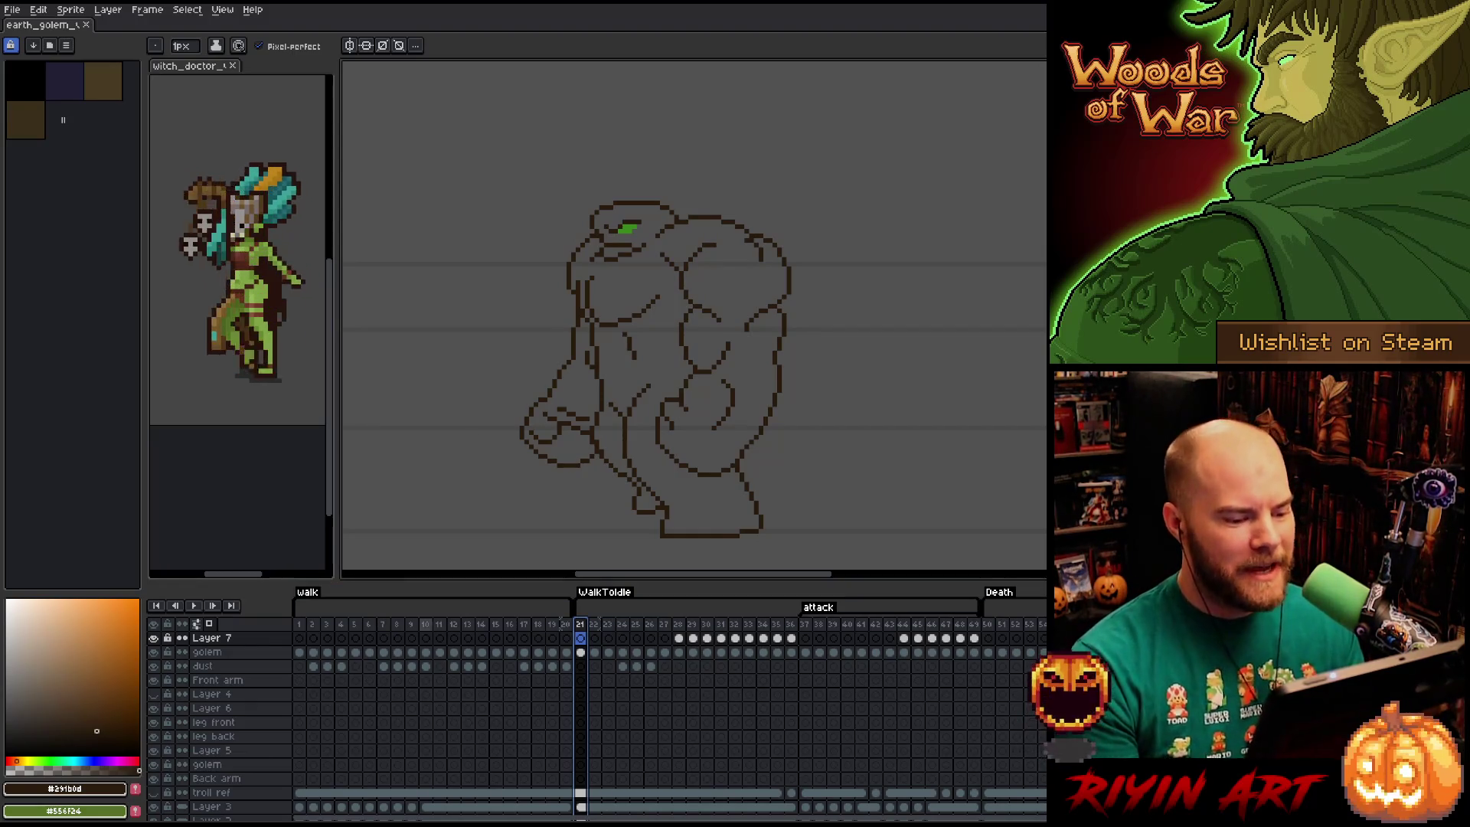
{"action": "left_click", "coordinate": [594, 642]}
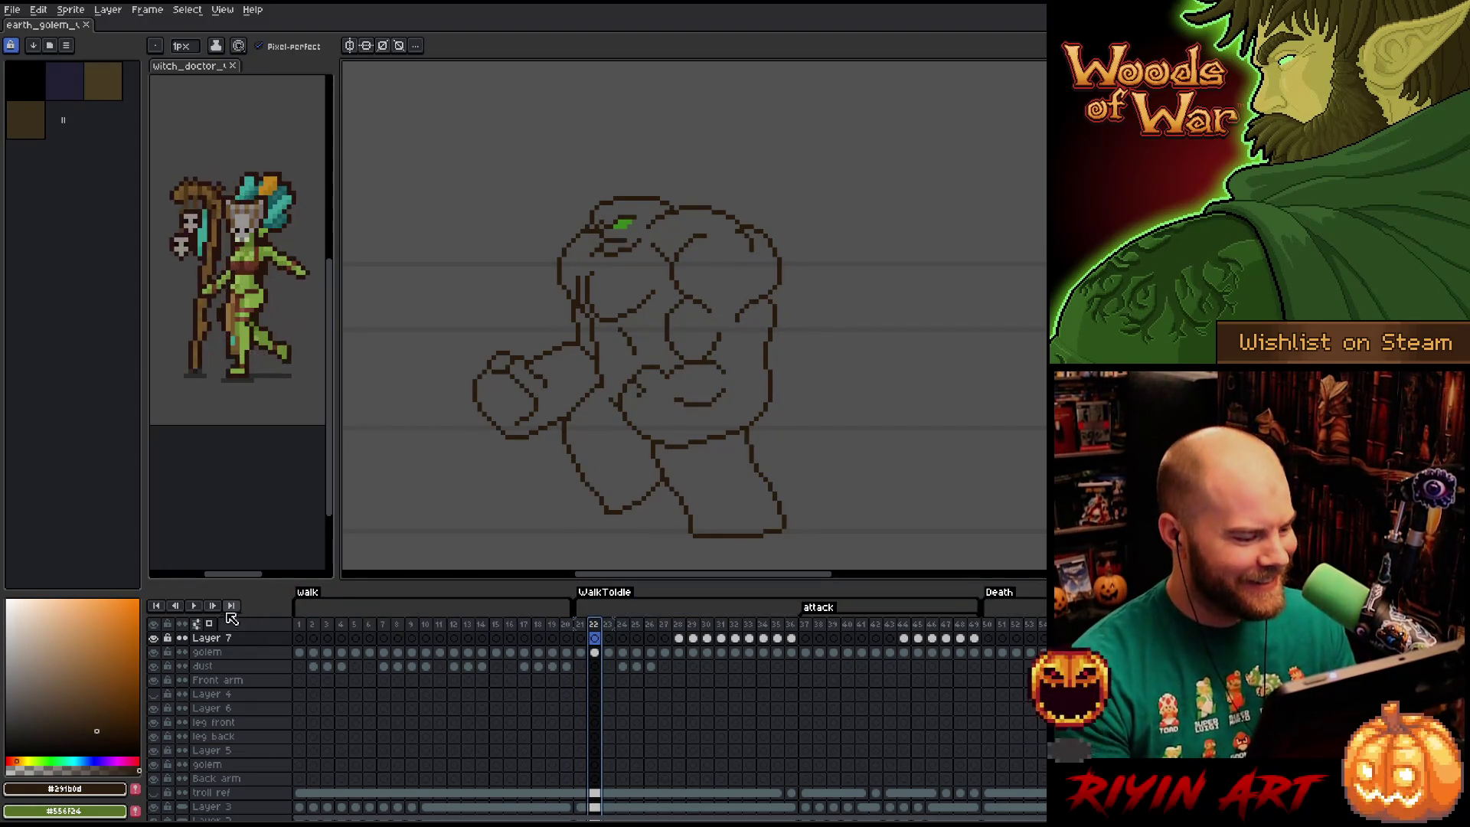
{"action": "key", "text": "Return"}
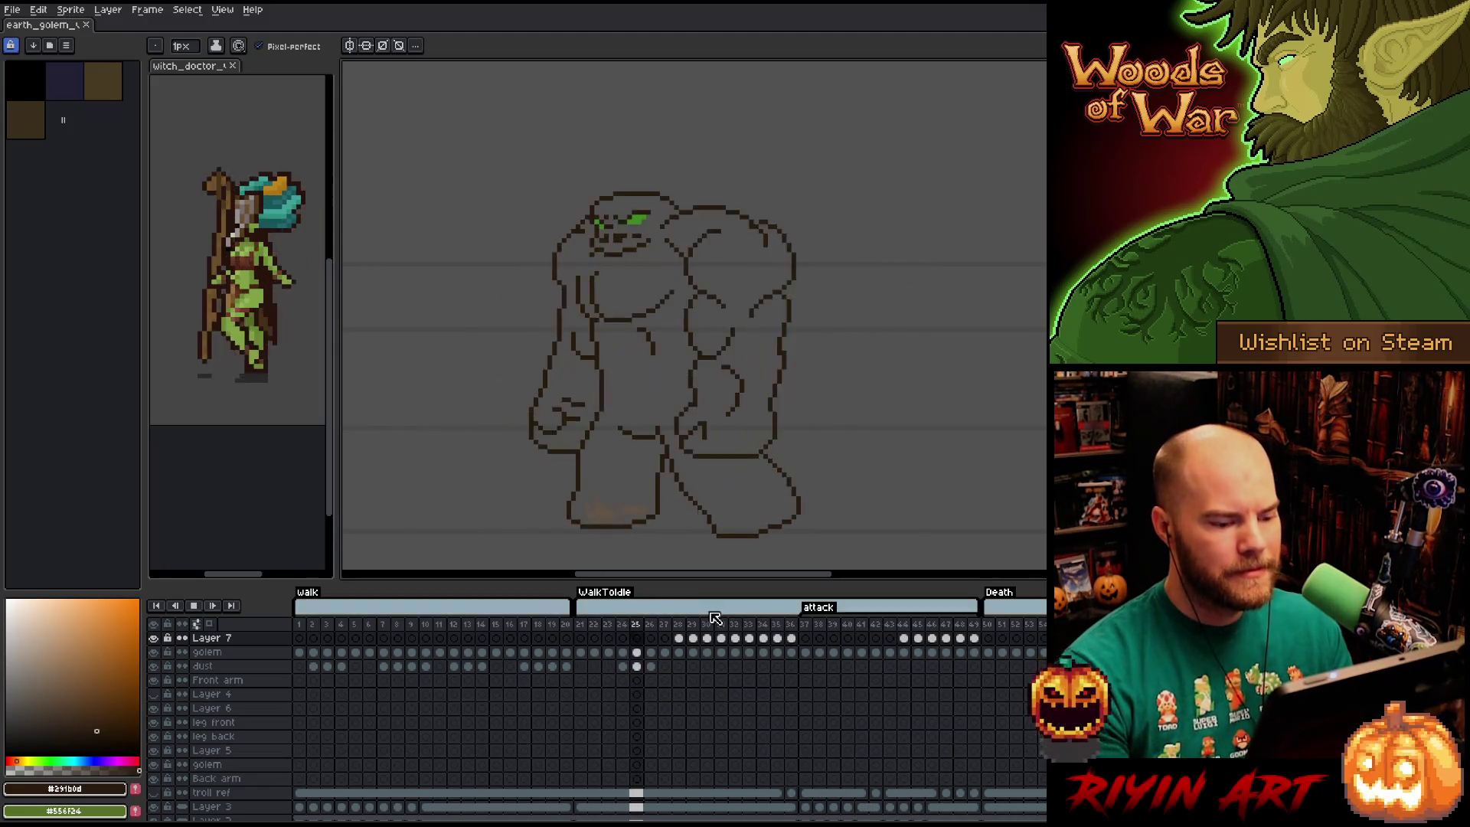
{"action": "left_click", "coordinate": [680, 637]}
Narrow the timeline selection to frame 28 and make the golem layer's cel active.
{"action": "left_click_drag", "start_coordinate": [684, 631], "coordinate": [725, 632]}
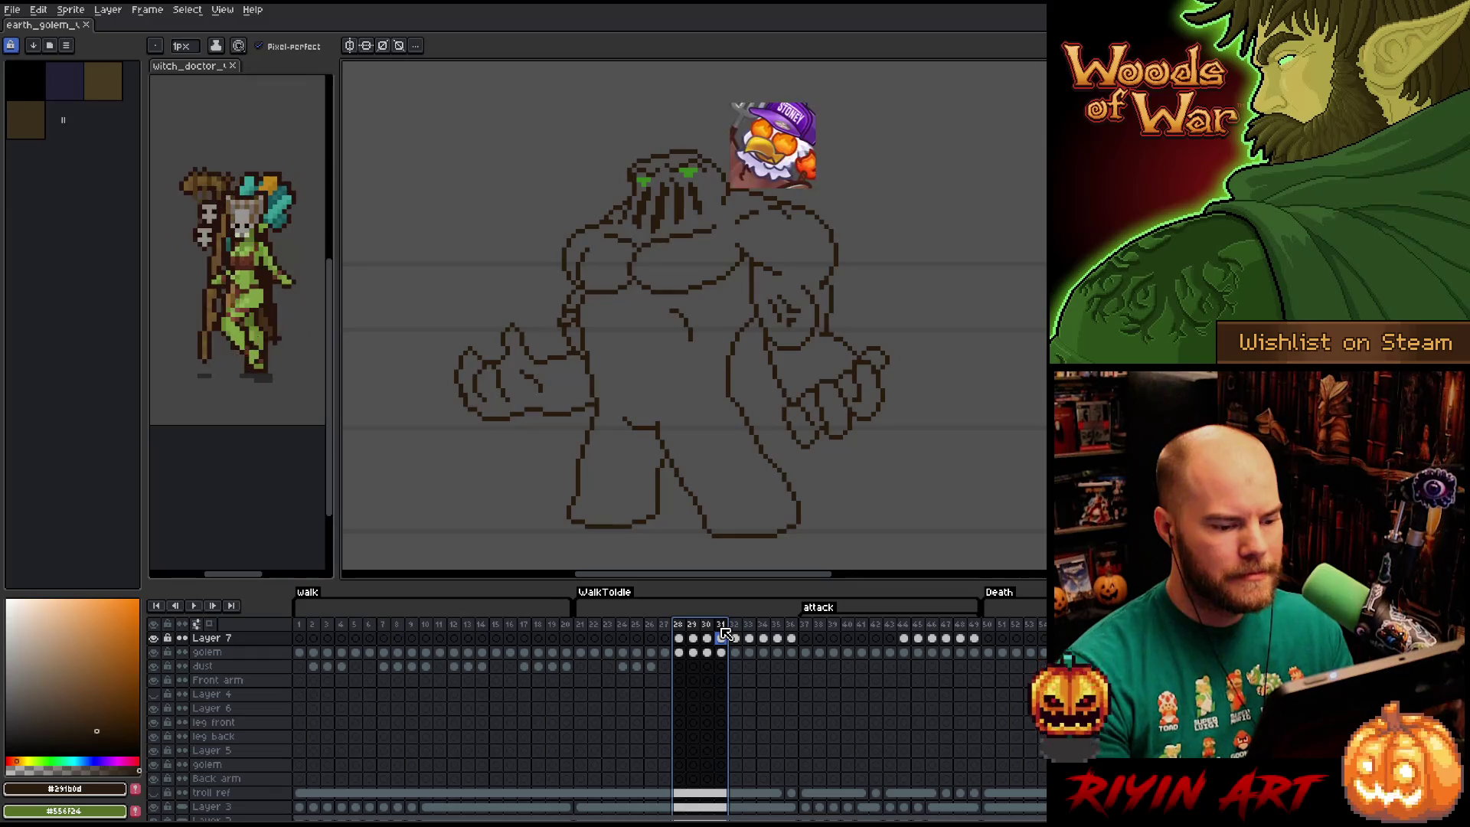
{"action": "left_click", "coordinate": [684, 626]}
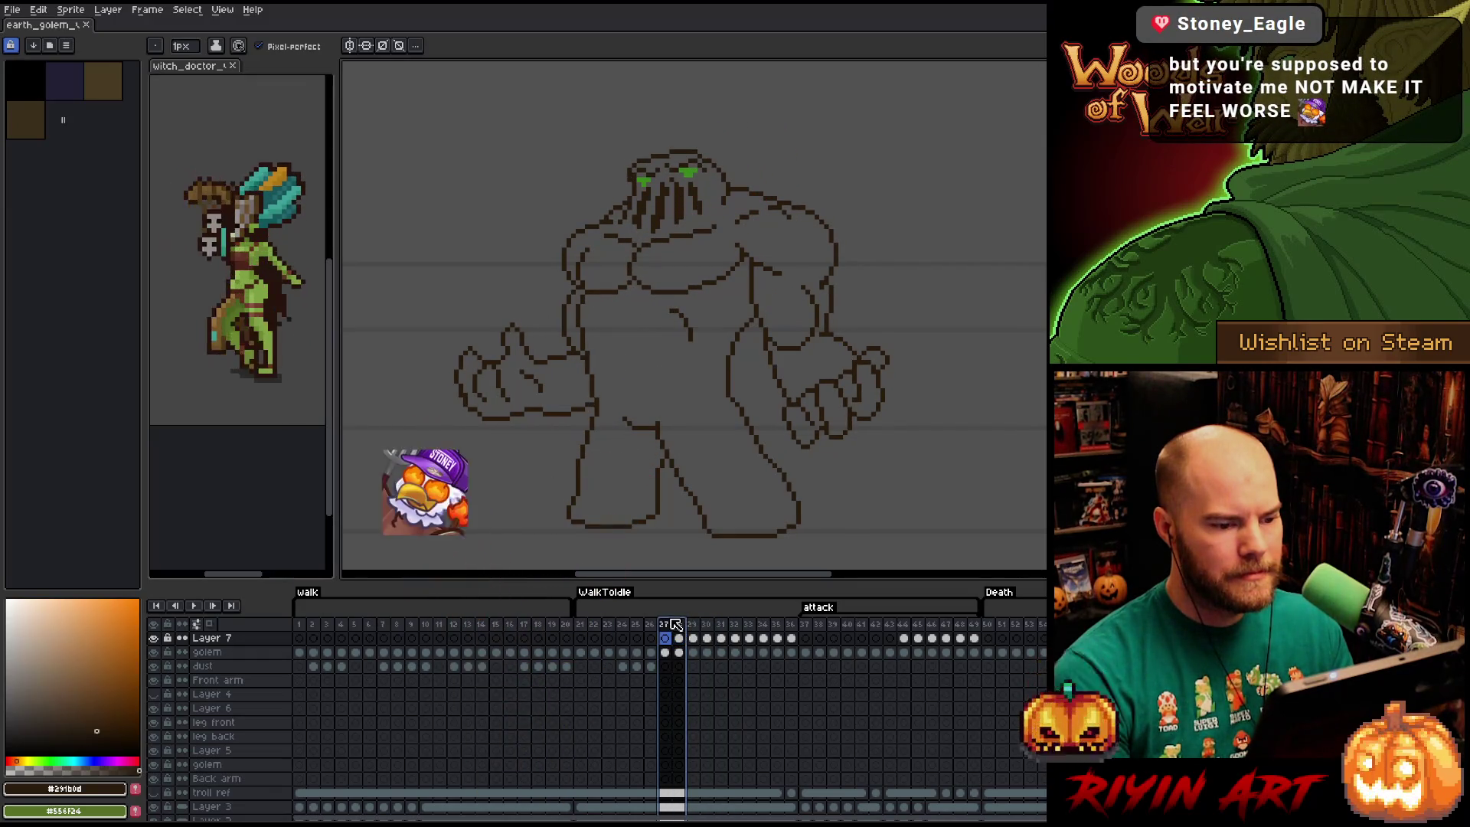
{"action": "left_click_drag", "start_coordinate": [684, 627], "coordinate": [698, 624]}
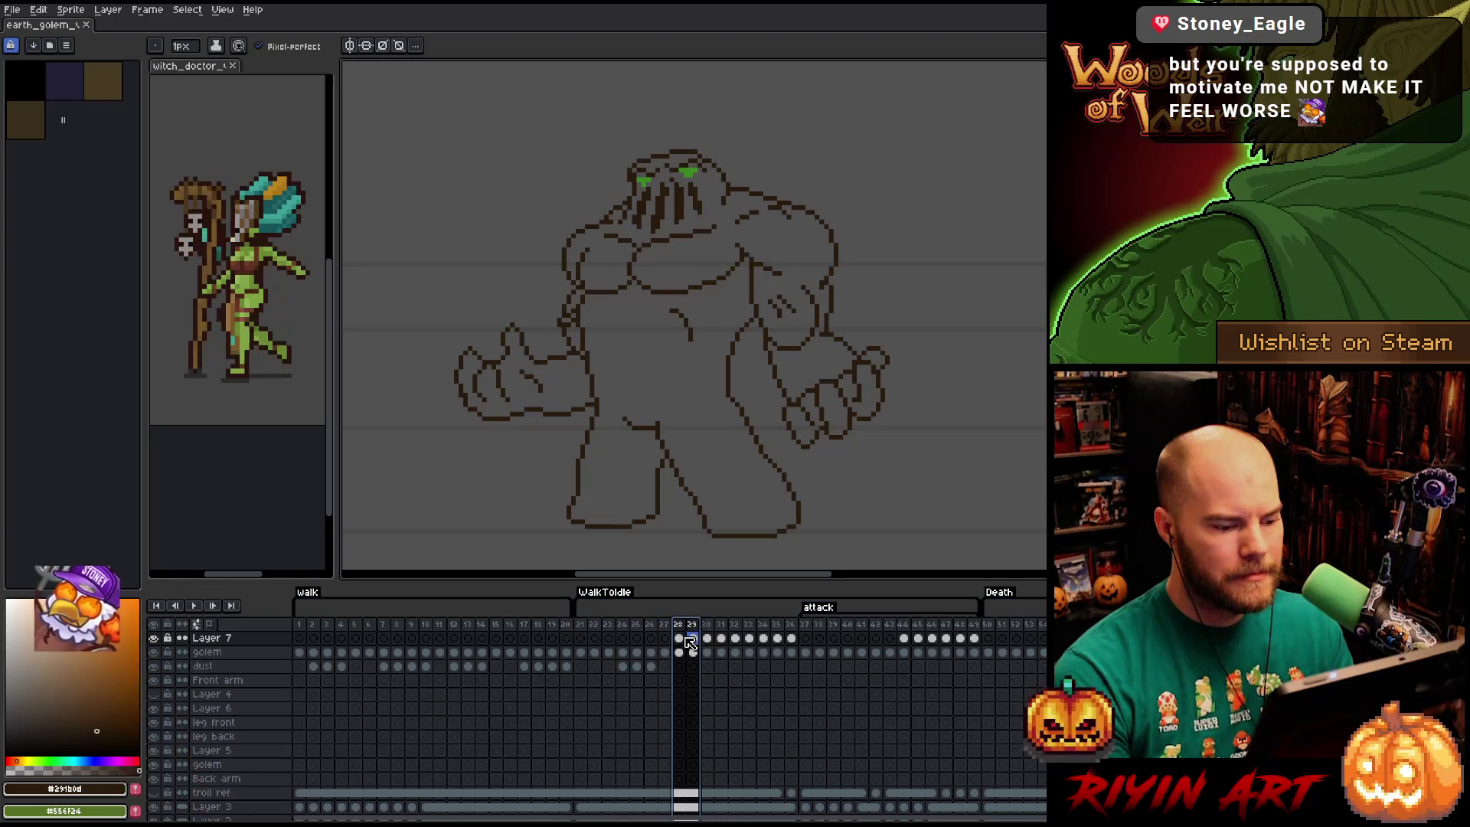
{"action": "left_click", "coordinate": [679, 638]}
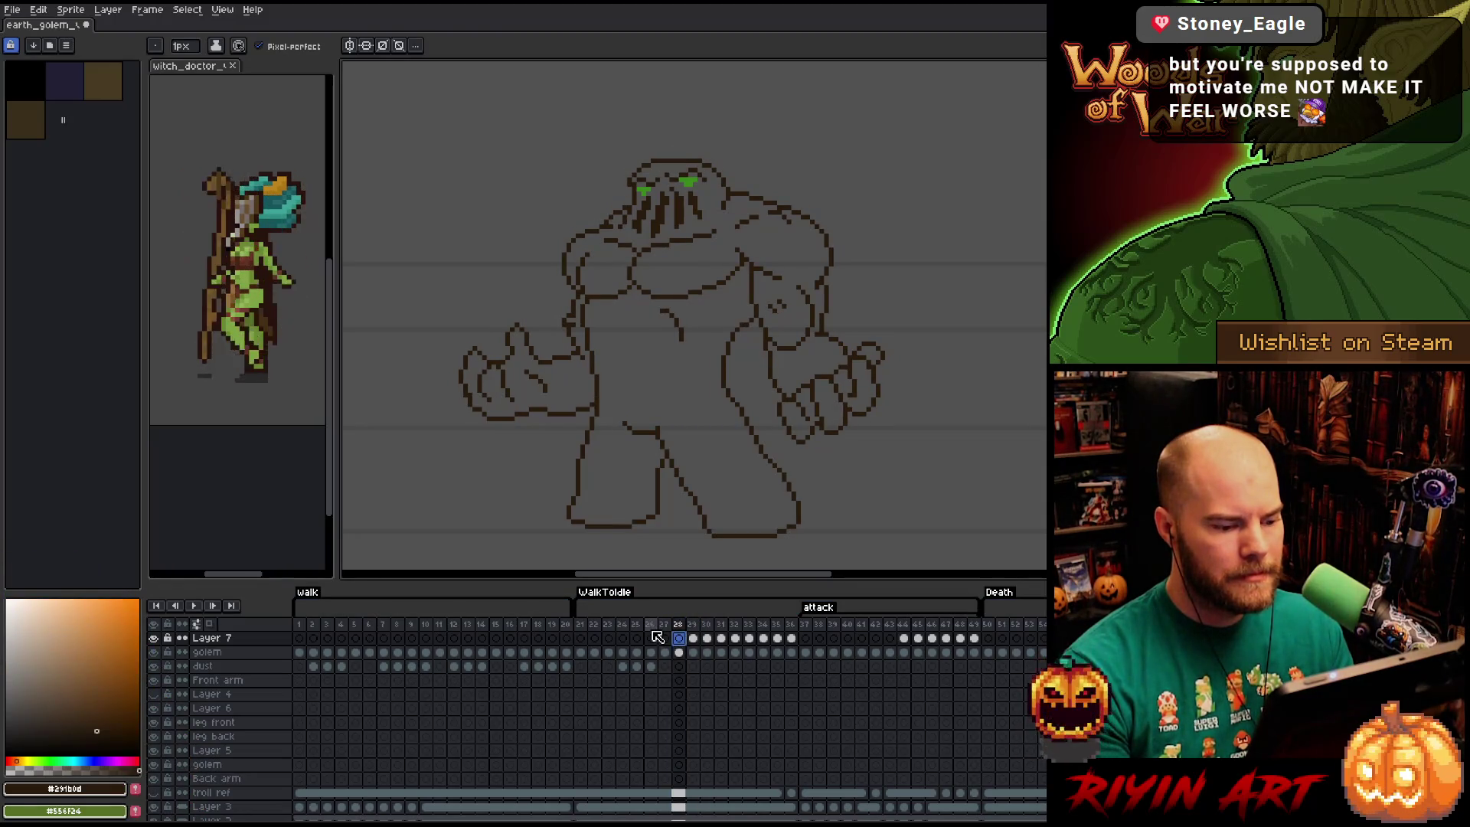
{"action": "left_click", "coordinate": [682, 653]}
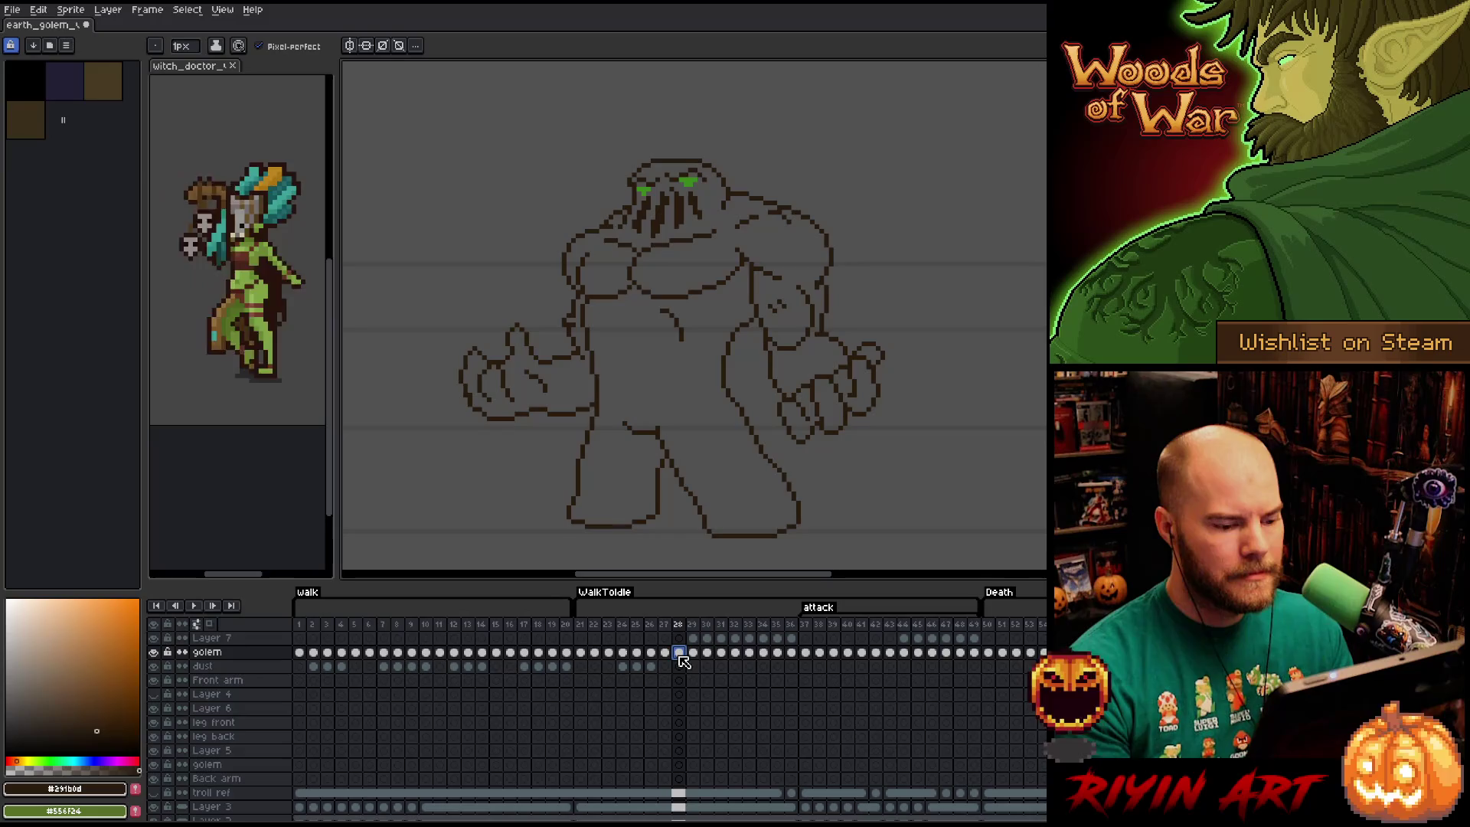
Compare frames 27 and 28, then play the animation from frame 29 and stop there.
{"action": "key", "text": "e"}
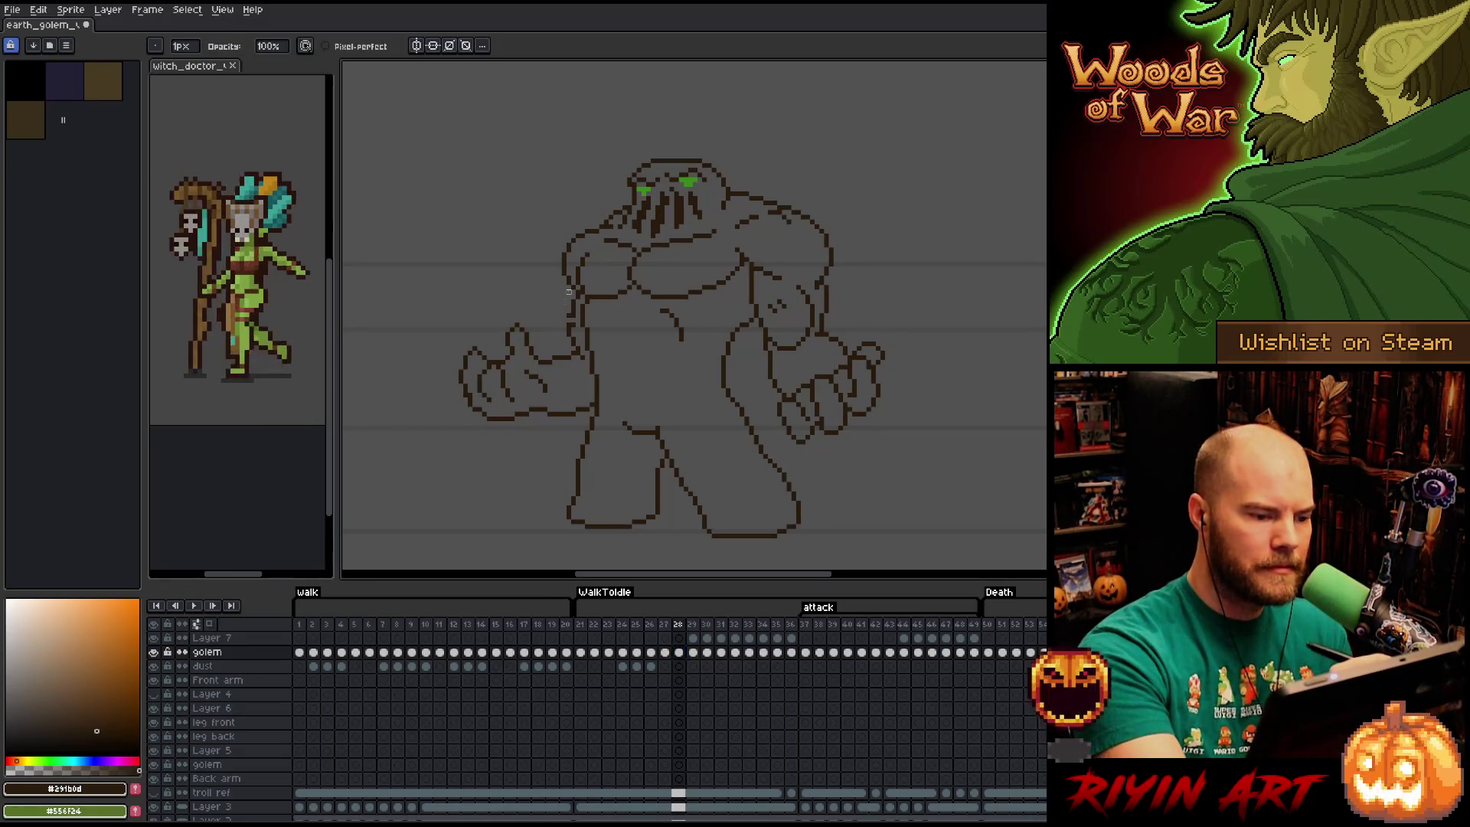
{"action": "key", "text": "b"}
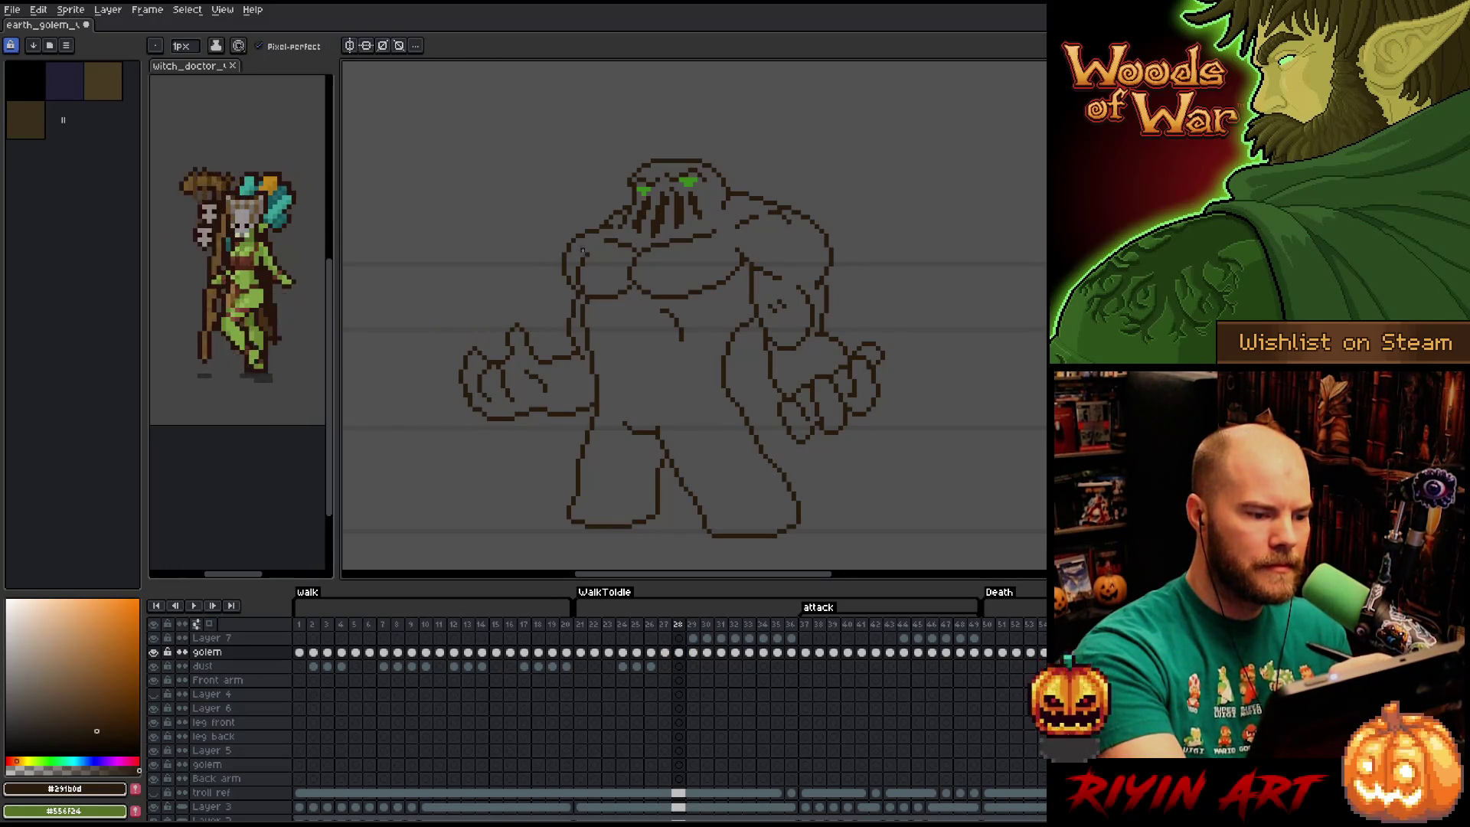
{"action": "key", "text": "comma"}
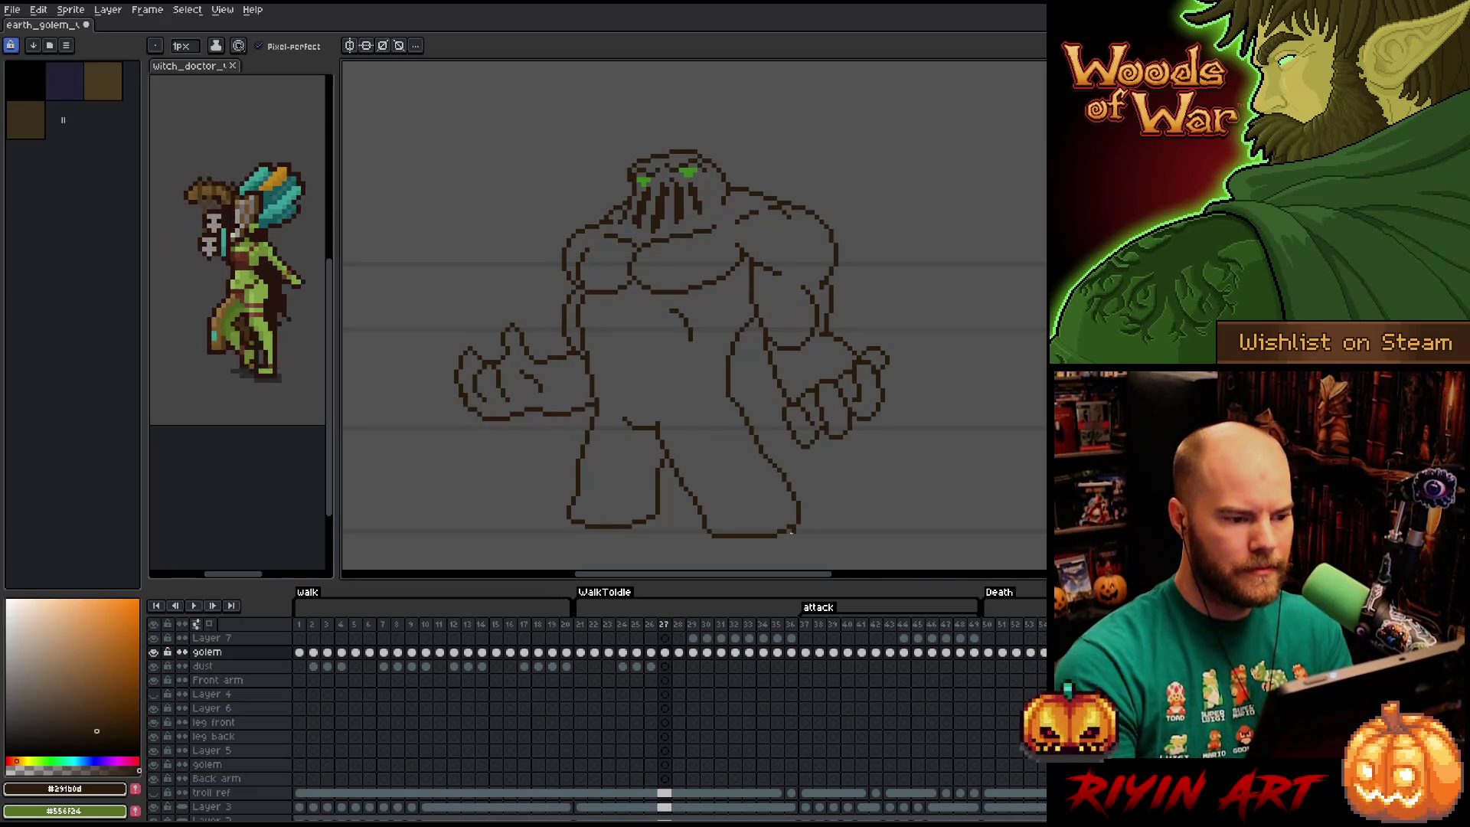
{"action": "key", "text": "period"}
{"action": "key", "text": "comma"}
{"action": "key", "text": "period"}
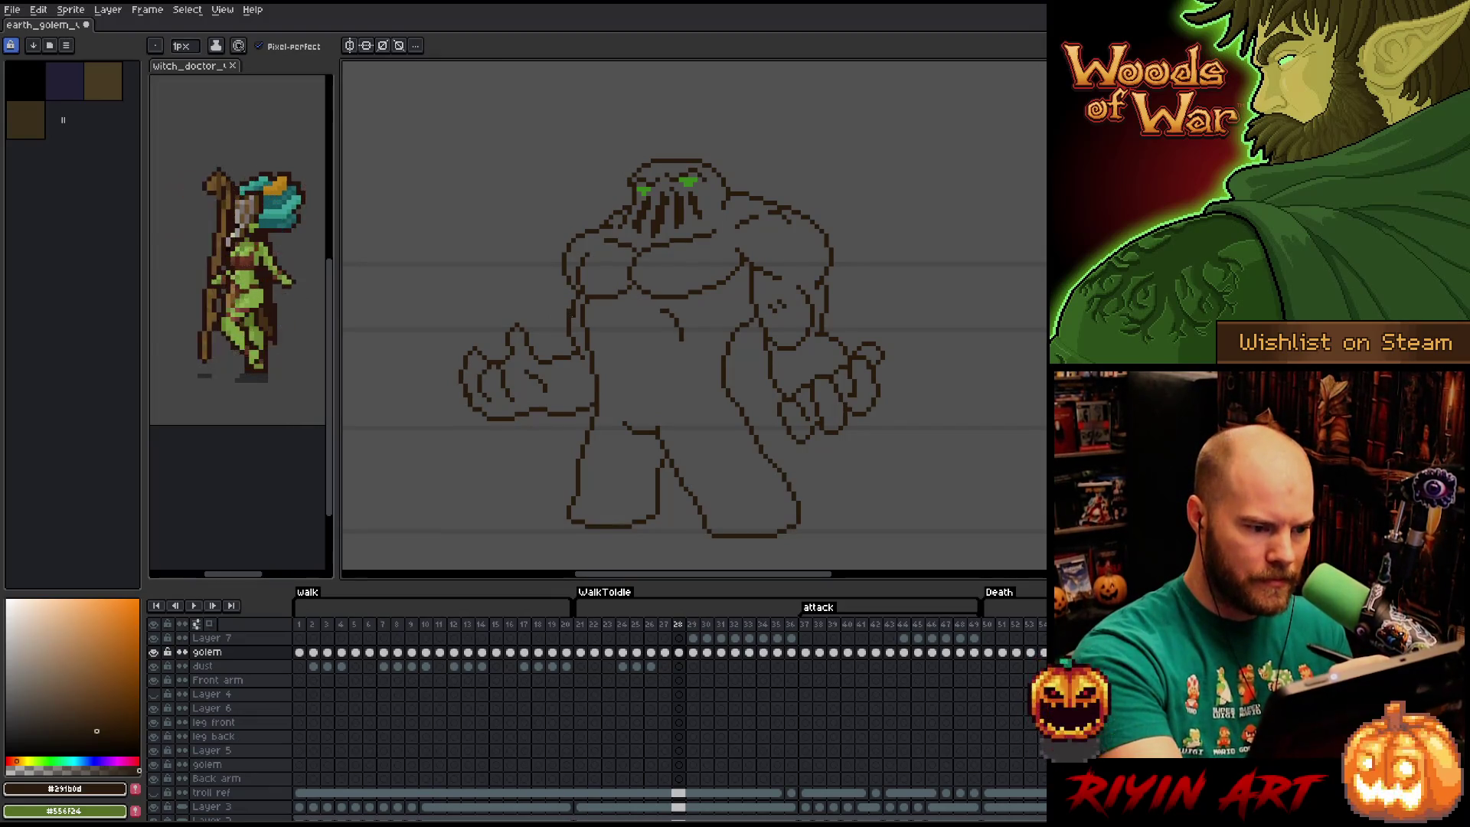
{"action": "key", "text": "e"}
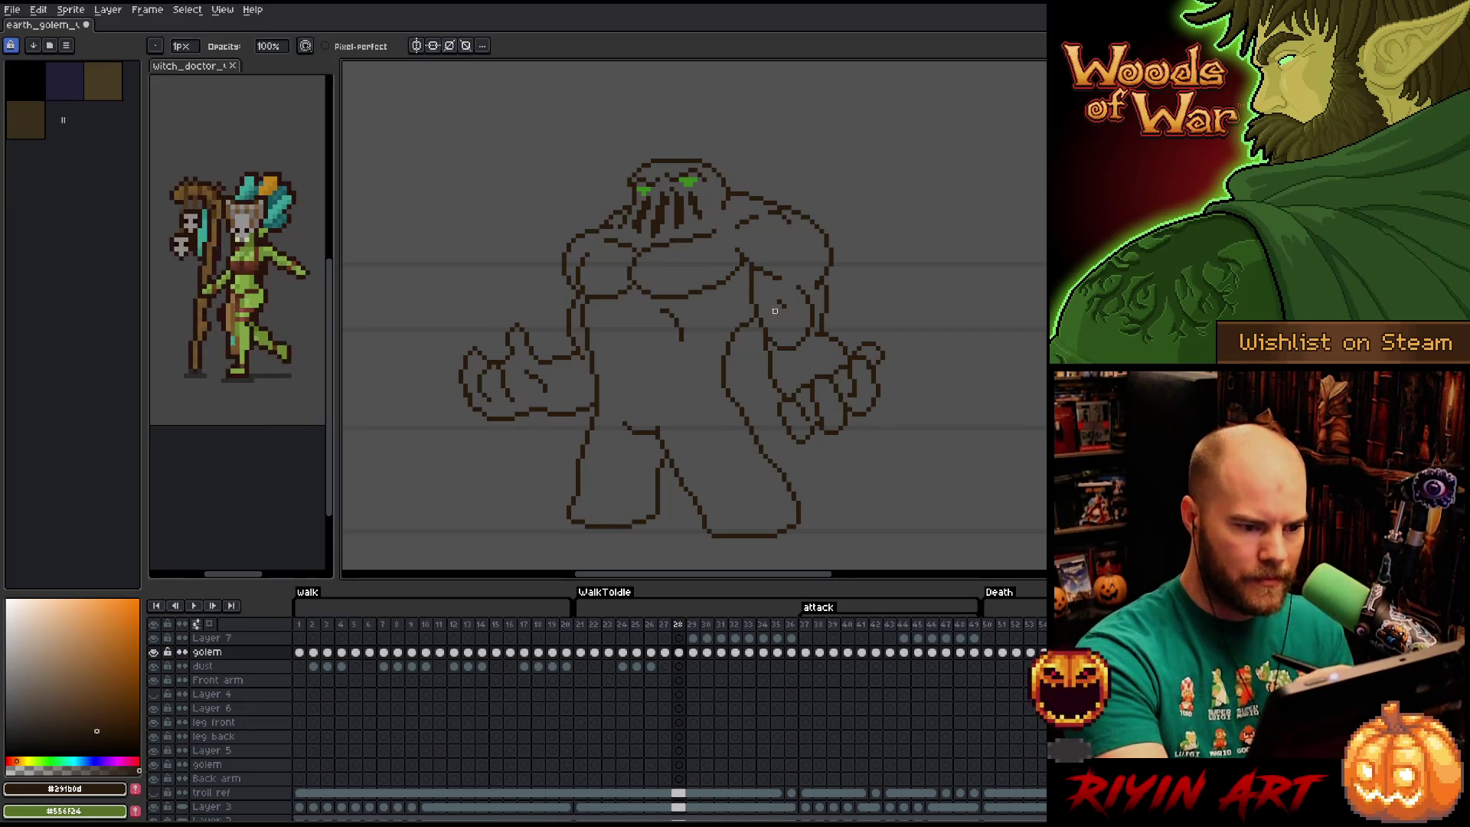
{"action": "key", "text": "period"}
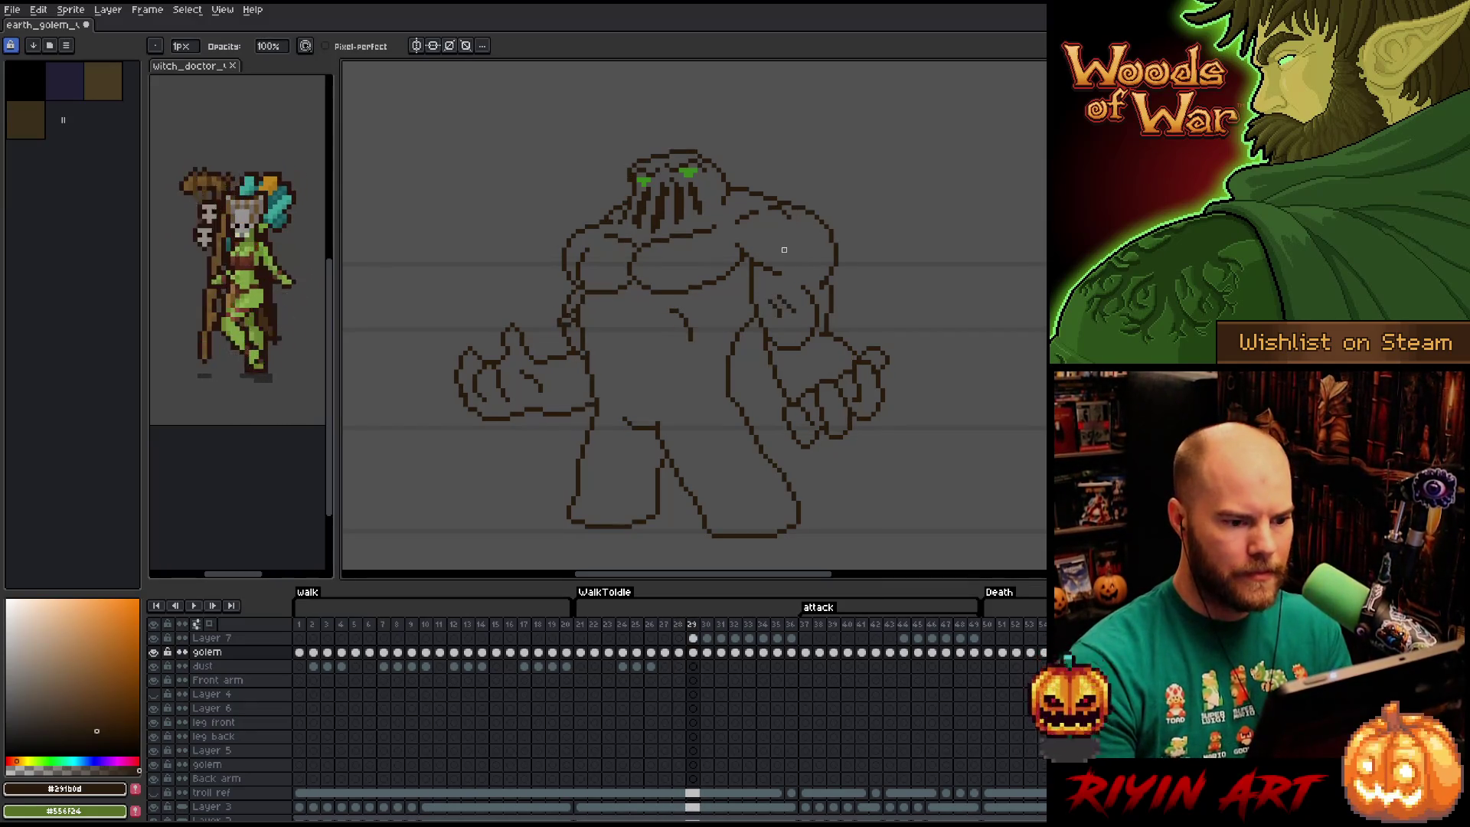
{"action": "key", "text": "Return"}
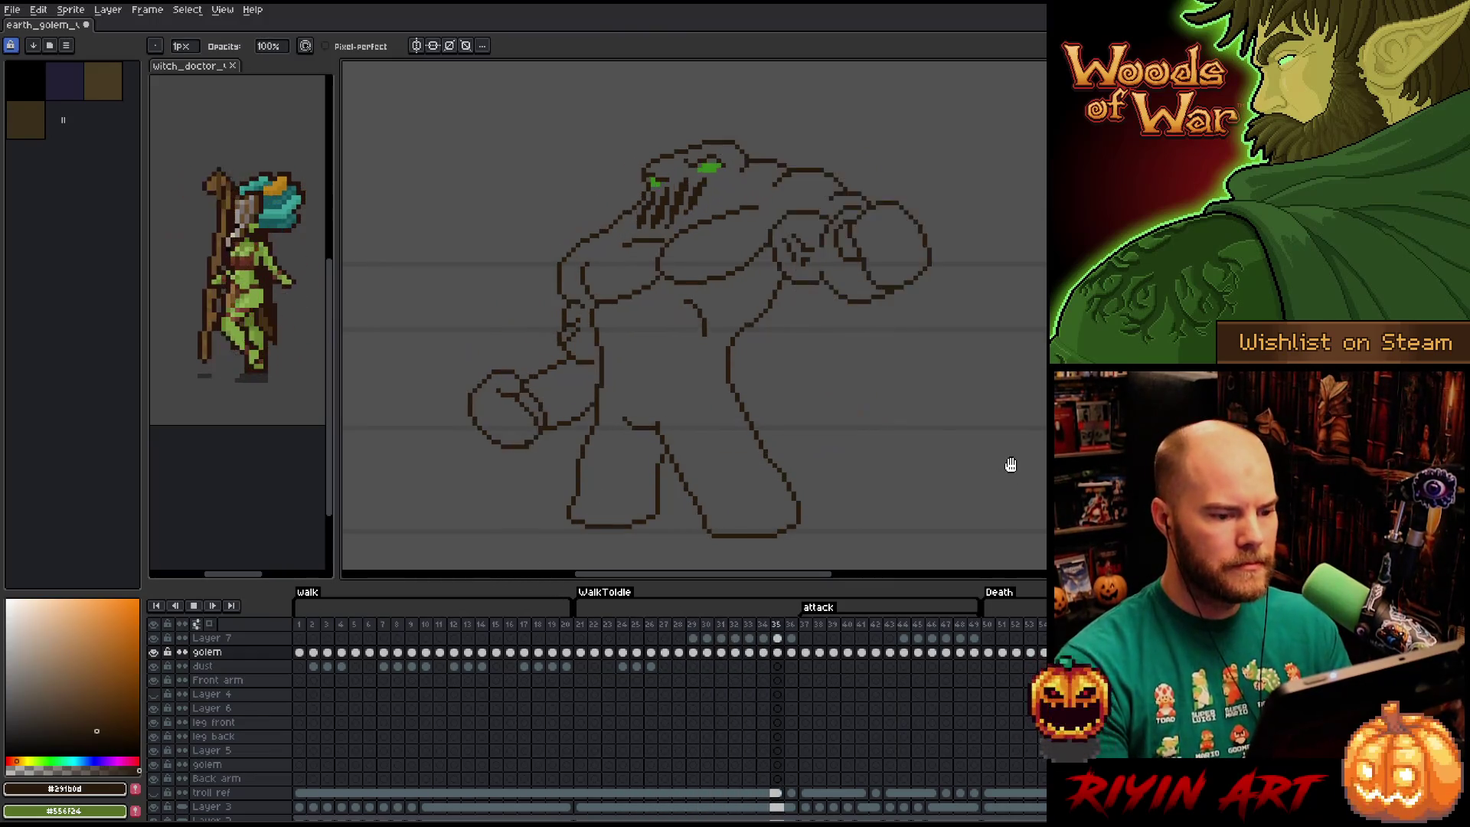
{"action": "left_click", "coordinate": [697, 628]}
Step back and forth through frames 26–29 comparing poses, ending on frame 26.
{"action": "key", "text": "Left"}
{"action": "key", "text": "Left"}
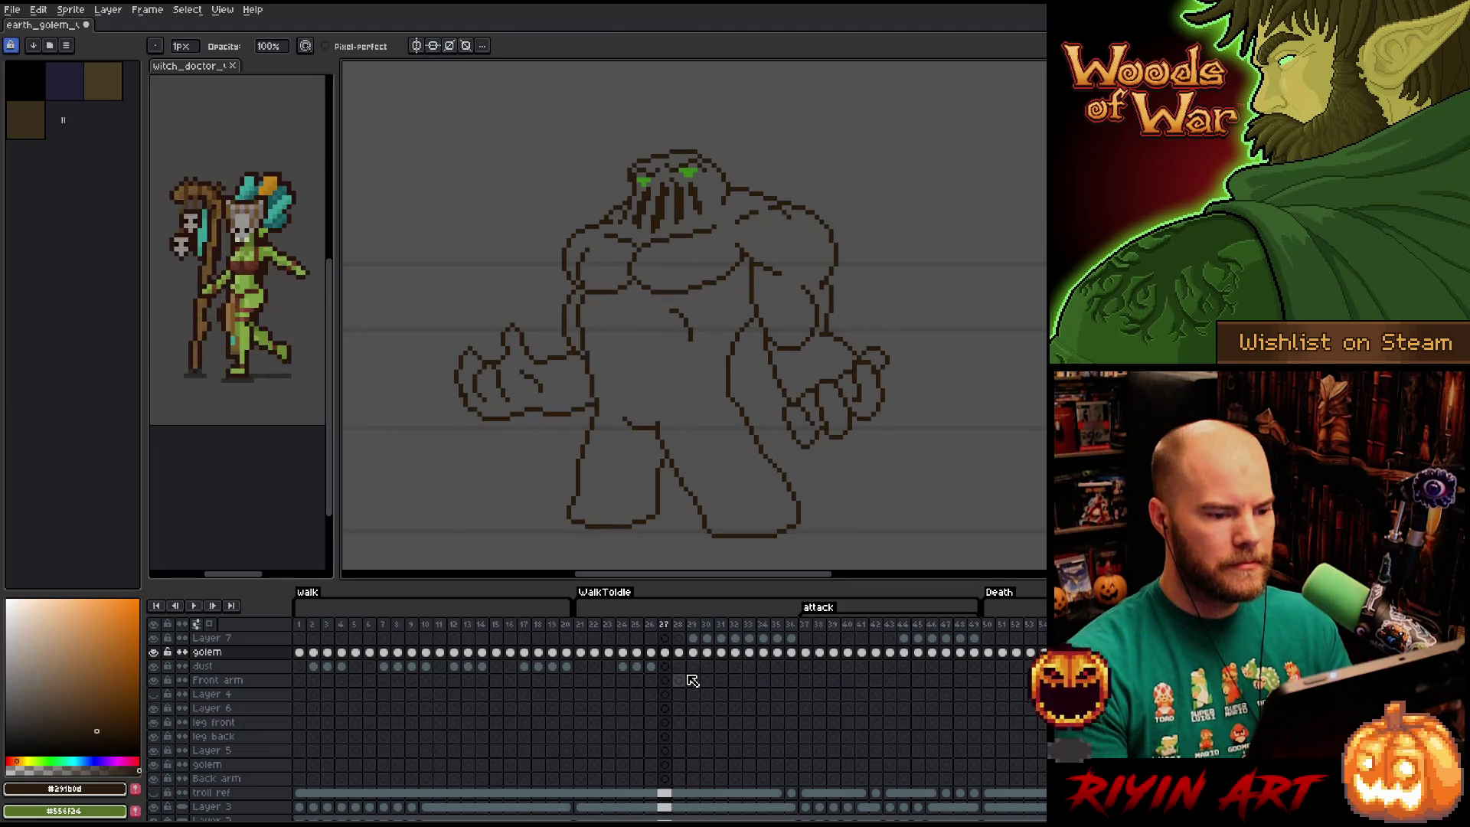
{"action": "key", "text": "Left"}
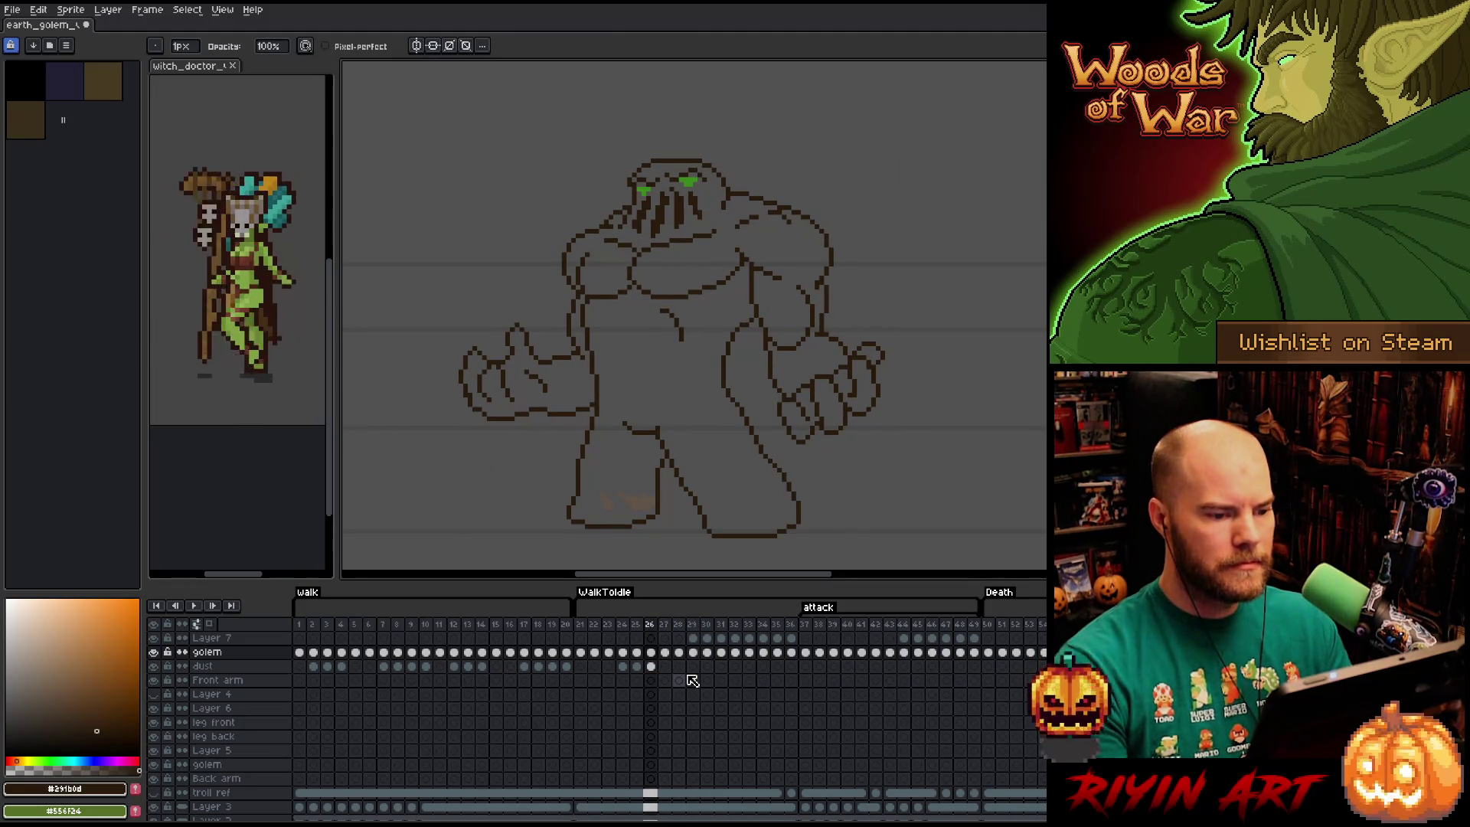
{"action": "key", "text": "Left"}
{"action": "key", "text": "Right"}
{"action": "key", "text": "Right"}
{"action": "key", "text": "Right"}
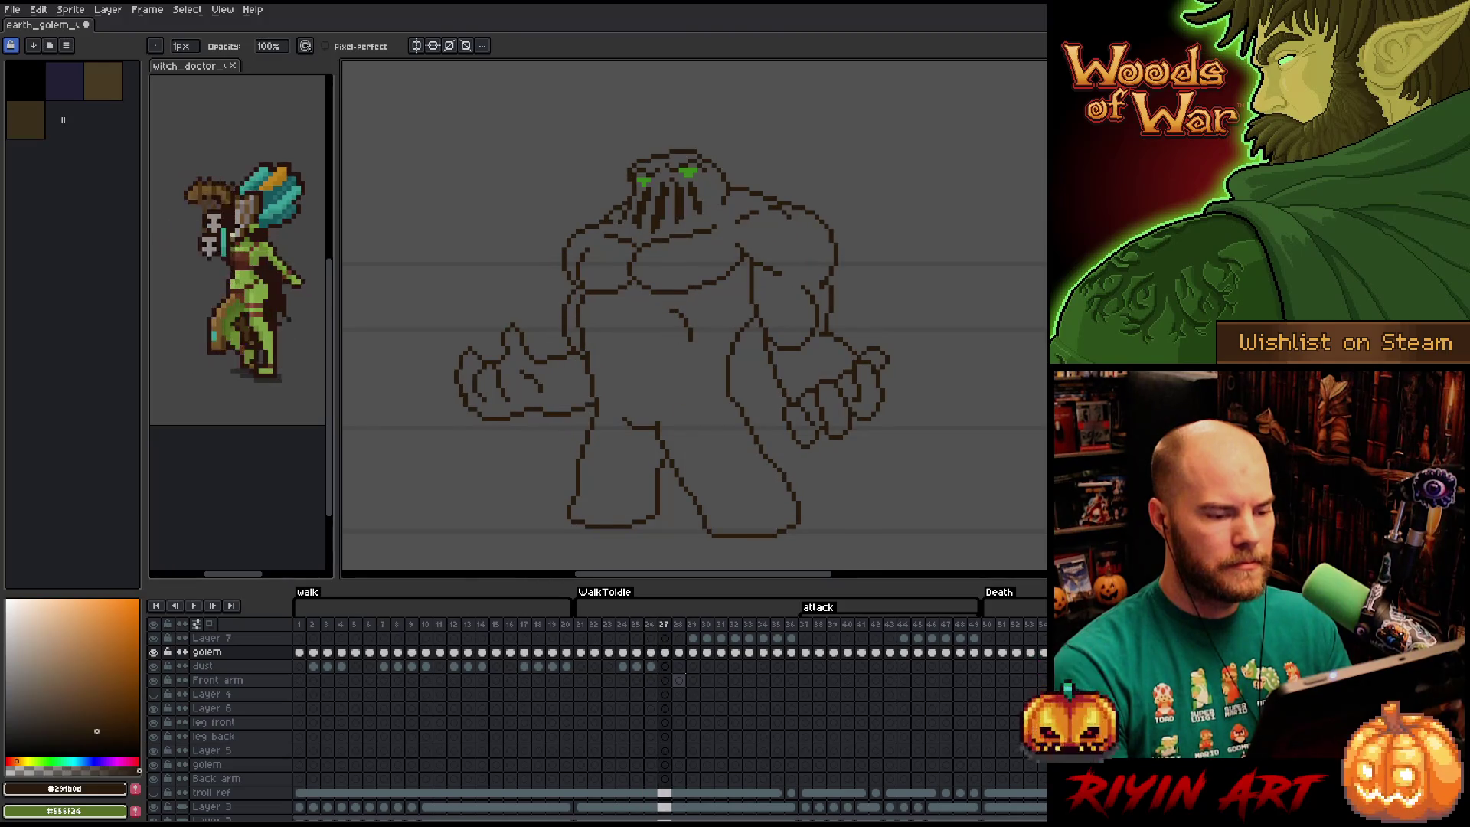
{"action": "key", "text": "Right"}
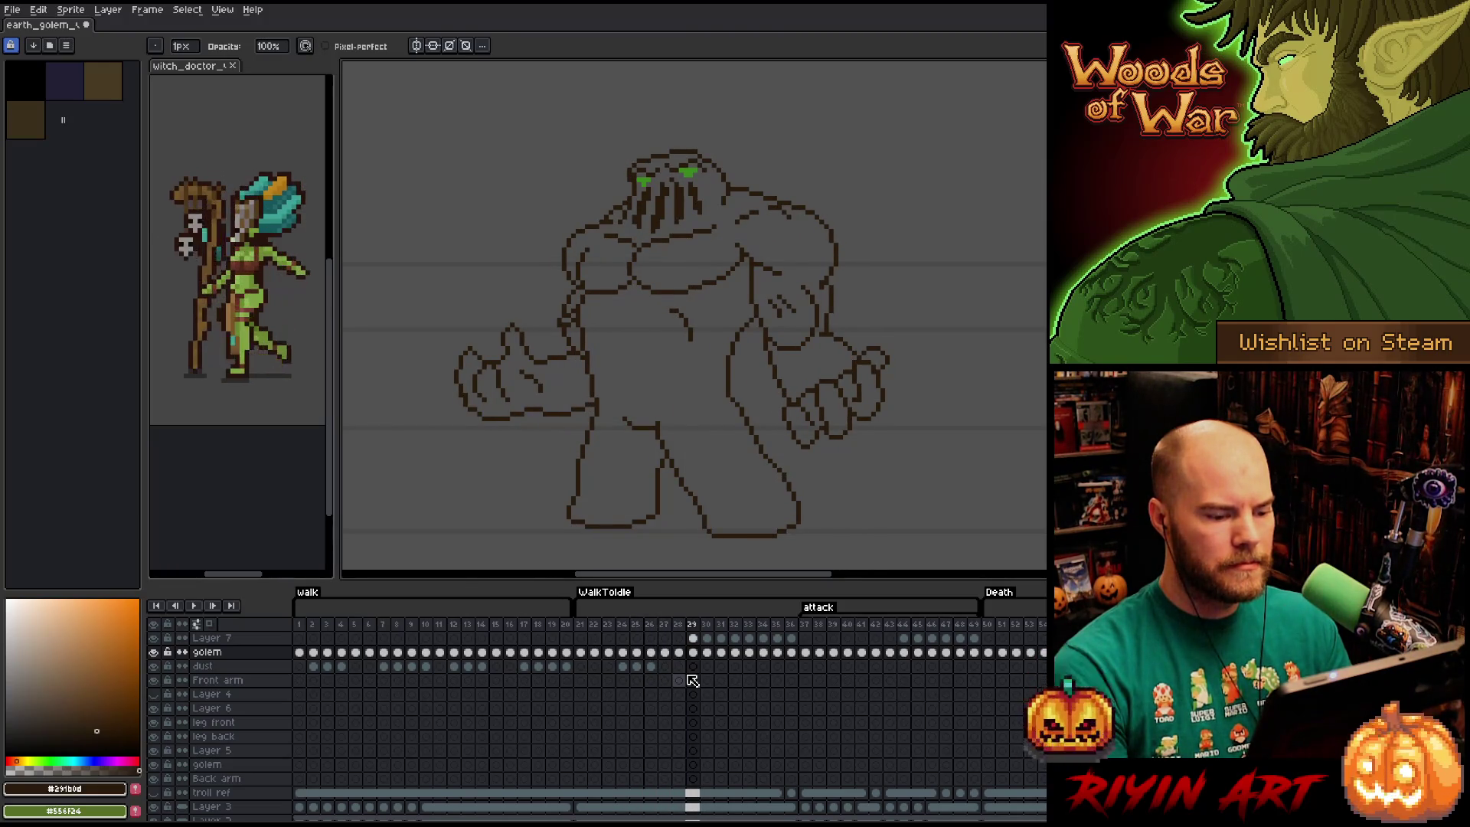
{"action": "key", "text": "Left"}
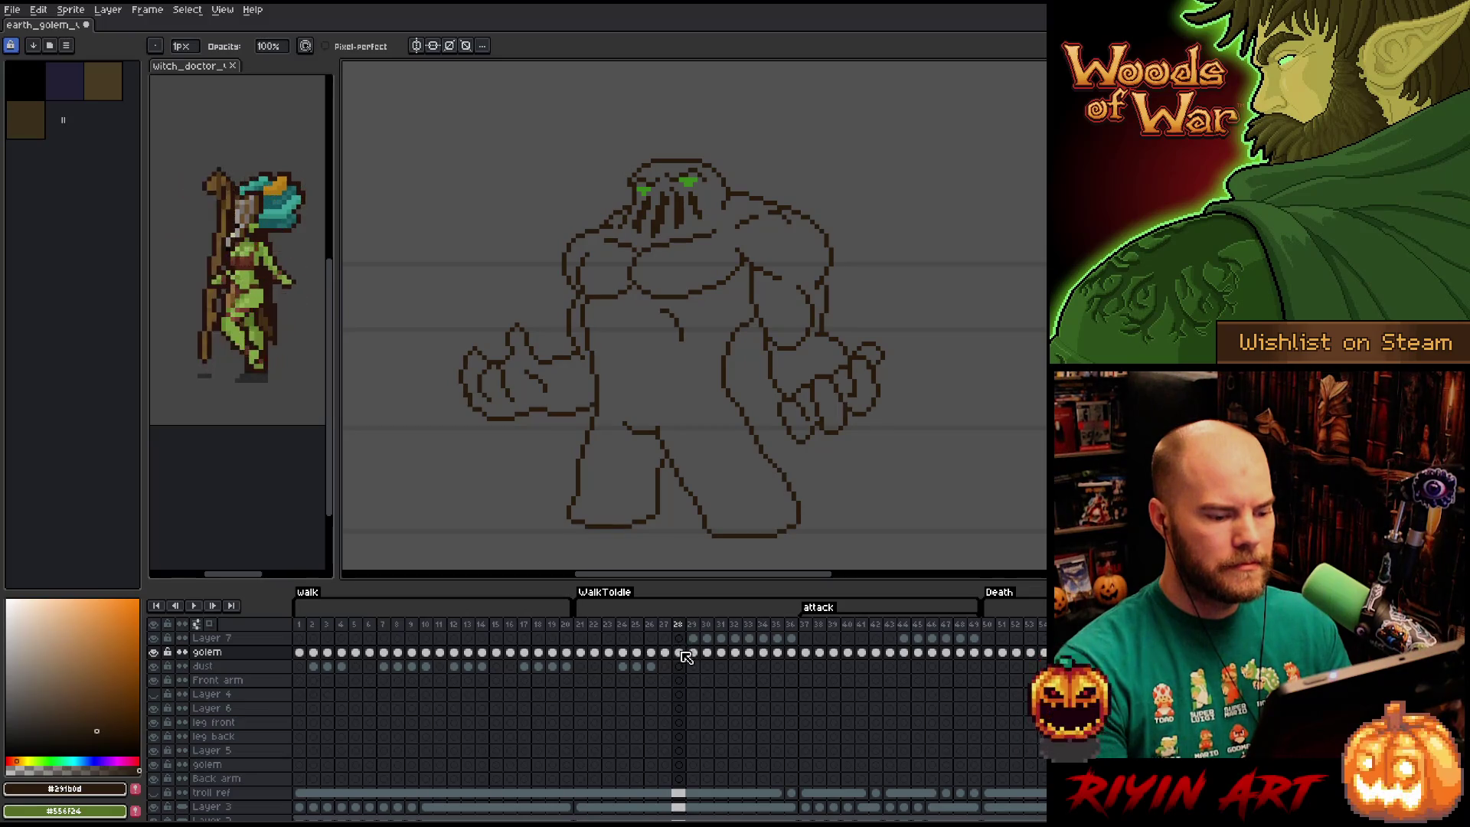
{"action": "key", "text": "Left"}
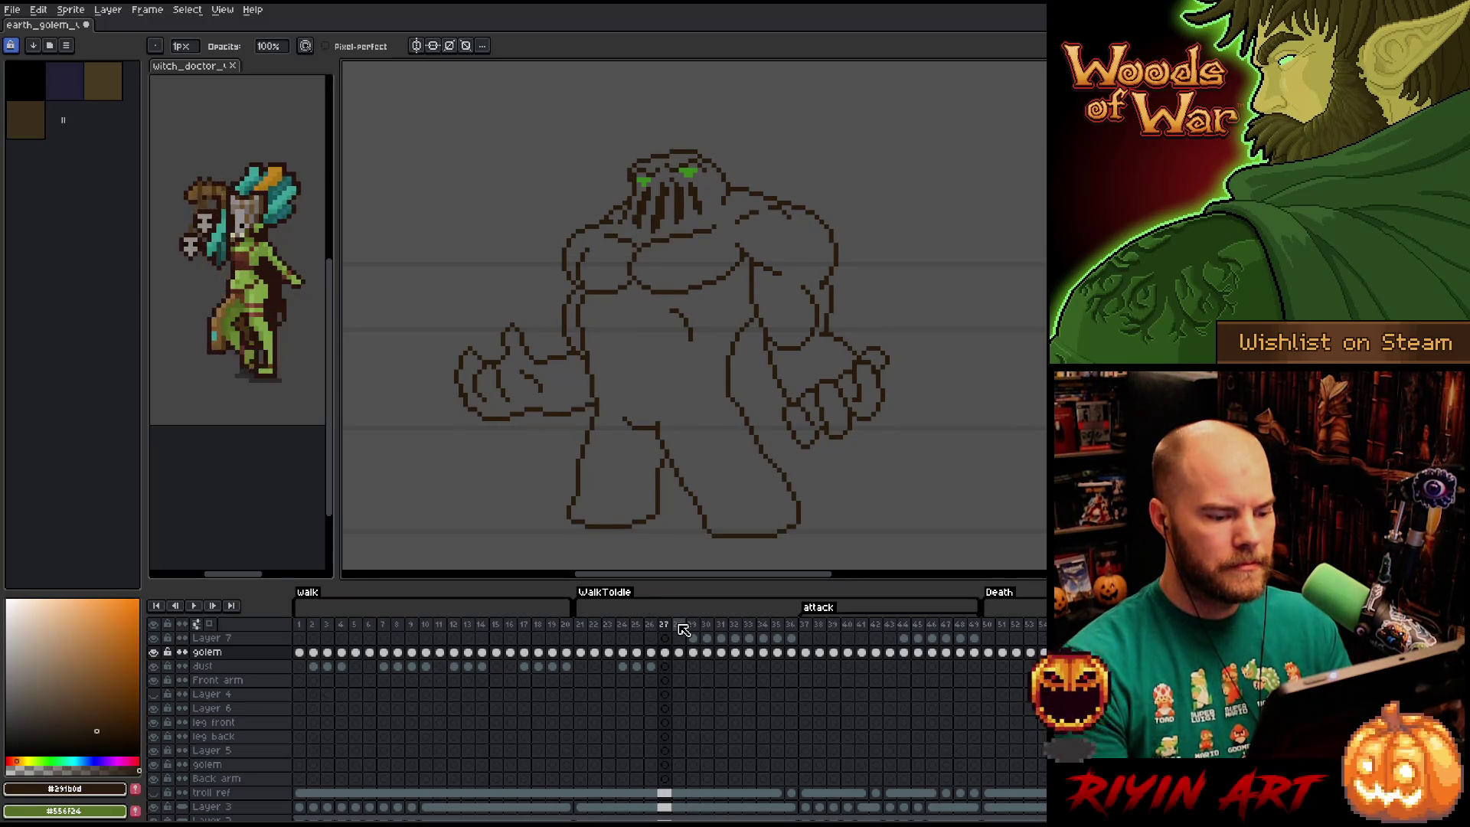
{"action": "left_click", "coordinate": [679, 624]}
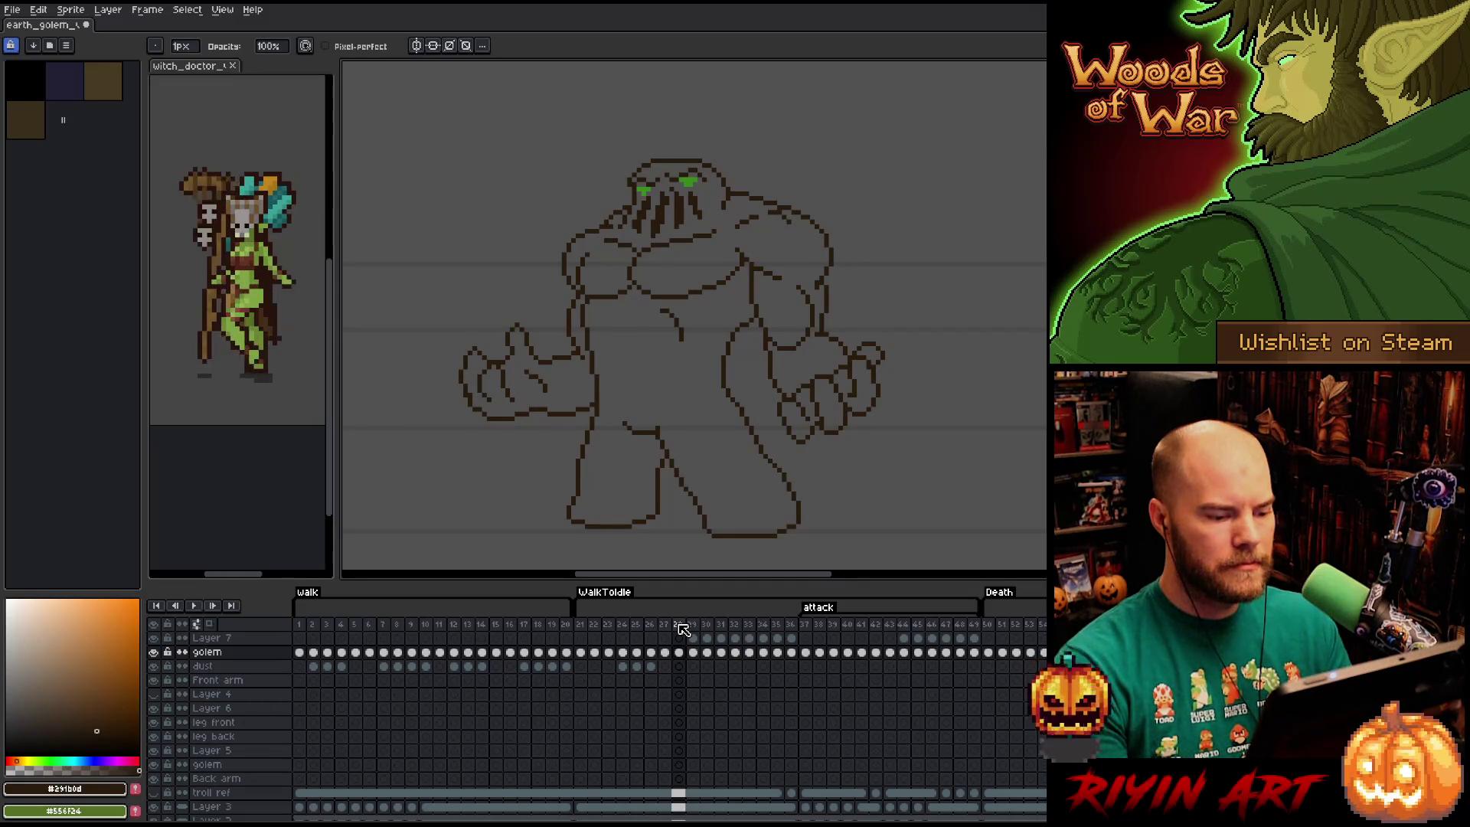
{"action": "key", "text": "Left"}
{"action": "key", "text": "Left"}
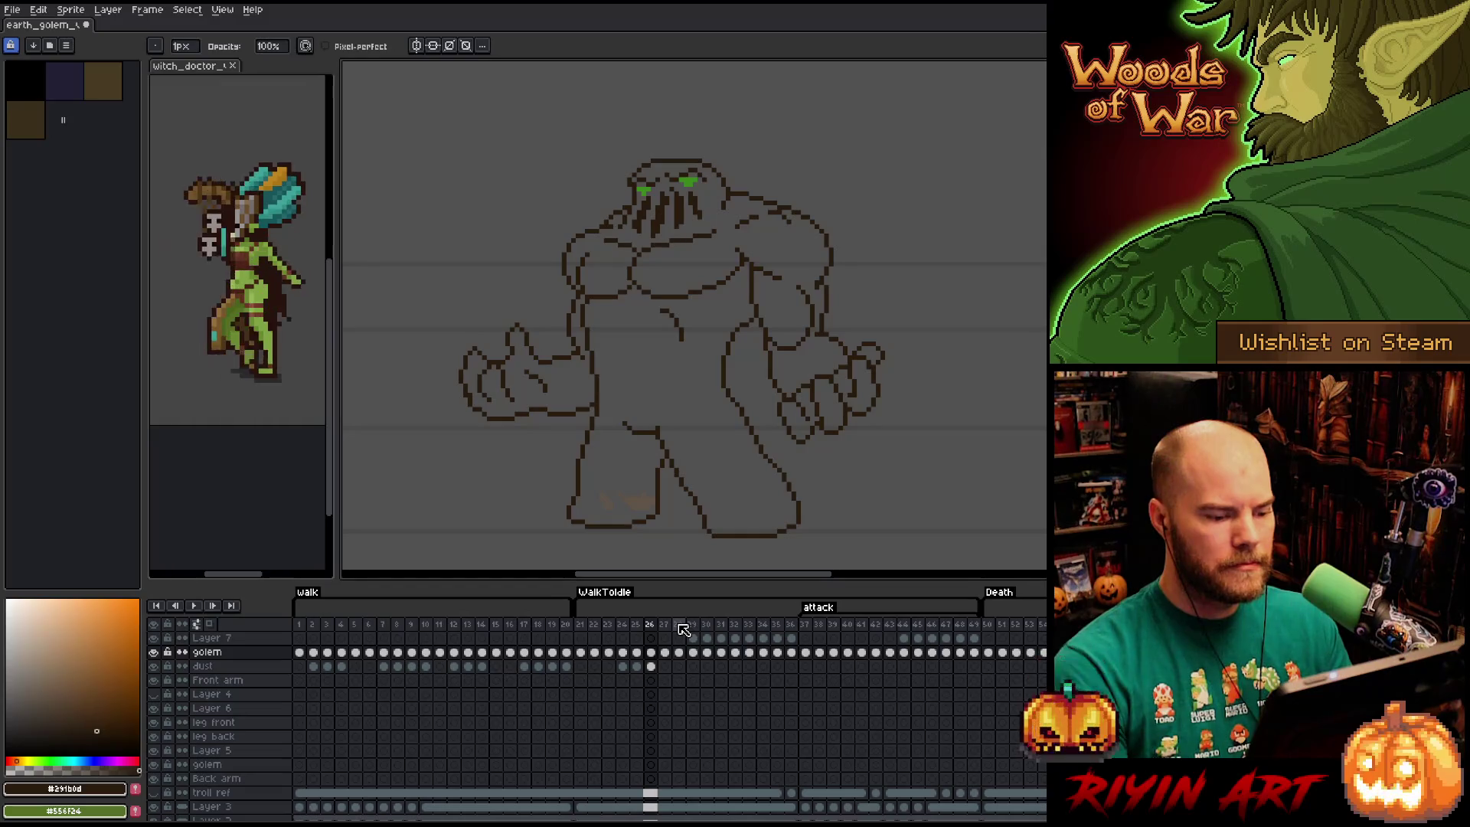
{"action": "key", "text": "Right"}
{"action": "key", "text": "Right"}
{"action": "key", "text": "Left"}
{"action": "key", "text": "Left"}
{"action": "key", "text": "Right"}
{"action": "key", "text": "Right"}
{"action": "key", "text": "Left"}
{"action": "key", "text": "Left"}
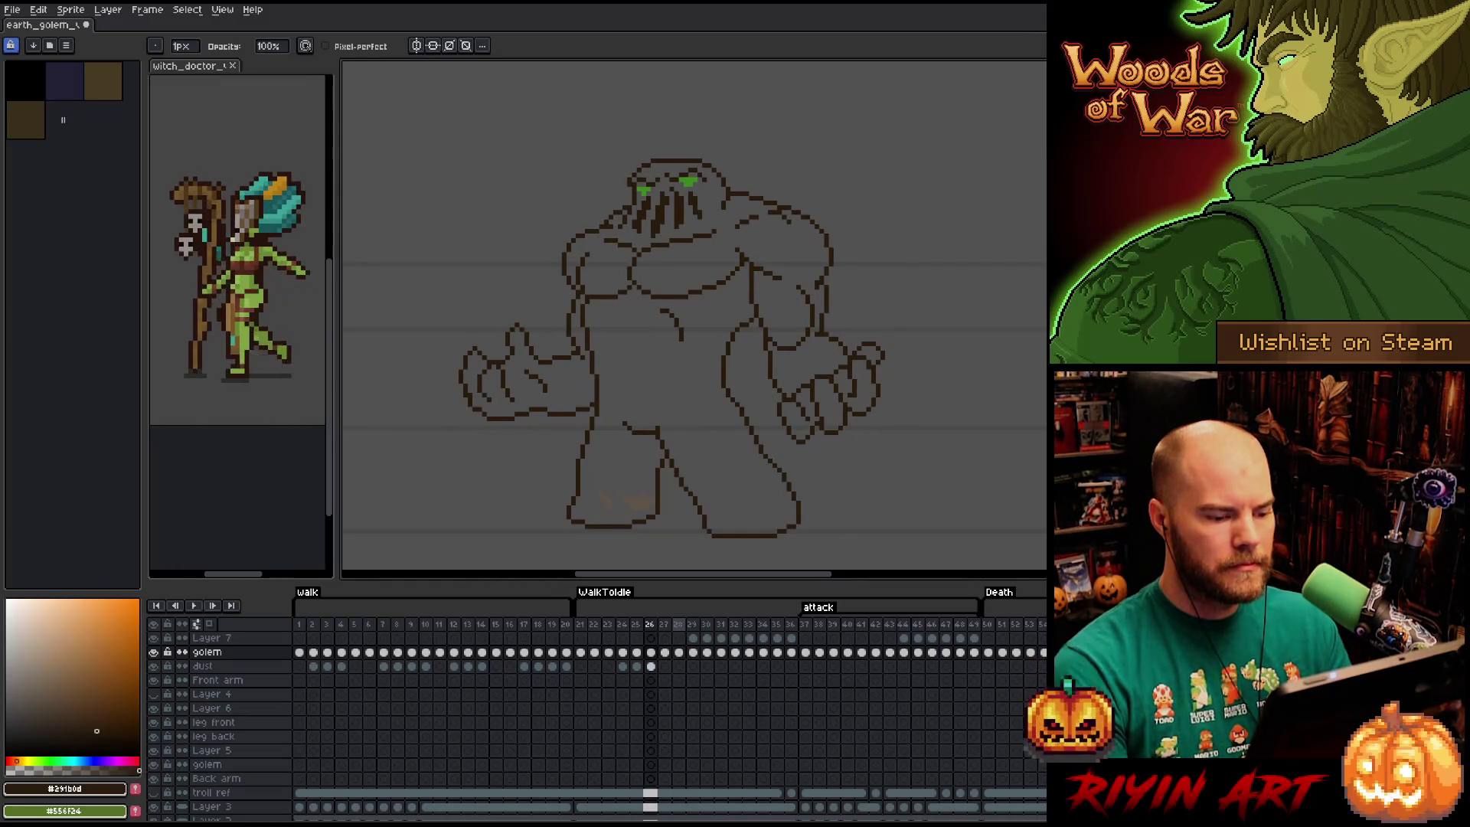
Delete frames 27 and 28 from the golem timeline.
{"action": "left_click_drag", "start_coordinate": [664, 624], "coordinate": [677, 624]}
{"action": "right_click", "coordinate": [681, 625]}
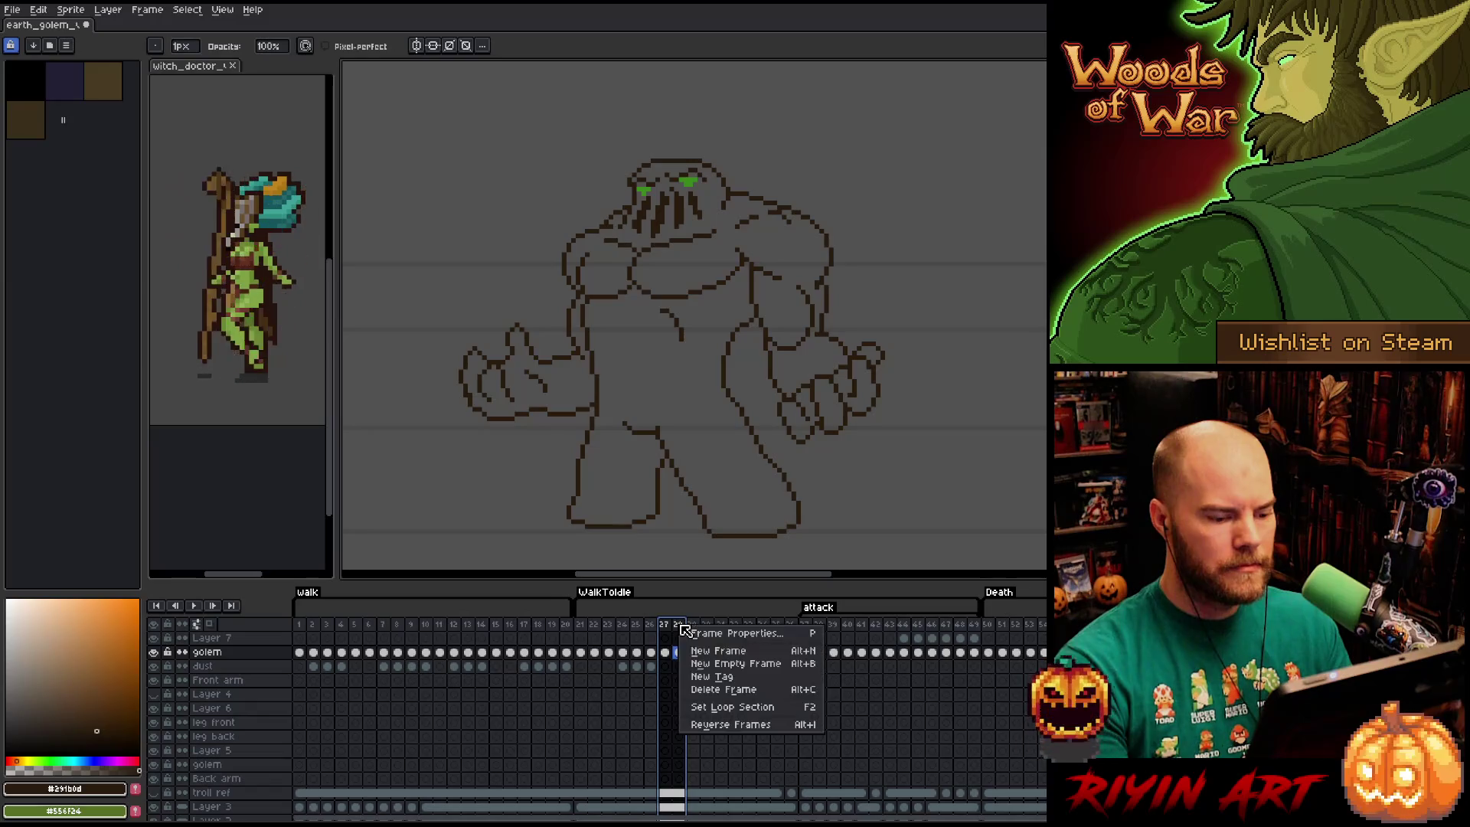
{"action": "left_click", "coordinate": [706, 687]}
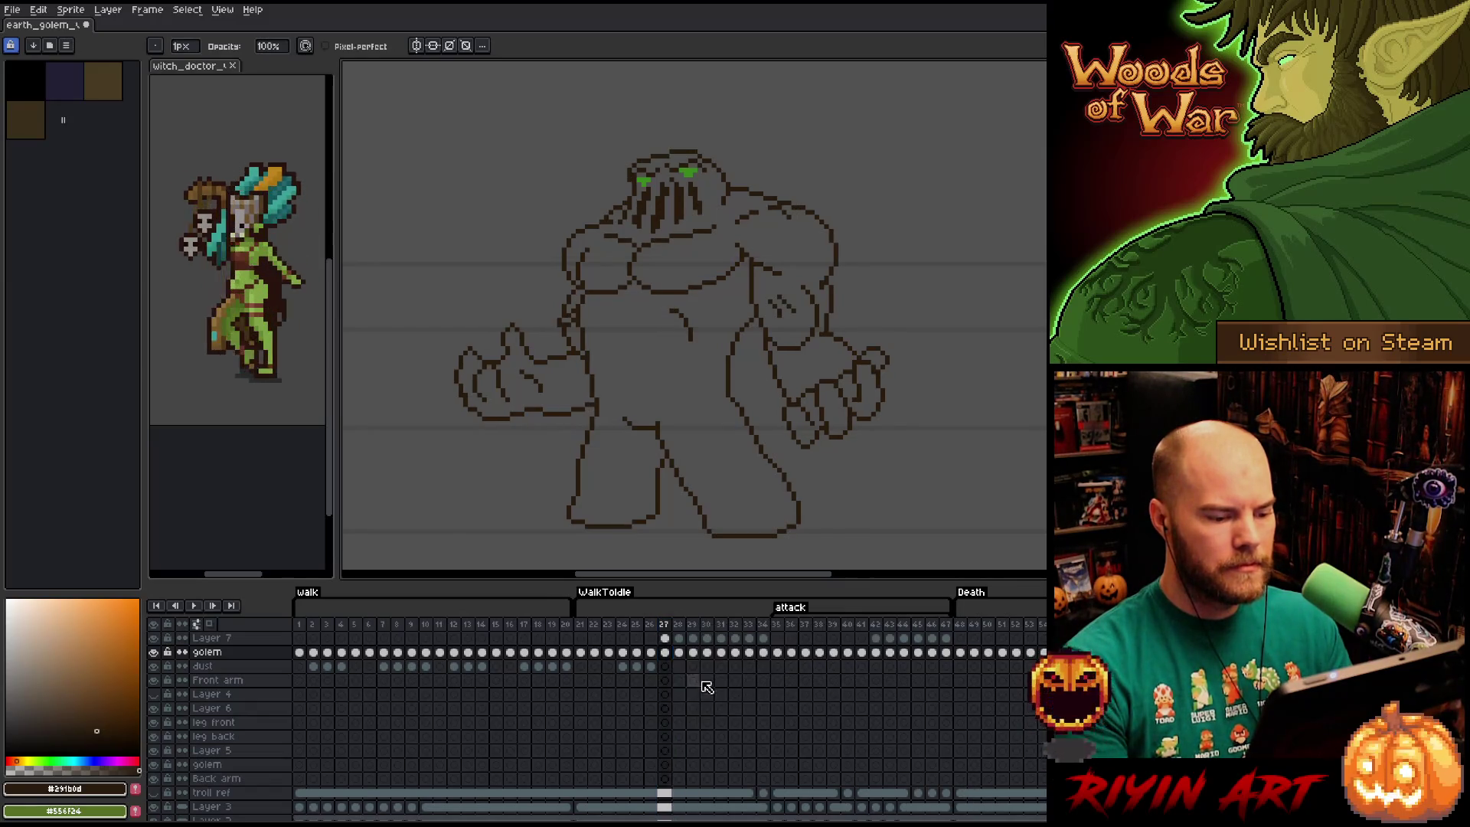
Play the shortened animation from frame 25 to check the attack.
{"action": "left_click", "coordinate": [642, 625]}
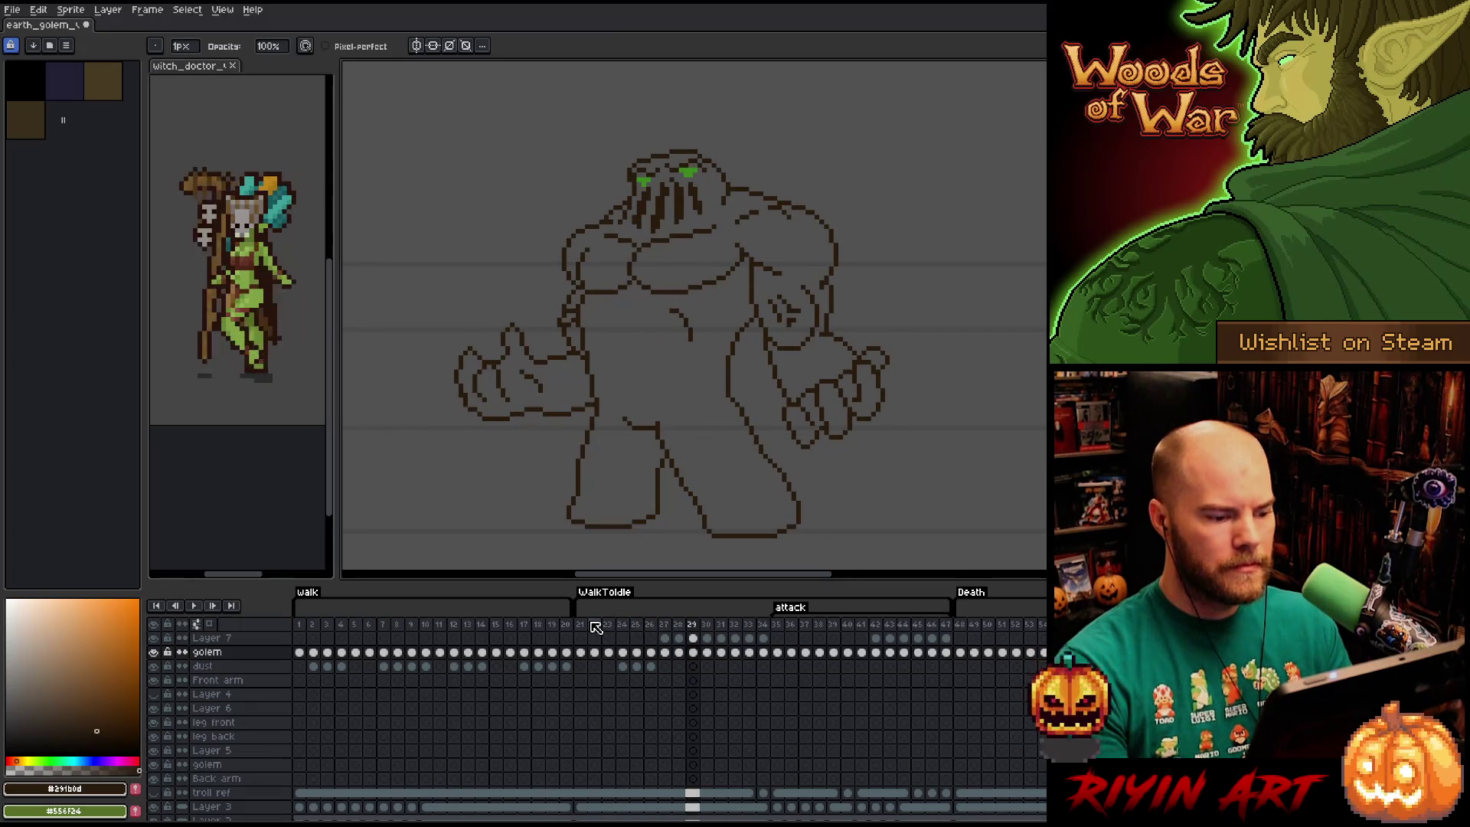
{"action": "key", "text": "Return"}
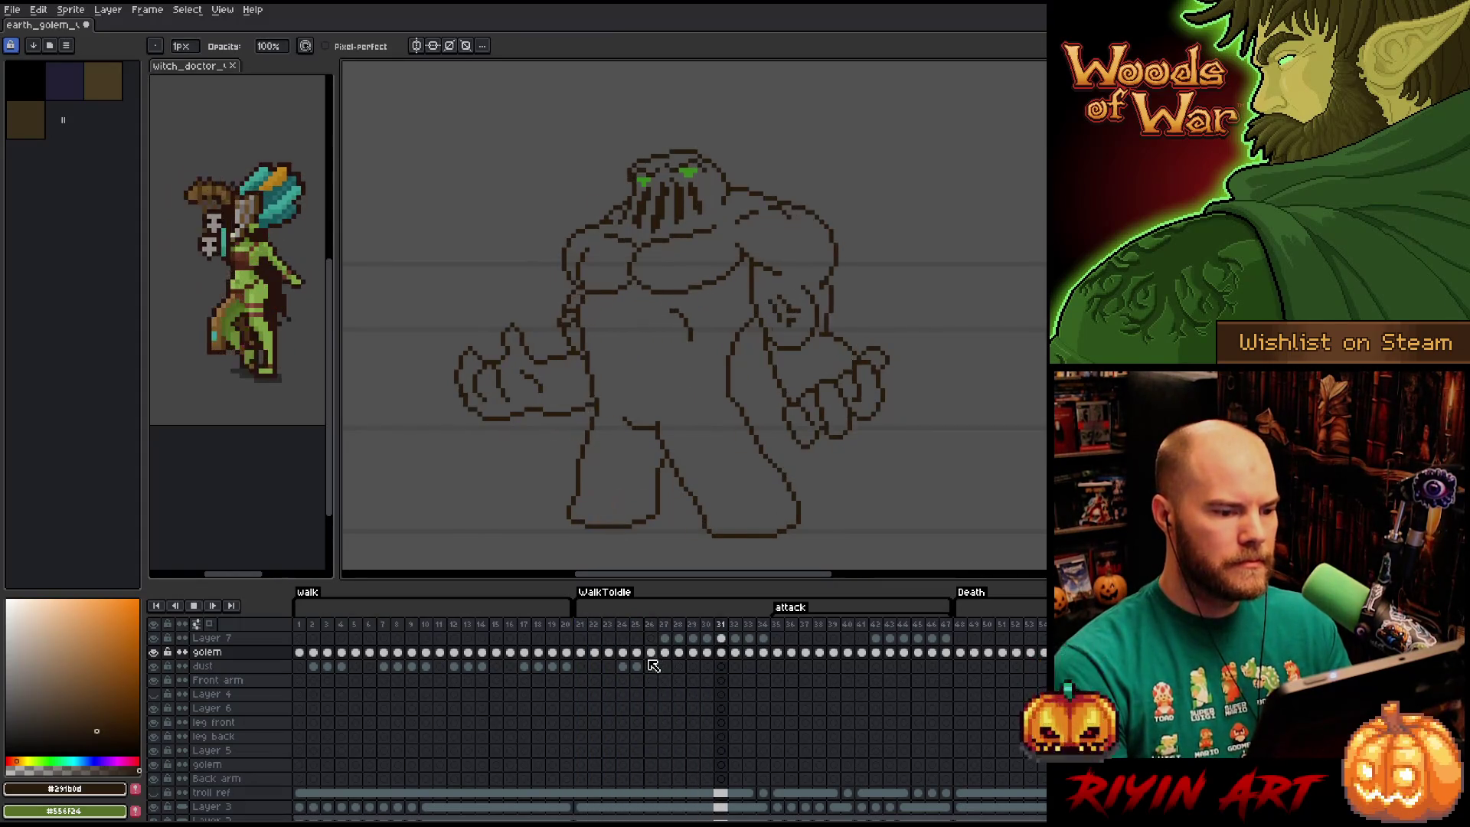
{"action": "key", "text": "Return"}
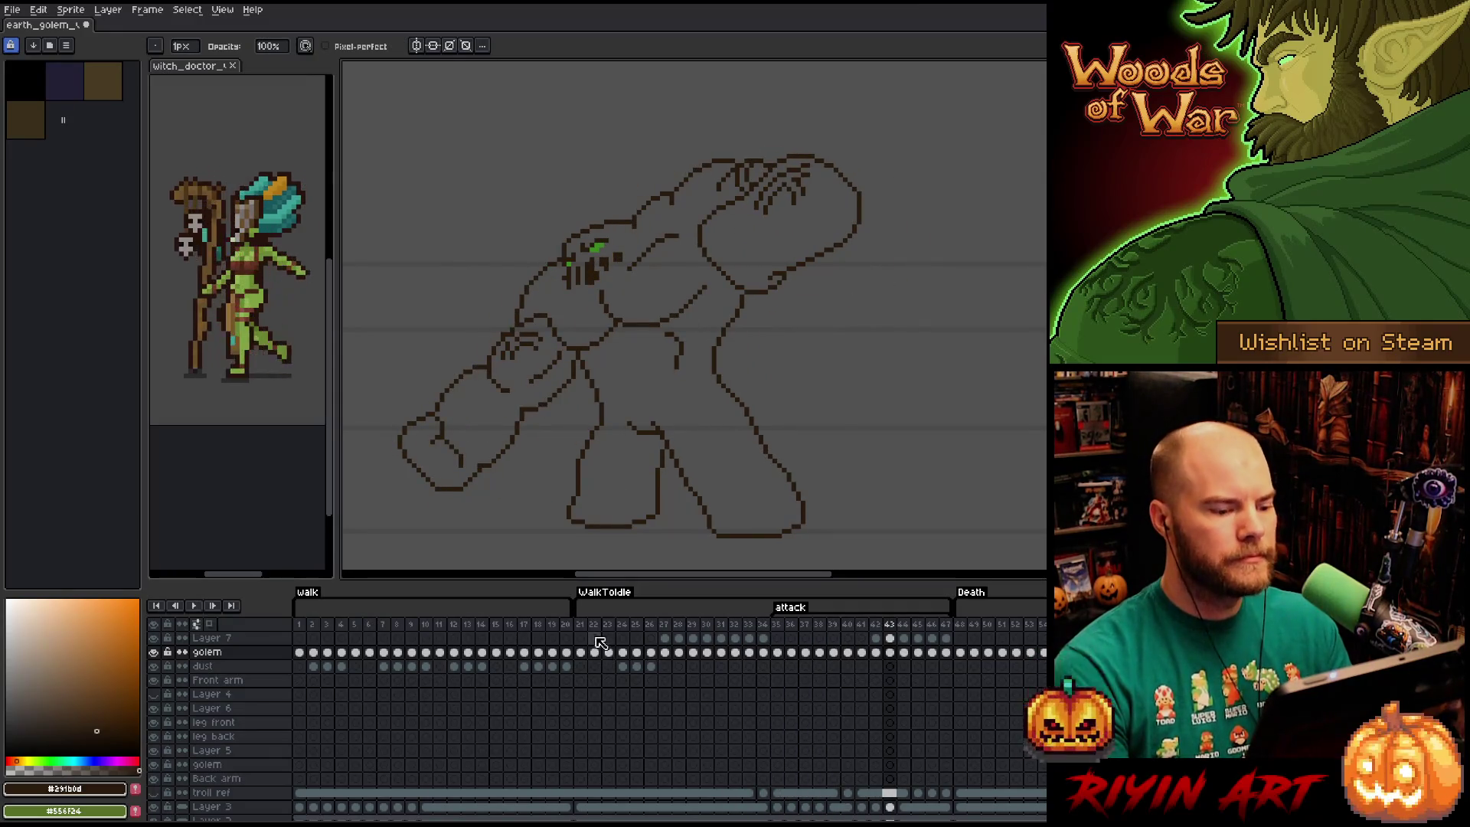
{"action": "key", "text": "Return"}
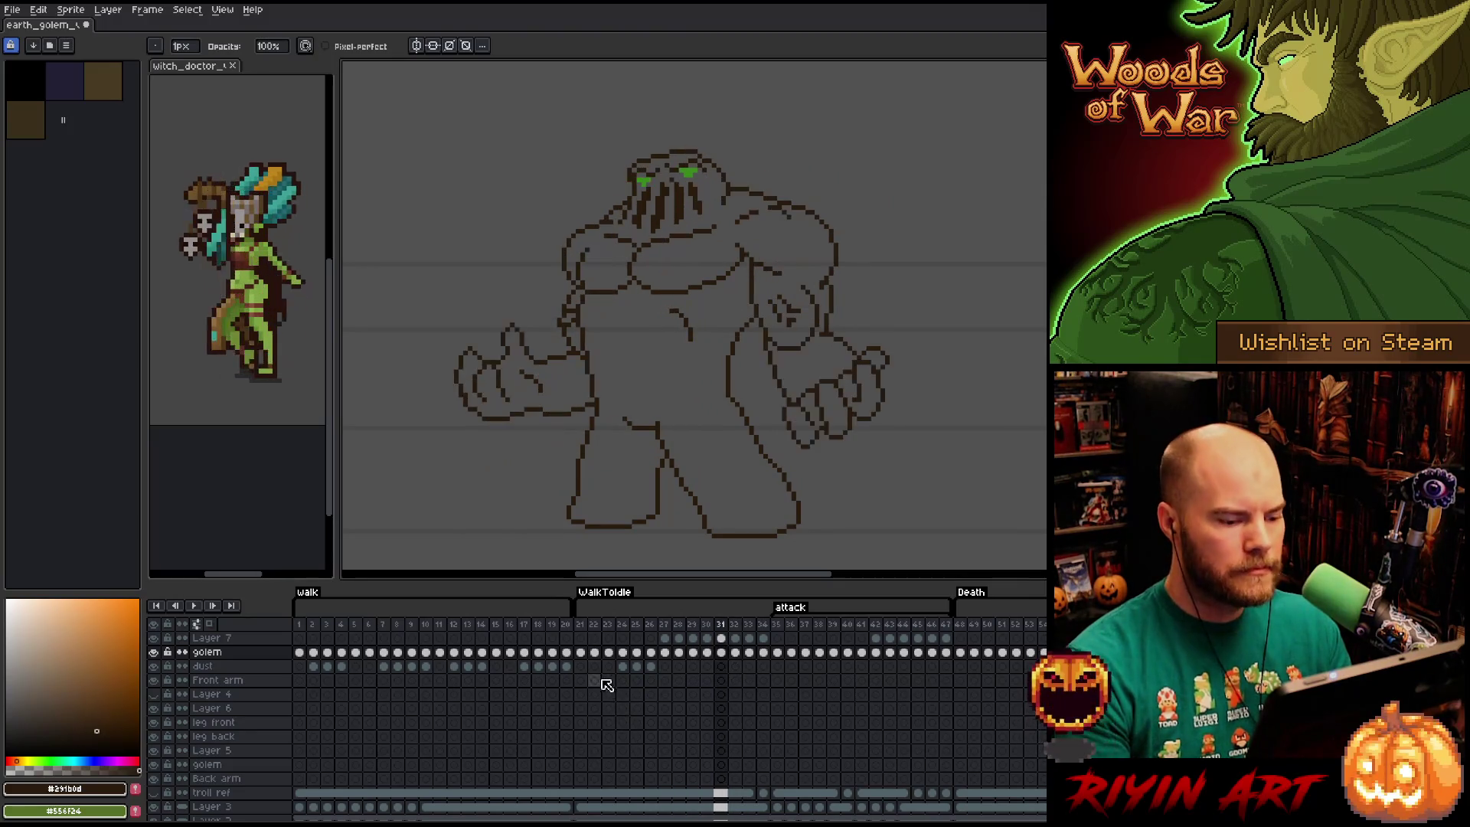
Marquee-select the small chest curve on frame 23, then play the animation from frame 21.
{"action": "left_click", "coordinate": [605, 624]}
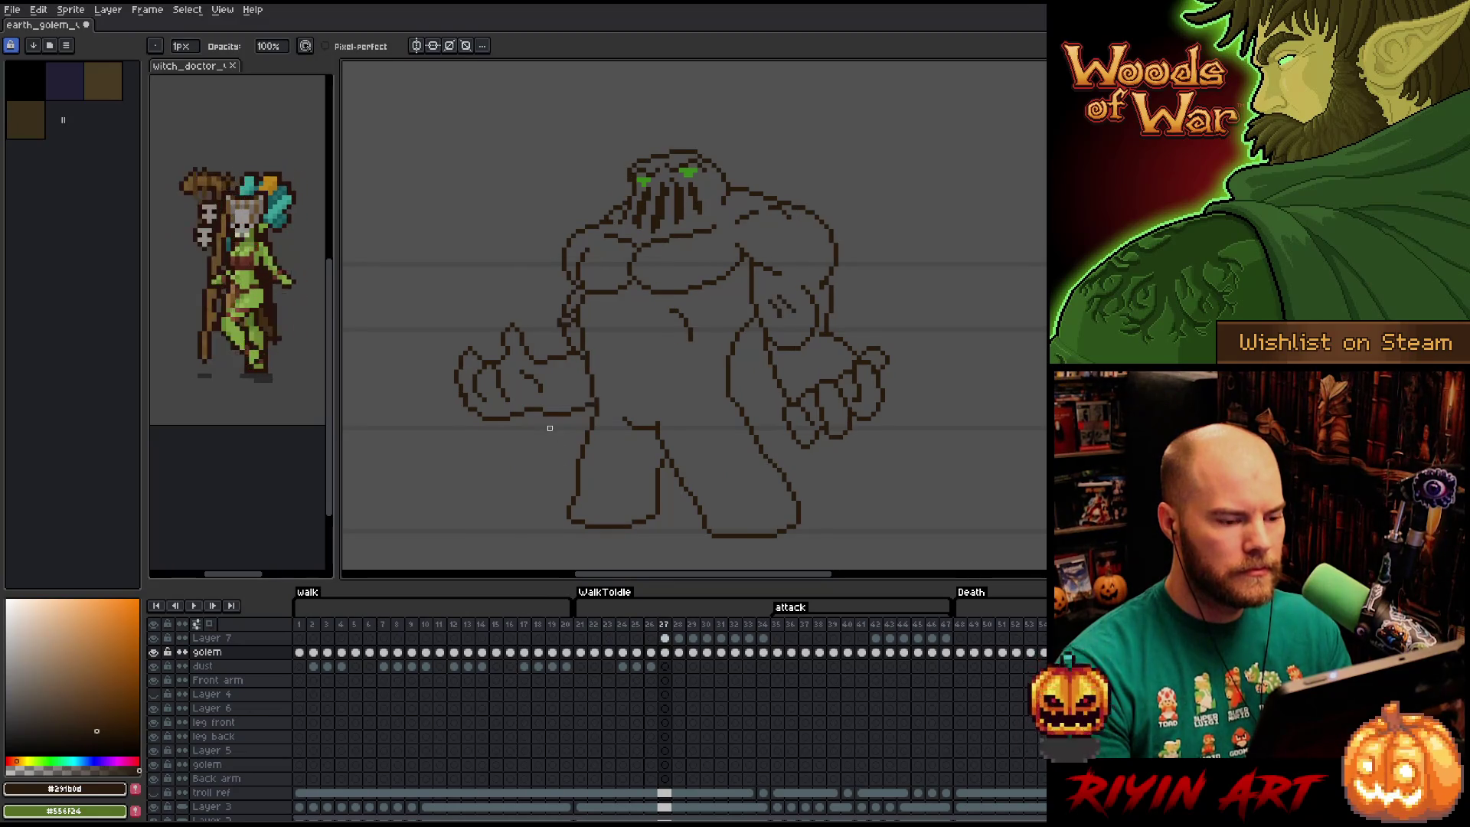
{"action": "key", "text": "m"}
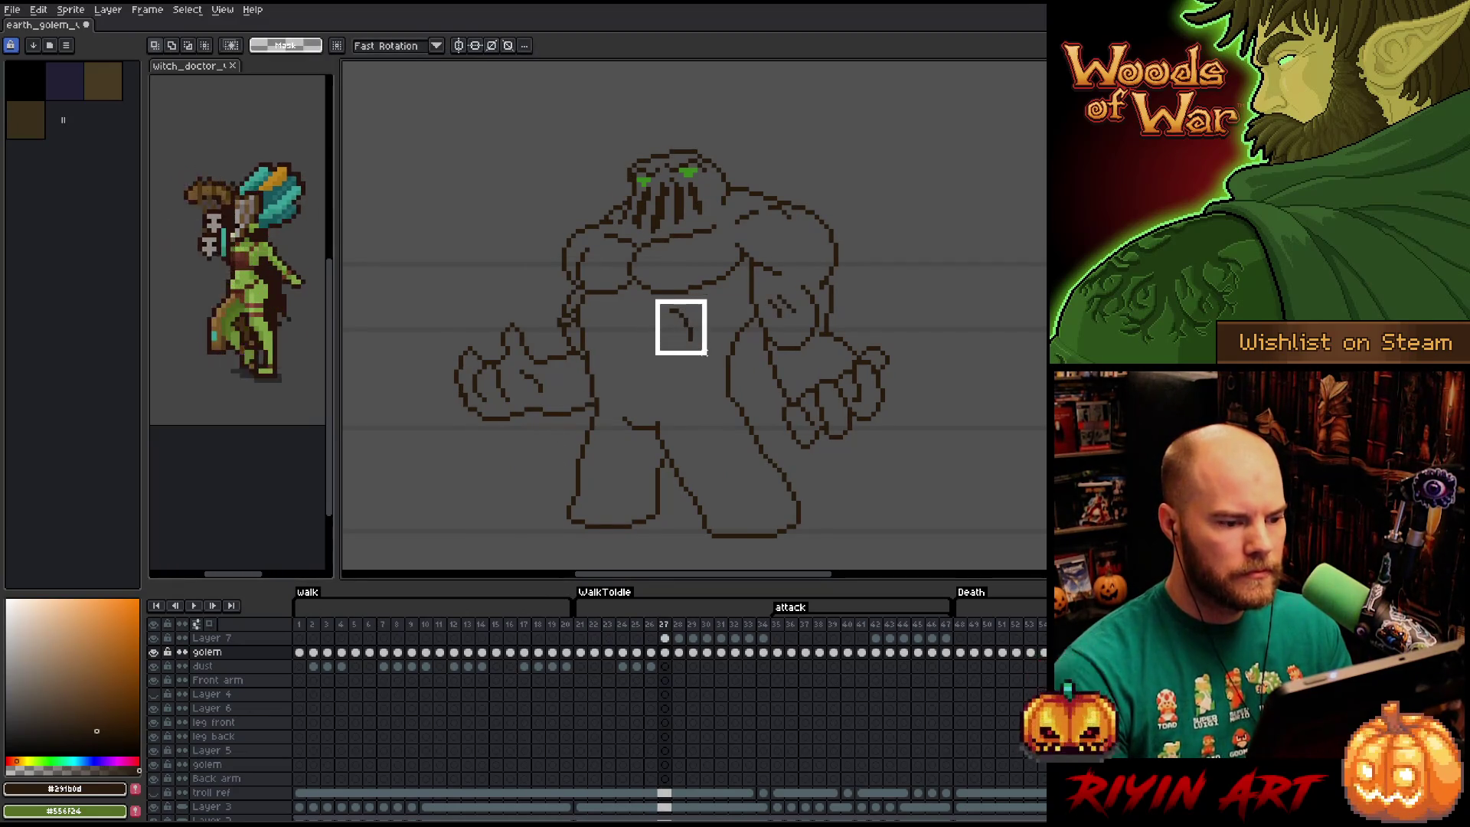
{"action": "left_click_drag", "start_coordinate": [680, 327], "coordinate": [677, 329]}
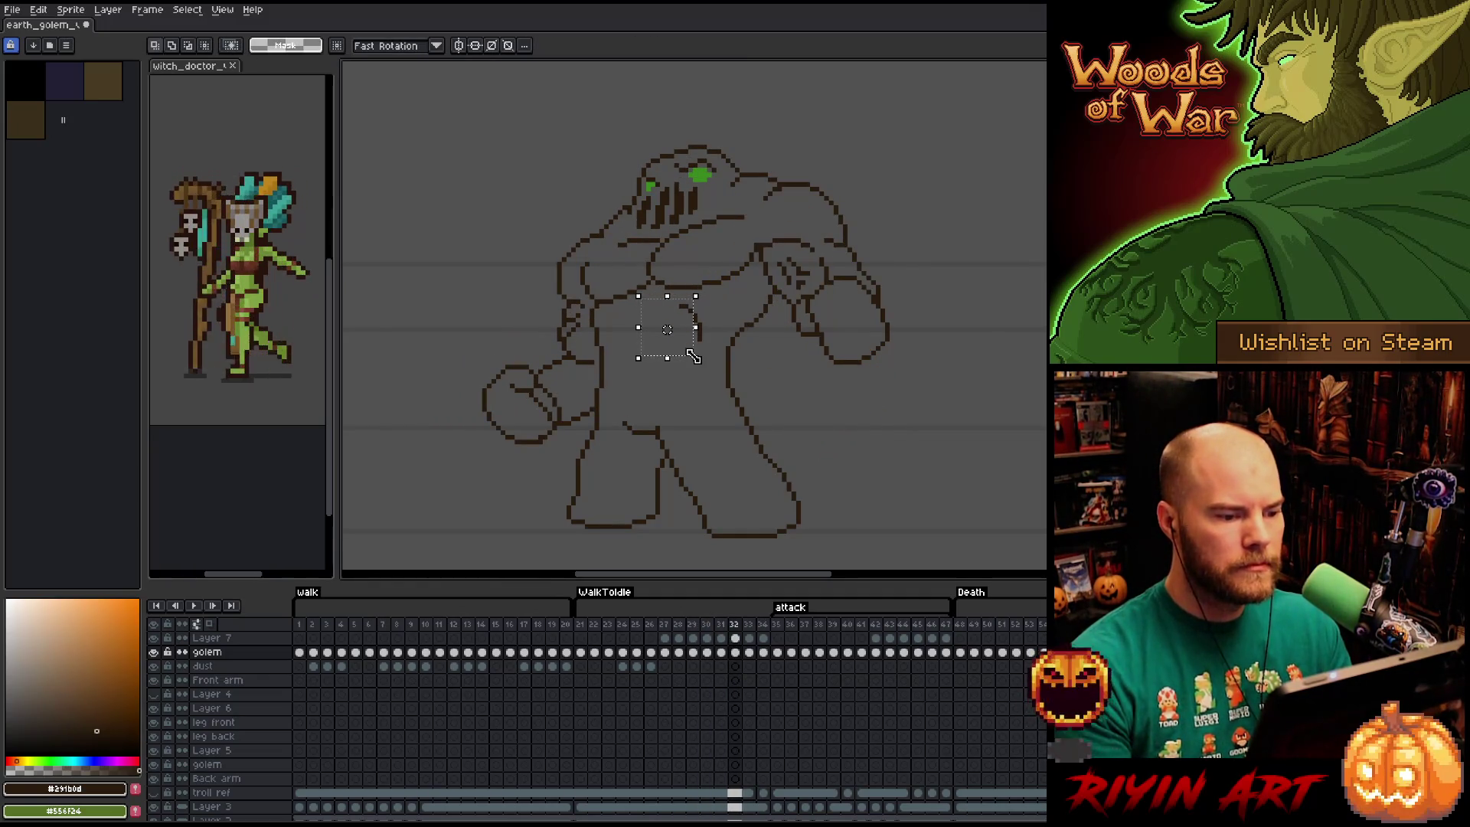
{"action": "left_click", "coordinate": [580, 627]}
{"action": "key", "text": "Return"}
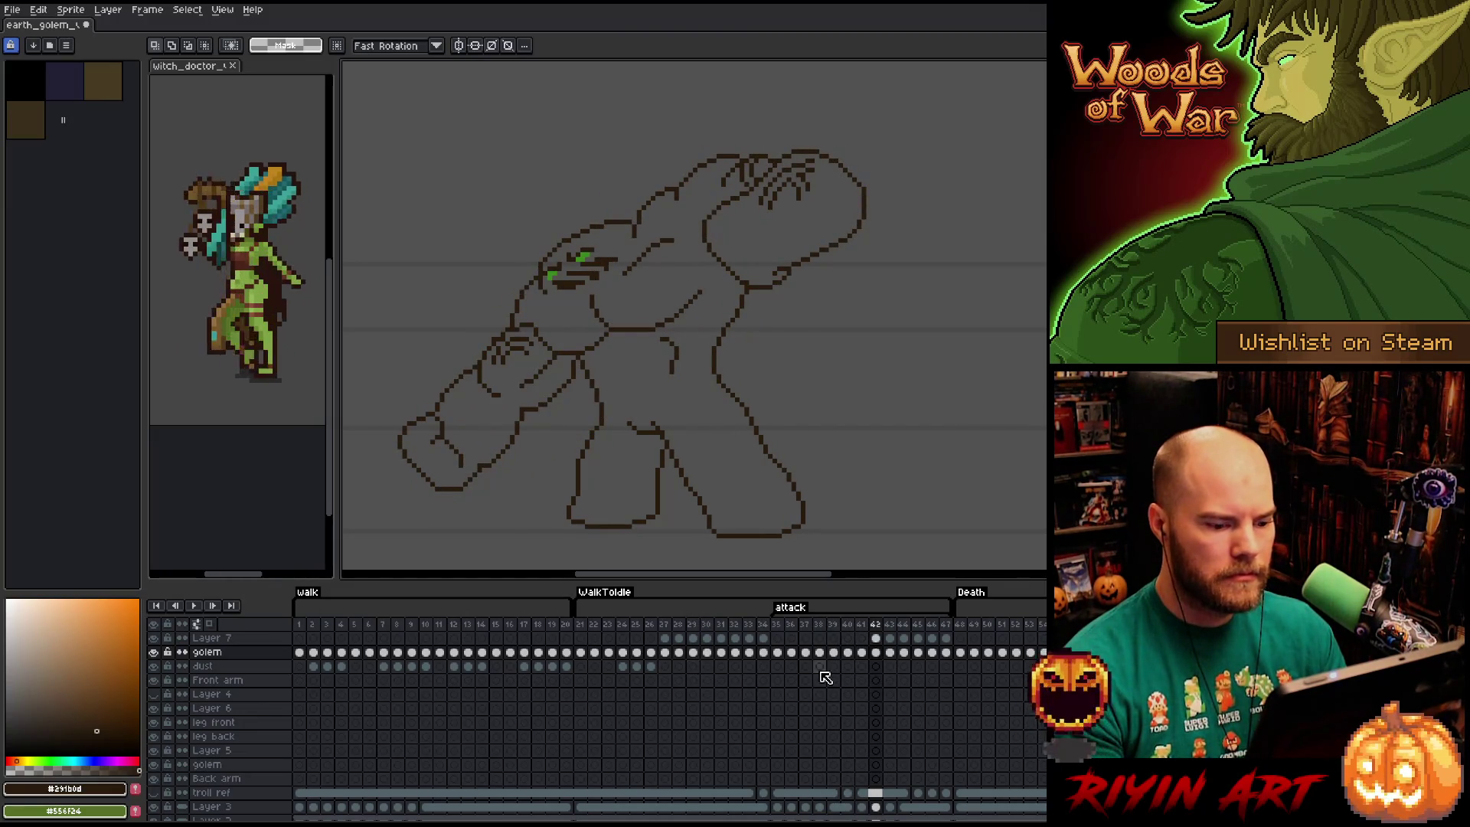
Redraw the knuckle curl on the lowered fist in golem frame 42, undoing two stray strokes.
{"action": "left_click_drag", "start_coordinate": [500, 462], "coordinate": [582, 458]}
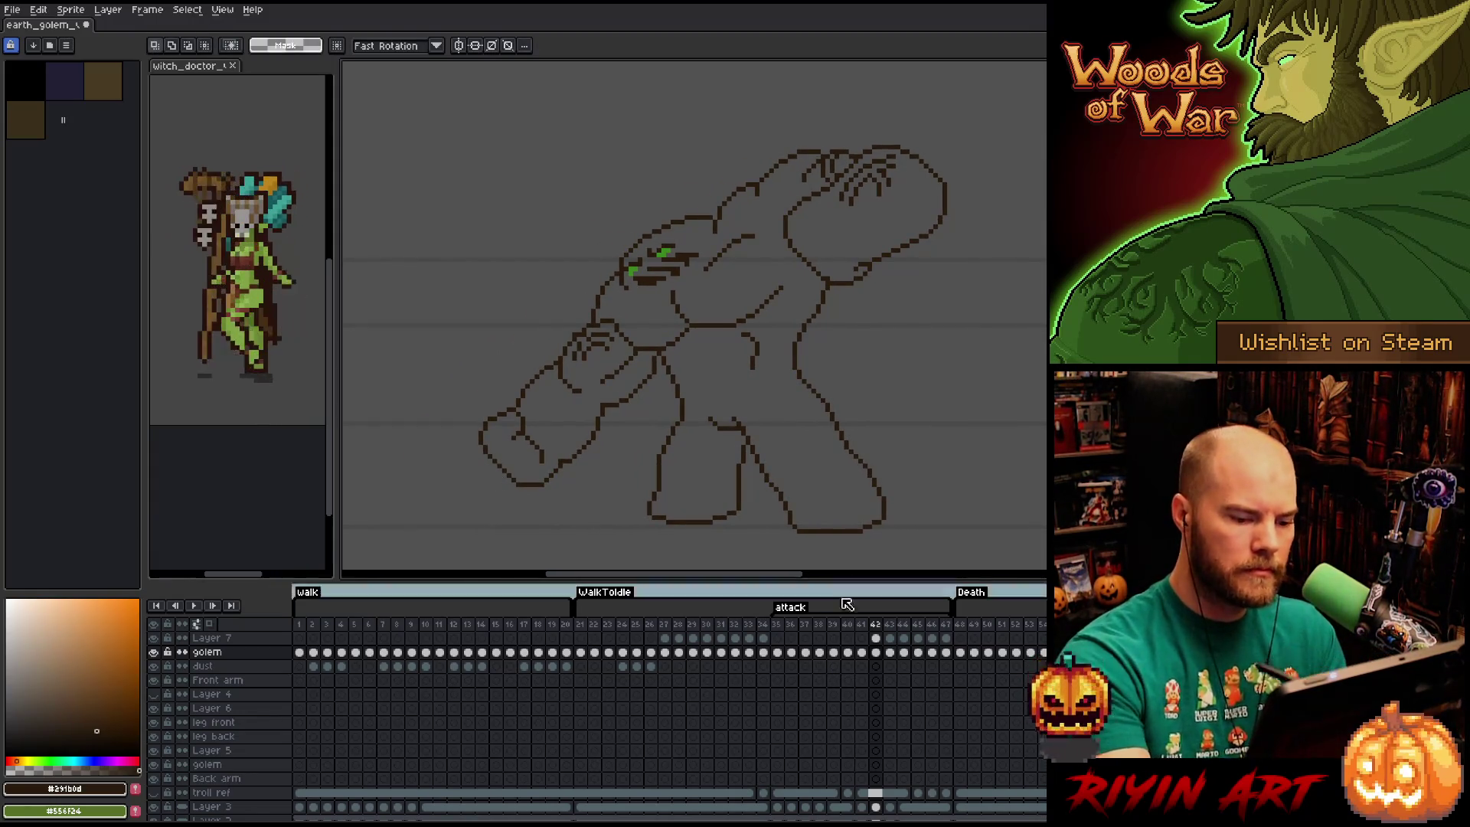
{"action": "left_click", "coordinate": [876, 652]}
{"action": "key", "text": "b"}
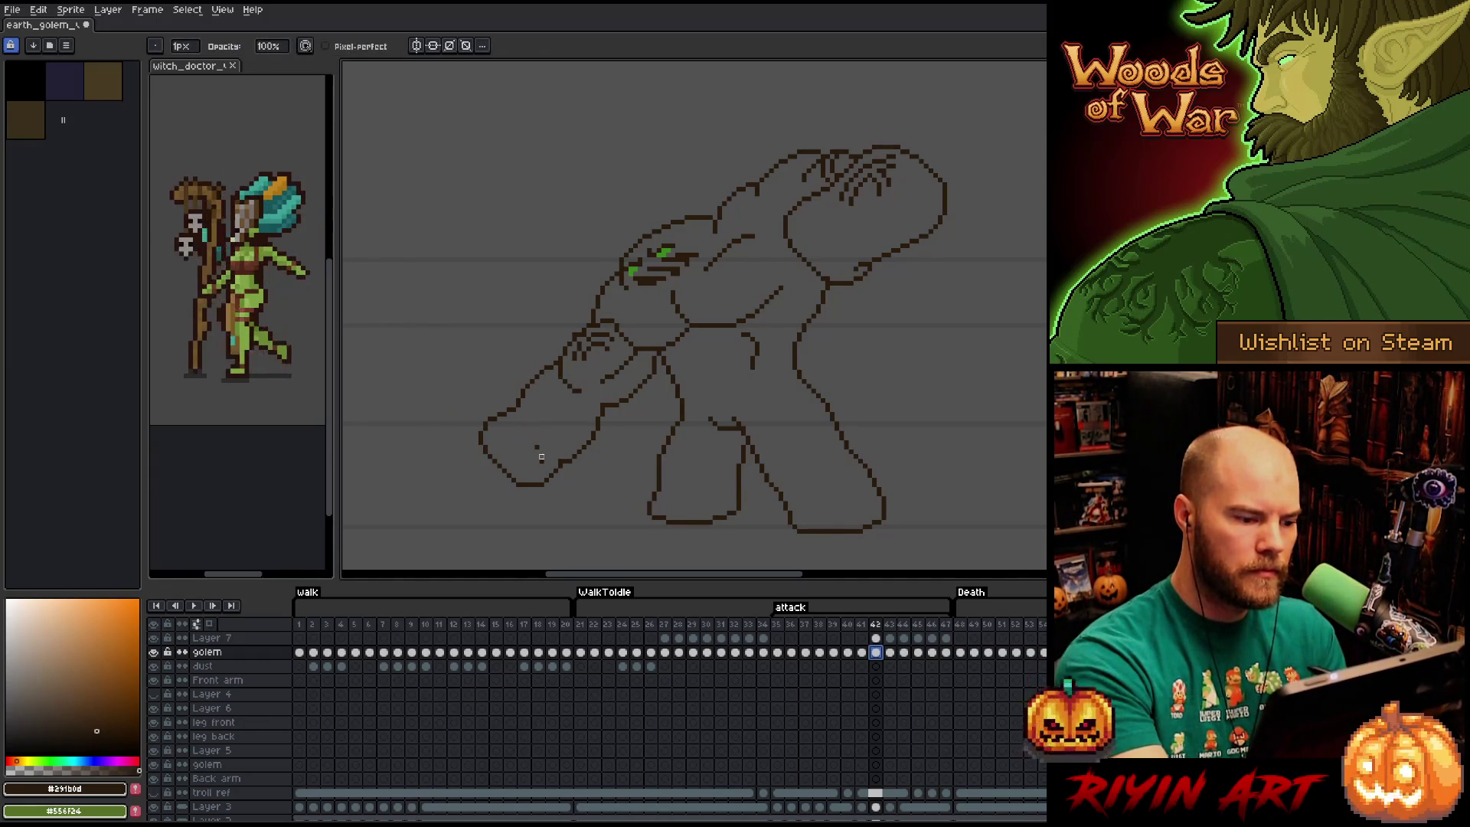
{"action": "key", "text": "e"}
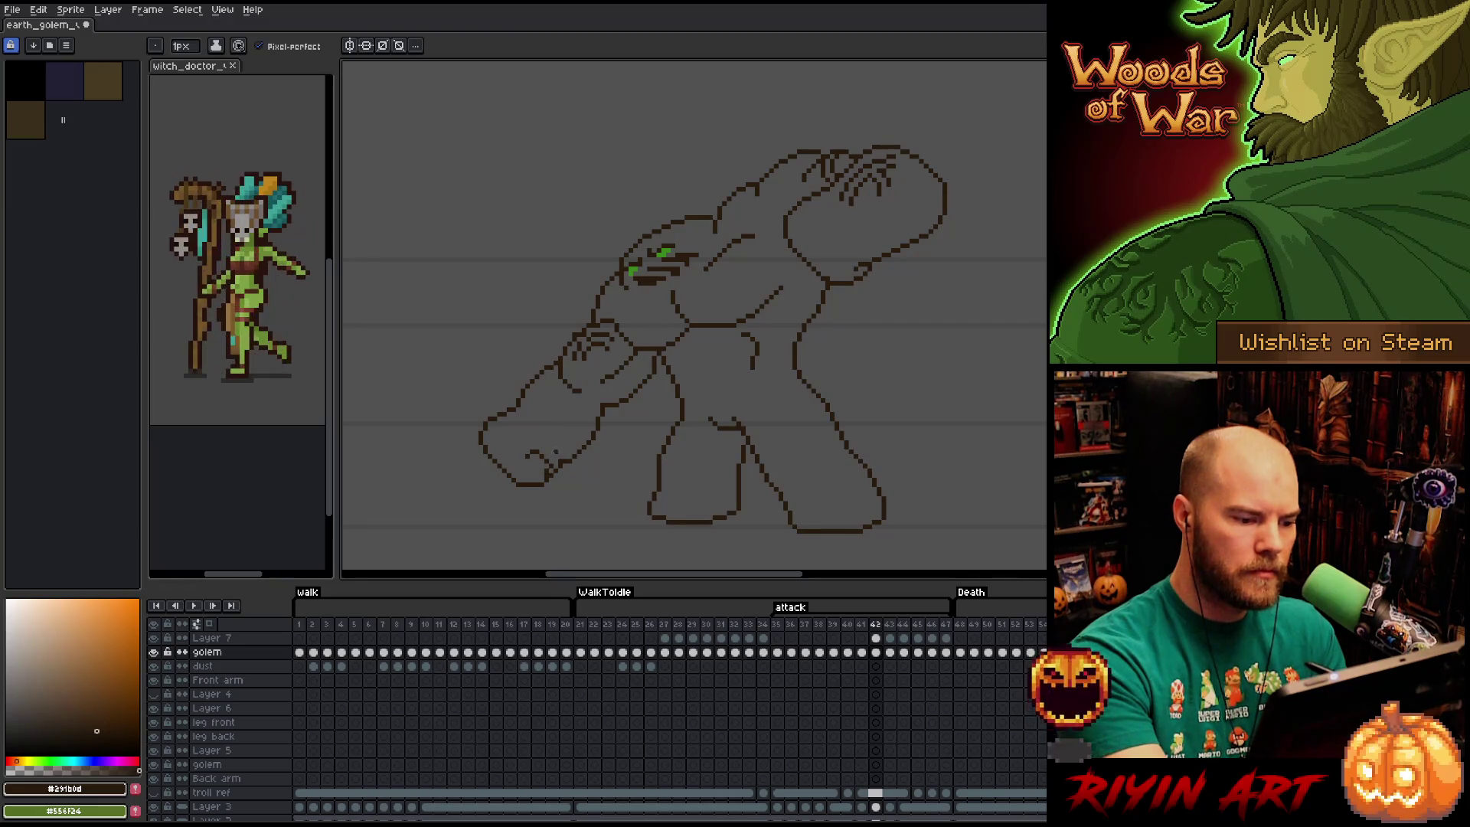
{"action": "key", "text": "b"}
{"action": "key", "text": "e"}
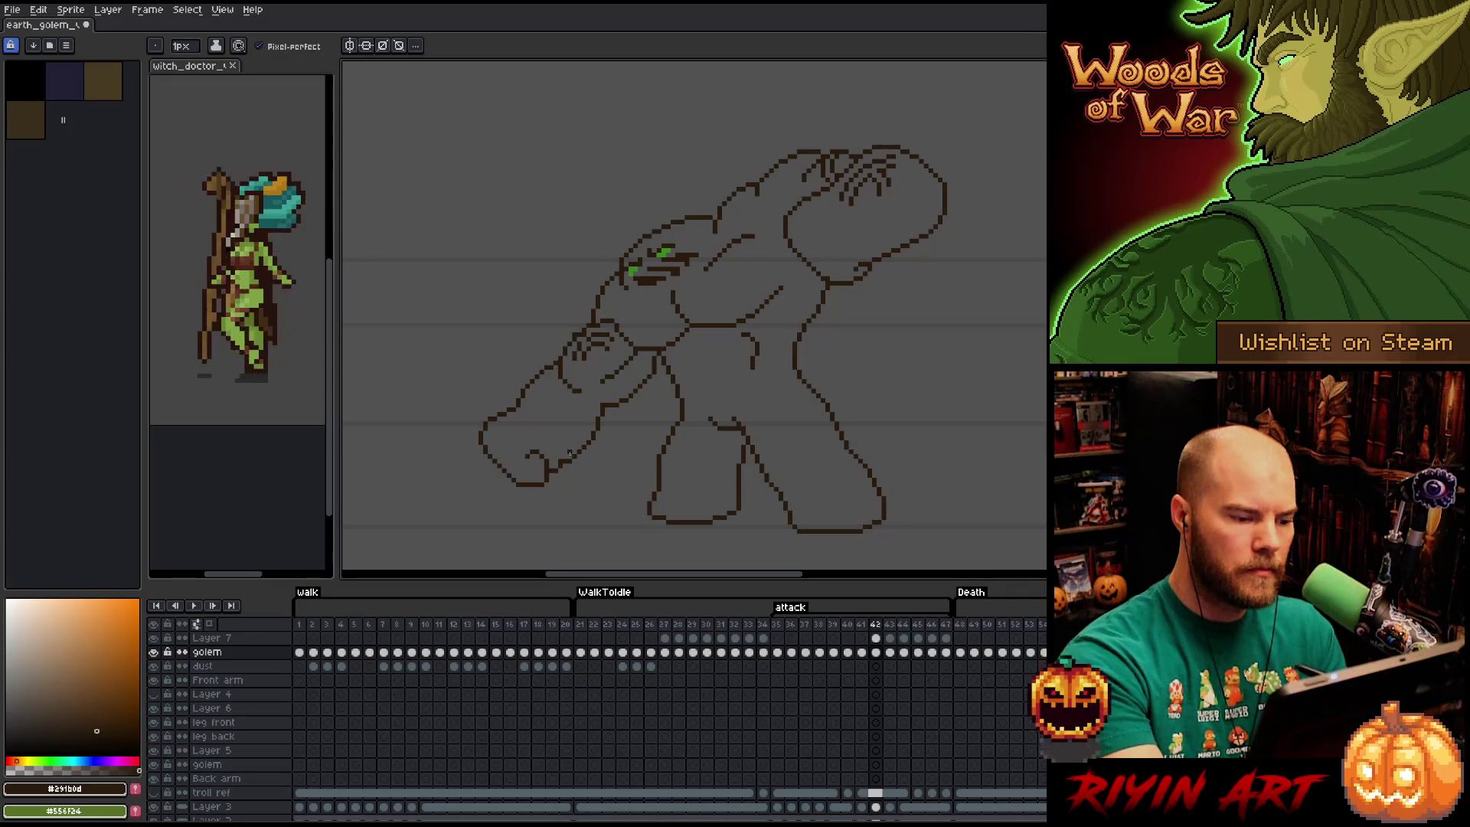
{"action": "key", "text": "b"}
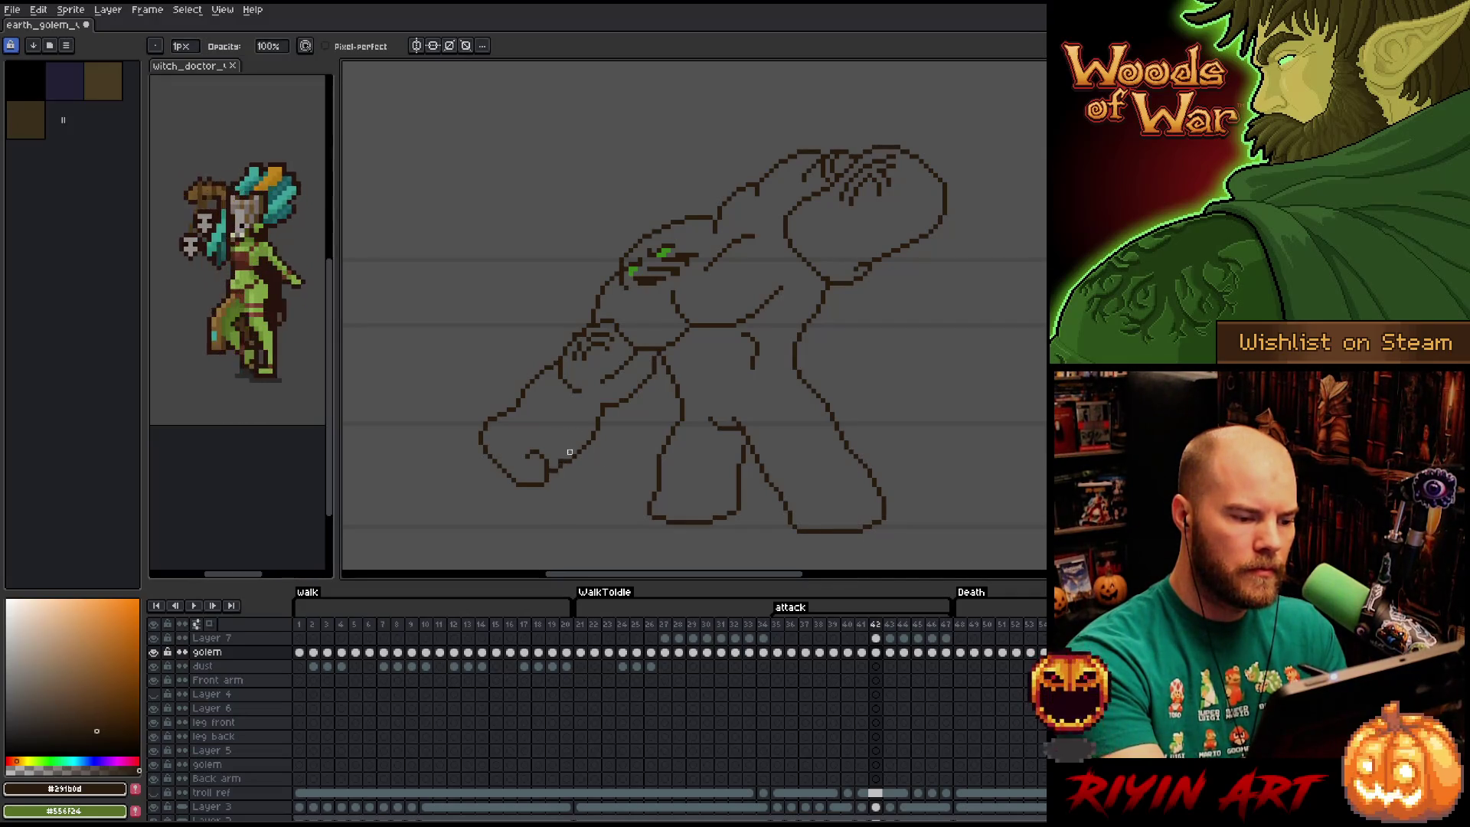
{"action": "key", "text": "ctrl+z"}
{"action": "key", "text": "ctrl+z"}
{"action": "key", "text": "e"}
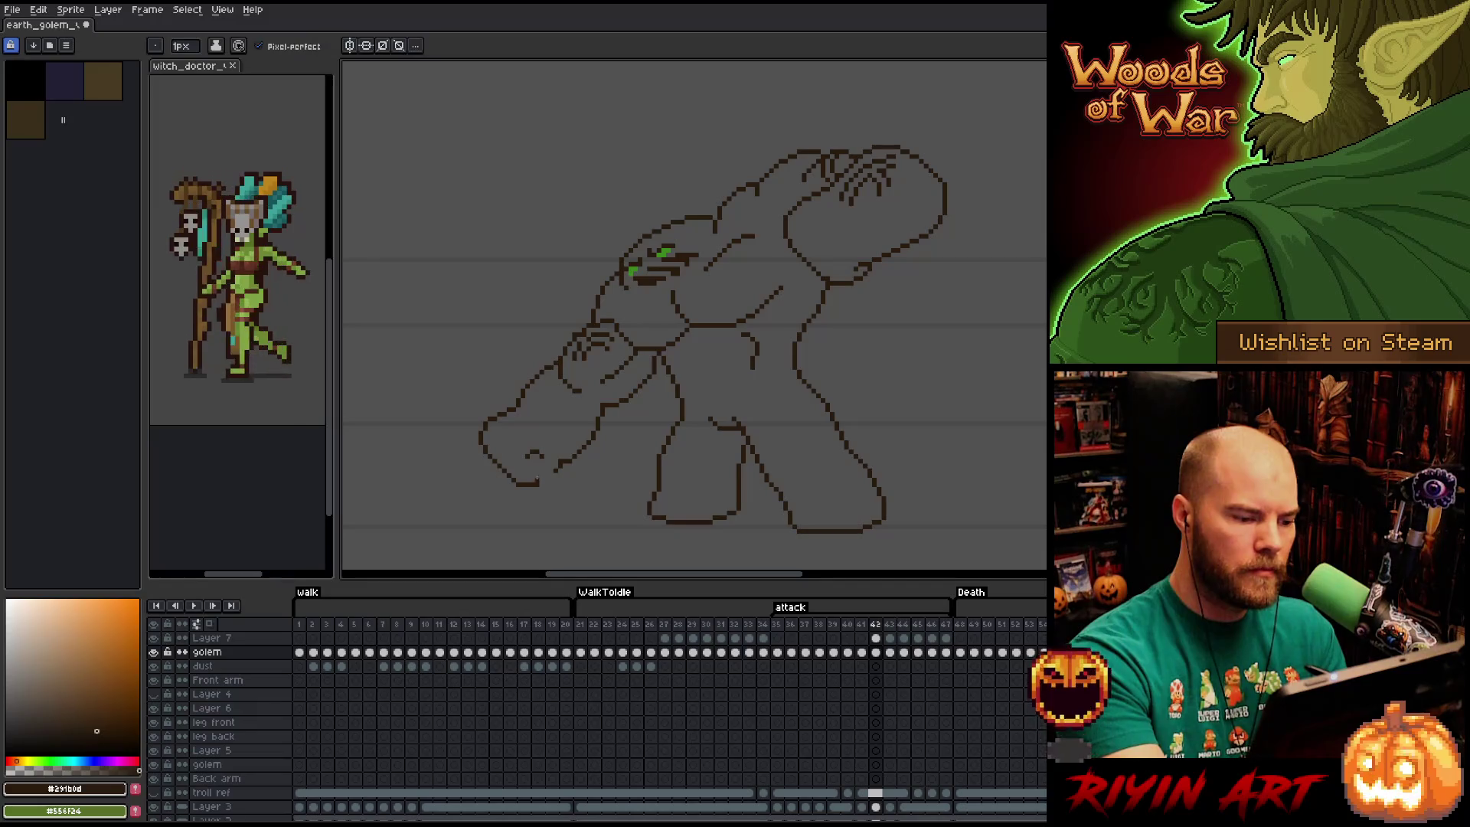
{"action": "key", "text": "b"}
{"action": "key", "text": "e"}
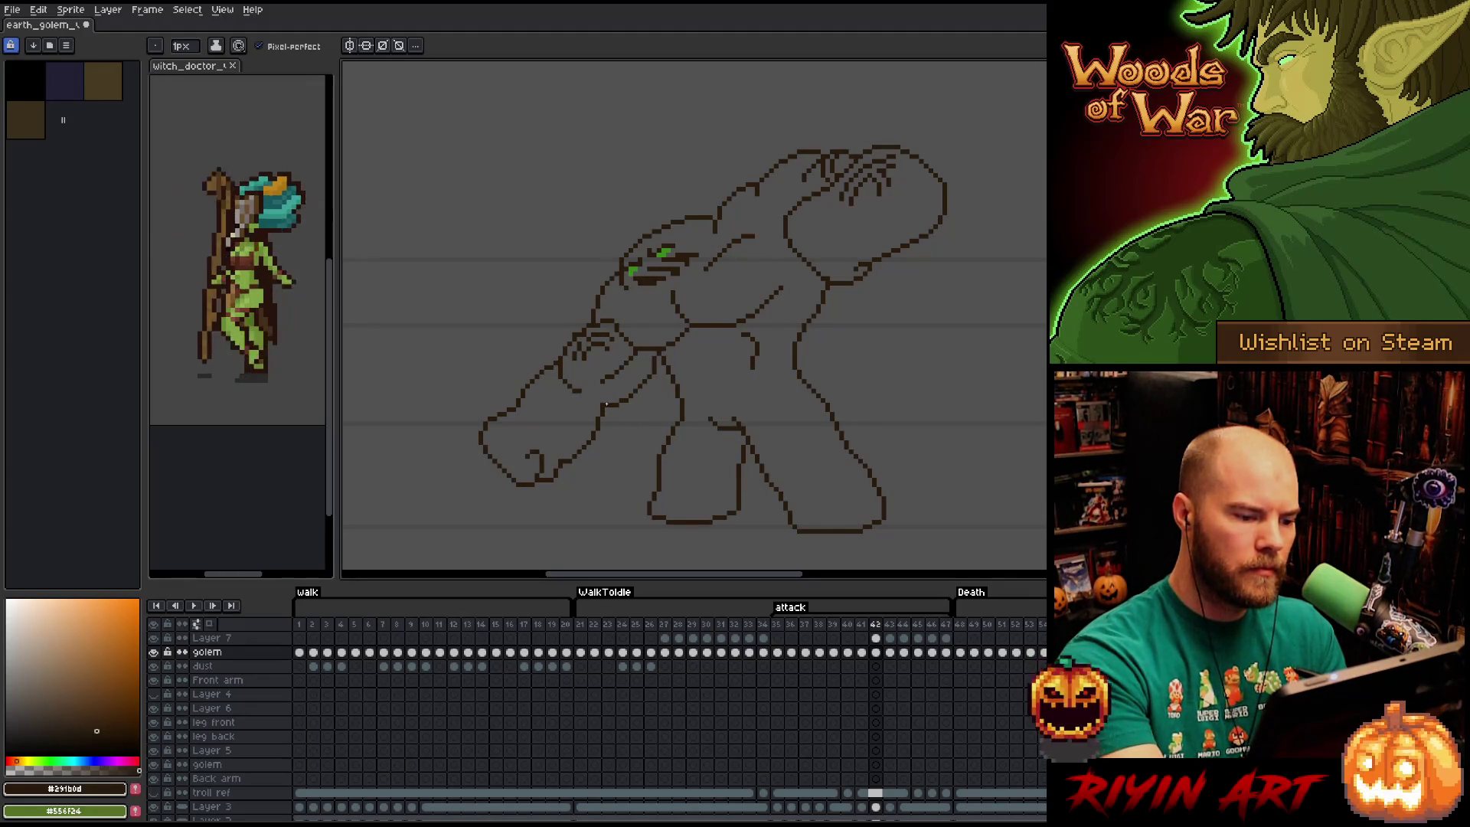
Select the lowered fist on frame 42 and draw a curved knuckle line inside it.
{"action": "key", "text": "m"}
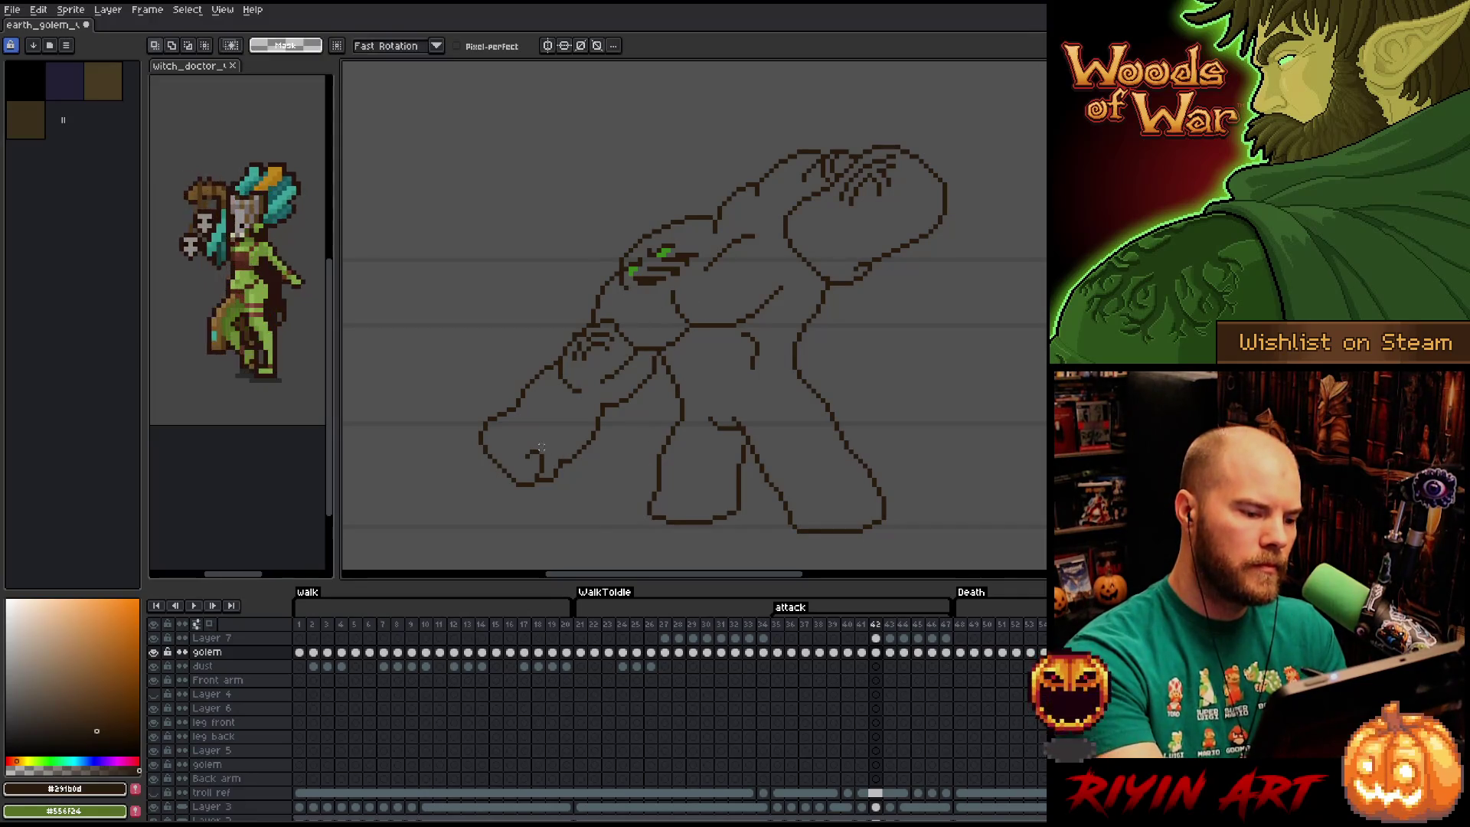
{"action": "left_click_drag", "start_coordinate": [528, 429], "coordinate": [557, 466]}
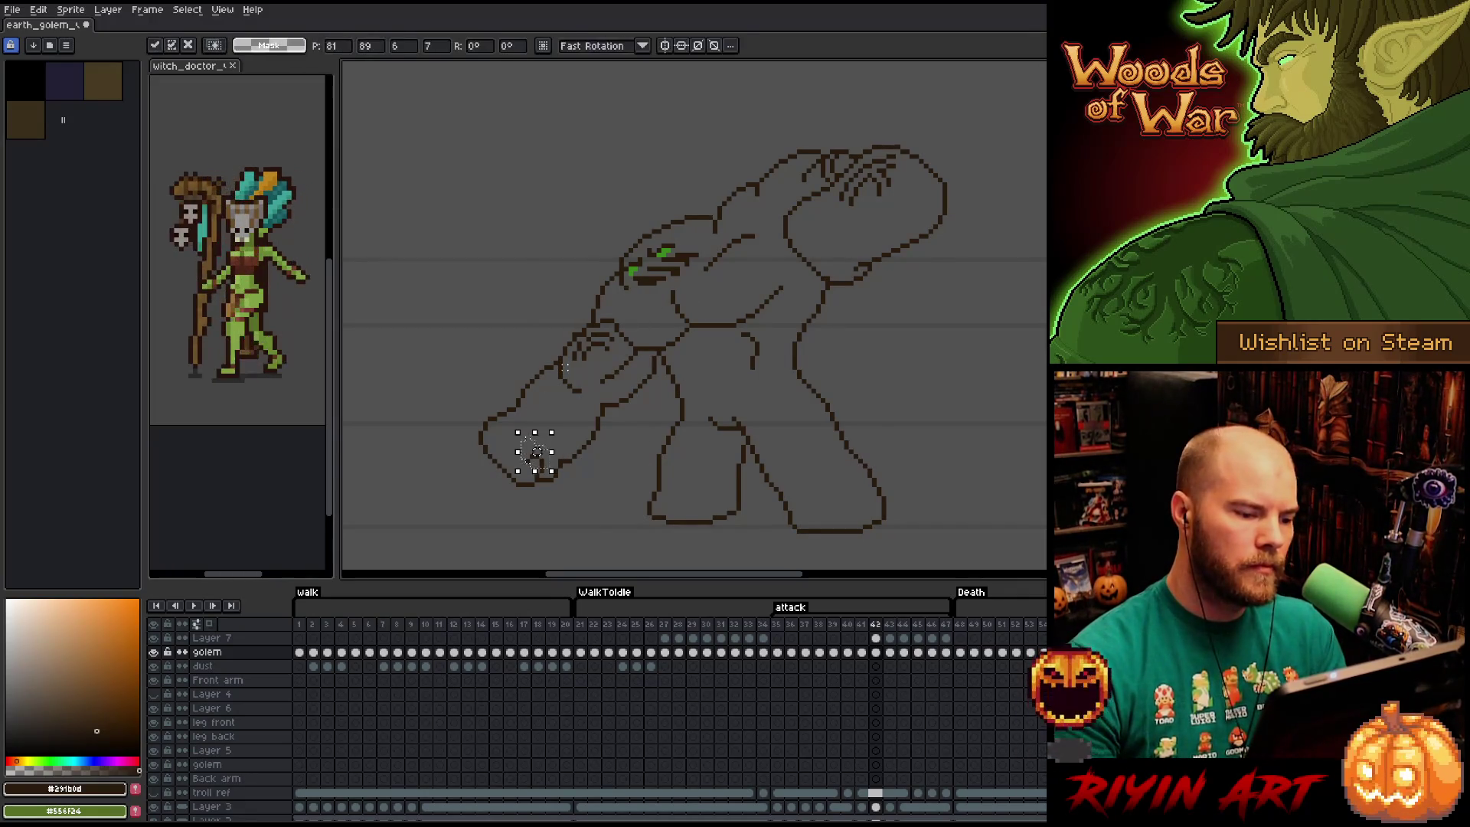
{"action": "key", "text": "b"}
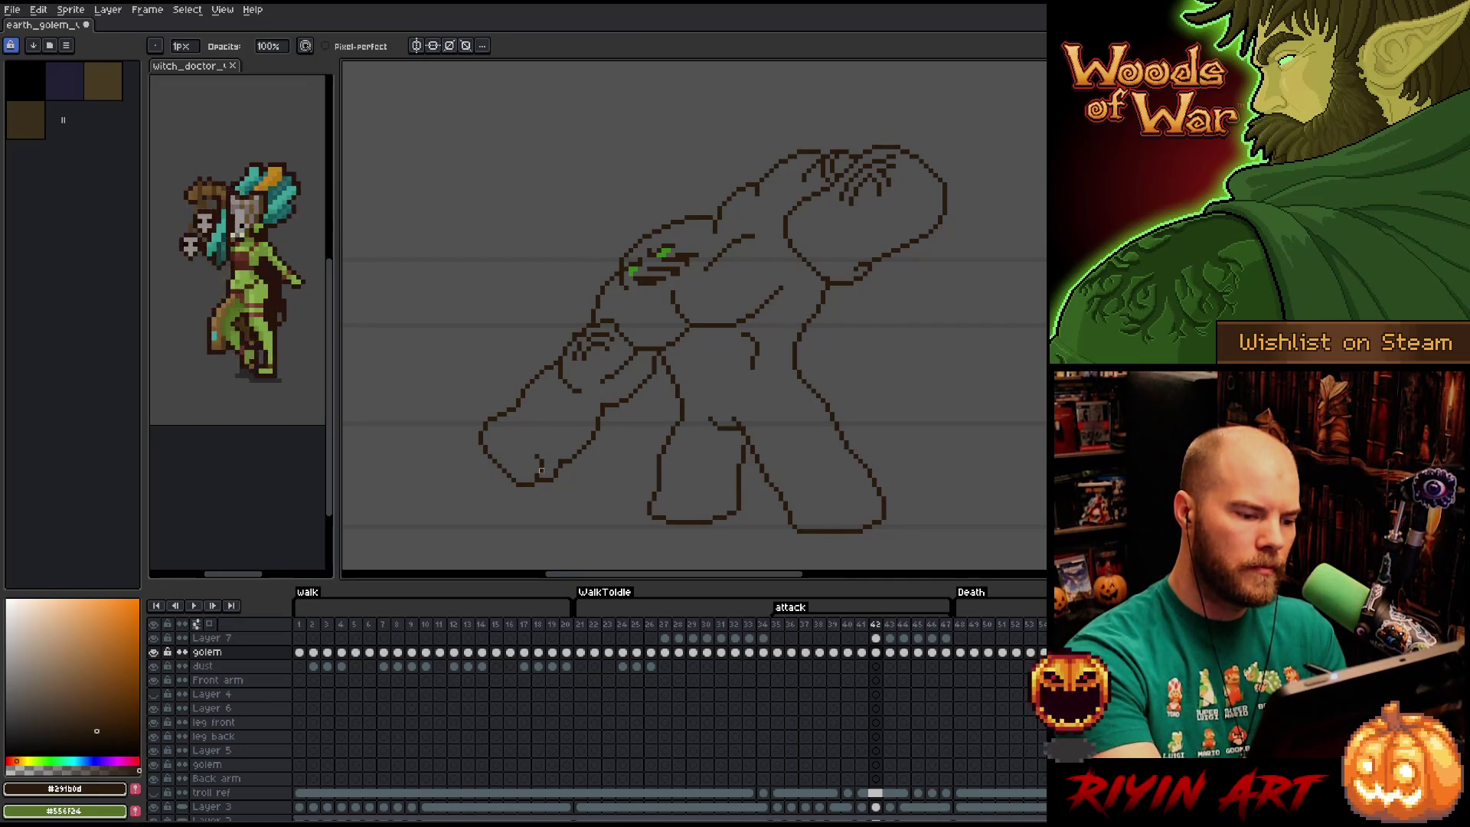
{"action": "key", "text": "b"}
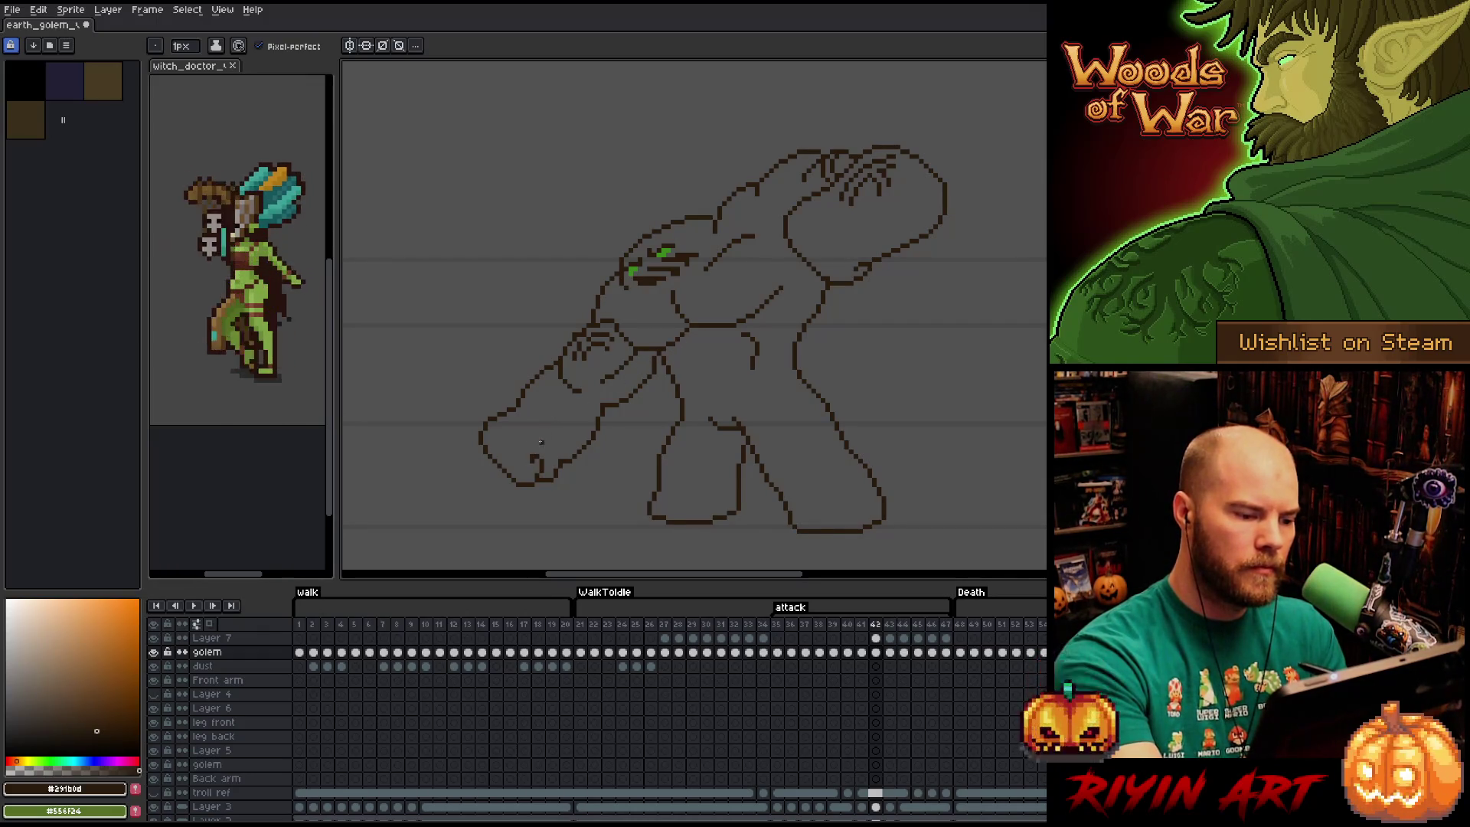
{"action": "left_click_drag", "start_coordinate": [531, 454], "coordinate": [538, 476]}
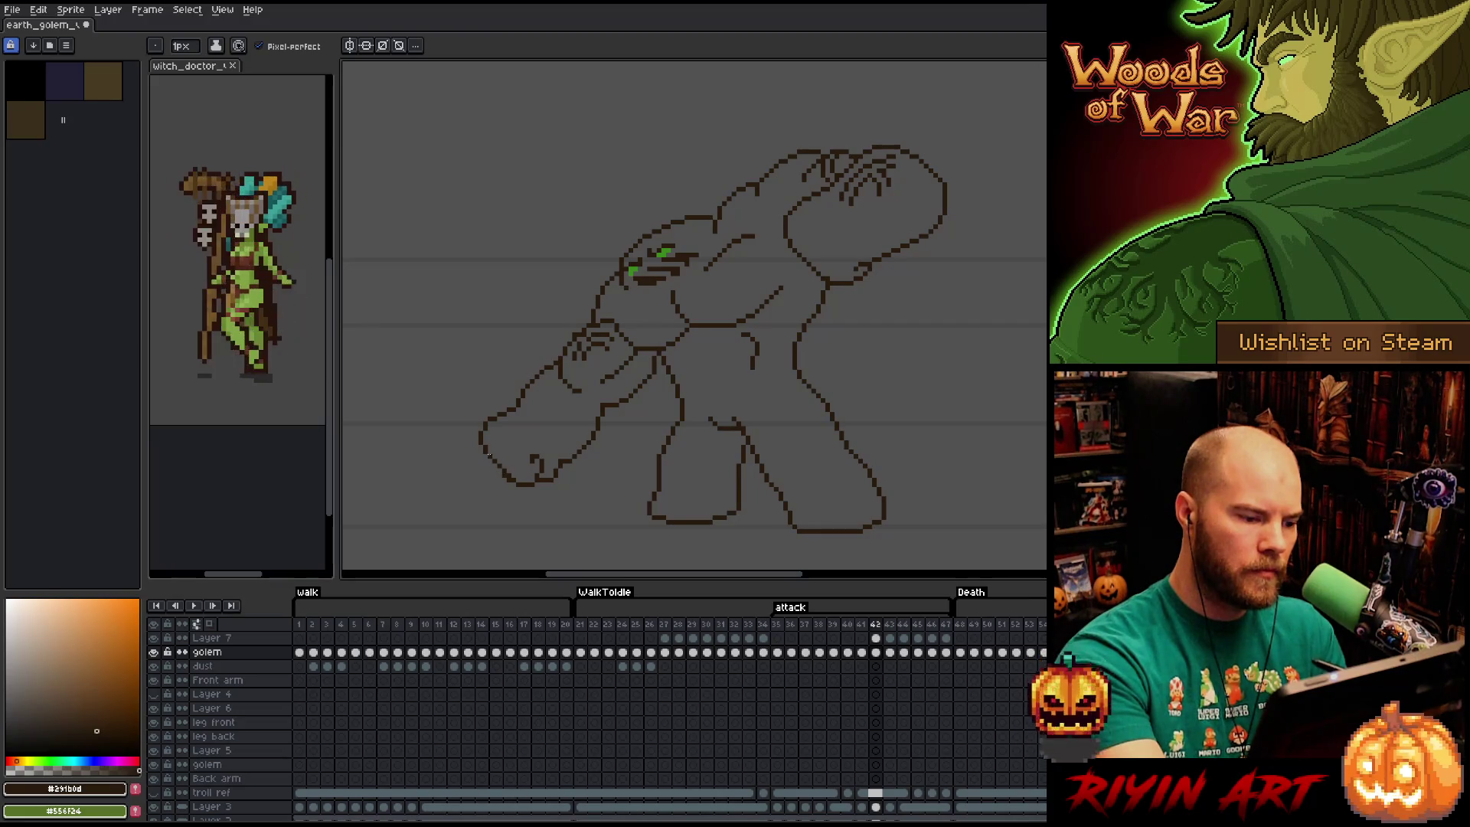
Refine the fist's front outline into a rounded, closed shape with pencil and eraser.
{"action": "key", "text": "e"}
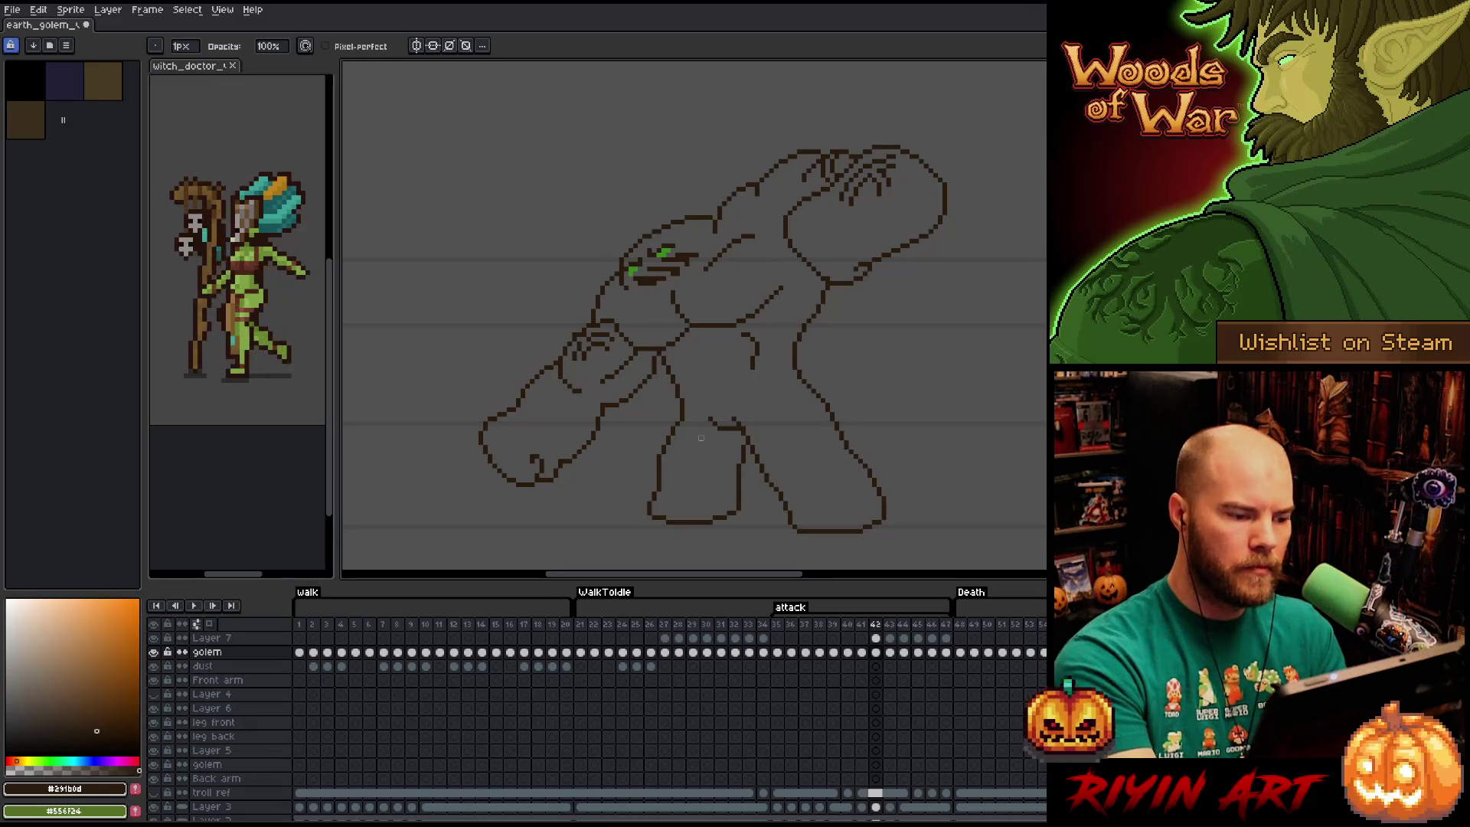
{"action": "key", "text": "b"}
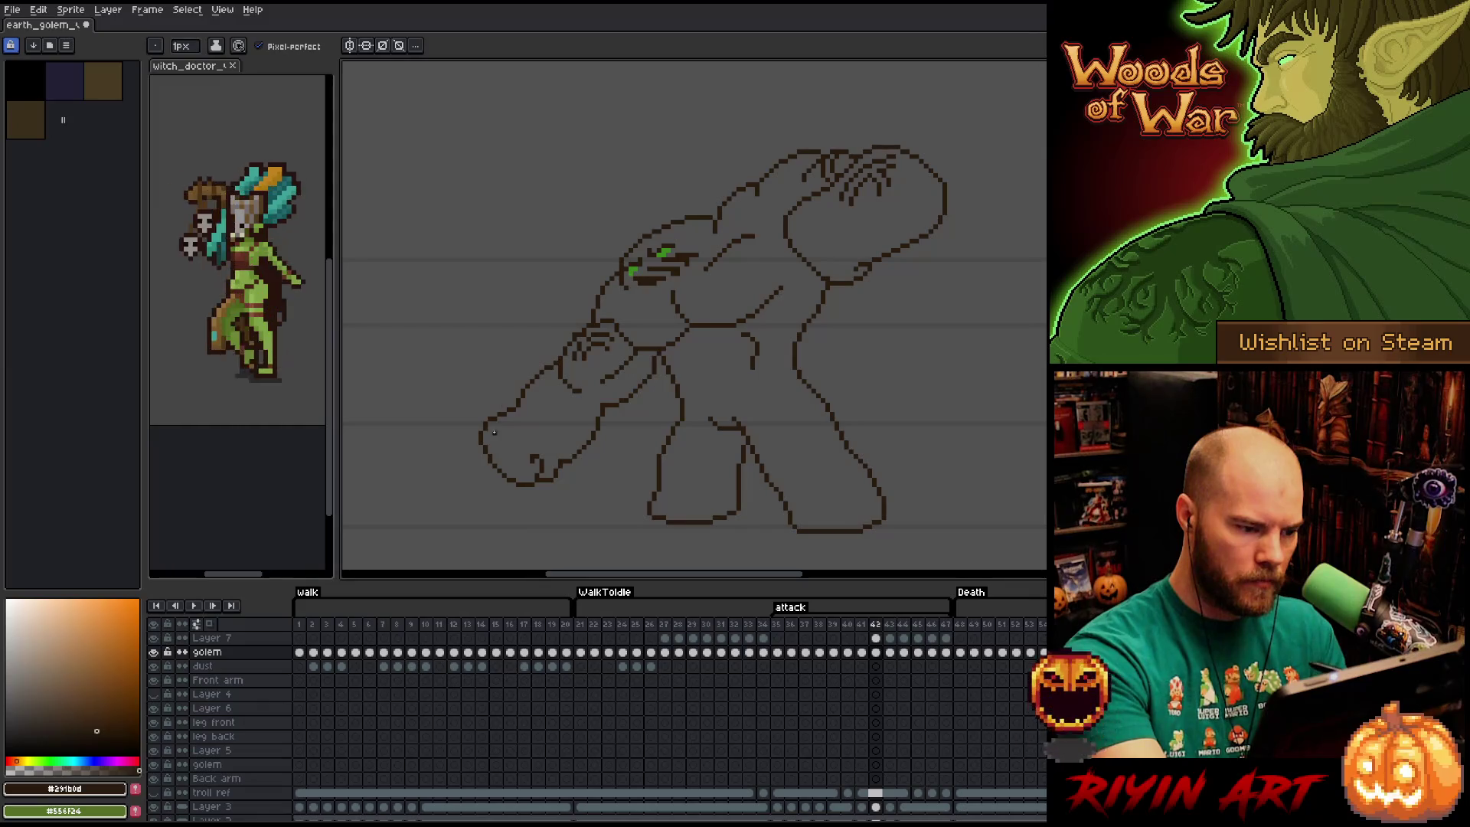
{"action": "key", "text": "e"}
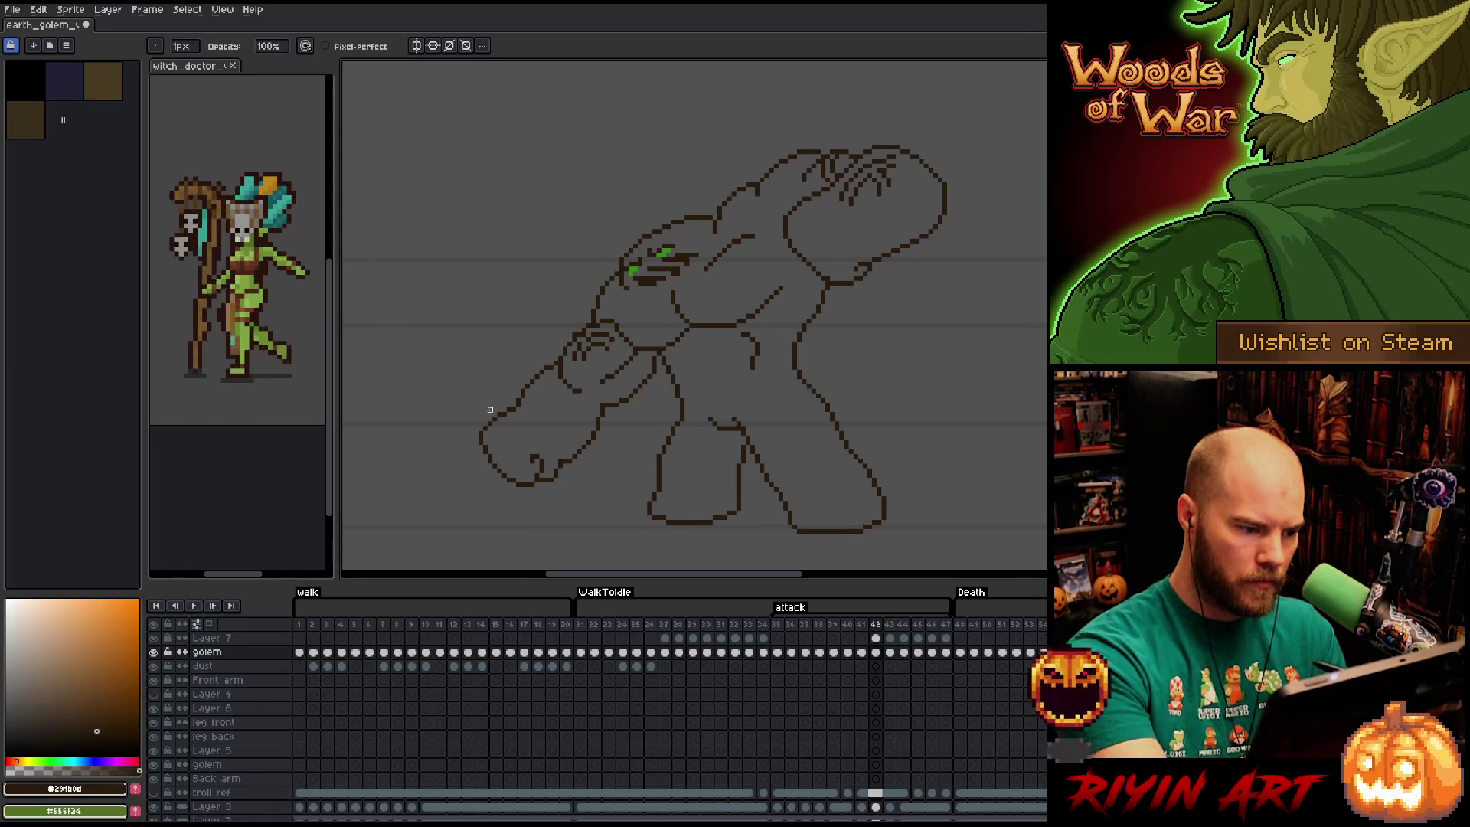
{"action": "key", "text": "b"}
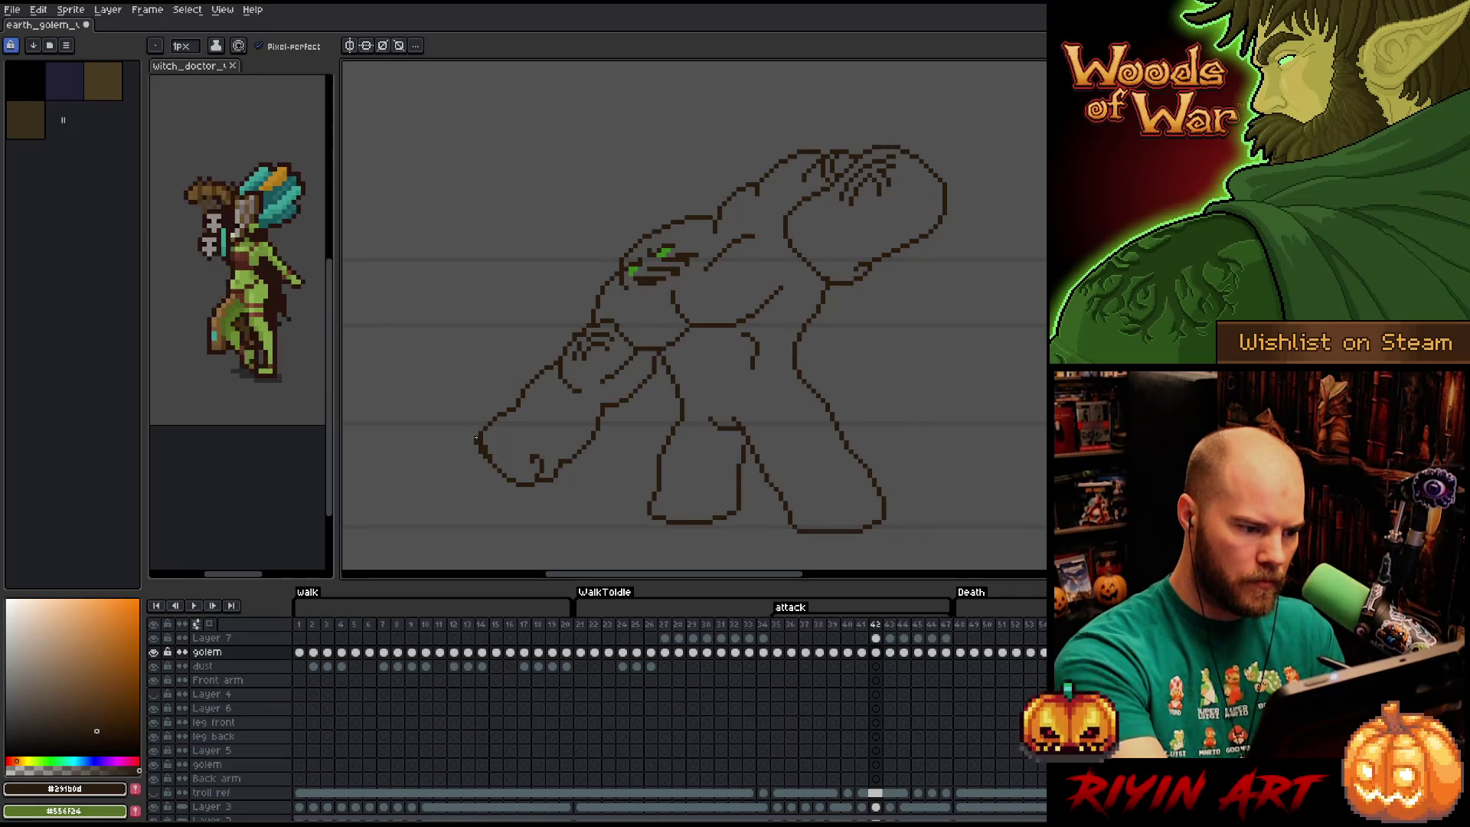
{"action": "key", "text": "e"}
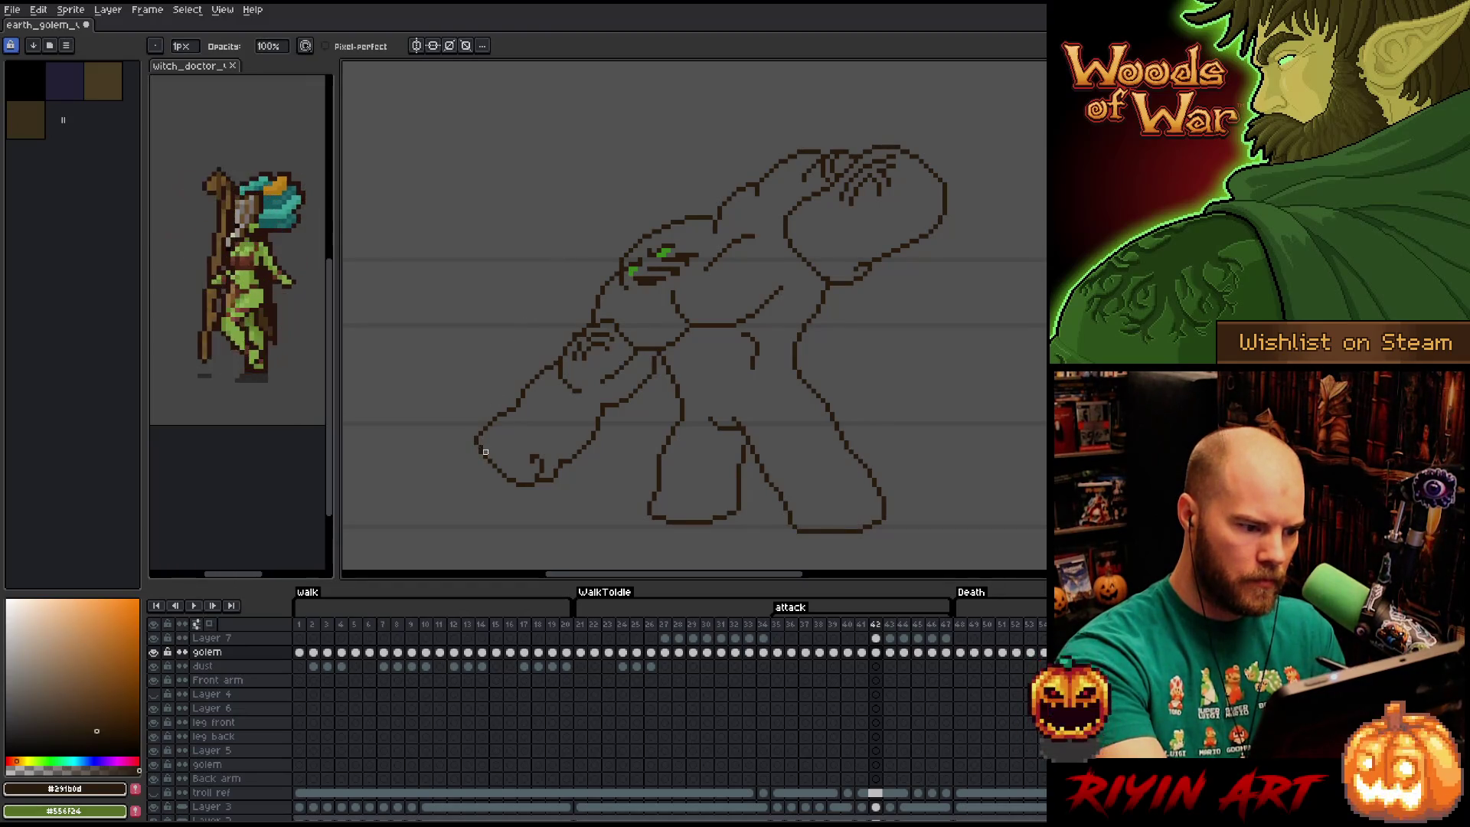
{"action": "key", "text": "b"}
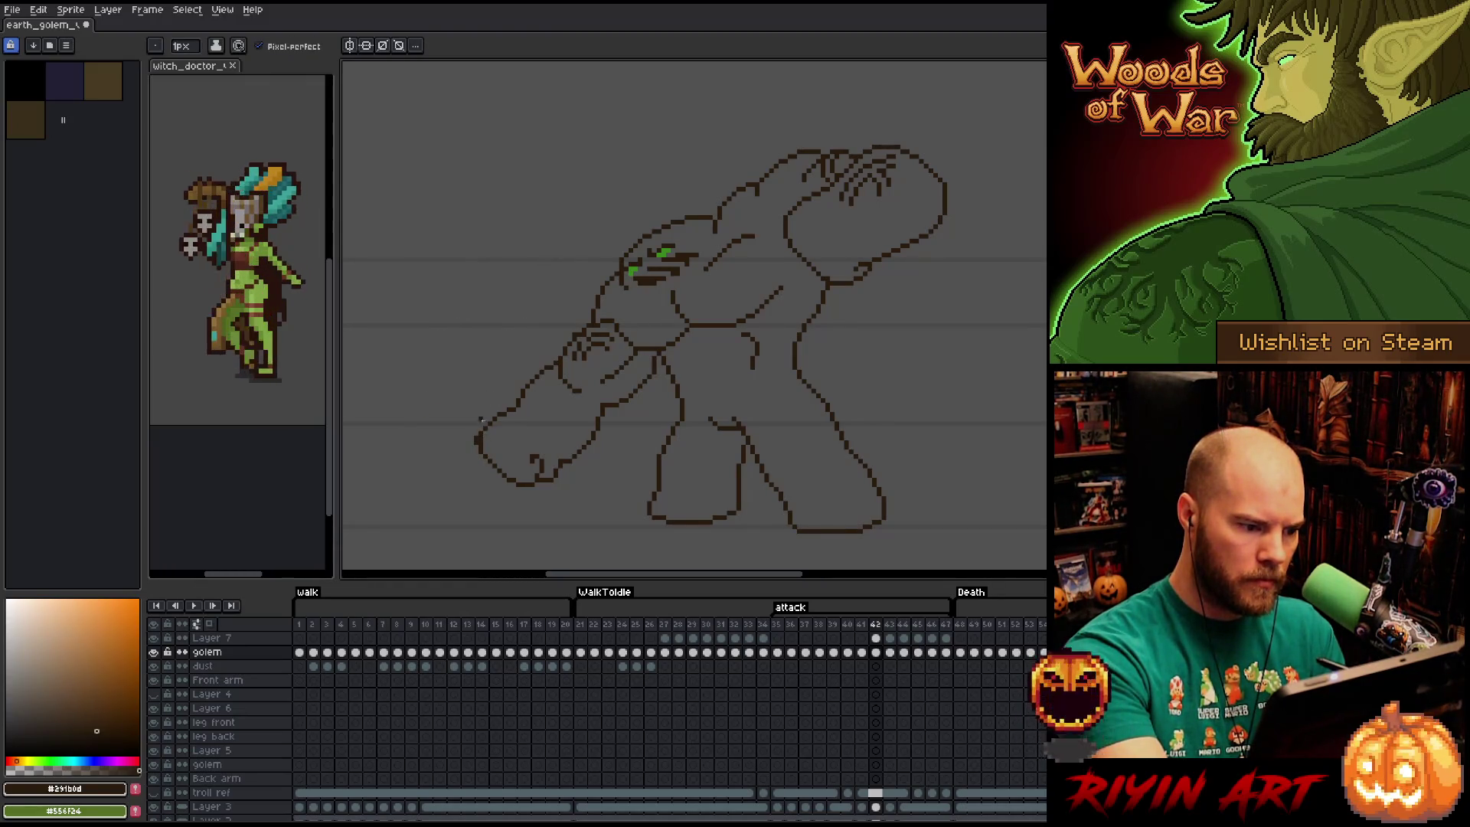
{"action": "key", "text": "e"}
{"action": "key", "text": "b"}
{"action": "key", "text": "e"}
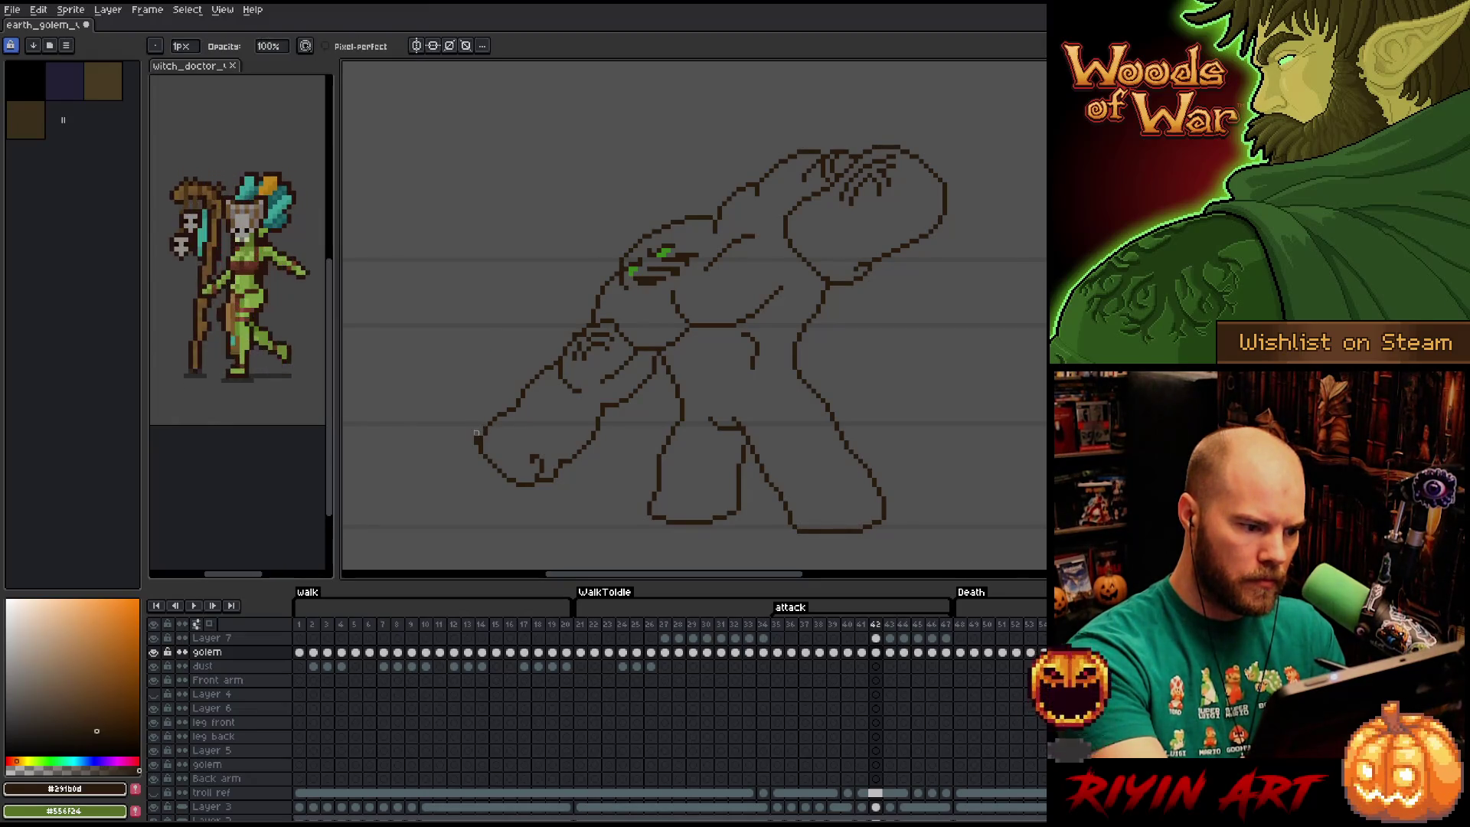
{"action": "key", "text": "b"}
{"action": "key", "text": "e"}
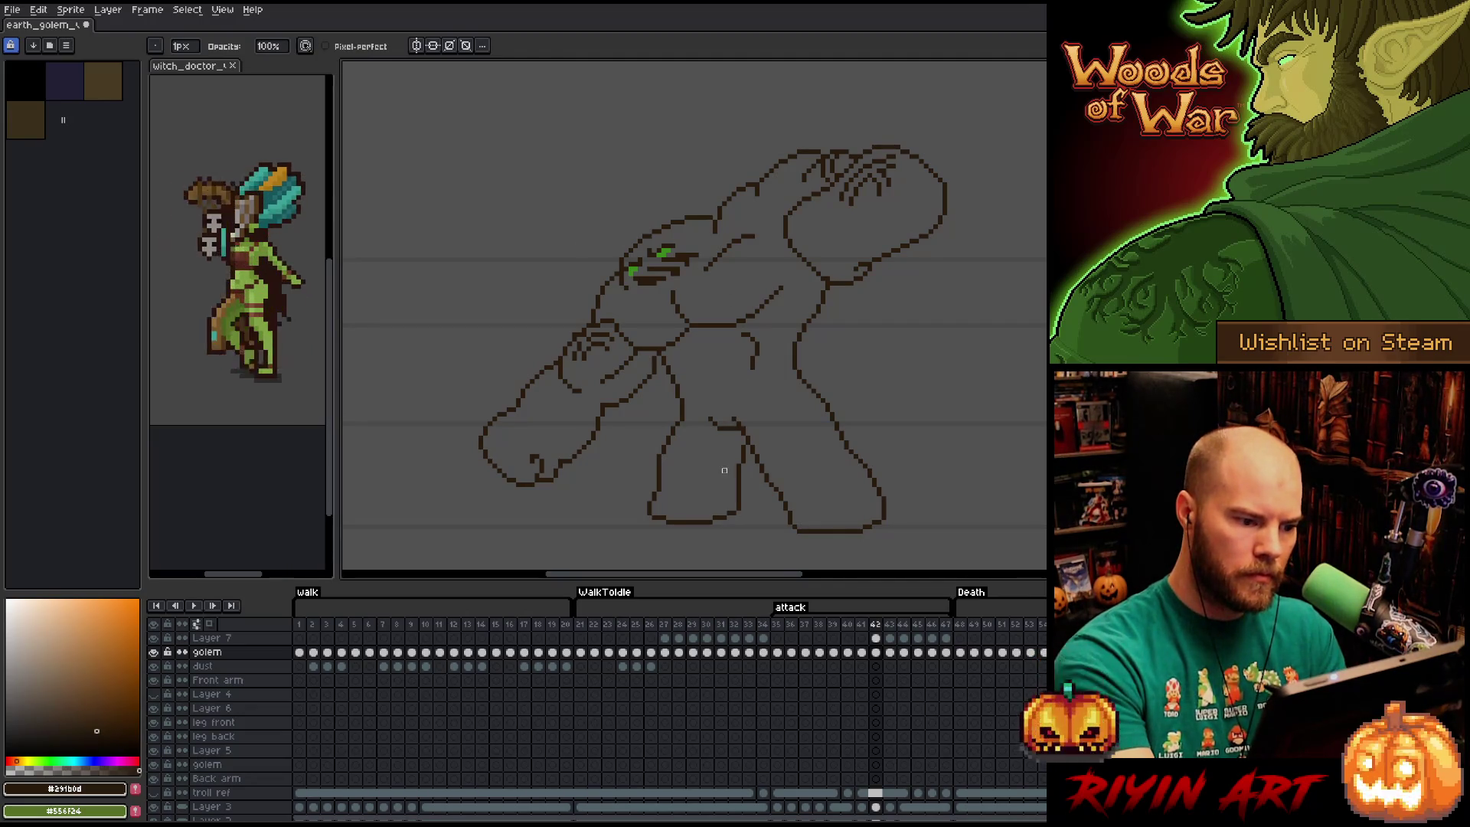
Lasso the lowered fist on frame 42 and step ahead to frame 44.
{"action": "key", "text": "m"}
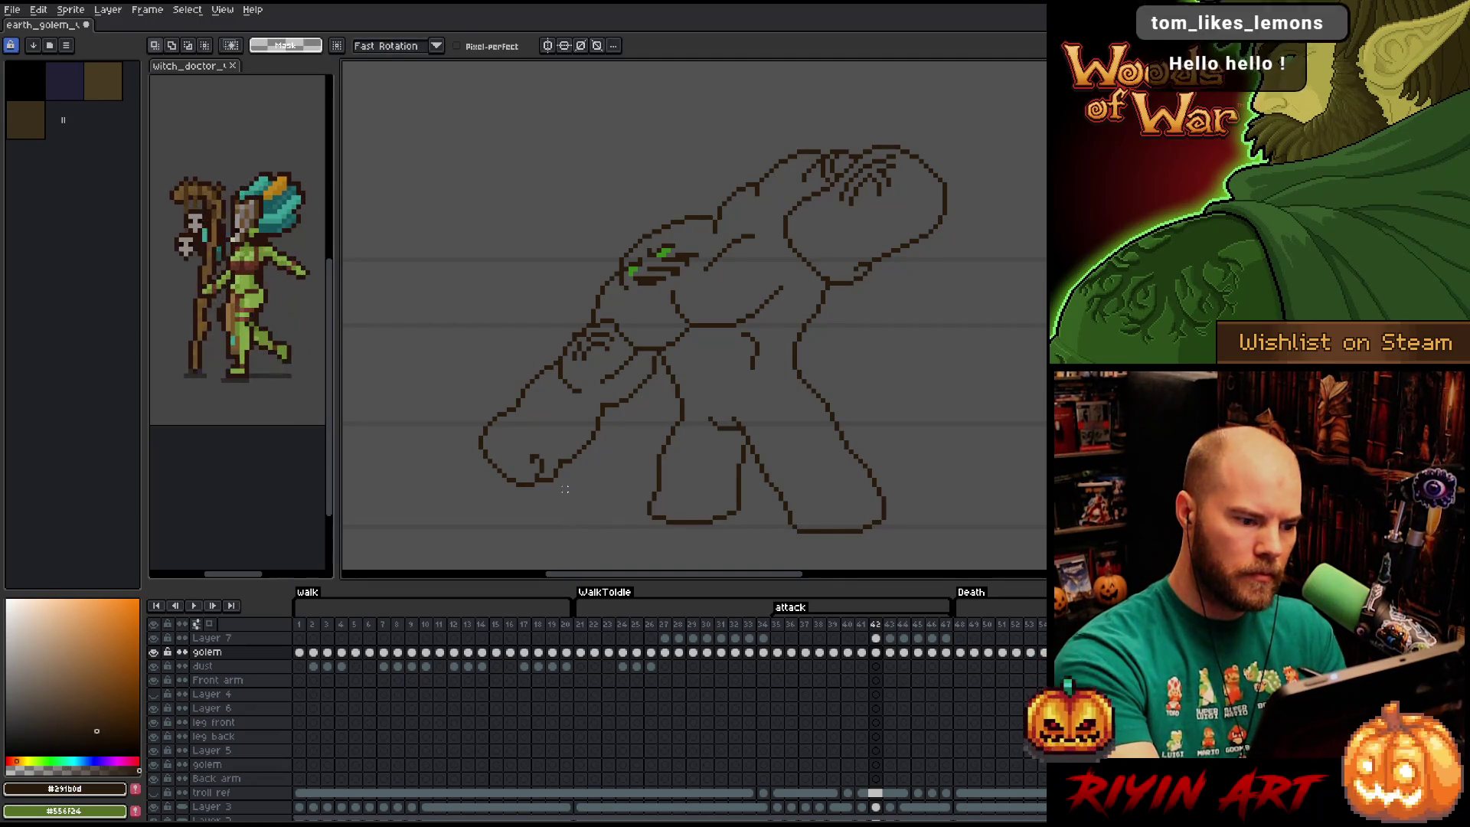
{"action": "mouse_move", "coordinate": [560, 465]}
{"action": "left_mouse_down"}
{"action": "mouse_move", "coordinate": [531, 428]}
{"action": "mouse_move", "coordinate": [570, 517]}
{"action": "left_mouse_up"}
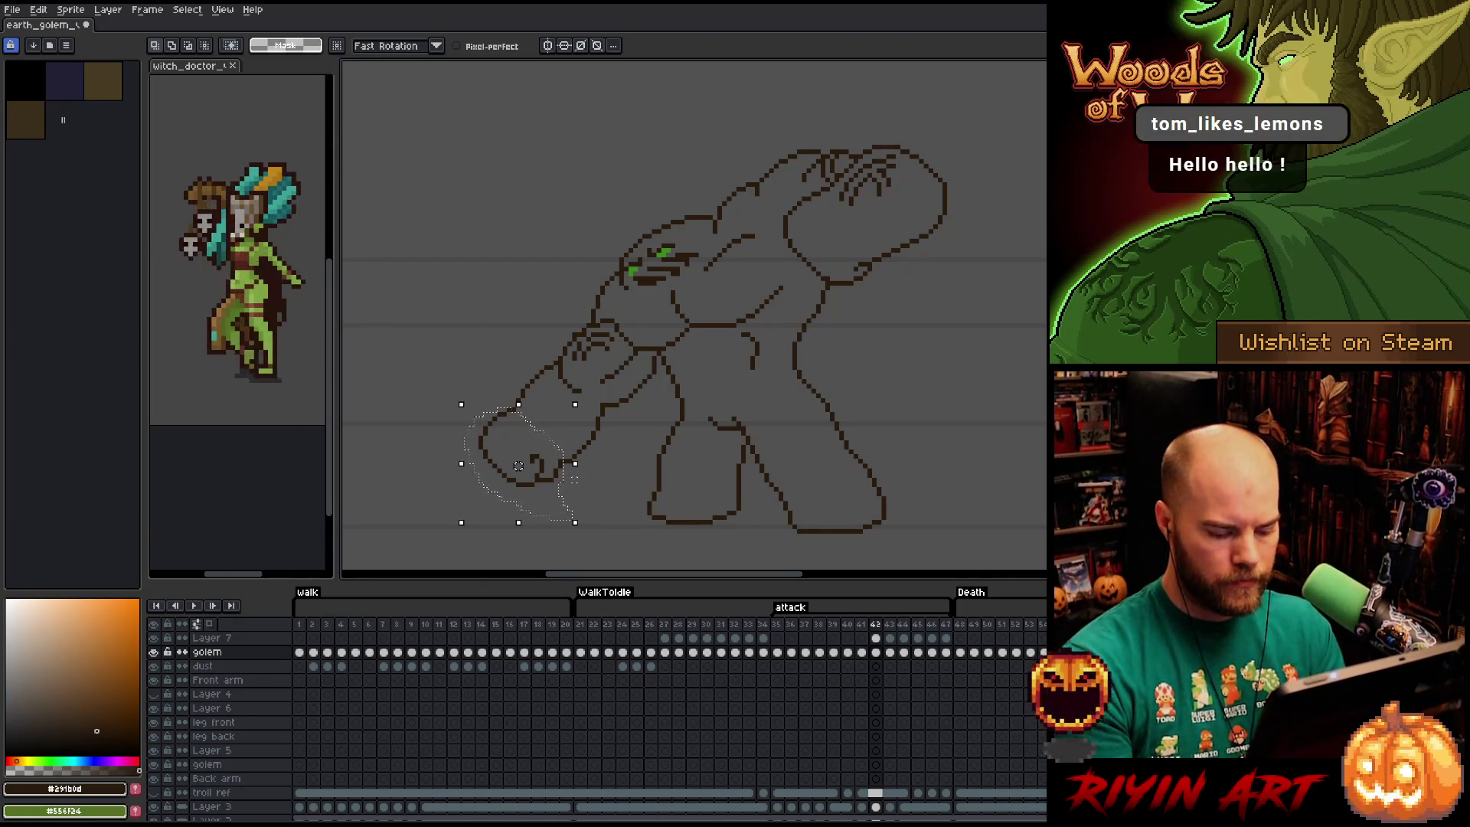
{"action": "key", "text": "period"}
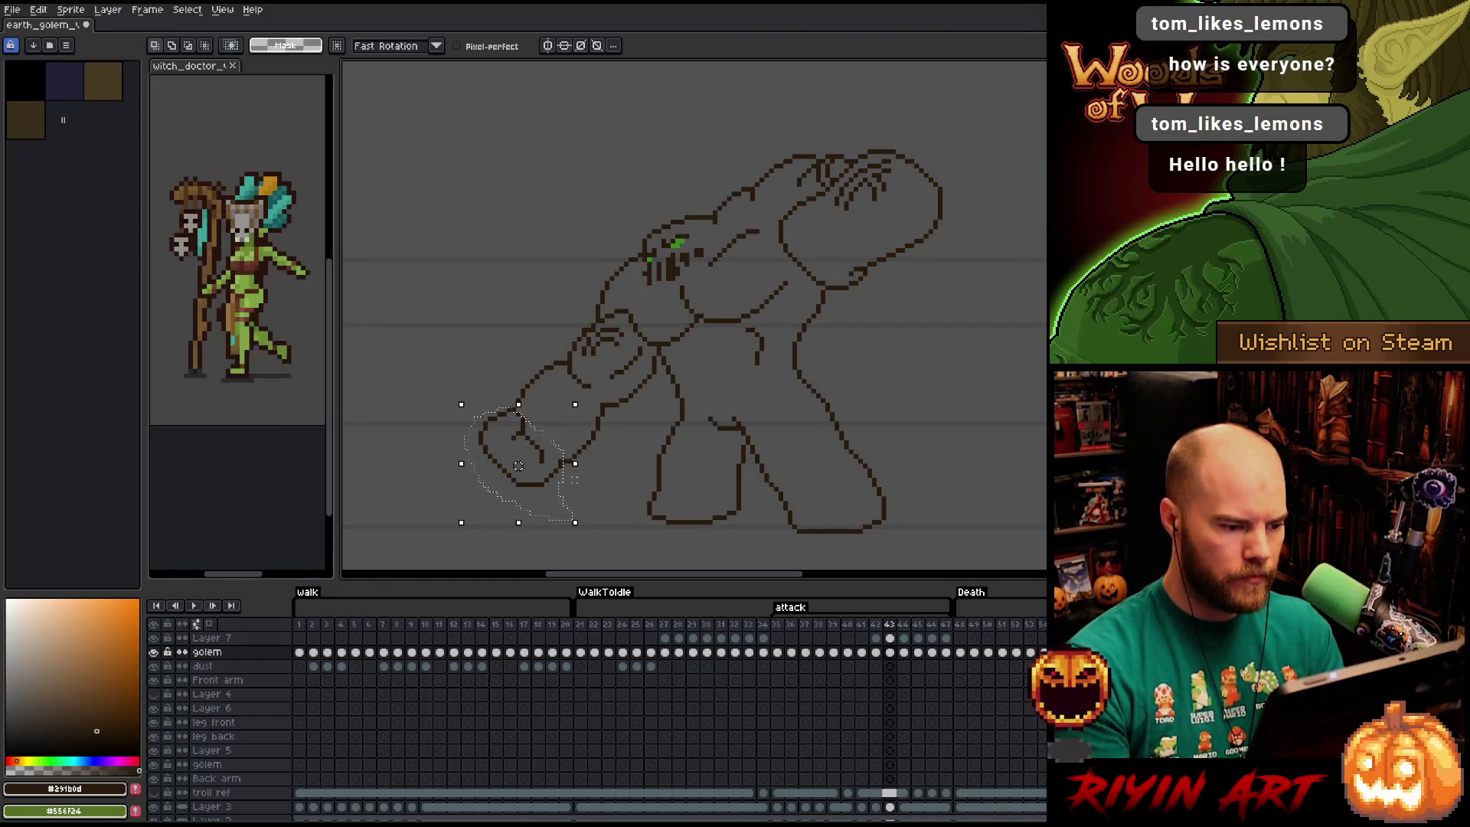
{"action": "key", "text": "period"}
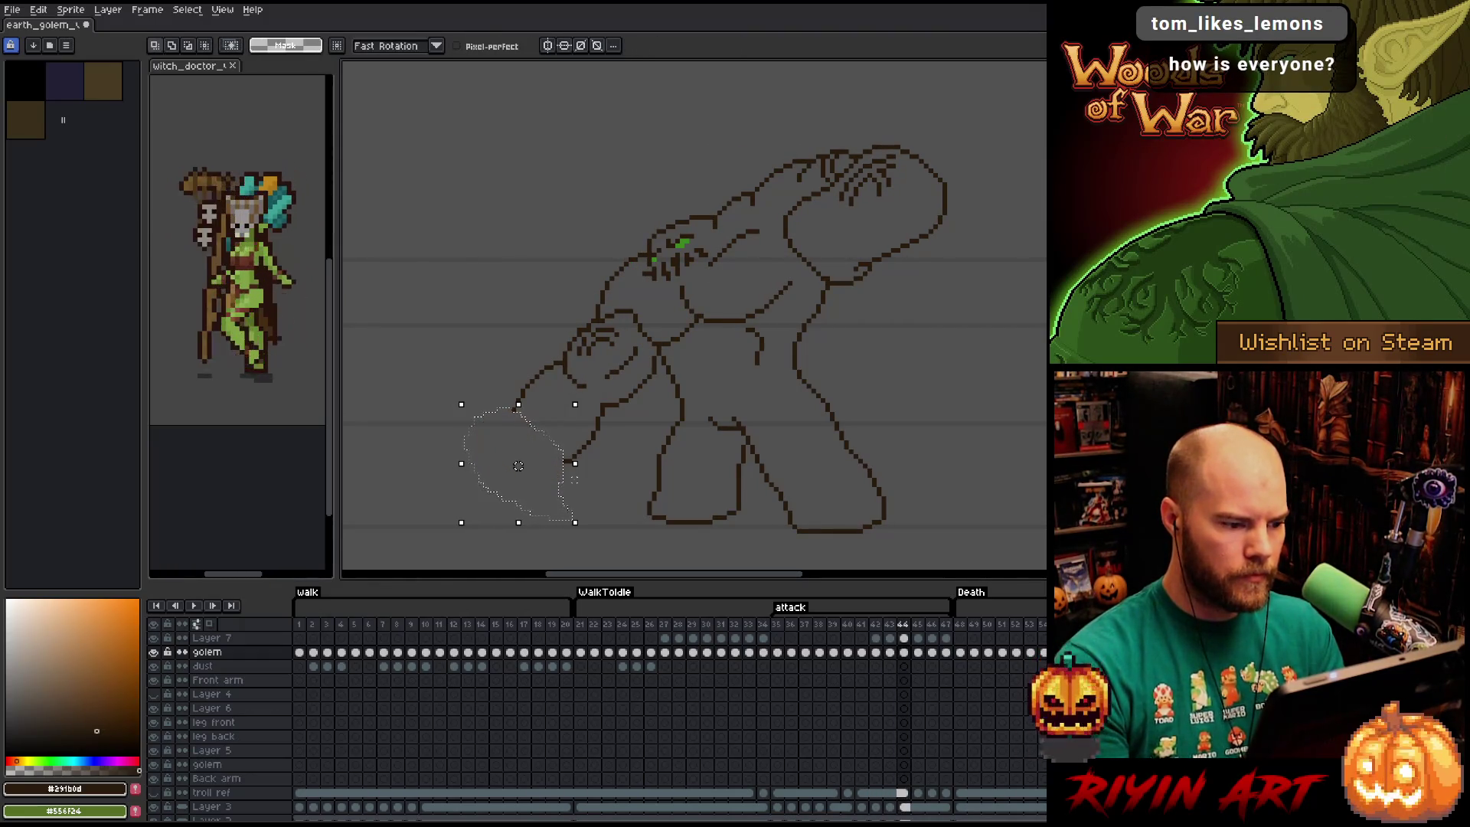
{"action": "key", "text": "period"}
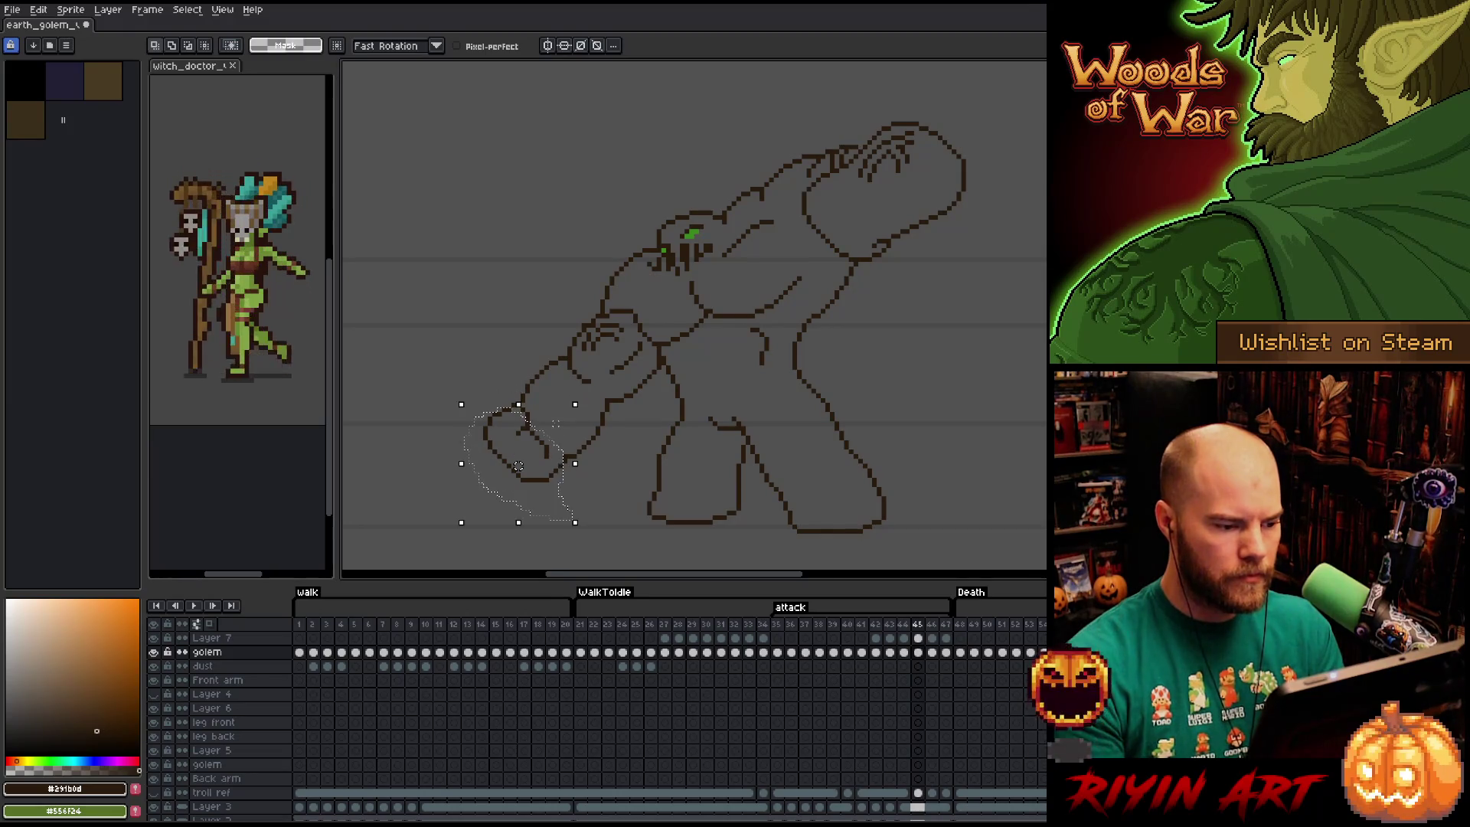
{"action": "key", "text": "comma"}
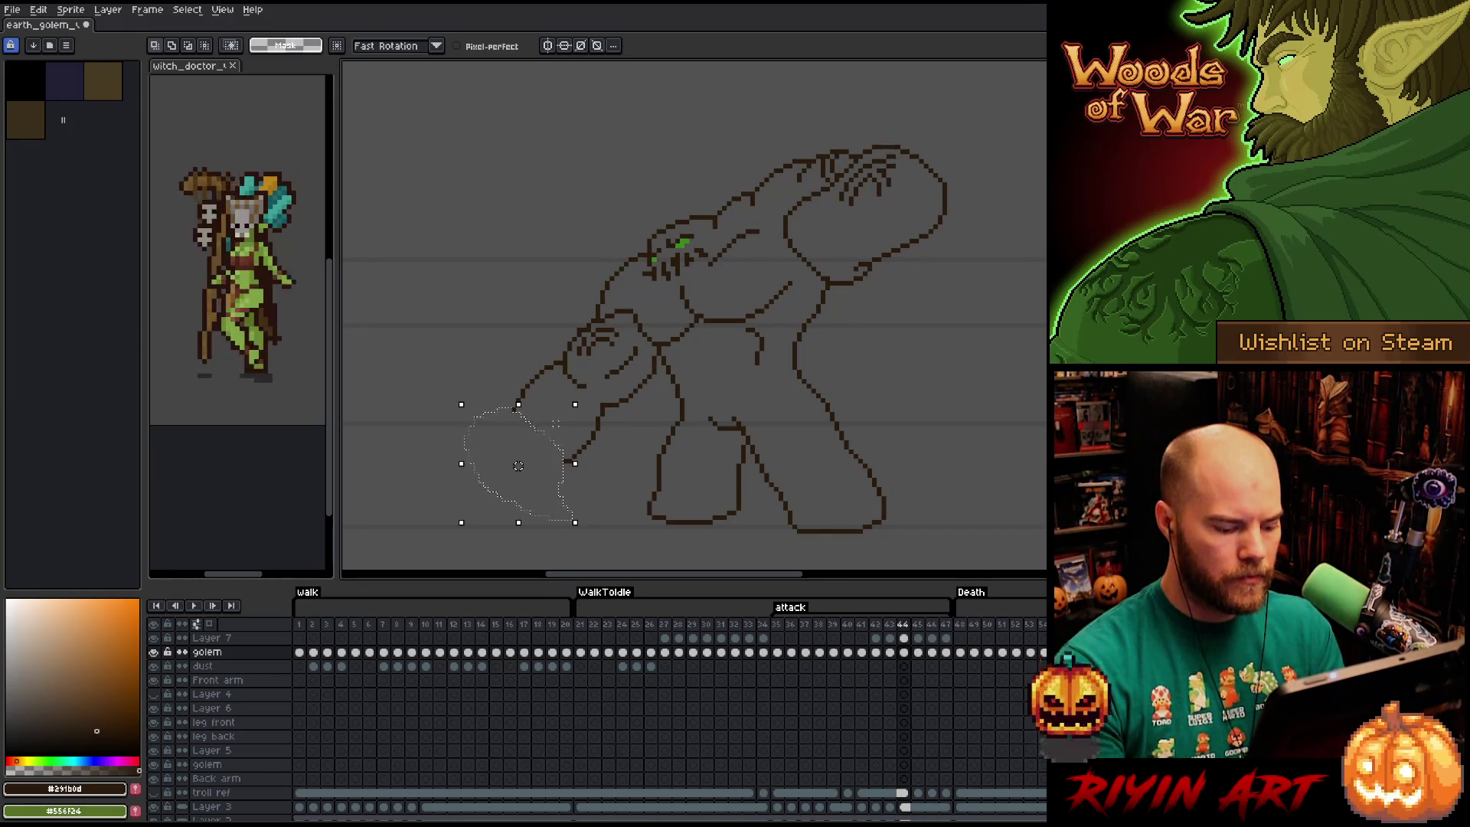
{"action": "key", "text": "ctrl+z"}
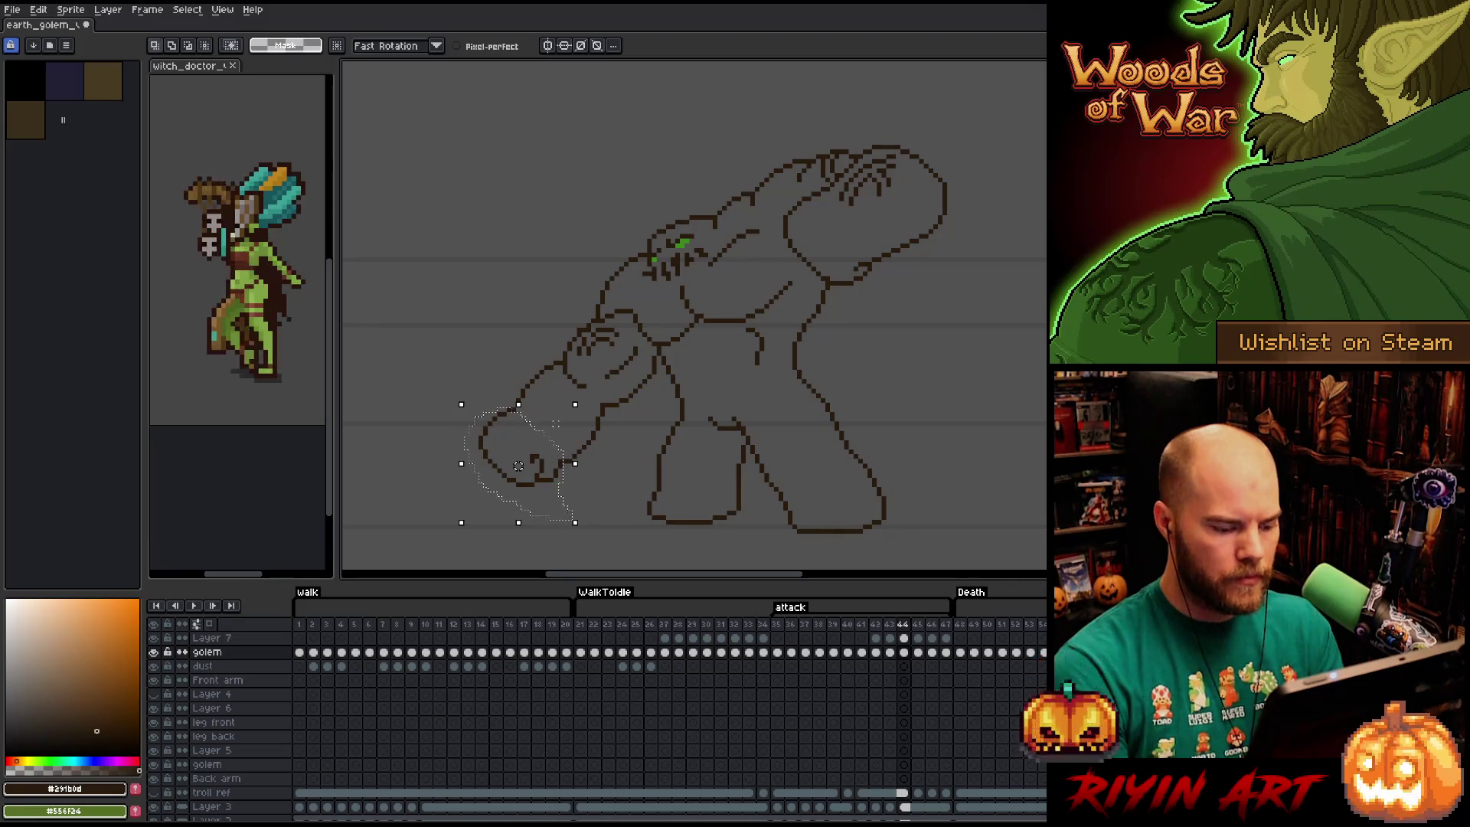
Paste the copied fist into frames 45 and 46, committing each.
{"action": "key", "text": "period"}
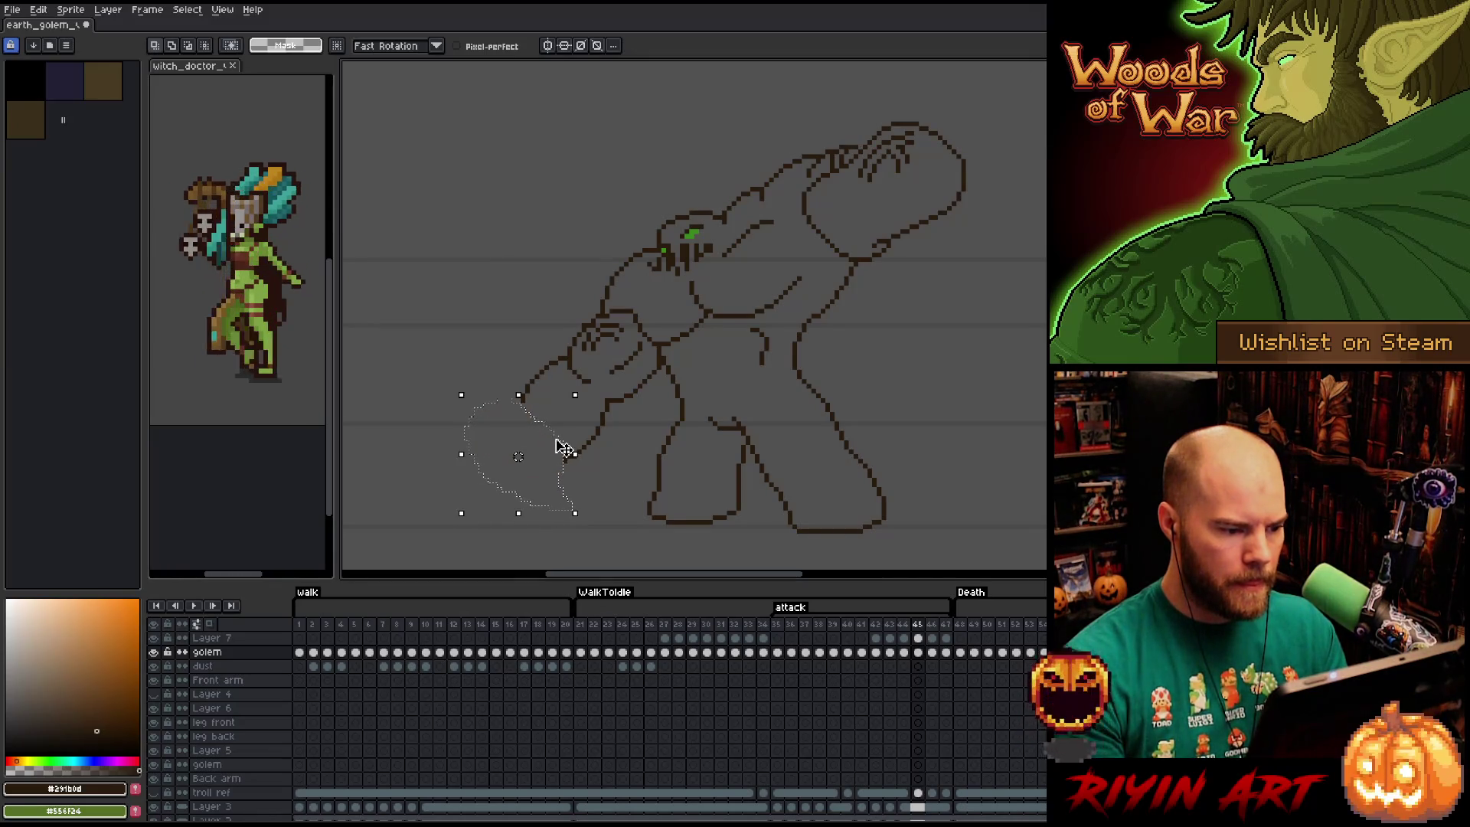
{"action": "key", "text": "ctrl+v"}
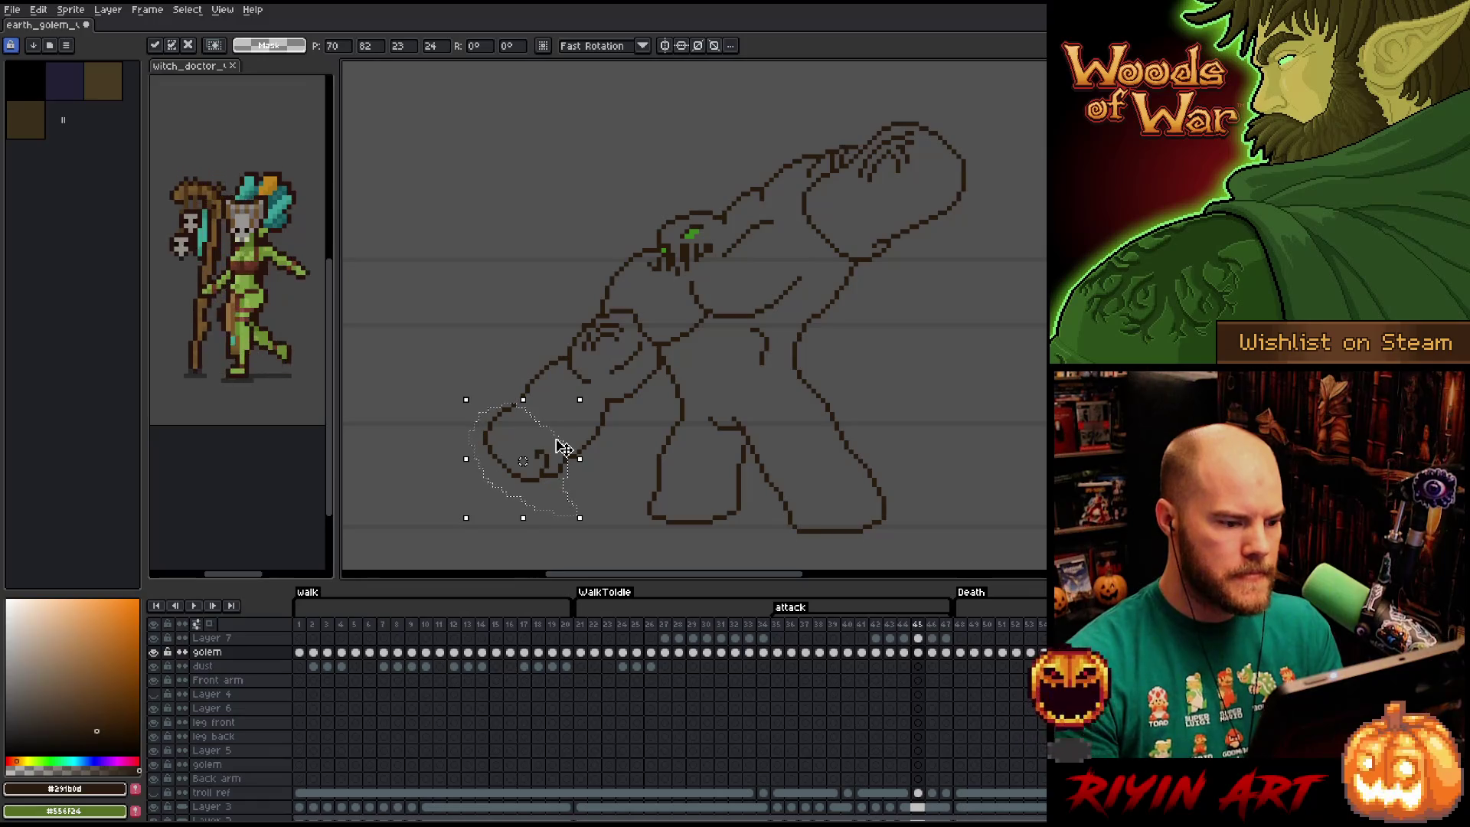
{"action": "key", "text": "Return"}
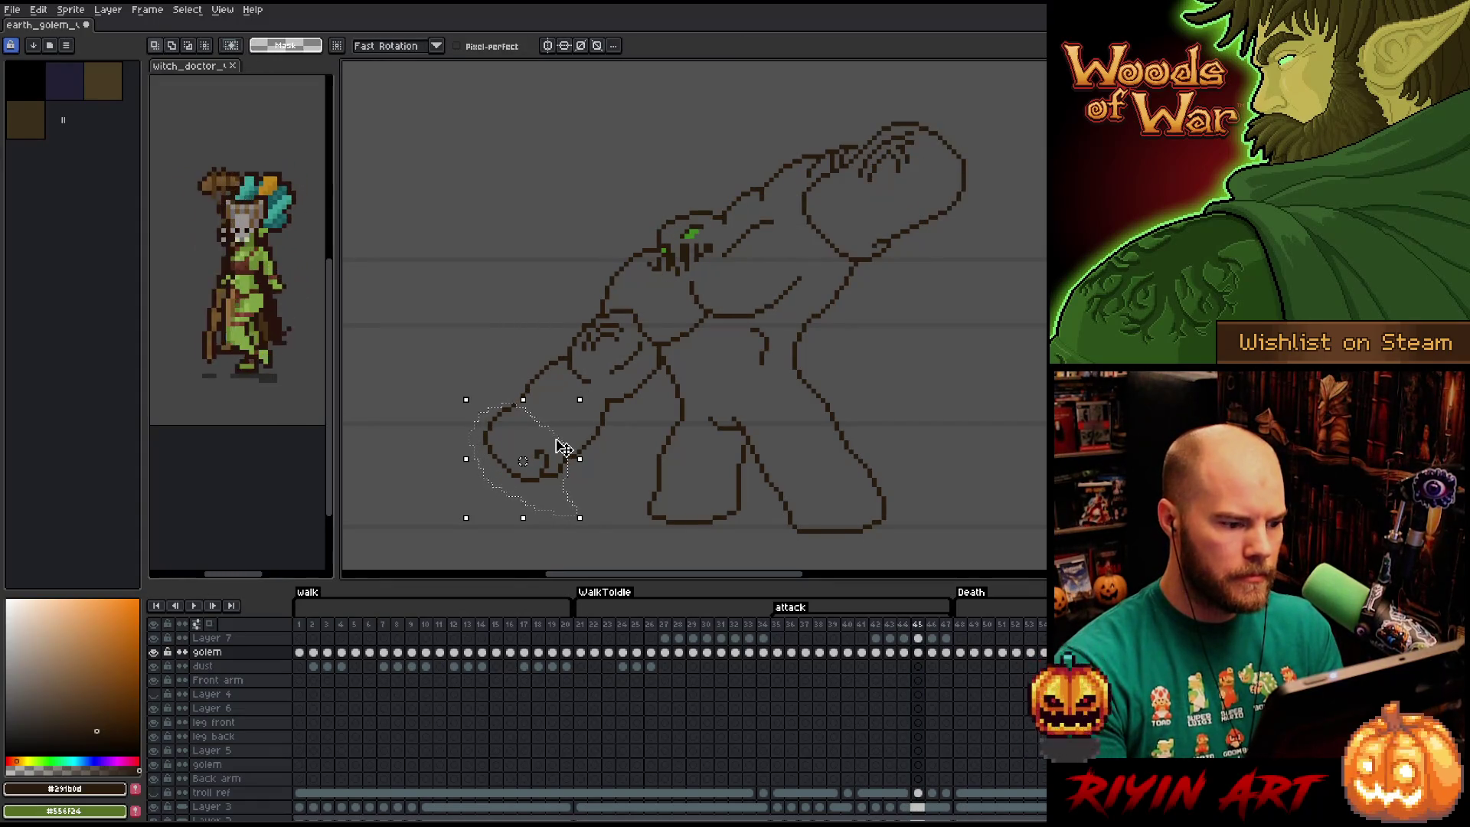
{"action": "key", "text": "period"}
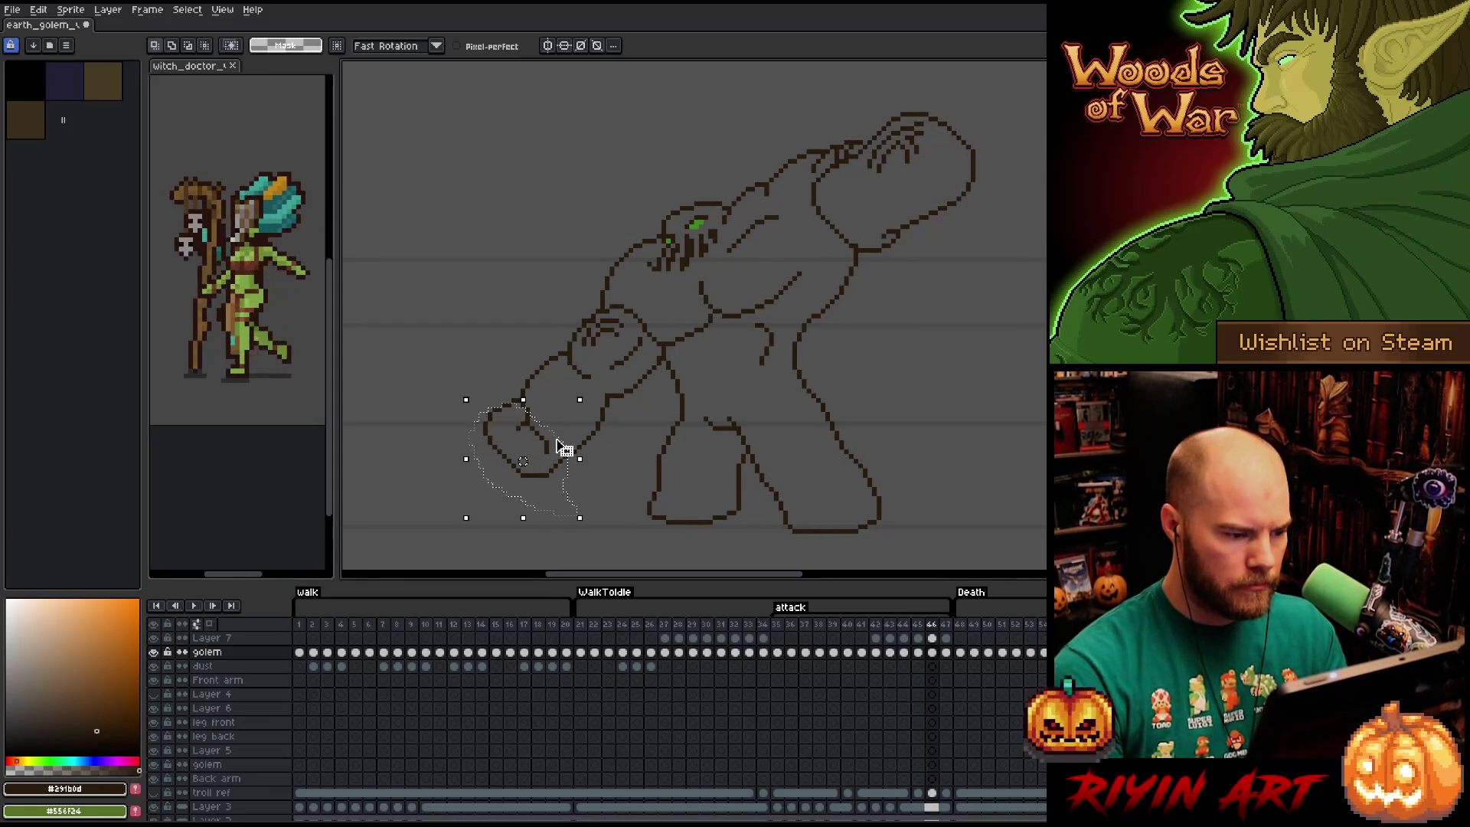
{"action": "key", "text": "ctrl+v"}
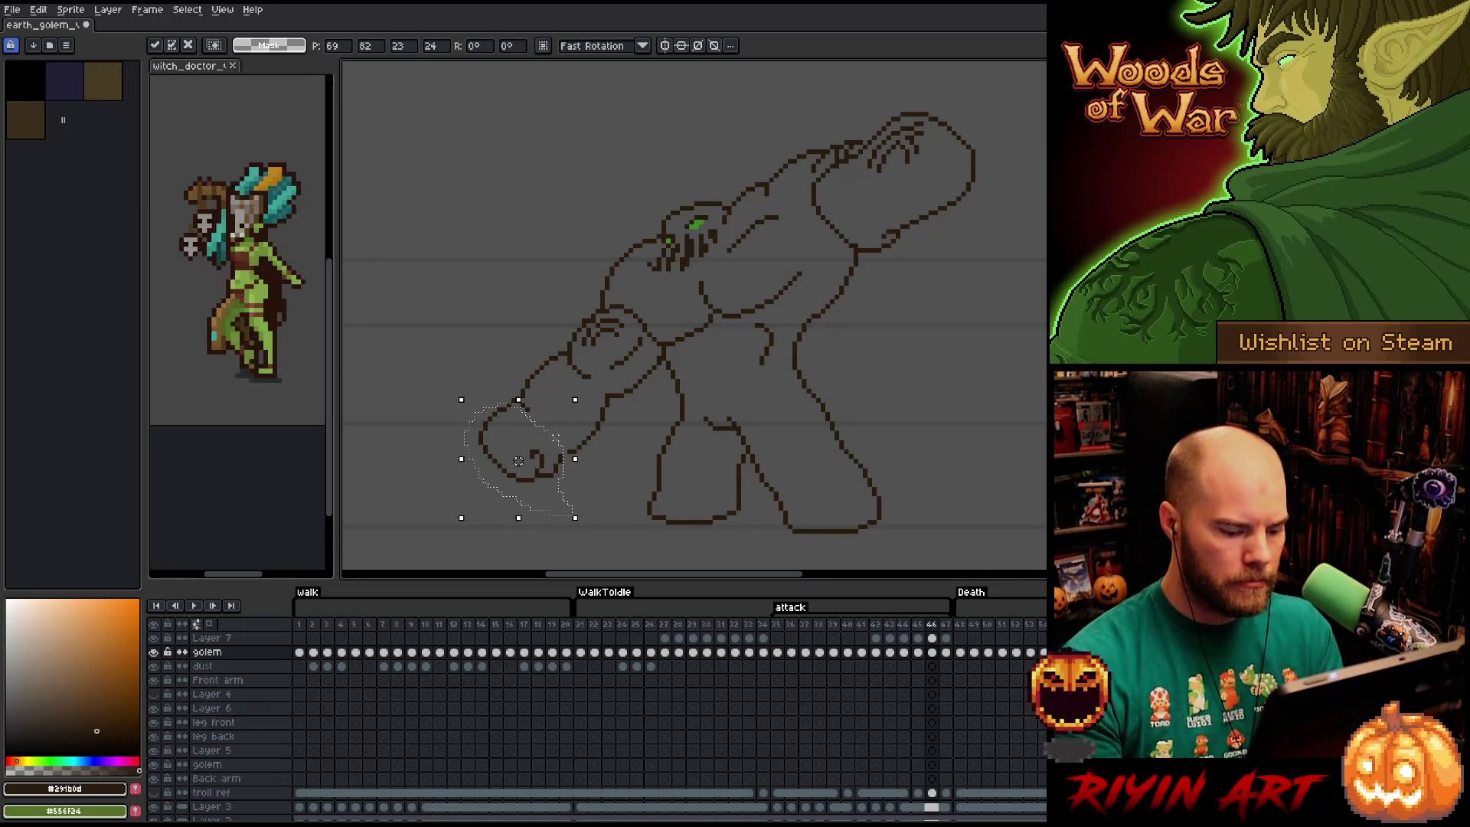
{"action": "key", "text": "Return"}
Nudge the fist on frame 46 right and up, then paste it into frame 47.
{"action": "key", "text": "Right"}
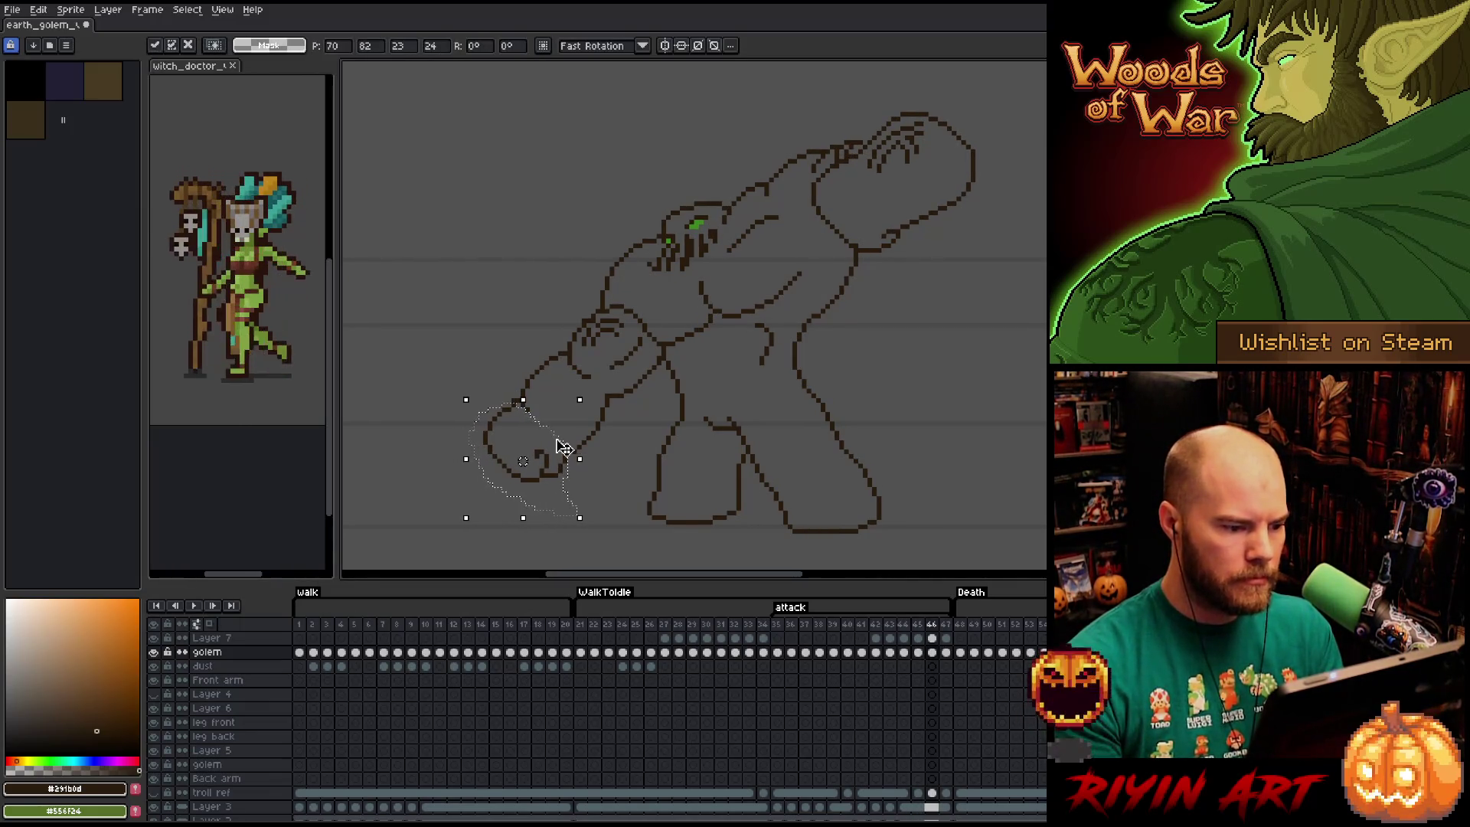
{"action": "key", "text": "Return"}
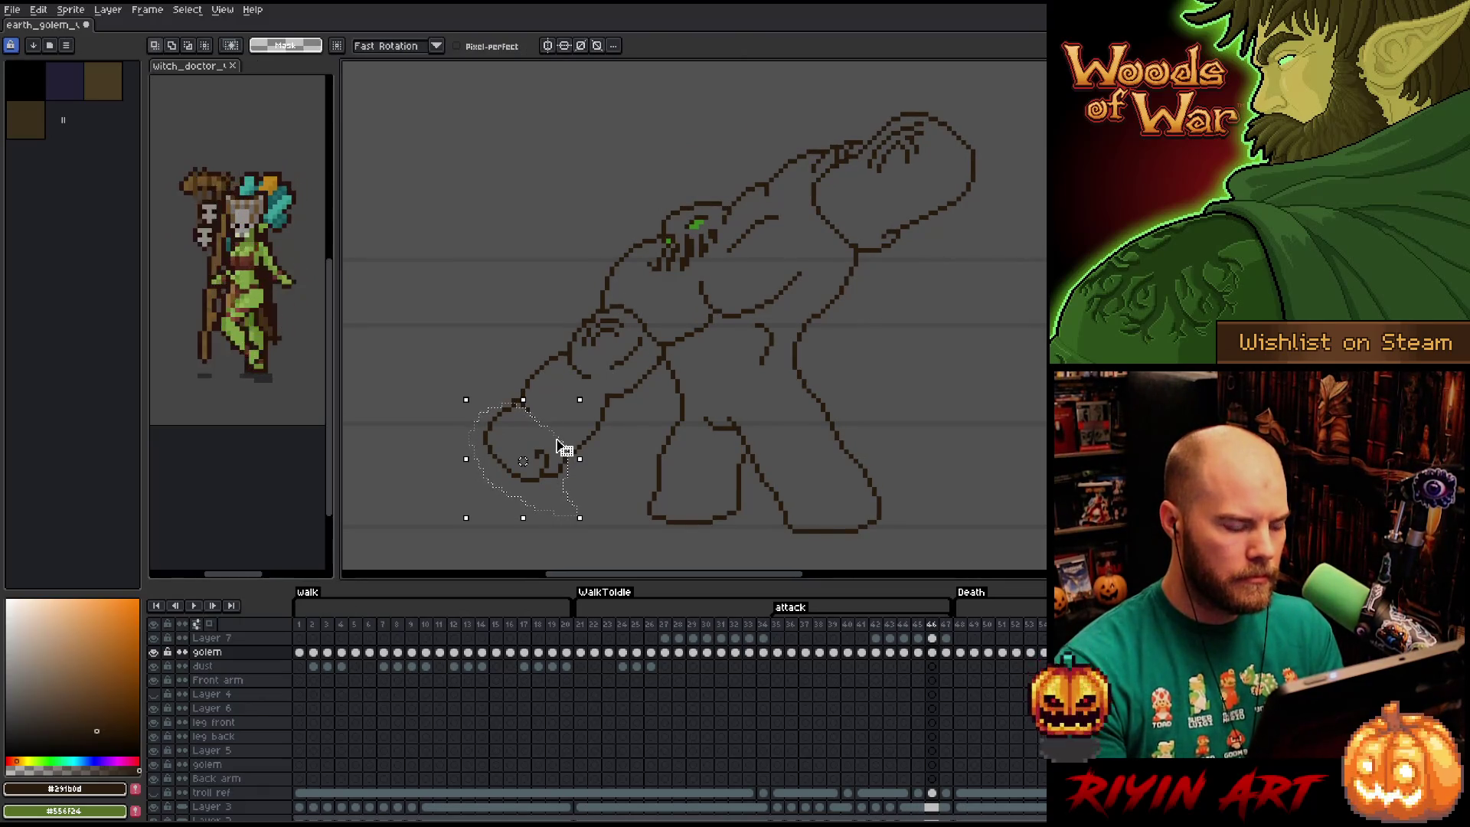
{"action": "key", "text": "Up"}
{"action": "key", "text": "Return"}
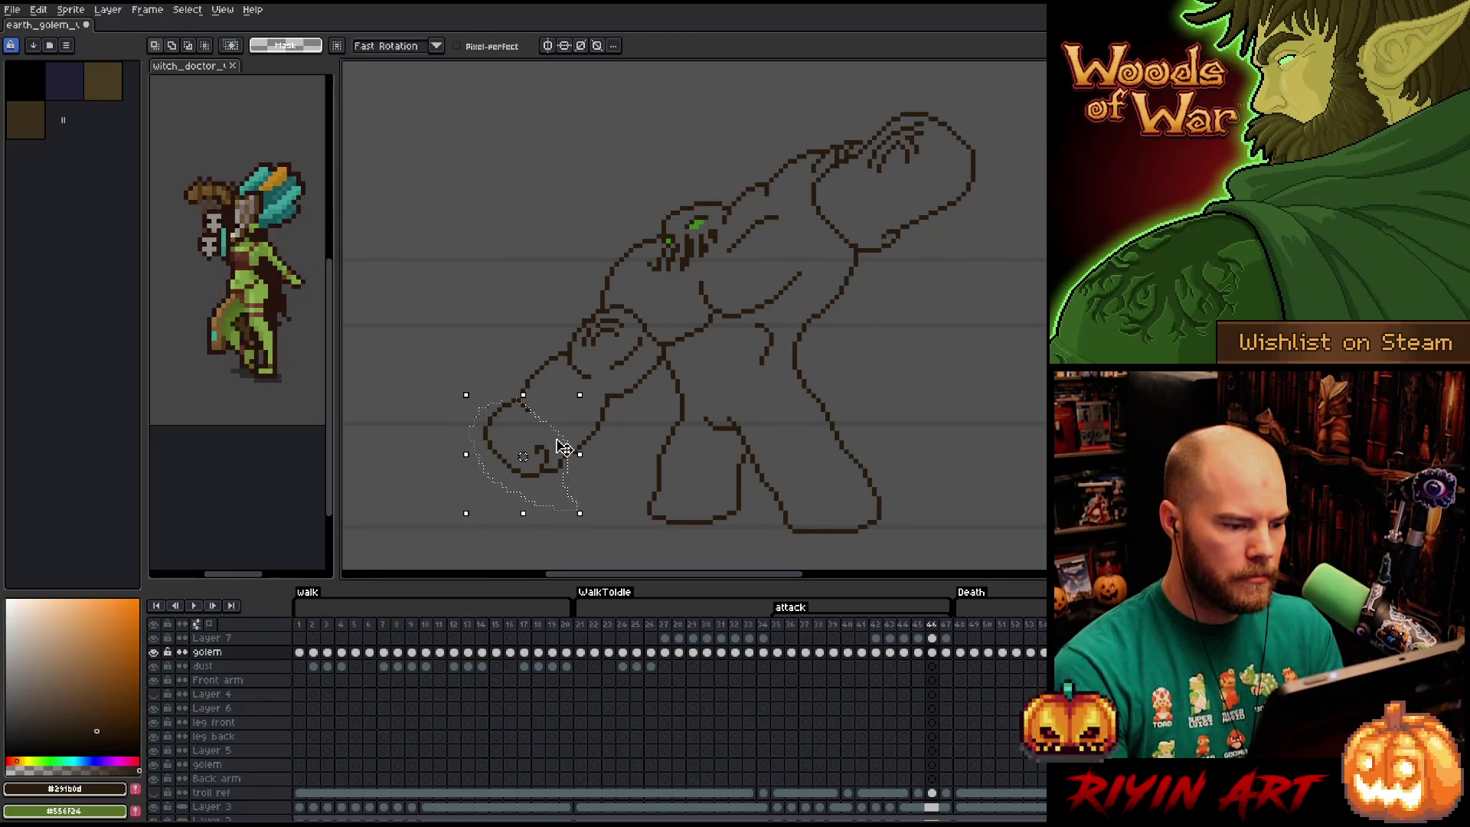
{"action": "key", "text": "period"}
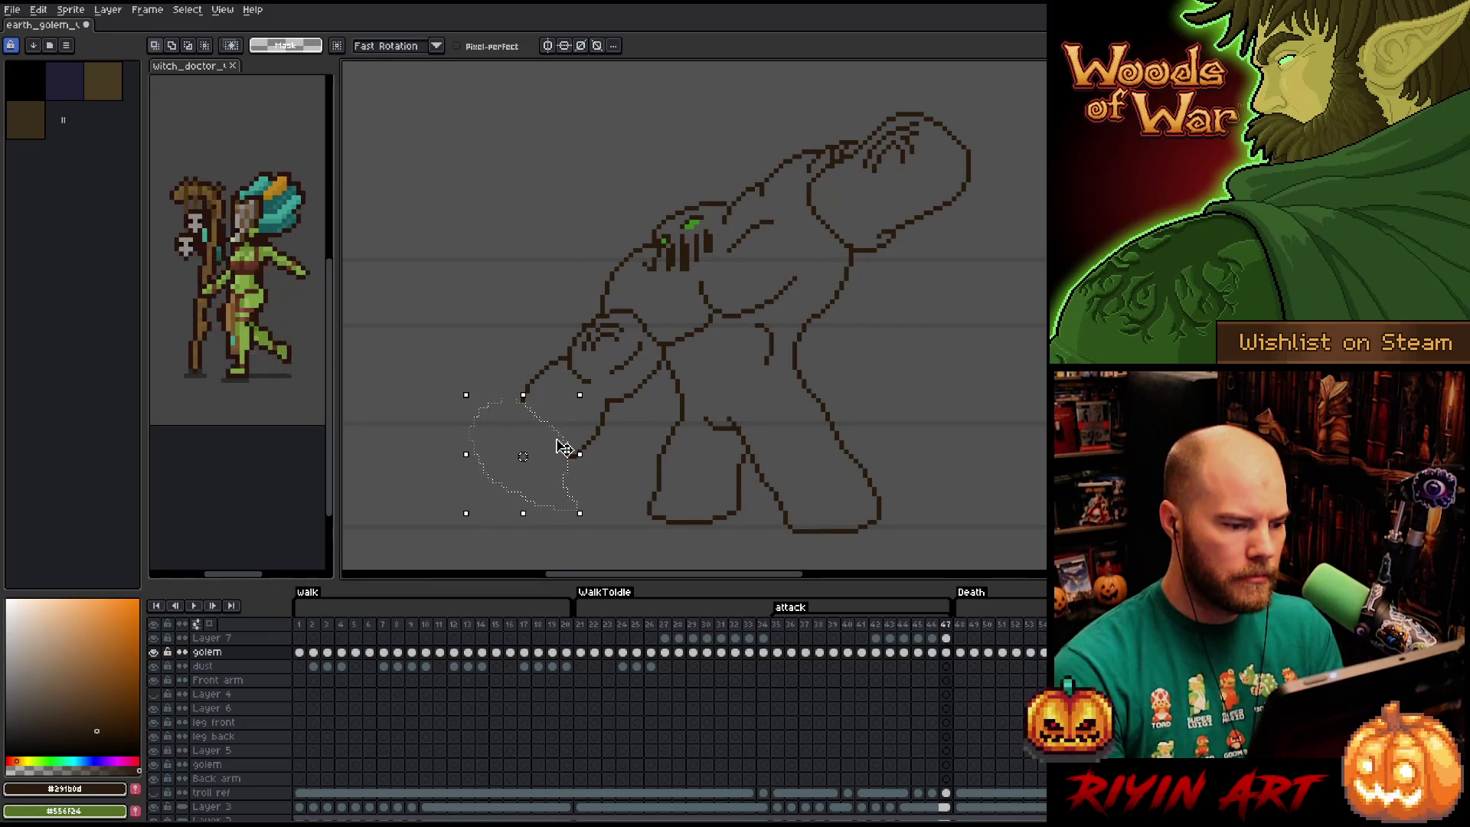
{"action": "key", "text": "ctrl+v"}
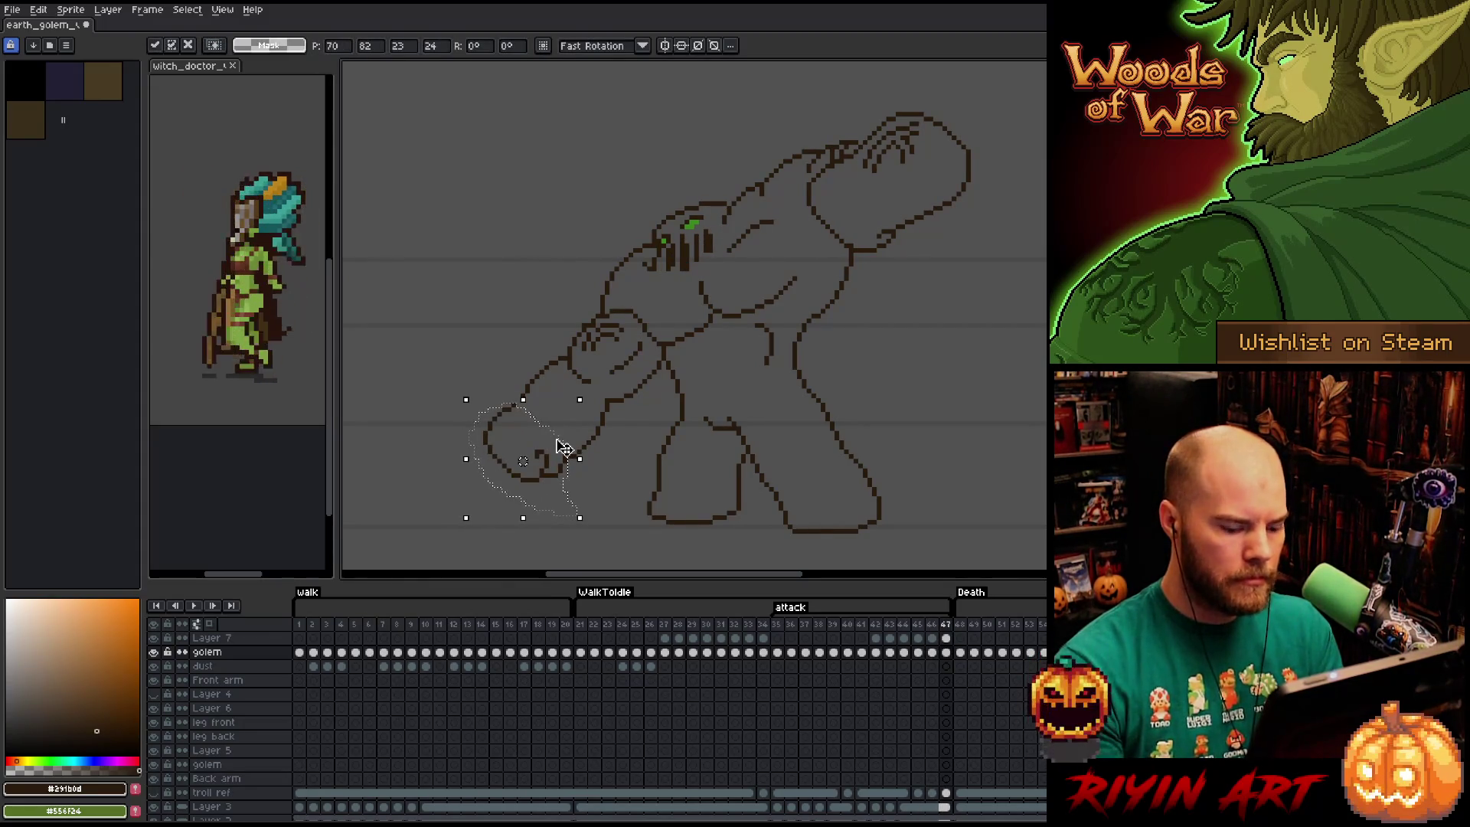
{"action": "key", "text": "Return"}
{"action": "key", "text": "Return"}
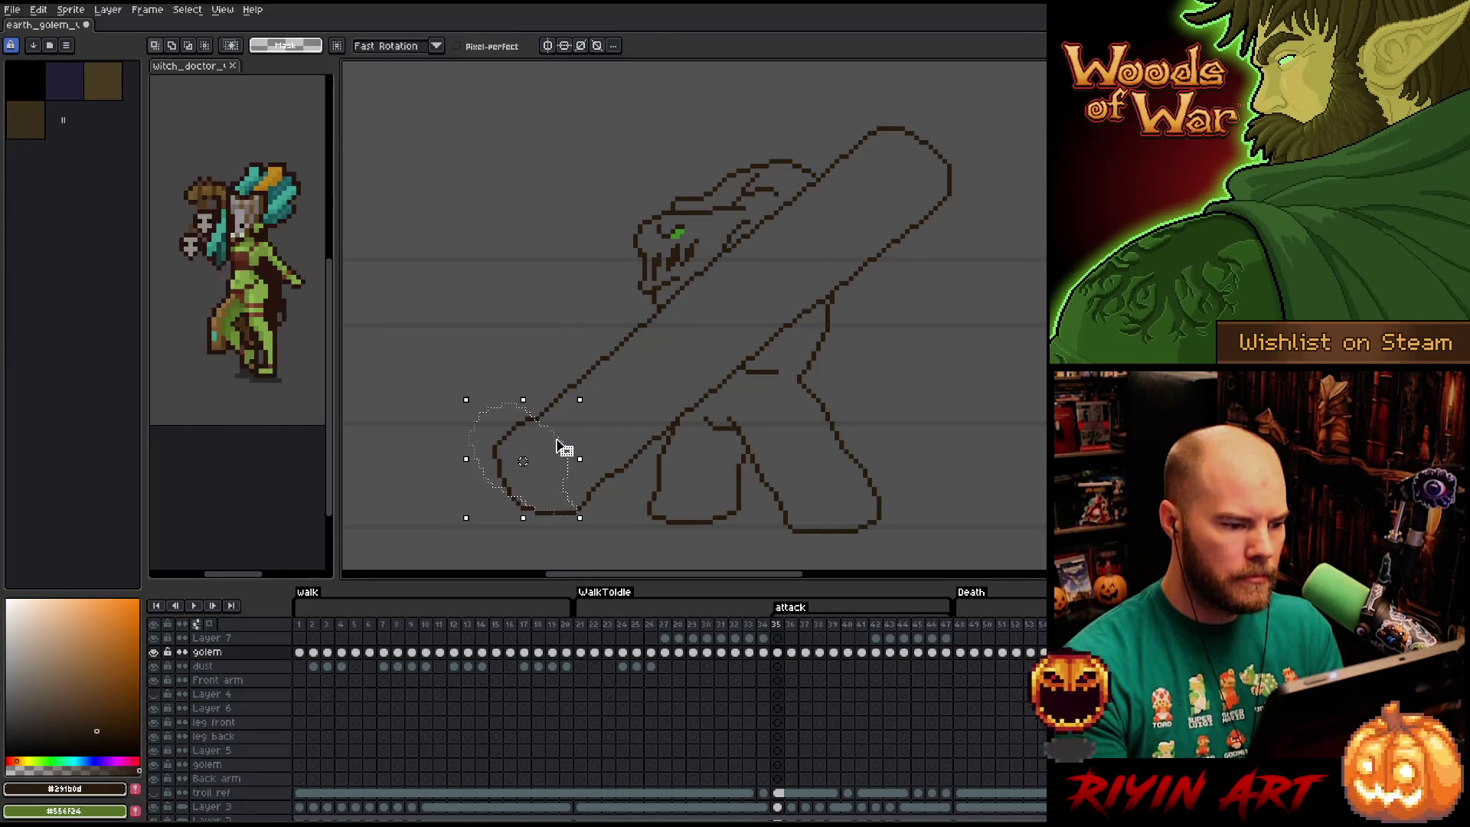
{"action": "key", "text": "period"}
{"action": "key", "text": "period"}
{"action": "key", "text": "period"}
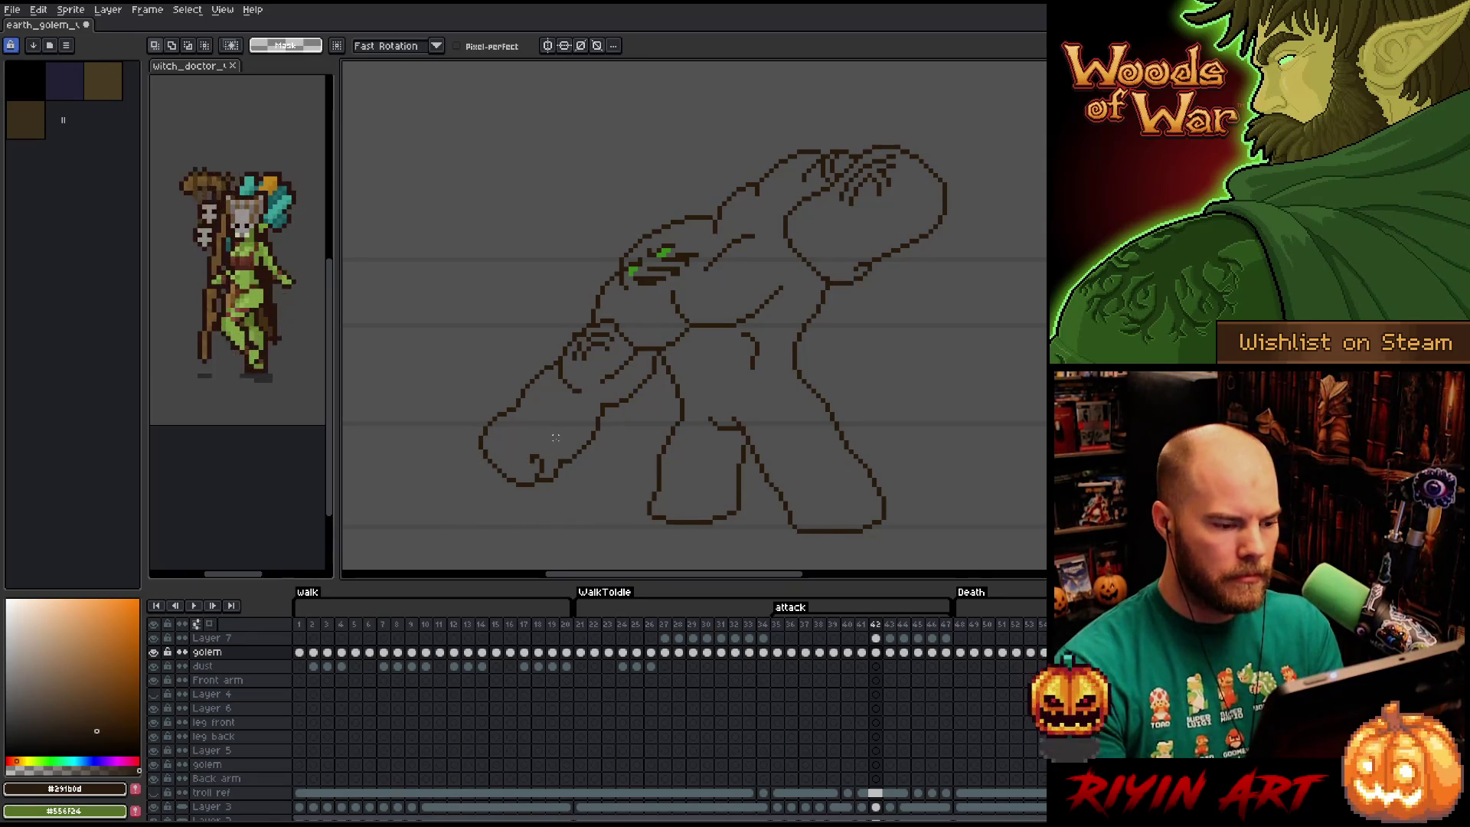
Step through the later attack poses from frame 45 to check the fist.
{"action": "key", "text": "period"}
{"action": "key", "text": "period"}
{"action": "key", "text": "period"}
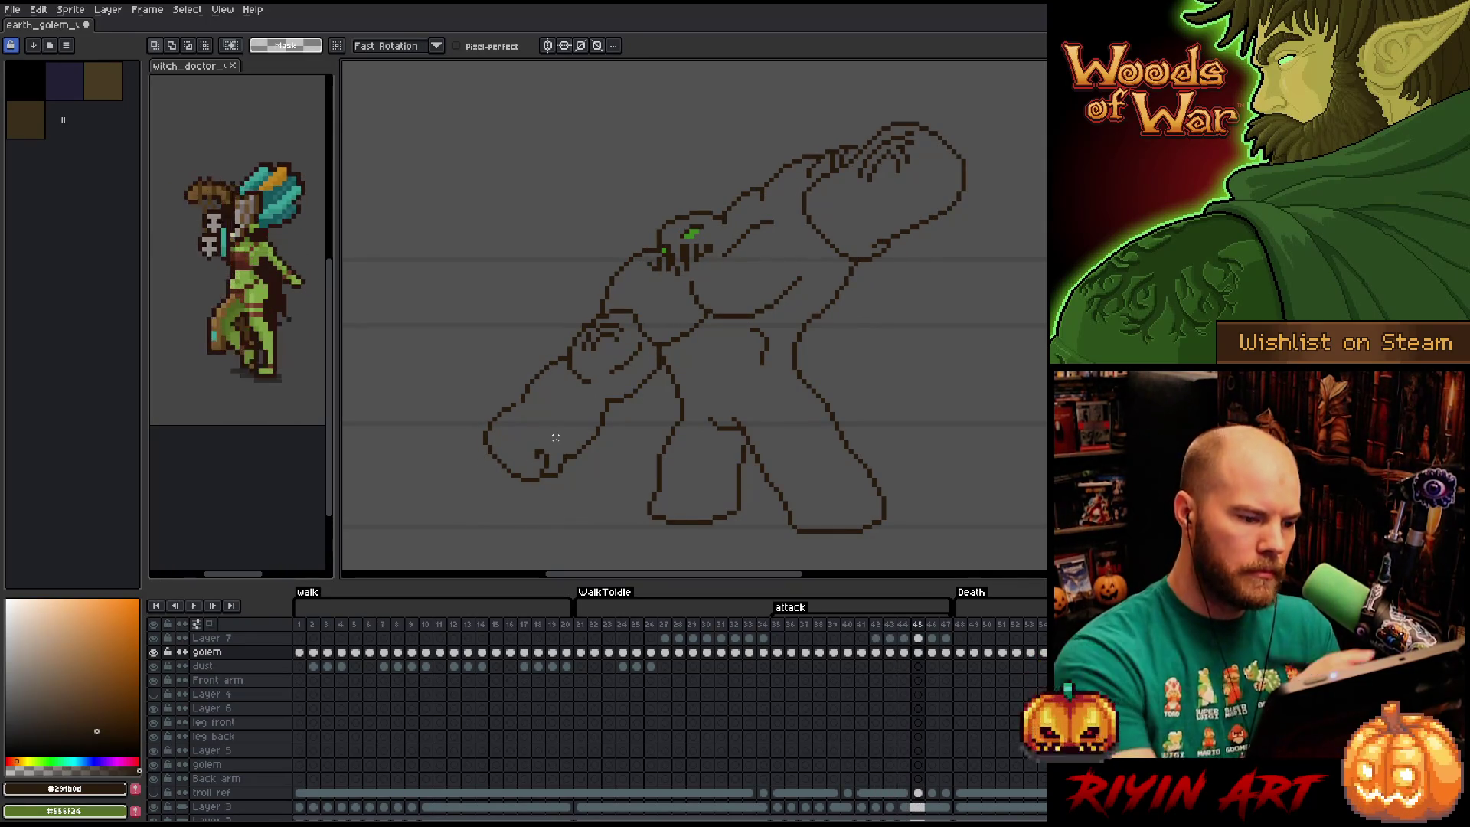
{"action": "key", "text": "b"}
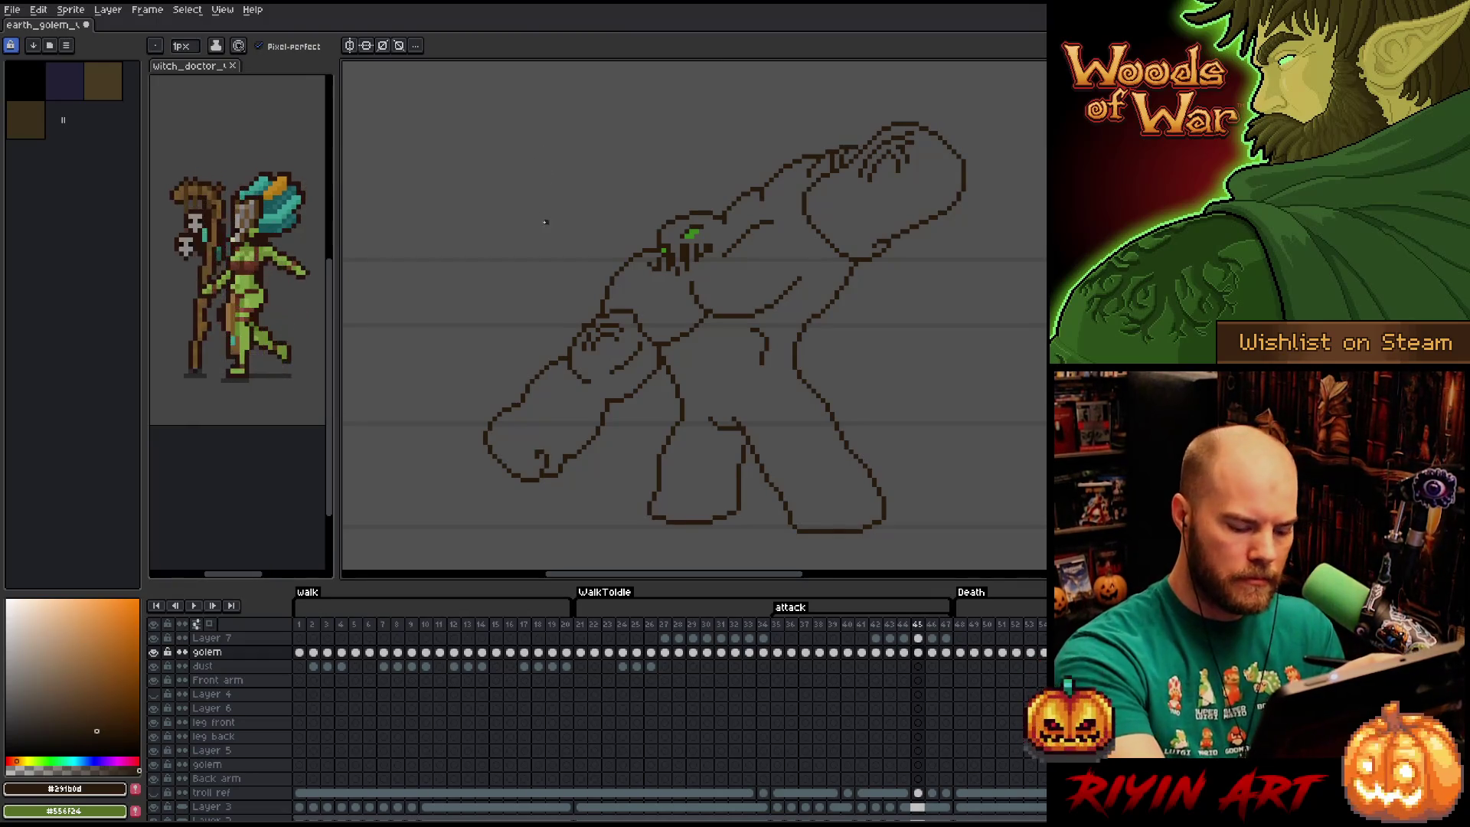
{"action": "key", "text": "period"}
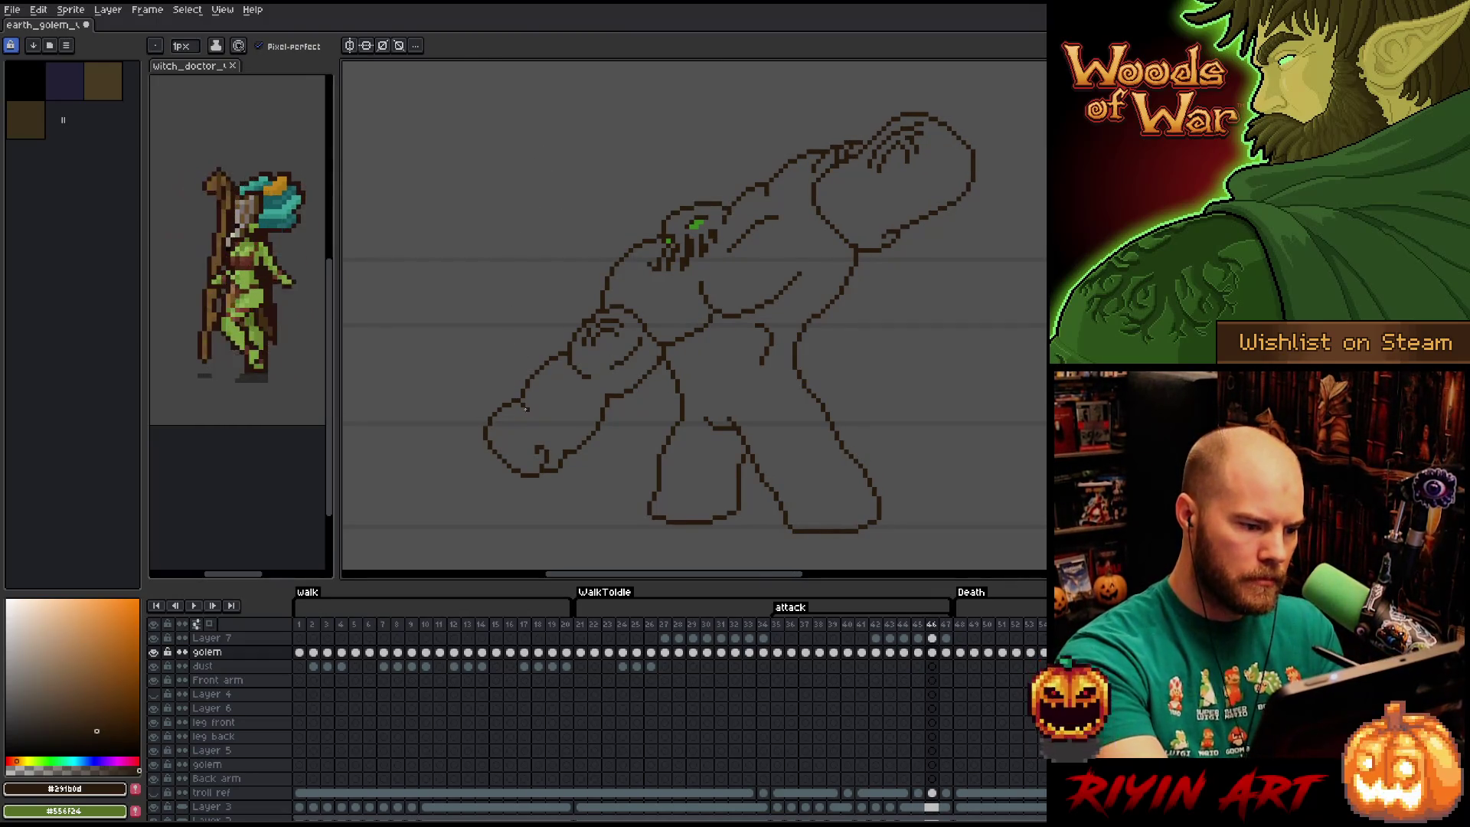
{"action": "key", "text": "e"}
{"action": "key", "text": "period"}
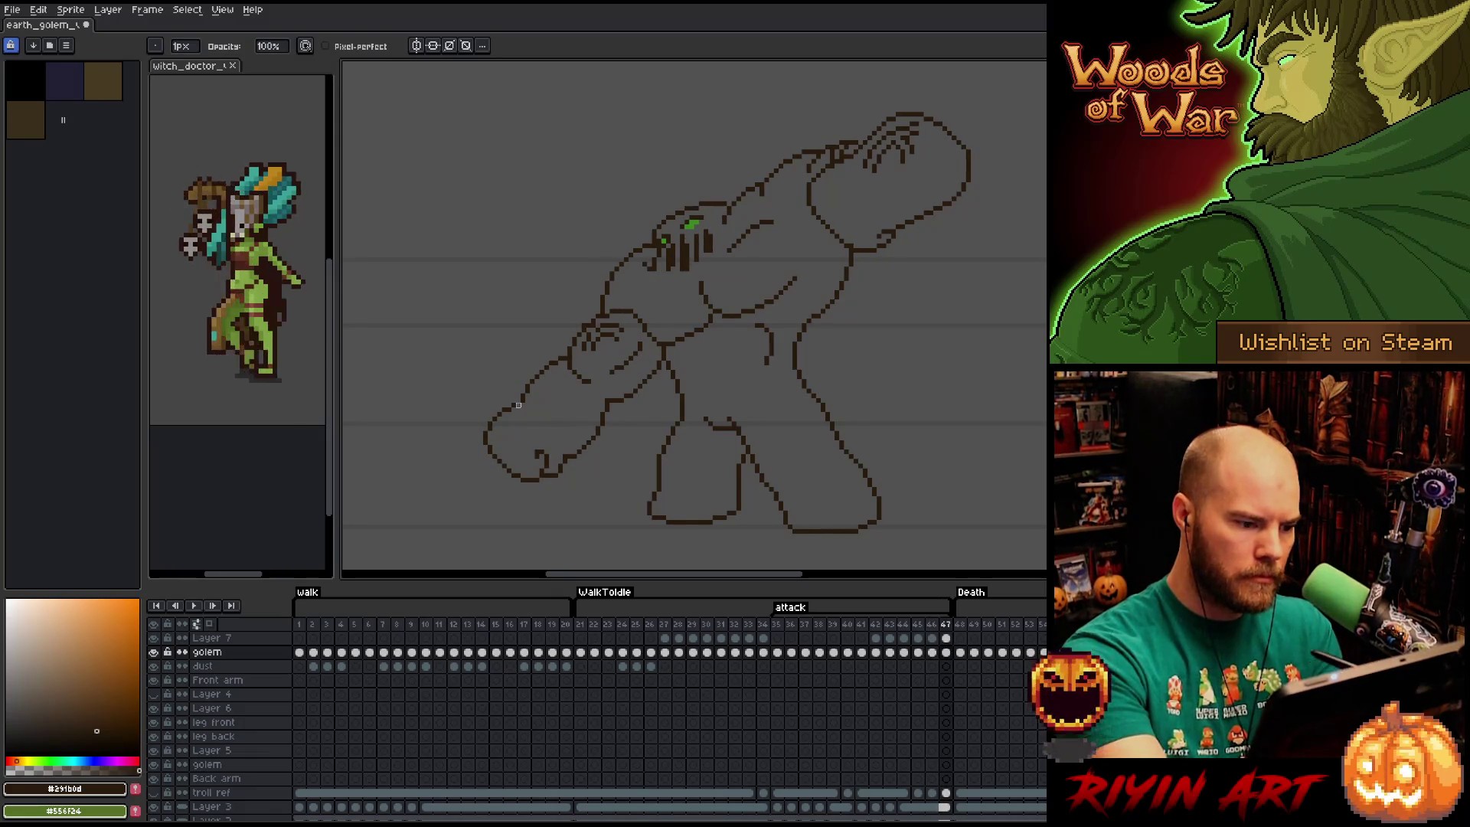
{"action": "key", "text": "b"}
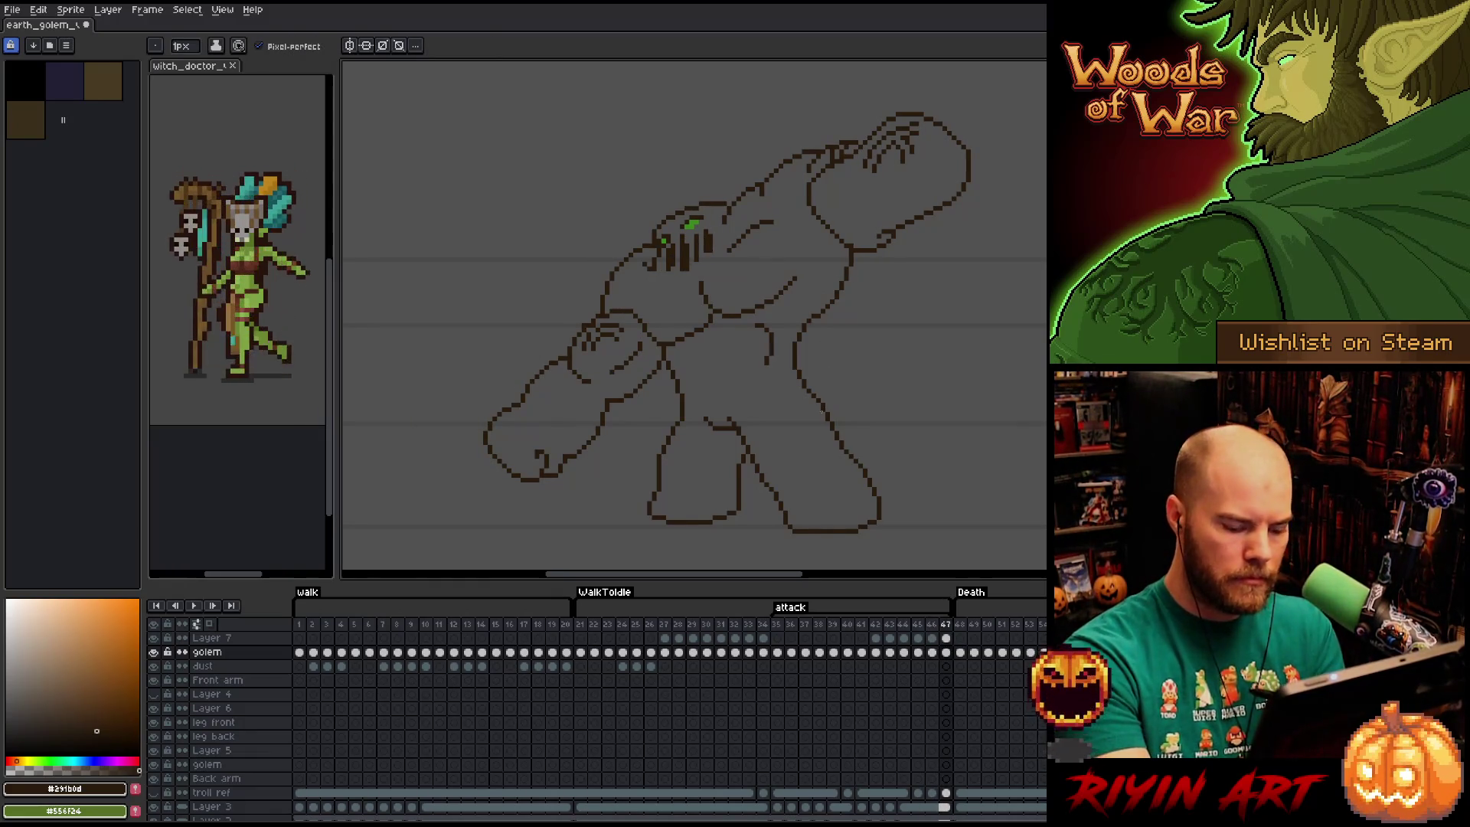
Return to the first attack frame and play the attack animation twice.
{"action": "key", "text": "comma"}
{"action": "key", "text": "period"}
{"action": "key", "text": "period"}
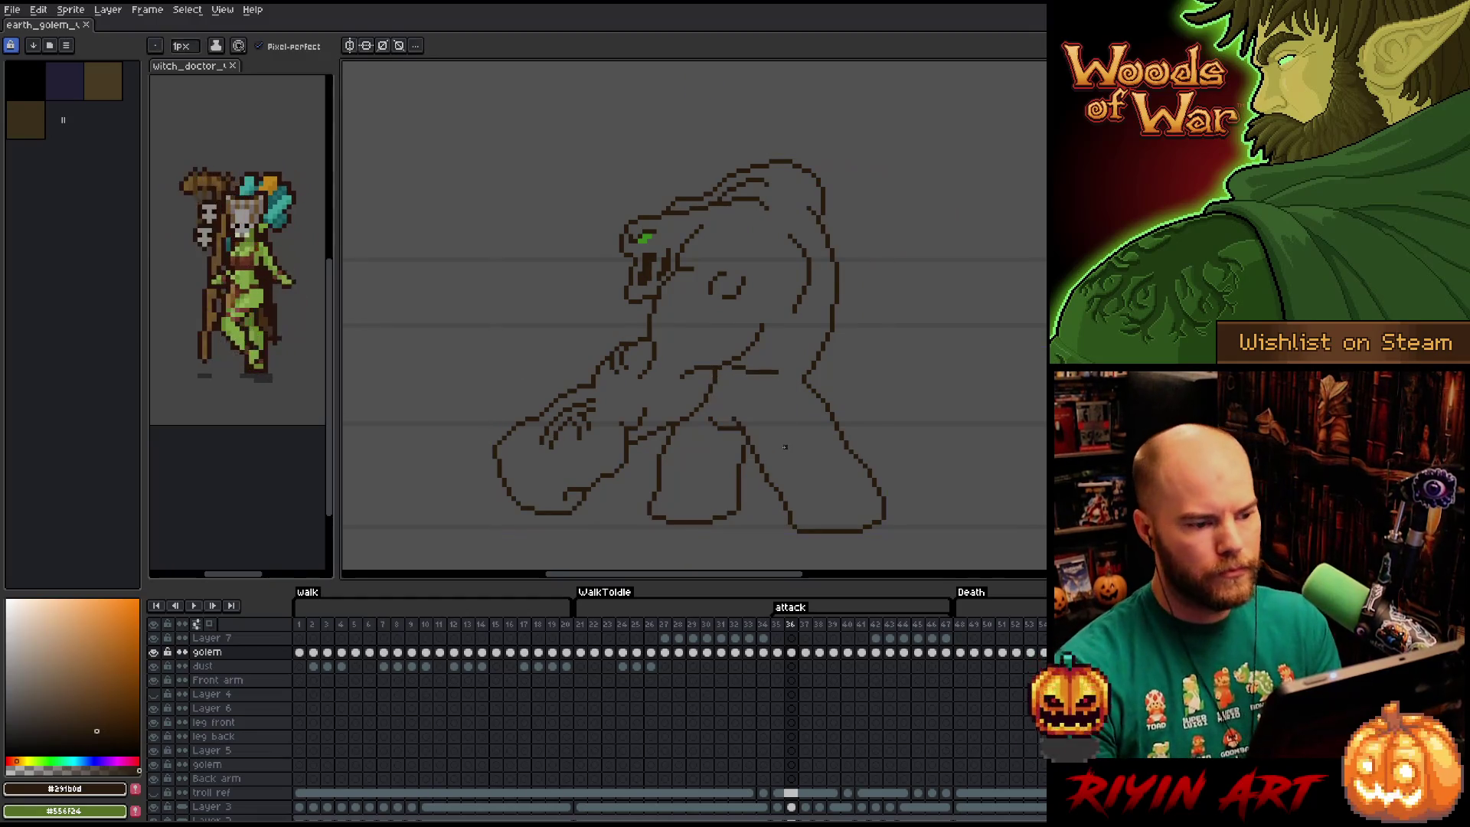
{"action": "key", "text": "Return"}
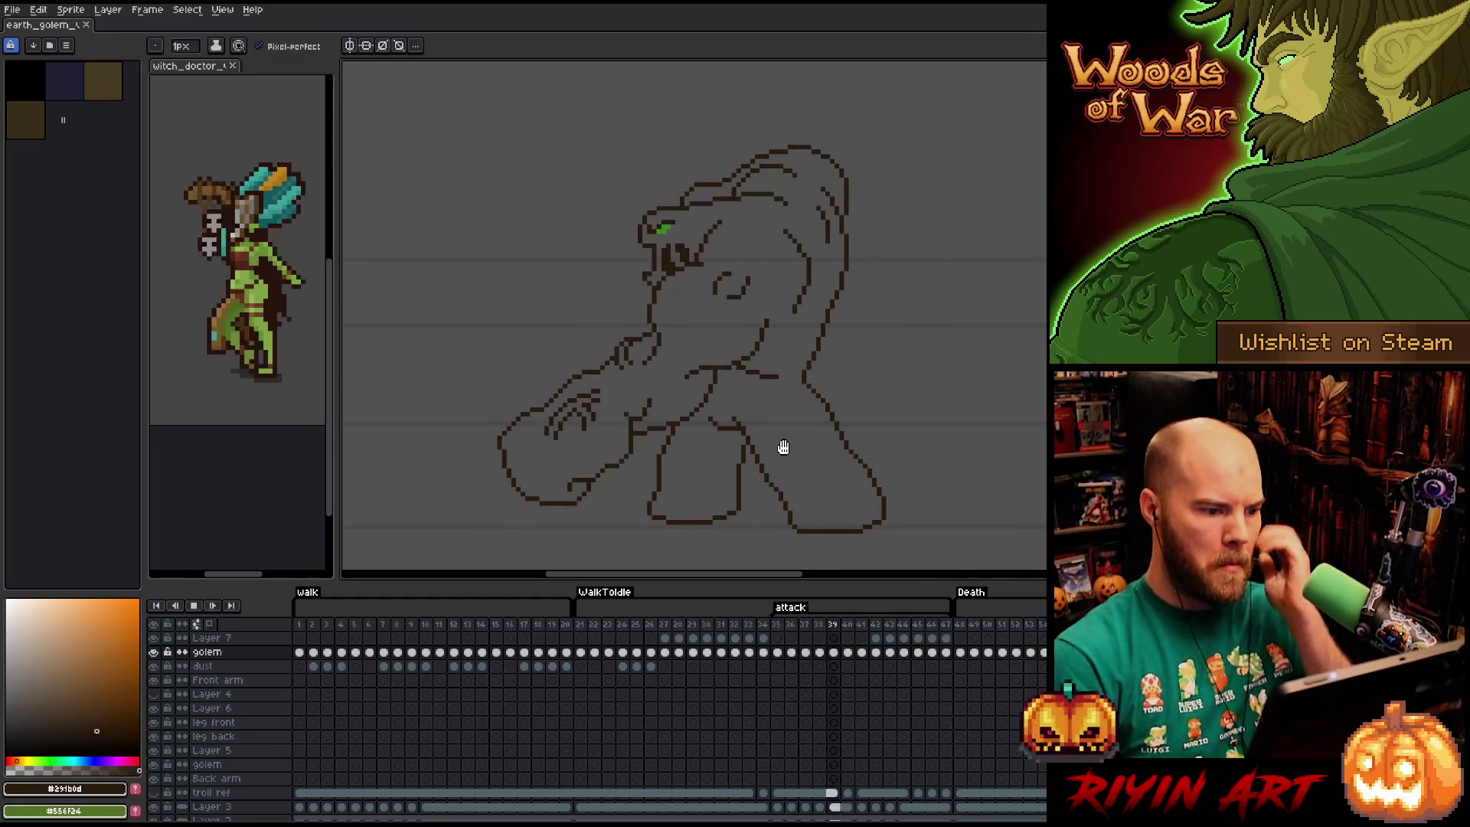
{"action": "key", "text": "Return"}
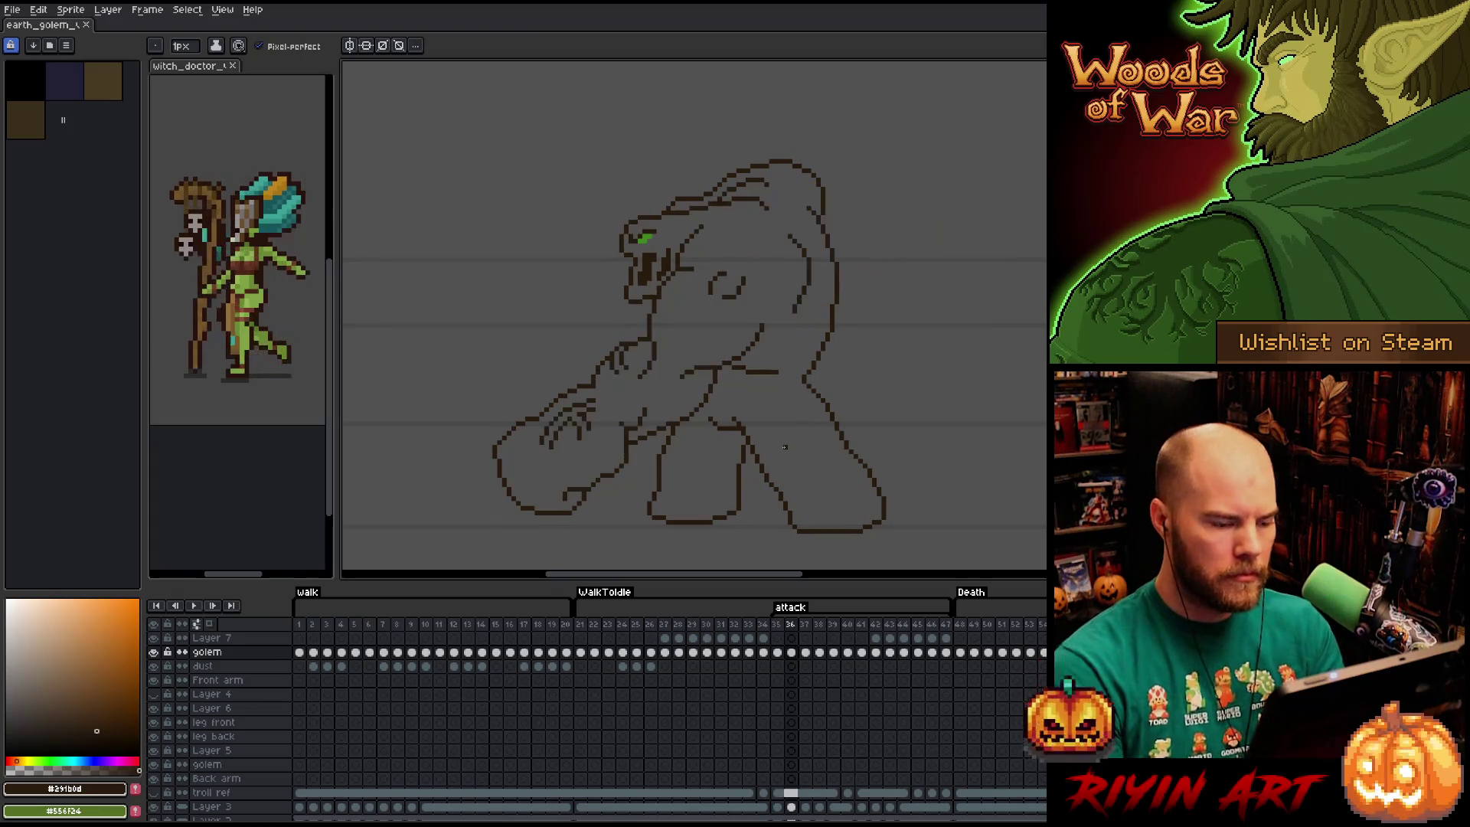
{"action": "key", "text": "Return"}
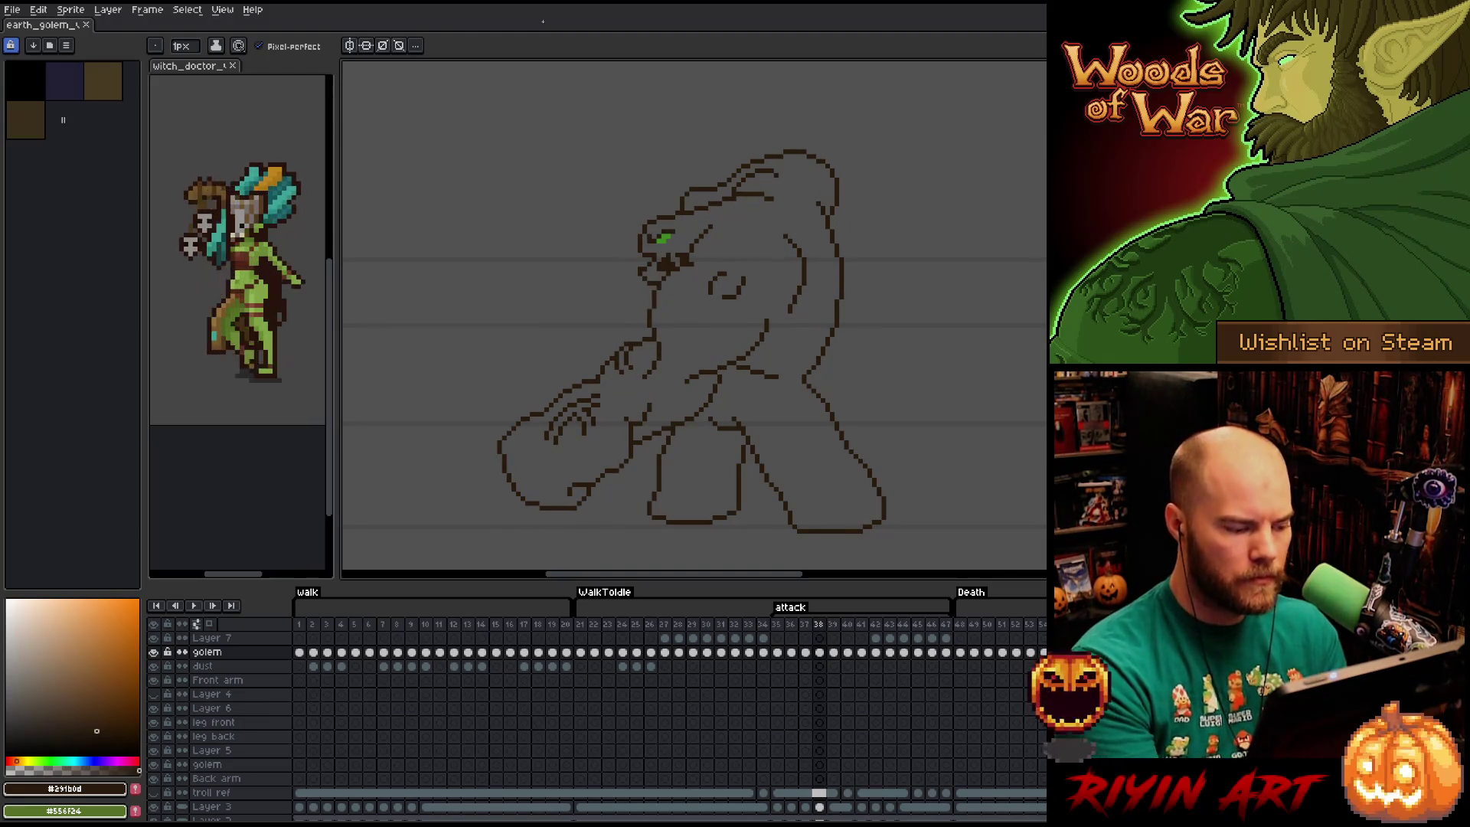
Hide Layer 2 and turn on onion skinning in the timeline.
{"action": "scroll", "coordinate": [229, 789], "scroll_direction": "down", "scroll_amount": 1}
{"action": "left_click", "coordinate": [154, 798]}
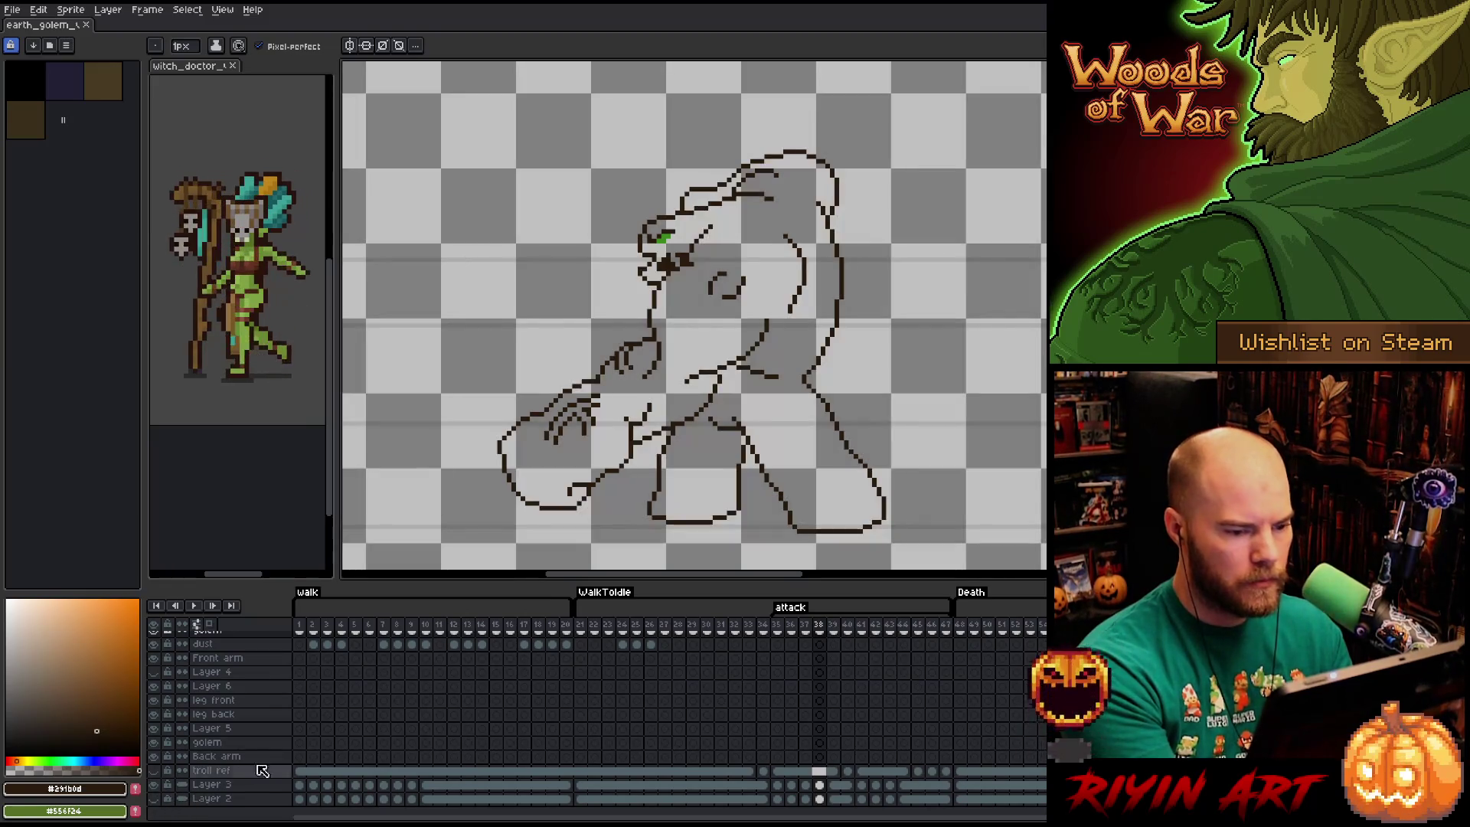
{"action": "scroll", "coordinate": [222, 674], "scroll_direction": "up", "scroll_amount": 2}
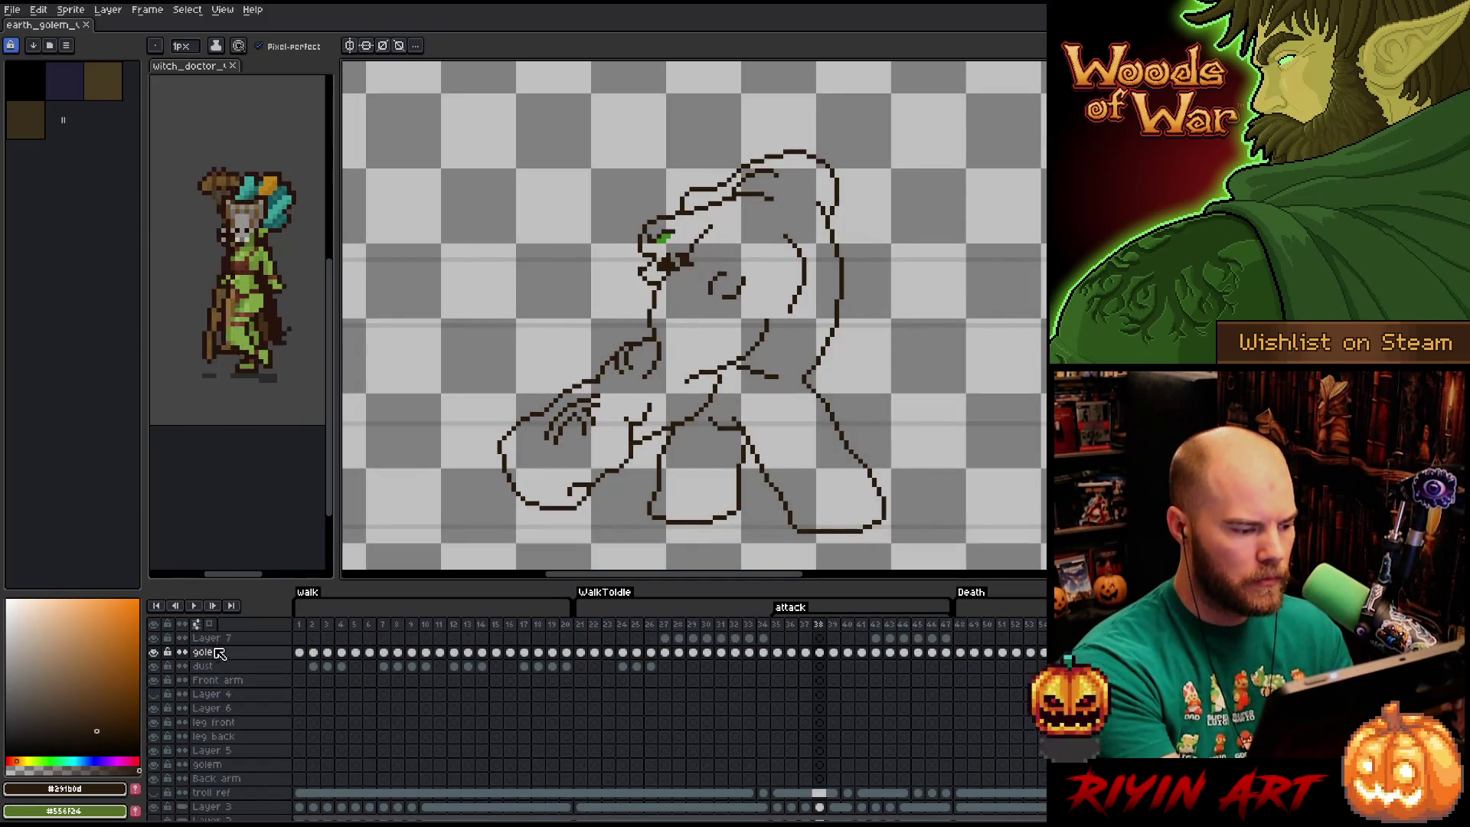
{"action": "left_click", "coordinate": [209, 624]}
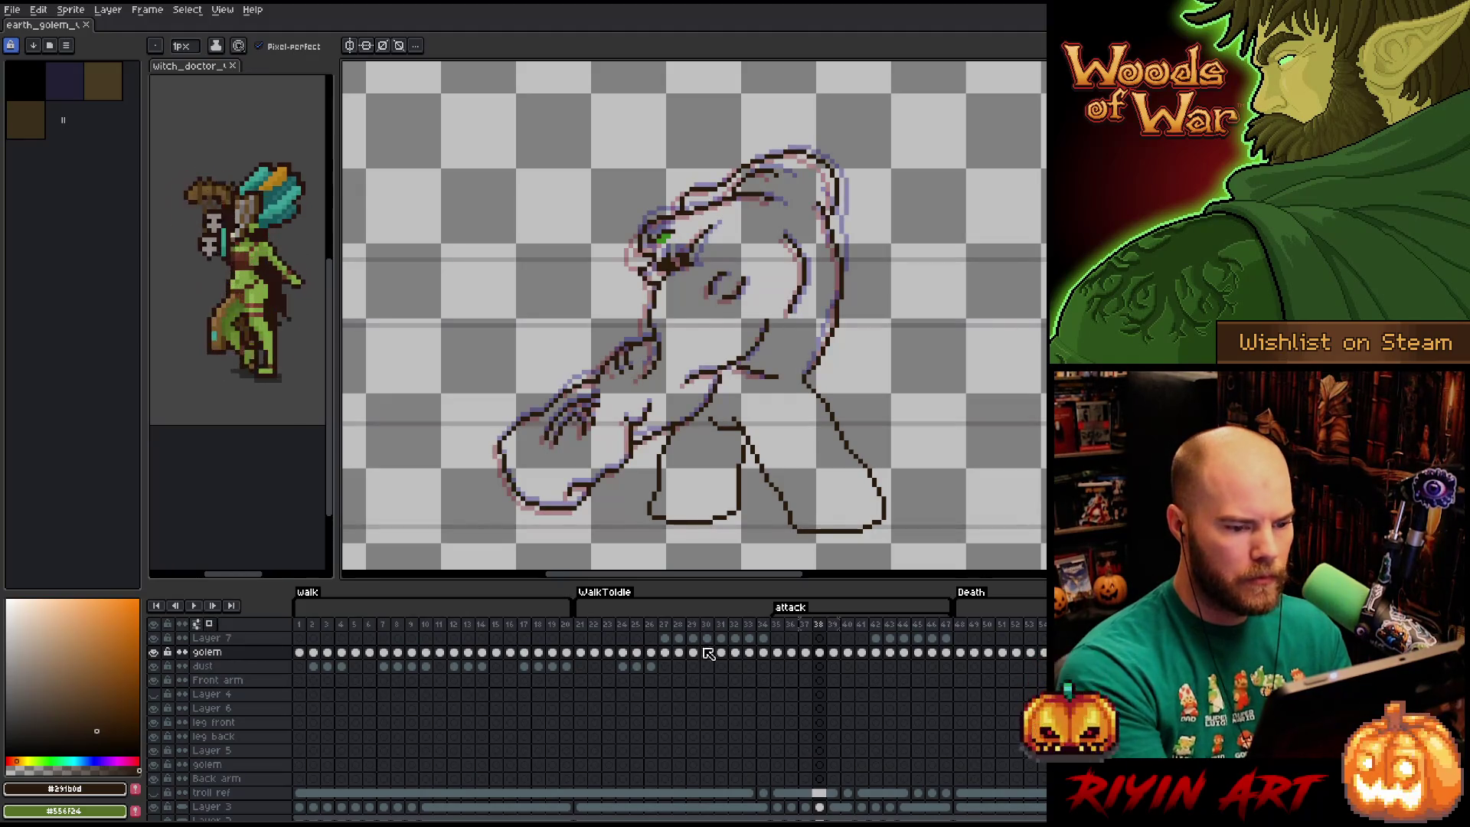
{"action": "scroll", "coordinate": [209, 624], "scroll_direction": "down", "scroll_amount": 2}
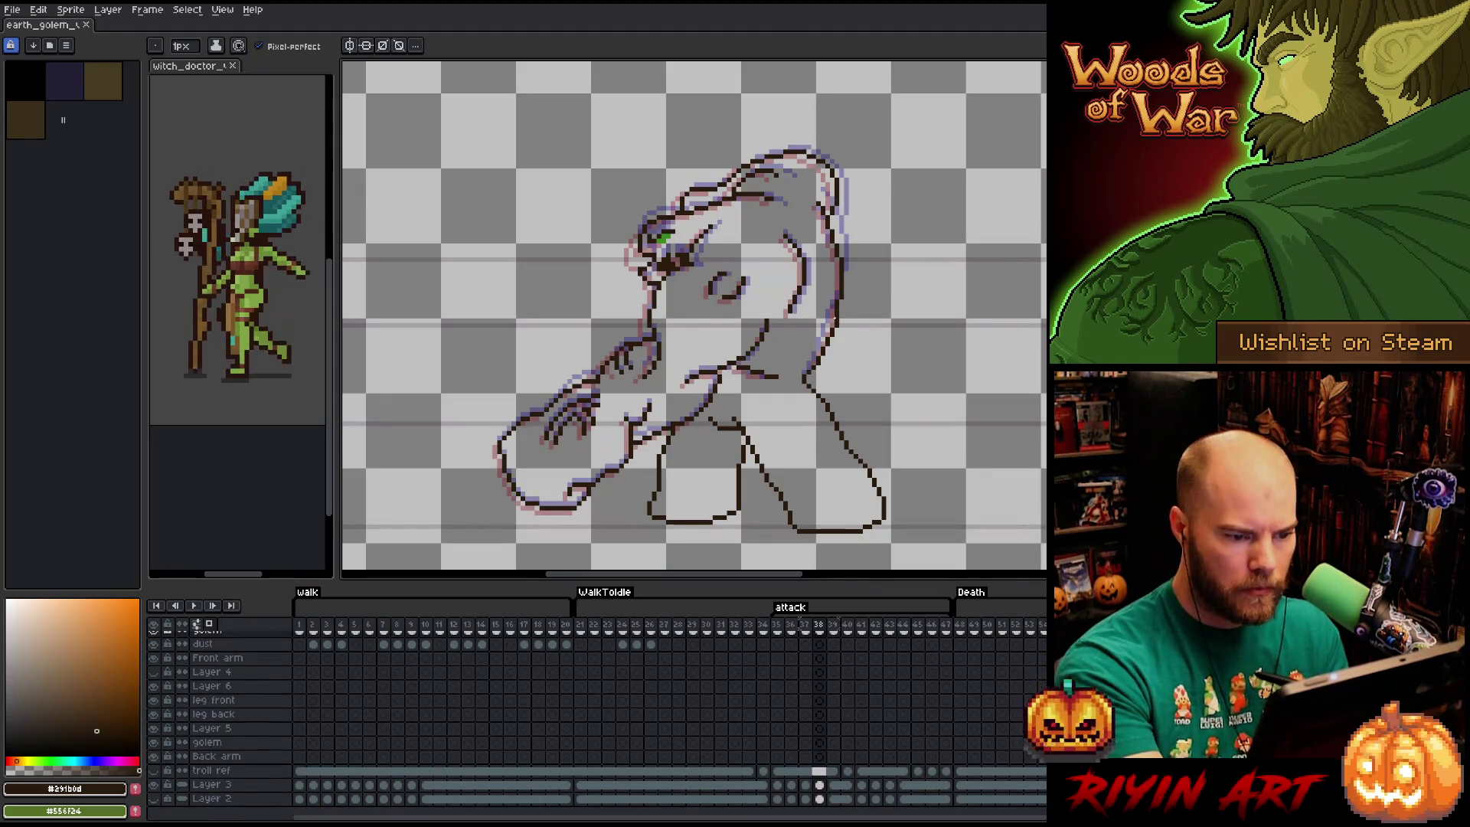
Step forward through the following attack frames, then back one to frame 40.
{"action": "key", "text": "m"}
{"action": "key", "text": "b"}
{"action": "key", "text": "period"}
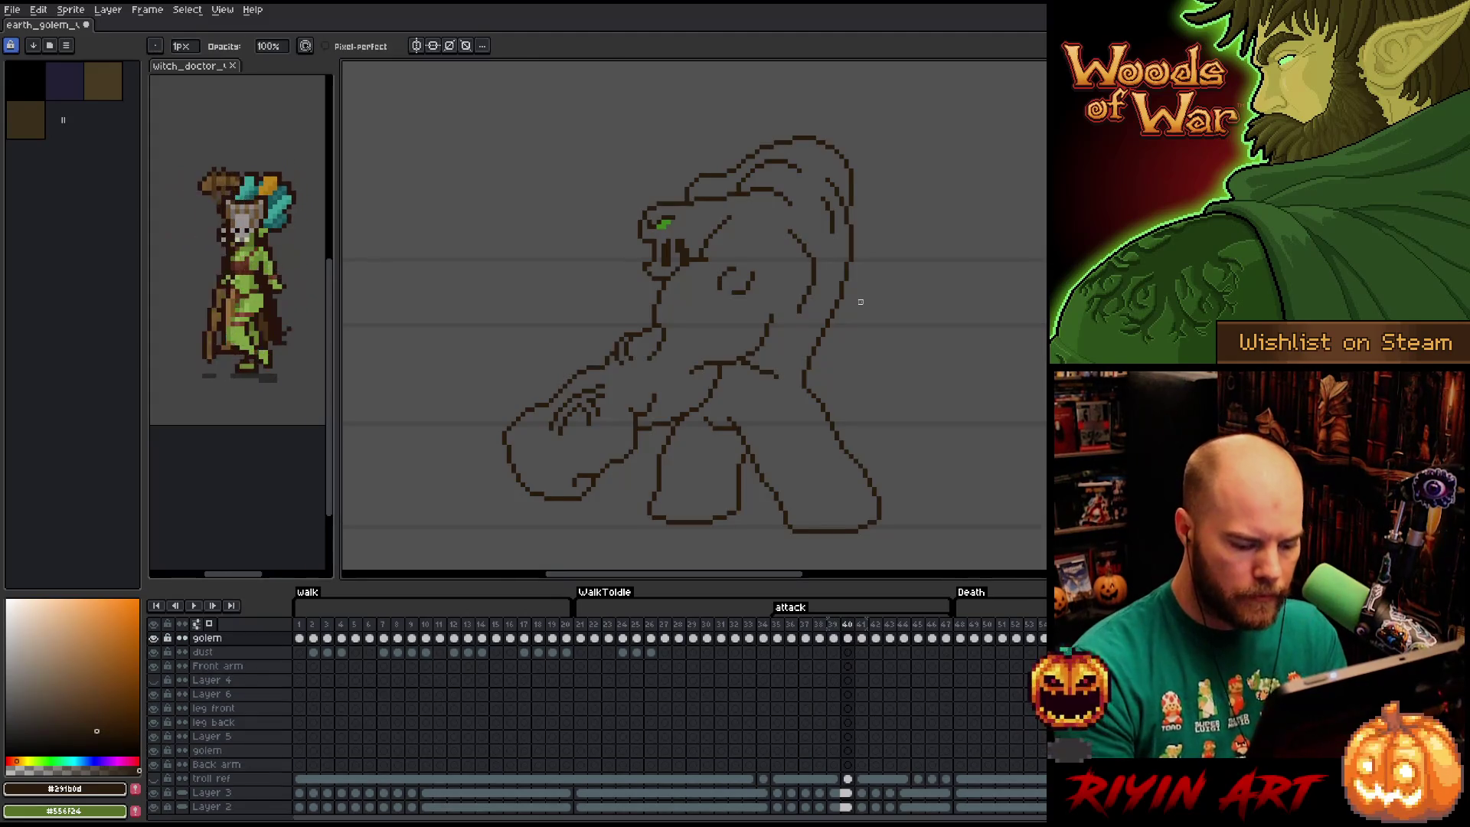
{"action": "key", "text": "period"}
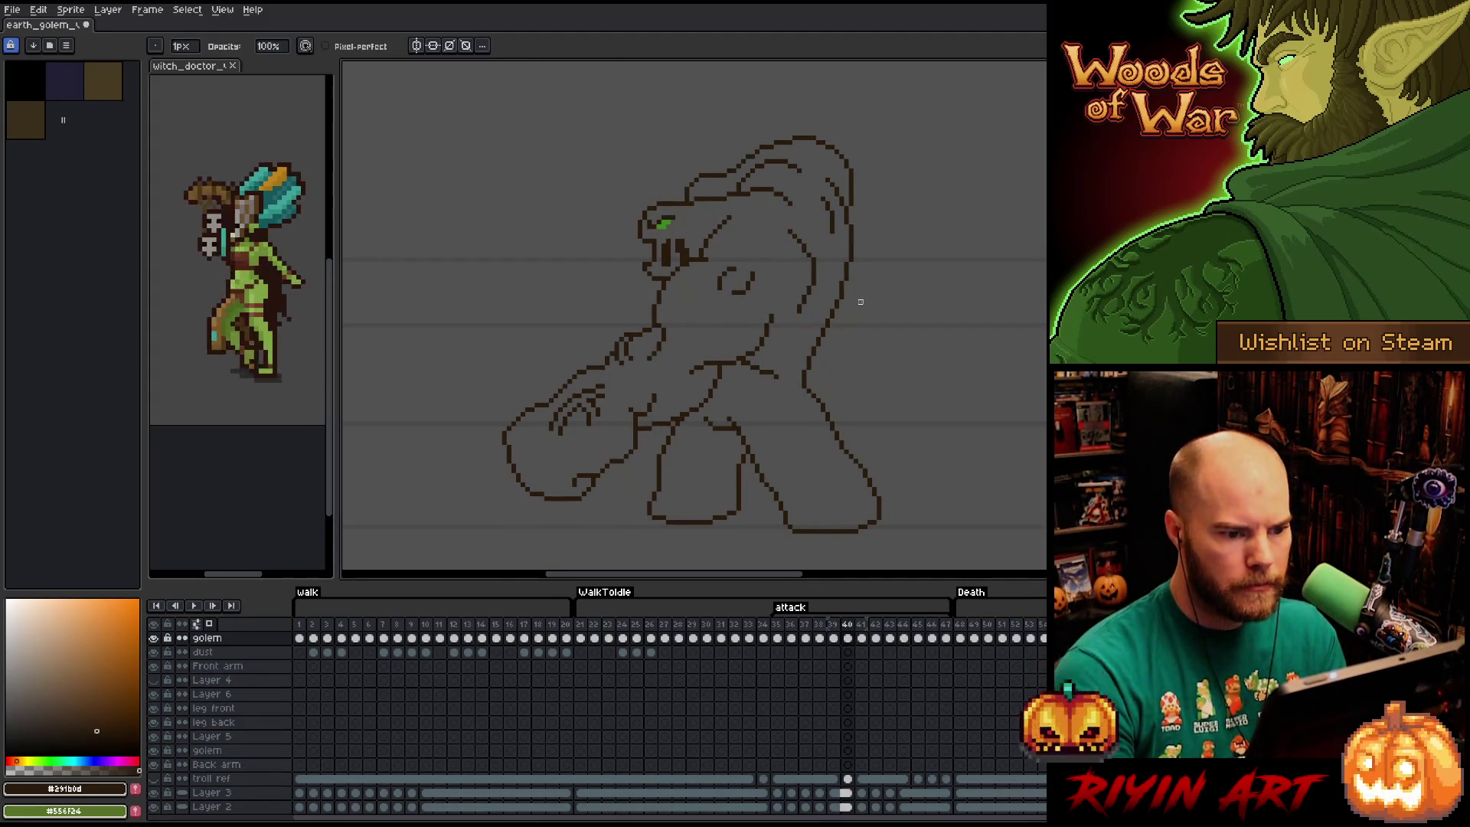
{"action": "key", "text": "period"}
{"action": "key", "text": "comma"}
On the next frame, marquee a small patch of the arm outline, then deselect.
{"action": "key", "text": "v"}
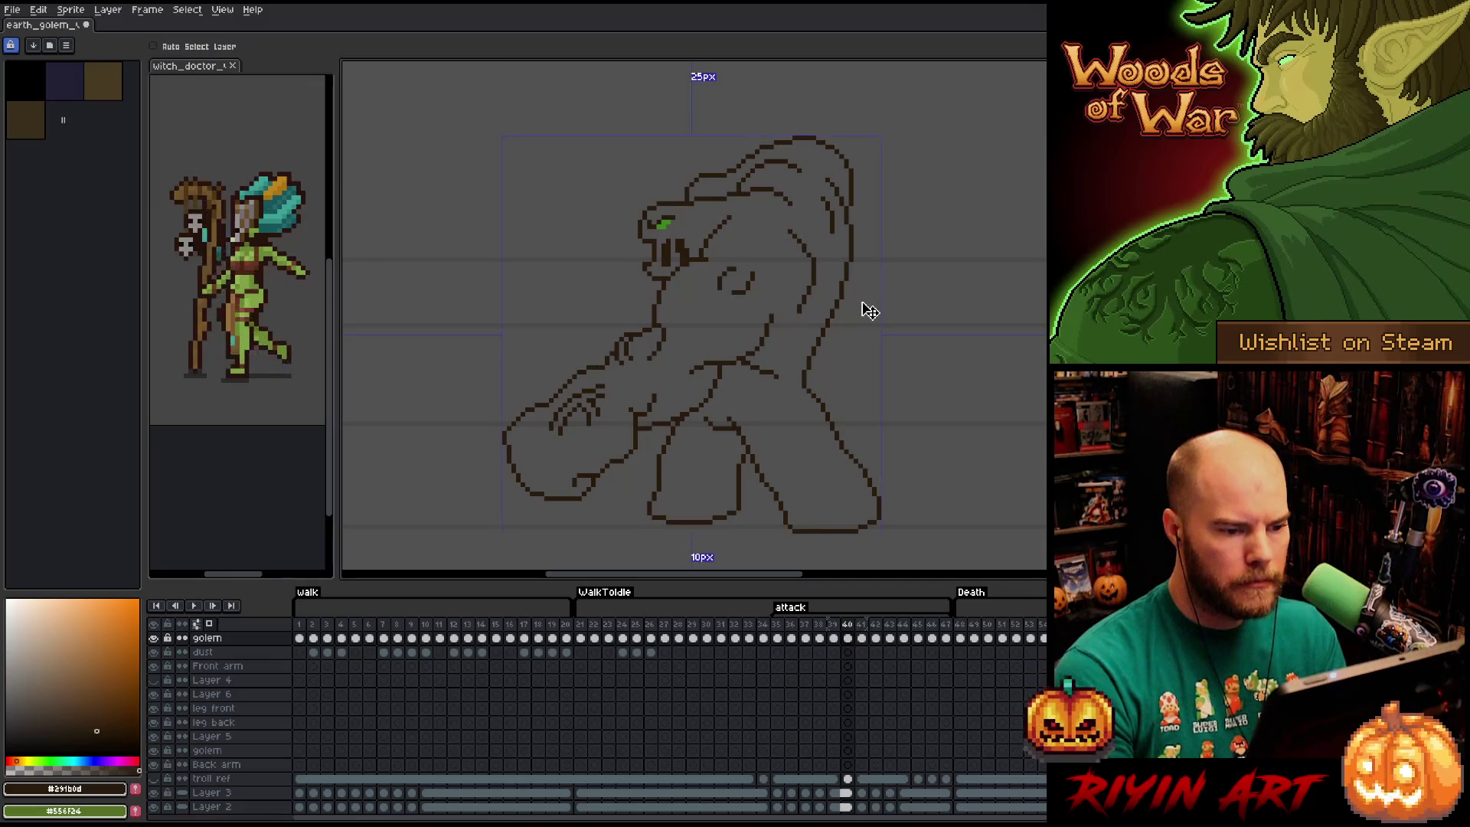
{"action": "key", "text": "b"}
{"action": "key", "text": "period"}
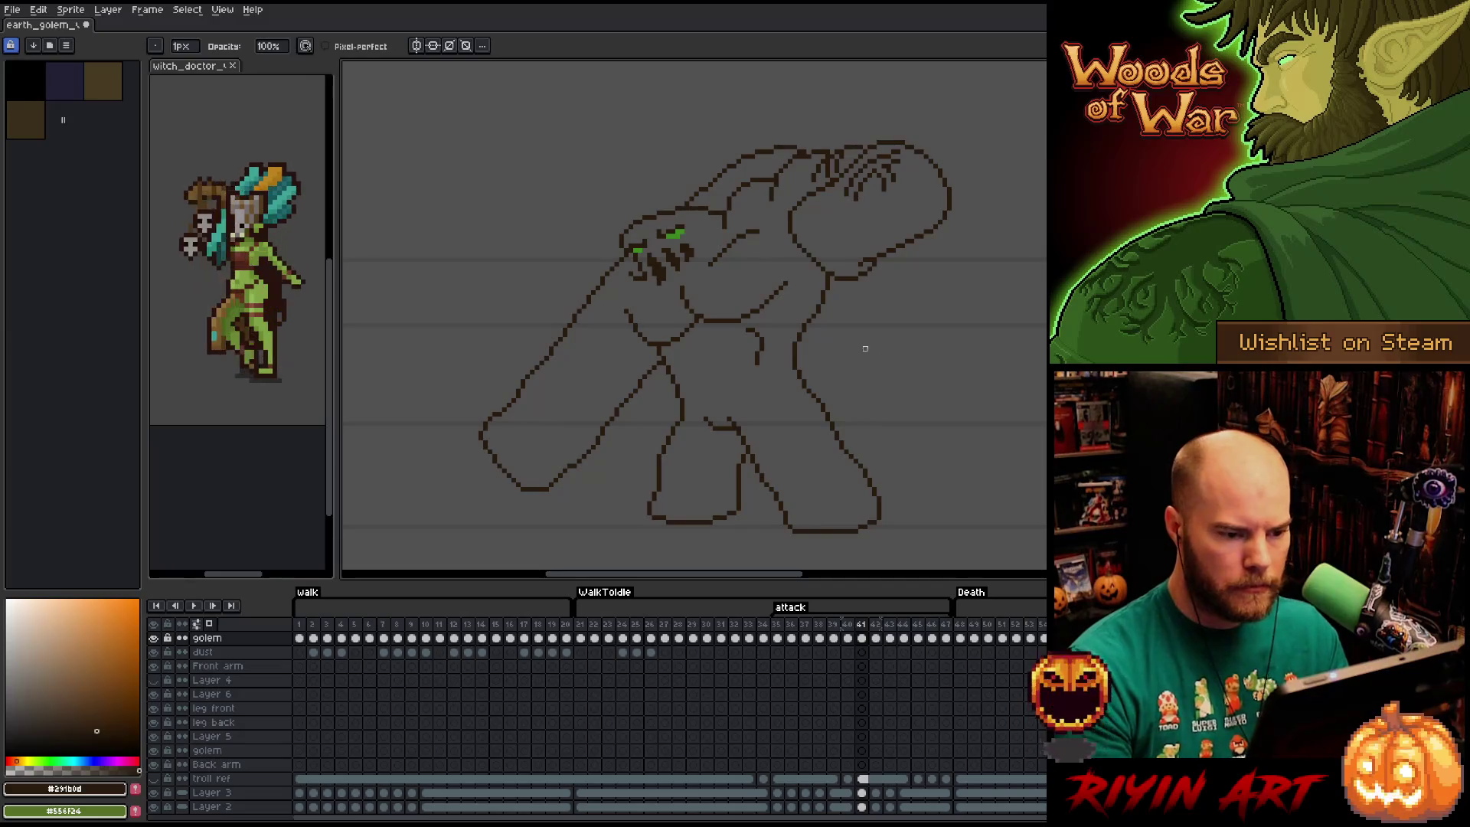
{"action": "key", "text": "m"}
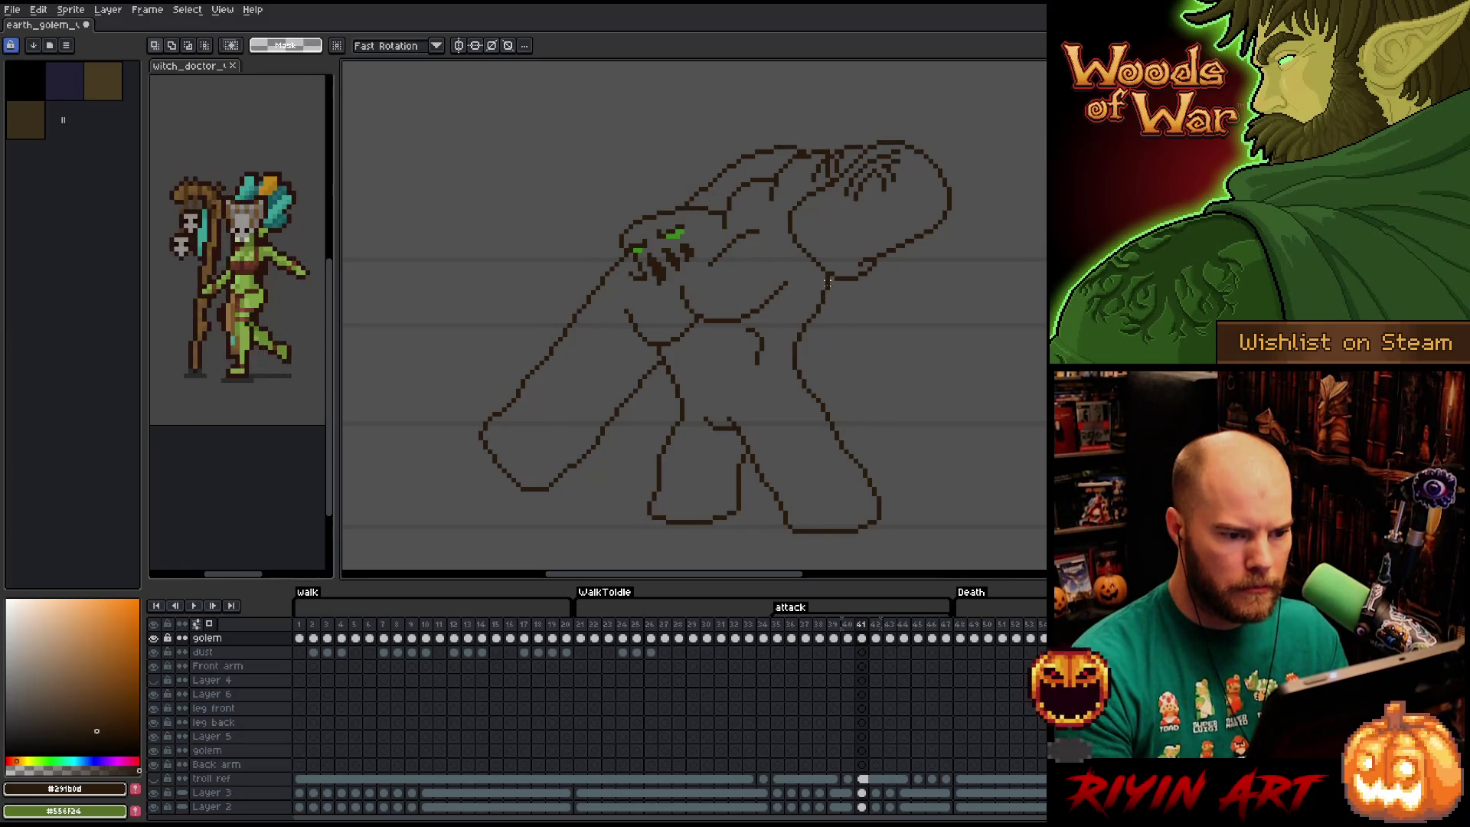
{"action": "left_click_drag", "start_coordinate": [833, 276], "coordinate": [796, 345]}
{"action": "left_click", "coordinate": [874, 345]}
Compare the arm-down pose with its neighbouring frames and play the attack animation.
{"action": "key", "text": "Right"}
{"action": "key", "text": "Right"}
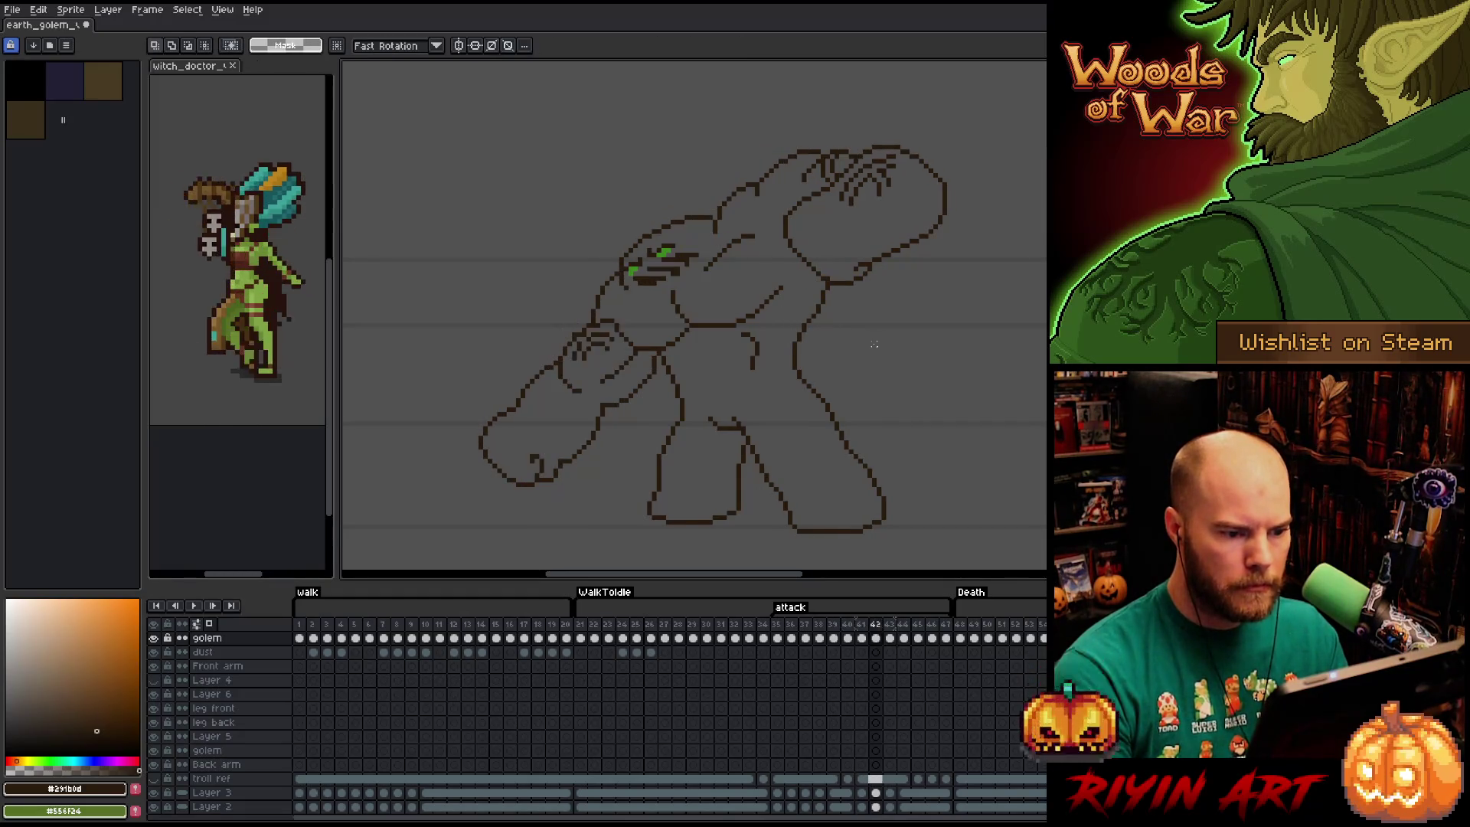
{"action": "key", "text": "Left"}
{"action": "key", "text": "Left"}
{"action": "key", "text": "Left"}
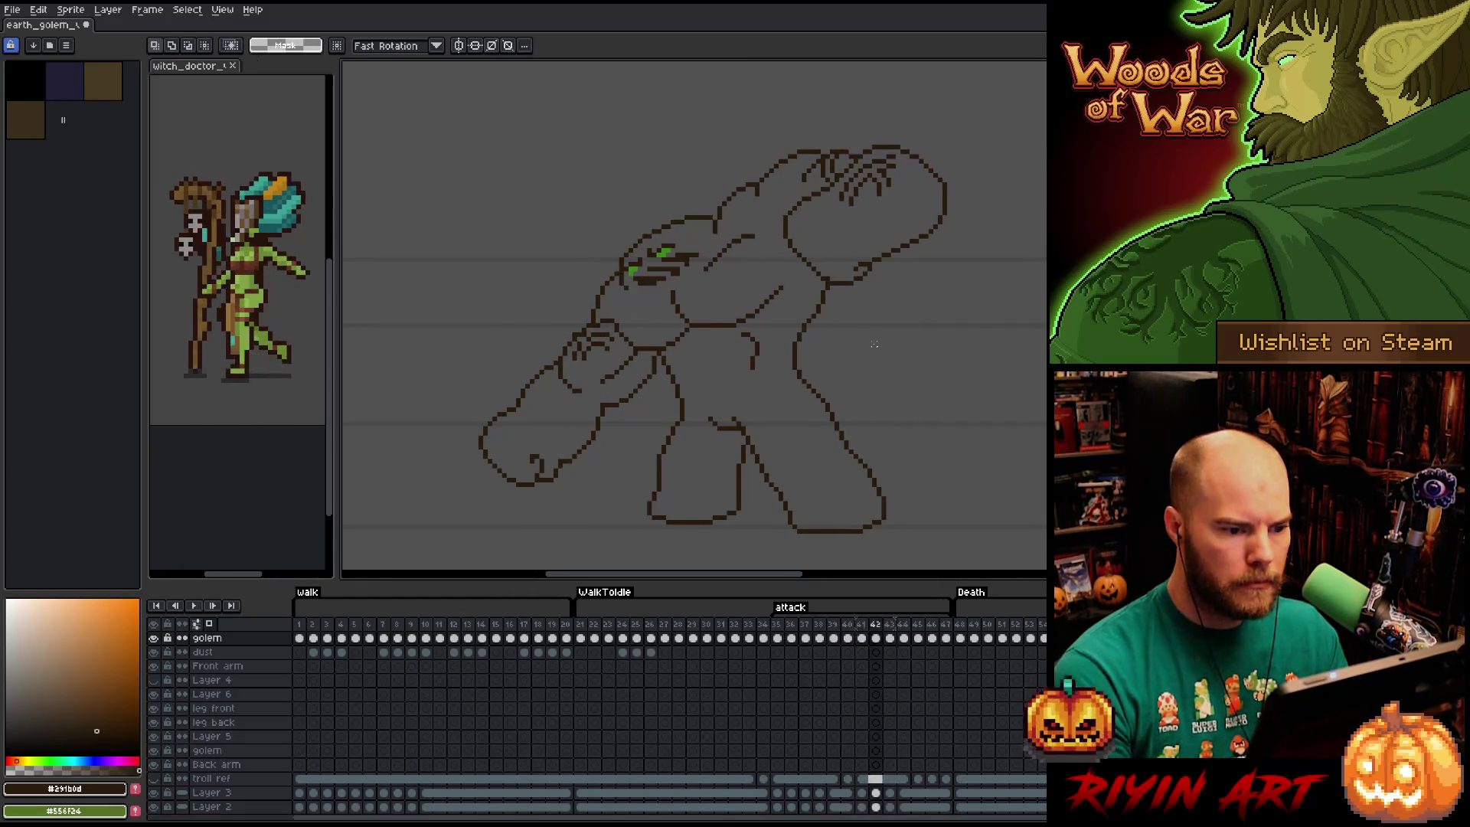
{"action": "key", "text": "Right"}
{"action": "key", "text": "Right"}
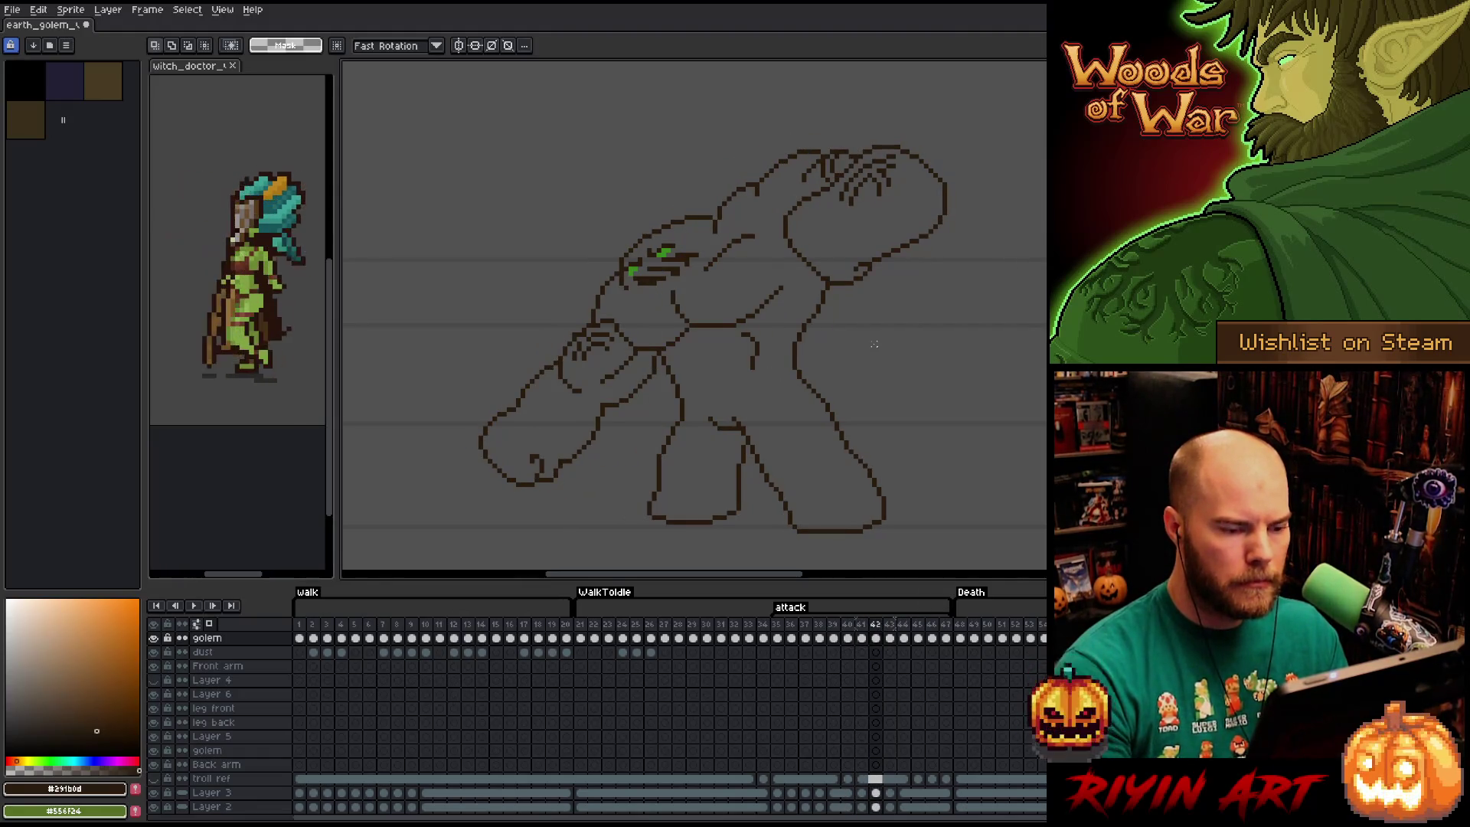
{"action": "key", "text": "Return"}
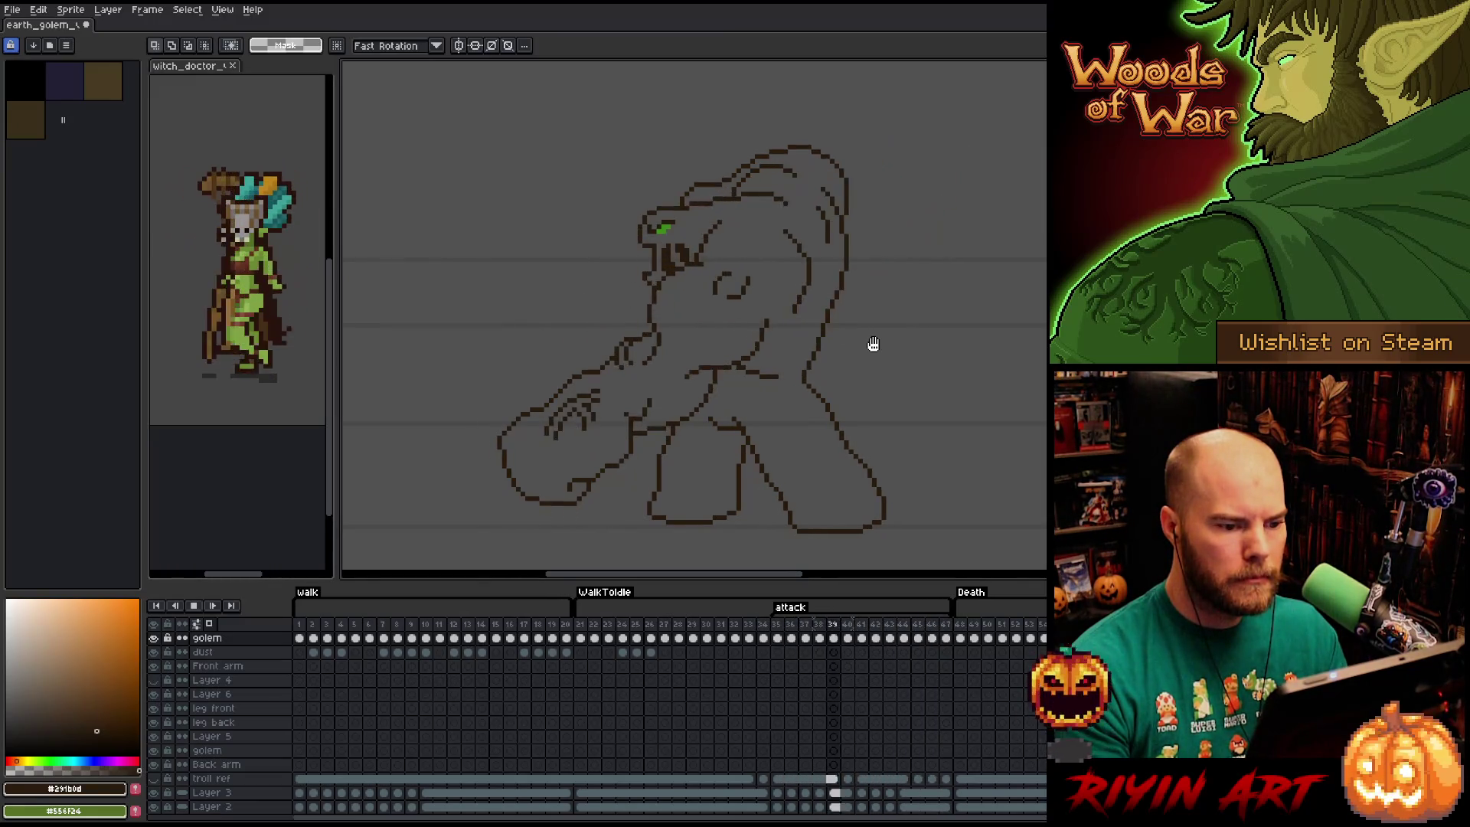
{"action": "key", "text": "Return"}
Advance two poses and loop the animation repeatedly, stopping on frame 45.
{"action": "key", "text": "Right"}
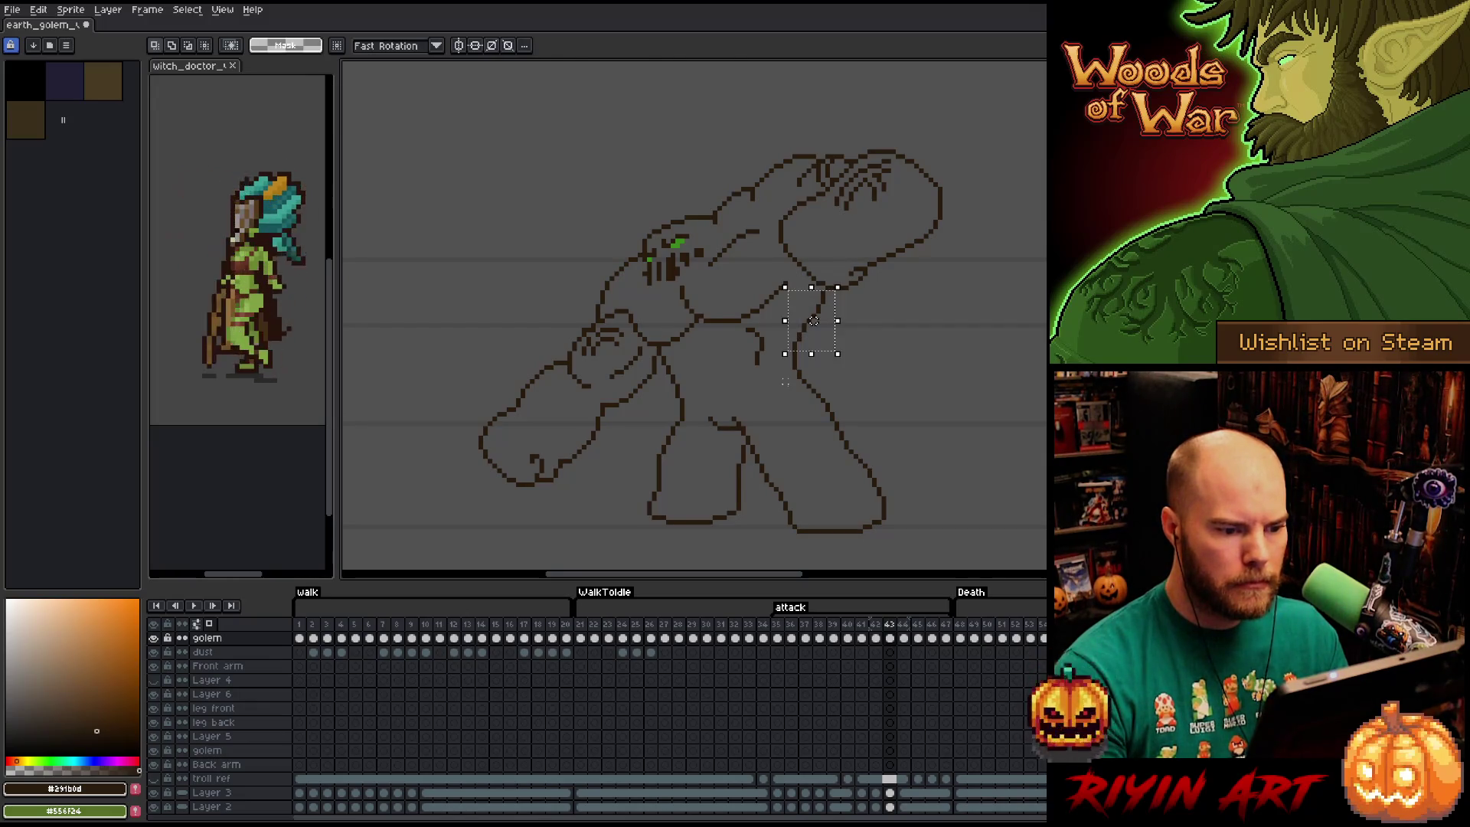
{"action": "key", "text": "Right"}
{"action": "key", "text": "Return"}
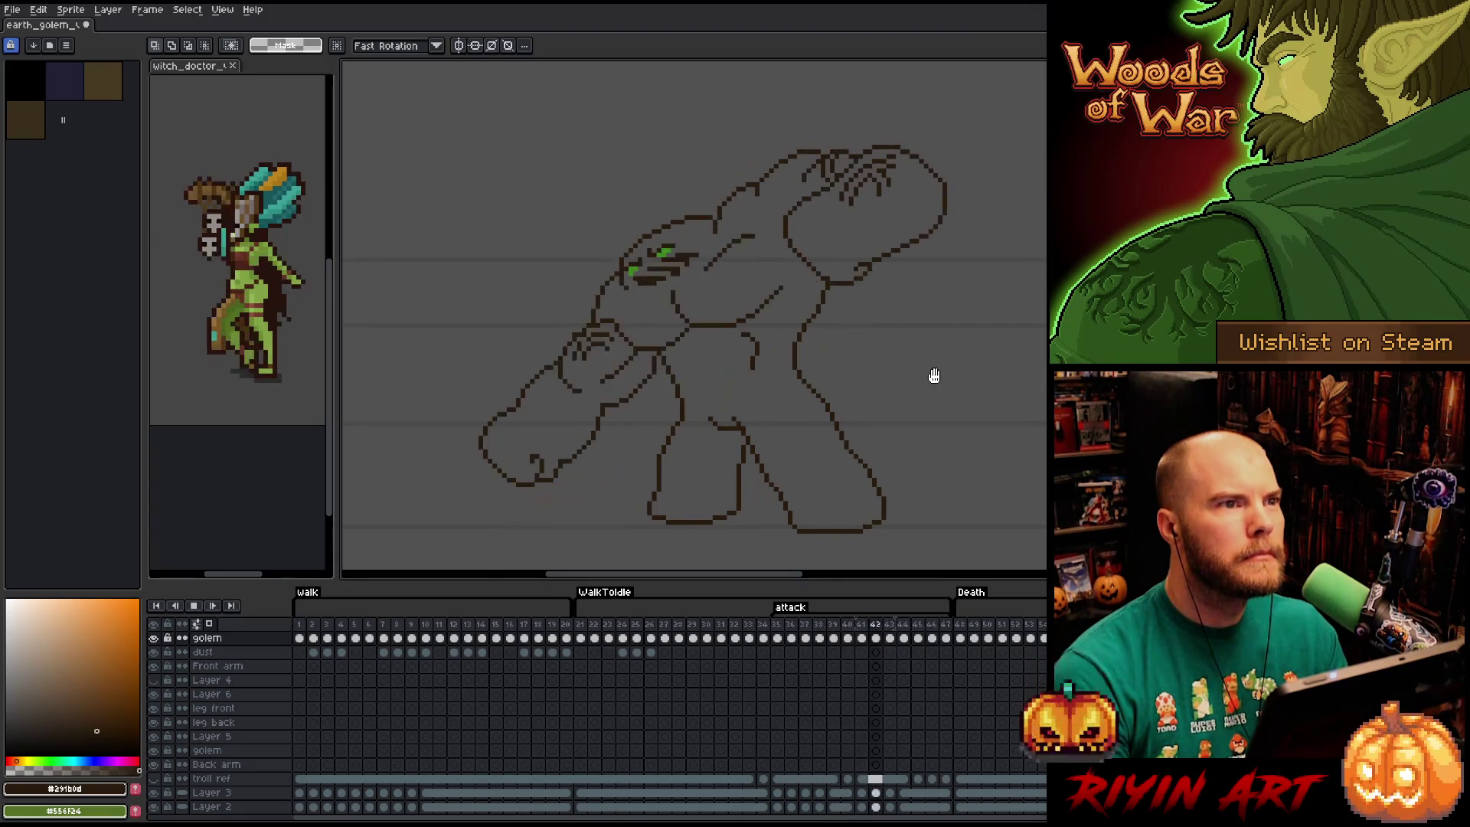
{"action": "key", "text": "Return"}
{"action": "key", "text": "ctrl+z"}
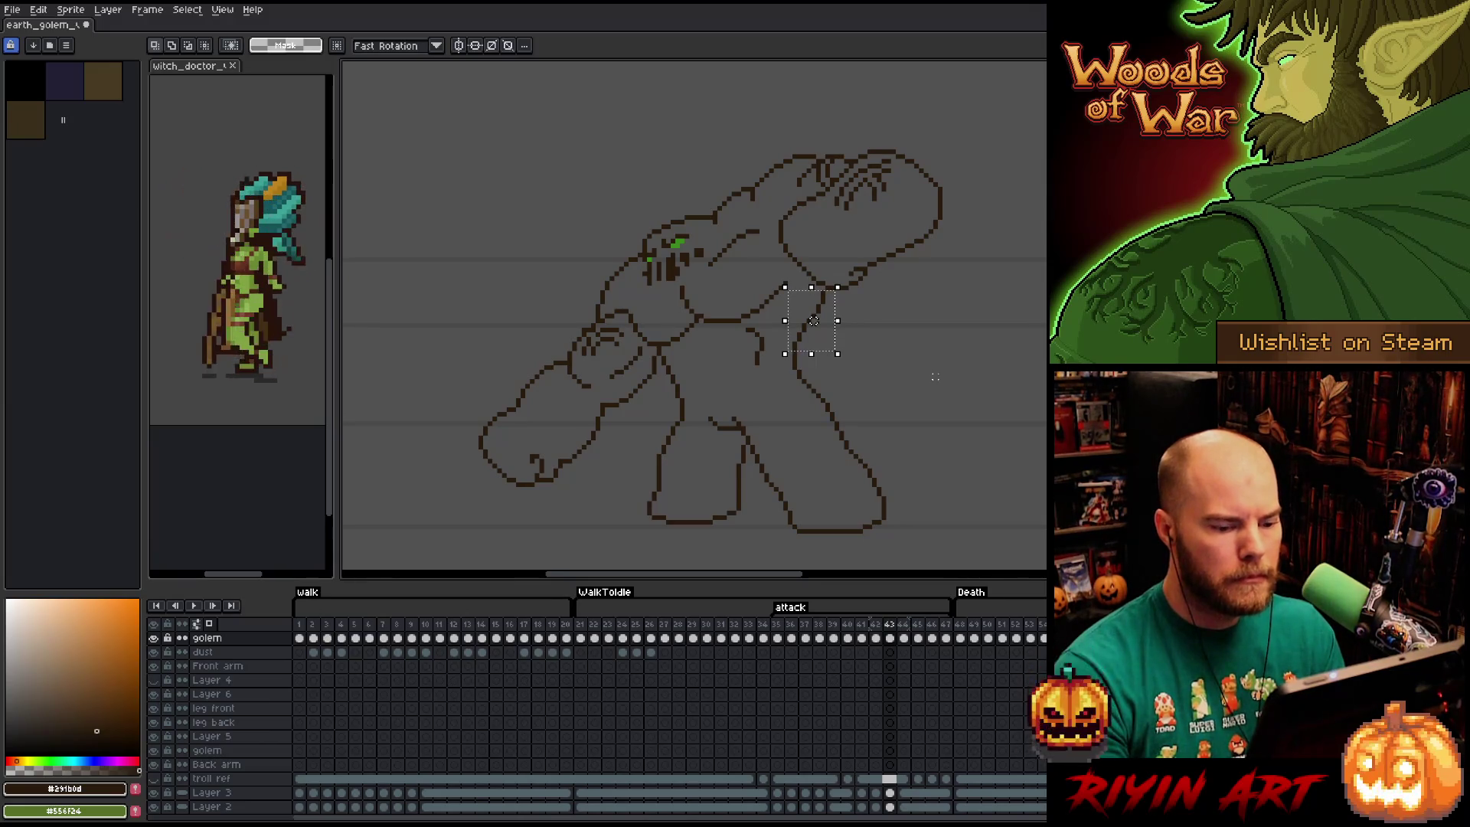
{"action": "key", "text": "Return"}
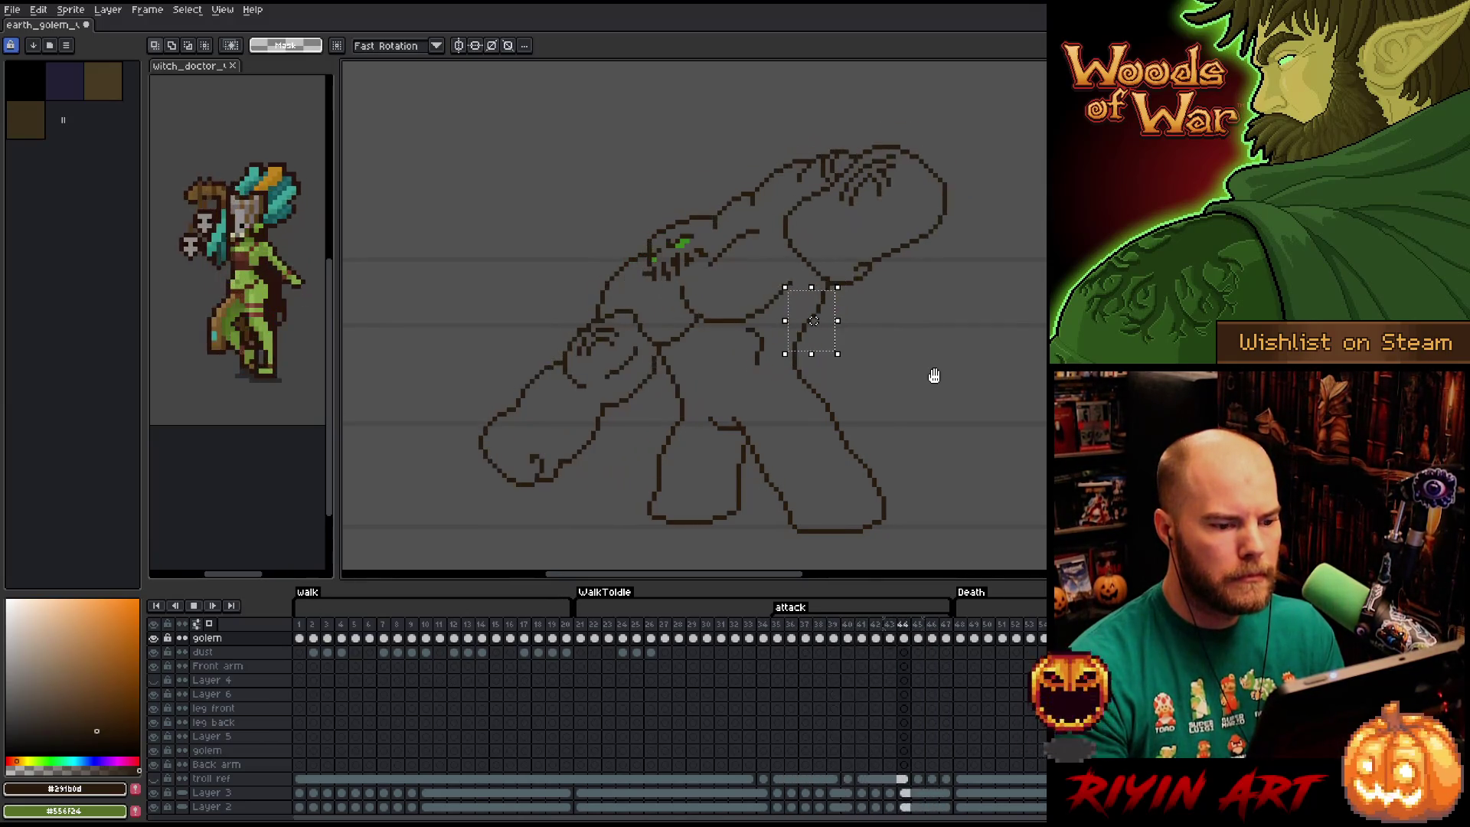
{"action": "key", "text": "Return"}
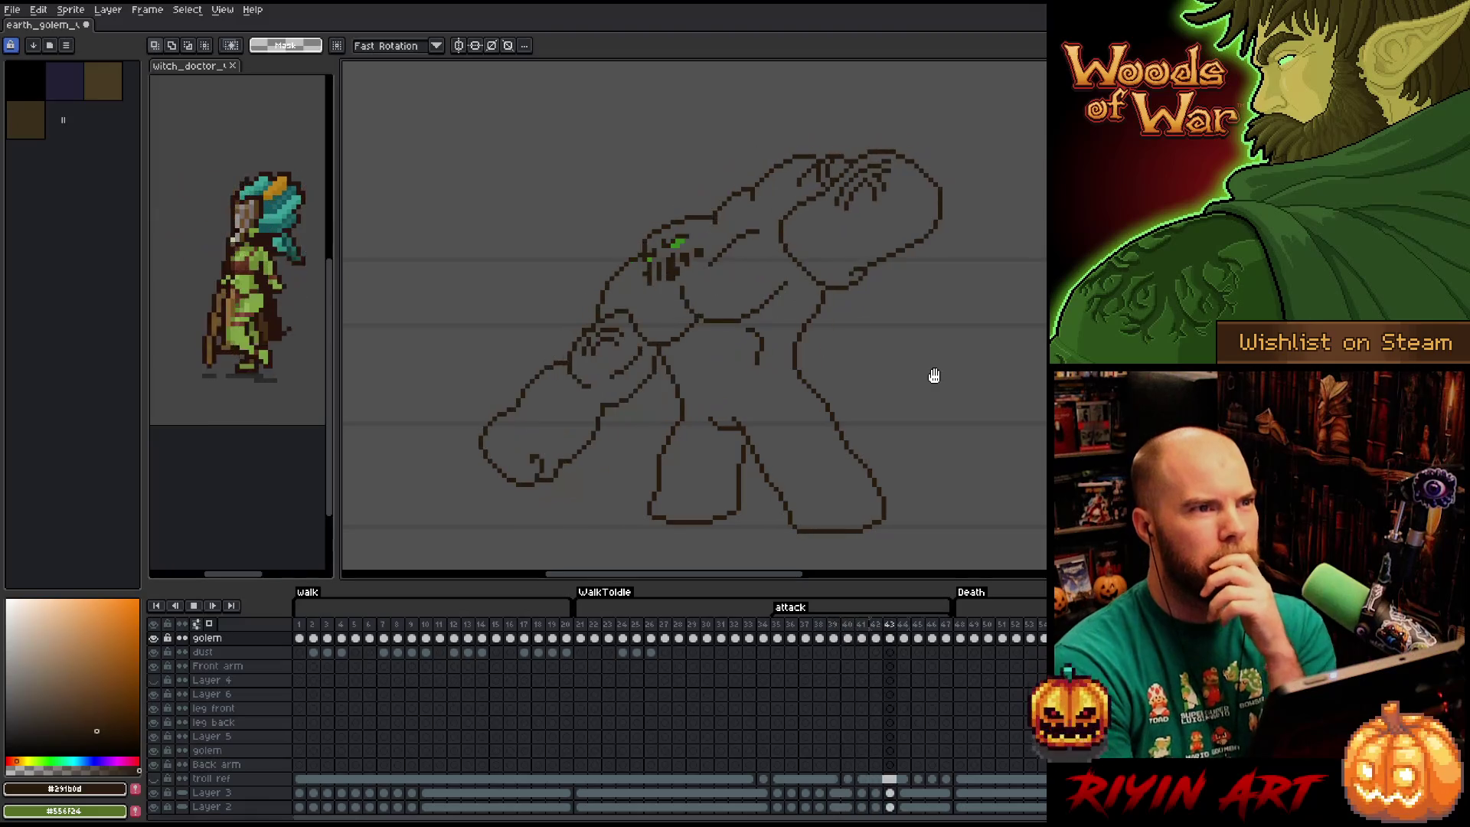
{"action": "key", "text": "Return"}
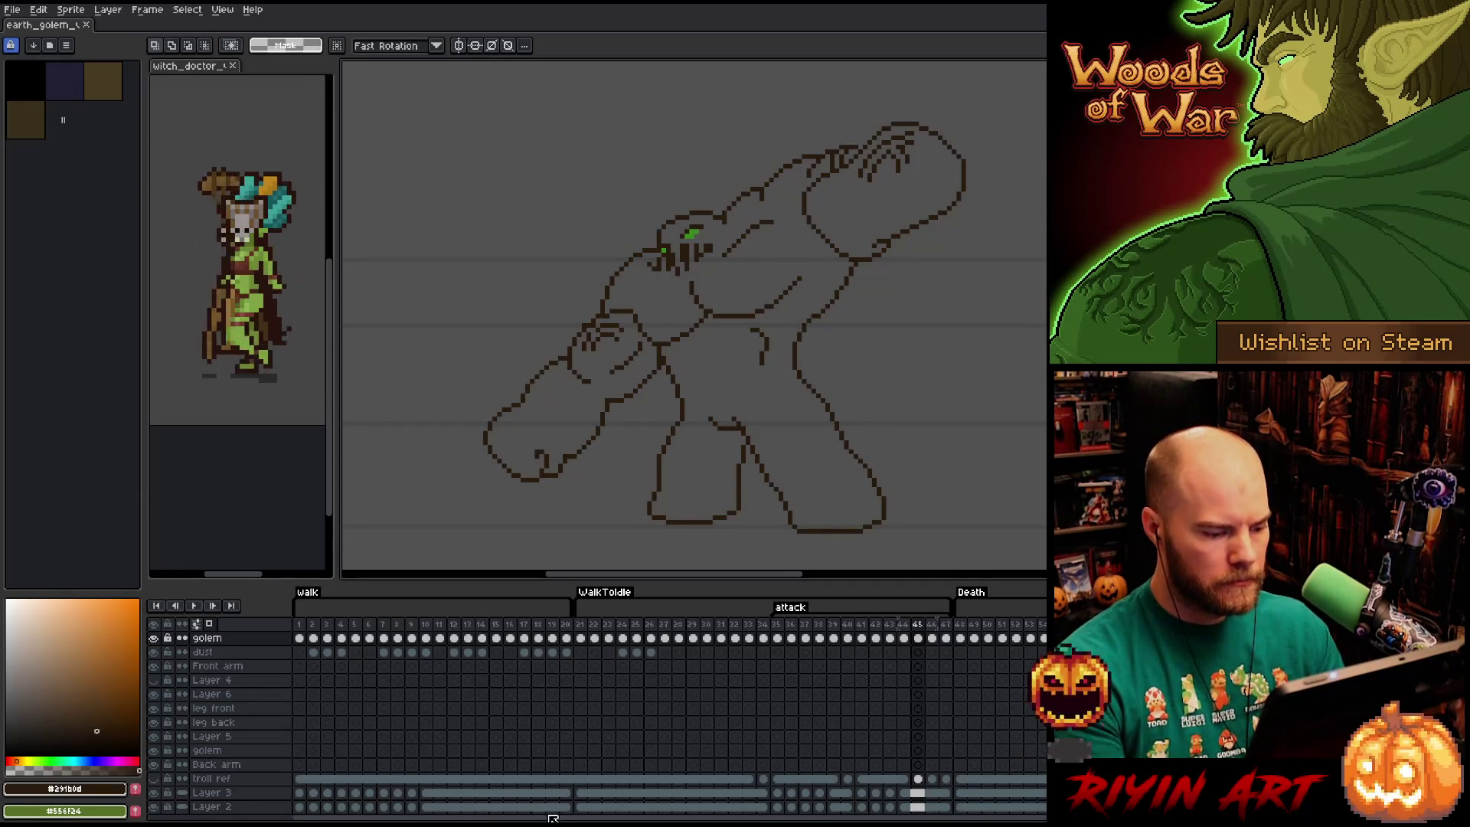
Clear the old content from the golem's Death frames 48–54.
{"action": "left_click", "coordinate": [568, 639]}
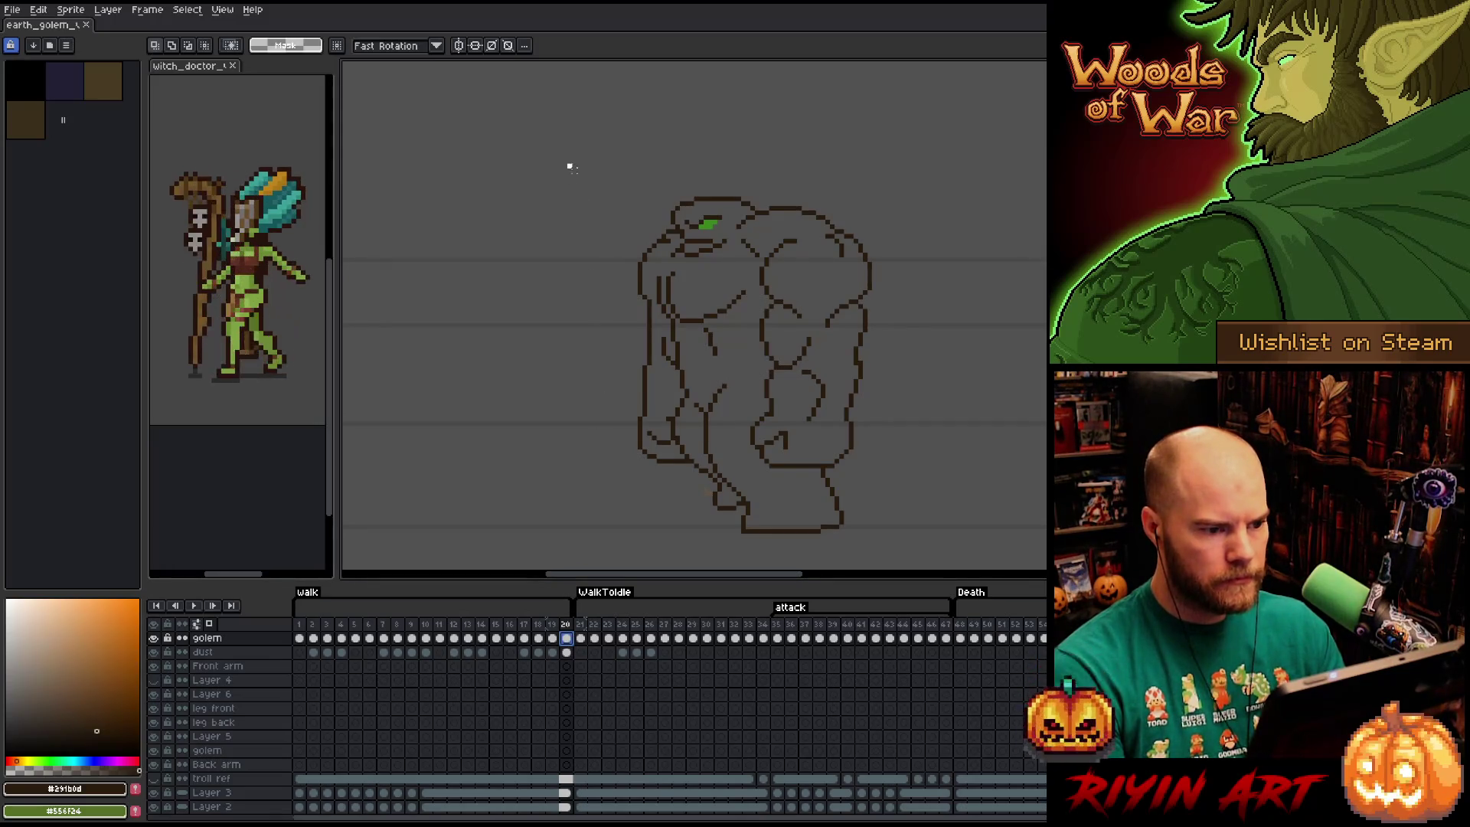
{"action": "mouse_move", "coordinate": [569, 167]}
{"action": "left_mouse_down"}
{"action": "mouse_move", "coordinate": [857, 549]}
{"action": "mouse_move", "coordinate": [893, 536]}
{"action": "left_mouse_up"}
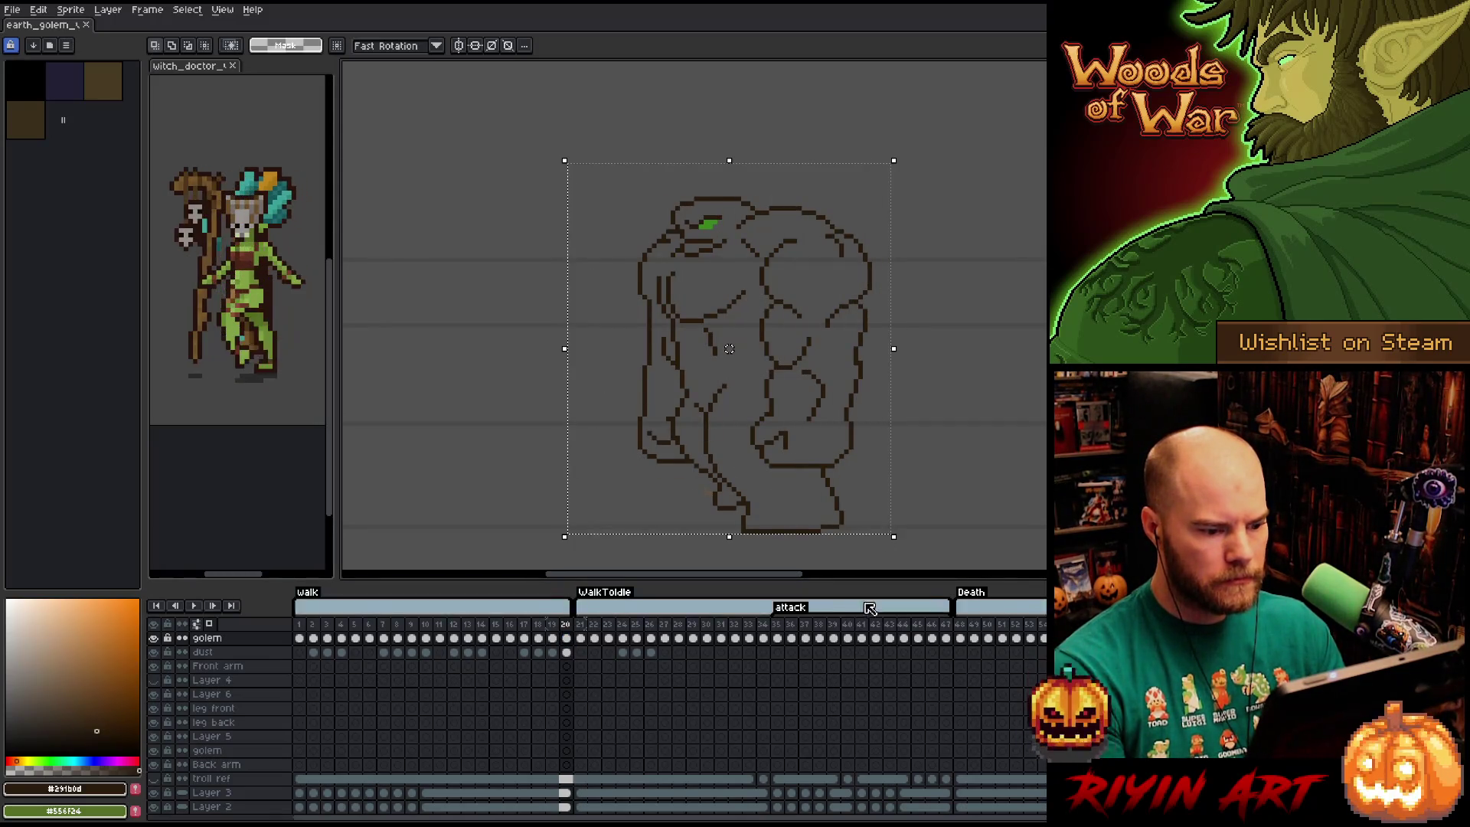
{"action": "left_click", "coordinate": [685, 627]}
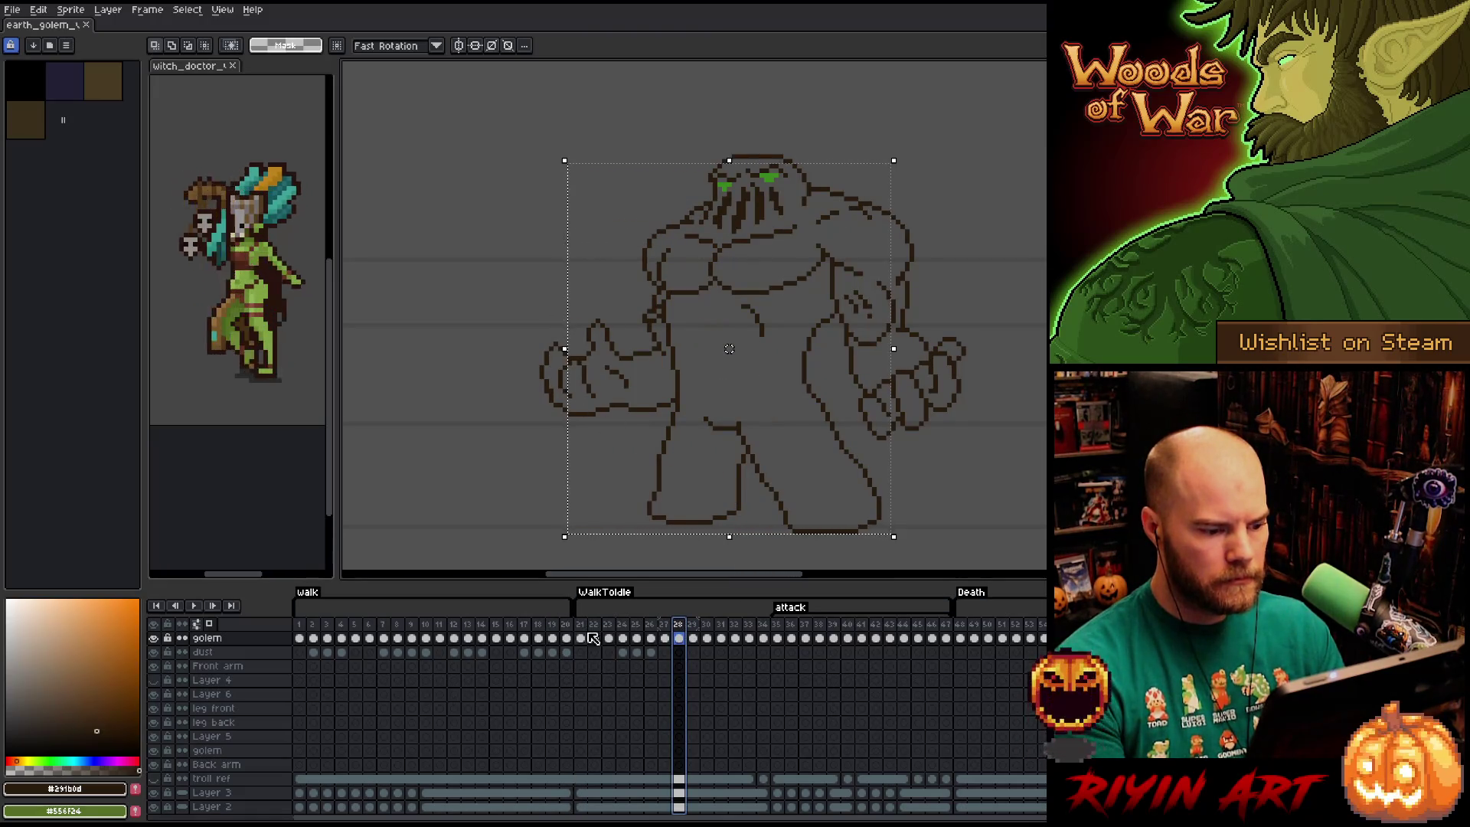
{"action": "mouse_move", "coordinate": [580, 638]}
{"action": "left_mouse_down"}
{"action": "mouse_move", "coordinate": [714, 636]}
{"action": "mouse_move", "coordinate": [642, 630]}
{"action": "mouse_move", "coordinate": [693, 635]}
{"action": "mouse_move", "coordinate": [642, 631]}
{"action": "mouse_move", "coordinate": [656, 634]}
{"action": "left_mouse_up"}
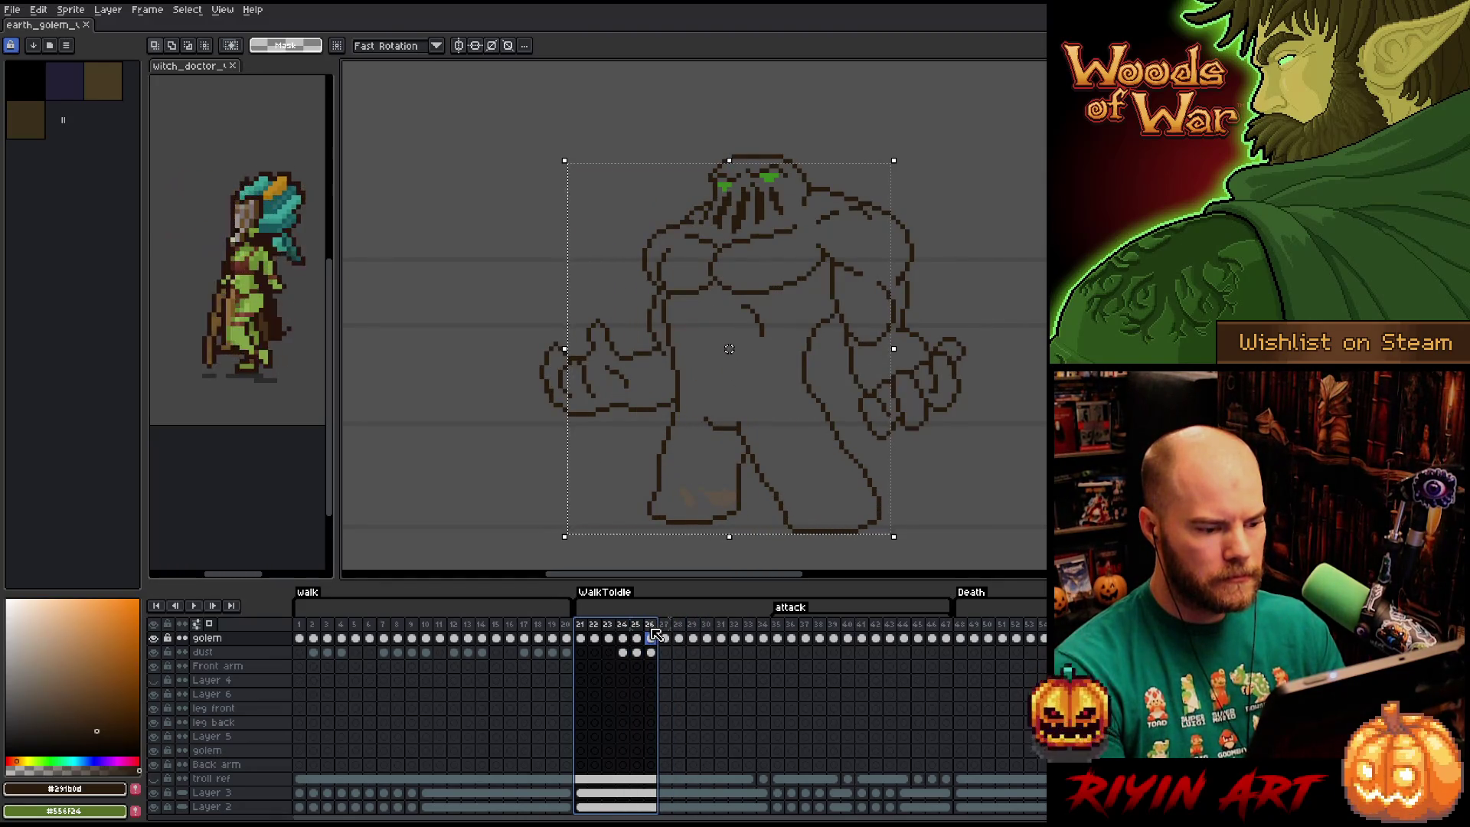
{"action": "left_click", "coordinate": [961, 625]}
{"action": "left_click_drag", "start_coordinate": [963, 640], "coordinate": [1043, 640]}
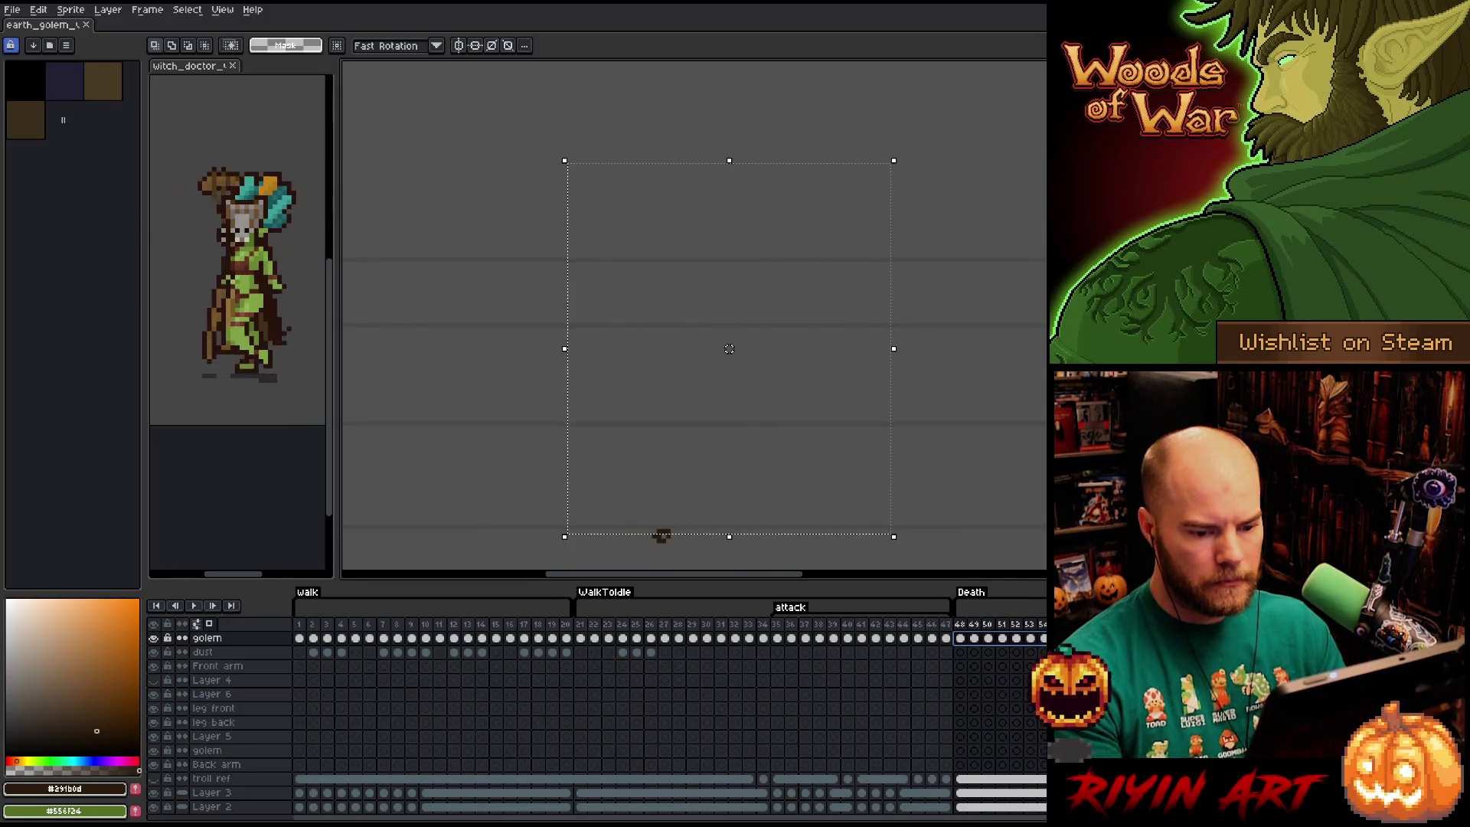
{"action": "key", "text": "Delete"}
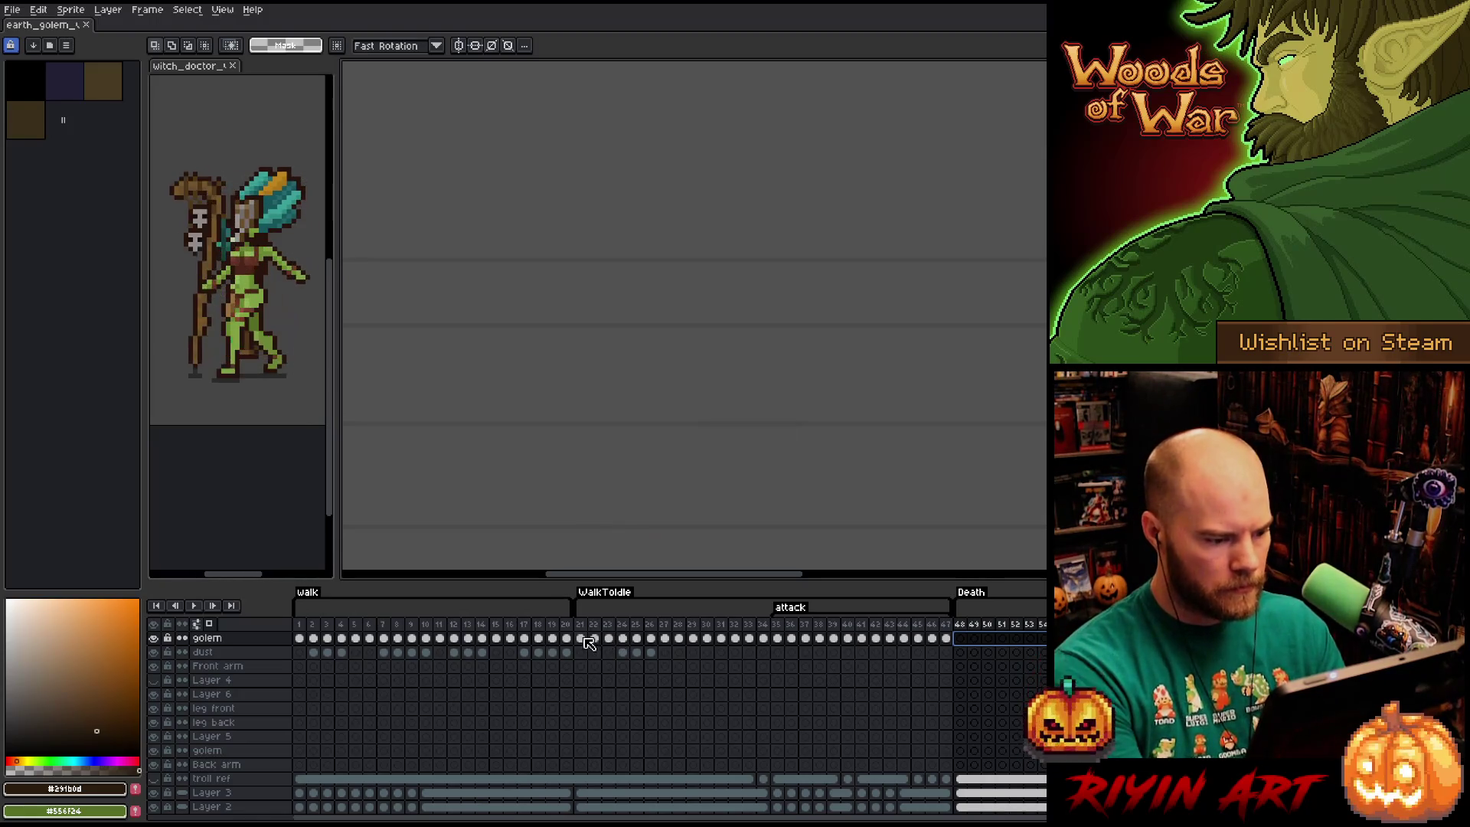
Drag WalkToIdle frames 21–25 to frame 48 at the start of Death.
{"action": "left_click_drag", "start_coordinate": [579, 641], "coordinate": [664, 649]}
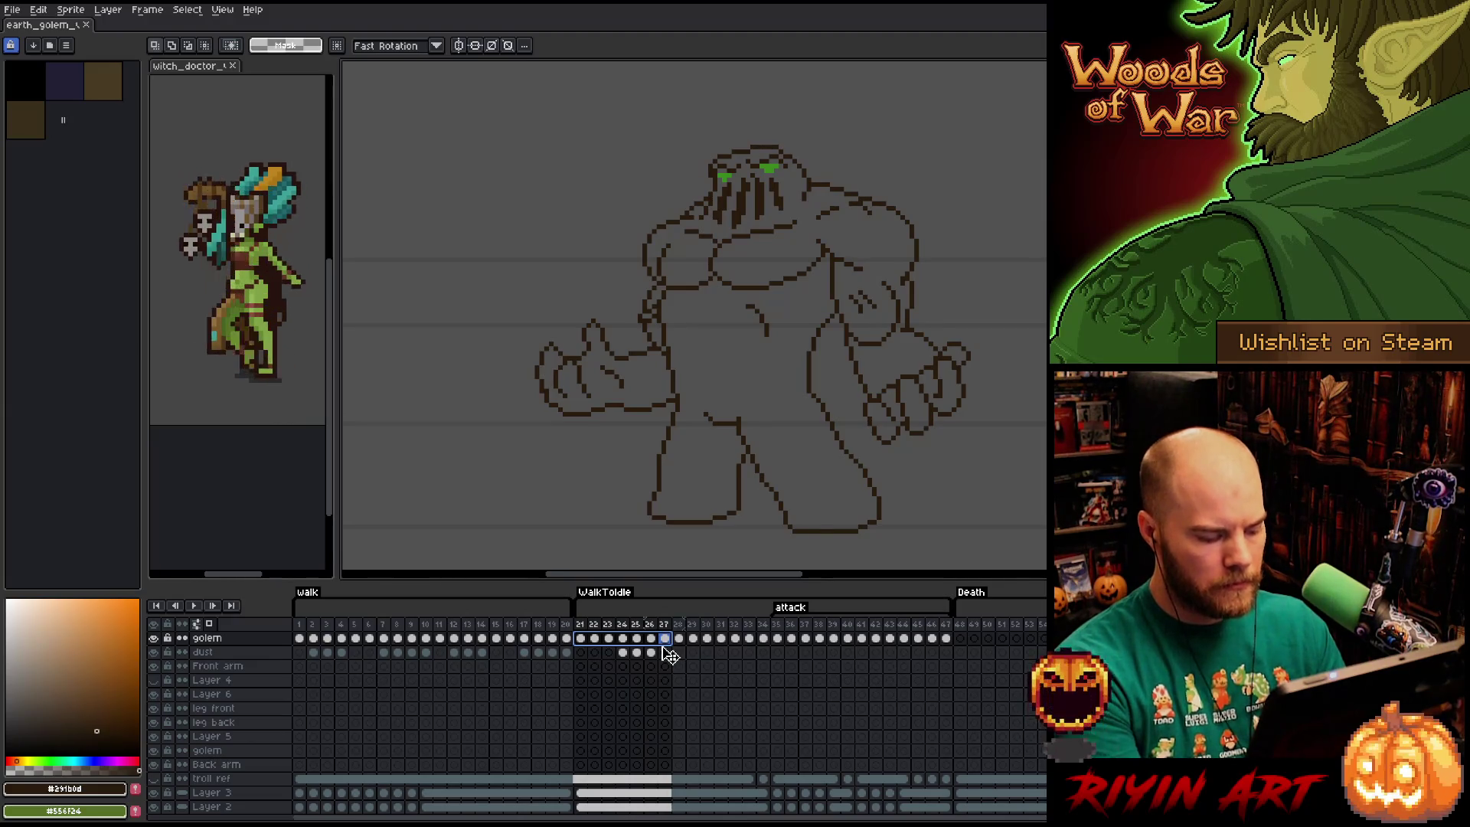
{"action": "left_click_drag", "start_coordinate": [684, 651], "coordinate": [960, 640]}
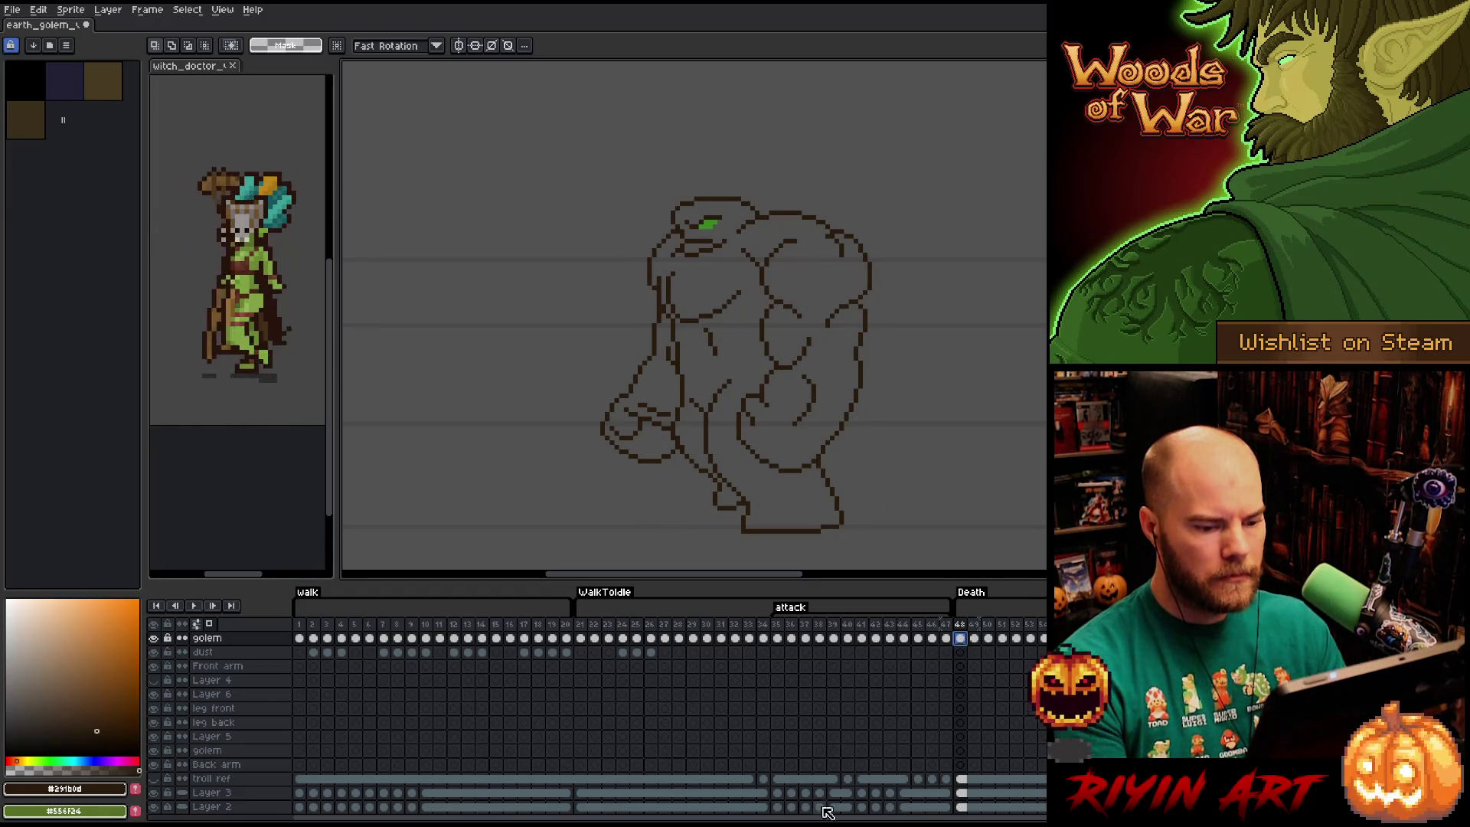
{"action": "scroll", "coordinate": [919, 689], "scroll_direction": "right", "scroll_amount": 5}
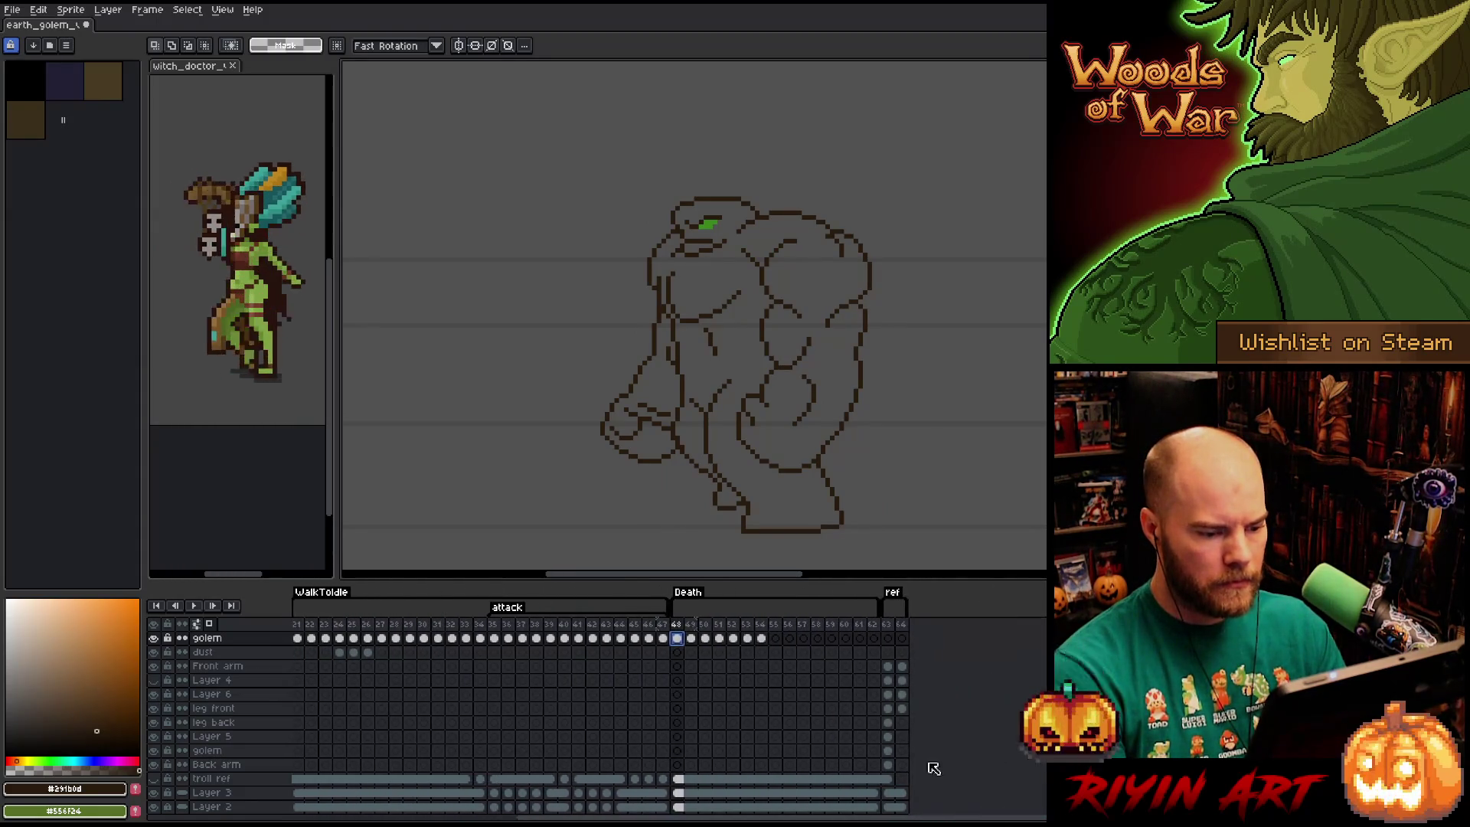
Select Death frames 48–51, then step between frames 48, 49 and 50 comparing poses.
{"action": "left_click_drag", "start_coordinate": [683, 634], "coordinate": [739, 632]}
{"action": "mouse_move", "coordinate": [740, 634]}
{"action": "left_mouse_down"}
{"action": "mouse_move", "coordinate": [691, 631]}
{"action": "mouse_move", "coordinate": [681, 647]}
{"action": "mouse_move", "coordinate": [758, 637]}
{"action": "mouse_move", "coordinate": [696, 633]}
{"action": "mouse_move", "coordinate": [710, 632]}
{"action": "left_mouse_up"}
{"action": "left_click", "coordinate": [677, 637]}
{"action": "left_click", "coordinate": [682, 628]}
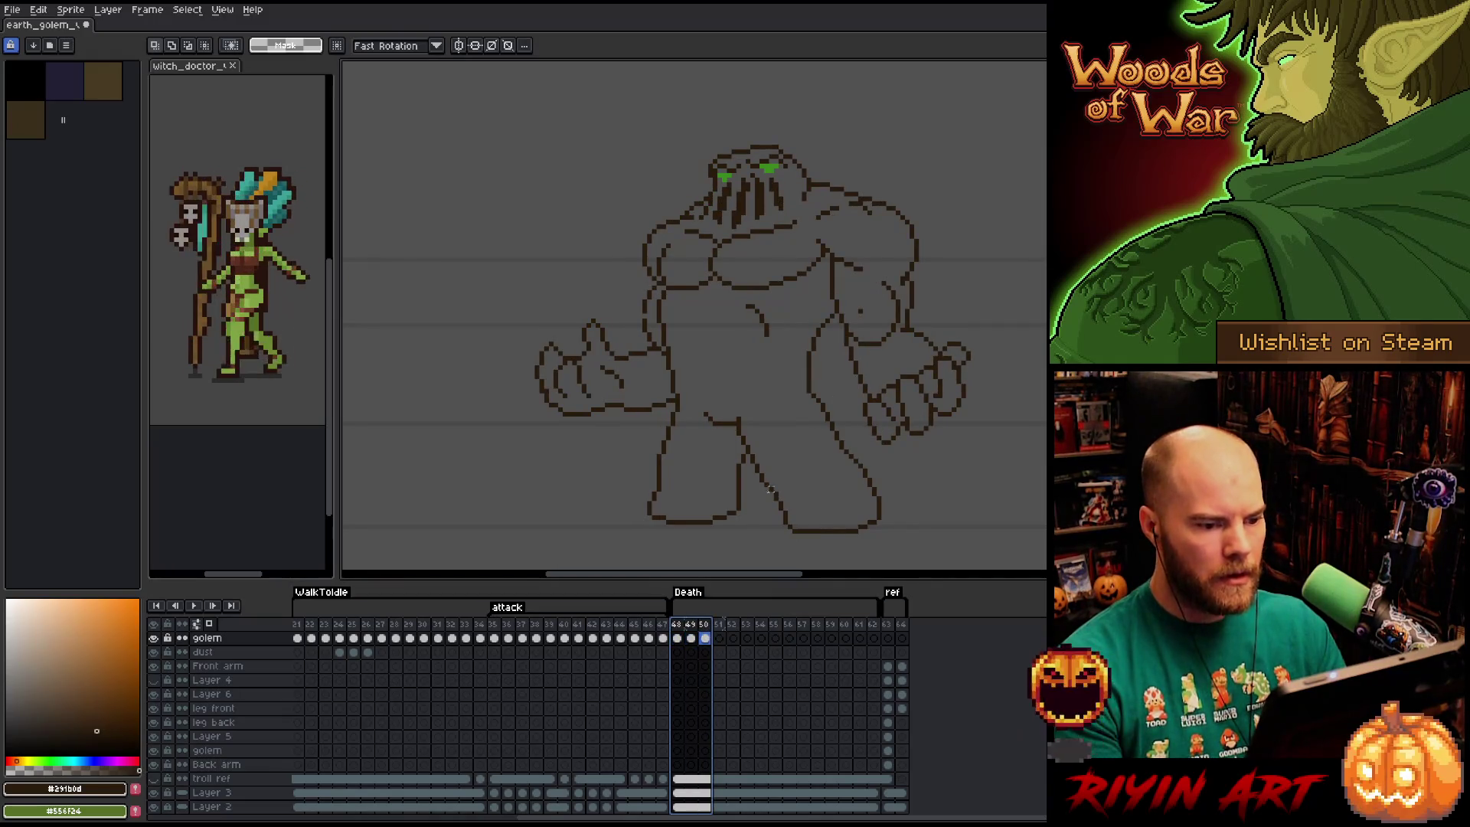
{"action": "key", "text": "b"}
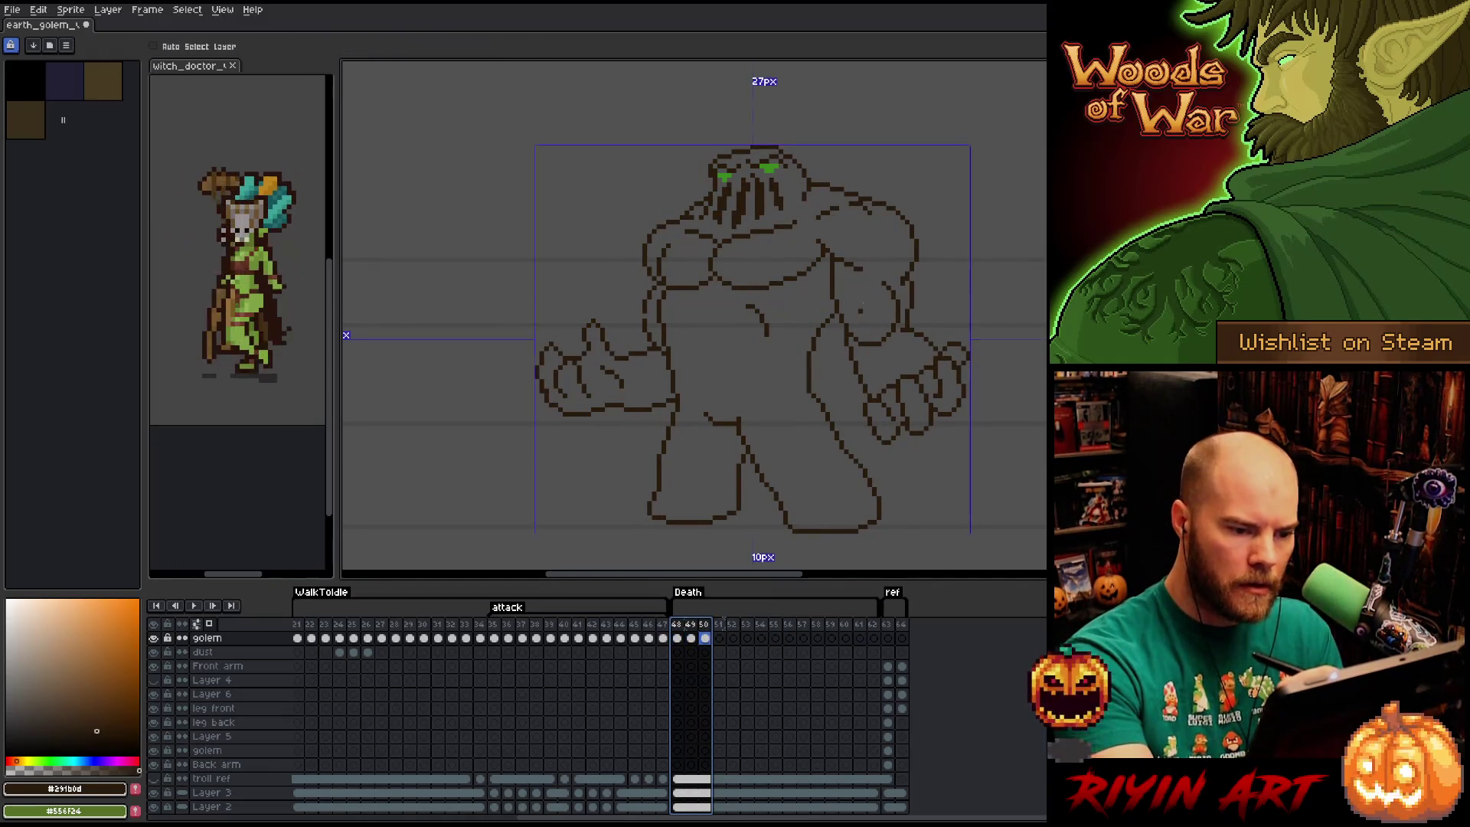
{"action": "left_click", "coordinate": [691, 638]}
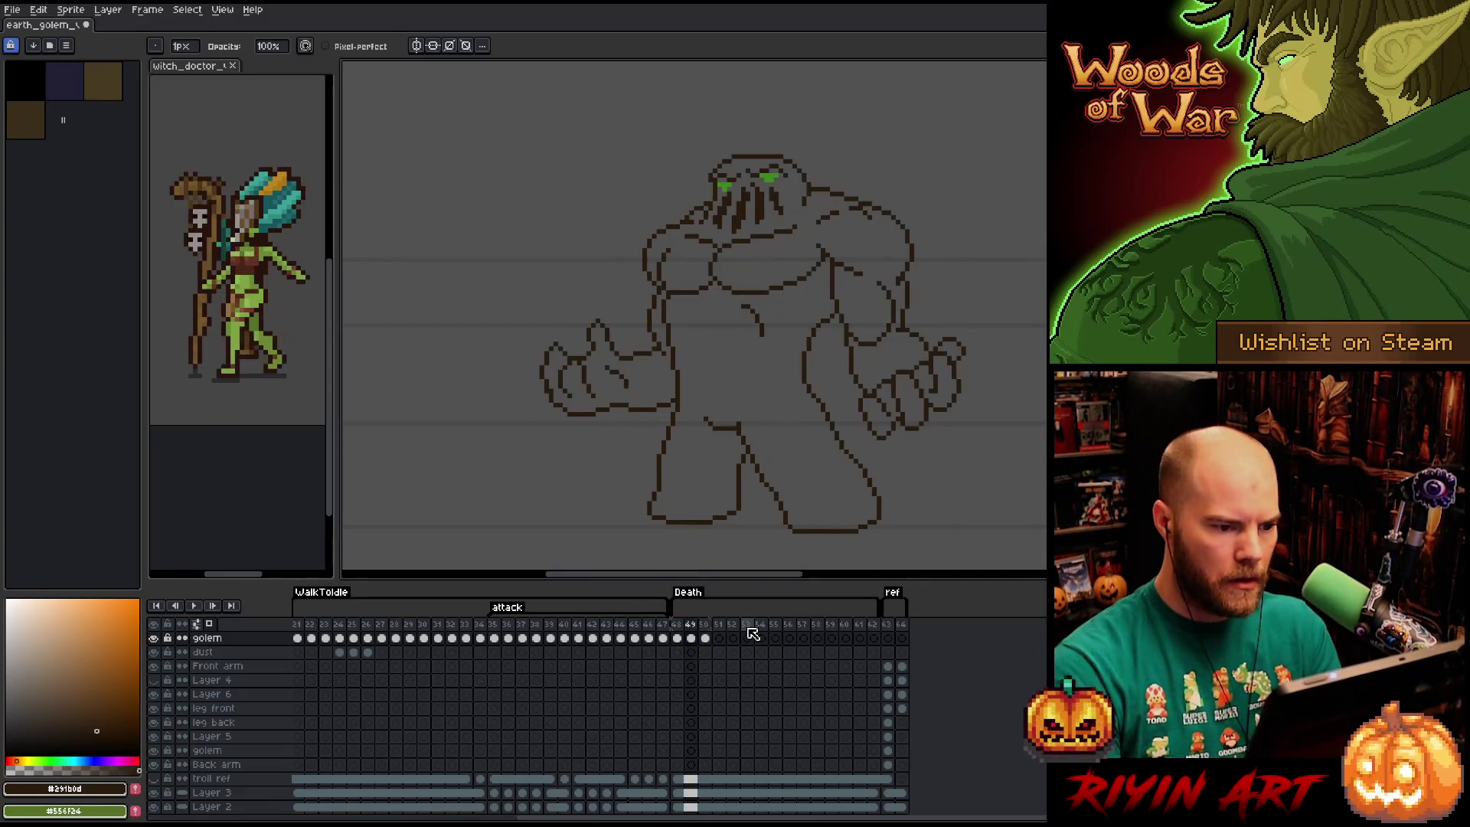
{"action": "key", "text": "period"}
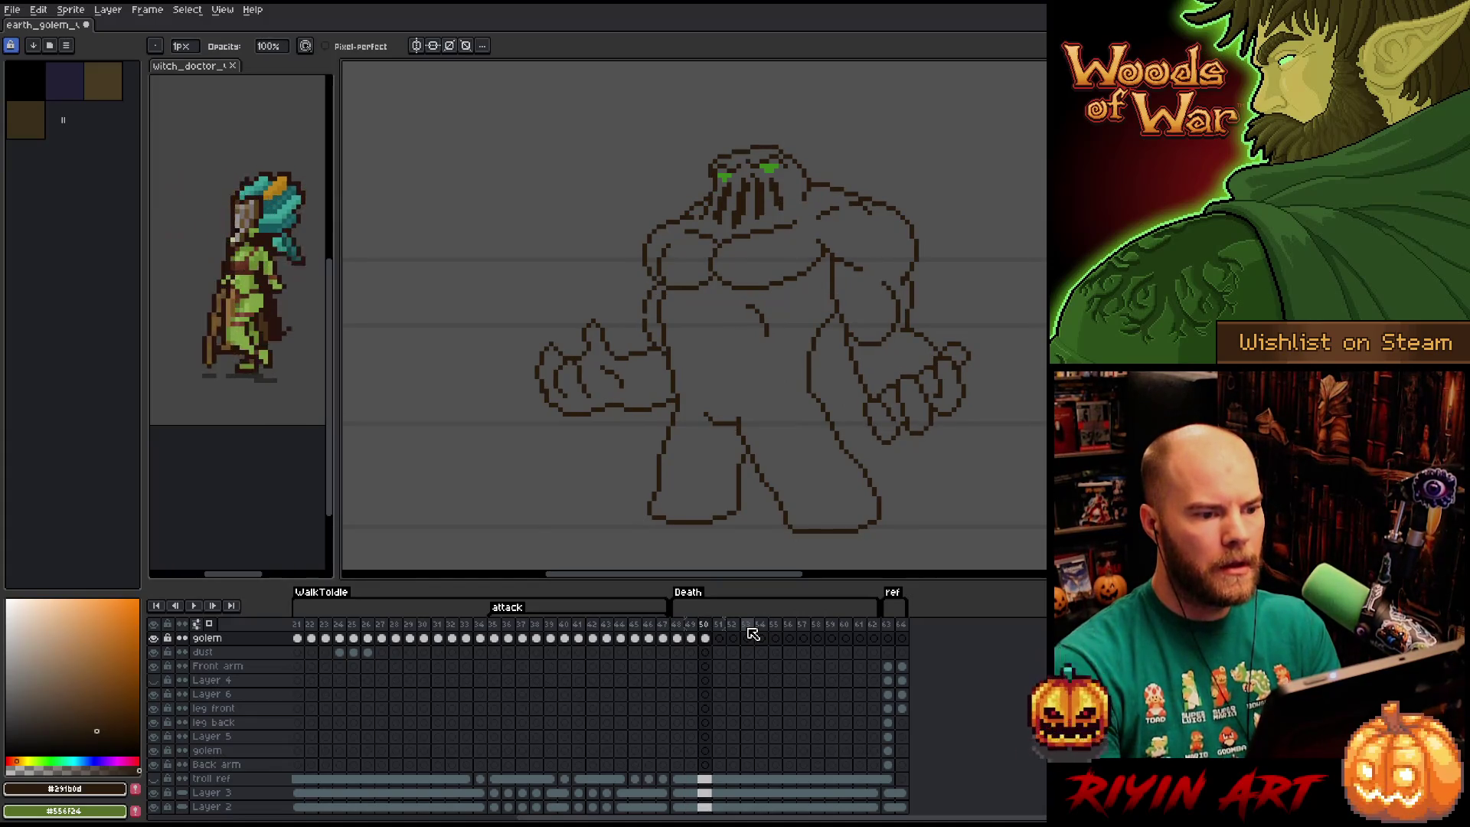
{"action": "key", "text": "comma"}
{"action": "key", "text": "comma"}
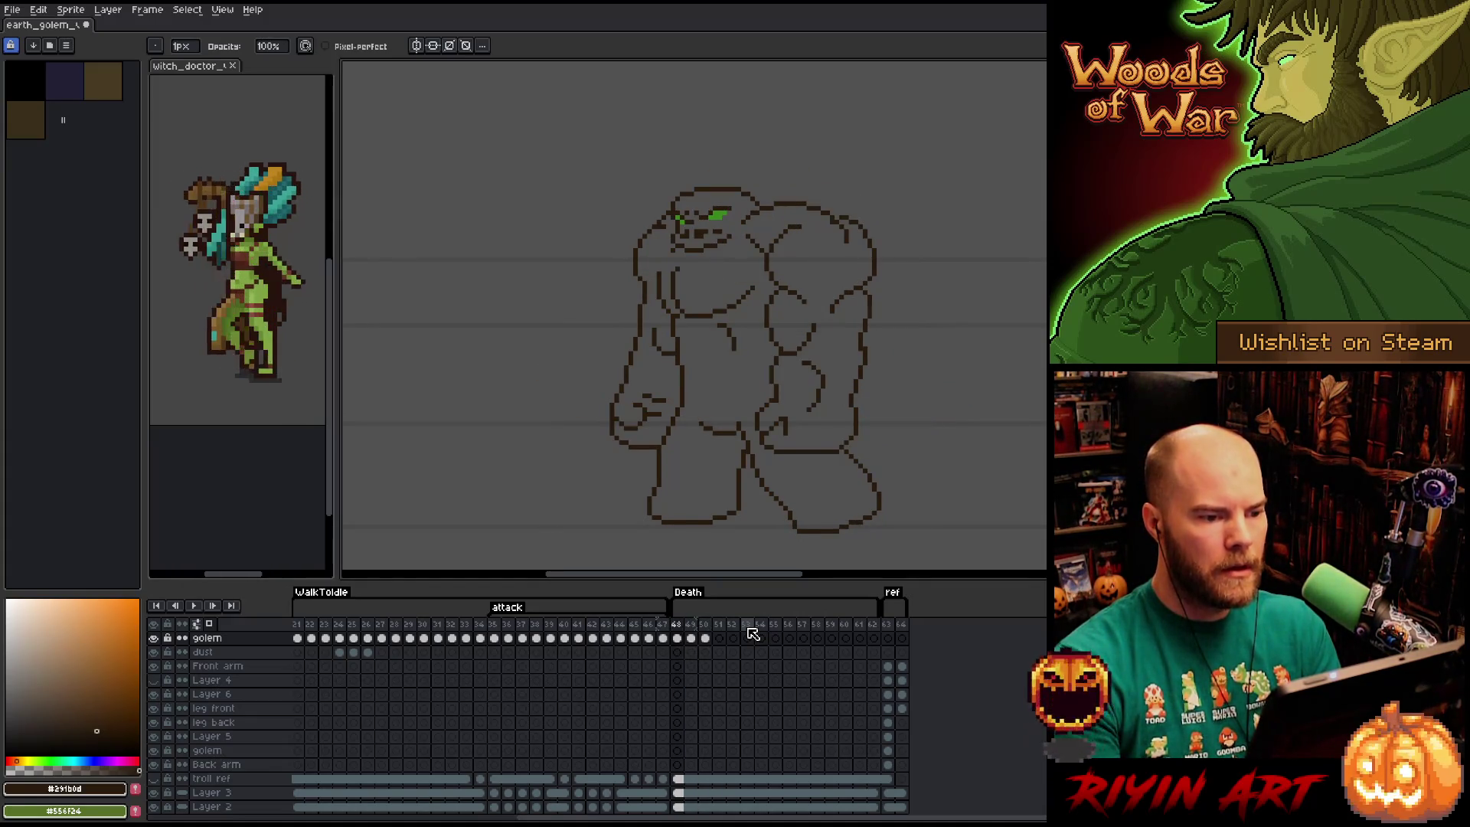
{"action": "key", "text": "period"}
{"action": "key", "text": "period"}
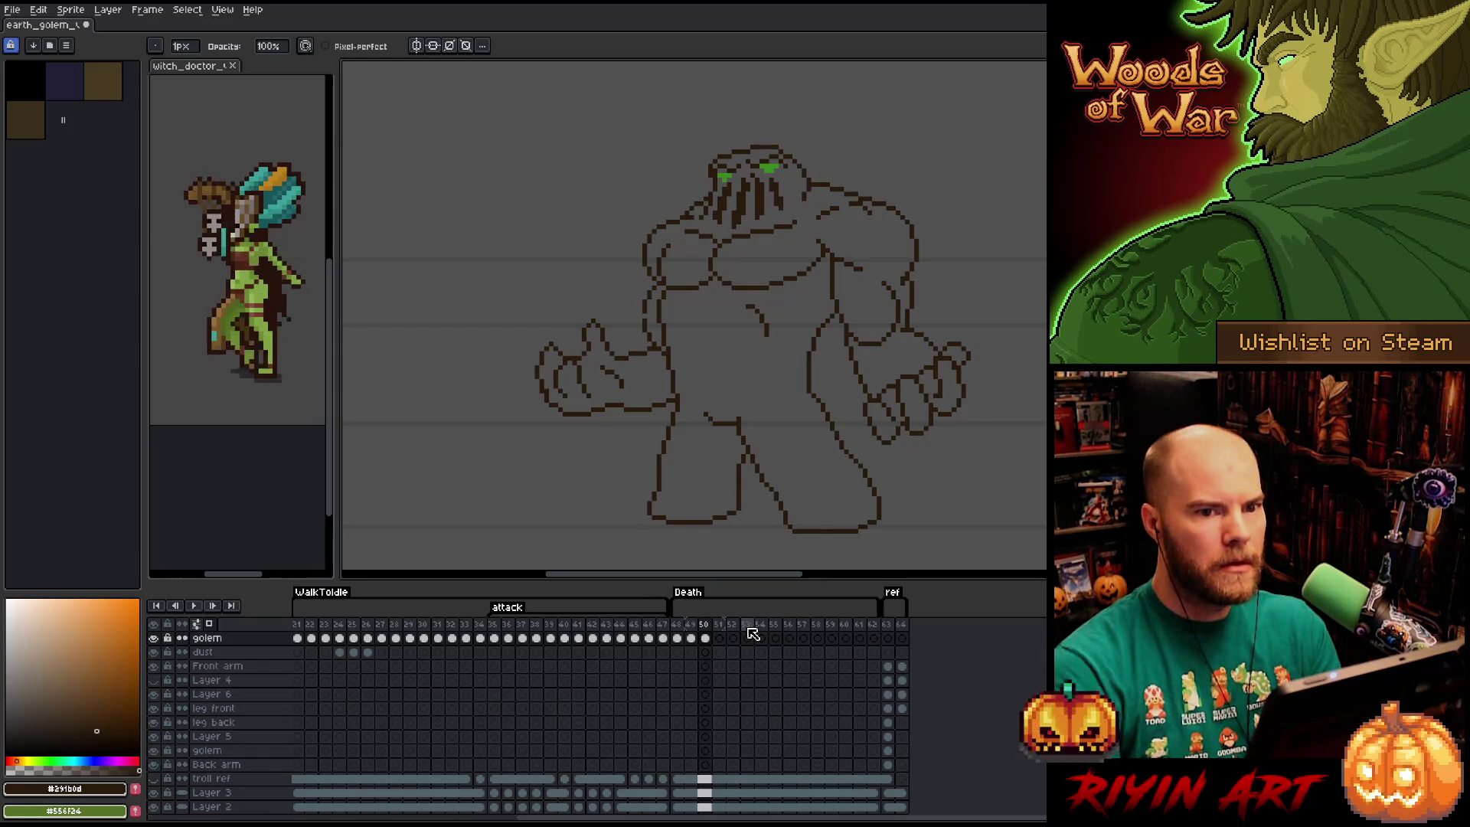
Marquee around the golem's right hand, then clear the selection.
{"action": "scroll", "coordinate": [774, 480], "scroll_direction": "up", "scroll_amount": 2}
{"action": "scroll", "coordinate": [774, 479], "scroll_direction": "right", "scroll_amount": 2}
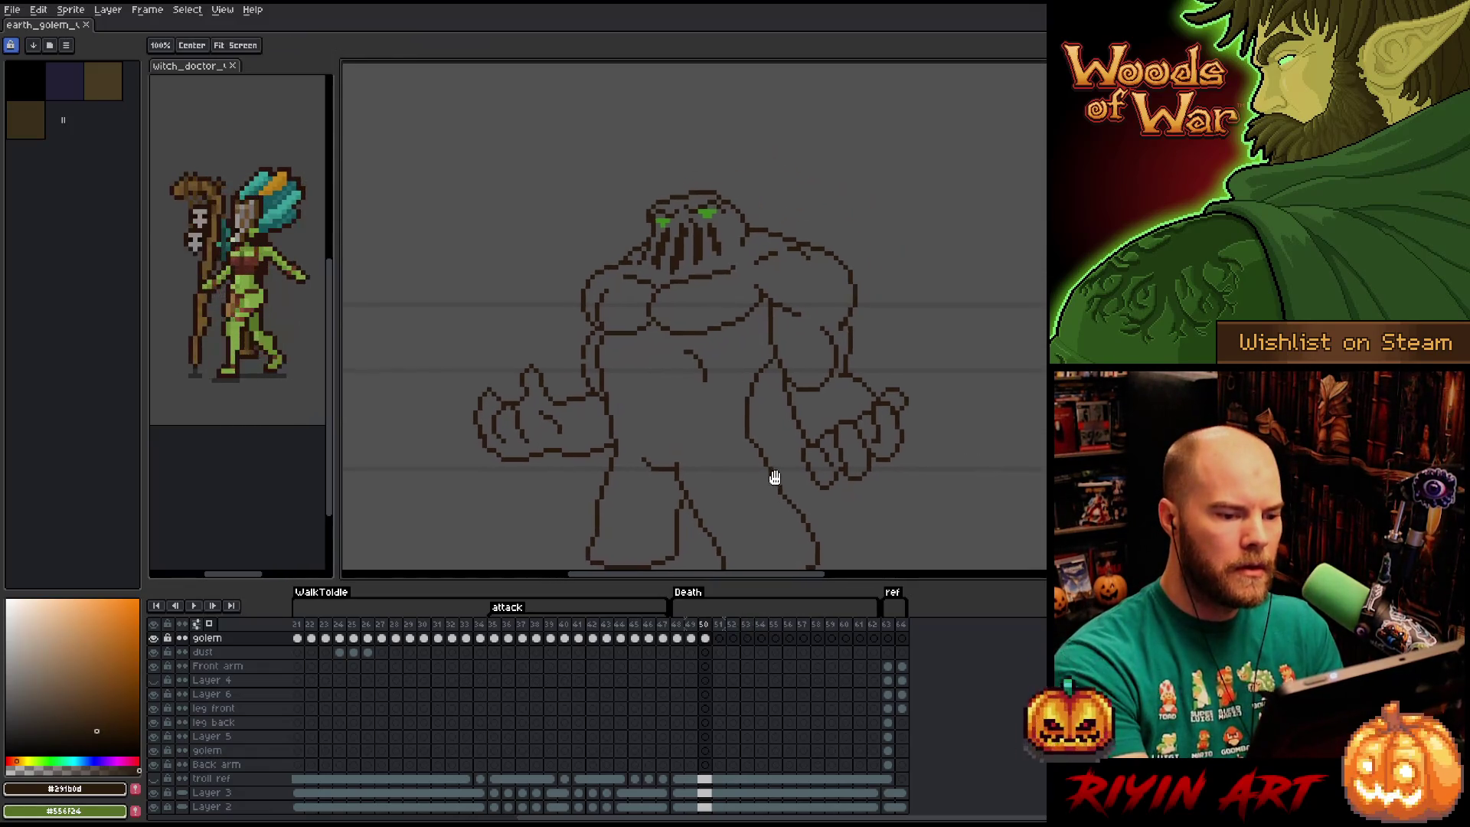
{"action": "key", "text": "space"}
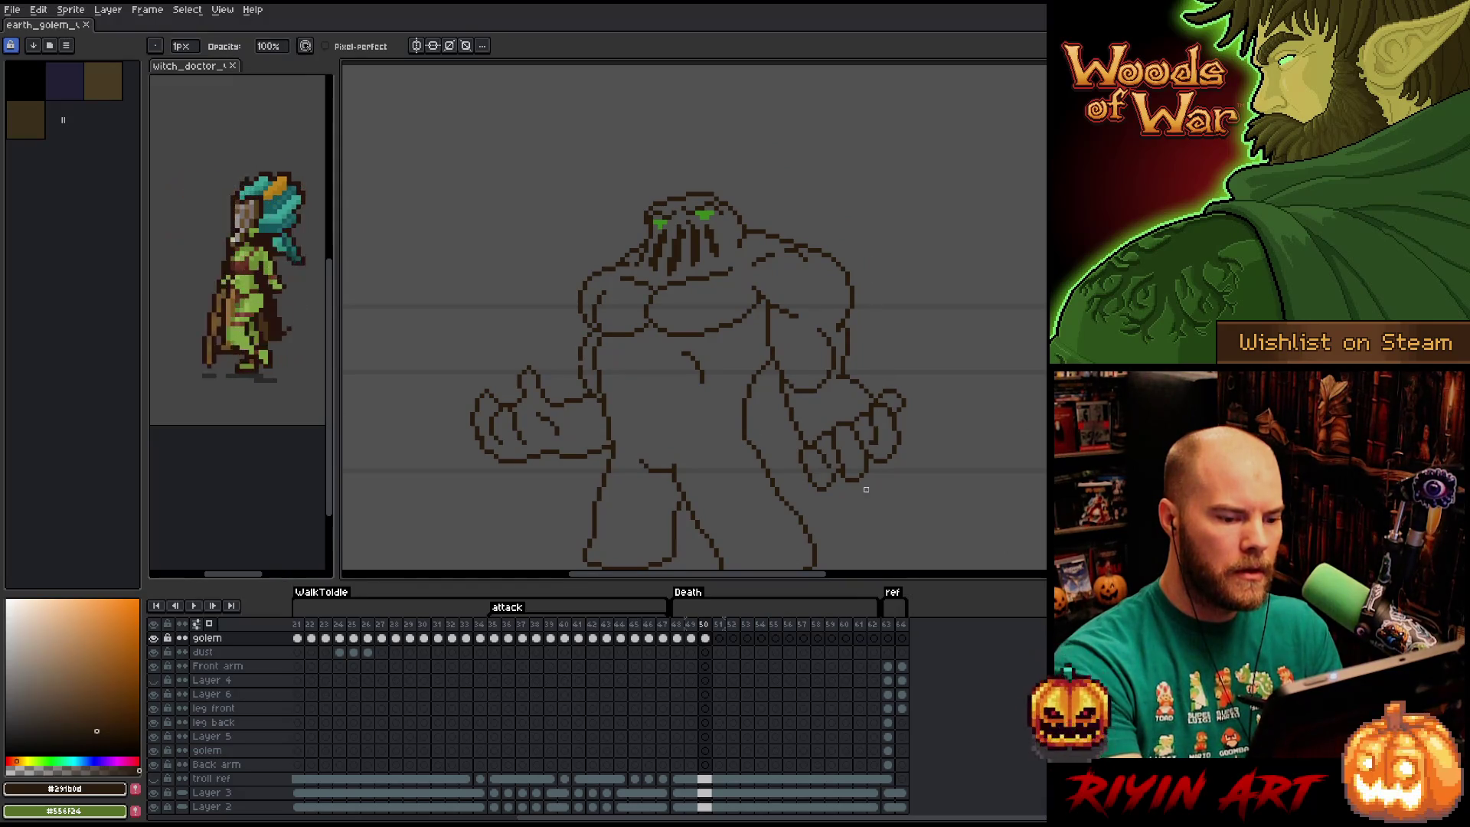
{"action": "key", "text": "m"}
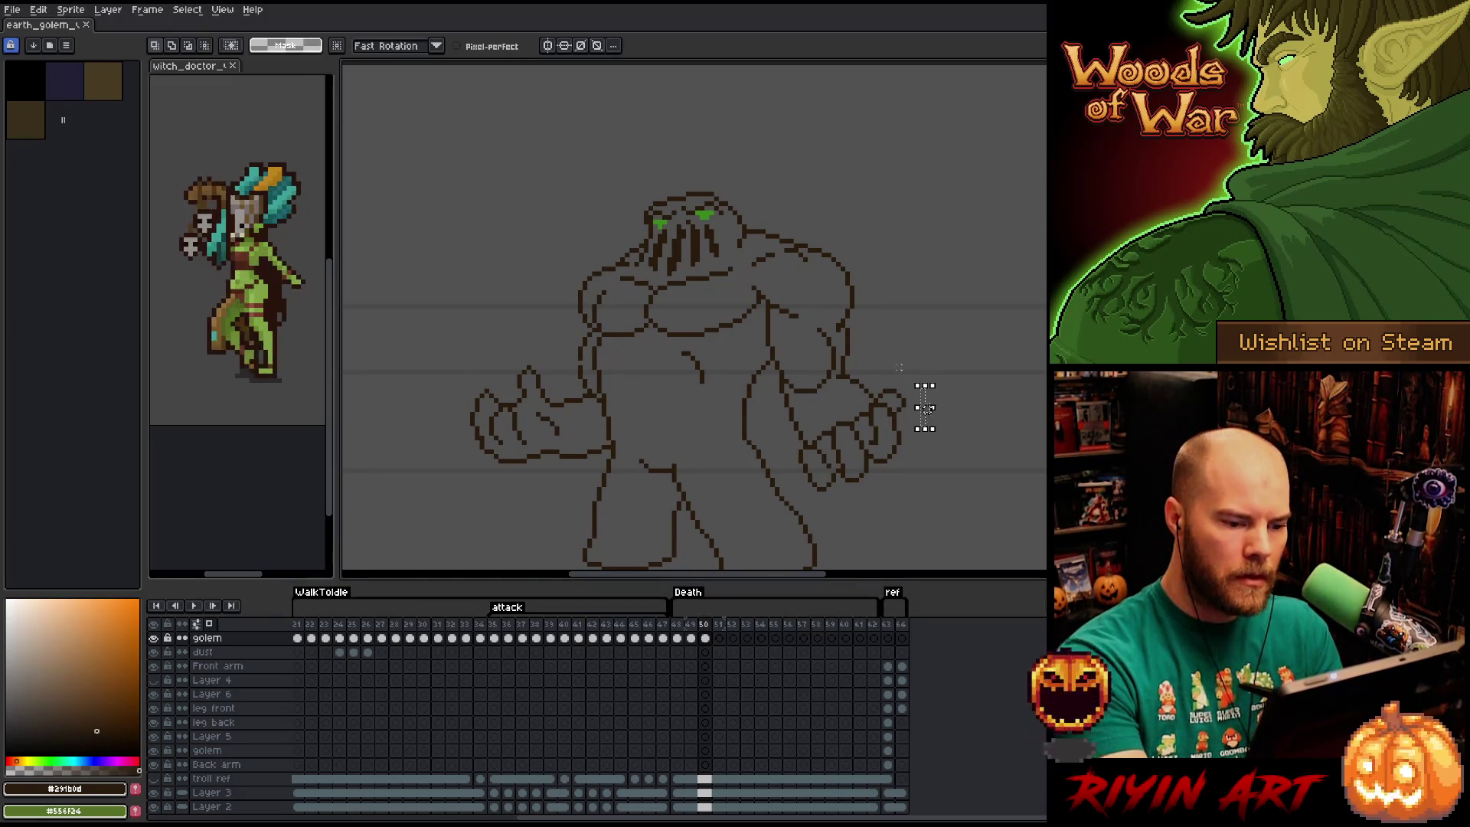
{"action": "mouse_move", "coordinate": [884, 375]}
{"action": "left_mouse_down"}
{"action": "mouse_move", "coordinate": [808, 444]}
{"action": "mouse_move", "coordinate": [775, 414]}
{"action": "mouse_move", "coordinate": [834, 387]}
{"action": "left_mouse_up"}
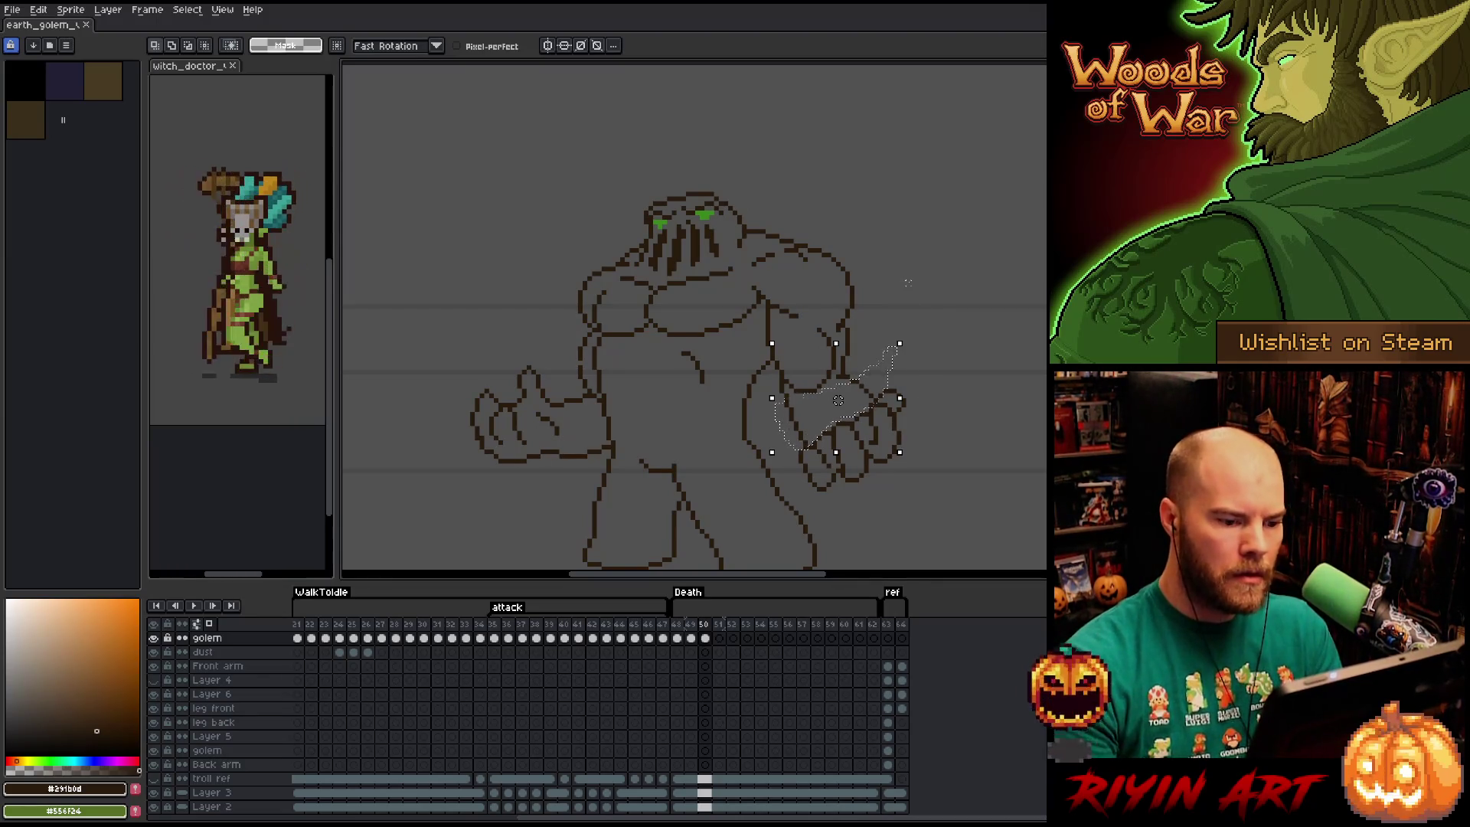
{"action": "key", "text": "ctrl+d"}
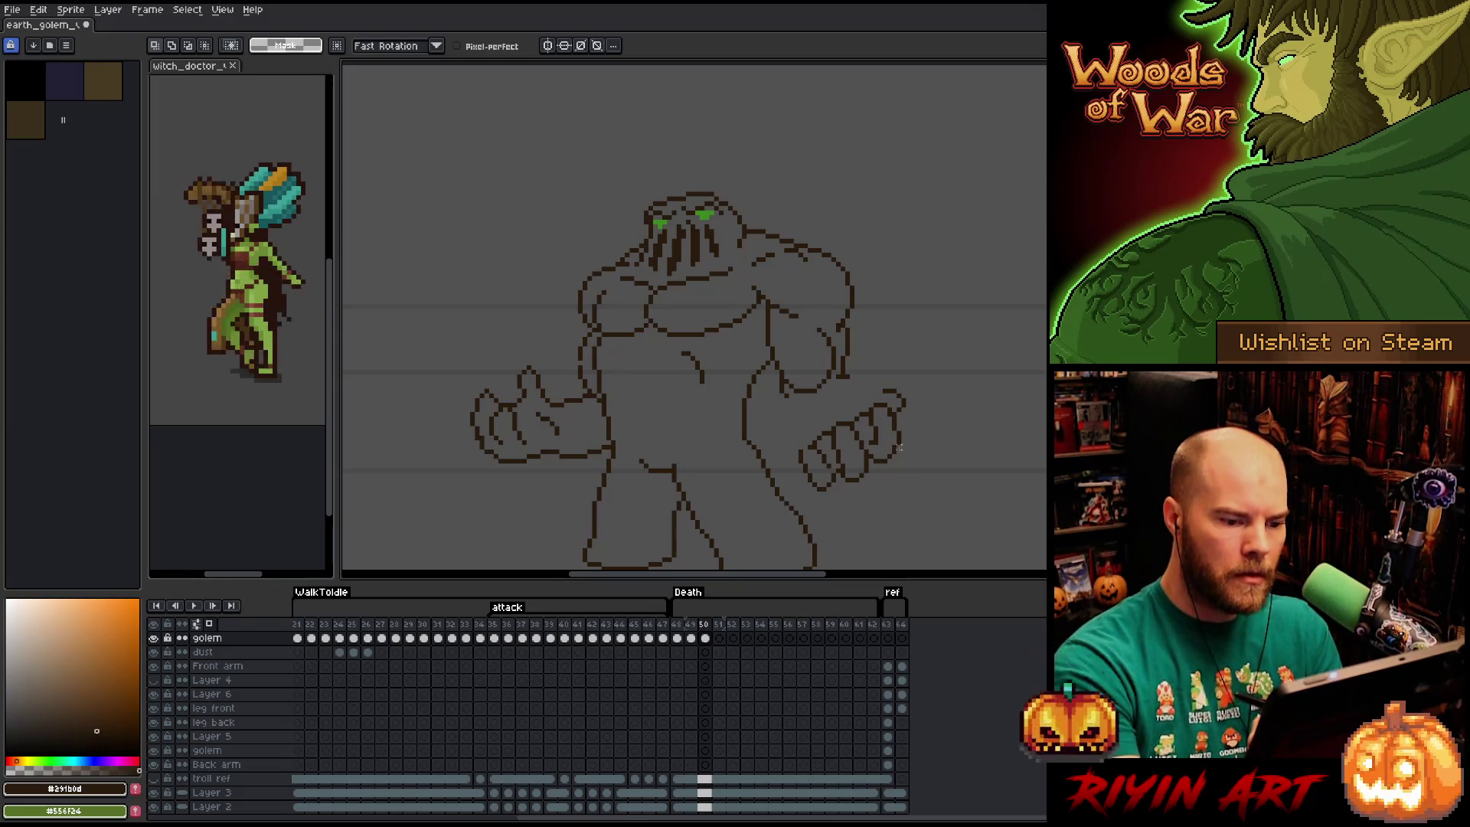
Lasso the right hand, move it up and left, and replace its colour with green.
{"action": "key", "text": "b"}
{"action": "key", "text": "q"}
{"action": "mouse_move", "coordinate": [850, 382]}
{"action": "left_mouse_down"}
{"action": "mouse_move", "coordinate": [838, 459]}
{"action": "mouse_move", "coordinate": [846, 383]}
{"action": "left_mouse_up"}
{"action": "mouse_move", "coordinate": [899, 455]}
{"action": "left_mouse_down"}
{"action": "mouse_move", "coordinate": [865, 415]}
{"action": "mouse_move", "coordinate": [879, 345]}
{"action": "mouse_move", "coordinate": [946, 325]}
{"action": "mouse_move", "coordinate": [926, 328]}
{"action": "mouse_move", "coordinate": [919, 368]}
{"action": "left_mouse_up"}
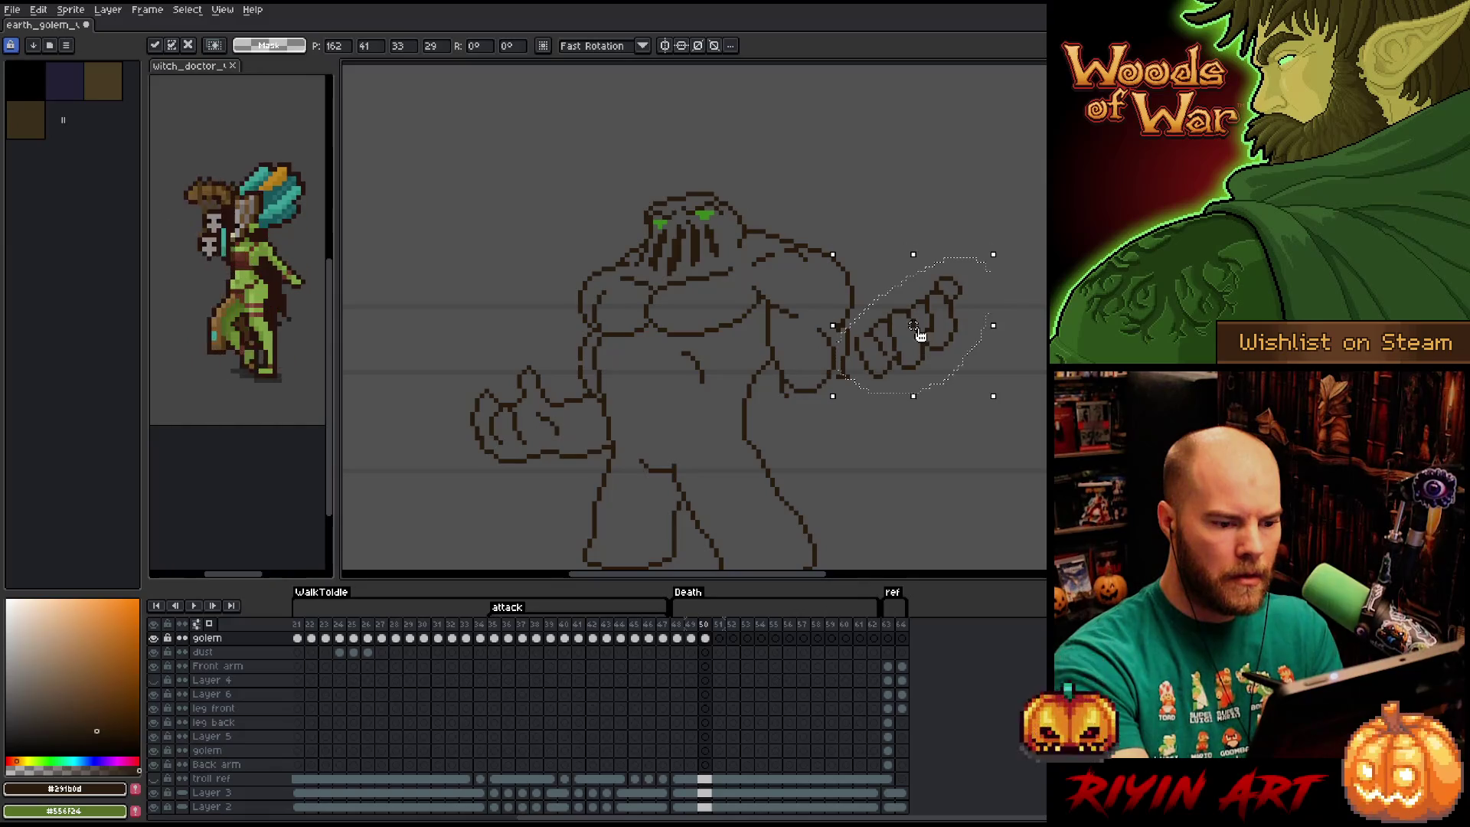
{"action": "mouse_move", "coordinate": [926, 331]}
{"action": "left_mouse_down"}
{"action": "mouse_move", "coordinate": [926, 457]}
{"action": "mouse_move", "coordinate": [885, 416]}
{"action": "mouse_move", "coordinate": [868, 381]}
{"action": "mouse_move", "coordinate": [879, 374]}
{"action": "left_mouse_up"}
{"action": "key", "text": "shift+r"}
{"action": "key", "text": "Return"}
{"action": "key", "text": "Return"}
Commit the moved green hand and redraw its outline from the wrist around it.
{"action": "key", "text": "b"}
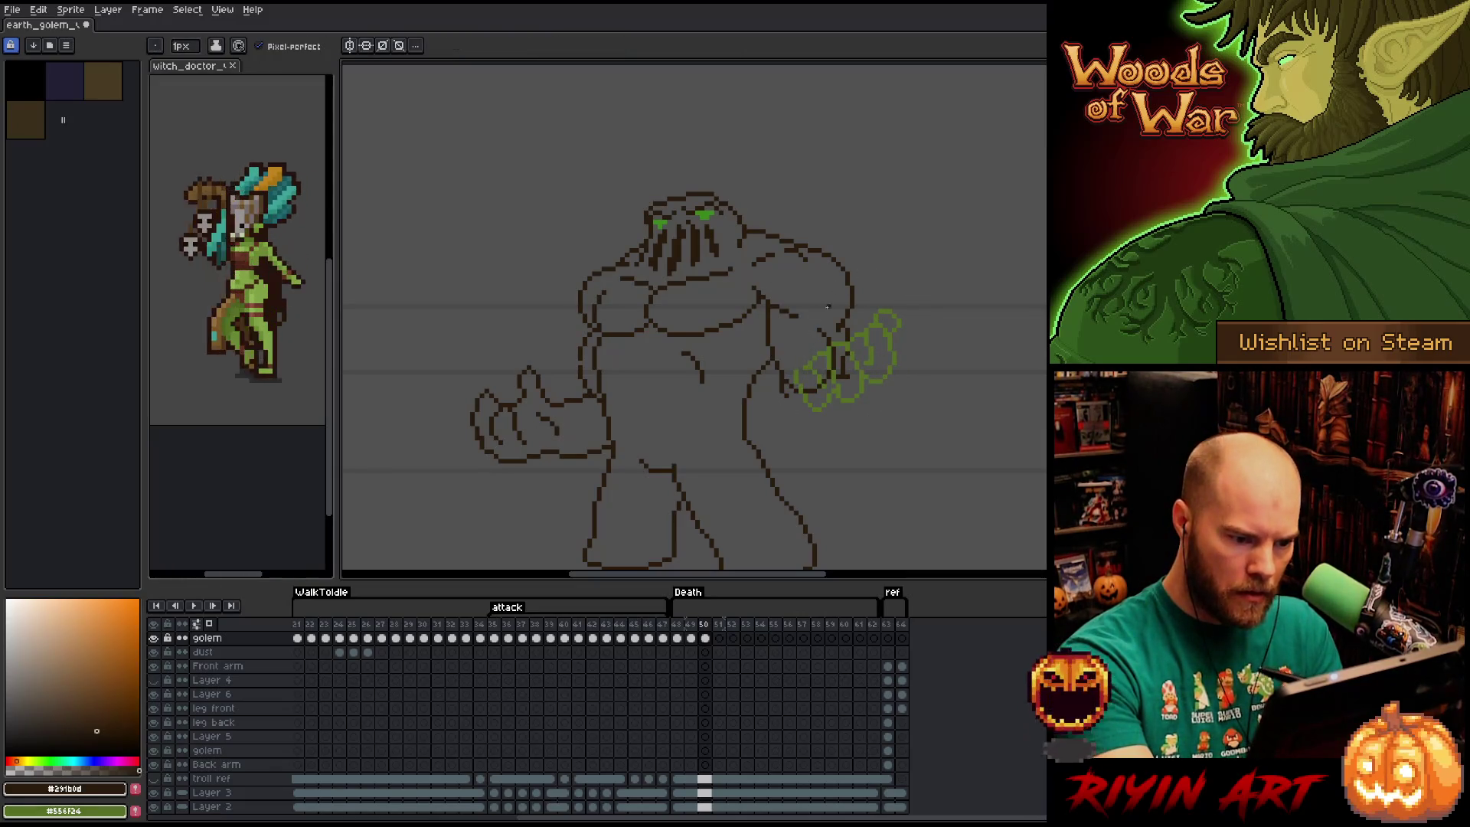
{"action": "key", "text": "e"}
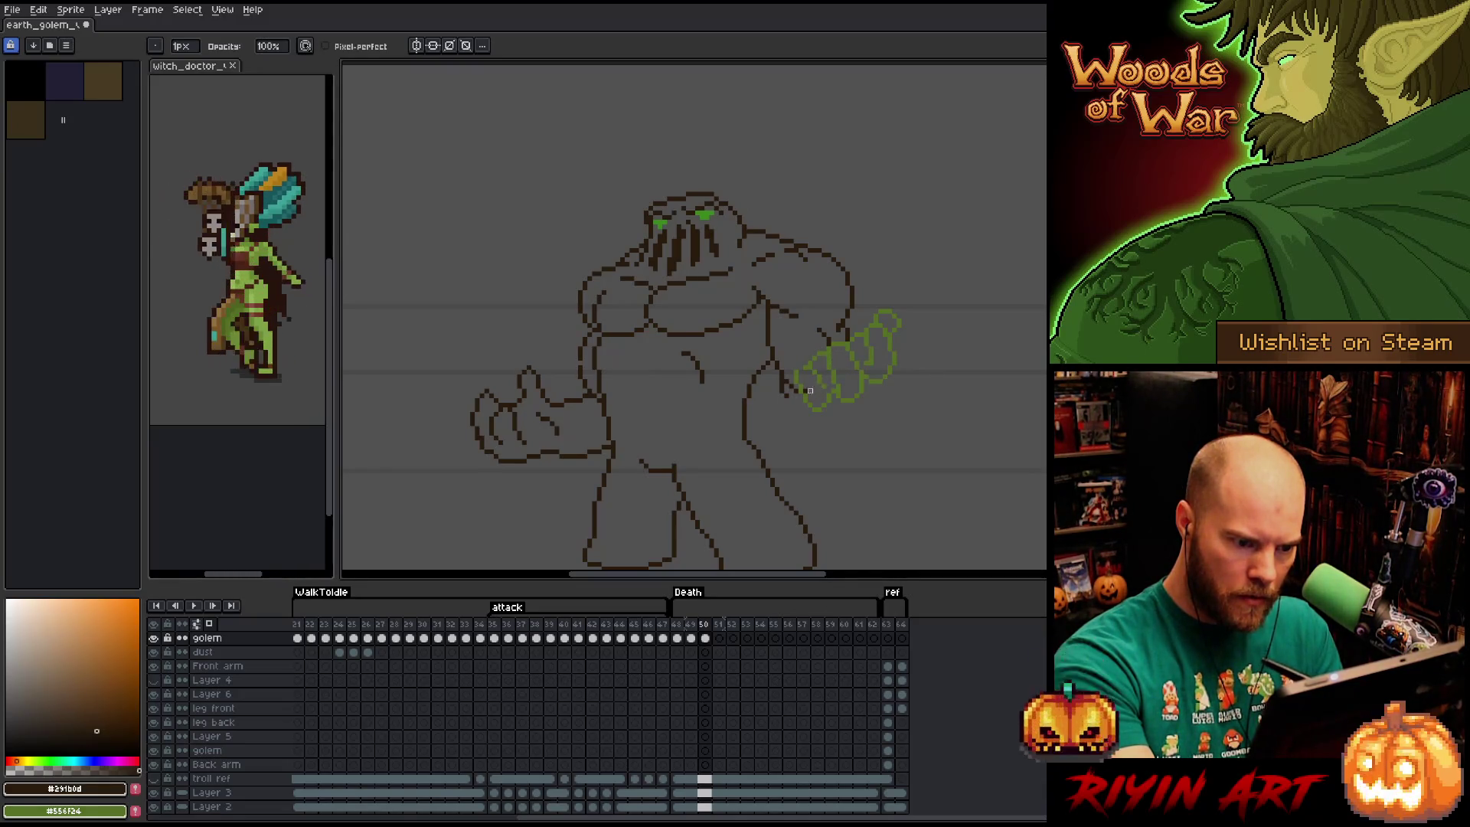
{"action": "key", "text": "b"}
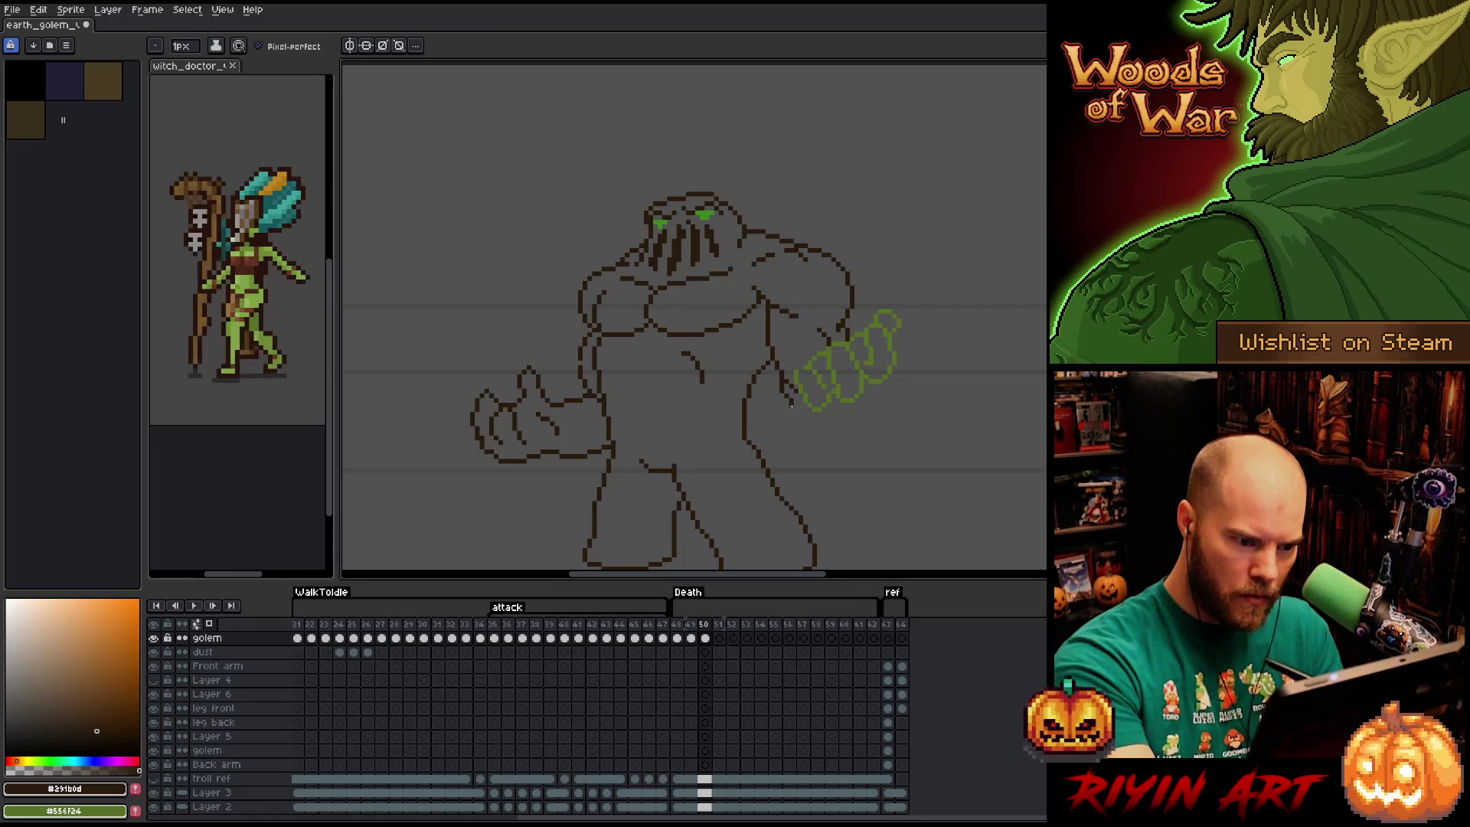
{"action": "mouse_move", "coordinate": [792, 404]}
{"action": "left_mouse_down"}
{"action": "mouse_move", "coordinate": [850, 453]}
{"action": "mouse_move", "coordinate": [883, 427]}
{"action": "left_mouse_up"}
{"action": "mouse_move", "coordinate": [894, 375]}
{"action": "left_mouse_down"}
{"action": "mouse_move", "coordinate": [900, 421]}
{"action": "mouse_move", "coordinate": [871, 445]}
{"action": "left_mouse_up"}
Alternate eraser and pencil to clean up the green hand's outline.
{"action": "key", "text": "e"}
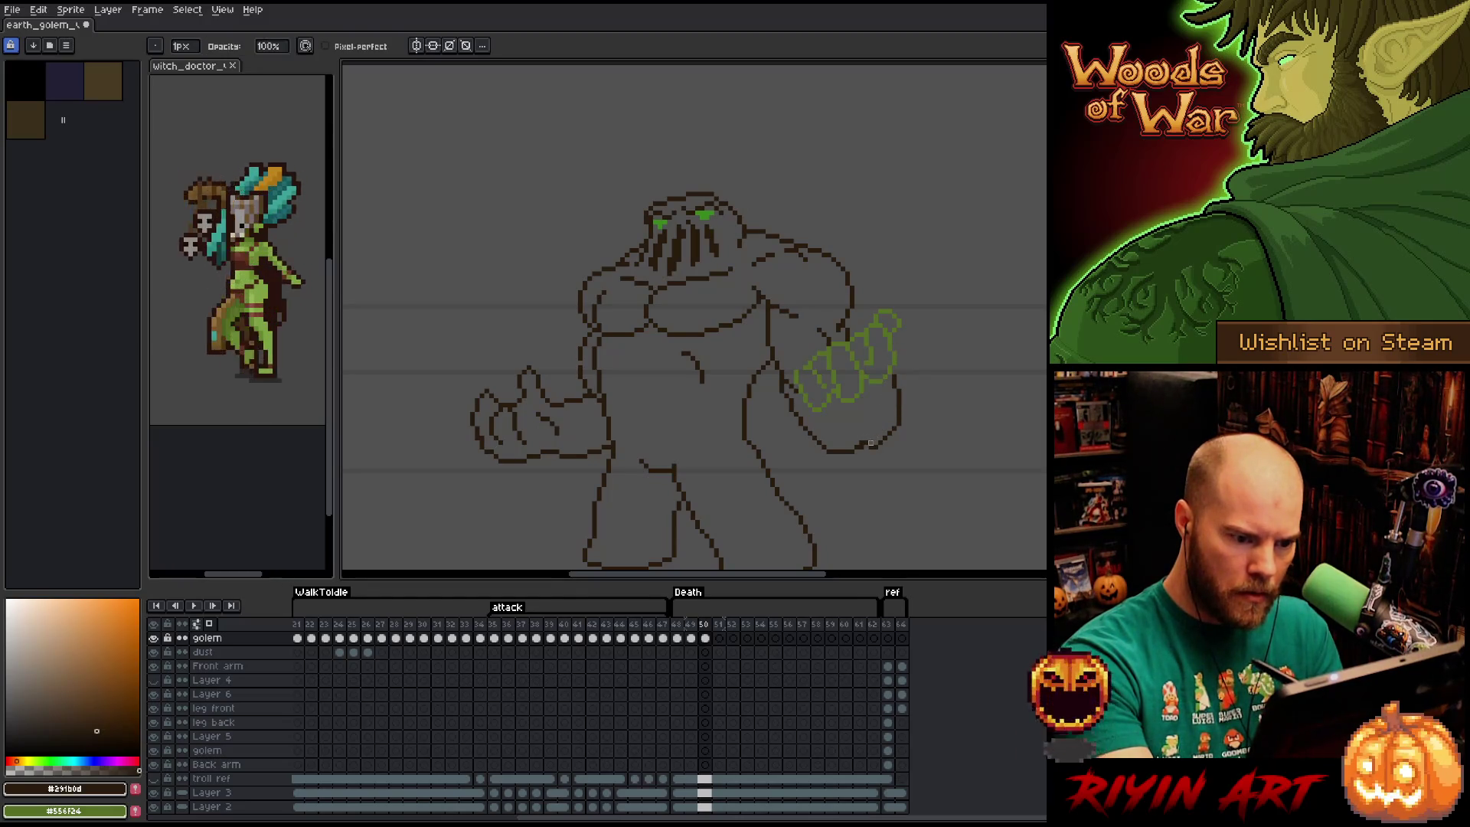
{"action": "key", "text": "b"}
{"action": "key", "text": "e"}
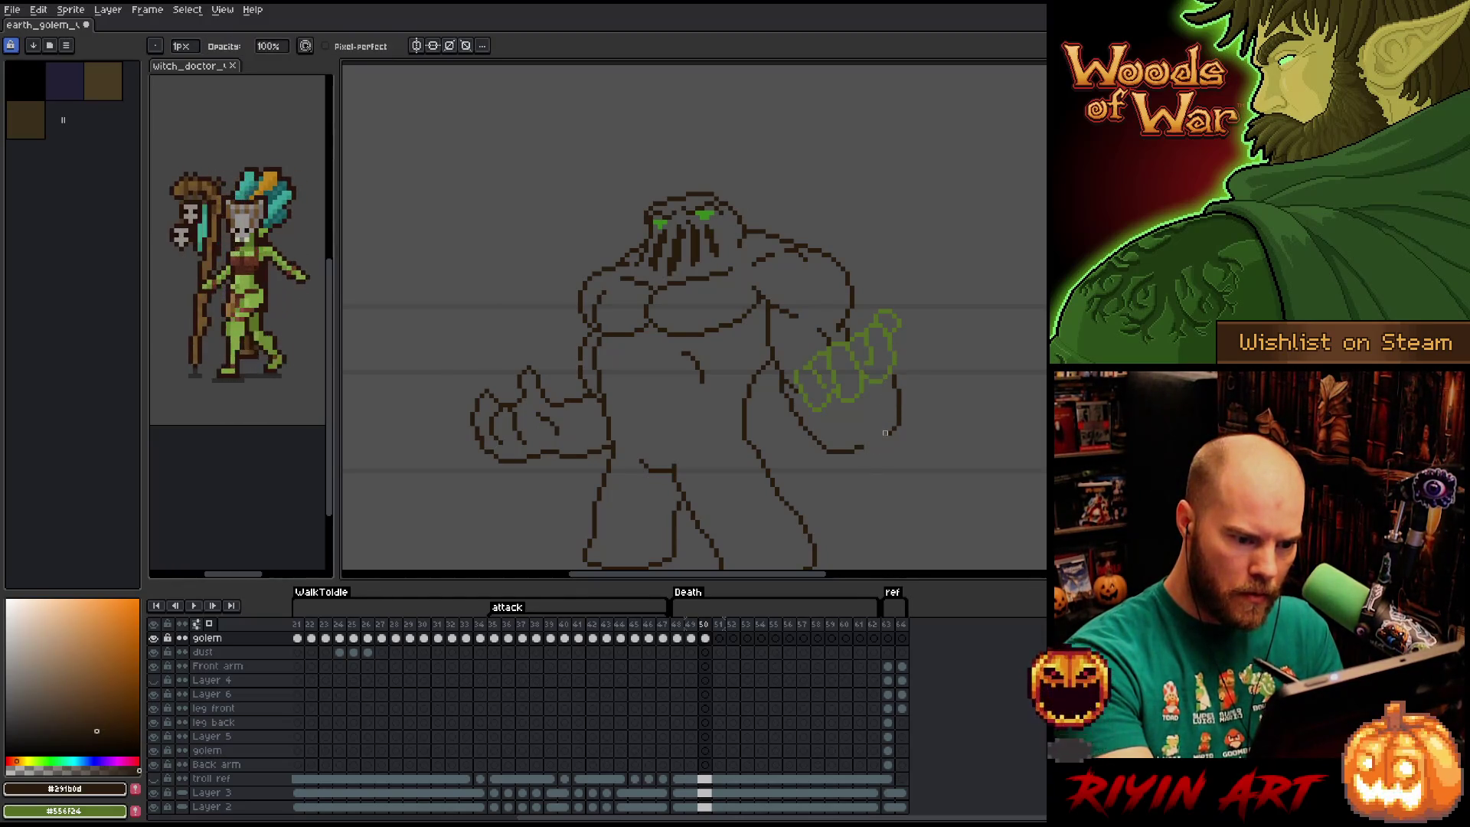
{"action": "key", "text": "b"}
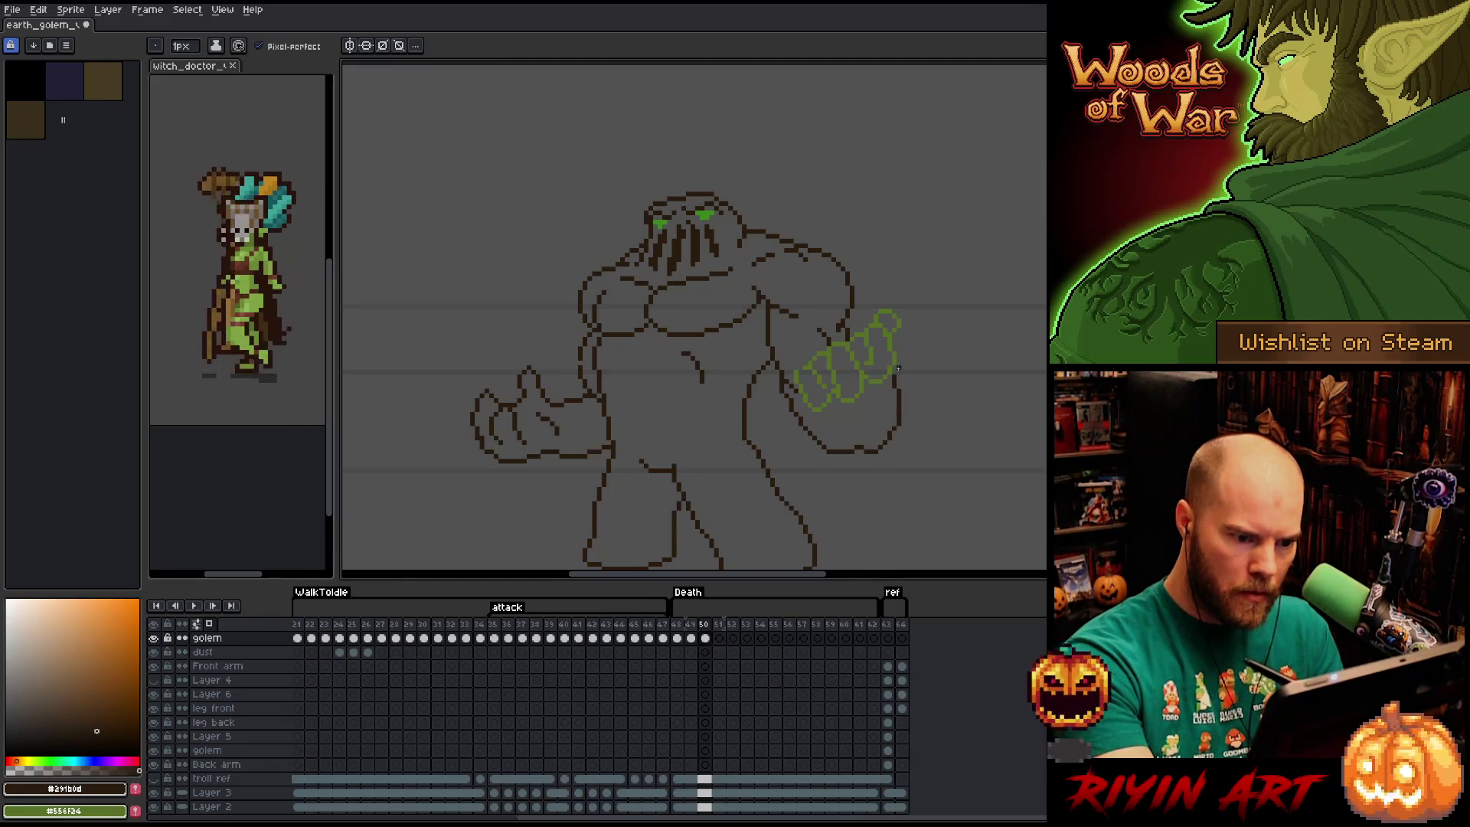
{"action": "key", "text": "e"}
{"action": "key", "text": "b"}
{"action": "key", "text": "e"}
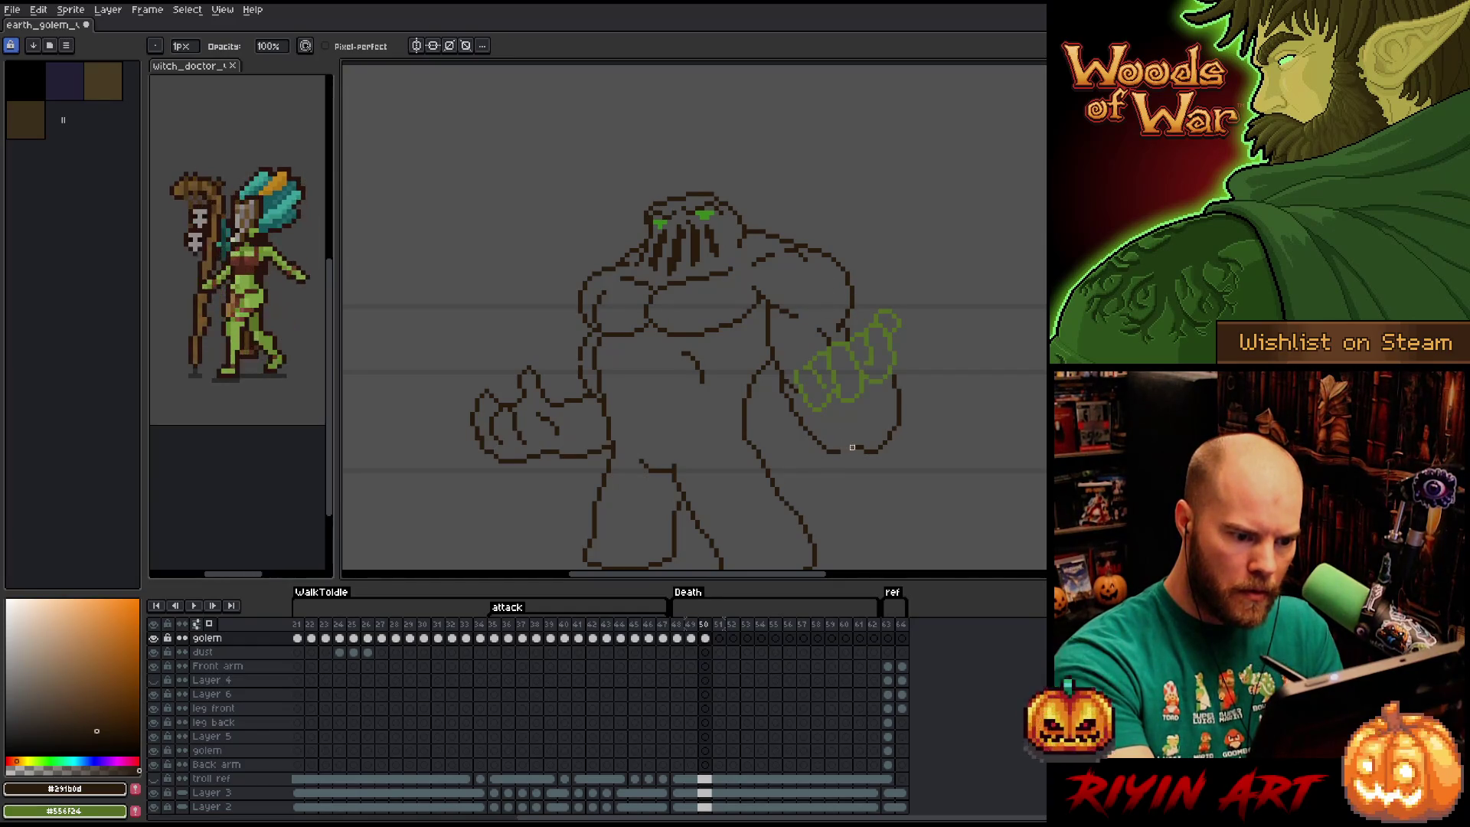
{"action": "key", "text": "b"}
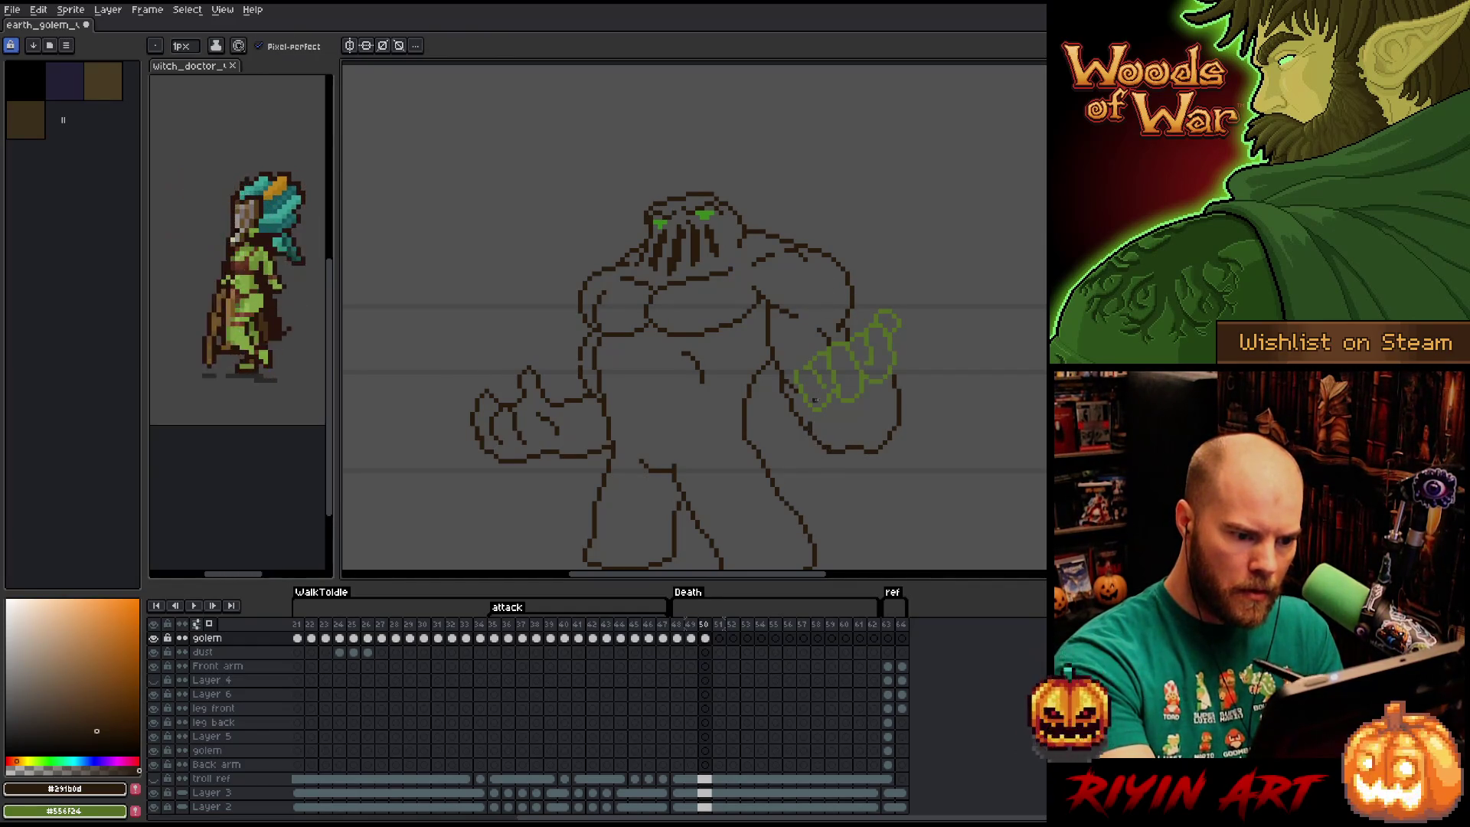
Redraw outline pixels along the right arm and the hand's bottom edge.
{"action": "mouse_move", "coordinate": [794, 414]}
{"action": "left_mouse_down"}
{"action": "mouse_move", "coordinate": [825, 457]}
{"action": "mouse_move", "coordinate": [798, 407]}
{"action": "left_mouse_up"}
{"action": "key", "text": "ctrl+z"}
{"action": "key", "text": "e"}
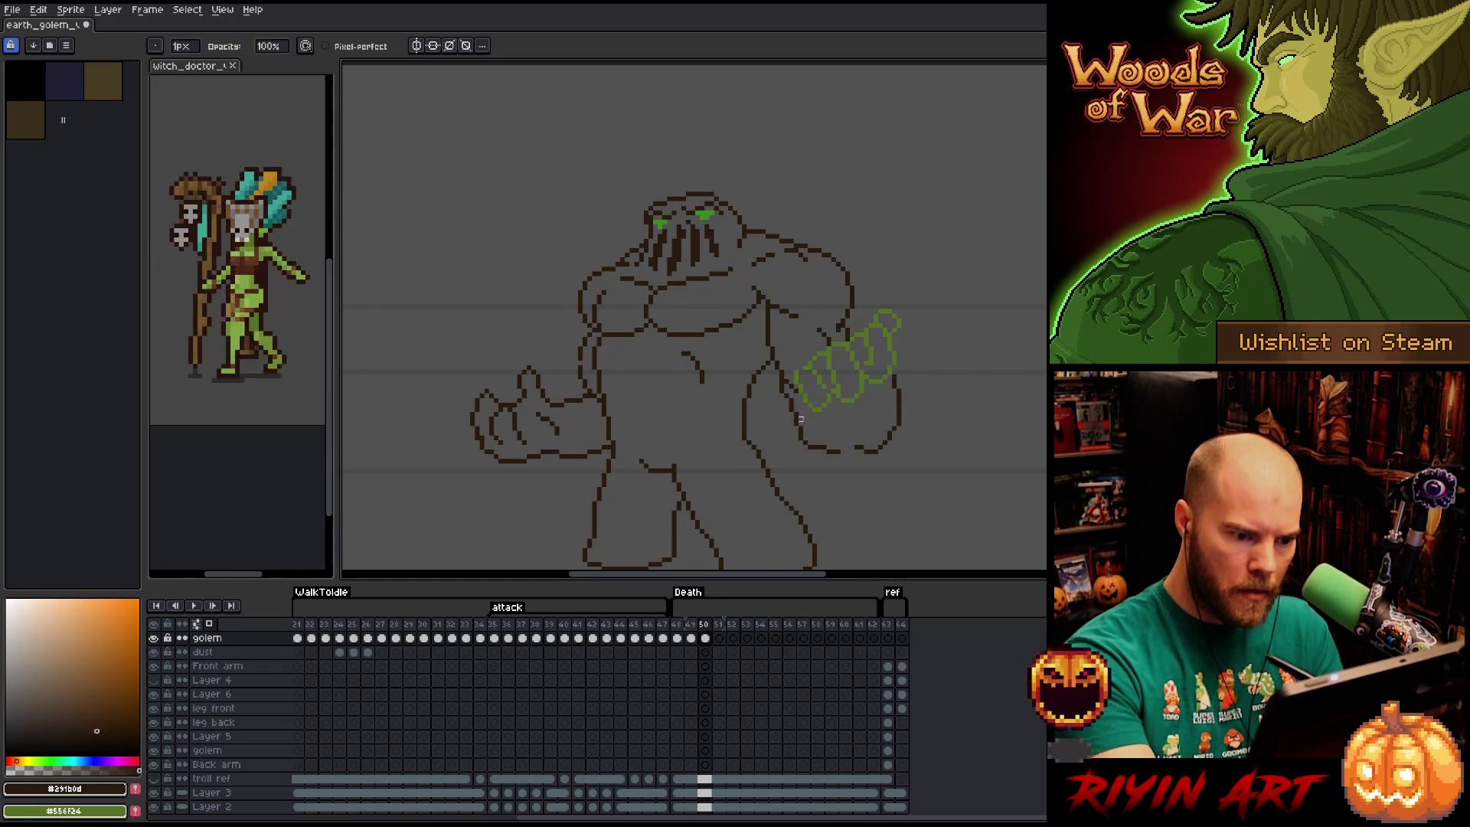
{"action": "key", "text": "b"}
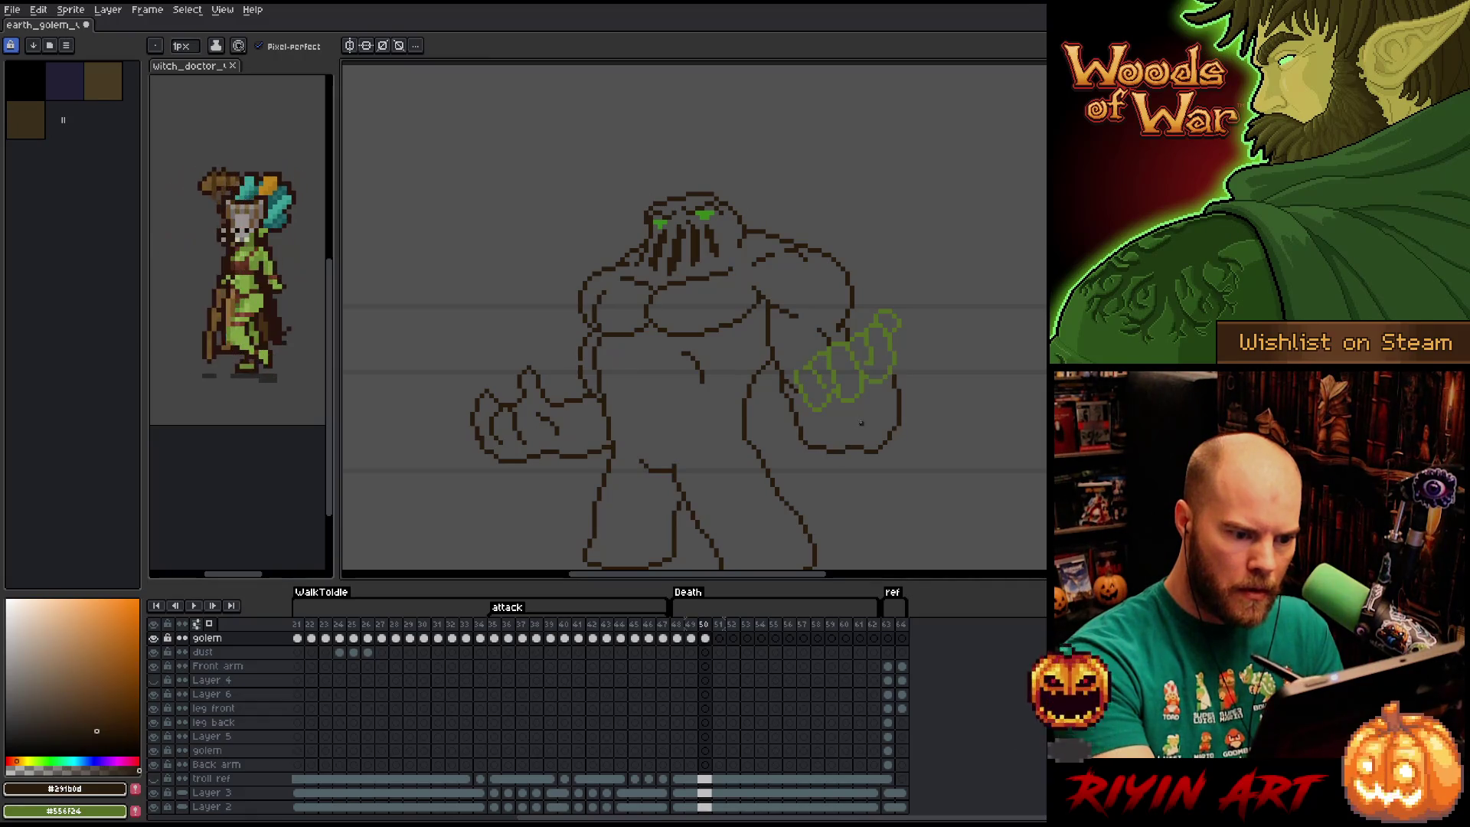
{"action": "key", "text": "ctrl+z"}
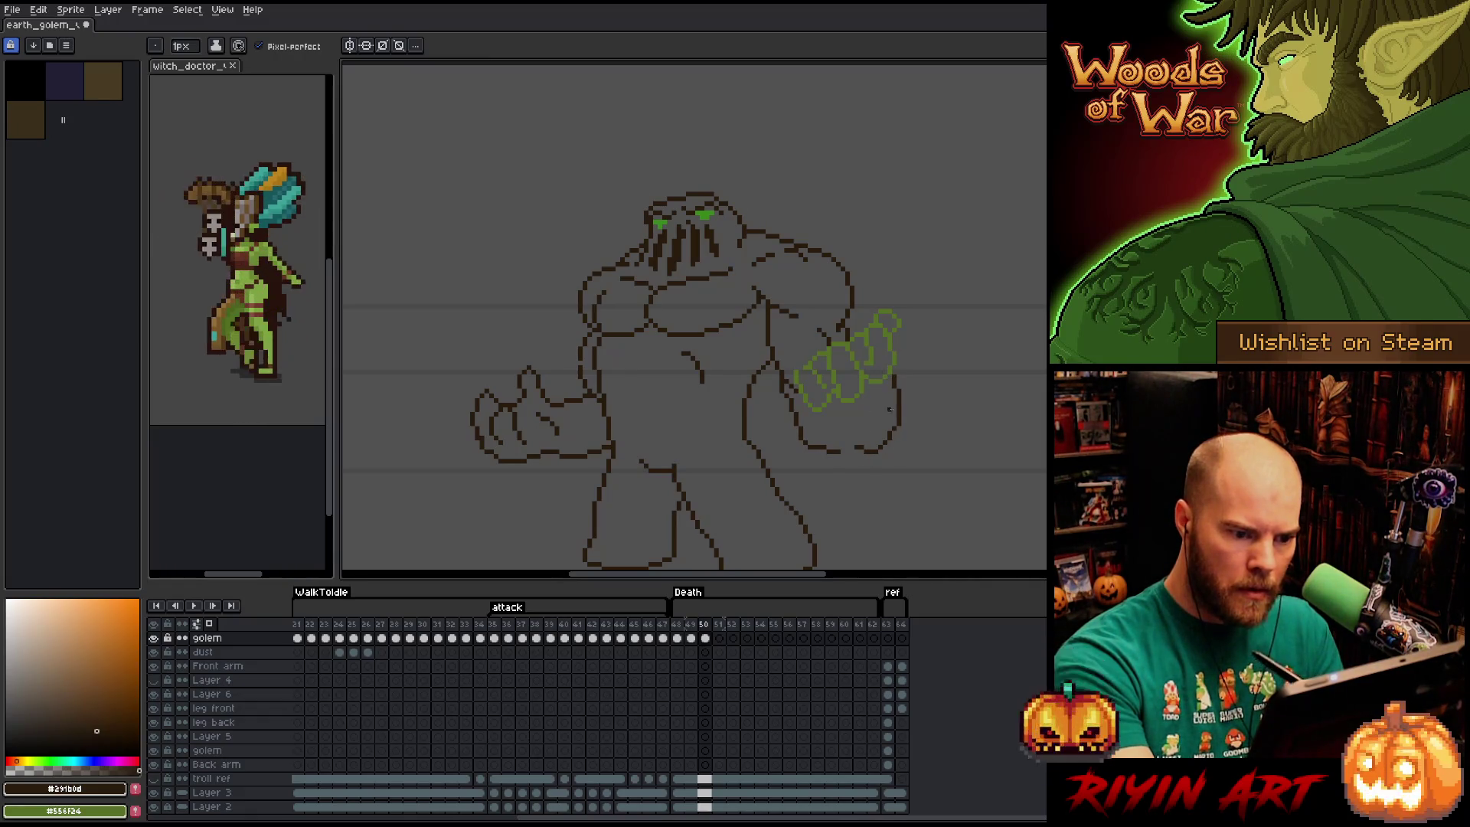
{"action": "mouse_move", "coordinate": [851, 447]}
{"action": "left_mouse_down"}
{"action": "mouse_move", "coordinate": [866, 455]}
{"action": "mouse_move", "coordinate": [813, 451]}
{"action": "left_mouse_up"}
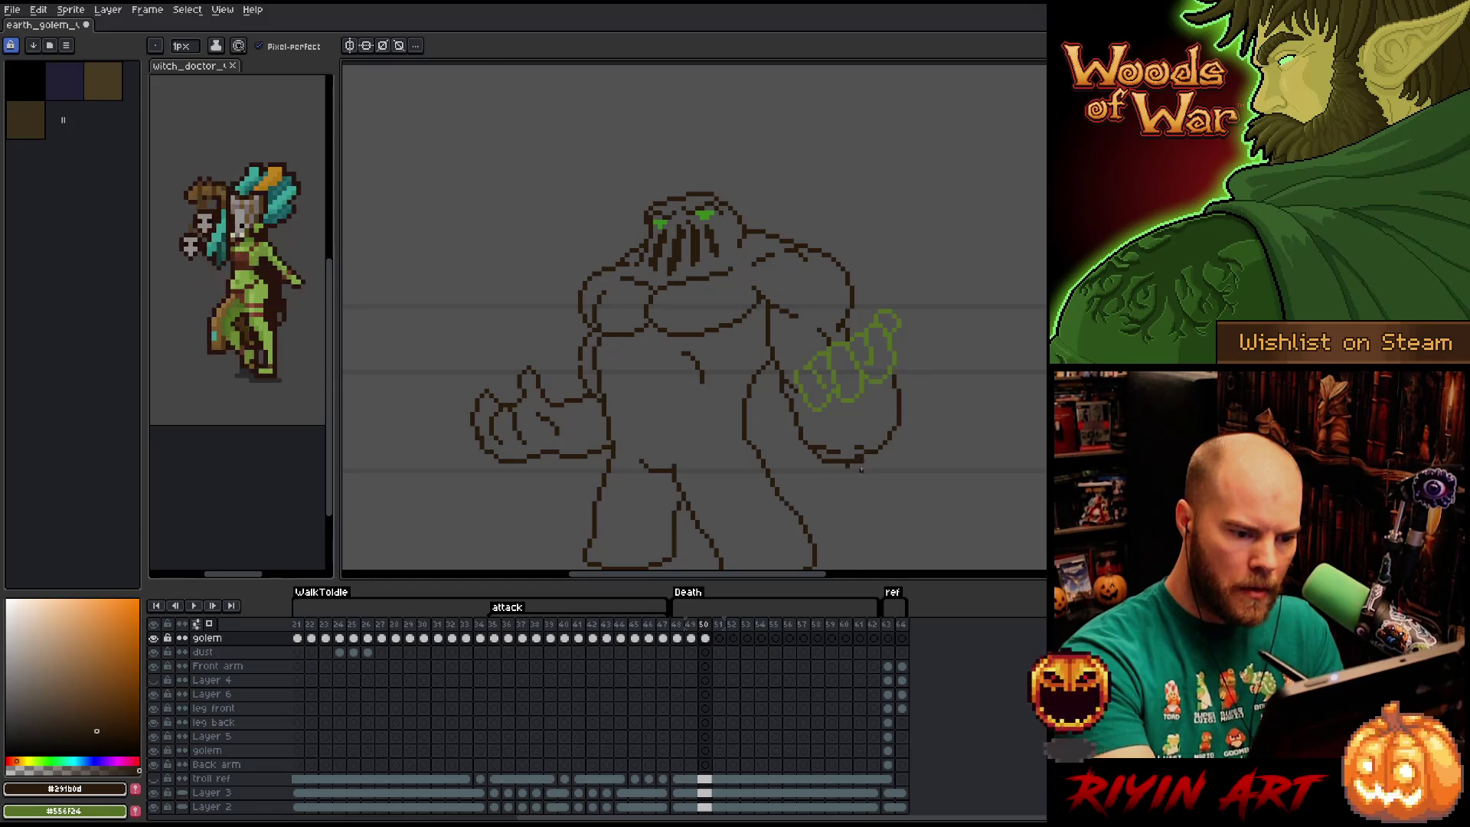
Touch up a few more pixels, then lasso the green hand freehand.
{"action": "key", "text": "e"}
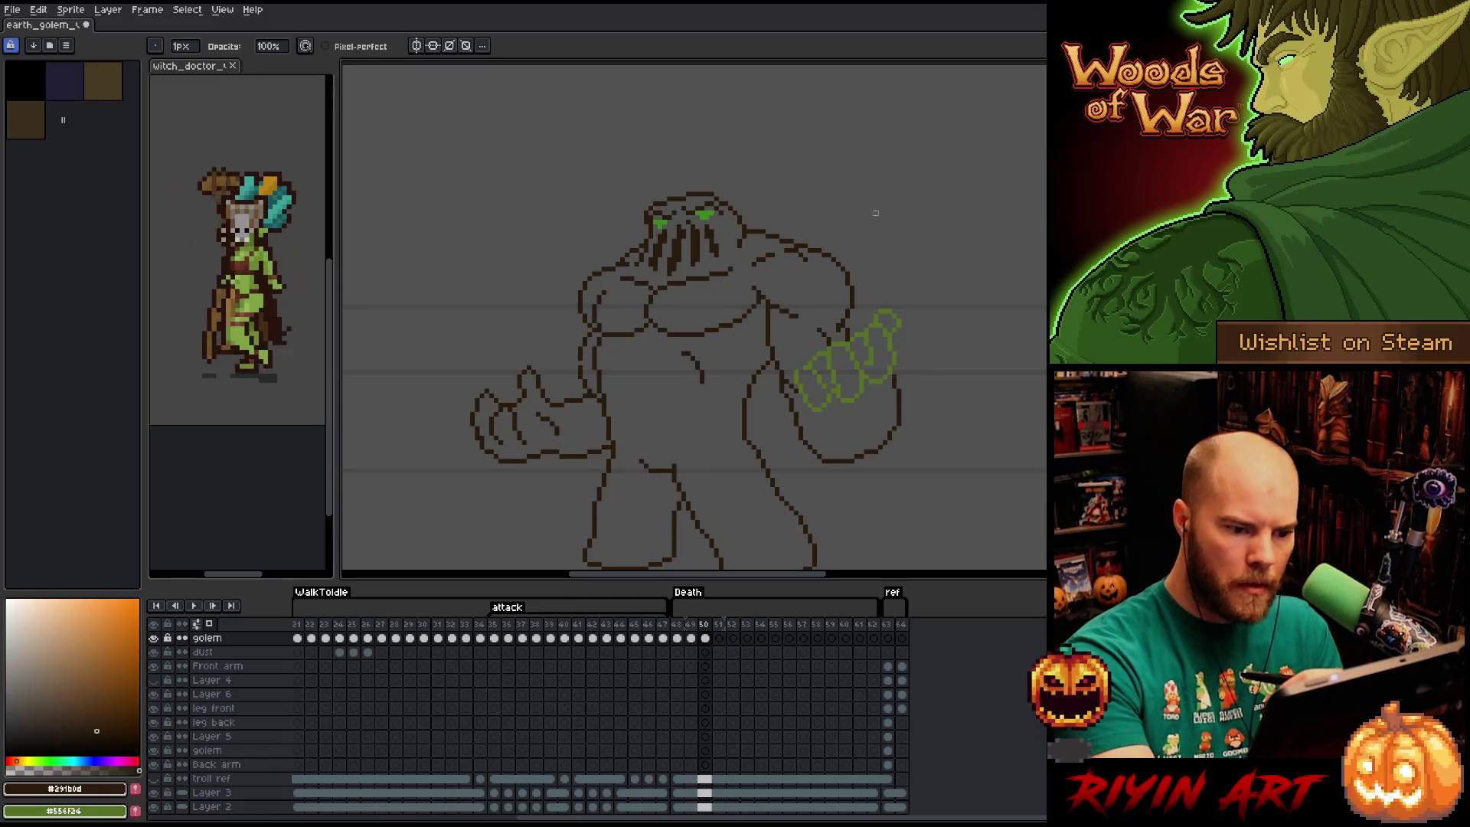
{"action": "key", "text": "b"}
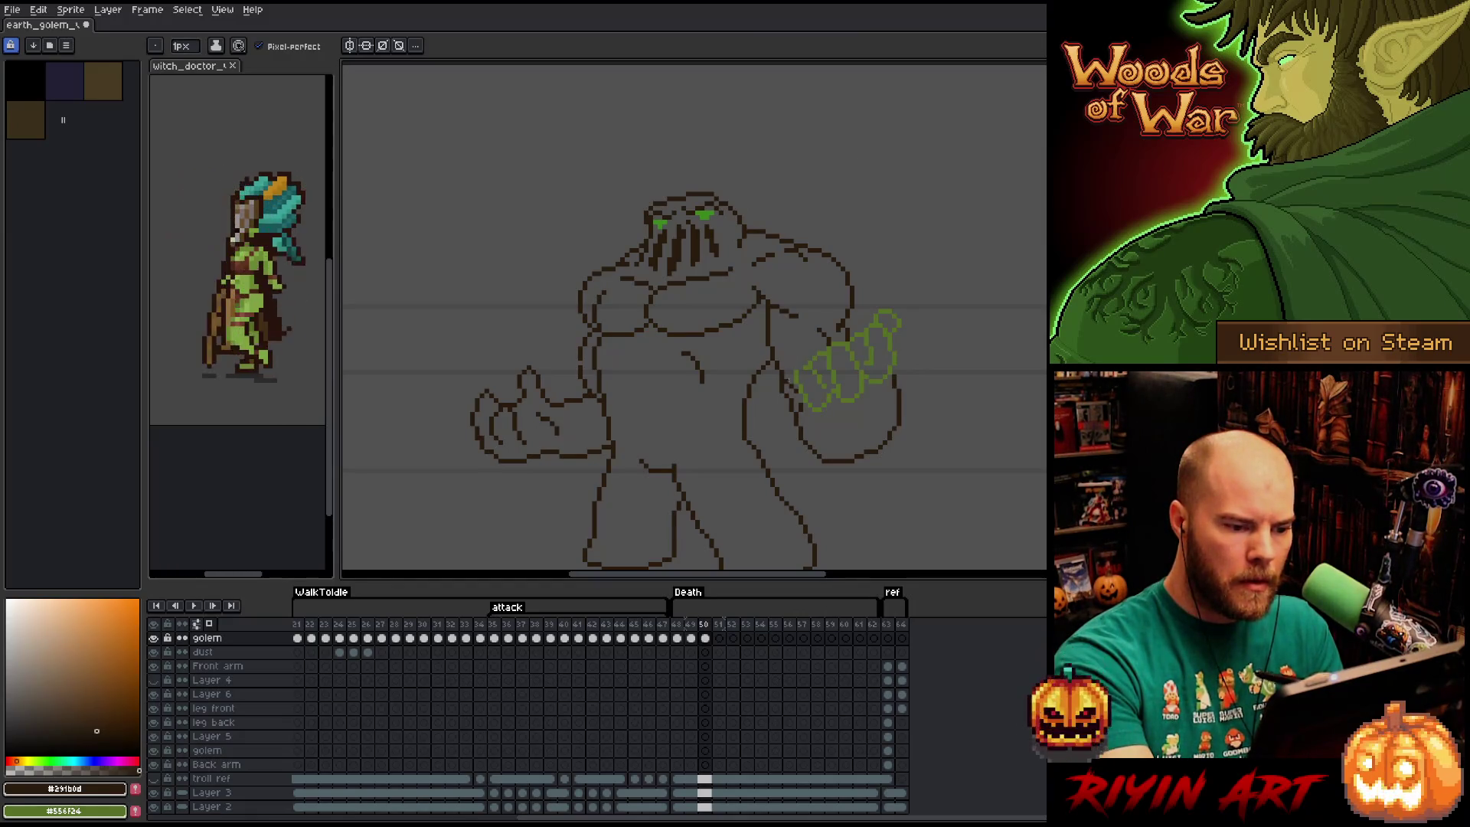
{"action": "key", "text": "e"}
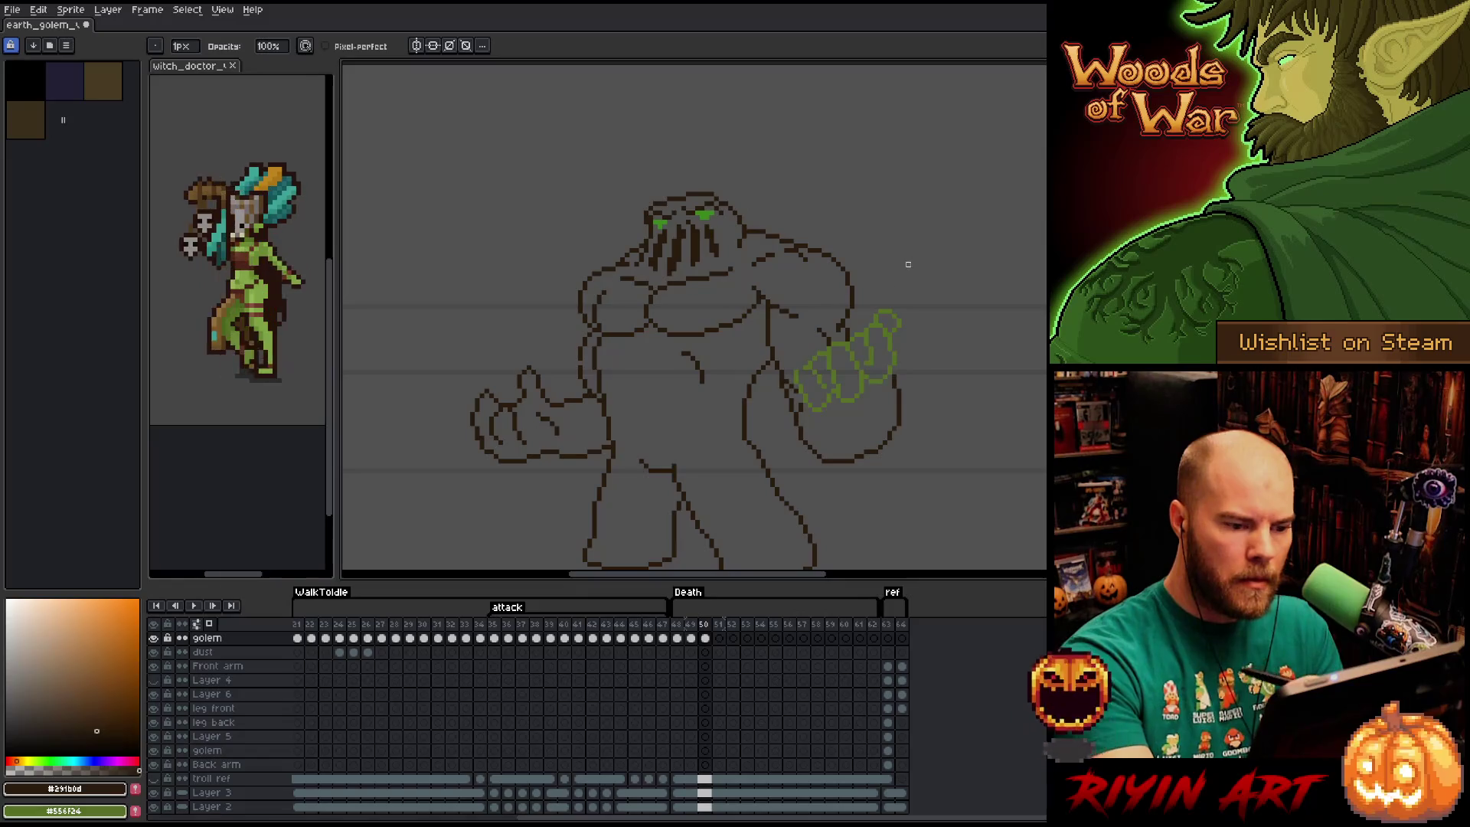
{"action": "key", "text": "m"}
{"action": "mouse_move", "coordinate": [884, 399]}
{"action": "left_mouse_down"}
{"action": "mouse_move", "coordinate": [904, 314]}
{"action": "mouse_move", "coordinate": [785, 372]}
{"action": "mouse_move", "coordinate": [850, 433]}
{"action": "left_mouse_up"}
Replace the hand's green #556f24 with the dark brown line colour #291b0d.
{"action": "key", "text": "shift+r"}
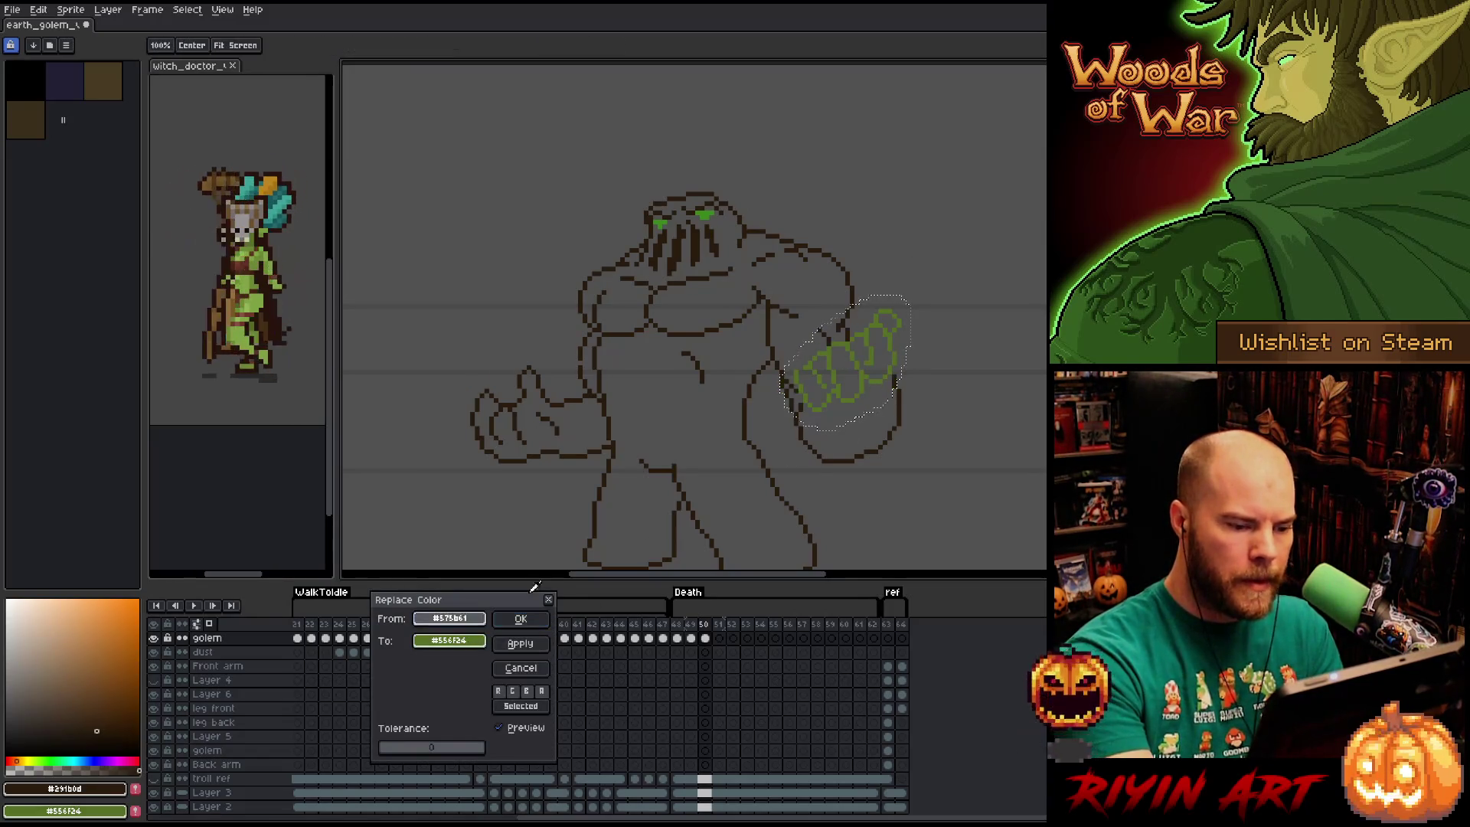
{"action": "left_click", "coordinate": [868, 380]}
{"action": "left_click", "coordinate": [791, 411]}
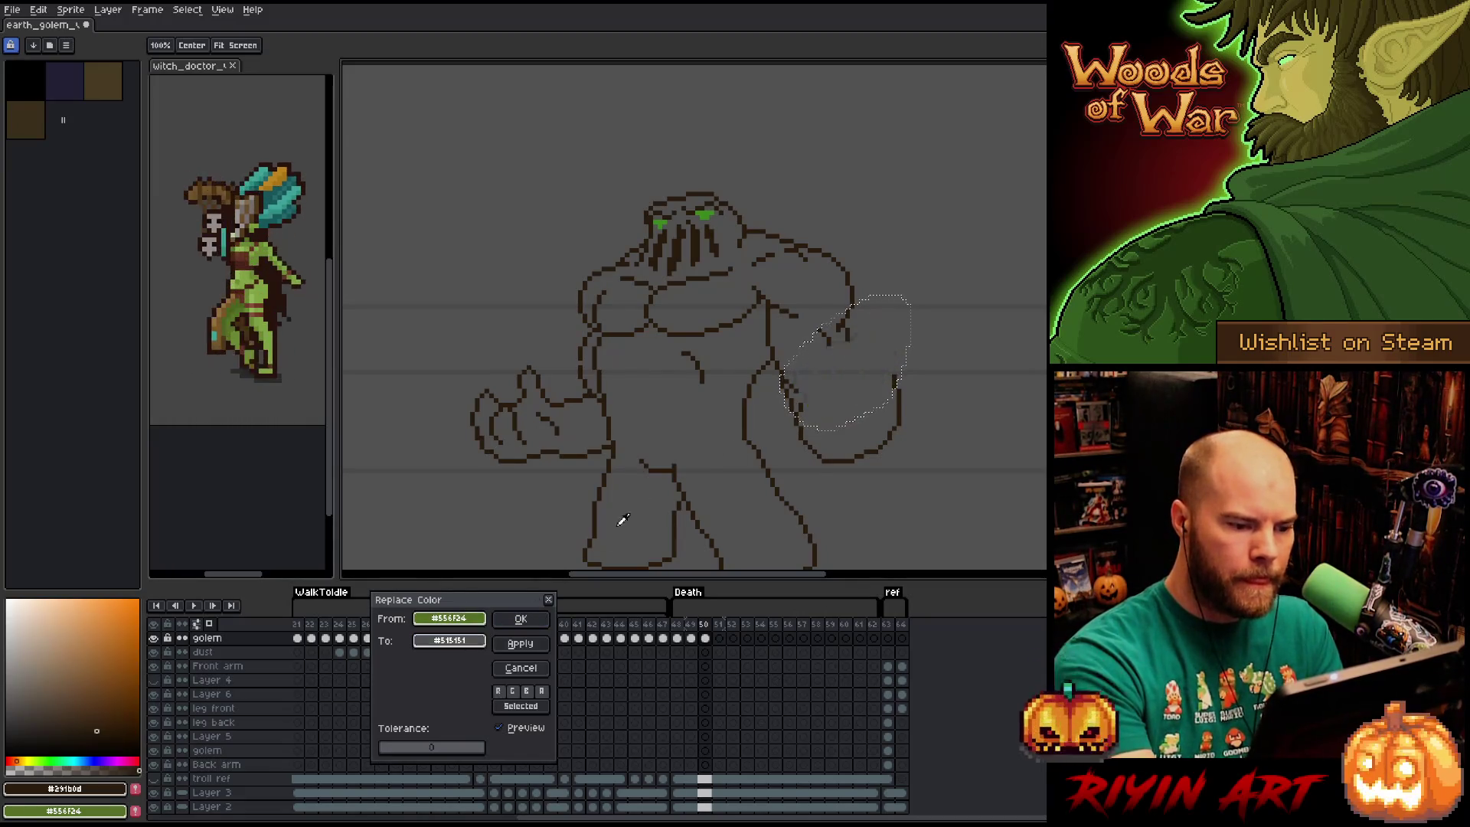
{"action": "left_click", "coordinate": [777, 331]}
{"action": "left_click", "coordinate": [521, 619]}
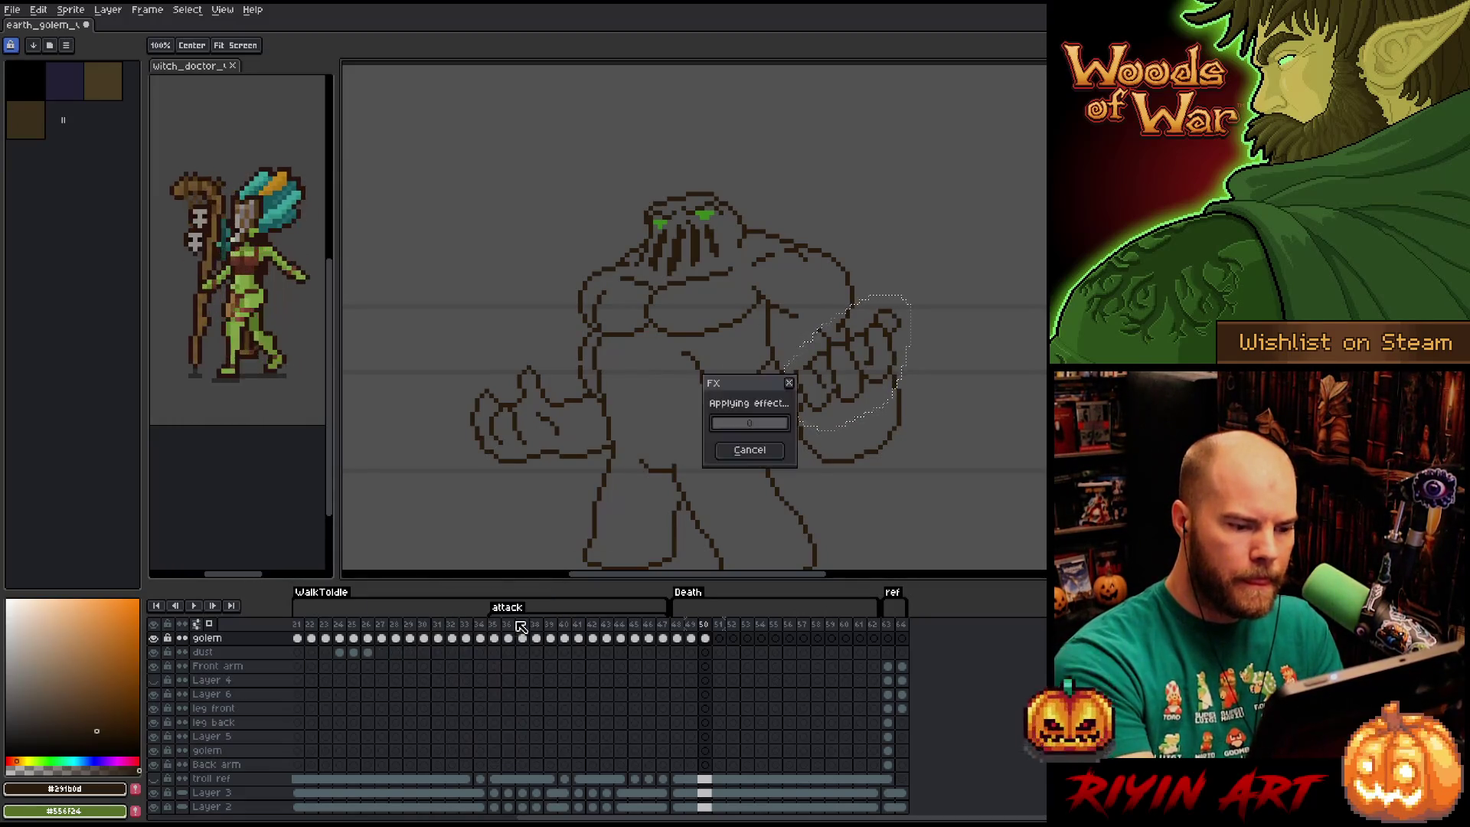
{"action": "left_click_drag", "start_coordinate": [837, 427], "coordinate": [781, 305]}
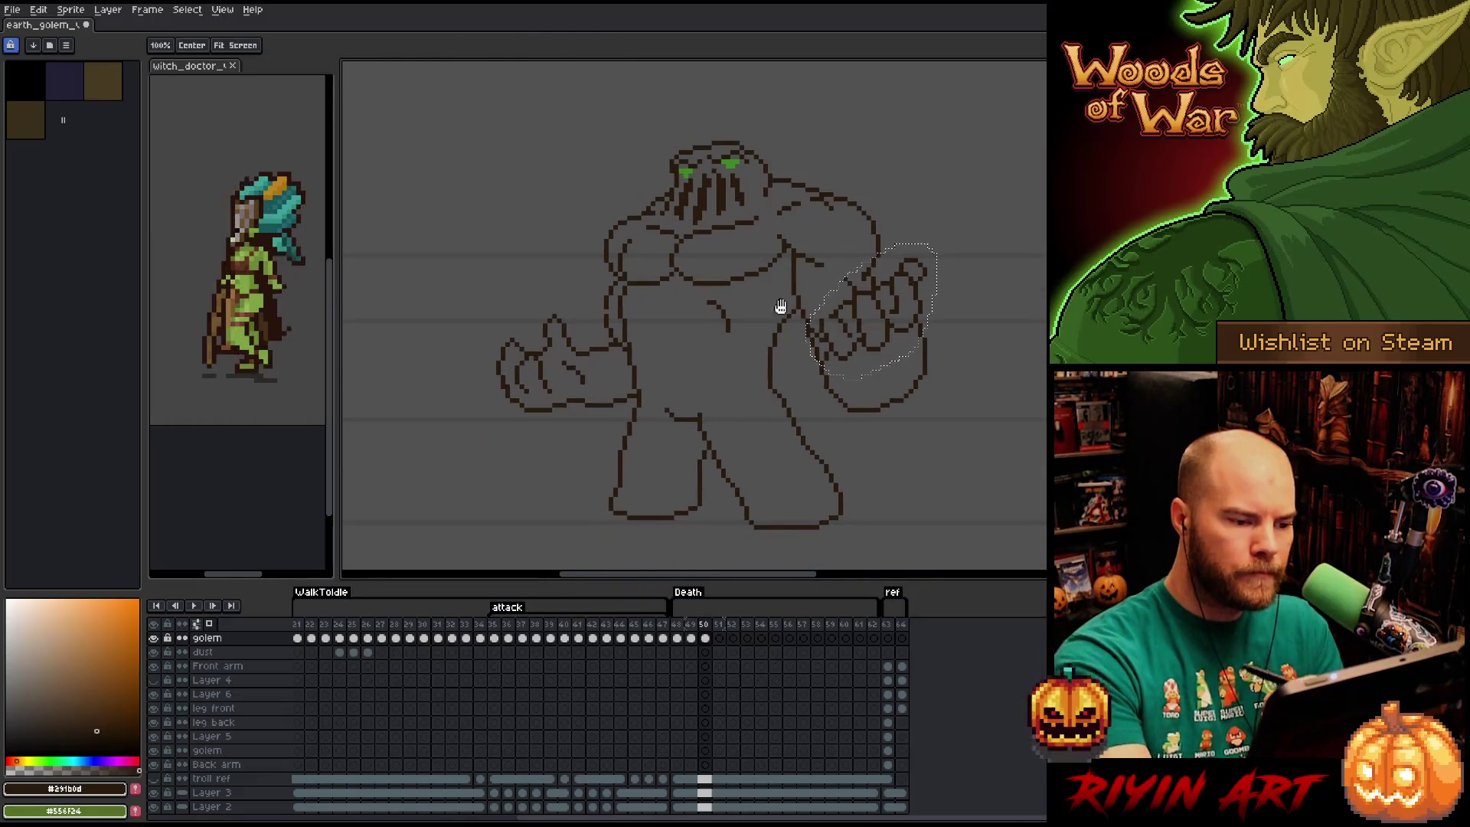
{"action": "mouse_move", "coordinate": [557, 274]}
{"action": "left_mouse_down"}
{"action": "mouse_move", "coordinate": [605, 340]}
{"action": "mouse_move", "coordinate": [613, 392]}
{"action": "mouse_move", "coordinate": [541, 284]}
{"action": "mouse_move", "coordinate": [600, 311]}
{"action": "mouse_move", "coordinate": [597, 416]}
{"action": "mouse_move", "coordinate": [479, 291]}
{"action": "left_mouse_up"}
Nudge the open left hand down and the small wrist stroke up, then commit them.
{"action": "left_click_drag", "start_coordinate": [536, 363], "coordinate": [536, 367]}
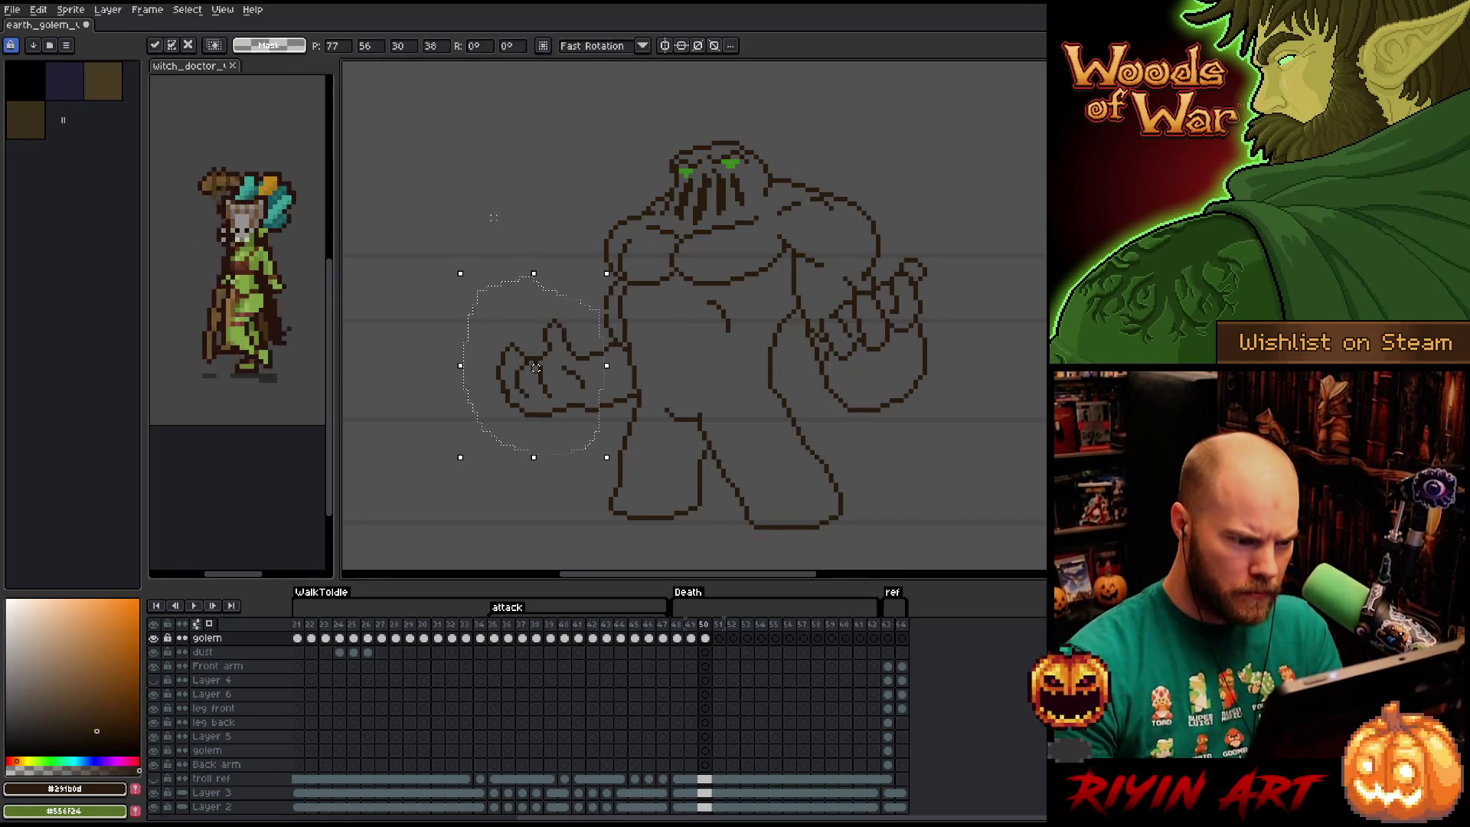
{"action": "key", "text": "ctrl+d"}
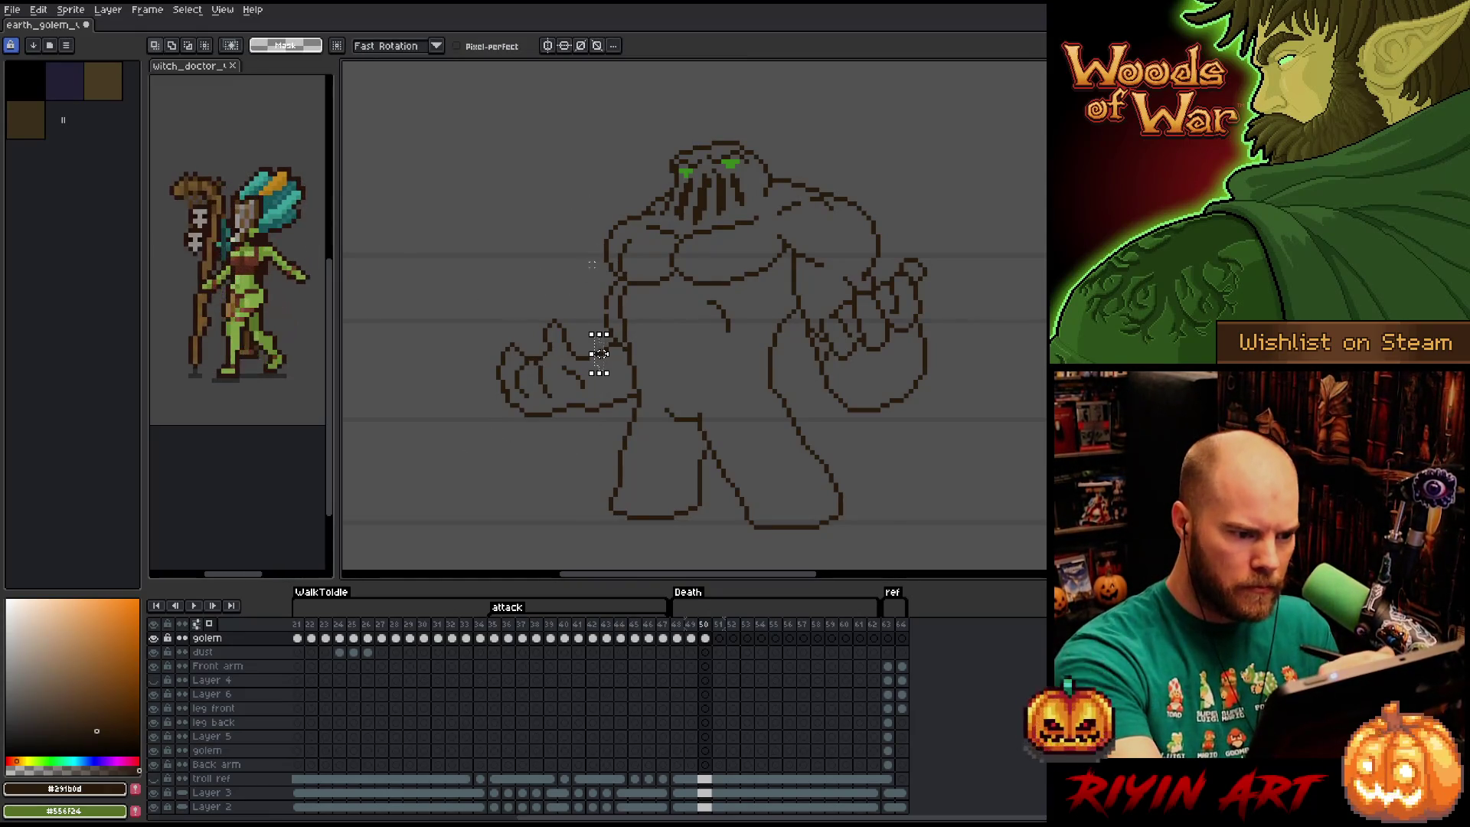
{"action": "left_click_drag", "start_coordinate": [601, 353], "coordinate": [601, 349]}
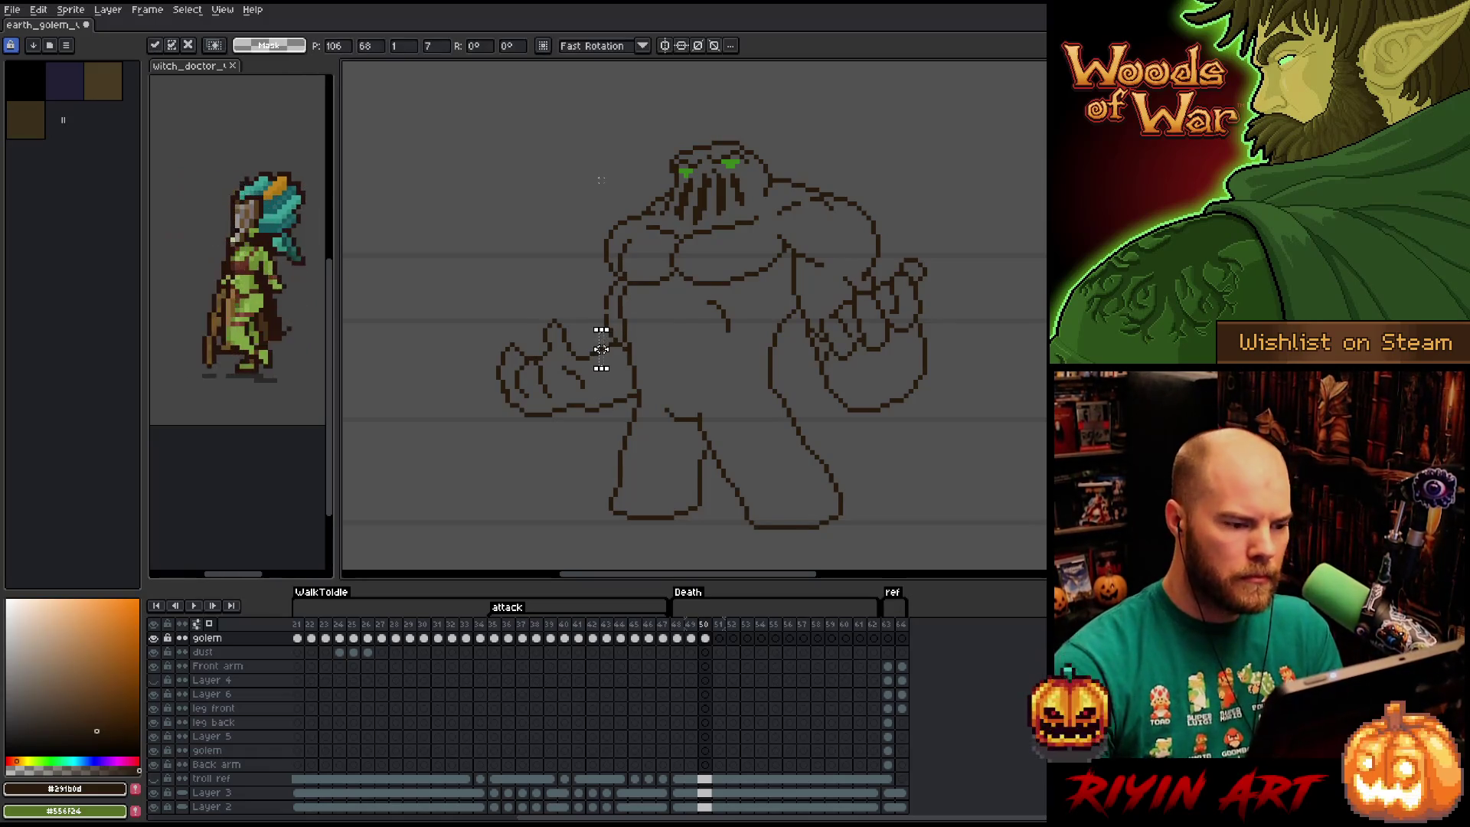
{"action": "key", "text": "ctrl+d"}
{"action": "mouse_move", "coordinate": [558, 282]}
{"action": "left_mouse_down"}
{"action": "mouse_move", "coordinate": [583, 406]}
{"action": "mouse_move", "coordinate": [459, 265]}
{"action": "left_mouse_up"}
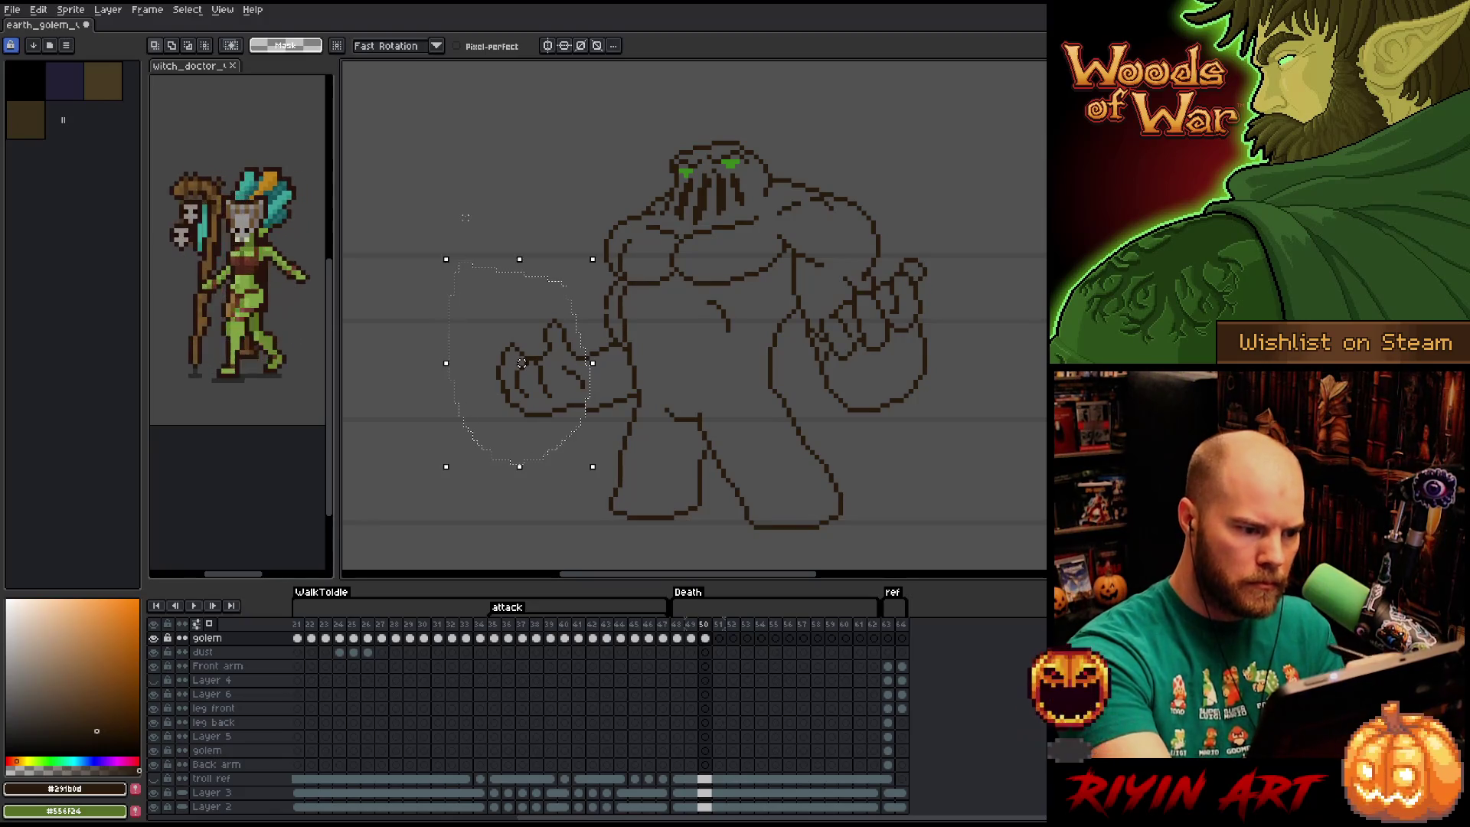
{"action": "key", "text": "ctrl+d"}
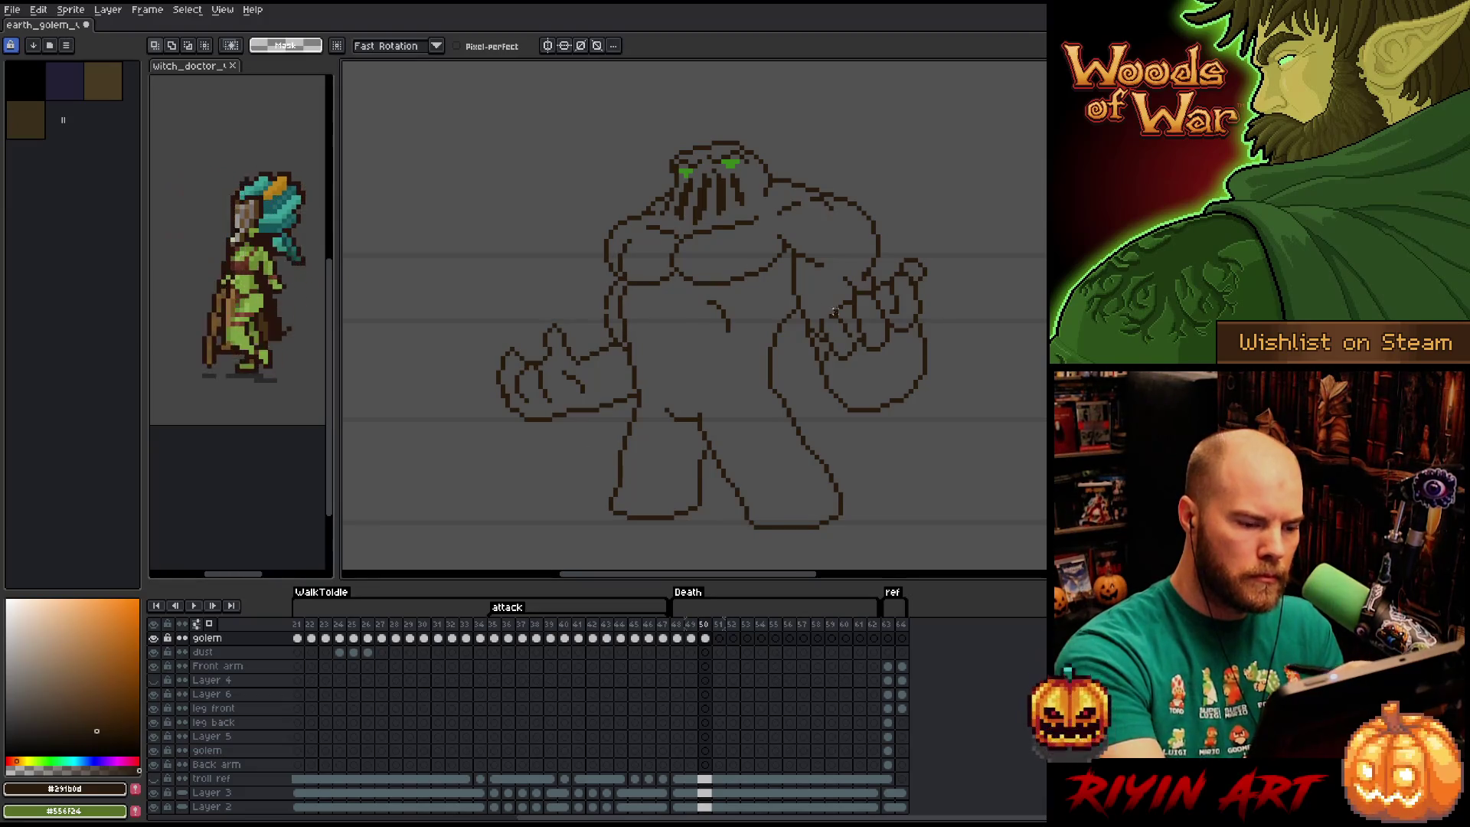
{"action": "key", "text": "b"}
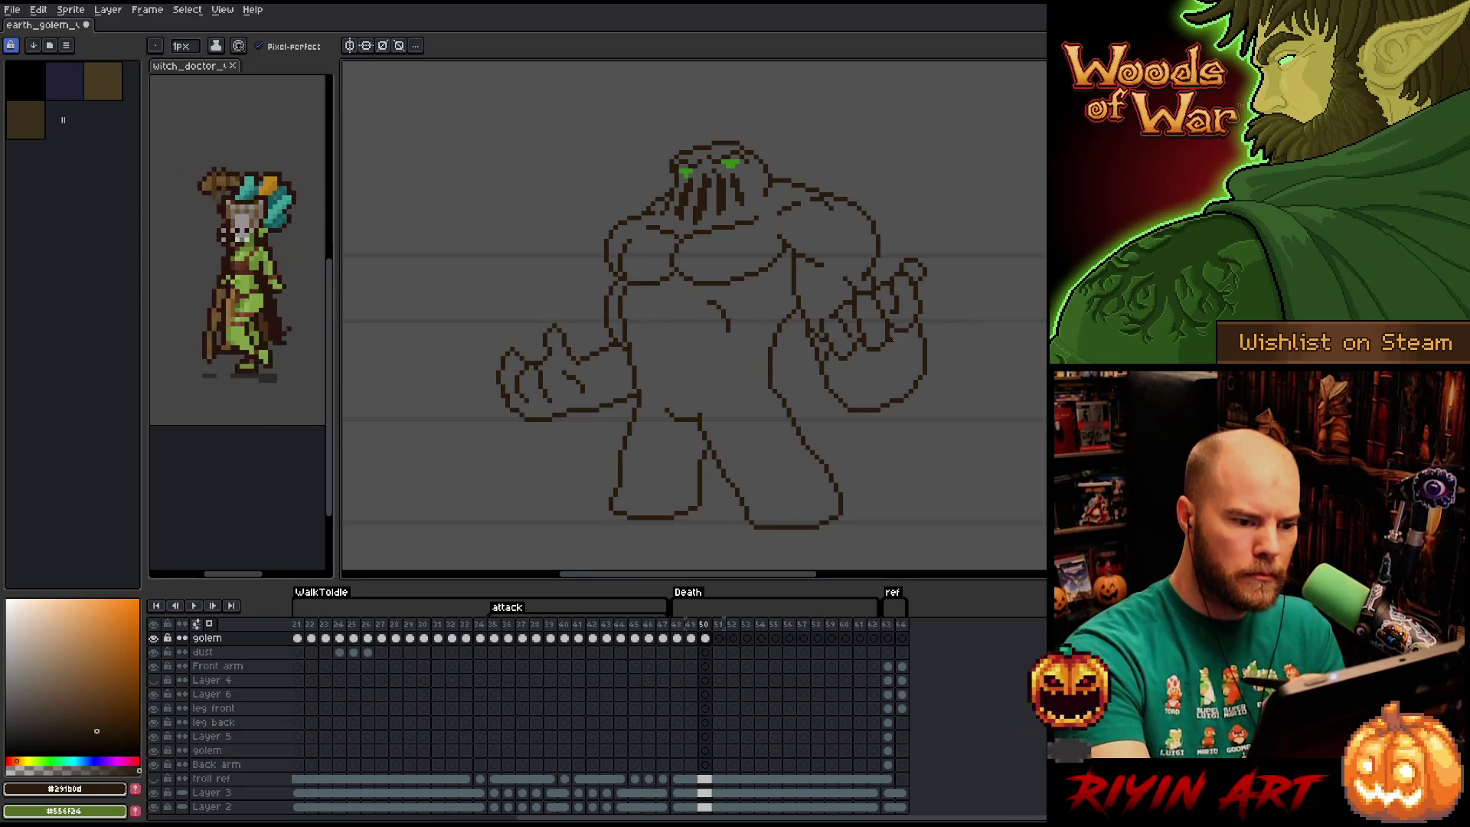
Compare with the previous frame and raise the right fist slightly on frame 50.
{"action": "key", "text": "Left"}
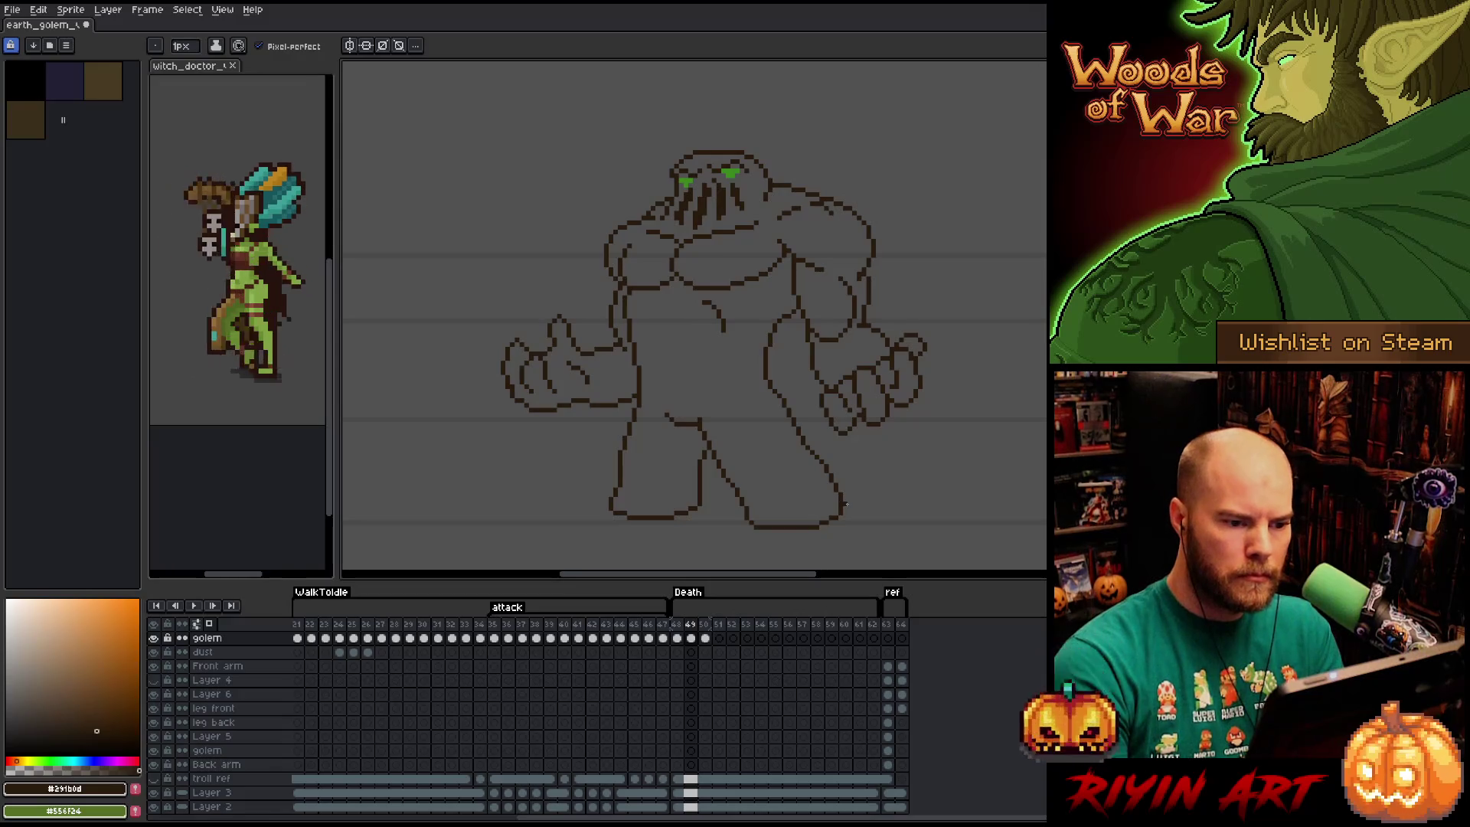
{"action": "key", "text": "Right"}
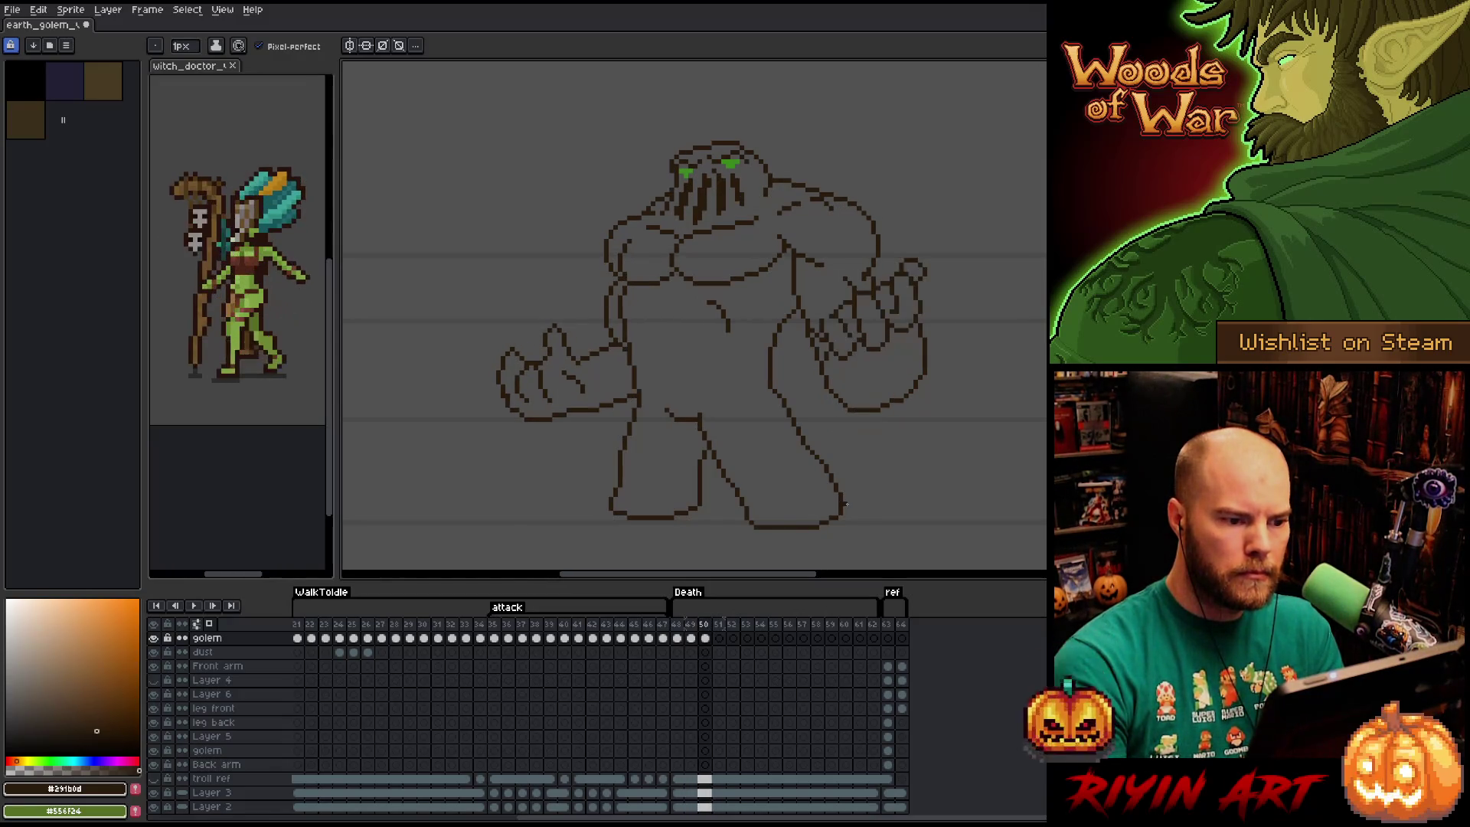
{"action": "key", "text": "Left"}
{"action": "key", "text": "Right"}
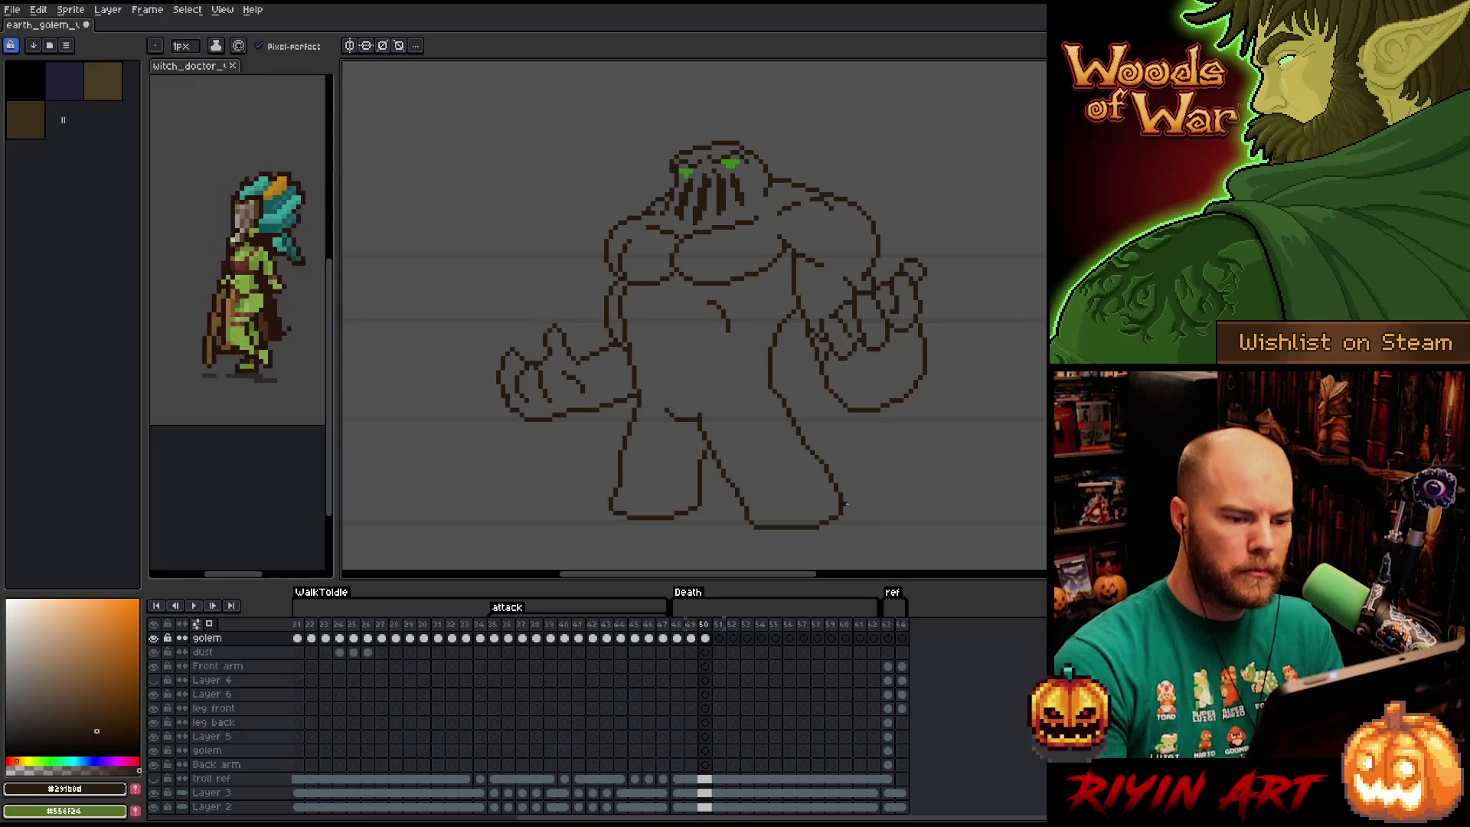
{"action": "key", "text": "m"}
{"action": "mouse_move", "coordinate": [953, 369]}
{"action": "left_mouse_down"}
{"action": "mouse_move", "coordinate": [923, 325]}
{"action": "mouse_move", "coordinate": [872, 362]}
{"action": "mouse_move", "coordinate": [833, 368]}
{"action": "mouse_move", "coordinate": [820, 413]}
{"action": "mouse_move", "coordinate": [881, 450]}
{"action": "left_mouse_up"}
{"action": "left_click_drag", "start_coordinate": [887, 396], "coordinate": [887, 387]}
{"action": "left_click", "coordinate": [935, 461]}
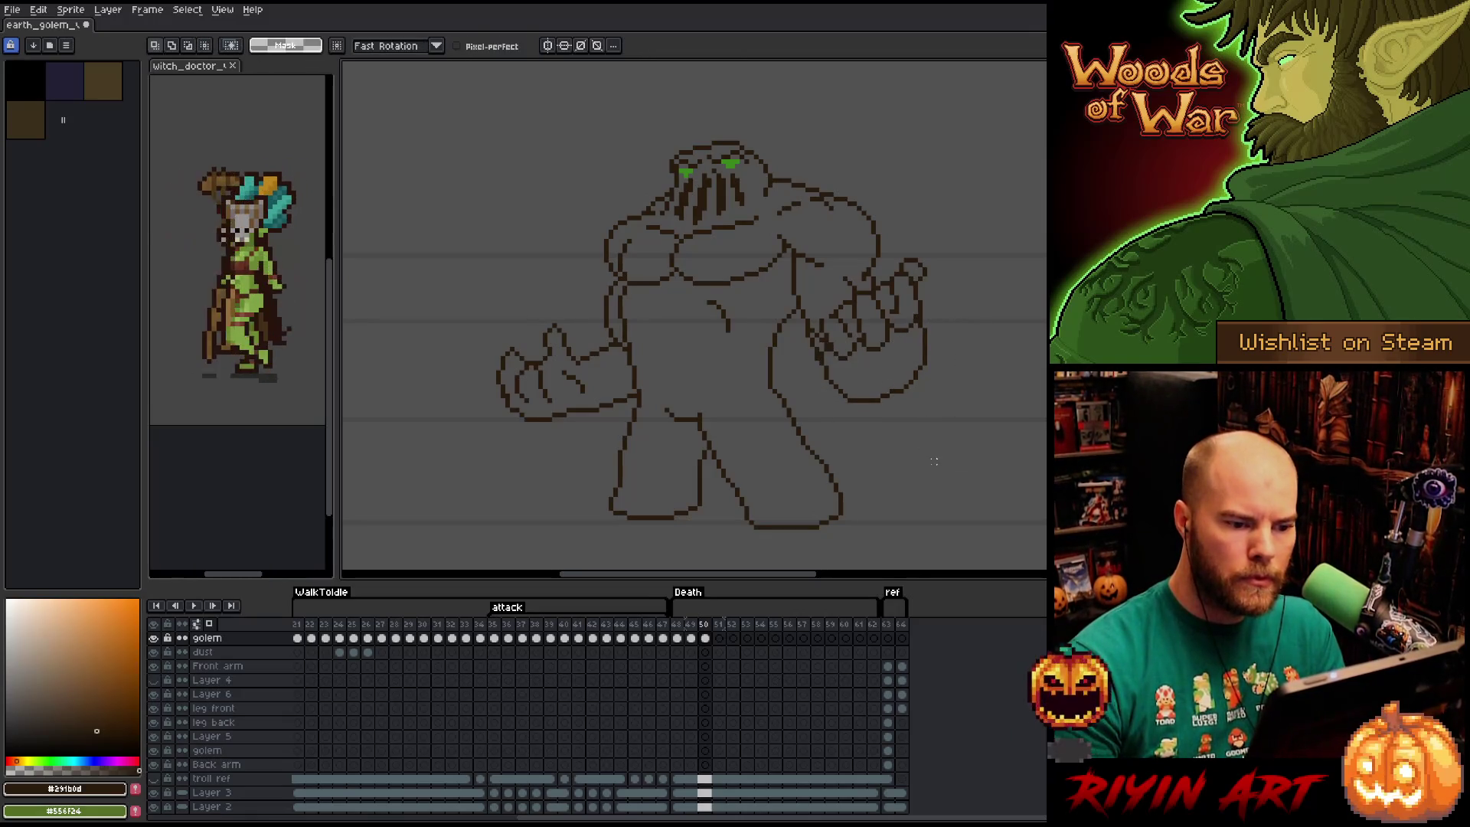
Reselect the right fist and its thin right-edge strip, adjust and commit them.
{"action": "key", "text": "Left"}
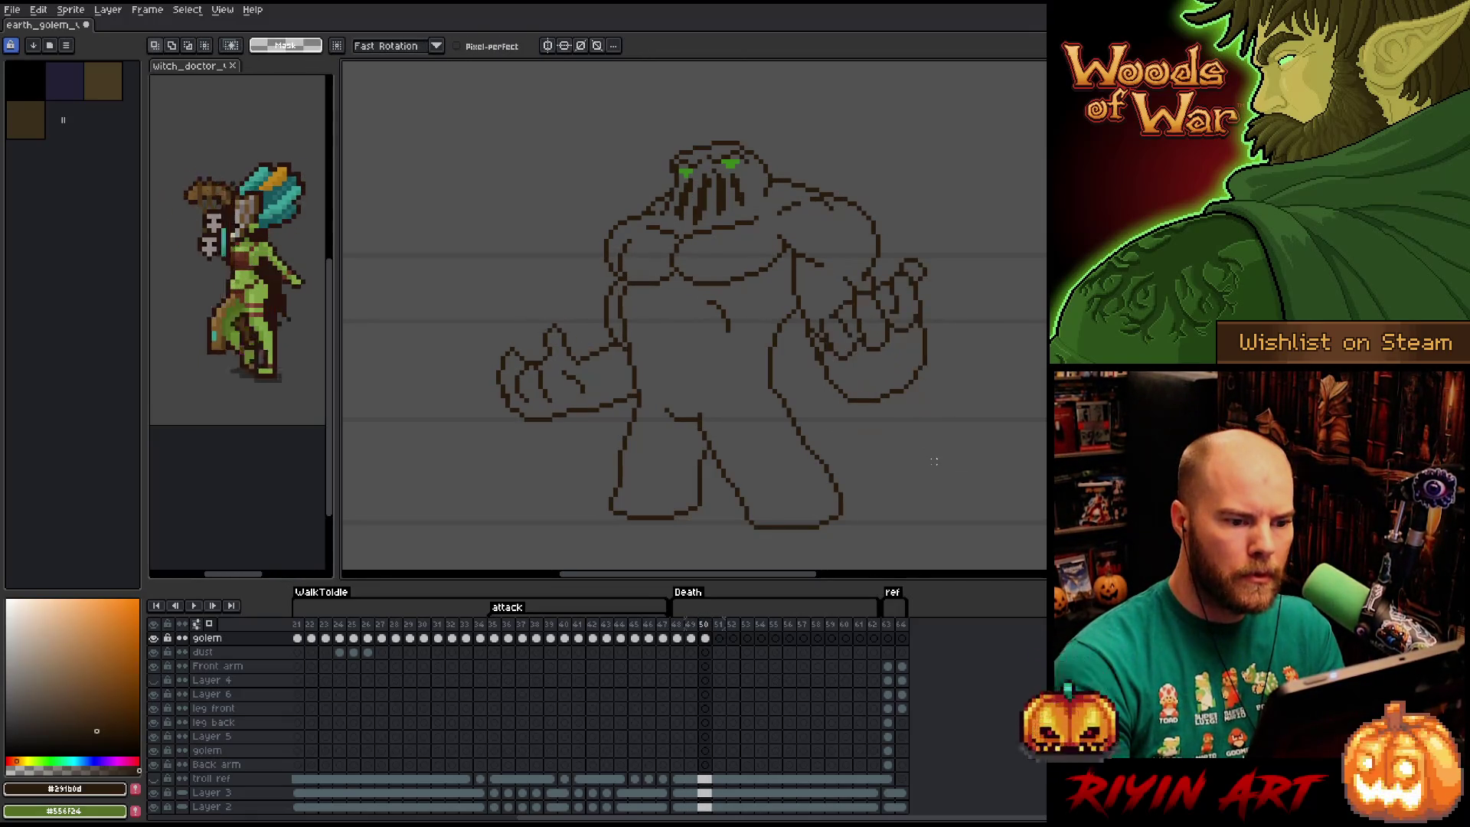
{"action": "key", "text": "Right"}
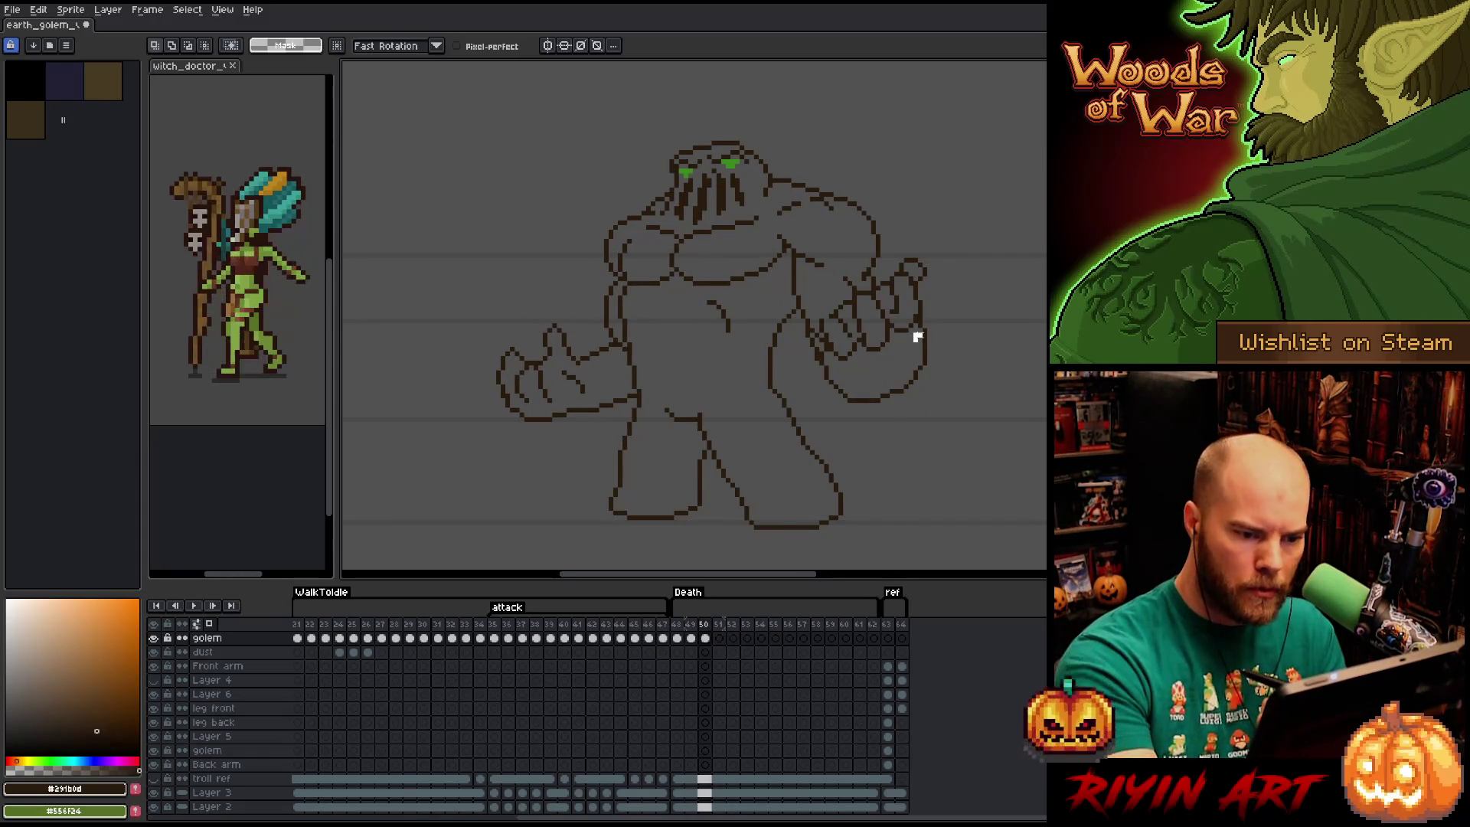
{"action": "mouse_move", "coordinate": [917, 336]}
{"action": "left_mouse_down"}
{"action": "mouse_move", "coordinate": [934, 343]}
{"action": "mouse_move", "coordinate": [919, 397]}
{"action": "mouse_move", "coordinate": [873, 411]}
{"action": "left_mouse_up"}
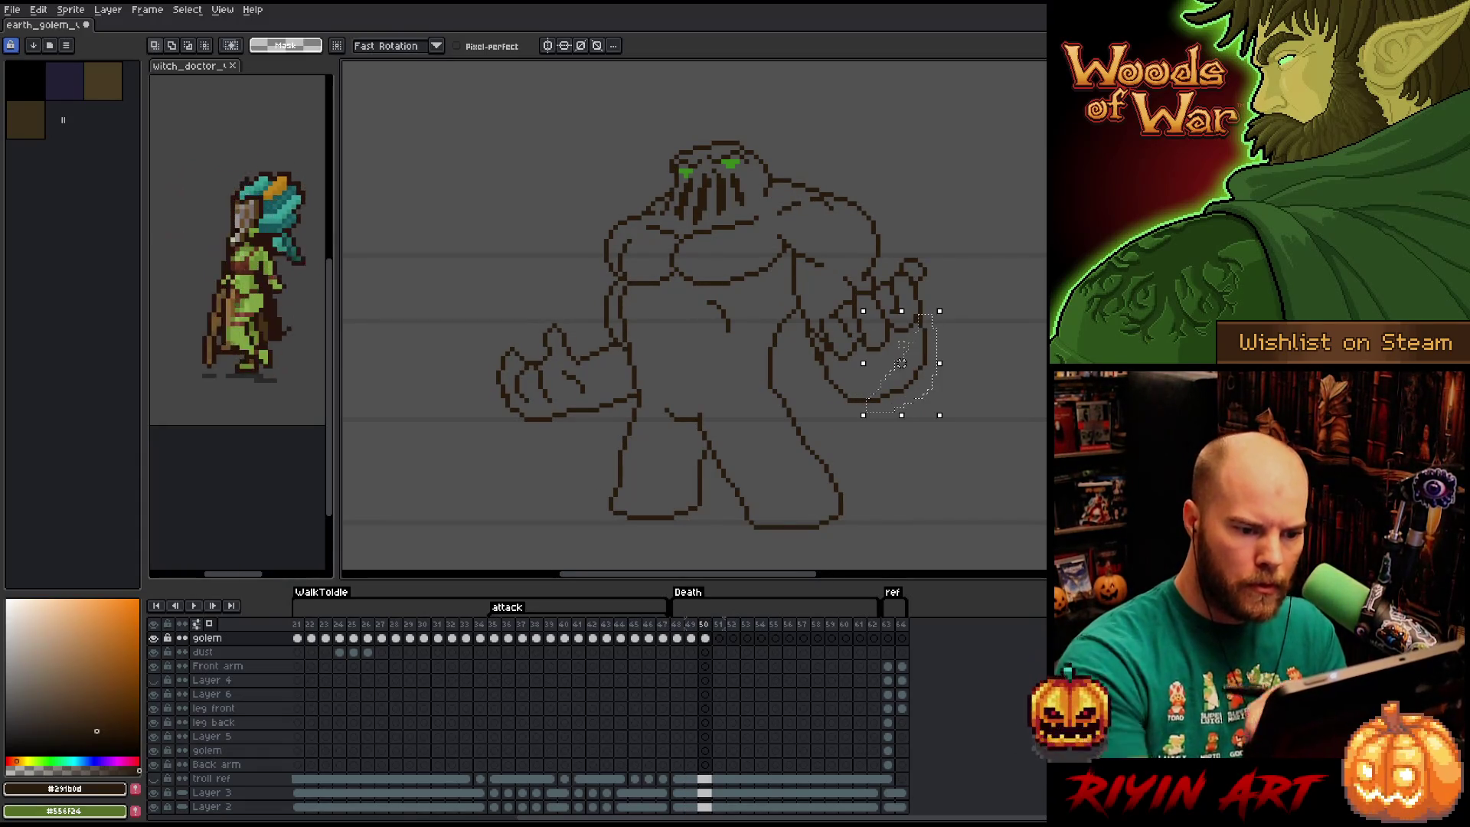
{"action": "left_click", "coordinate": [906, 353]}
{"action": "key", "text": "Left"}
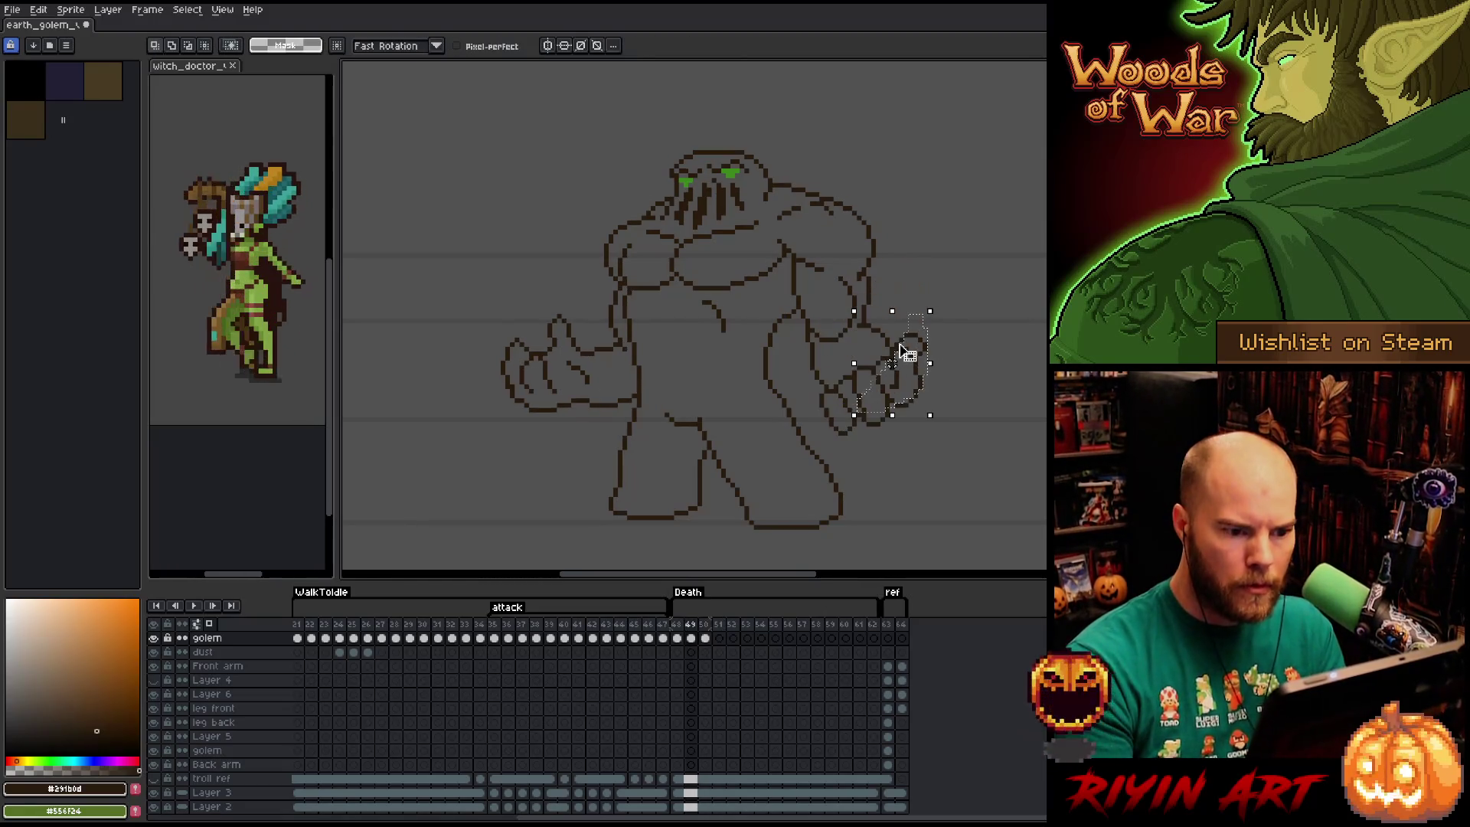
{"action": "key", "text": "Right"}
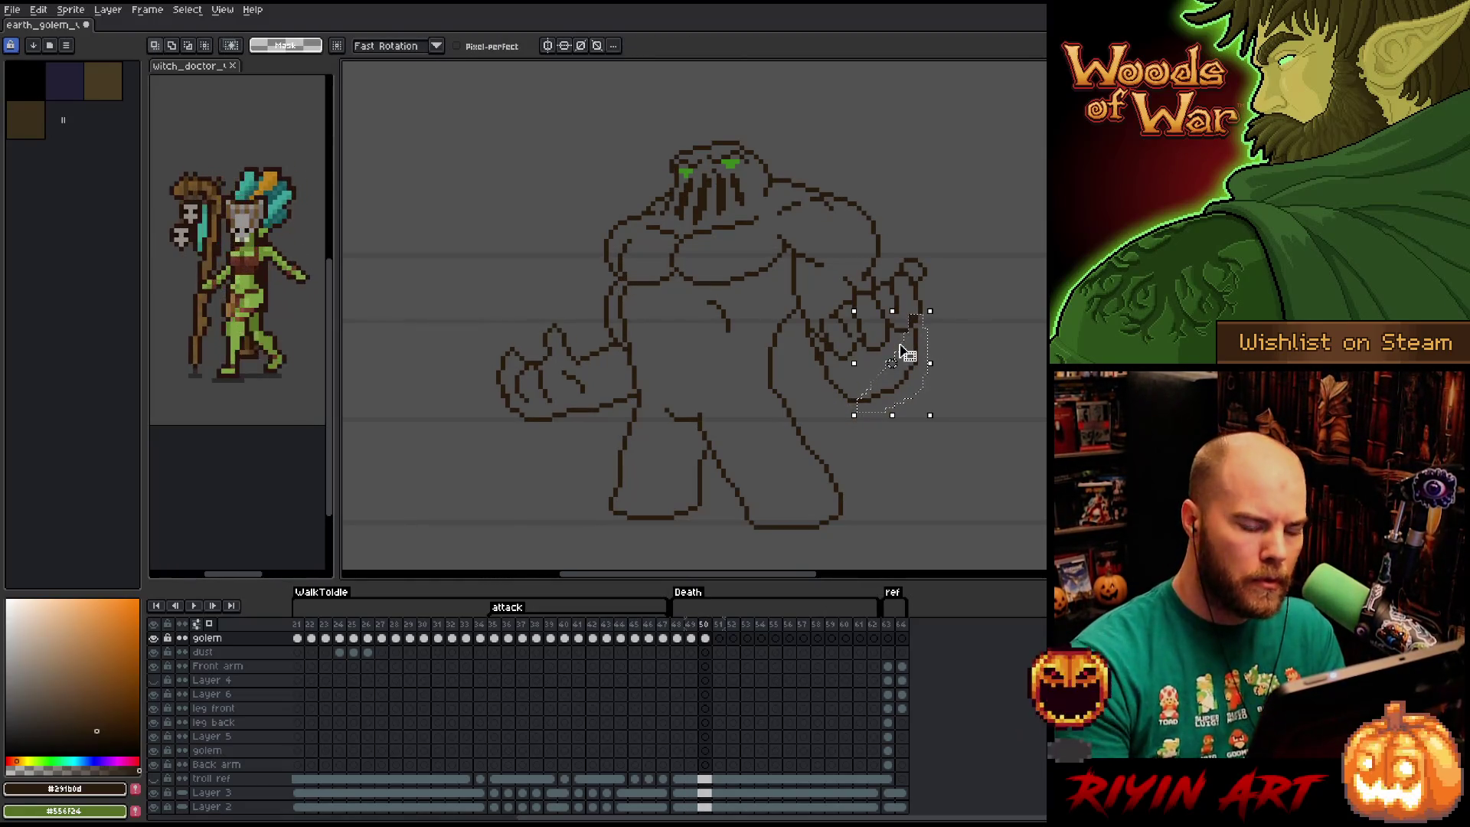
{"action": "left_click", "coordinate": [901, 345]}
{"action": "left_click_drag", "start_coordinate": [911, 320], "coordinate": [925, 392]}
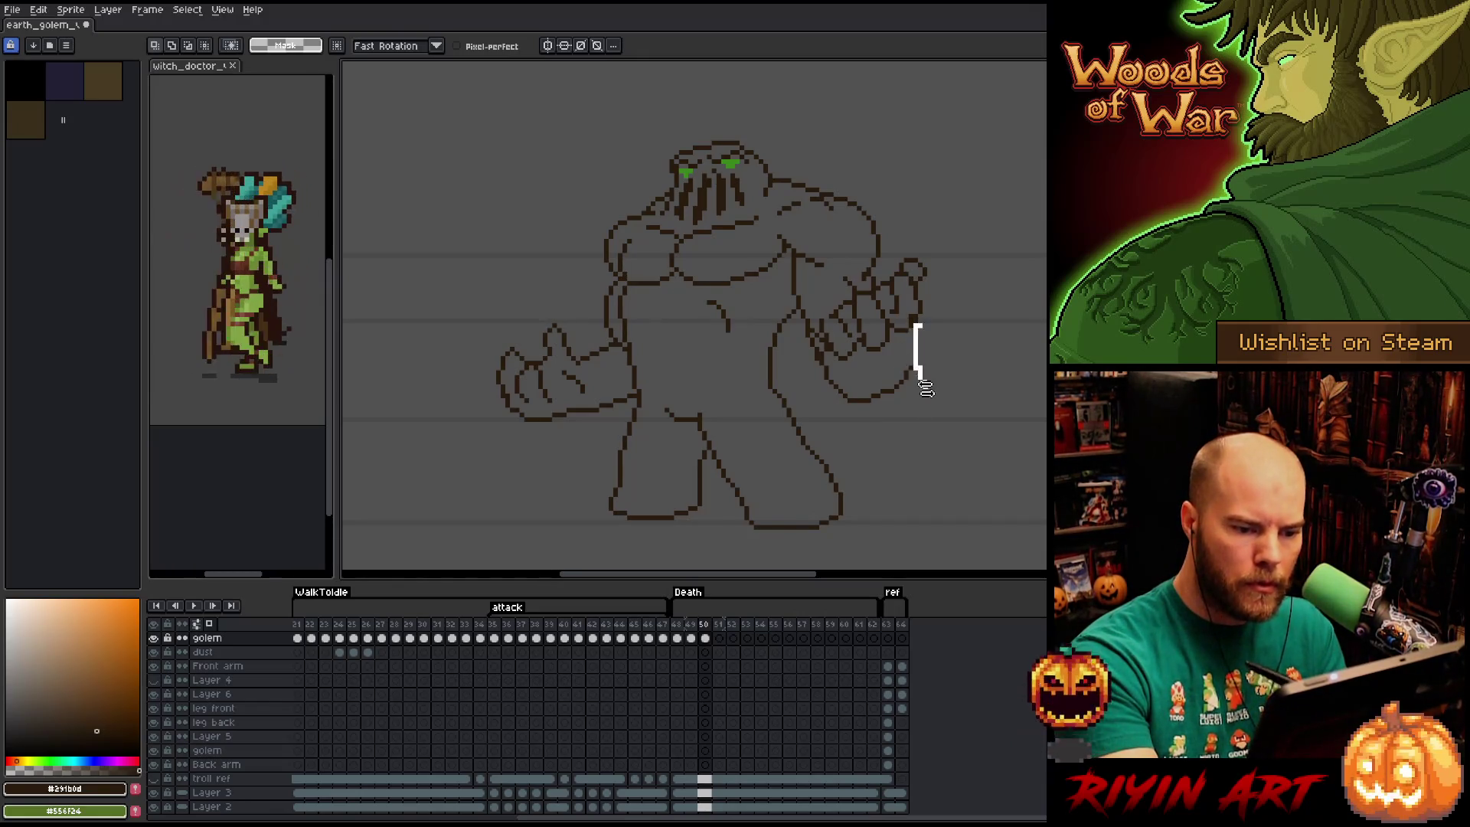
{"action": "key", "text": "ctrl+d"}
Touch up the fist outline with pencil and eraser, checking against the previous frame.
{"action": "key", "text": "b"}
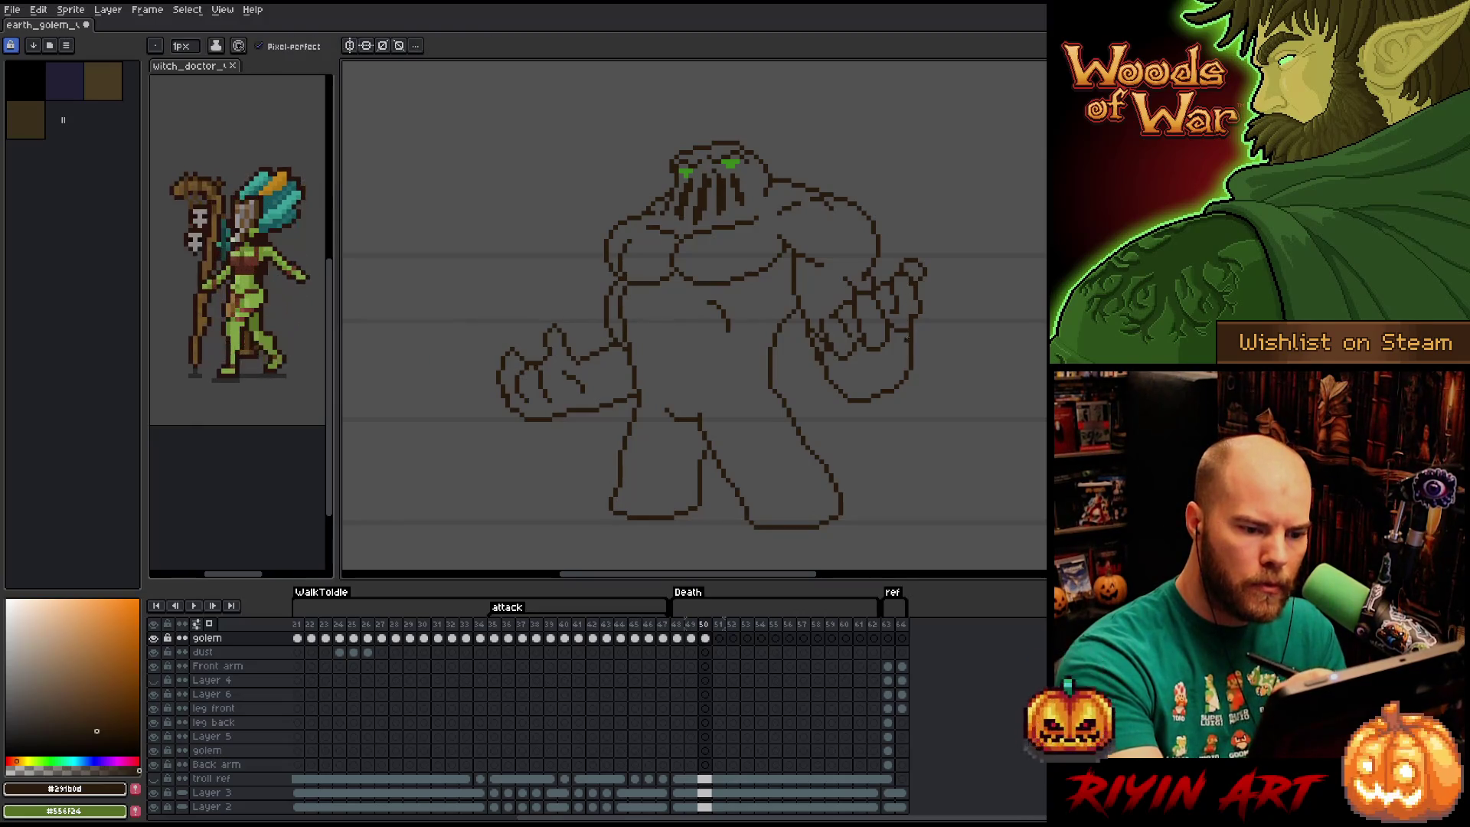
{"action": "key", "text": "e"}
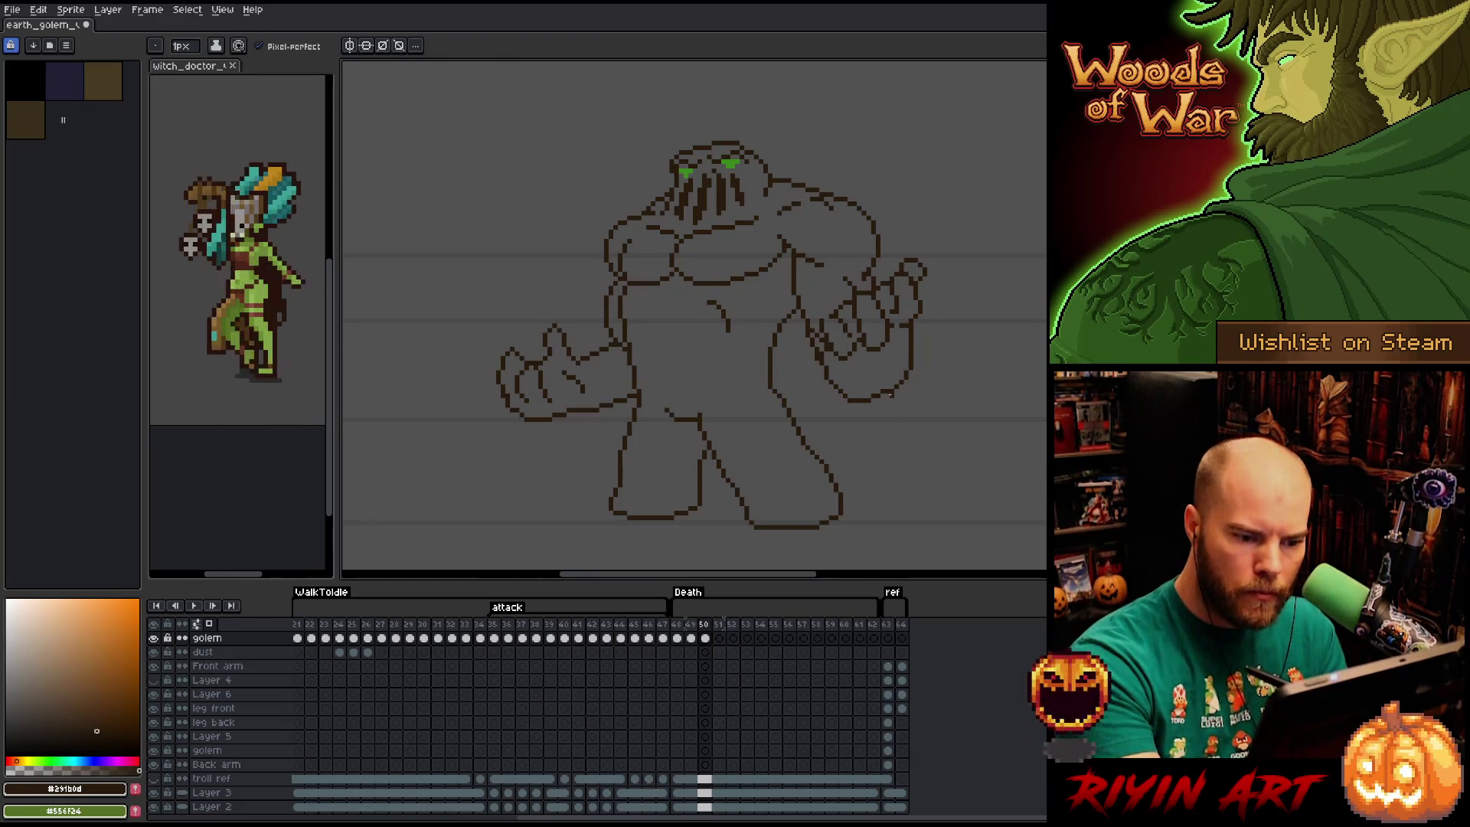
{"action": "key", "text": "b"}
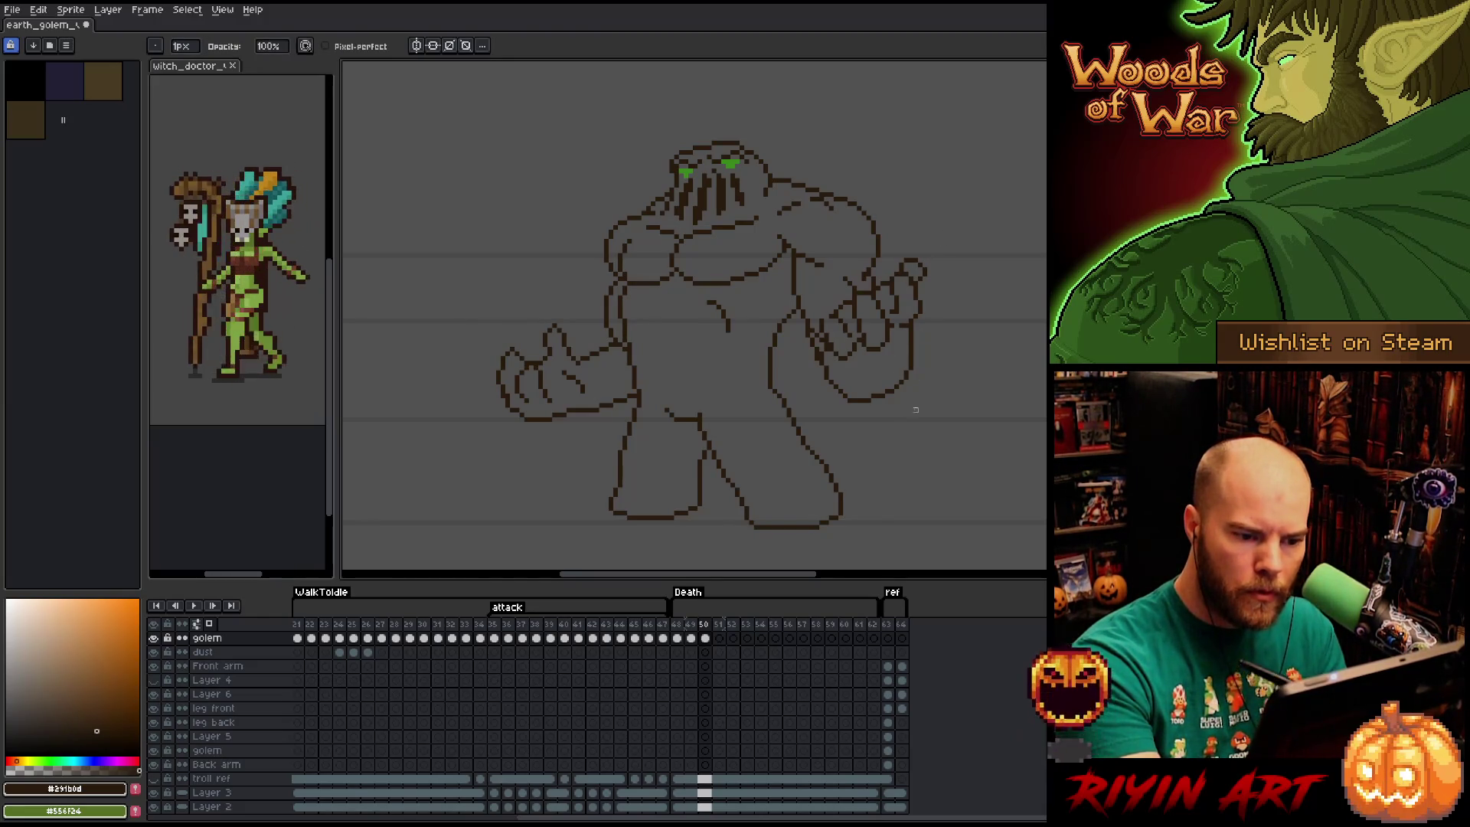
{"action": "key", "text": "e"}
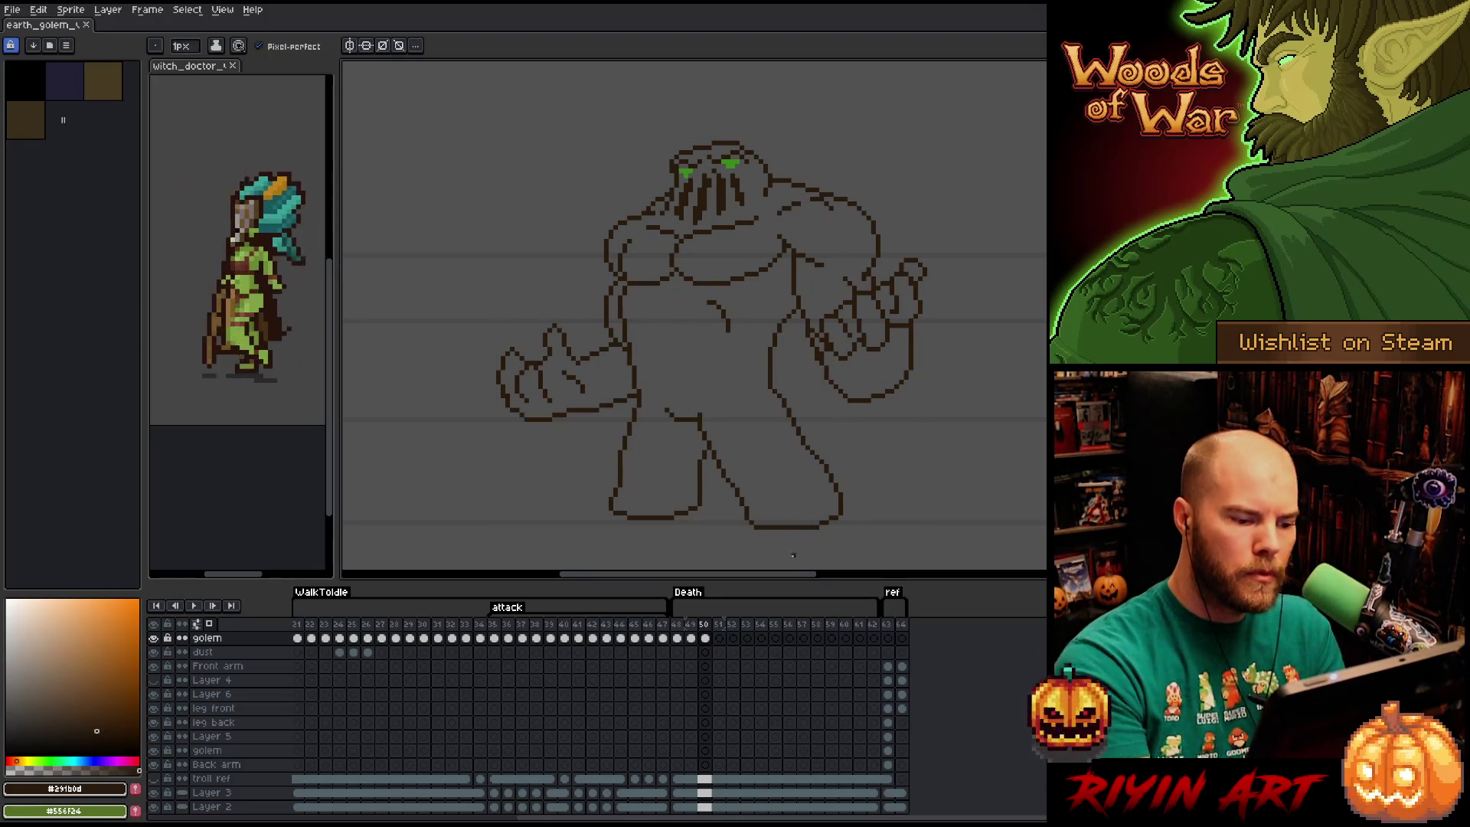
{"action": "key", "text": "Left"}
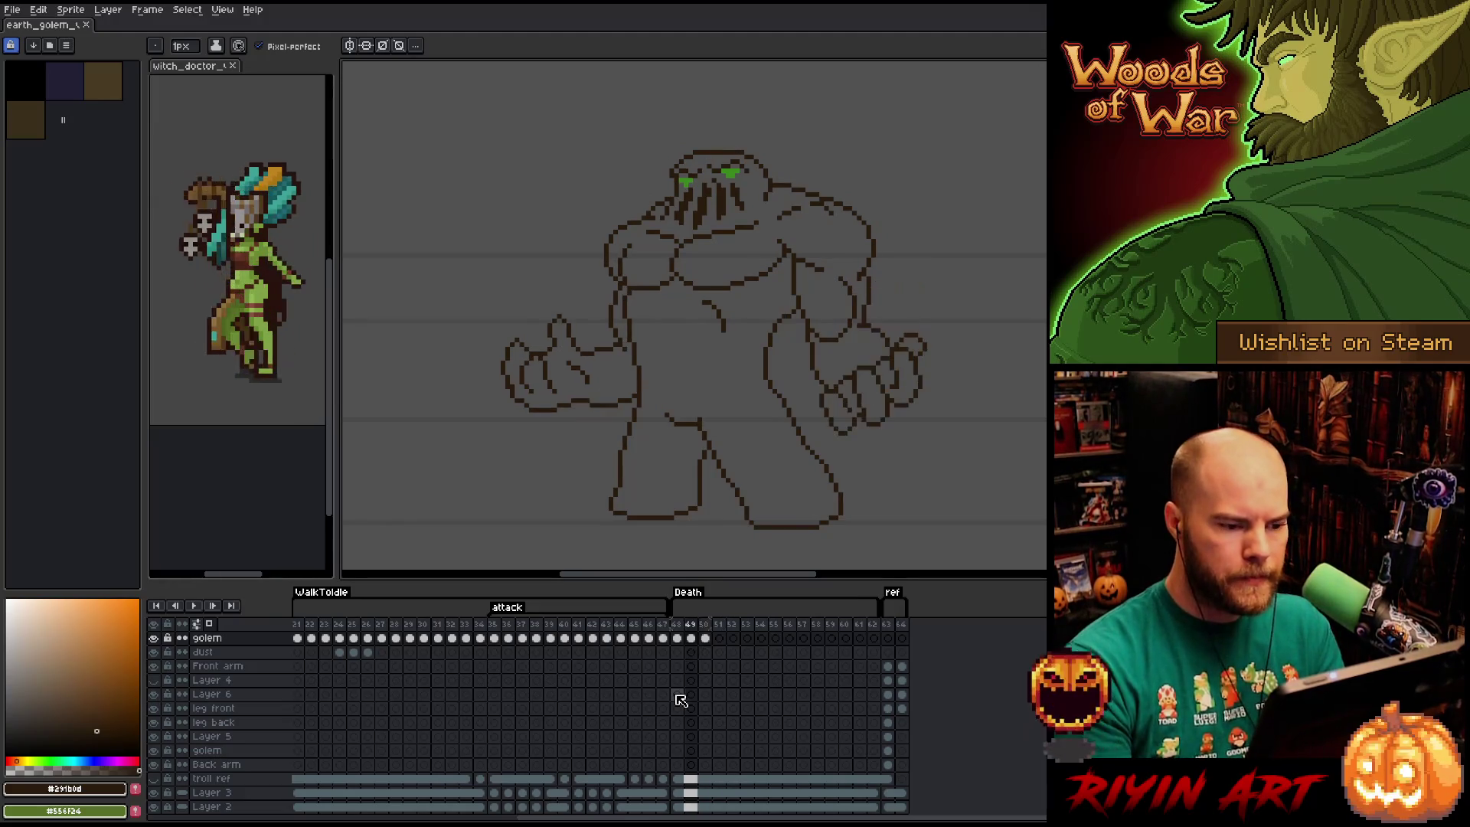
{"action": "key", "text": "Right"}
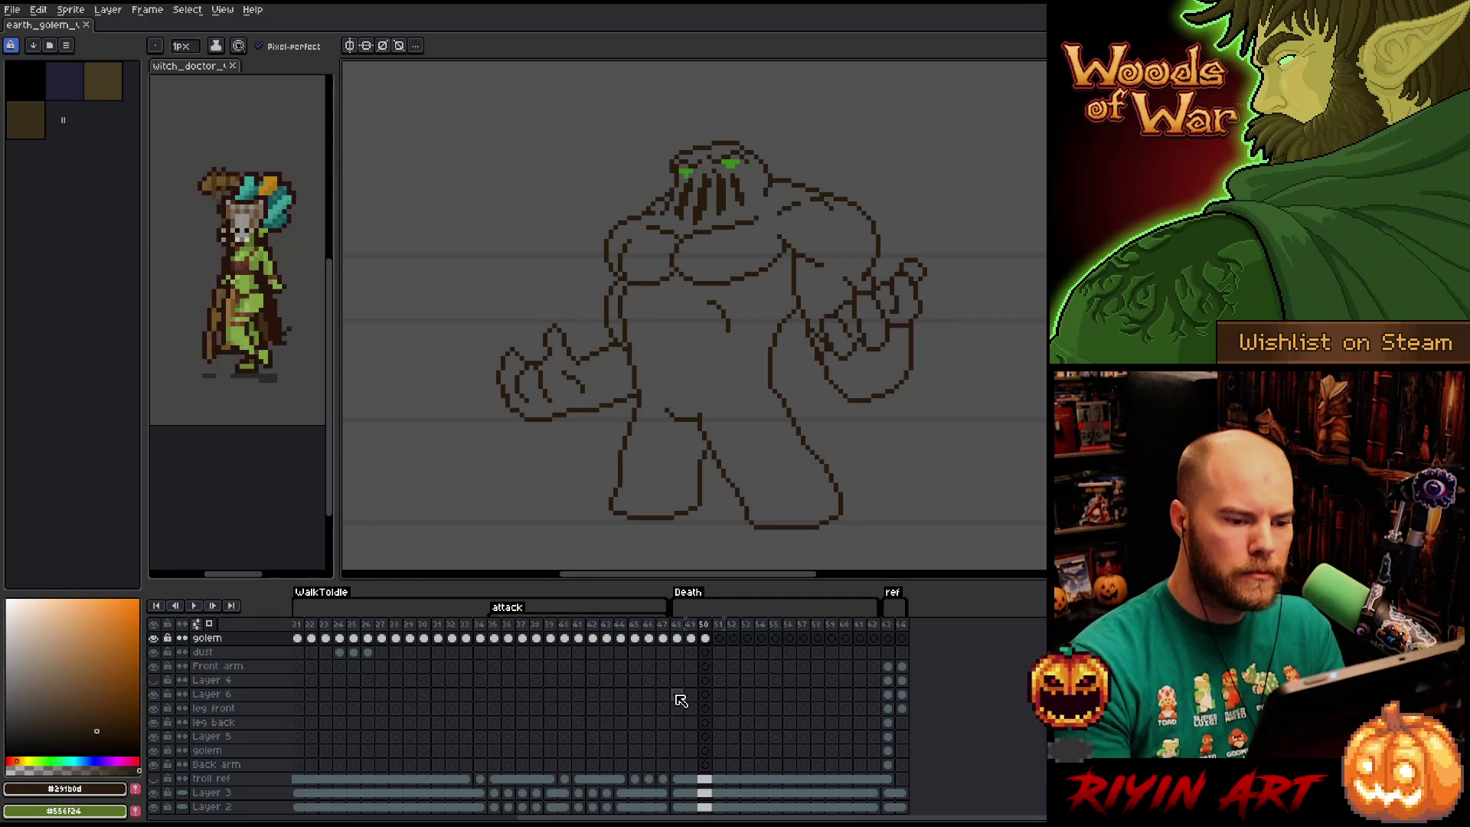
Reposition the right fist, then add frame 51 copying the current pose.
{"action": "key", "text": "m"}
{"action": "mouse_move", "coordinate": [933, 314]}
{"action": "left_mouse_down"}
{"action": "mouse_move", "coordinate": [912, 252]}
{"action": "mouse_move", "coordinate": [883, 285]}
{"action": "left_mouse_up"}
{"action": "left_click_drag", "start_coordinate": [934, 312], "coordinate": [927, 314]}
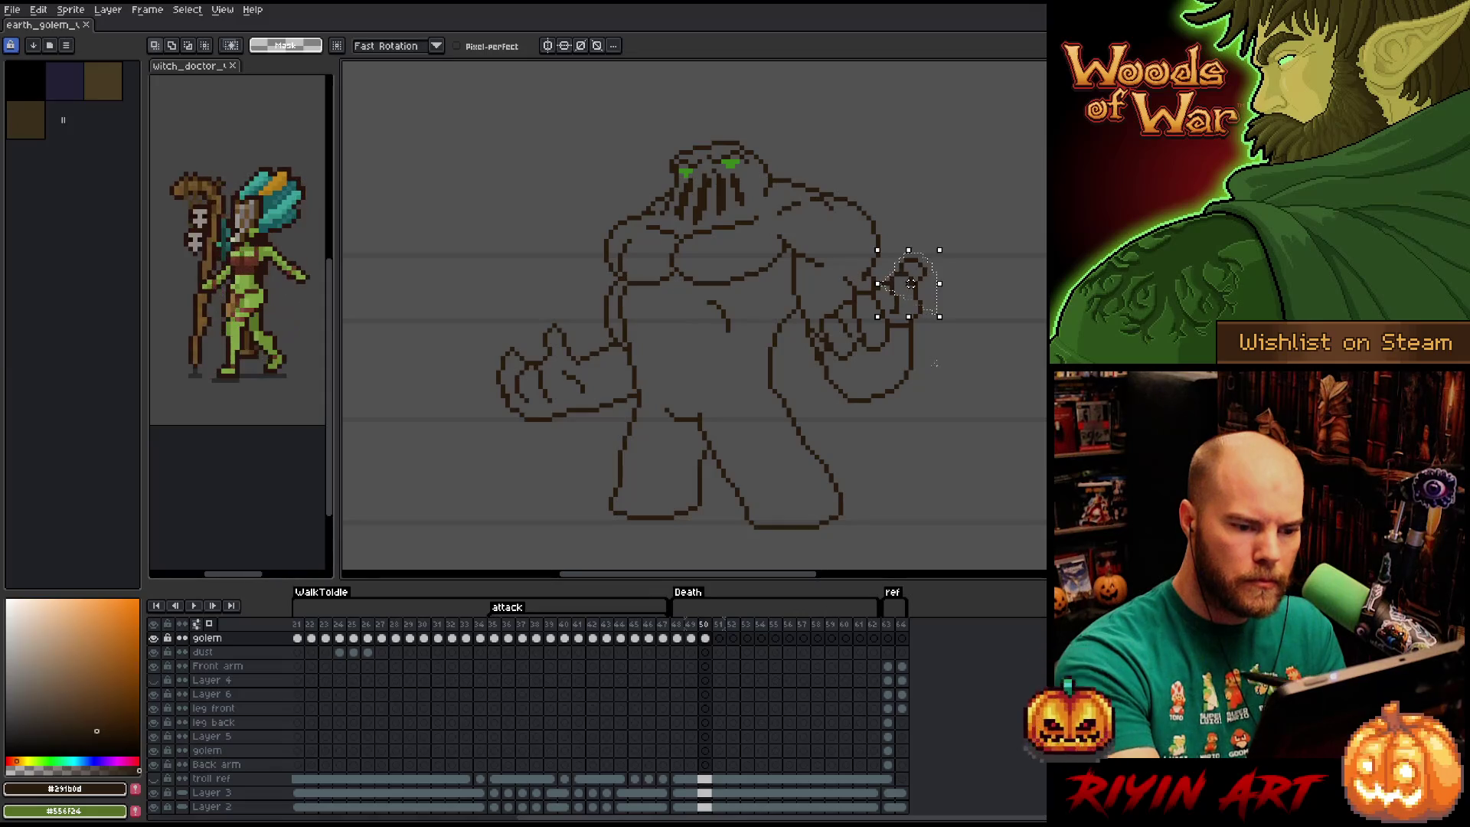
{"action": "left_click", "coordinate": [704, 638]}
{"action": "left_click", "coordinate": [719, 638]}
{"action": "key", "text": "ctrl+v"}
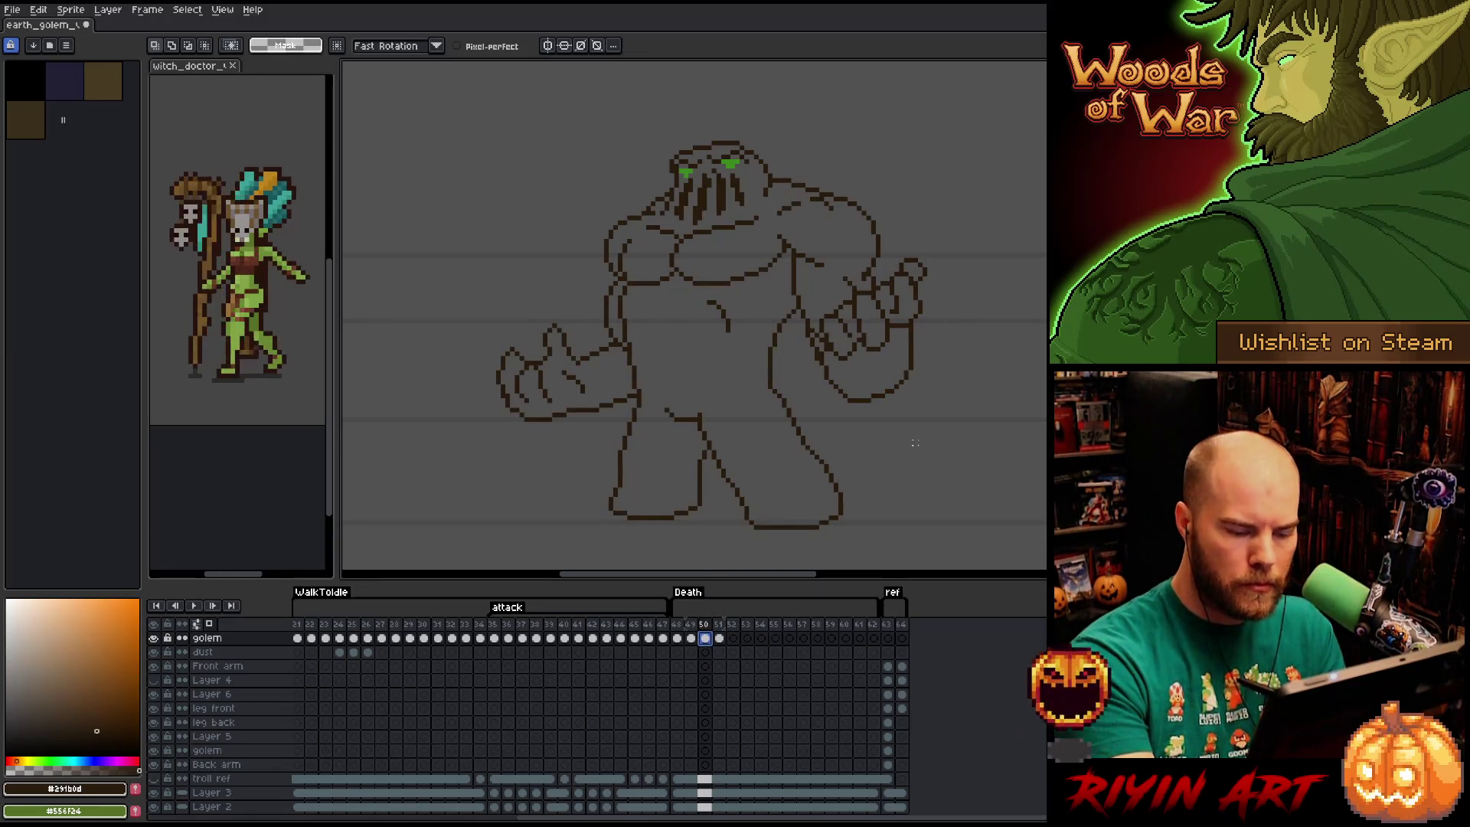
Move the right hand on frame 51 and touch up its lines.
{"action": "mouse_move", "coordinate": [935, 389]}
{"action": "left_mouse_down"}
{"action": "mouse_move", "coordinate": [915, 335]}
{"action": "mouse_move", "coordinate": [887, 366]}
{"action": "mouse_move", "coordinate": [836, 368]}
{"action": "mouse_move", "coordinate": [873, 442]}
{"action": "mouse_move", "coordinate": [896, 387]}
{"action": "left_mouse_up"}
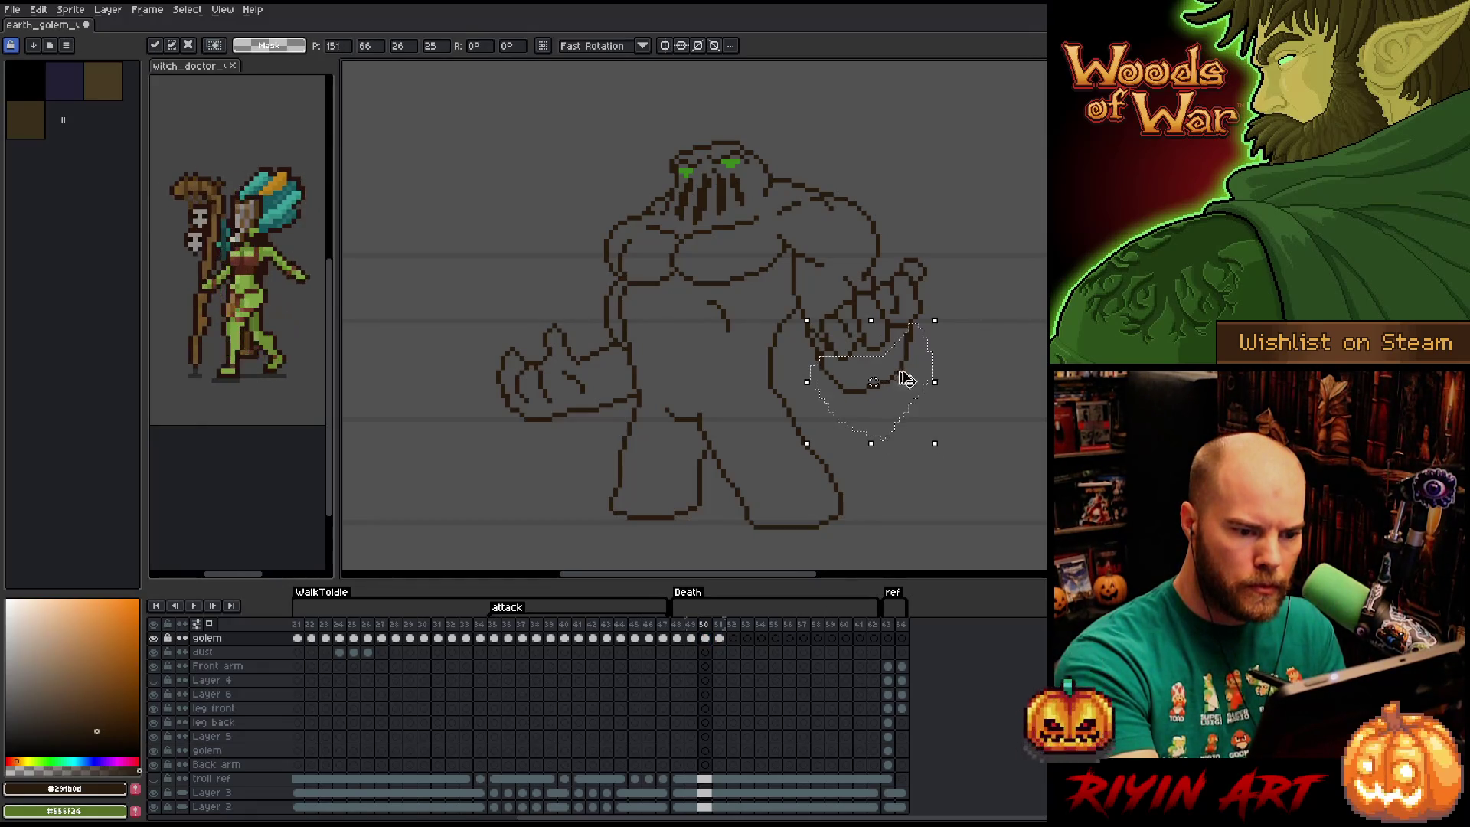
{"action": "key", "text": "Return"}
{"action": "key", "text": "b"}
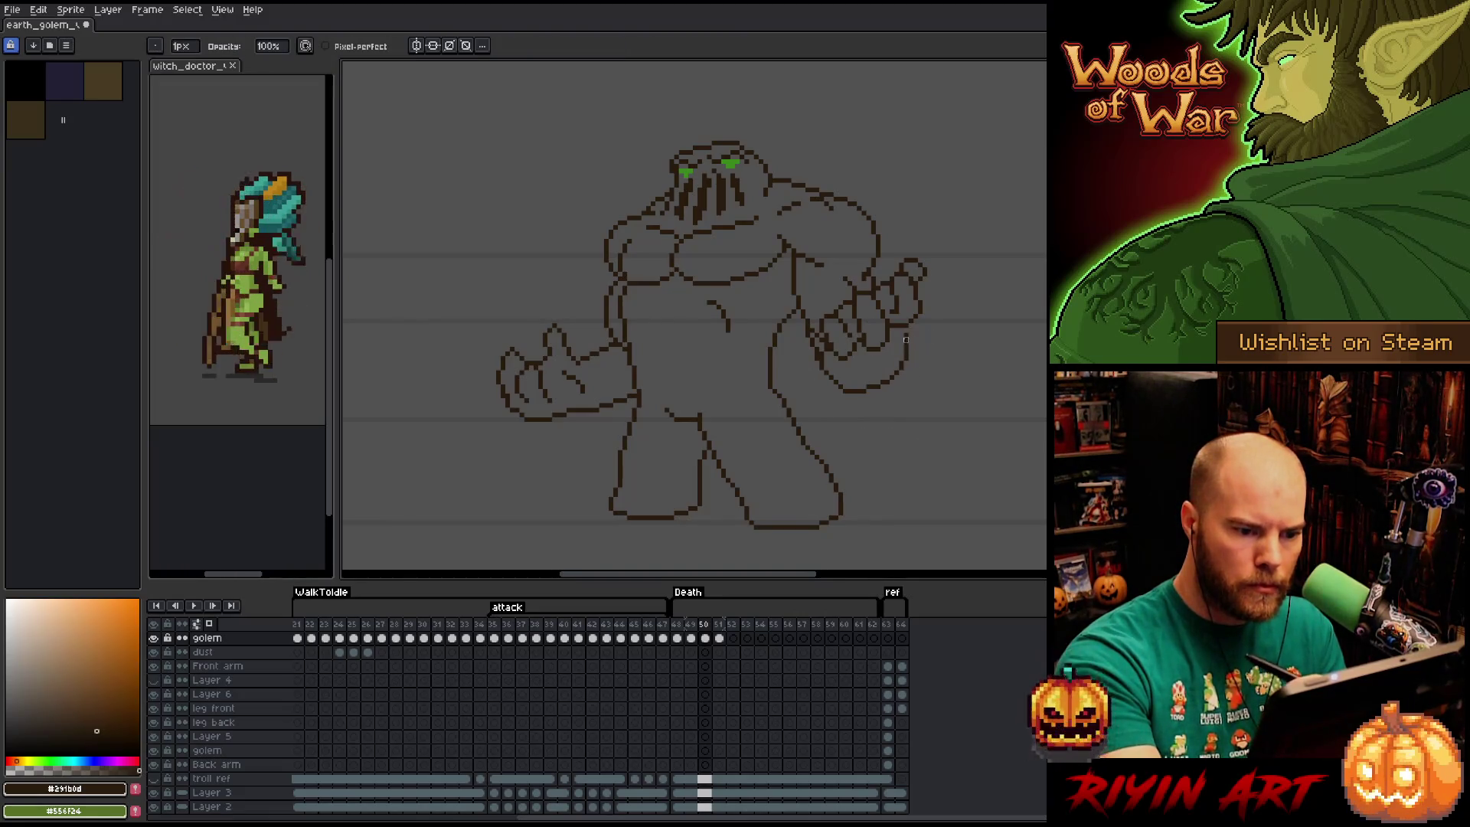
{"action": "key", "text": "e"}
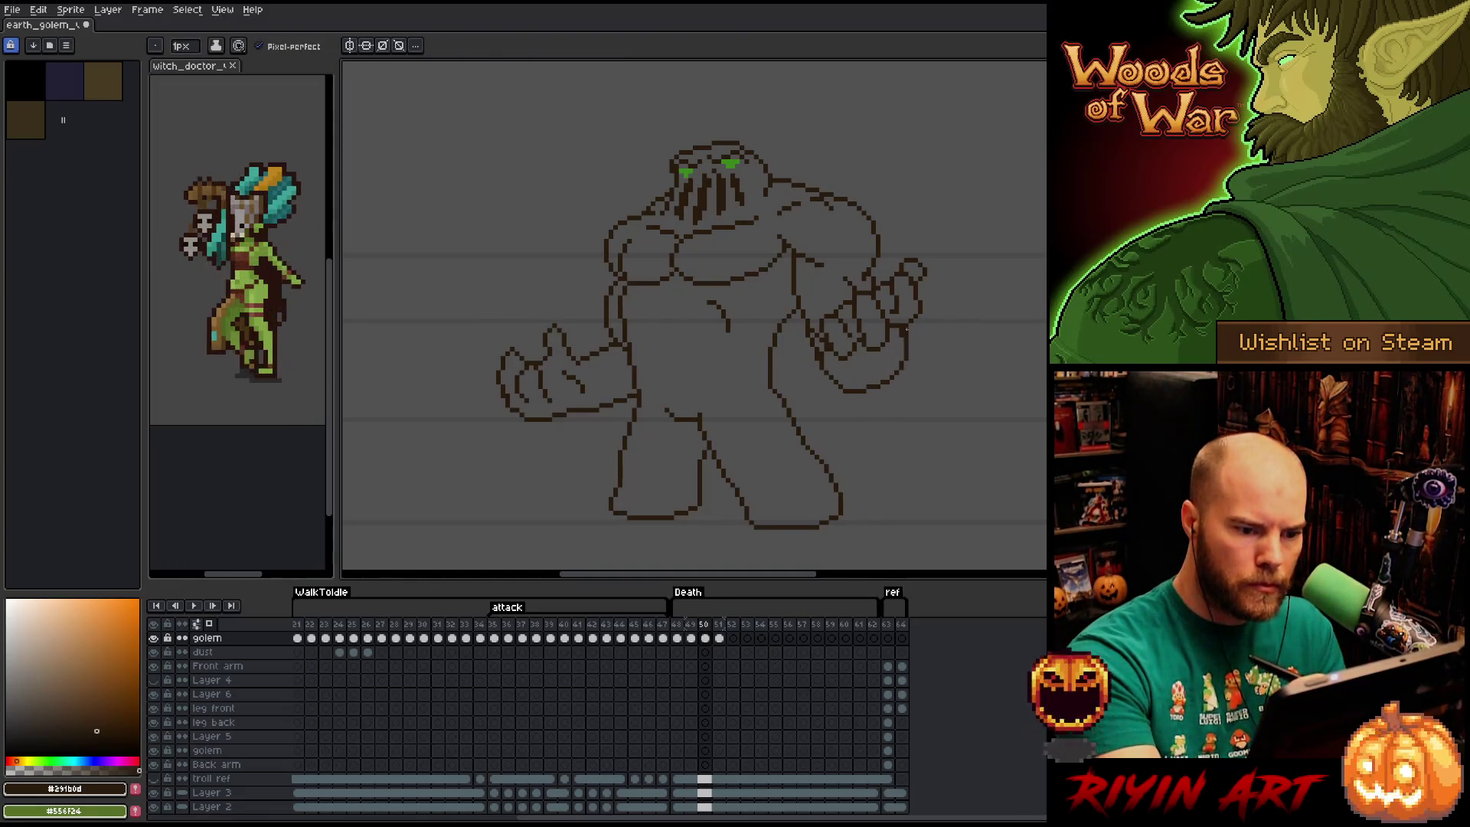
{"action": "key", "text": "b"}
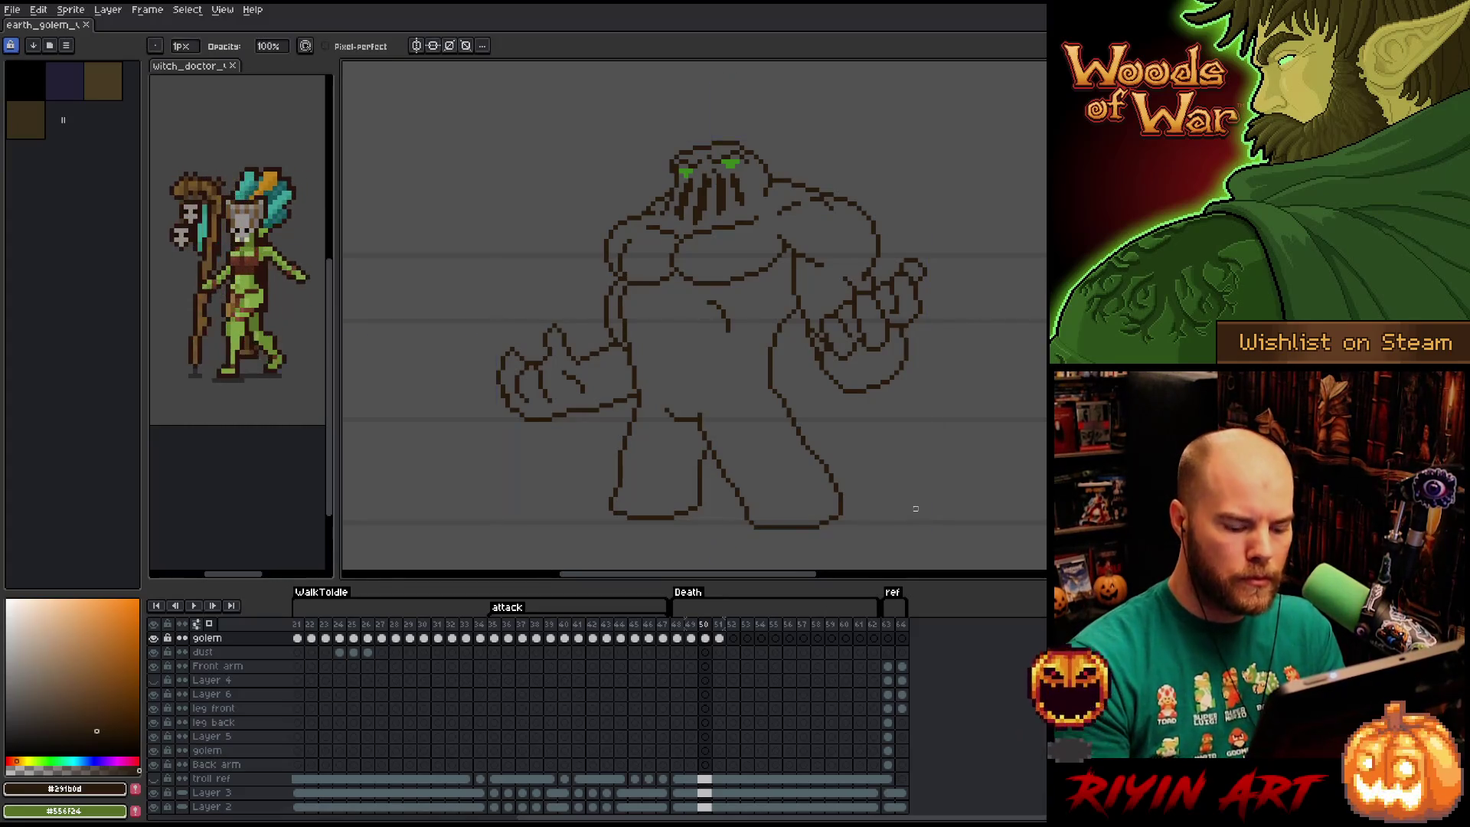
Compare frames 49 and 50, then save the golem file.
{"action": "key", "text": "Left"}
{"action": "key", "text": "Right"}
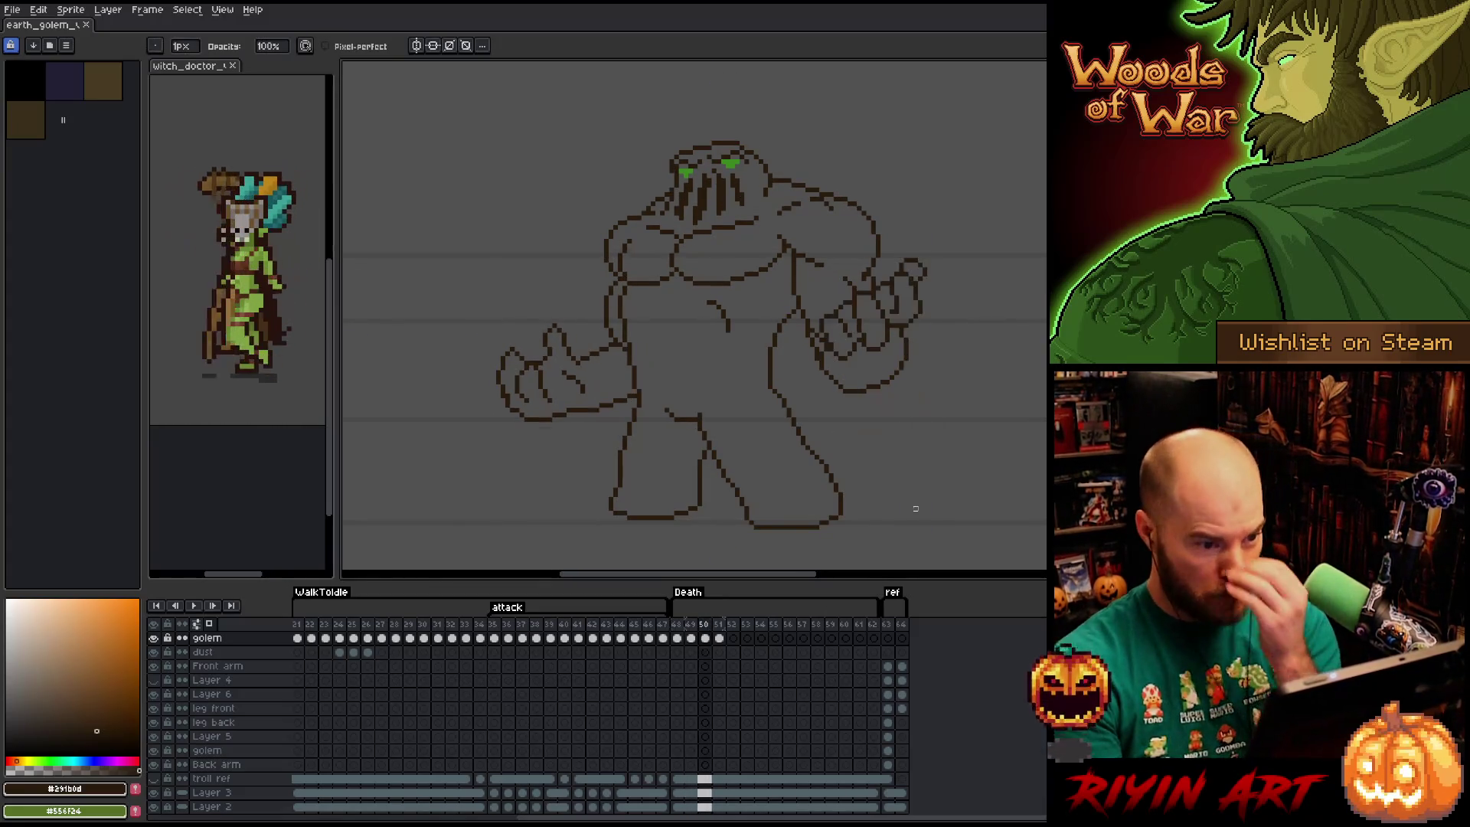
{"action": "key", "text": "Left"}
{"action": "key", "text": "Right"}
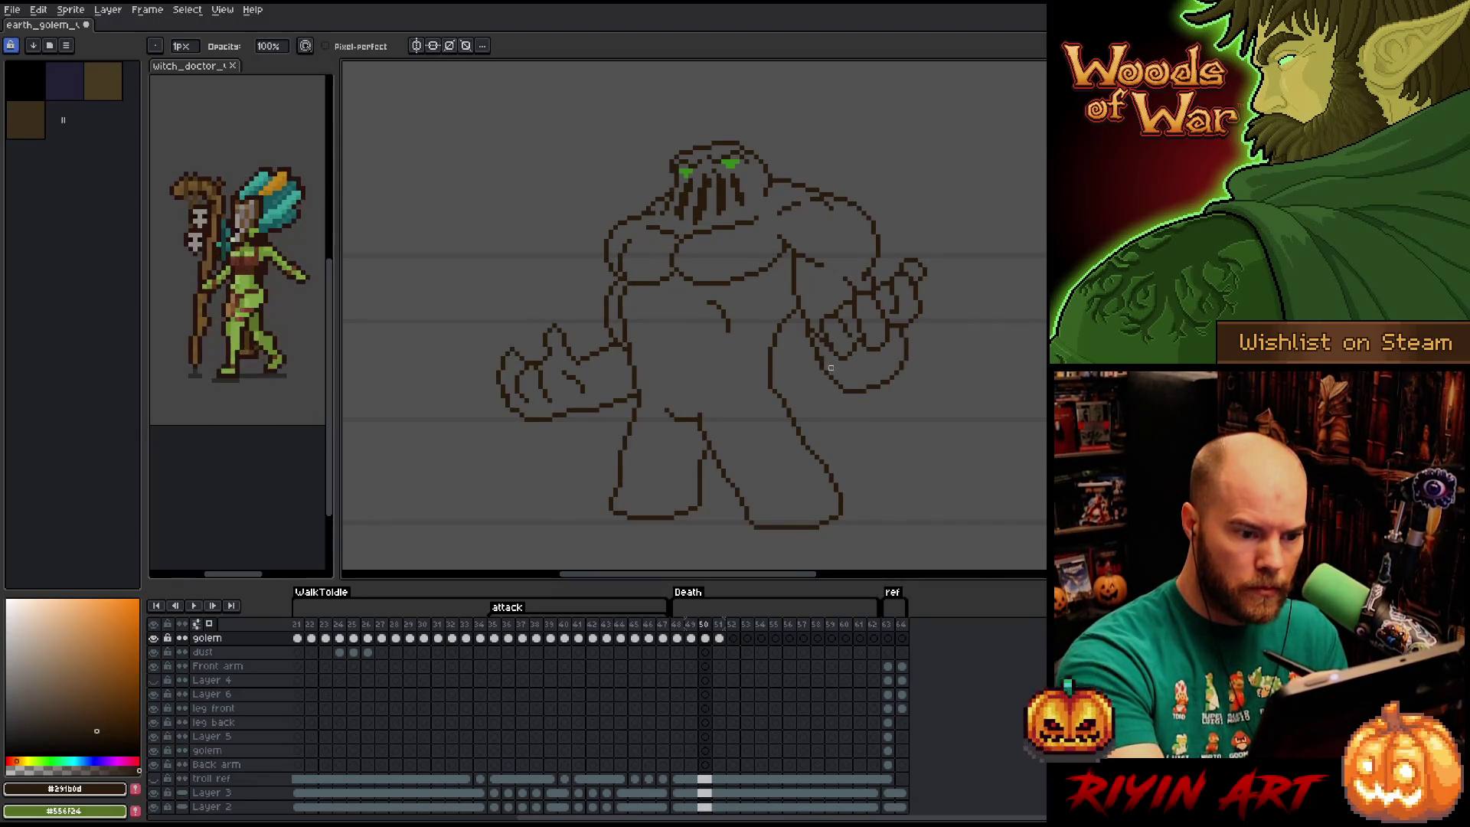
{"action": "key", "text": "ctrl+s"}
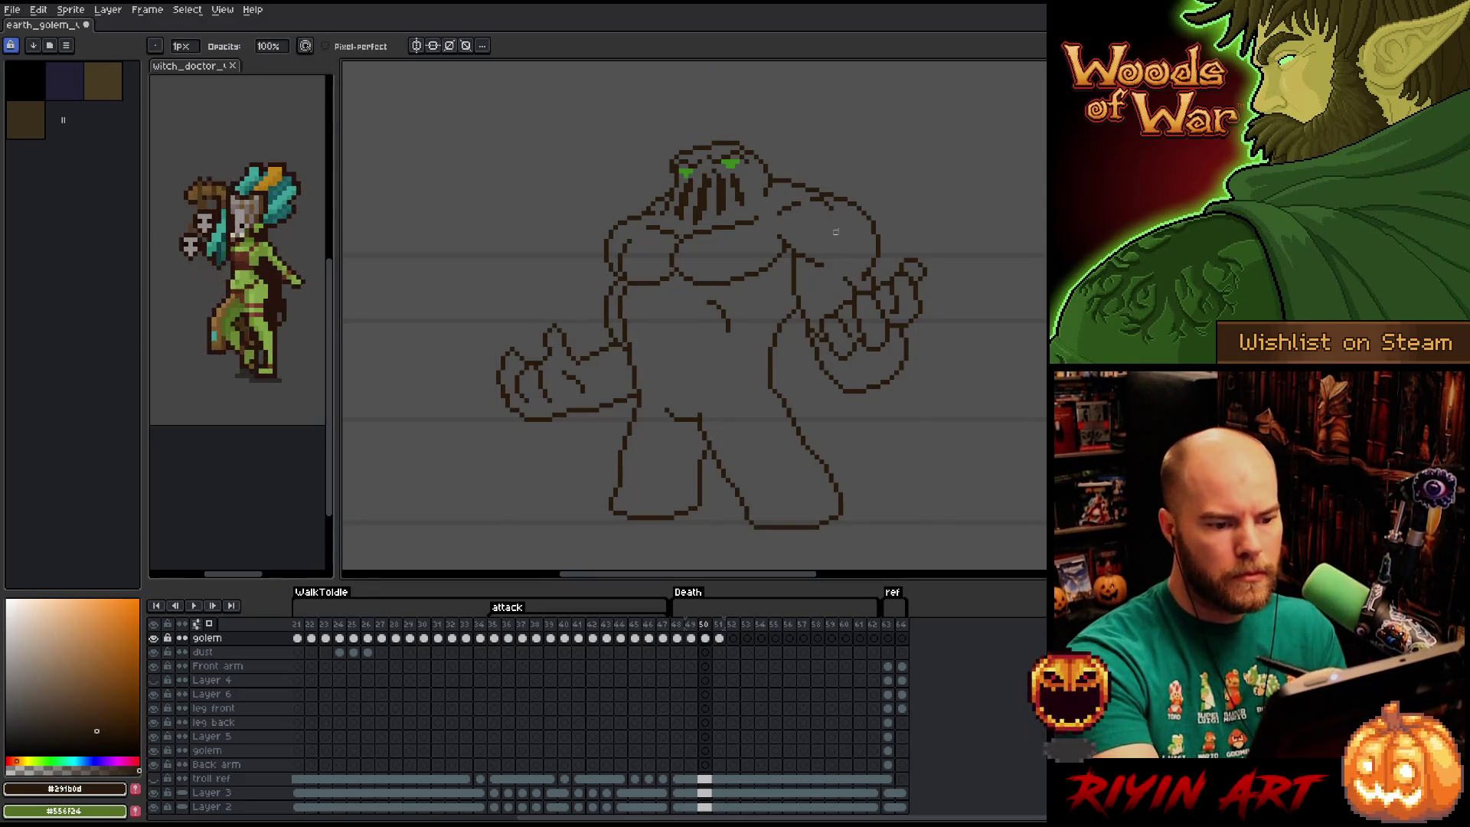
{"action": "key", "text": "ctrl+s"}
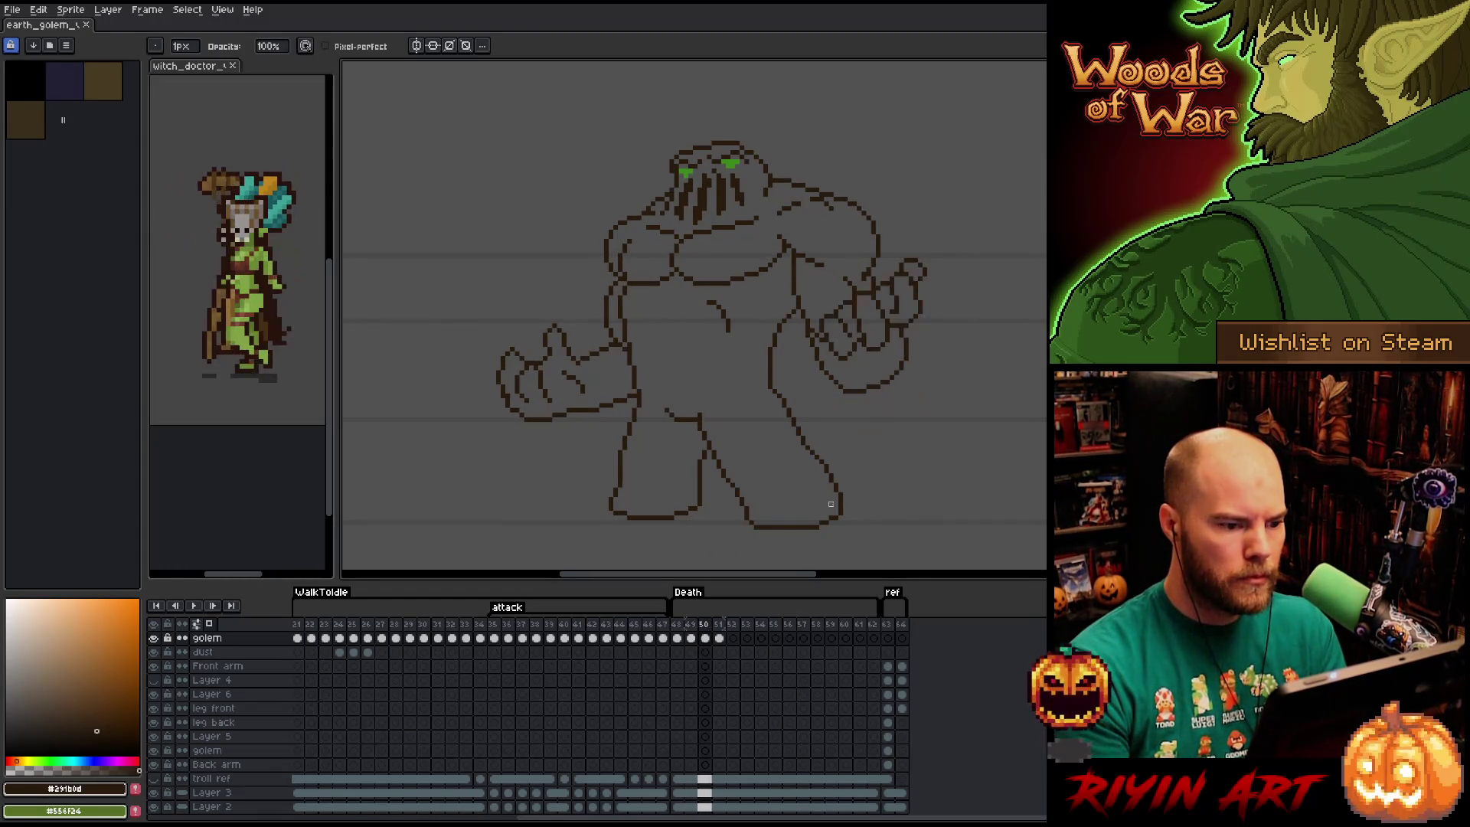
After flipping through frames 49–51, lower the right hand on frame 51.
{"action": "key", "text": "Left"}
{"action": "key", "text": "Right"}
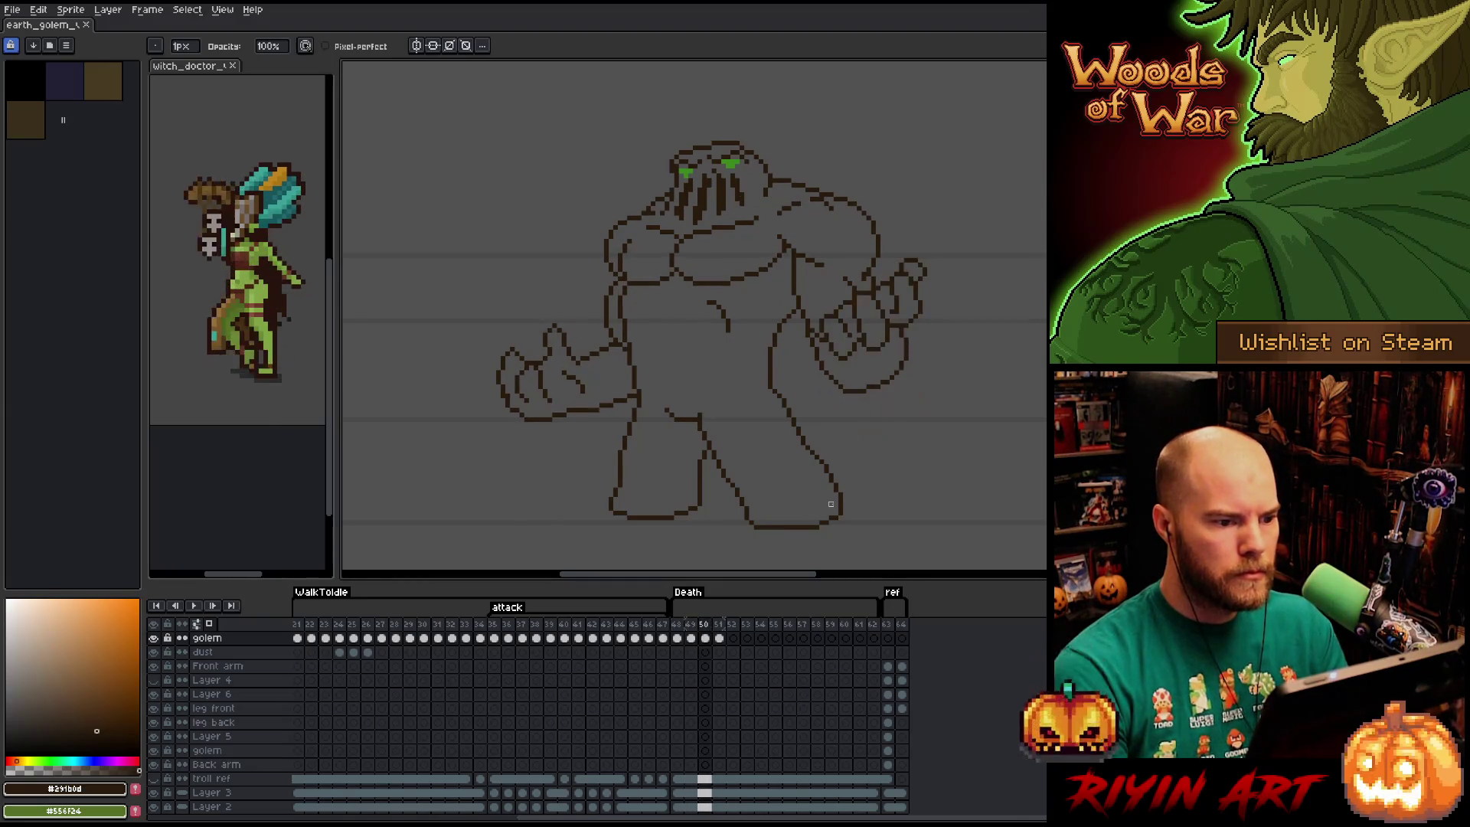
{"action": "key", "text": "Right"}
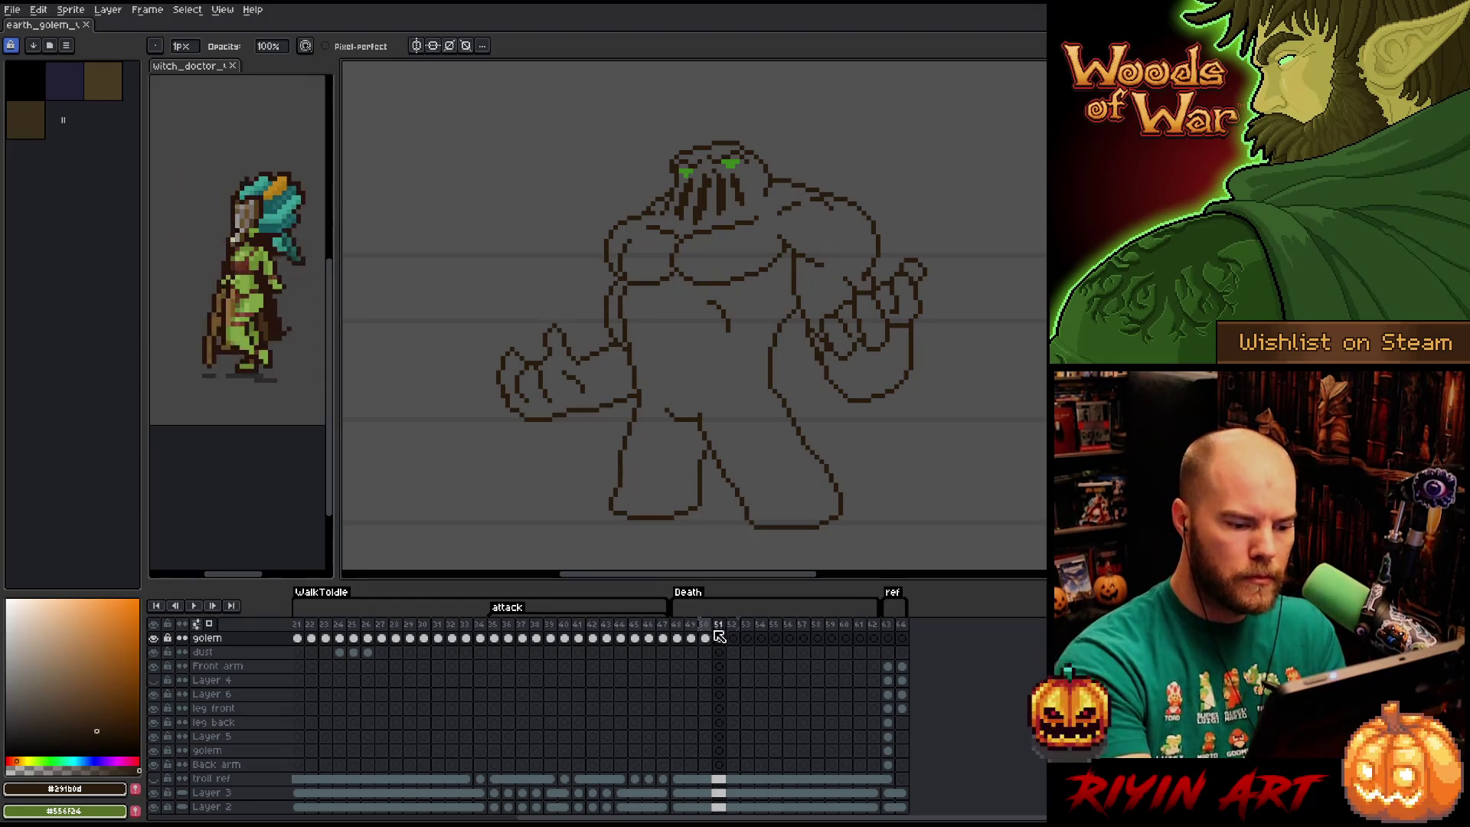
{"action": "left_click", "coordinate": [705, 638]}
{"action": "key", "text": "Right"}
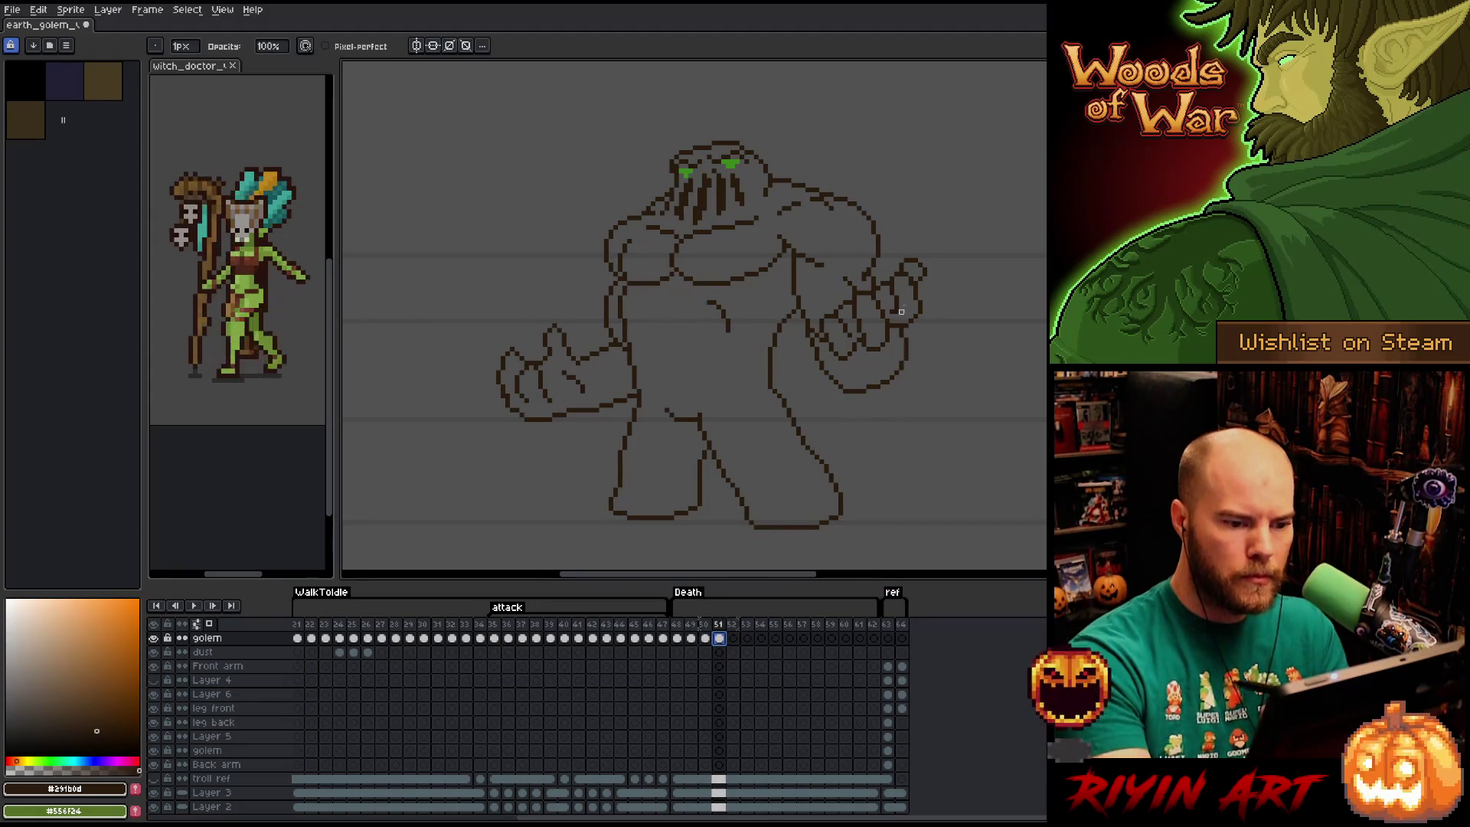
{"action": "key", "text": "q"}
{"action": "mouse_move", "coordinate": [927, 374]}
{"action": "left_mouse_down"}
{"action": "mouse_move", "coordinate": [926, 350]}
{"action": "mouse_move", "coordinate": [899, 331]}
{"action": "mouse_move", "coordinate": [842, 371]}
{"action": "mouse_move", "coordinate": [815, 358]}
{"action": "mouse_move", "coordinate": [888, 400]}
{"action": "left_mouse_up"}
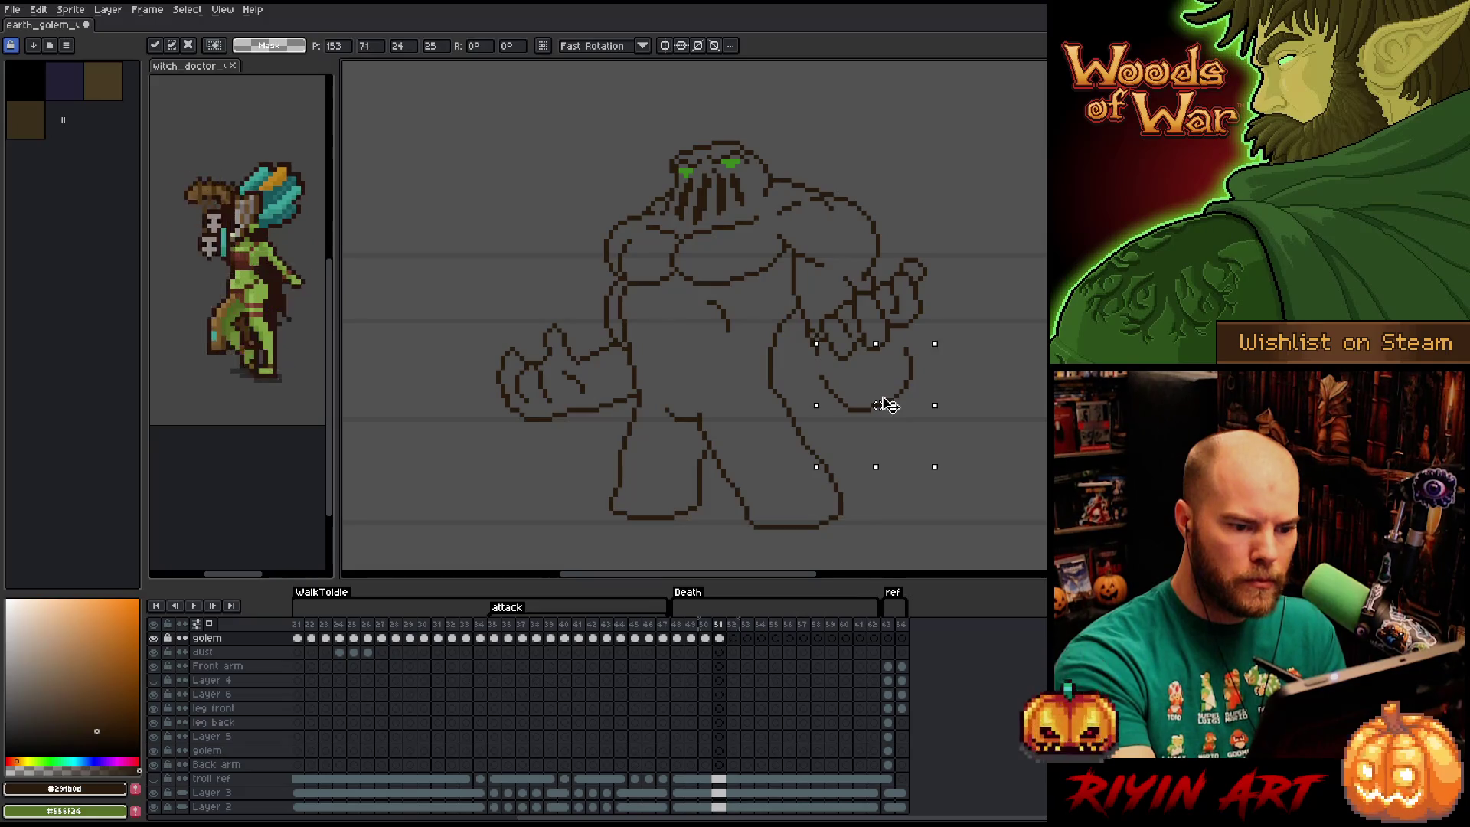
{"action": "key", "text": "b"}
{"action": "key", "text": "b"}
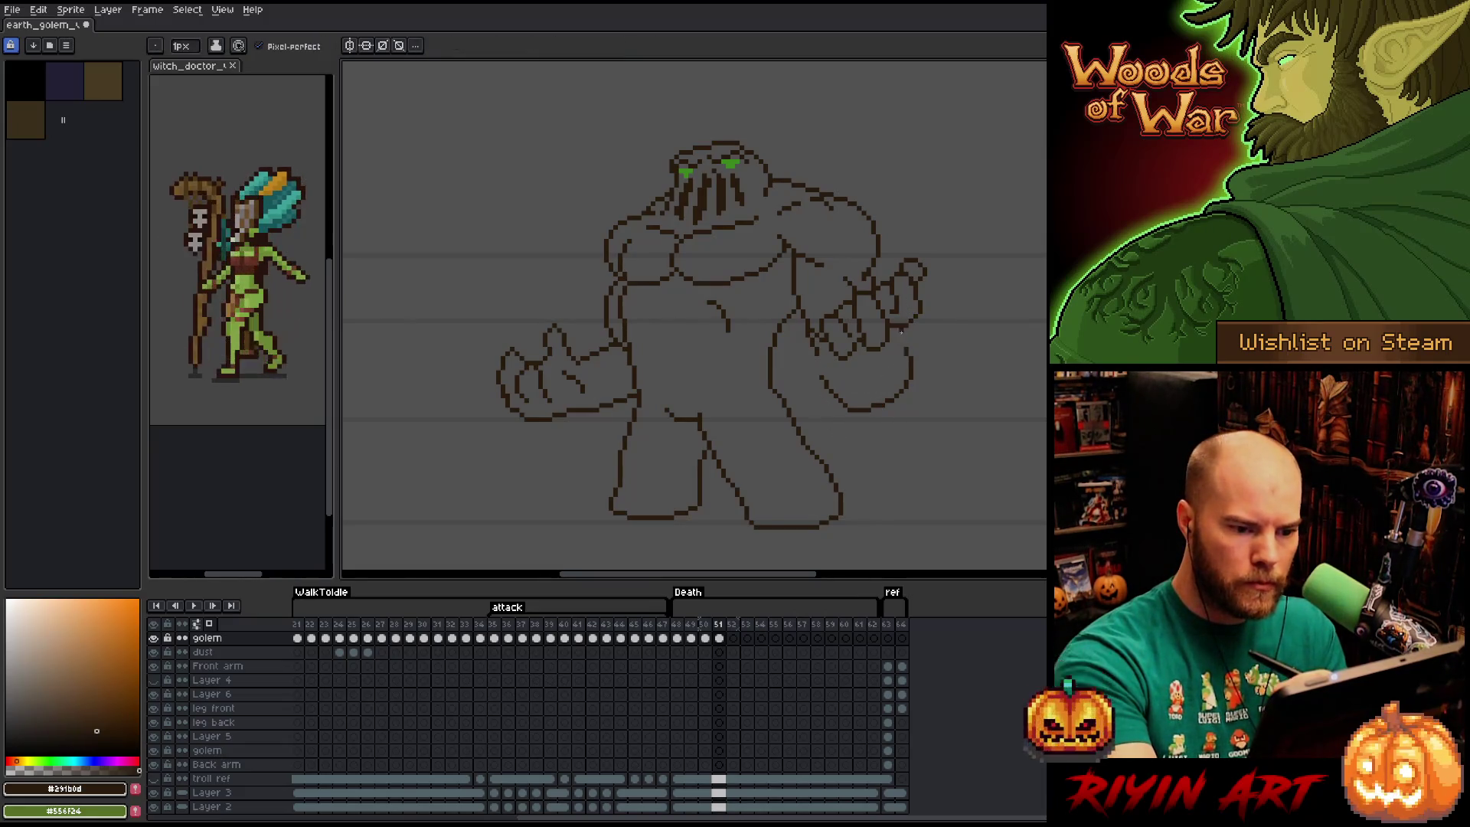
Touch up the right hand's outline and select the hand again.
{"action": "key", "text": "e"}
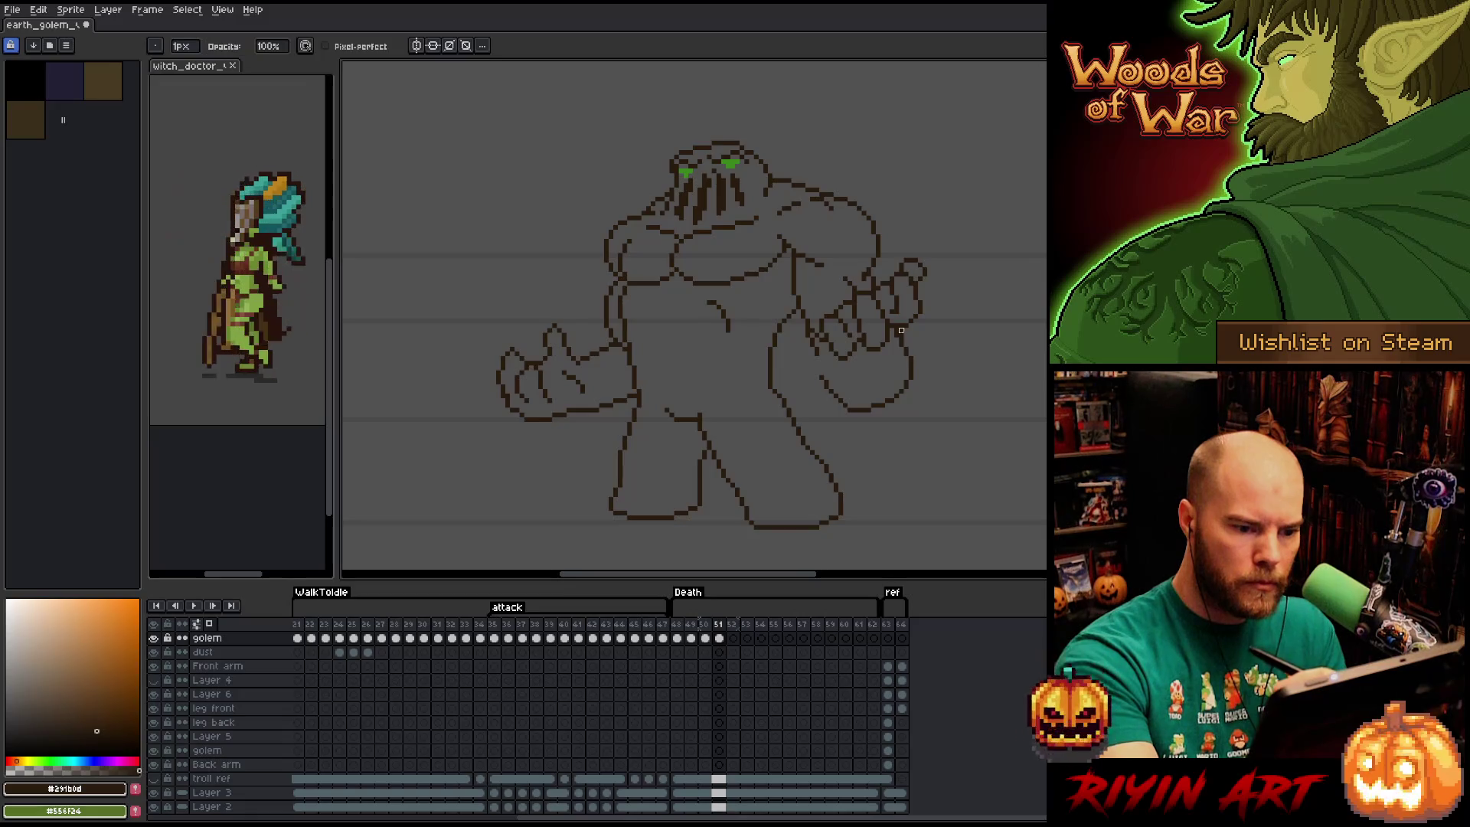
{"action": "key", "text": "b"}
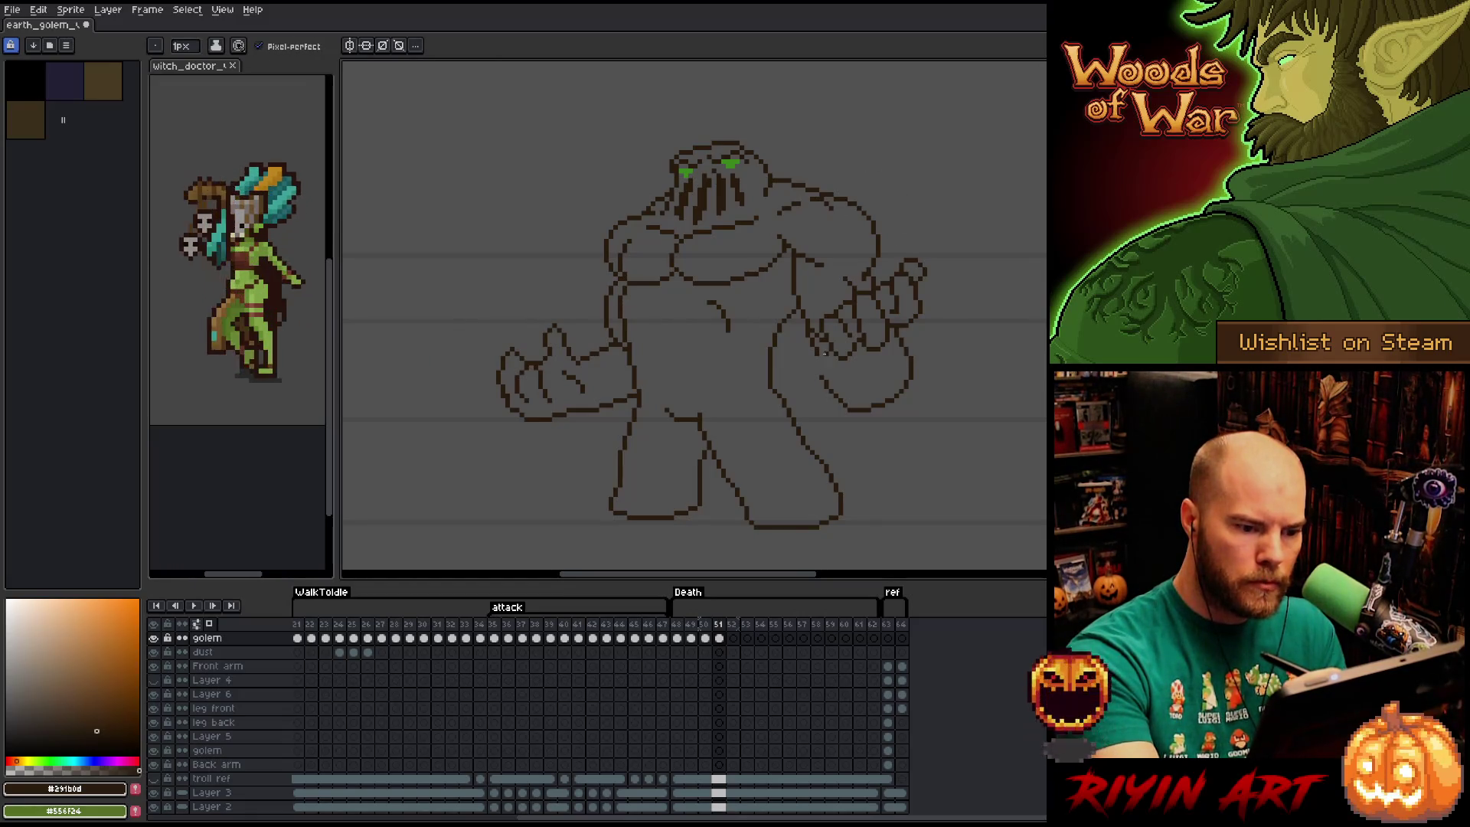
{"action": "left_click_drag", "start_coordinate": [825, 352], "coordinate": [820, 376]}
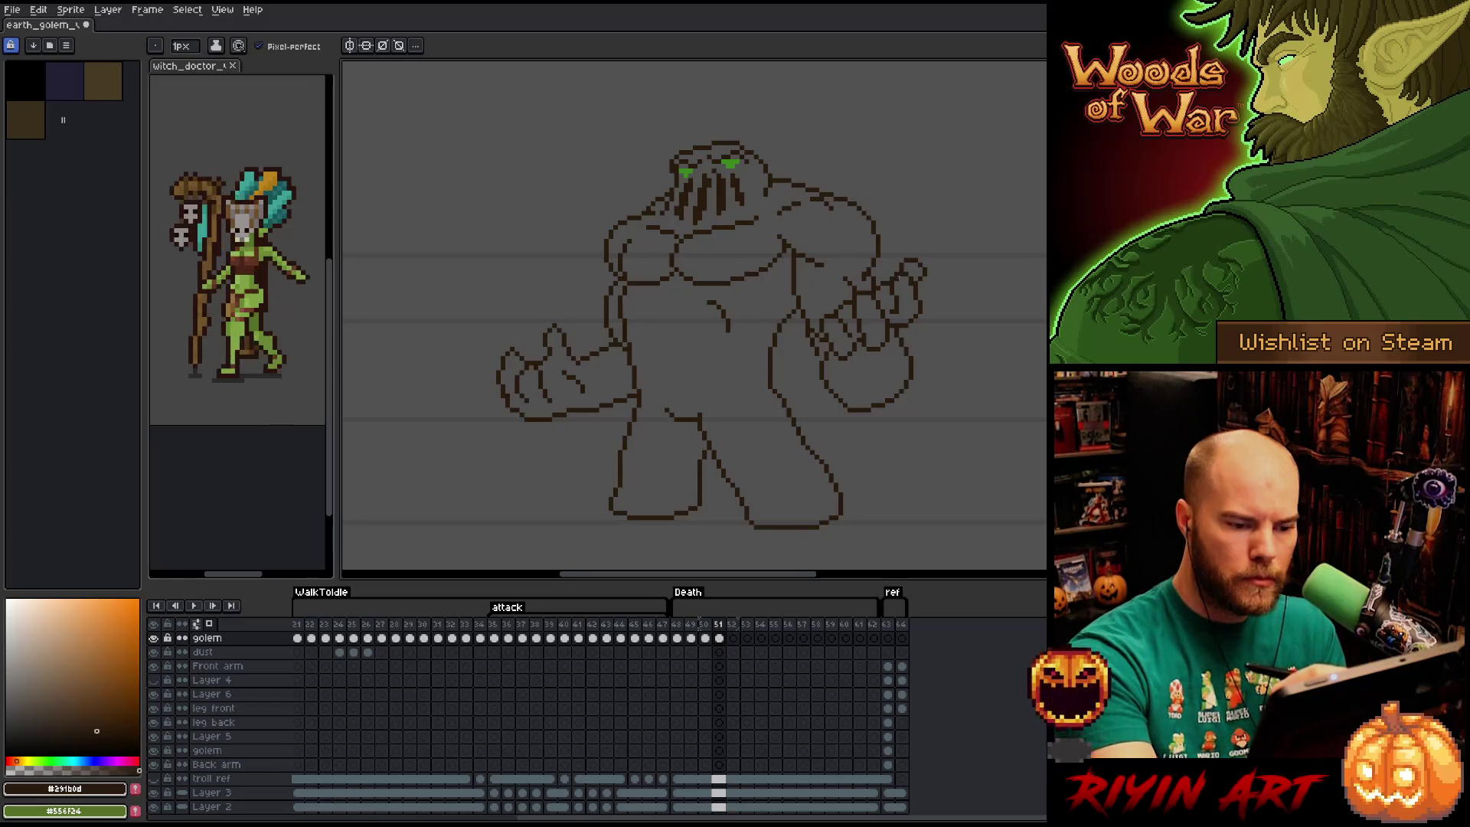
{"action": "key", "text": "q"}
{"action": "mouse_move", "coordinate": [934, 398]}
{"action": "left_mouse_down"}
{"action": "mouse_move", "coordinate": [940, 287]}
{"action": "mouse_move", "coordinate": [912, 253]}
{"action": "mouse_move", "coordinate": [827, 320]}
{"action": "mouse_move", "coordinate": [825, 389]}
{"action": "mouse_move", "coordinate": [881, 450]}
{"action": "left_mouse_up"}
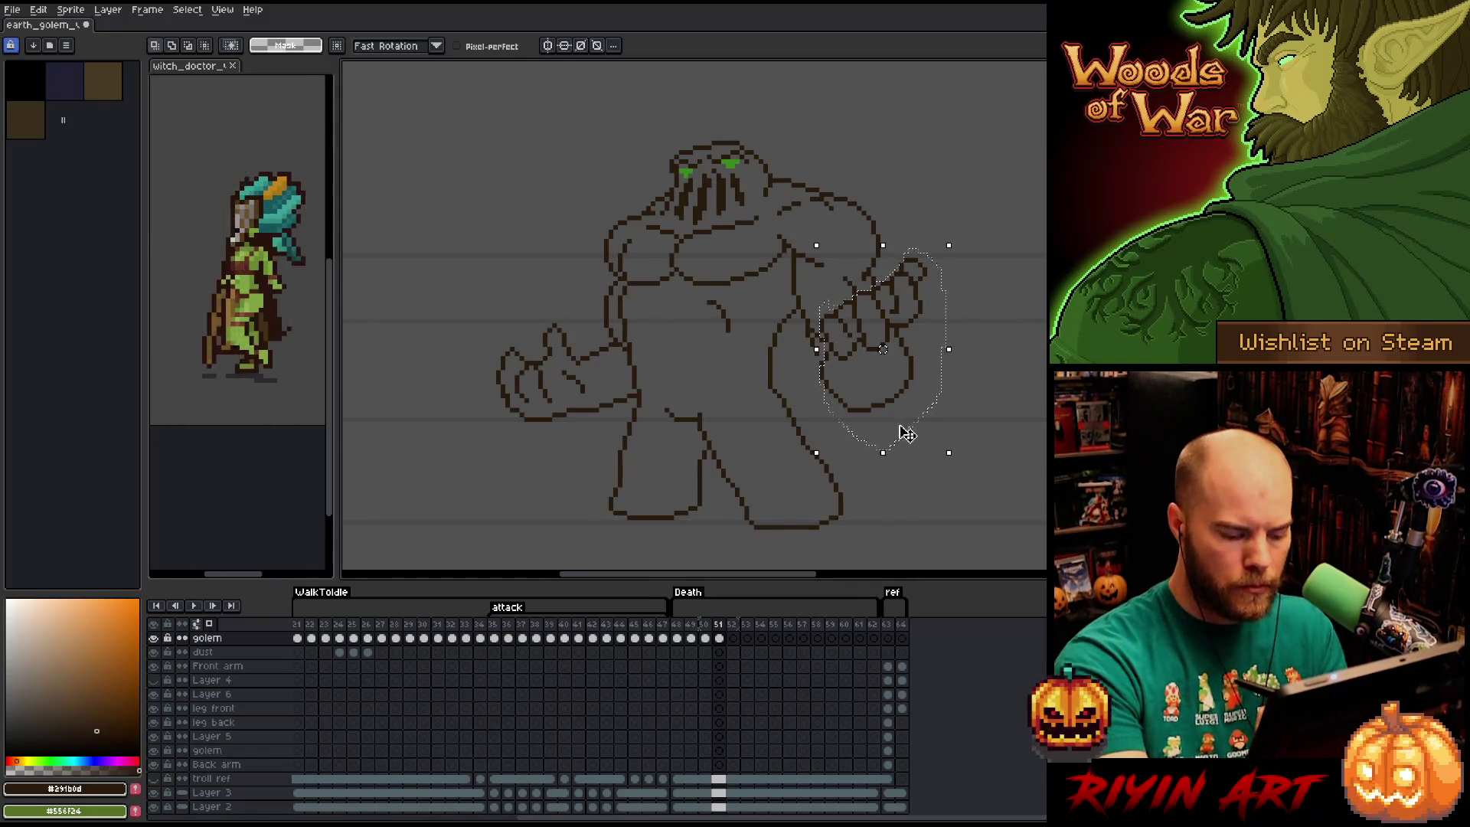
Recolour the selected right hand green and raise it beside the head.
{"action": "key", "text": "shift+r"}
{"action": "left_click", "coordinate": [517, 627]}
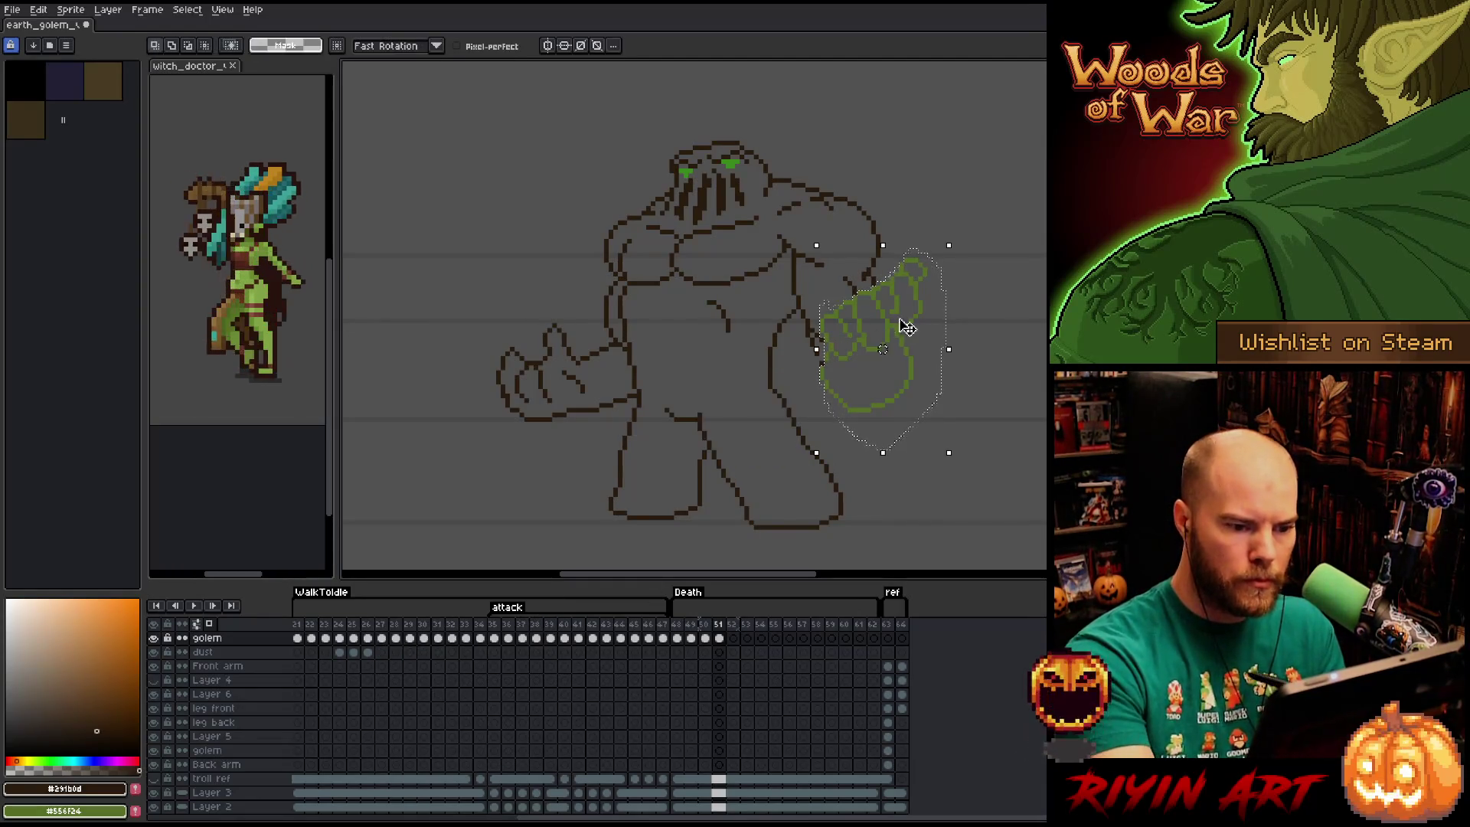
{"action": "mouse_move", "coordinate": [908, 327]}
{"action": "left_mouse_down"}
{"action": "mouse_move", "coordinate": [881, 222]}
{"action": "mouse_move", "coordinate": [887, 176]}
{"action": "mouse_move", "coordinate": [896, 252]}
{"action": "mouse_move", "coordinate": [905, 209]}
{"action": "mouse_move", "coordinate": [903, 230]}
{"action": "left_mouse_up"}
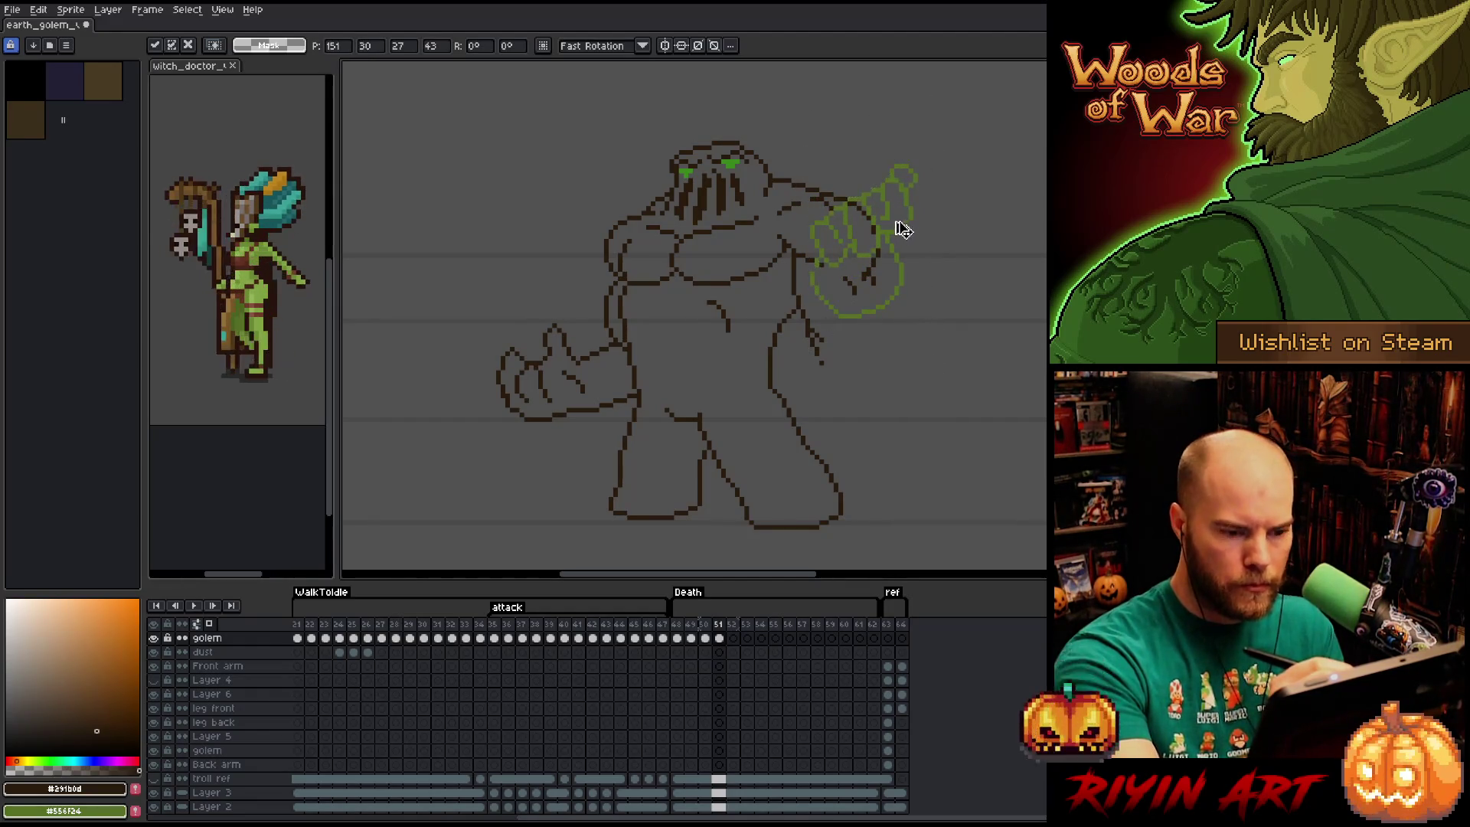
{"action": "key", "text": "Return"}
{"action": "key", "text": "b"}
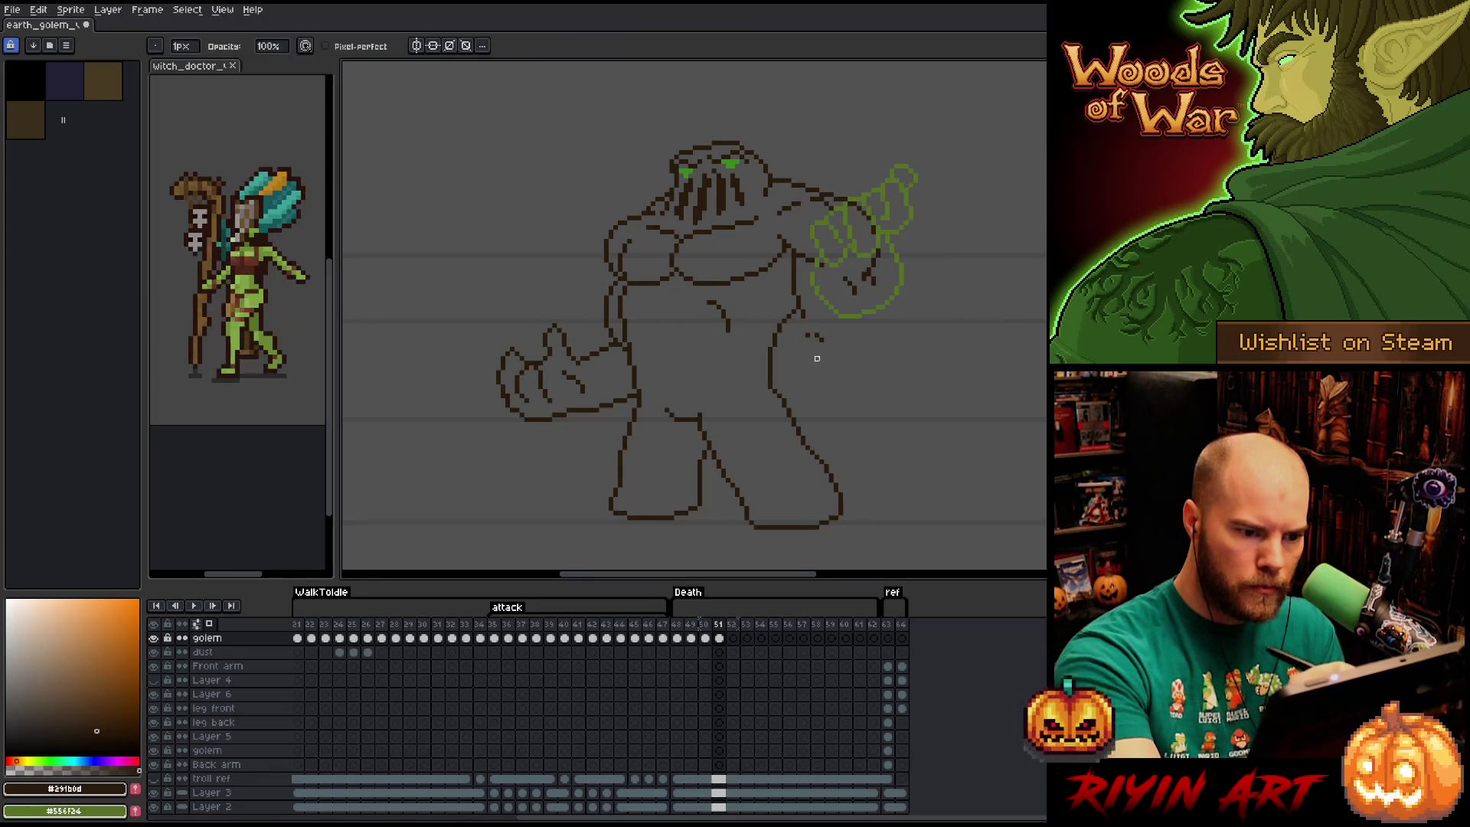
Erase the old arm outline and draw the shoulder line toward the raised hand.
{"action": "mouse_move", "coordinate": [798, 306]}
{"action": "left_mouse_down"}
{"action": "mouse_move", "coordinate": [794, 267]}
{"action": "mouse_move", "coordinate": [811, 320]}
{"action": "mouse_move", "coordinate": [830, 323]}
{"action": "left_mouse_up"}
{"action": "key", "text": "b"}
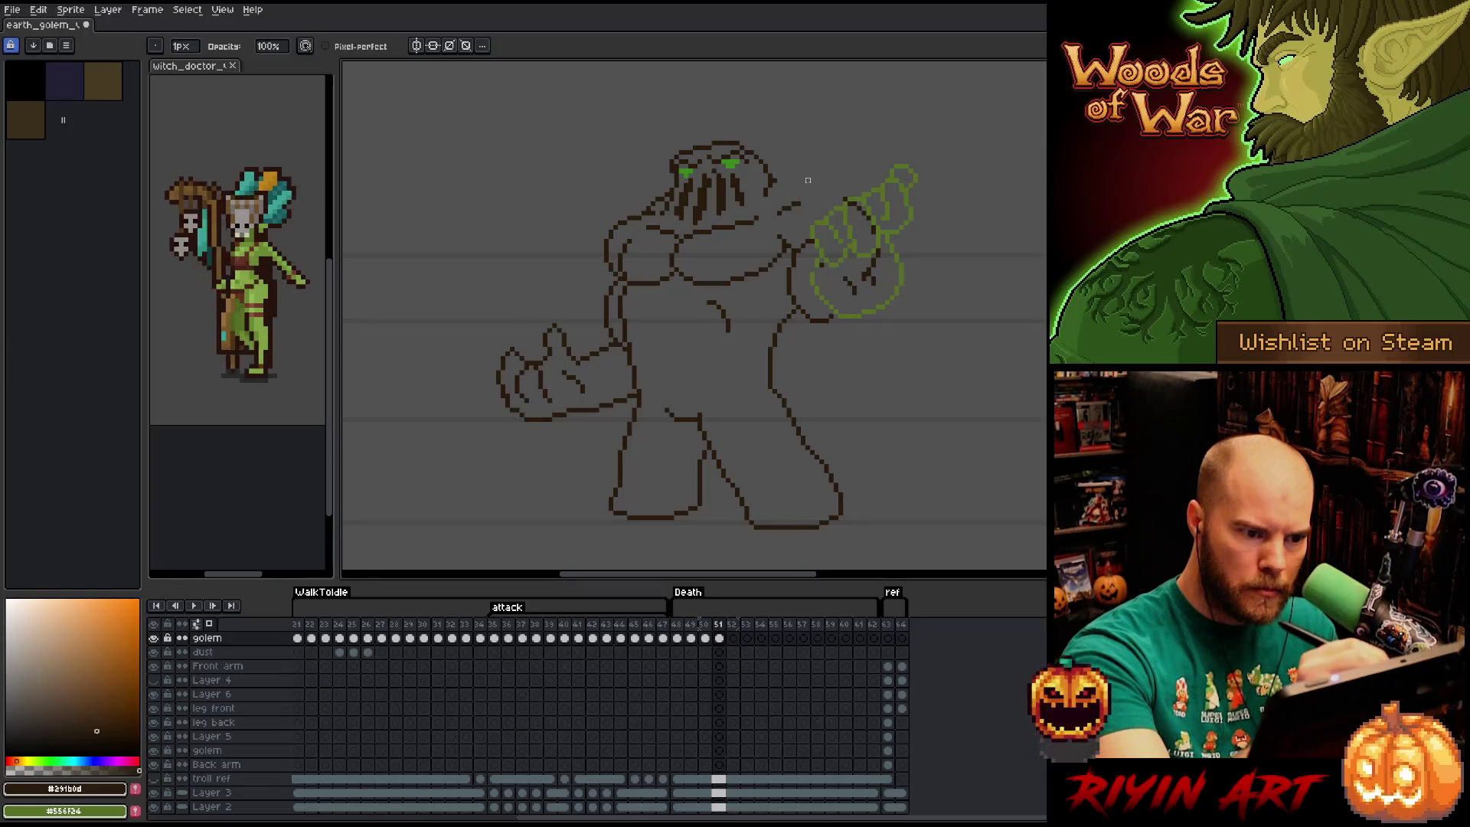
{"action": "left_click_drag", "start_coordinate": [769, 175], "coordinate": [873, 180]}
{"action": "key", "text": "e"}
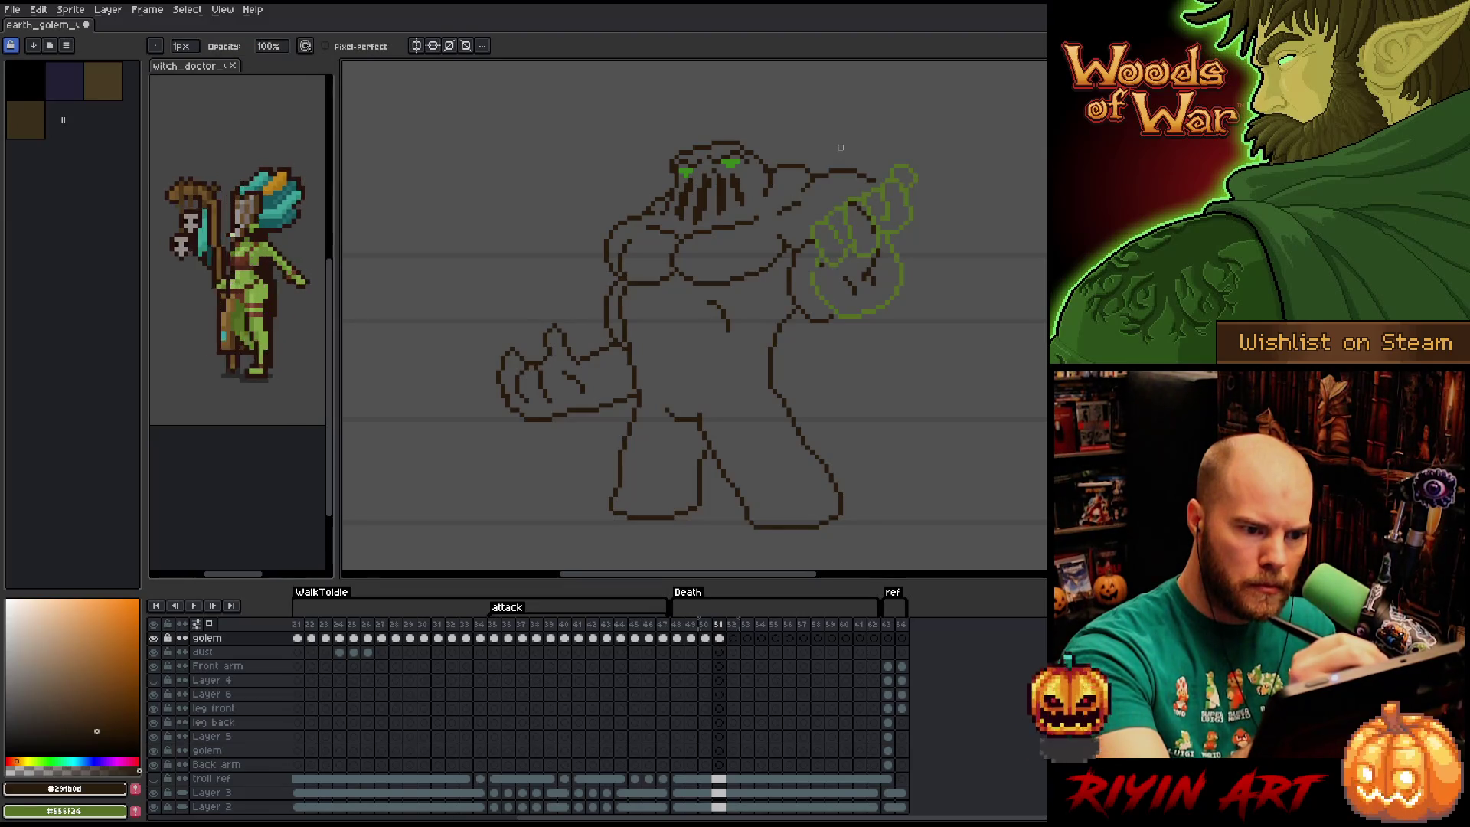
Select the arm near the shoulder and touch up its pixels with pencil and eraser.
{"action": "key", "text": "q"}
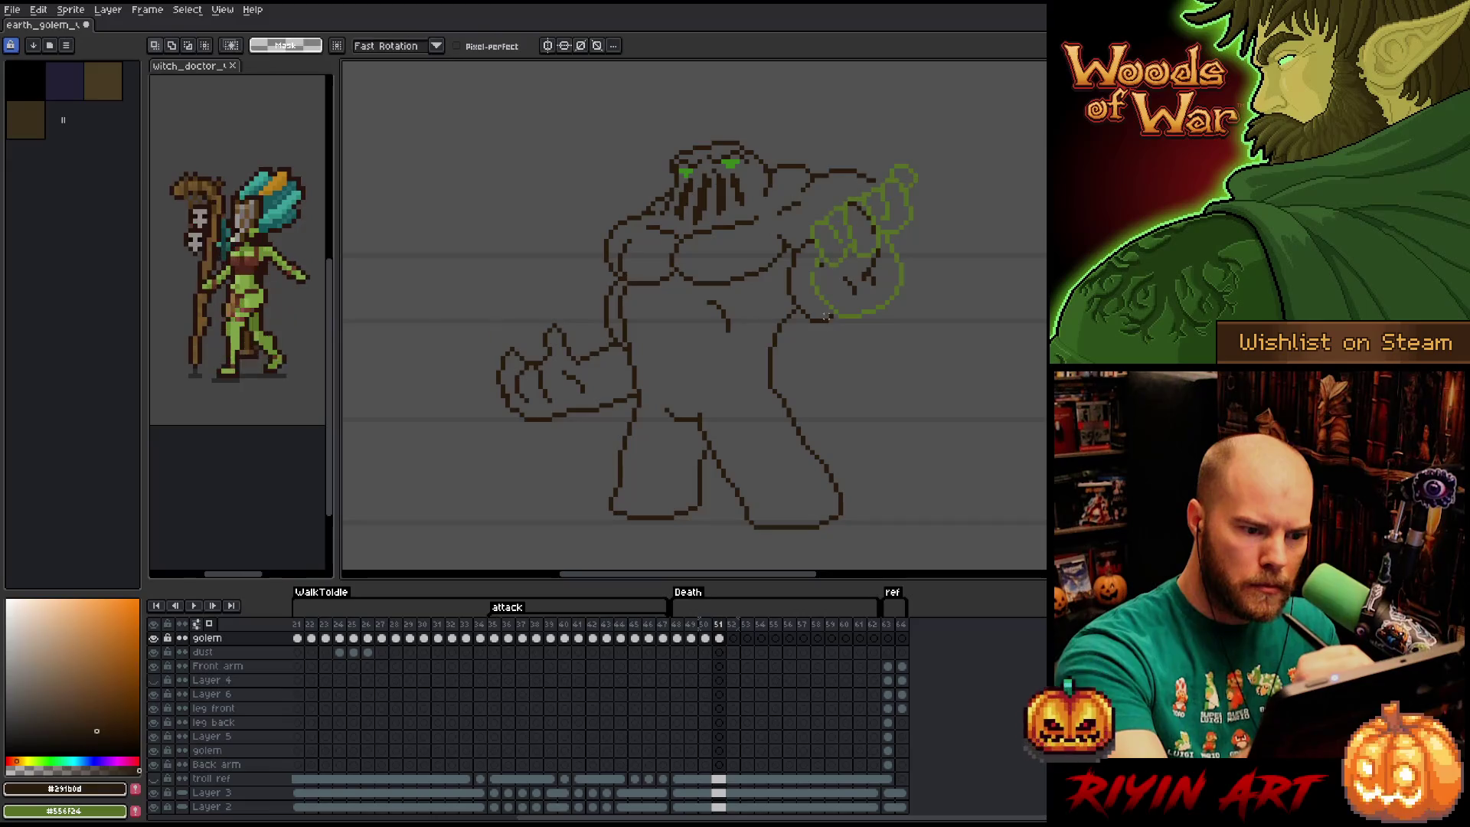
{"action": "mouse_move", "coordinate": [821, 307]}
{"action": "left_mouse_down"}
{"action": "mouse_move", "coordinate": [835, 333]}
{"action": "mouse_move", "coordinate": [788, 288]}
{"action": "mouse_move", "coordinate": [811, 252]}
{"action": "left_mouse_up"}
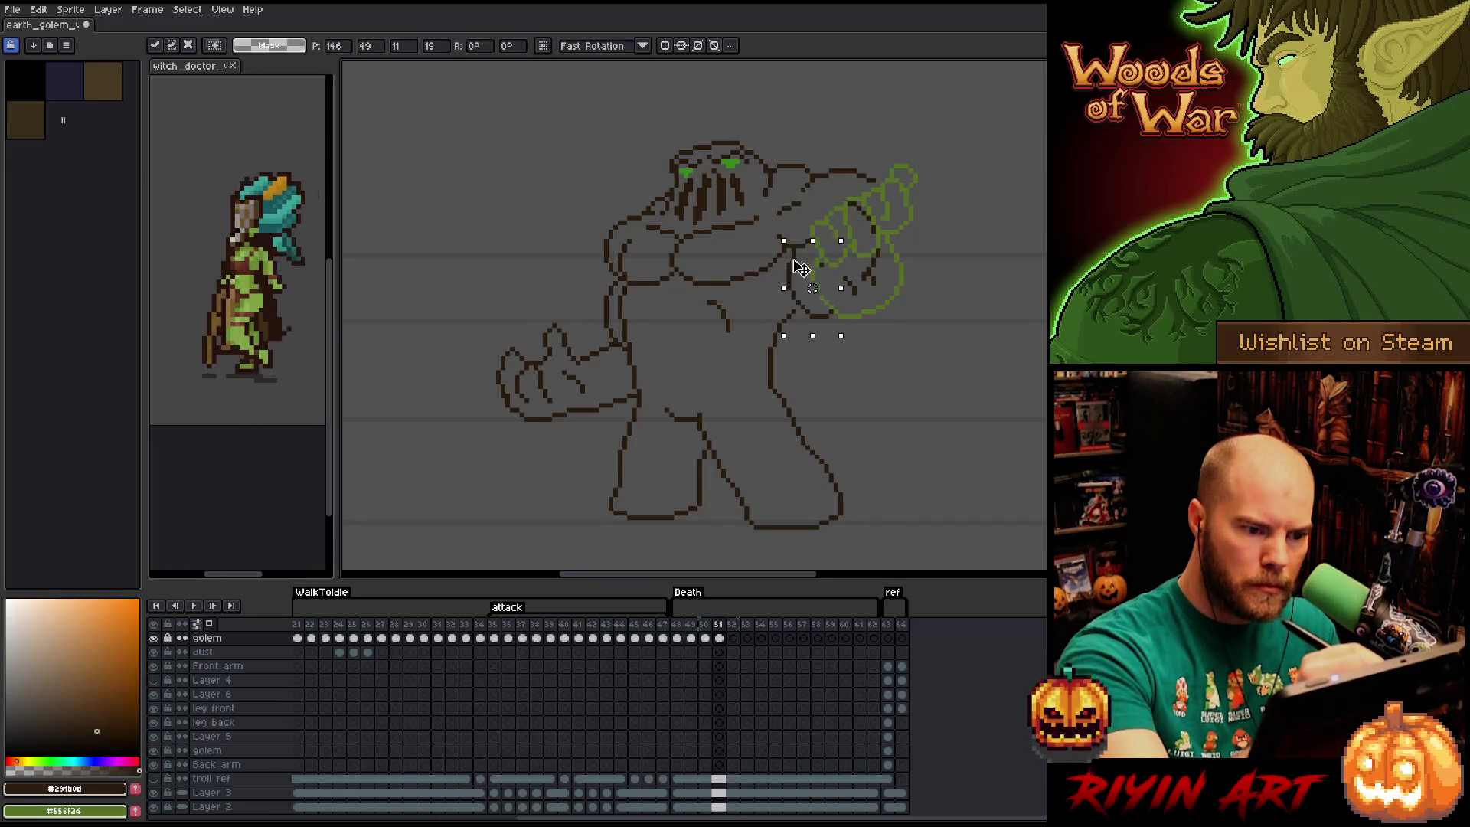
{"action": "key", "text": "e"}
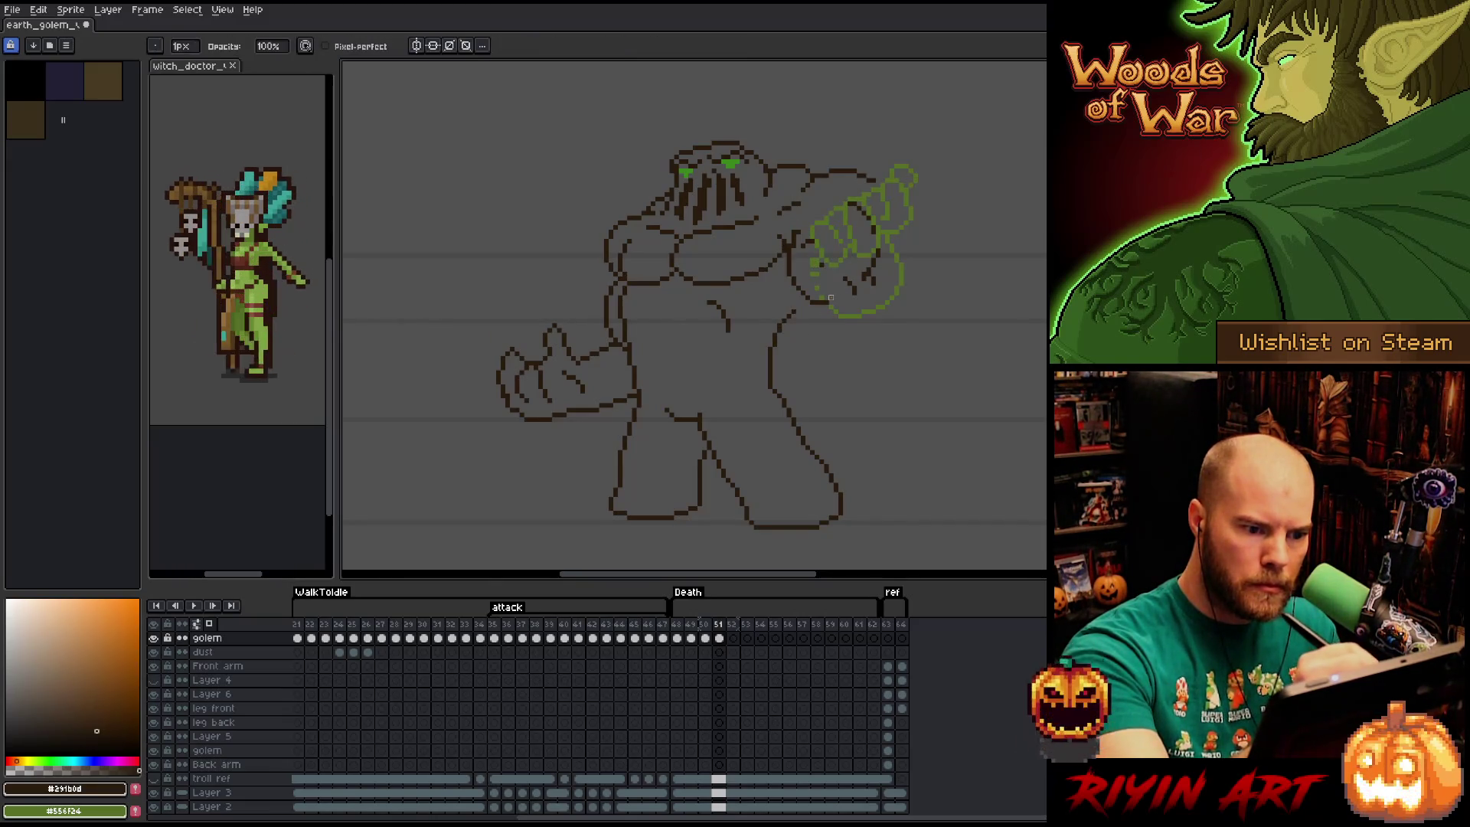
{"action": "key", "text": "b"}
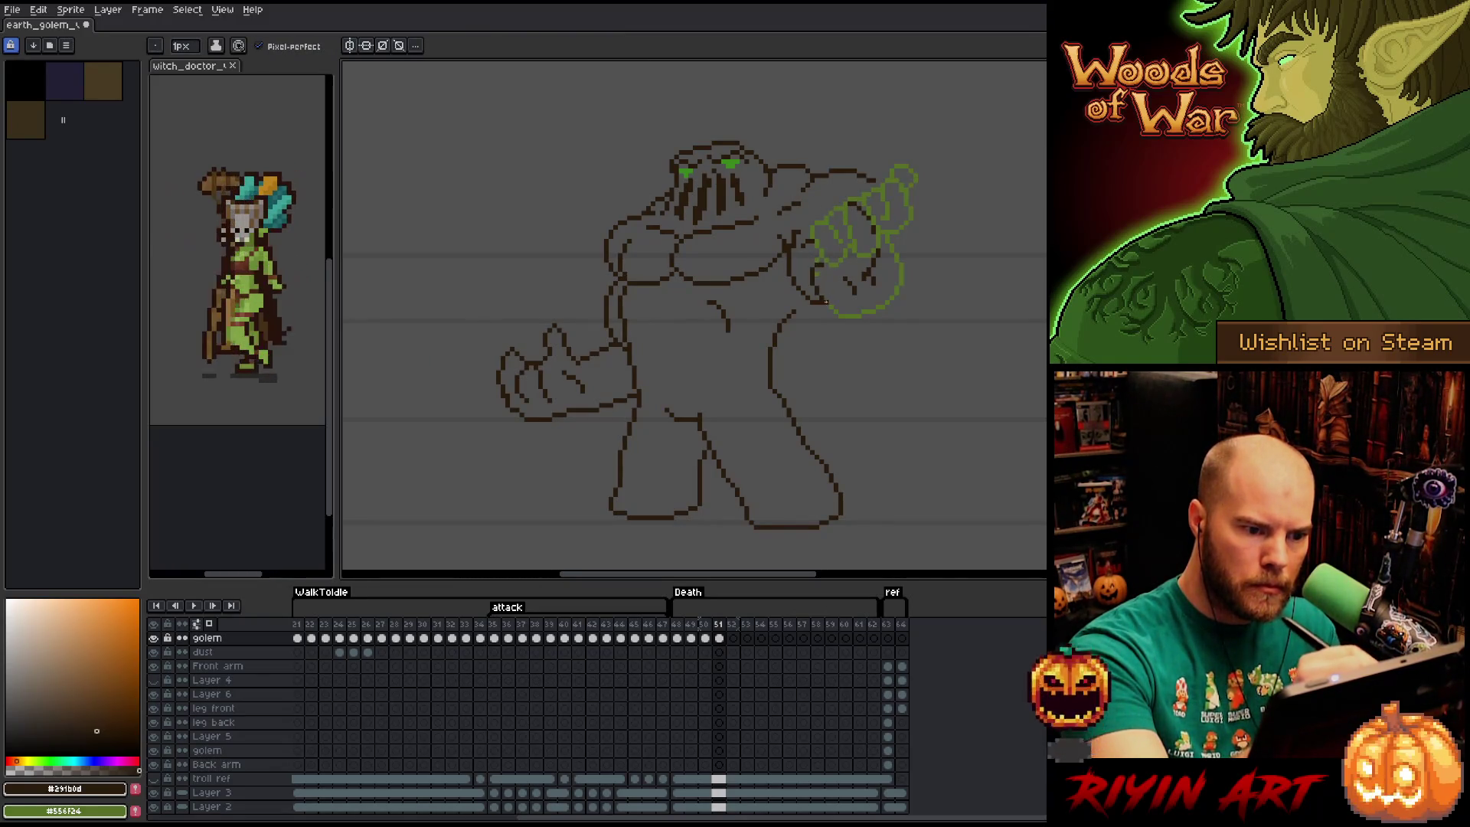
{"action": "key", "text": "e"}
{"action": "key", "text": "b"}
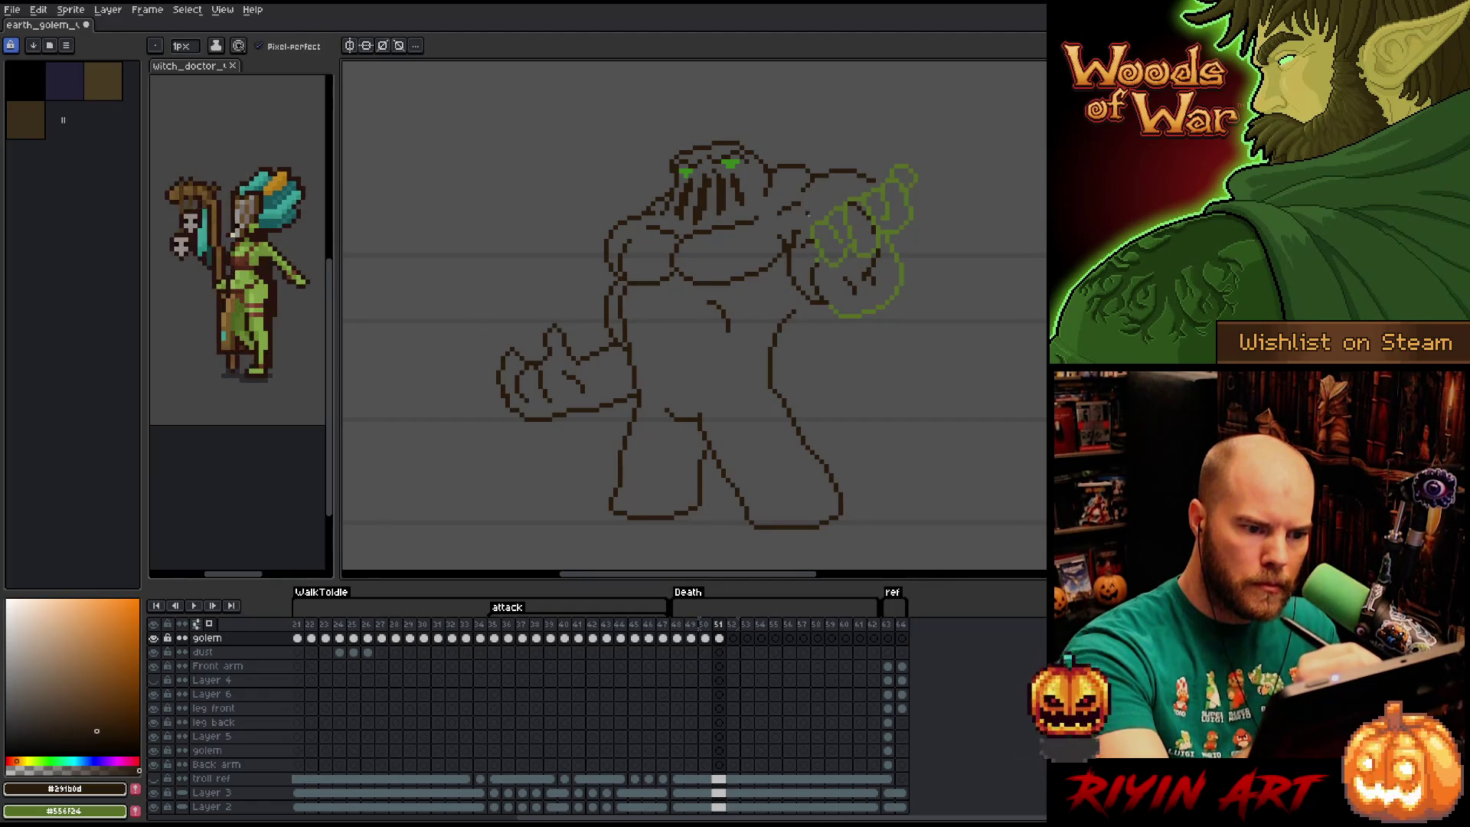
{"action": "key", "text": "e"}
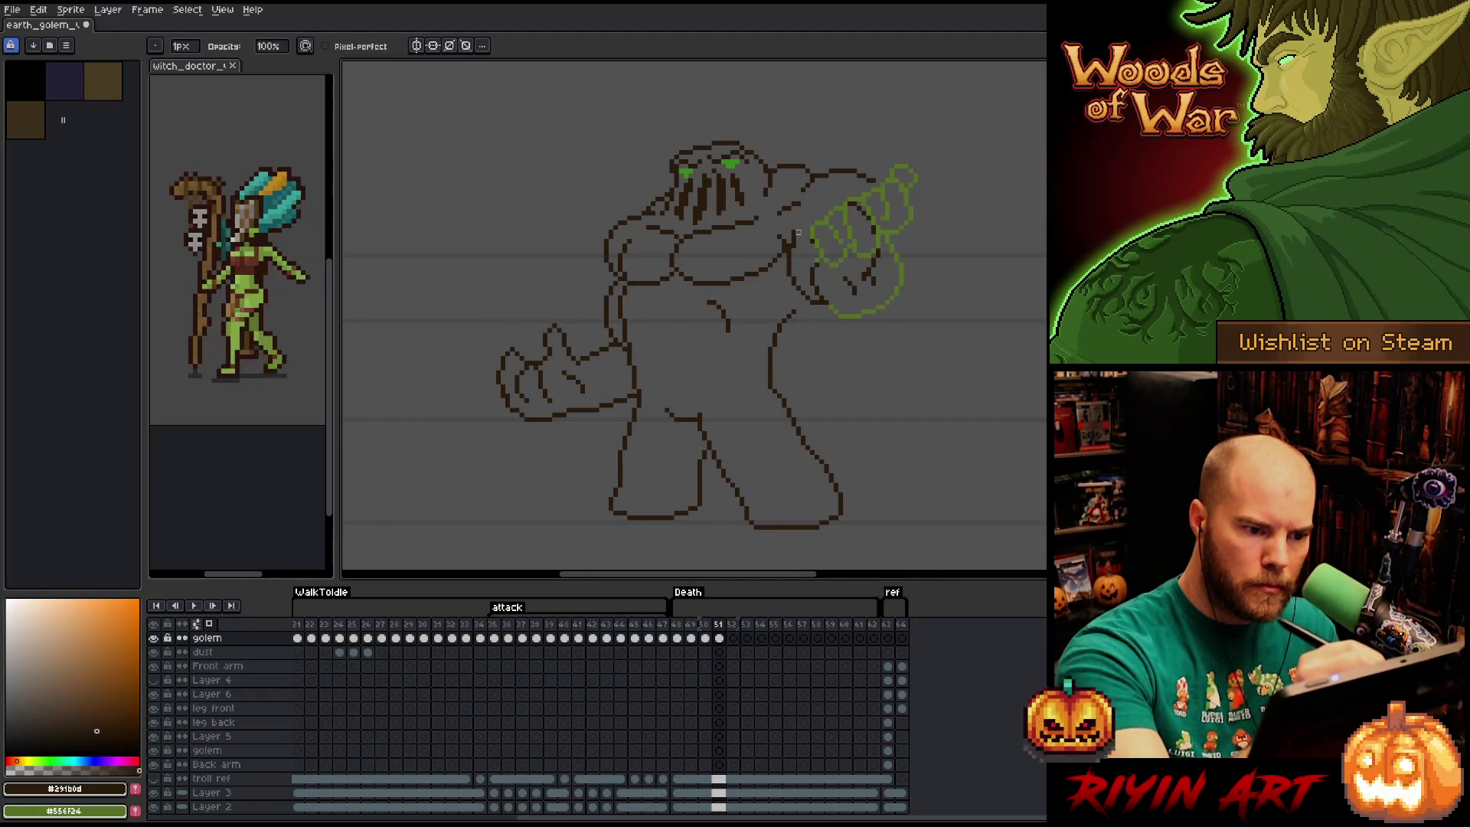
{"action": "key", "text": "b"}
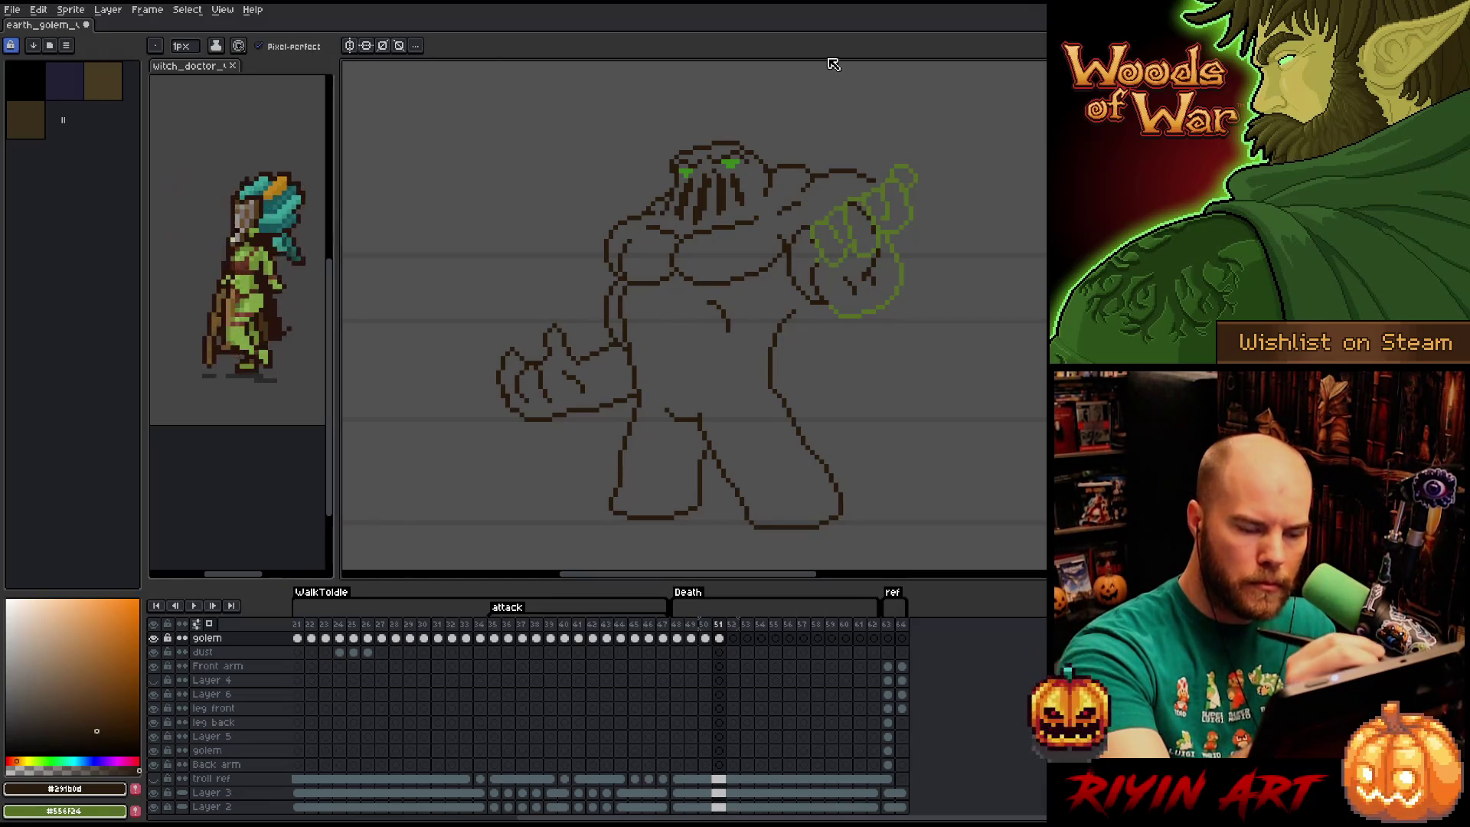
{"action": "key", "text": "e"}
Nudge the raised fist slightly down and to the right.
{"action": "key", "text": "q"}
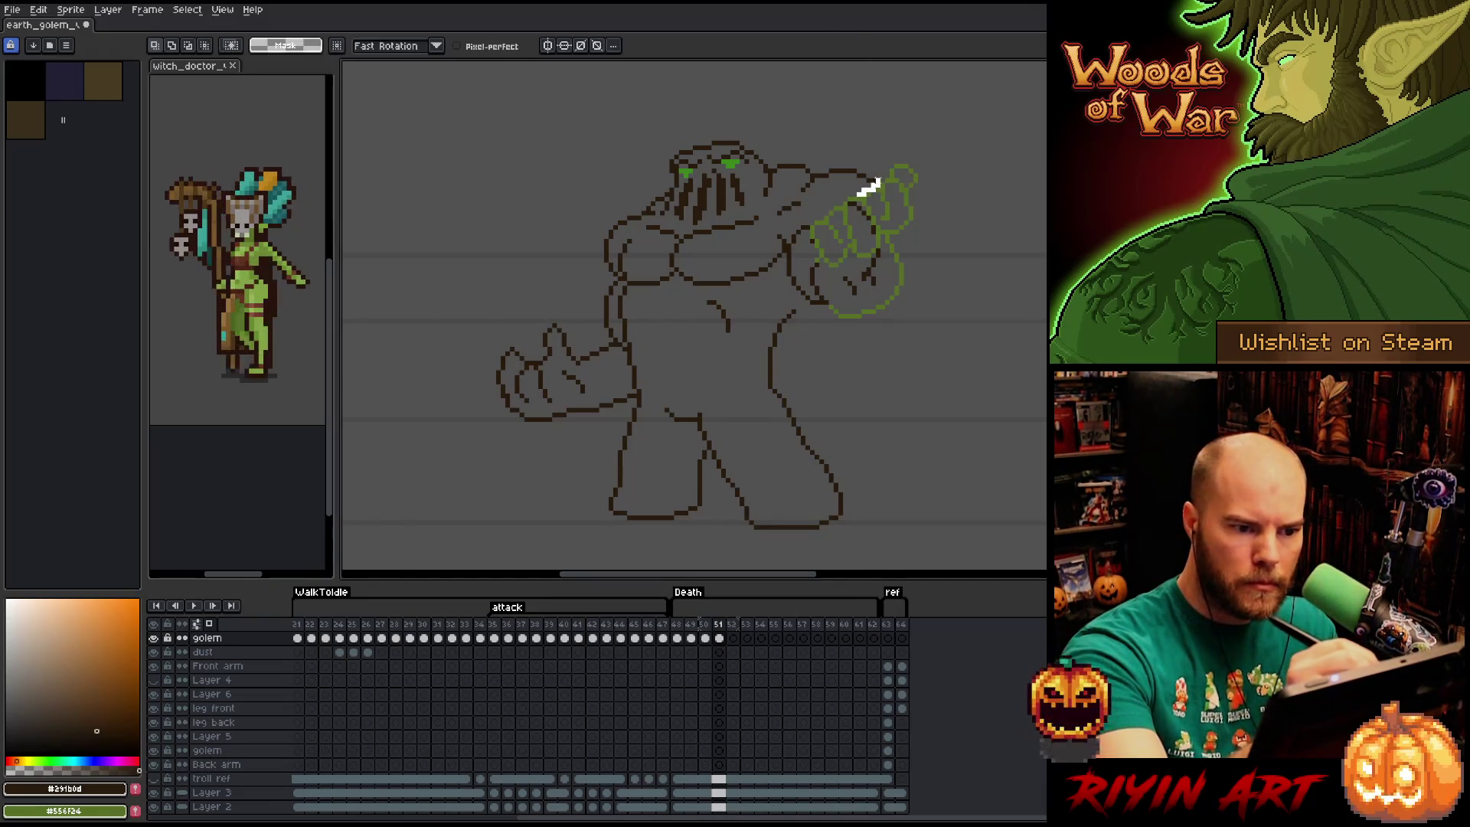
{"action": "mouse_move", "coordinate": [876, 187]}
{"action": "left_mouse_down"}
{"action": "mouse_move", "coordinate": [838, 157]}
{"action": "mouse_move", "coordinate": [835, 200]}
{"action": "mouse_move", "coordinate": [851, 195]}
{"action": "left_mouse_up"}
{"action": "key", "text": "ctrl+d"}
{"action": "key", "text": "b"}
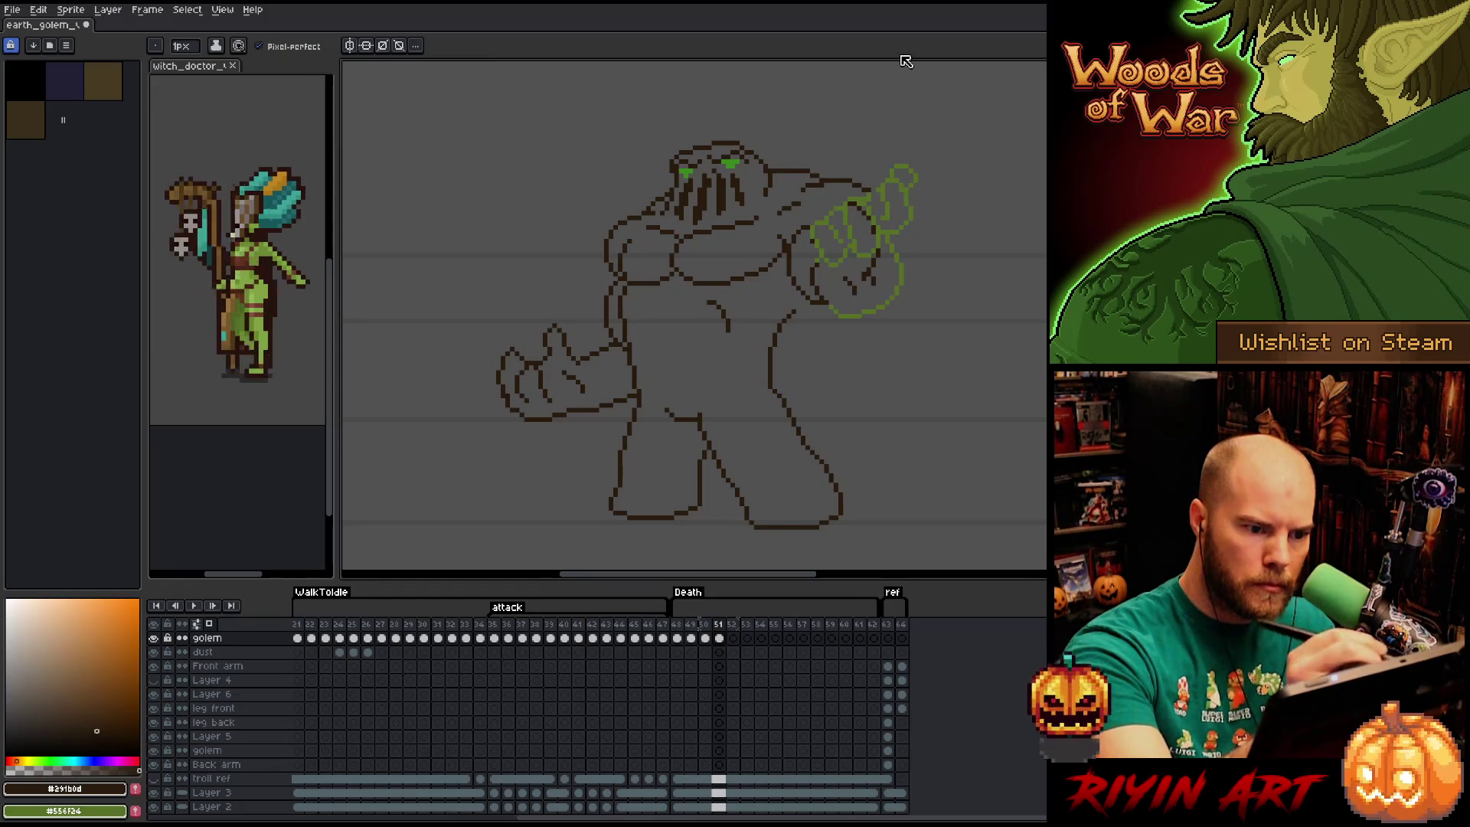
Erase the dark lines inside the green fist sketch, comparing with frames 50 and 49.
{"action": "key", "text": "e"}
{"action": "left_click_drag", "start_coordinate": [873, 274], "coordinate": [847, 287]}
{"action": "left_click_drag", "start_coordinate": [873, 261], "coordinate": [877, 267]}
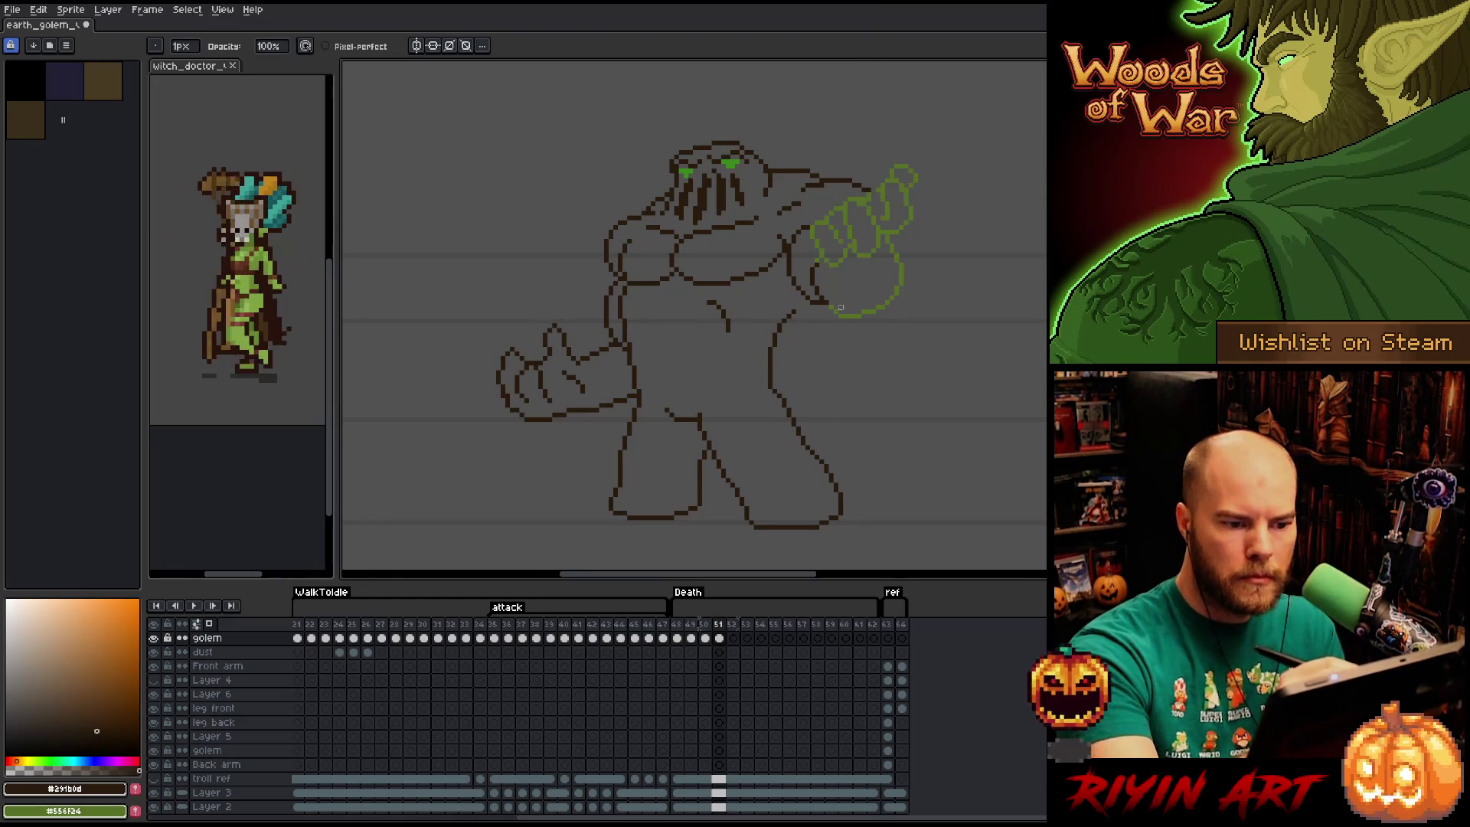
{"action": "key", "text": "b"}
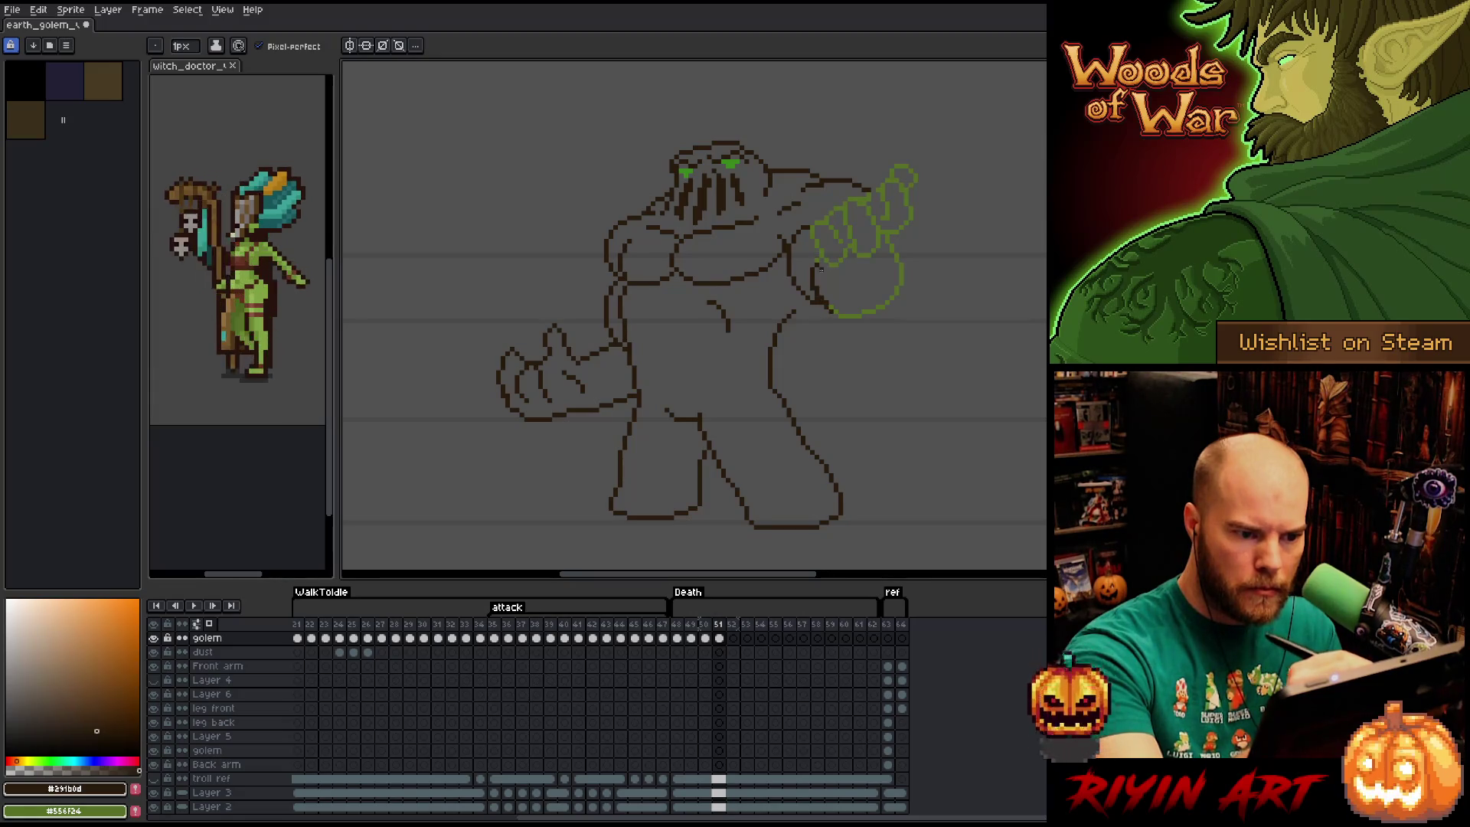
{"action": "key", "text": "e"}
{"action": "key", "text": "b"}
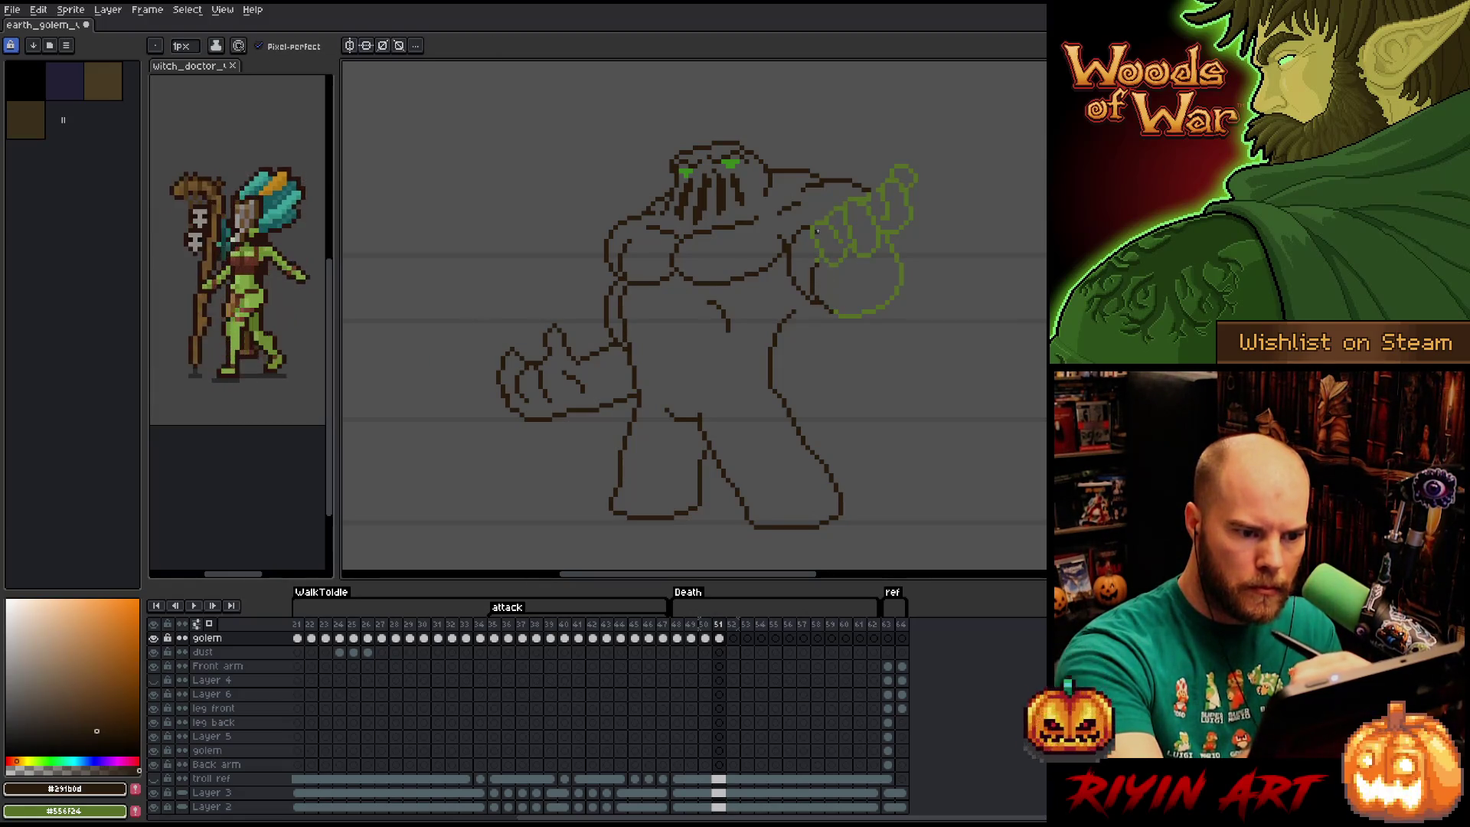
{"action": "key", "text": "e"}
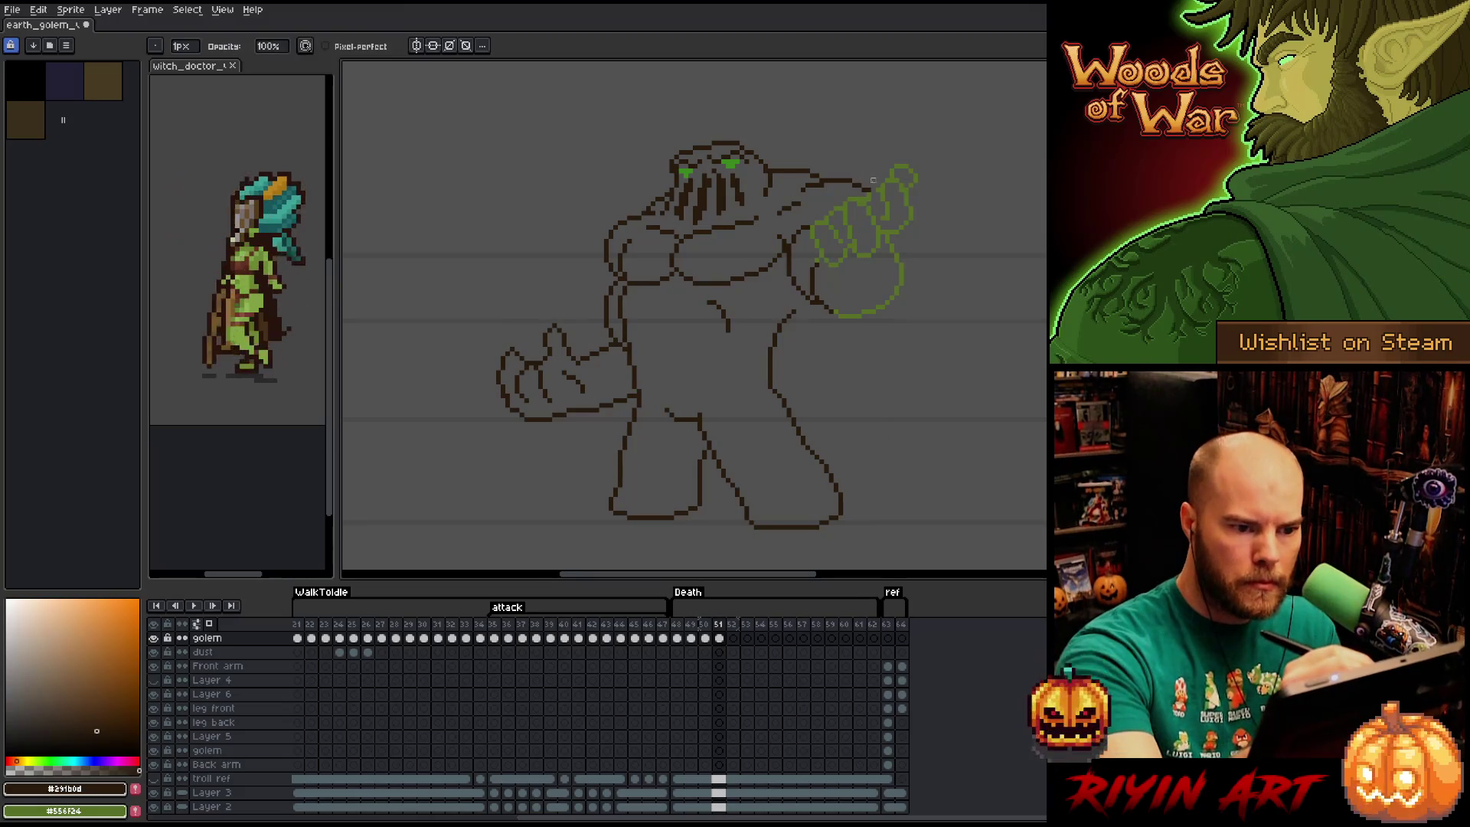
{"action": "key", "text": "b"}
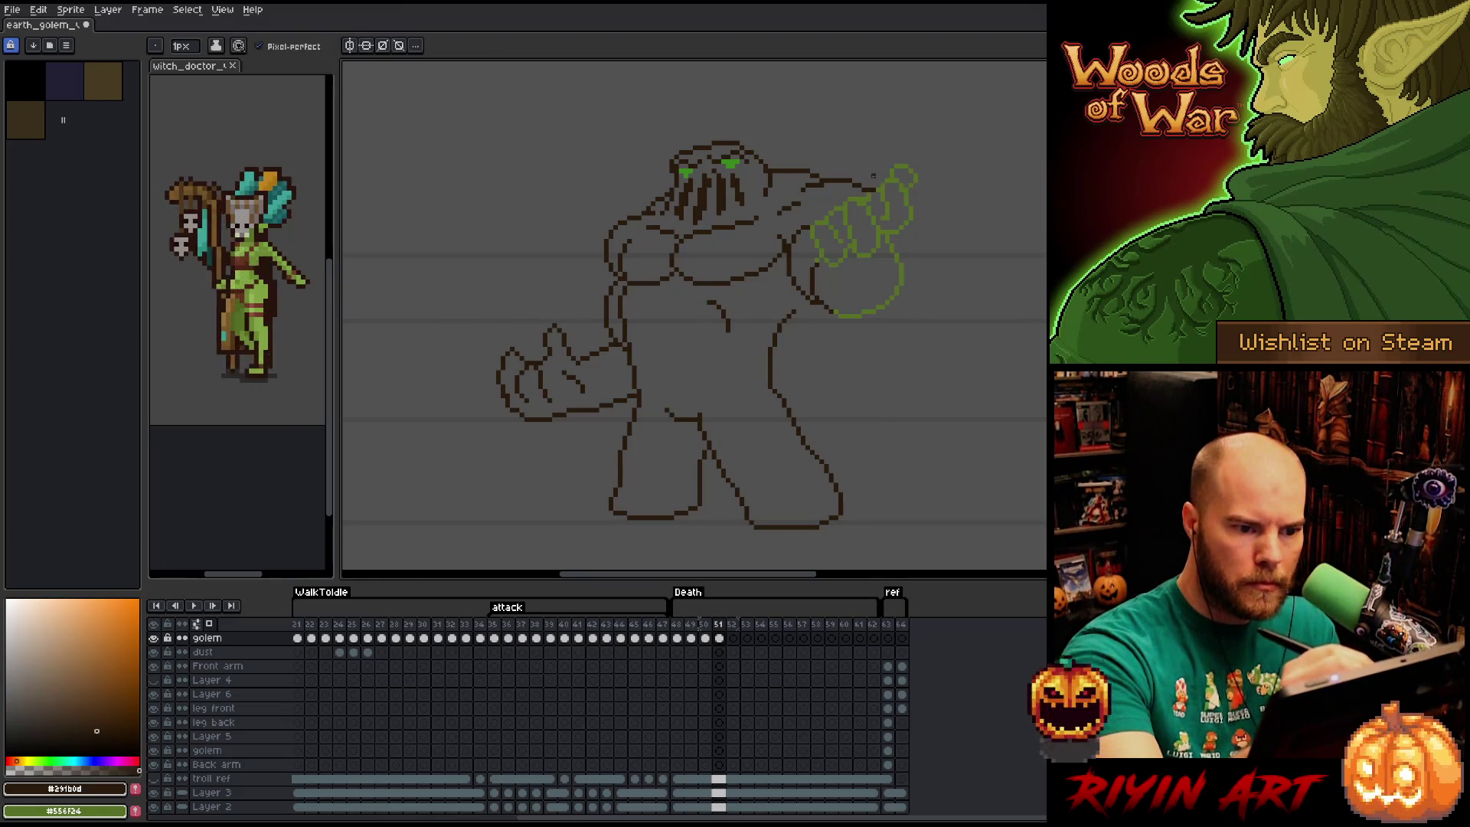
{"action": "key", "text": "e"}
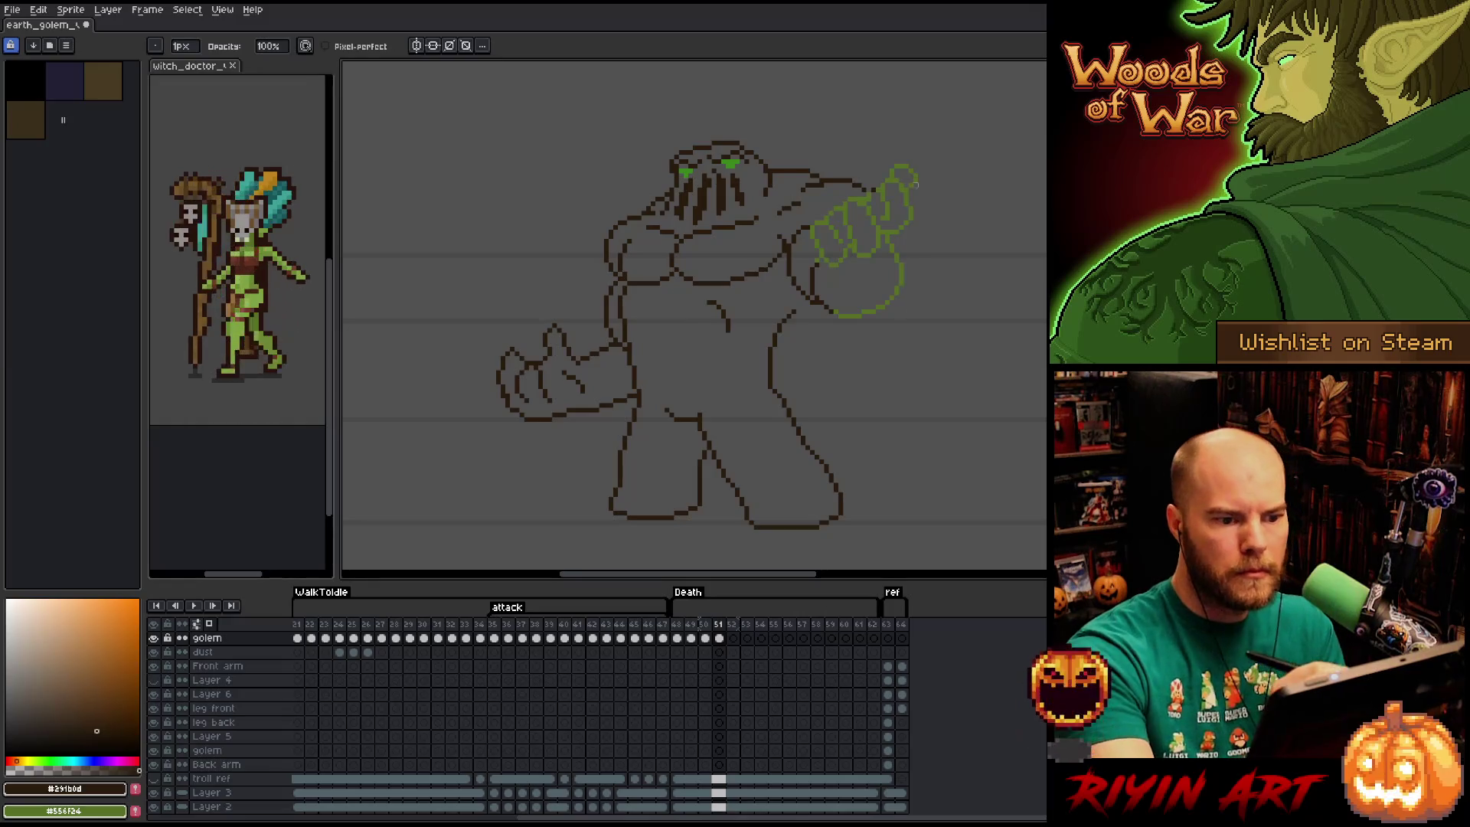
{"action": "key", "text": "Left"}
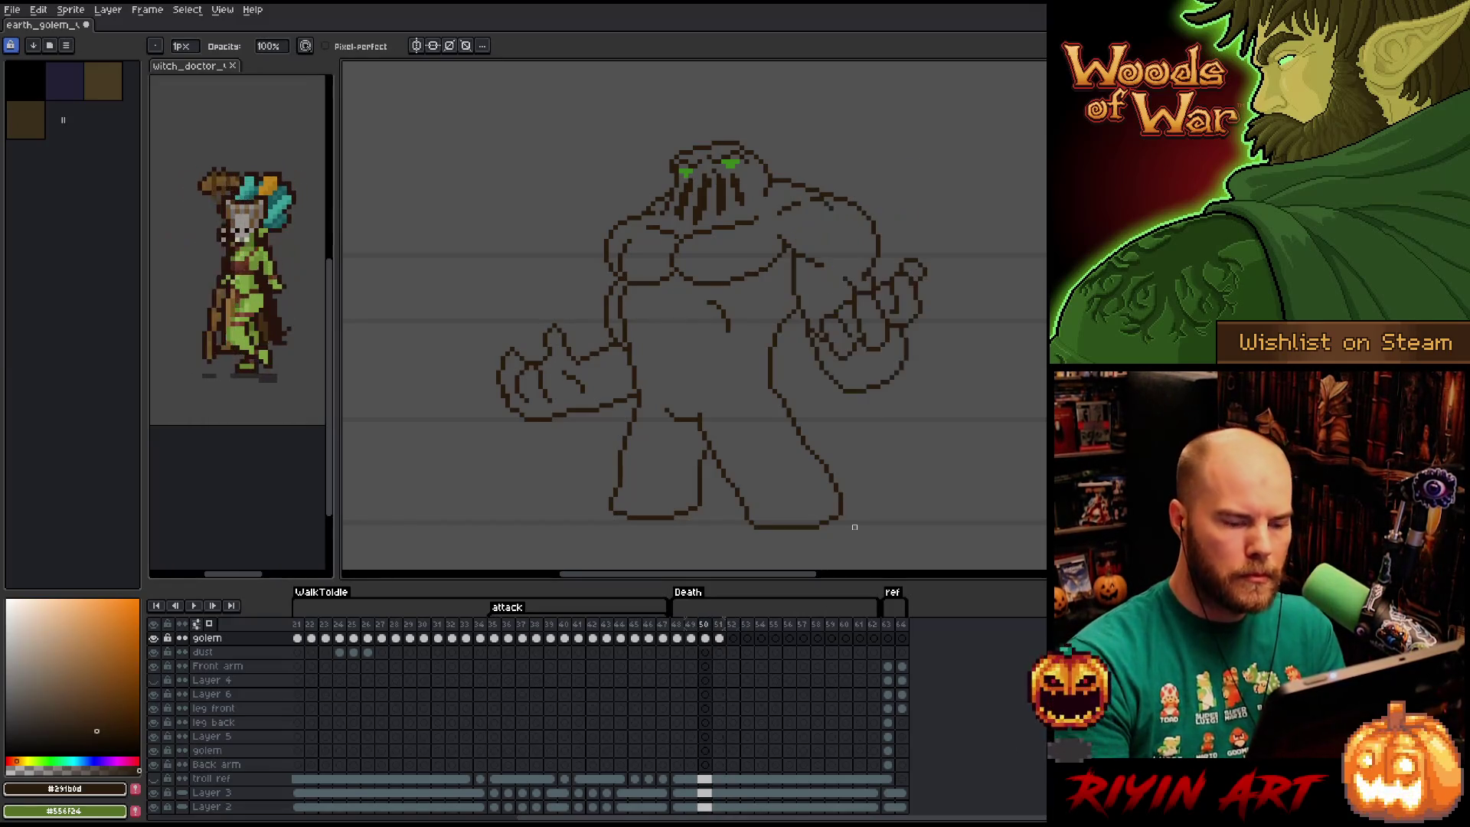
{"action": "key", "text": "Left"}
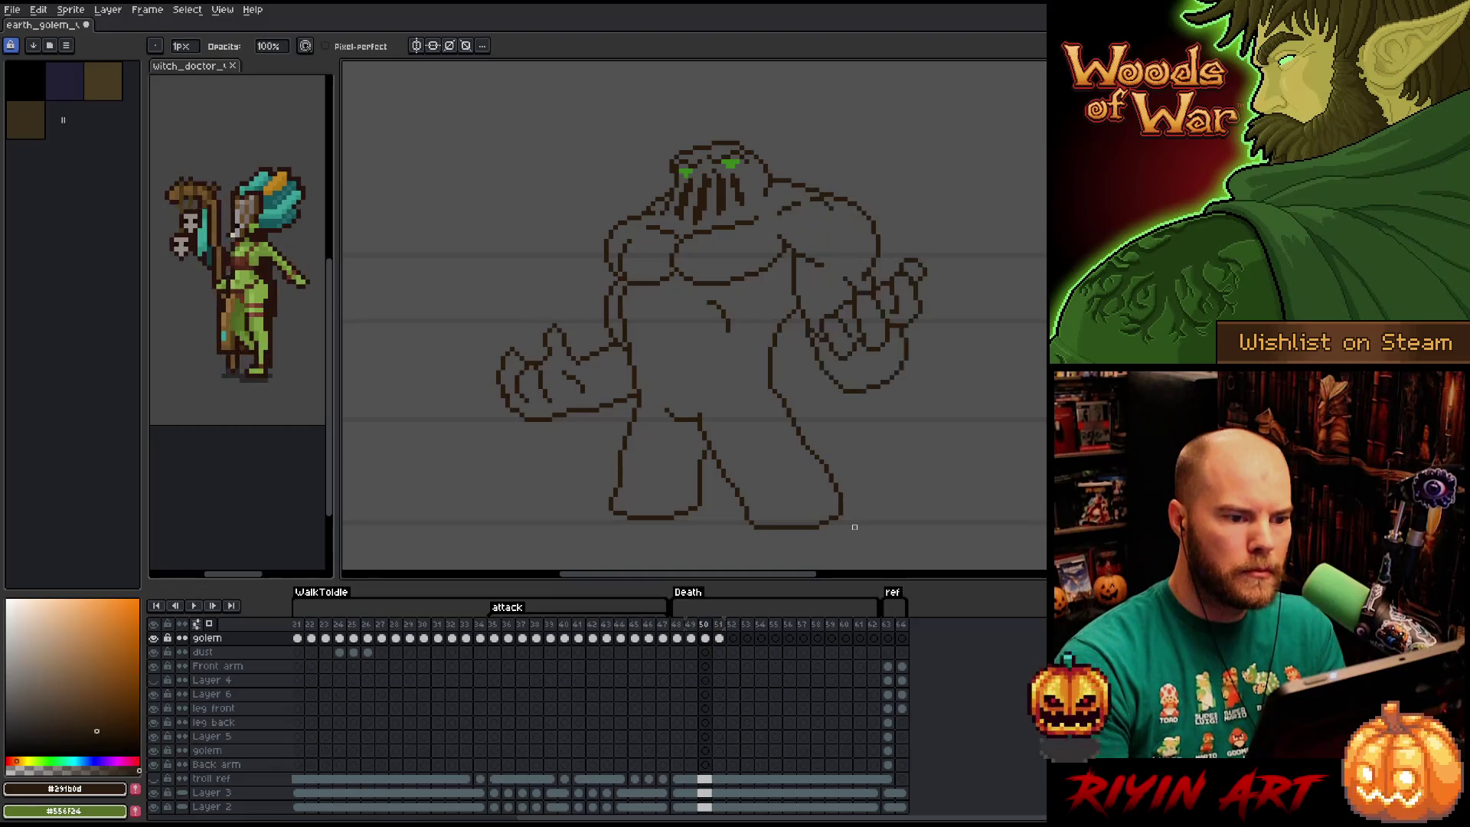
{"action": "key", "text": "Right"}
{"action": "key", "text": "Right"}
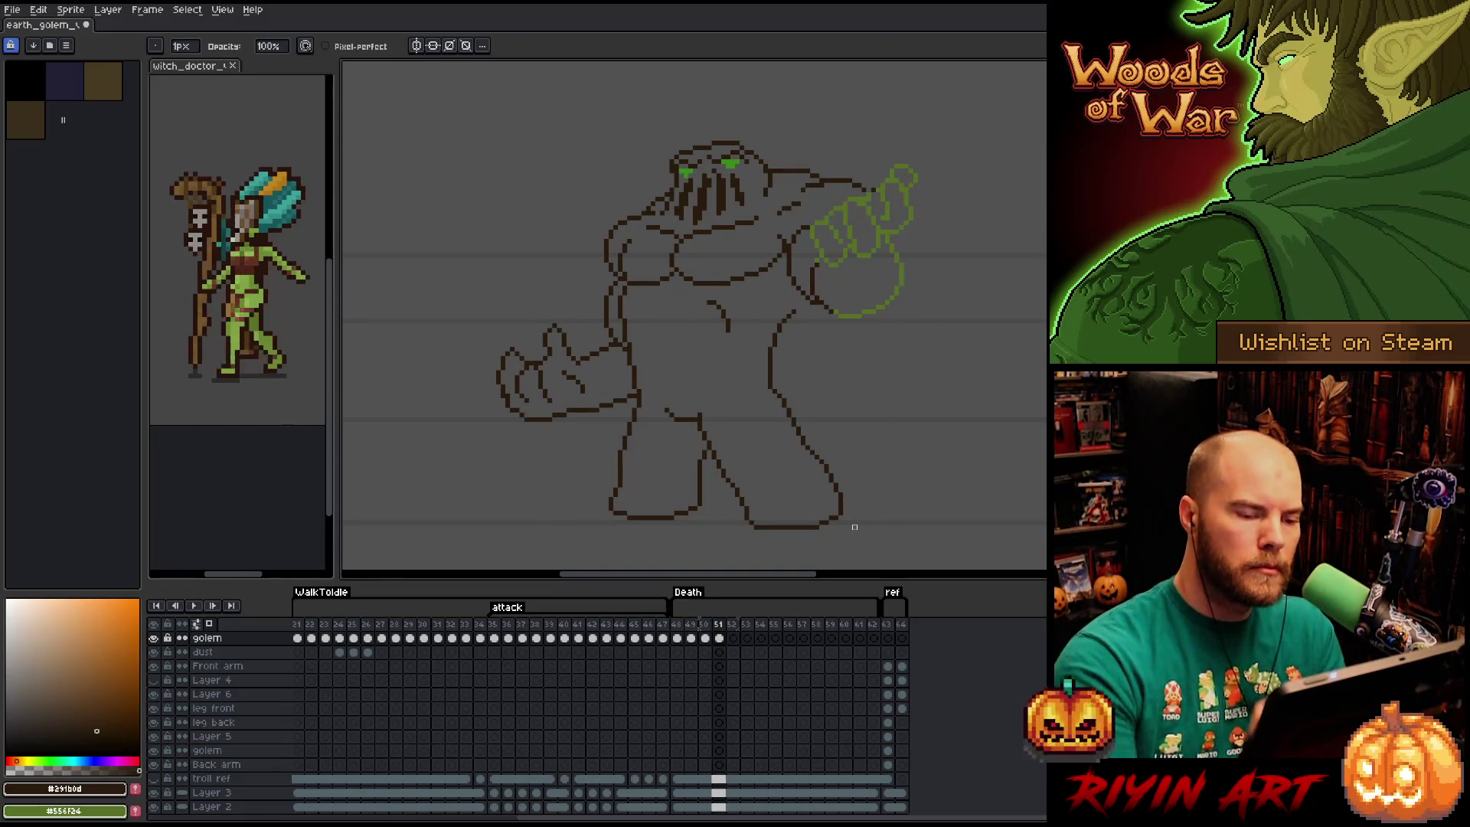
Reshape the top line of the raised arm near the fist and apply it.
{"action": "key", "text": "m"}
{"action": "mouse_move", "coordinate": [864, 194]}
{"action": "left_mouse_down"}
{"action": "mouse_move", "coordinate": [841, 158]}
{"action": "mouse_move", "coordinate": [783, 162]}
{"action": "mouse_move", "coordinate": [816, 193]}
{"action": "mouse_move", "coordinate": [859, 189]}
{"action": "left_mouse_up"}
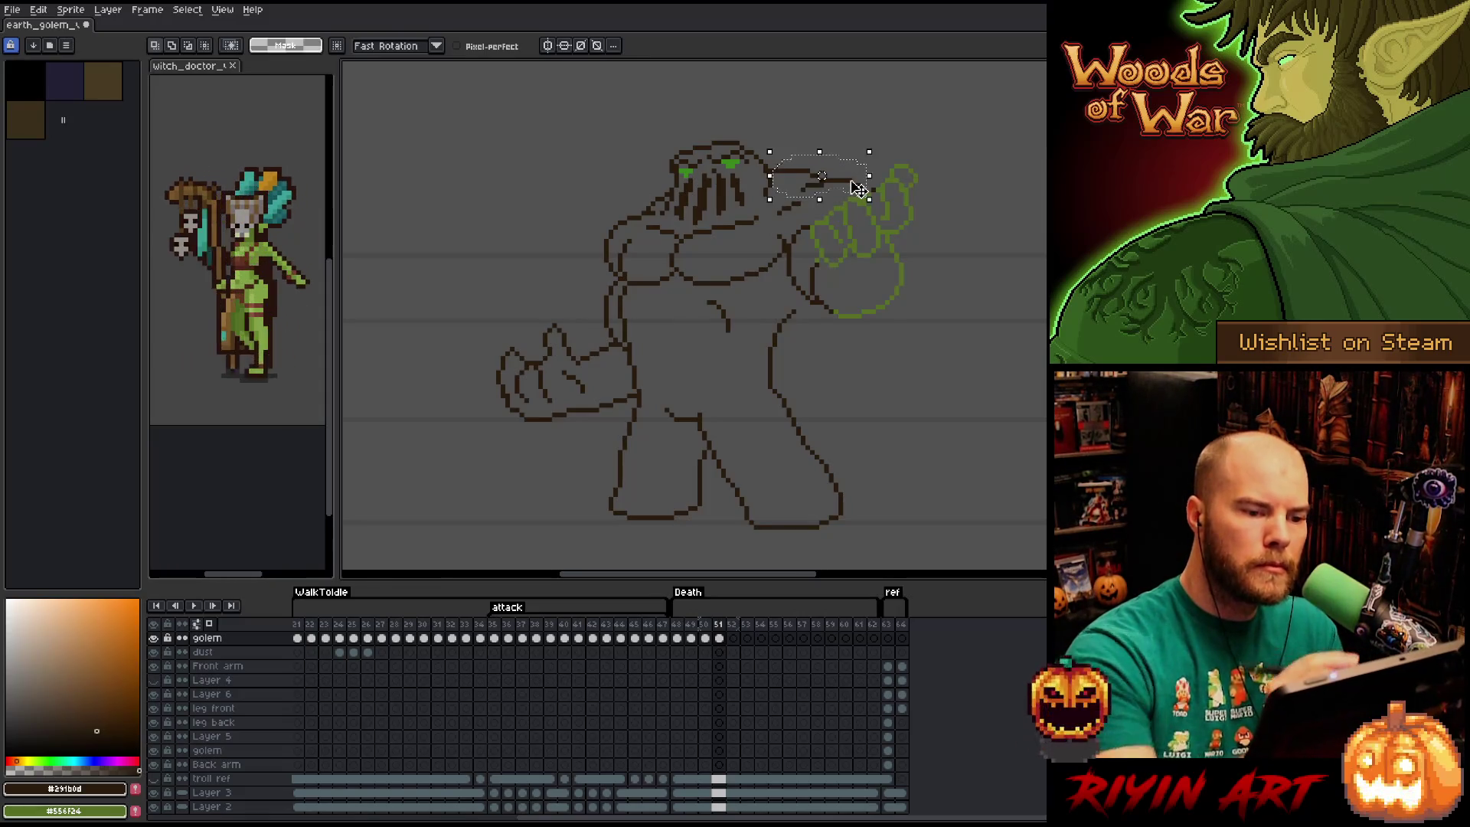
{"action": "left_click", "coordinate": [859, 189]}
{"action": "key", "text": "ctrl+d"}
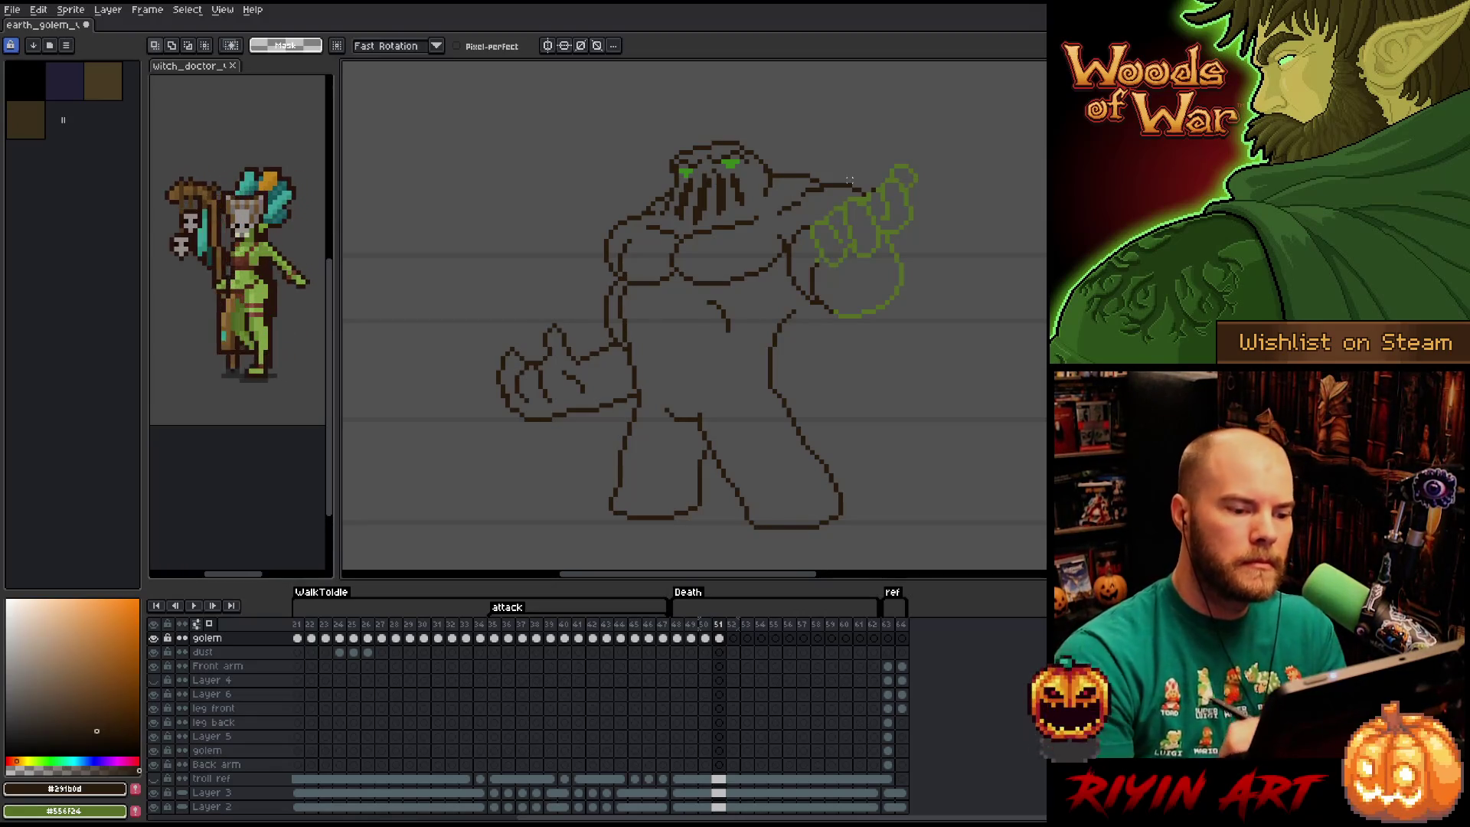
Play the animation and flip between frames 50 and 51 to check the arm.
{"action": "key", "text": "Return"}
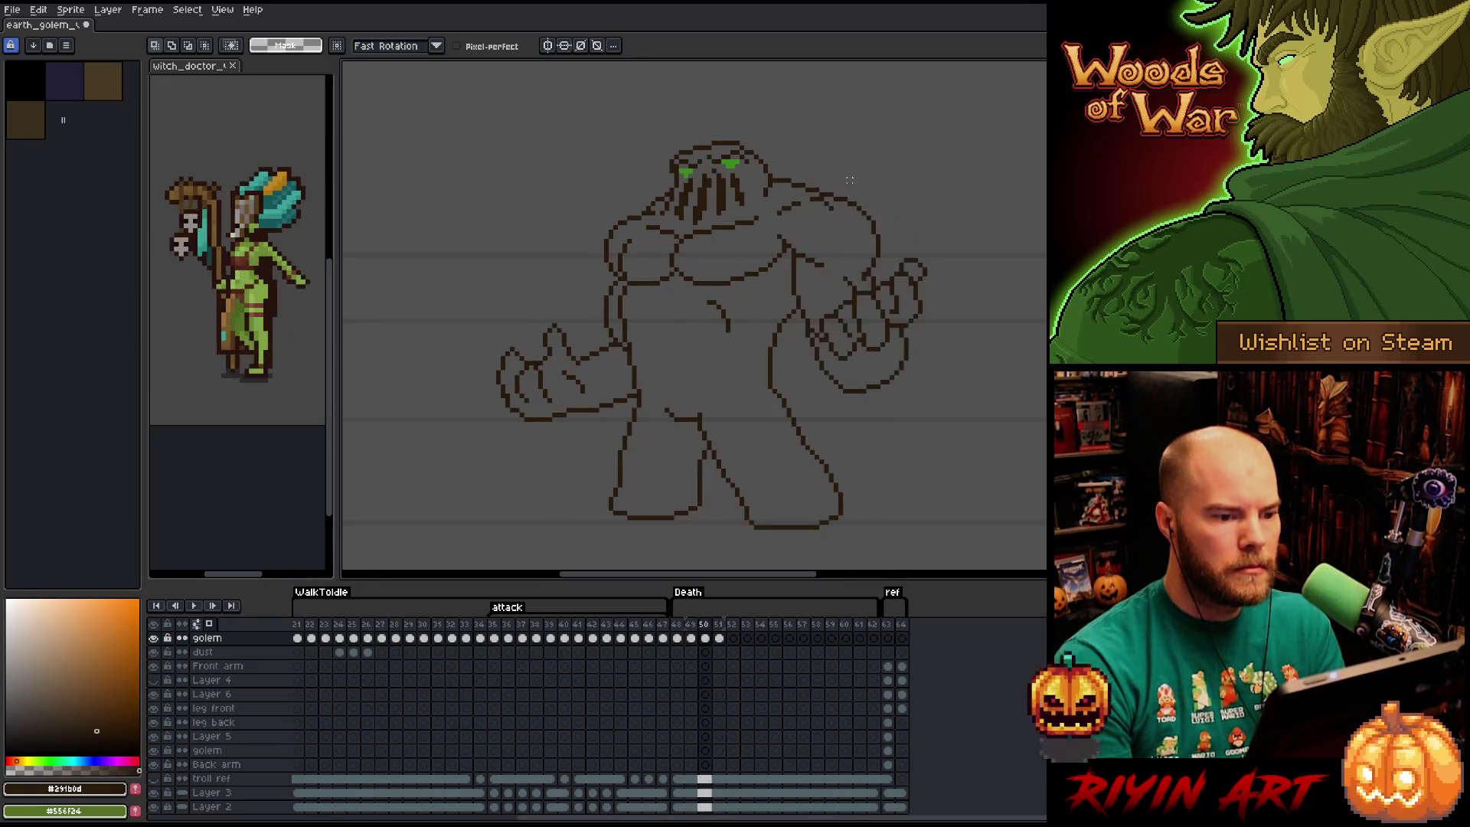
{"action": "key", "text": "b"}
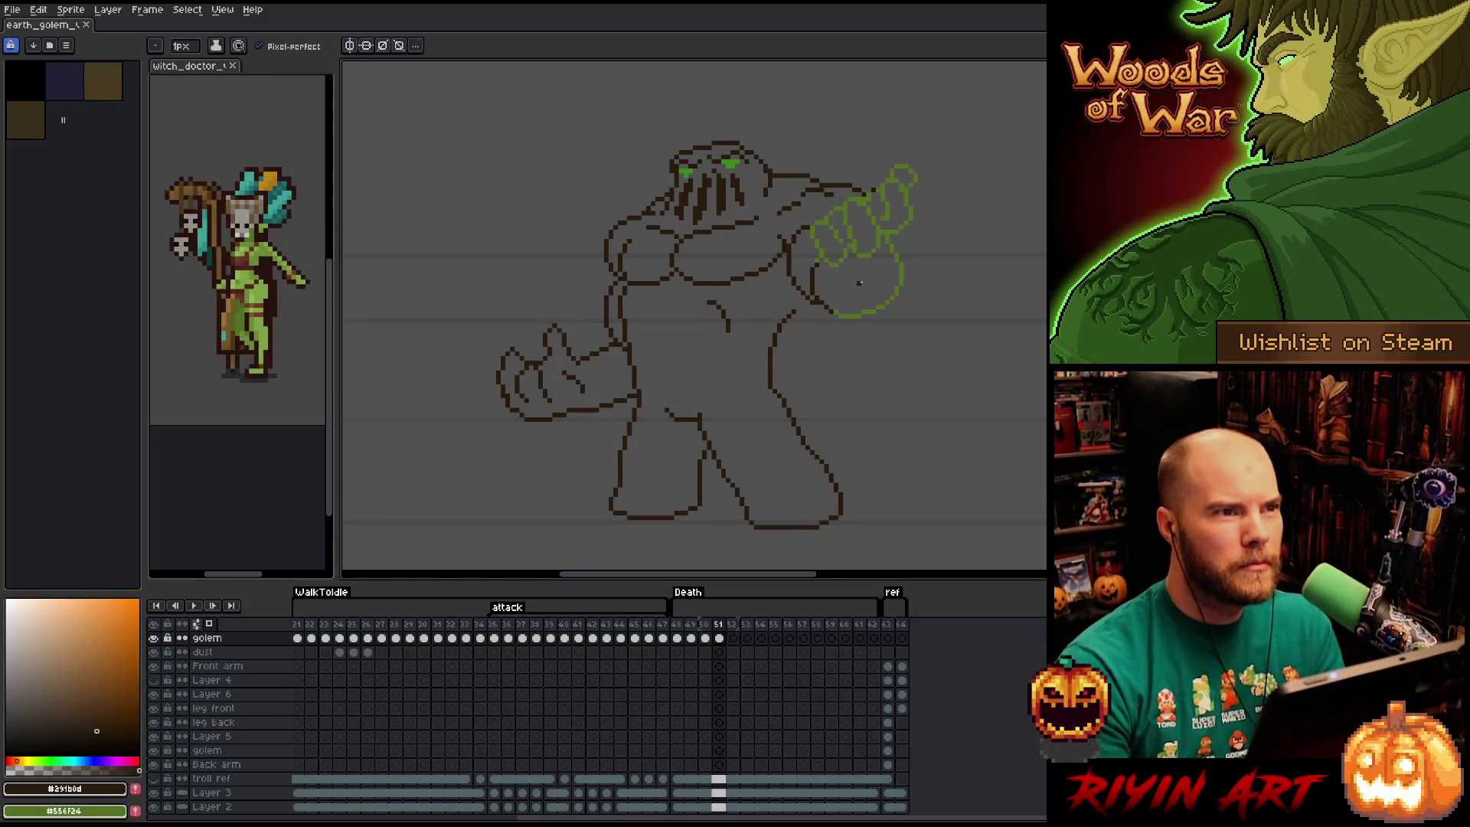
{"action": "key", "text": "Left"}
{"action": "key", "text": "Right"}
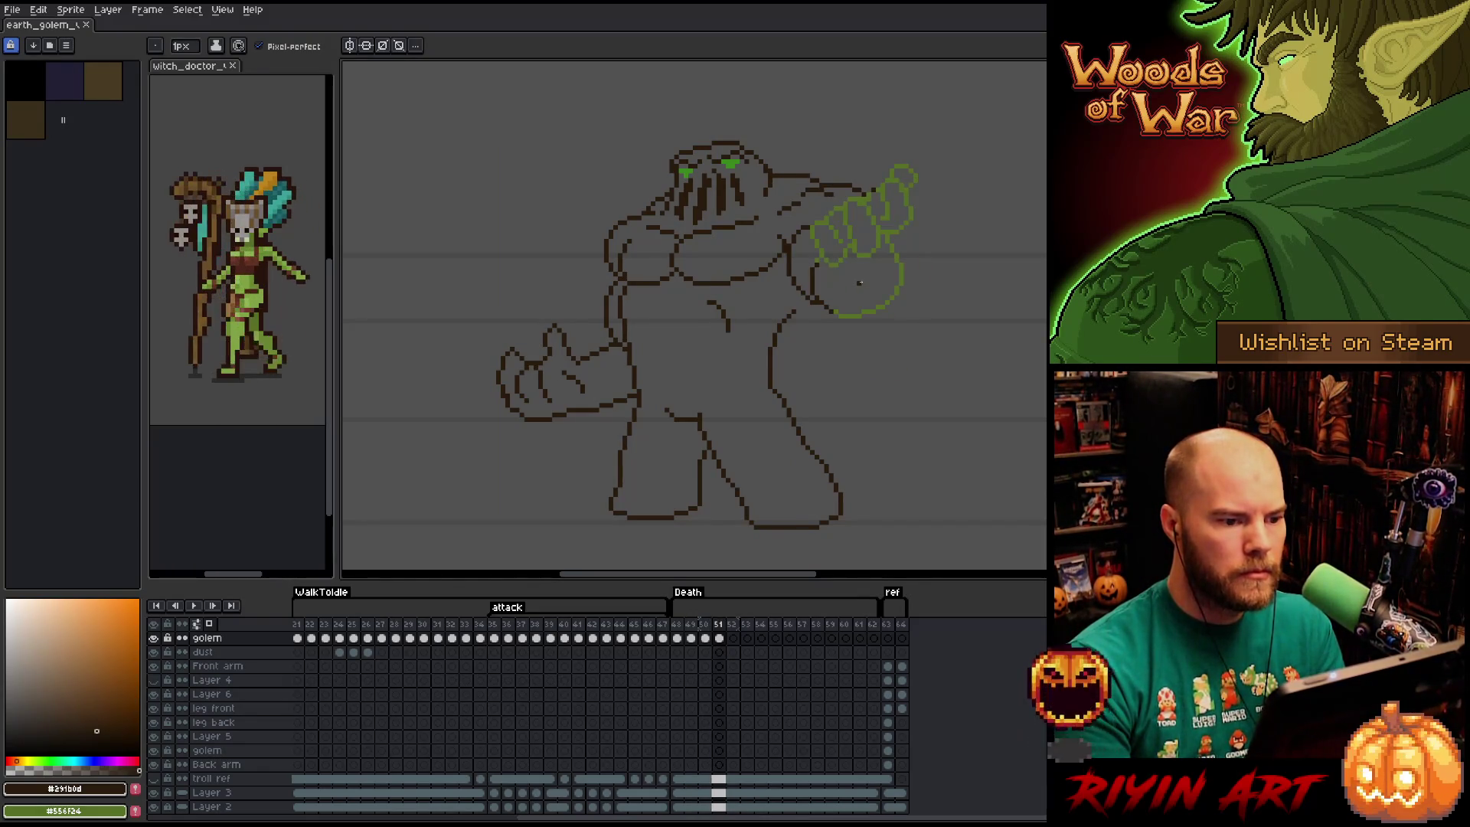
{"action": "key", "text": "e"}
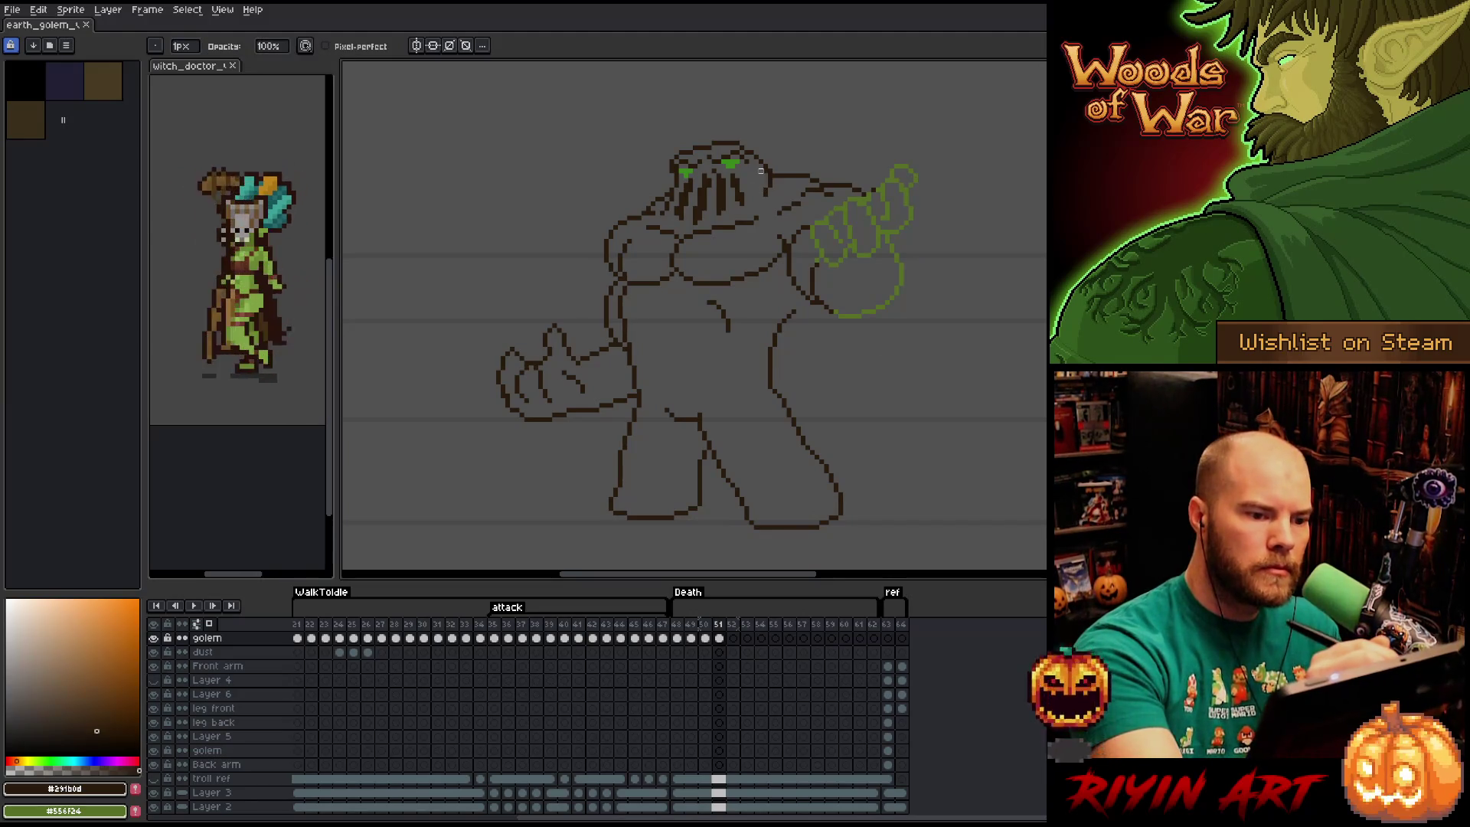
Reselect the golem's head on frame 51 and tilt it back so eyes and teeth face upward.
{"action": "key", "text": "m"}
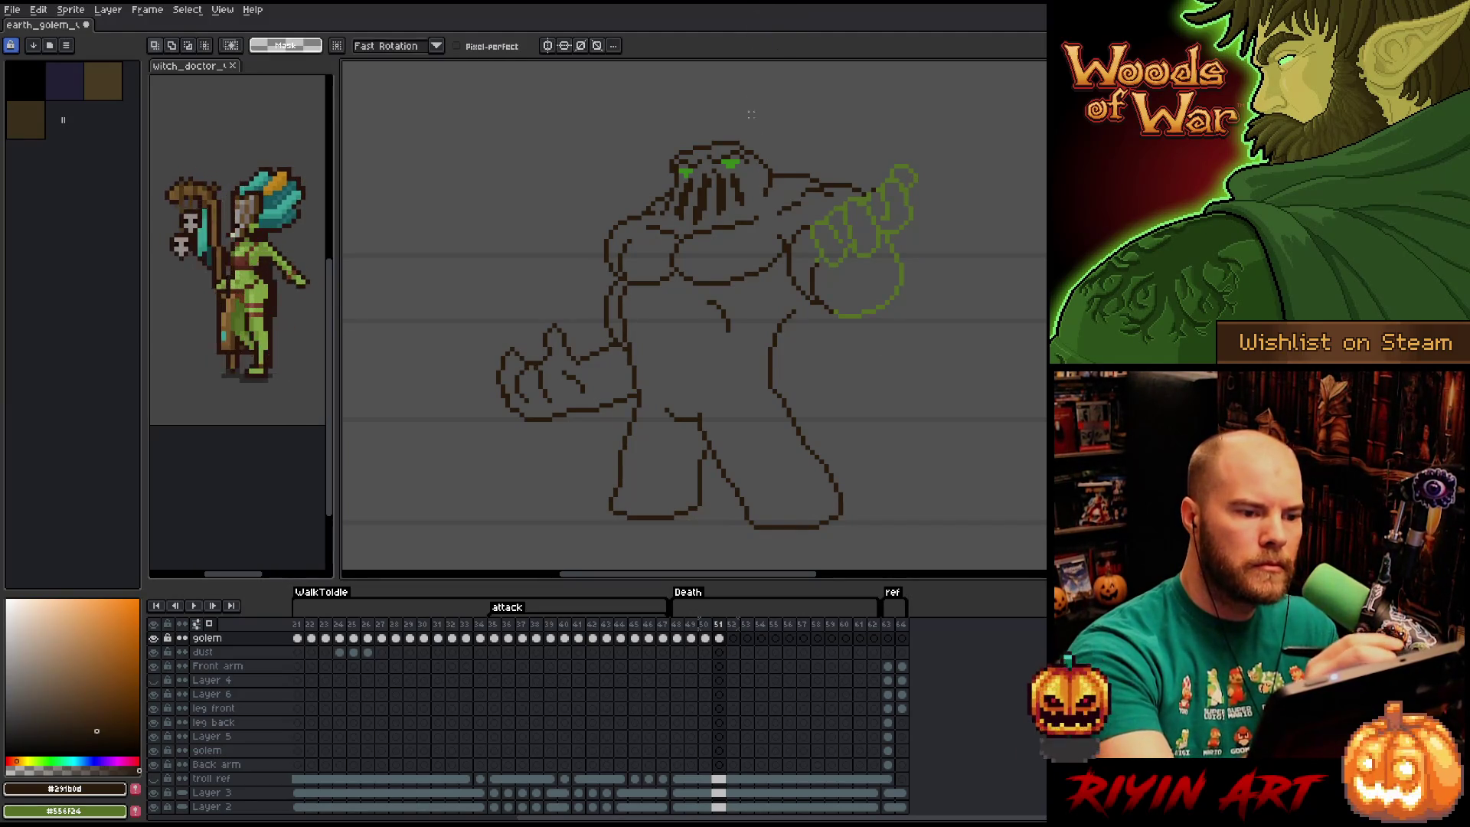
{"action": "mouse_move", "coordinate": [760, 138]}
{"action": "left_mouse_down"}
{"action": "mouse_move", "coordinate": [758, 183]}
{"action": "mouse_move", "coordinate": [662, 185]}
{"action": "mouse_move", "coordinate": [674, 119]}
{"action": "mouse_move", "coordinate": [736, 143]}
{"action": "left_mouse_up"}
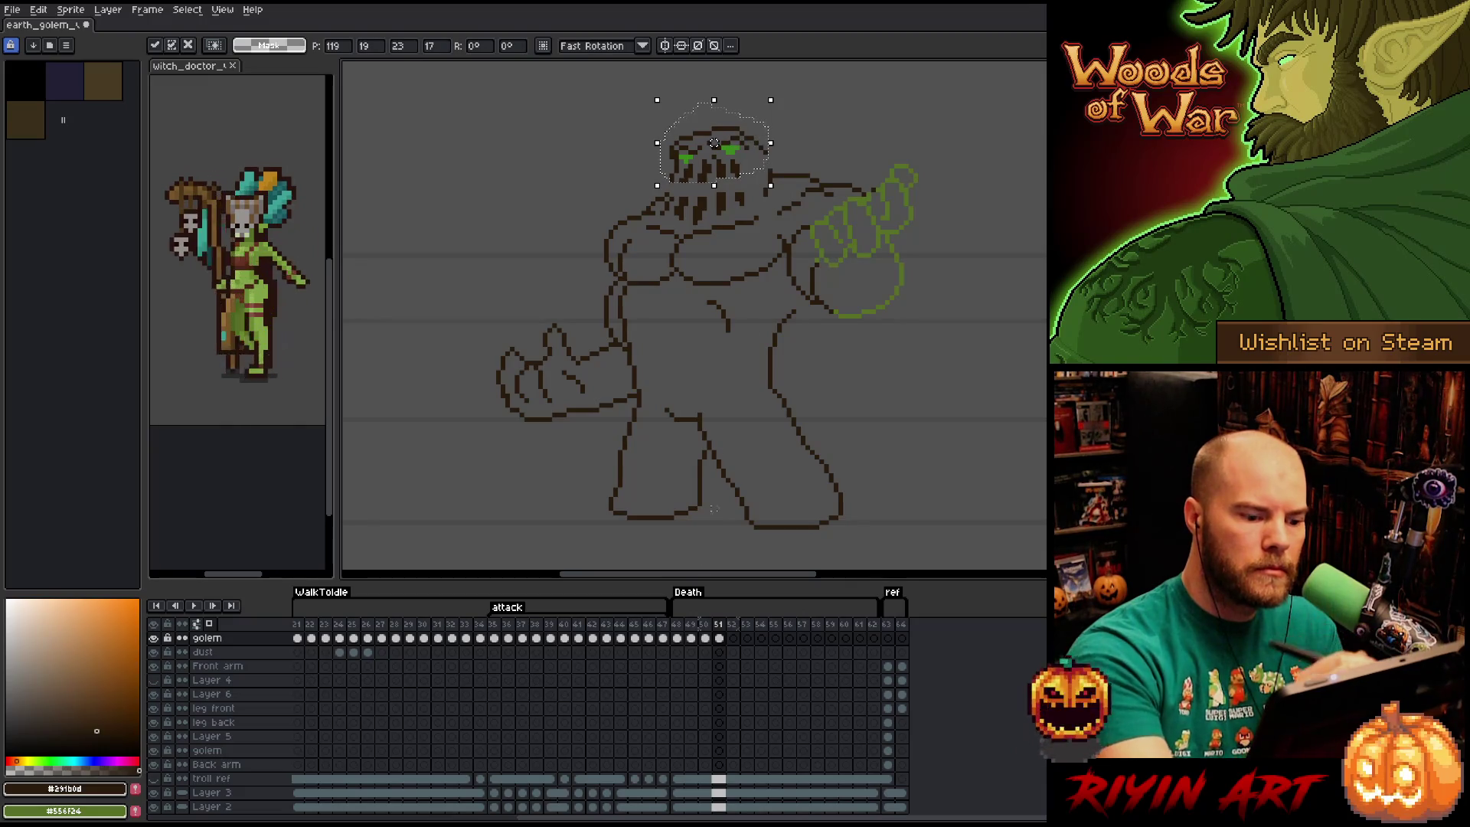
{"action": "key", "text": "comma"}
{"action": "key", "text": "ctrl+d"}
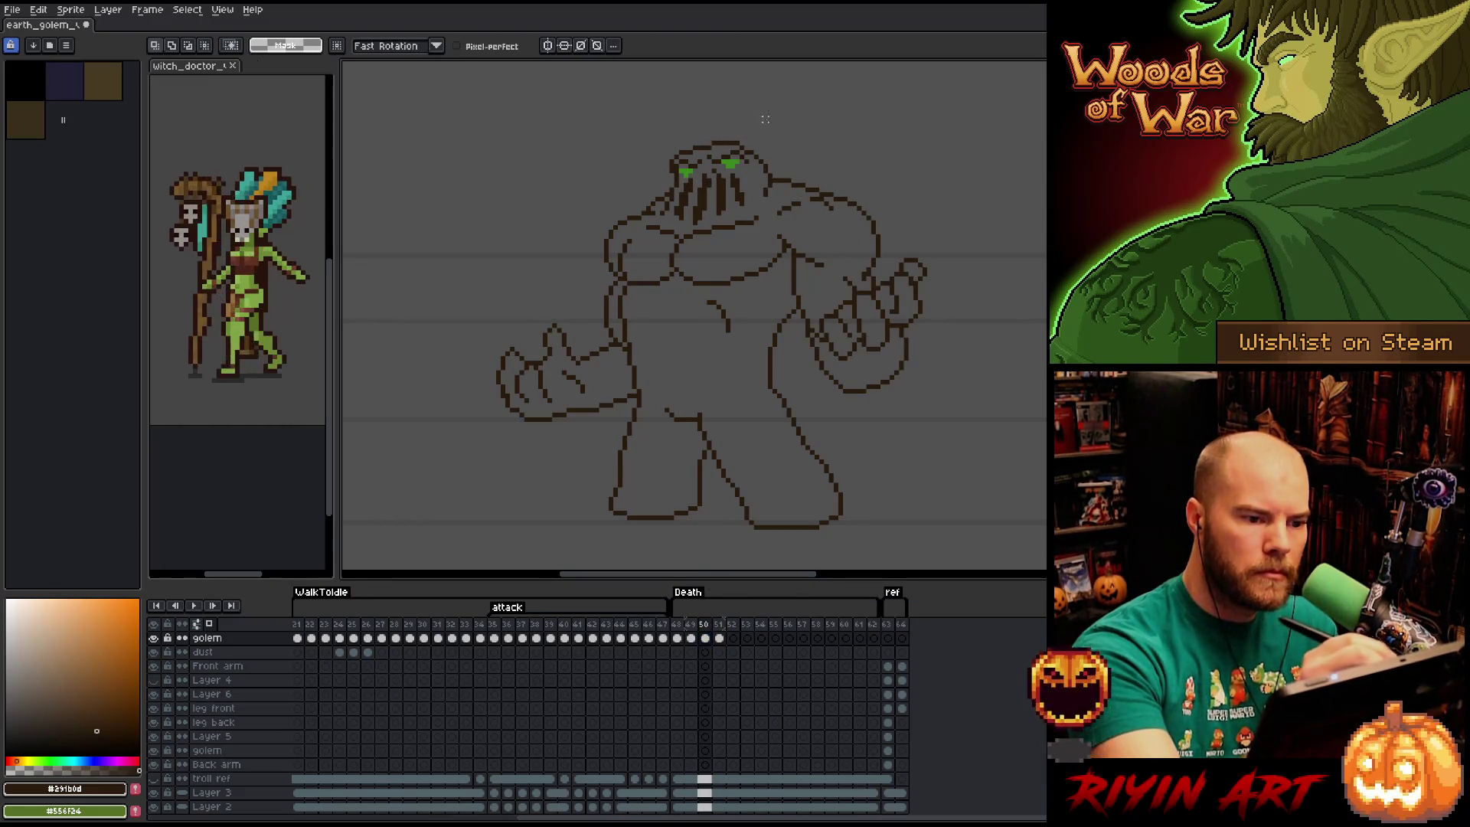
{"action": "mouse_move", "coordinate": [766, 115]}
{"action": "left_mouse_down"}
{"action": "mouse_move", "coordinate": [762, 173]}
{"action": "mouse_move", "coordinate": [683, 192]}
{"action": "mouse_move", "coordinate": [658, 165]}
{"action": "mouse_move", "coordinate": [734, 156]}
{"action": "left_mouse_up"}
{"action": "key", "text": "ctrl+d"}
{"action": "key", "text": "b"}
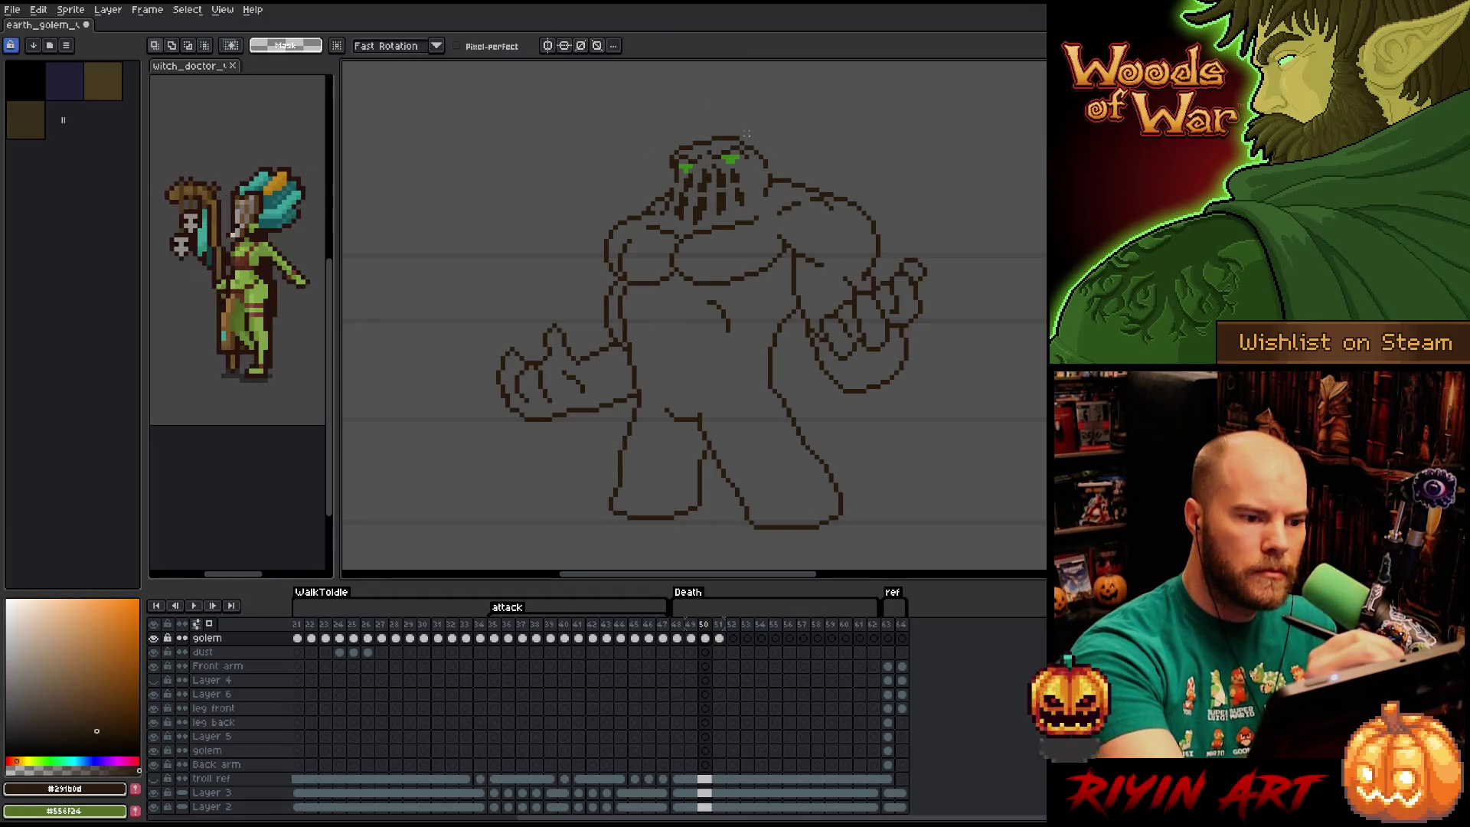
{"action": "key", "text": "b"}
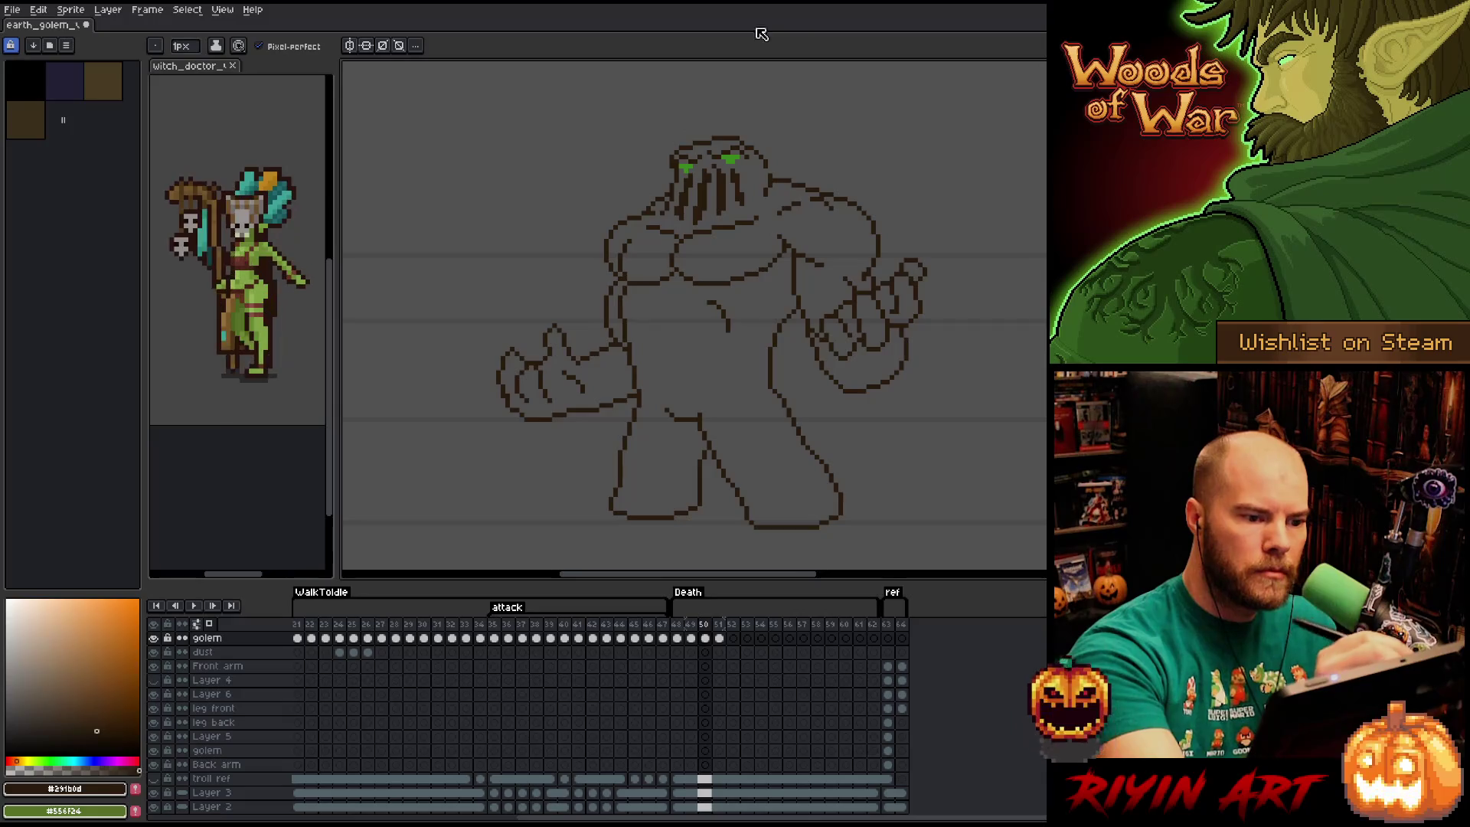
{"action": "key", "text": "period"}
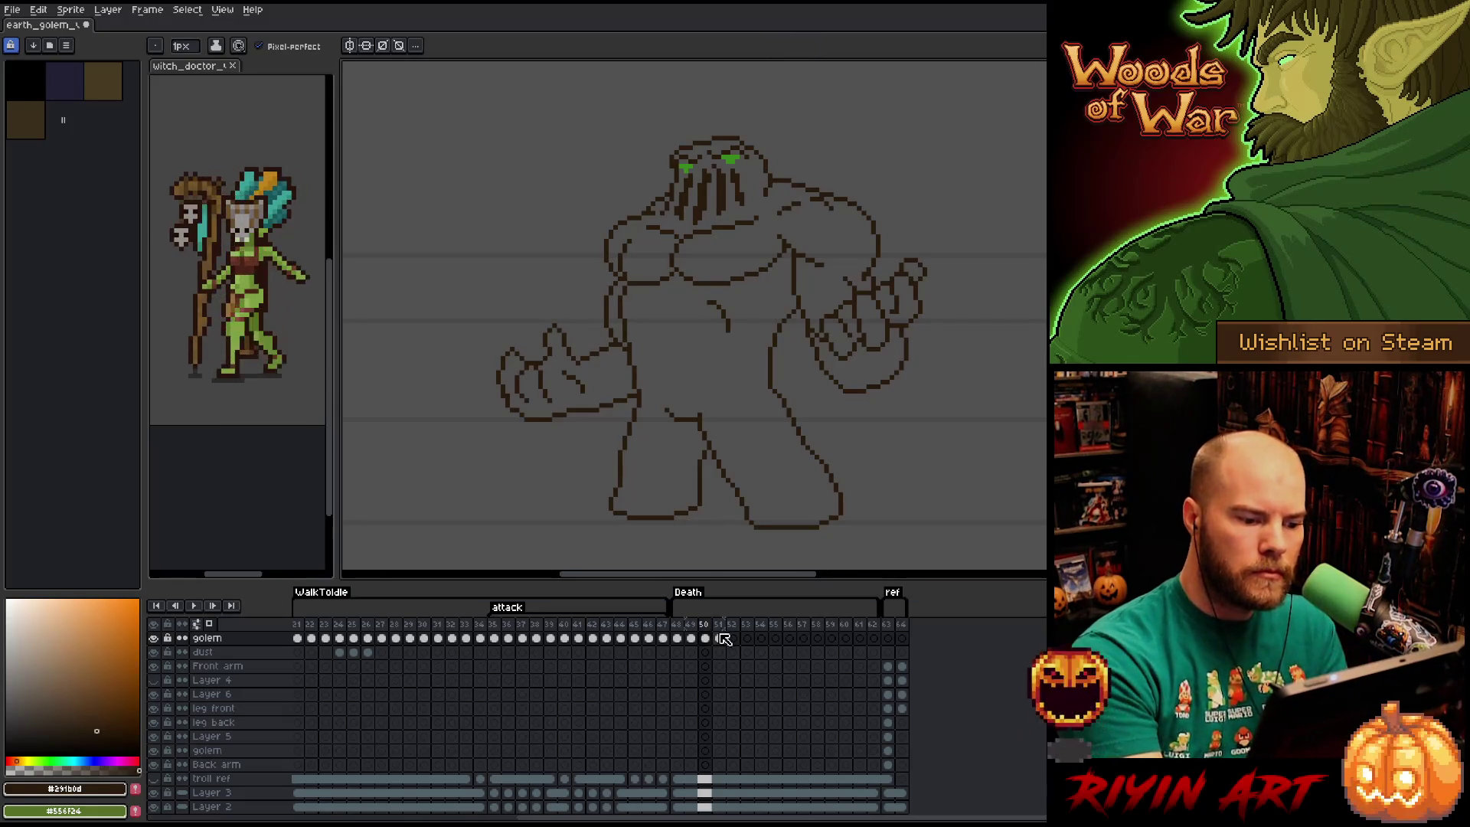
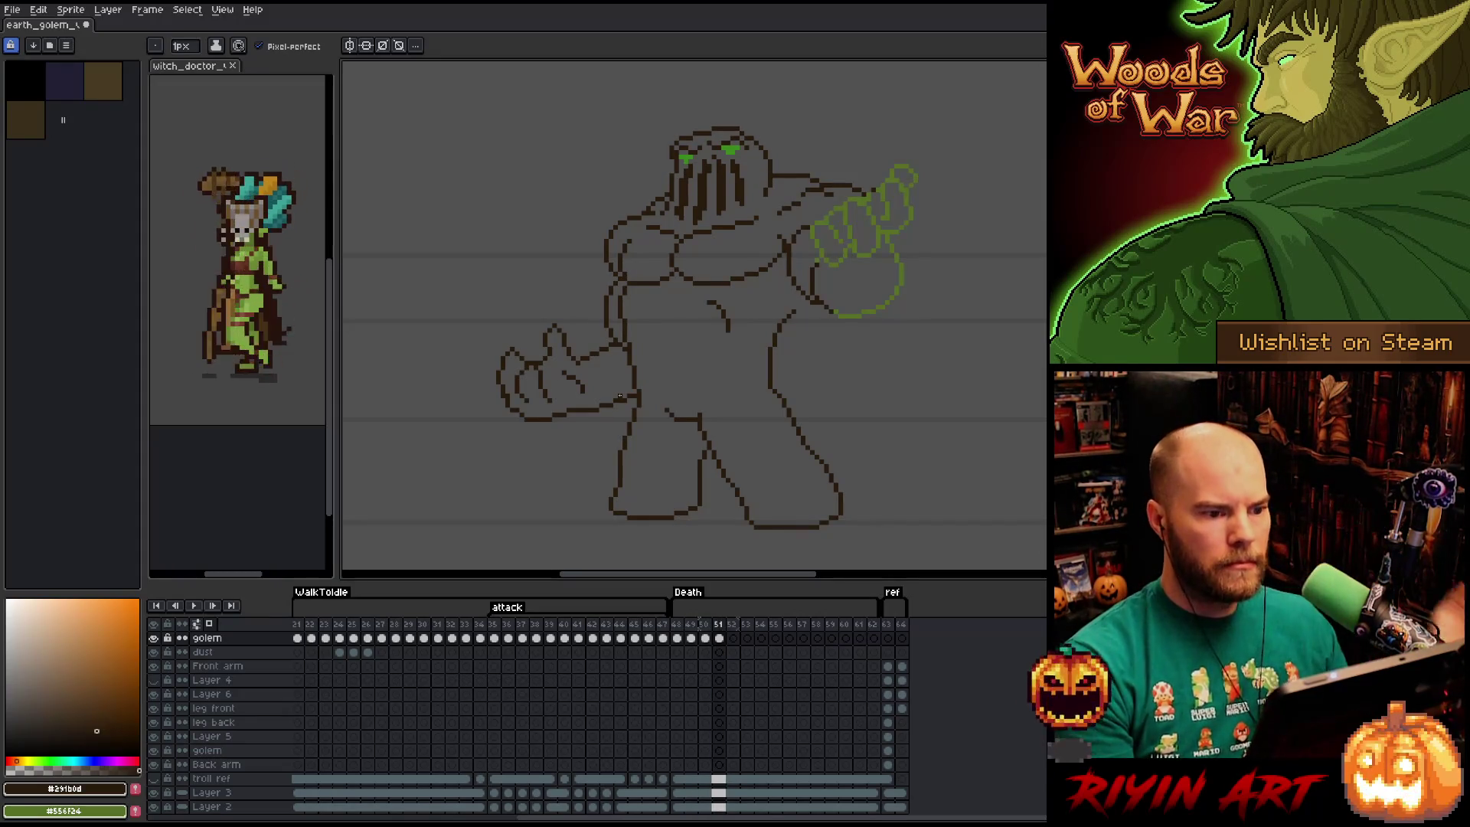
Compare with the neighbouring frame, then lasso the golem's left fist and nudge it slightly down.
{"action": "key", "text": "Left"}
{"action": "key", "text": "Right"}
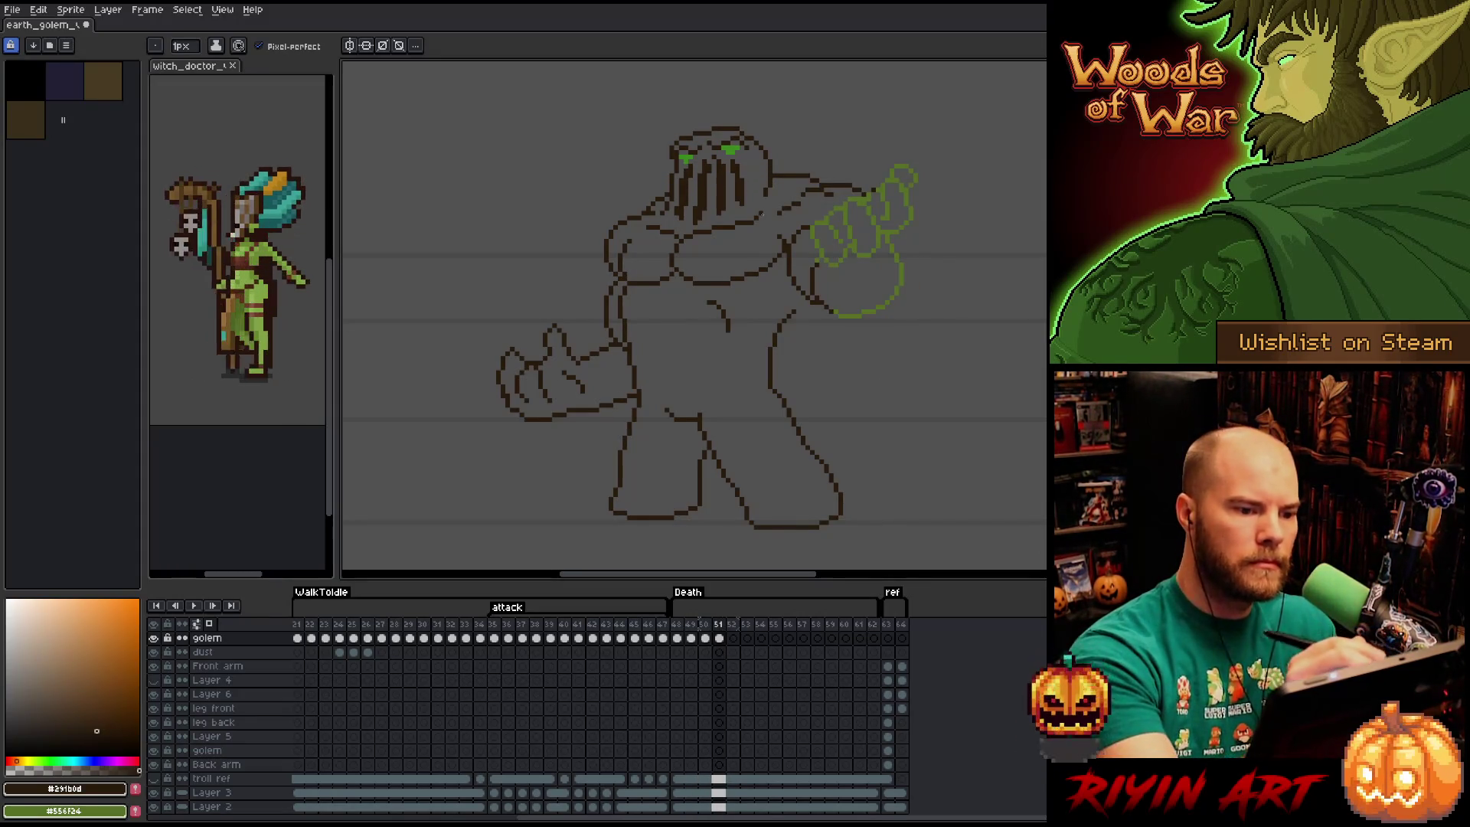
{"action": "key", "text": "e"}
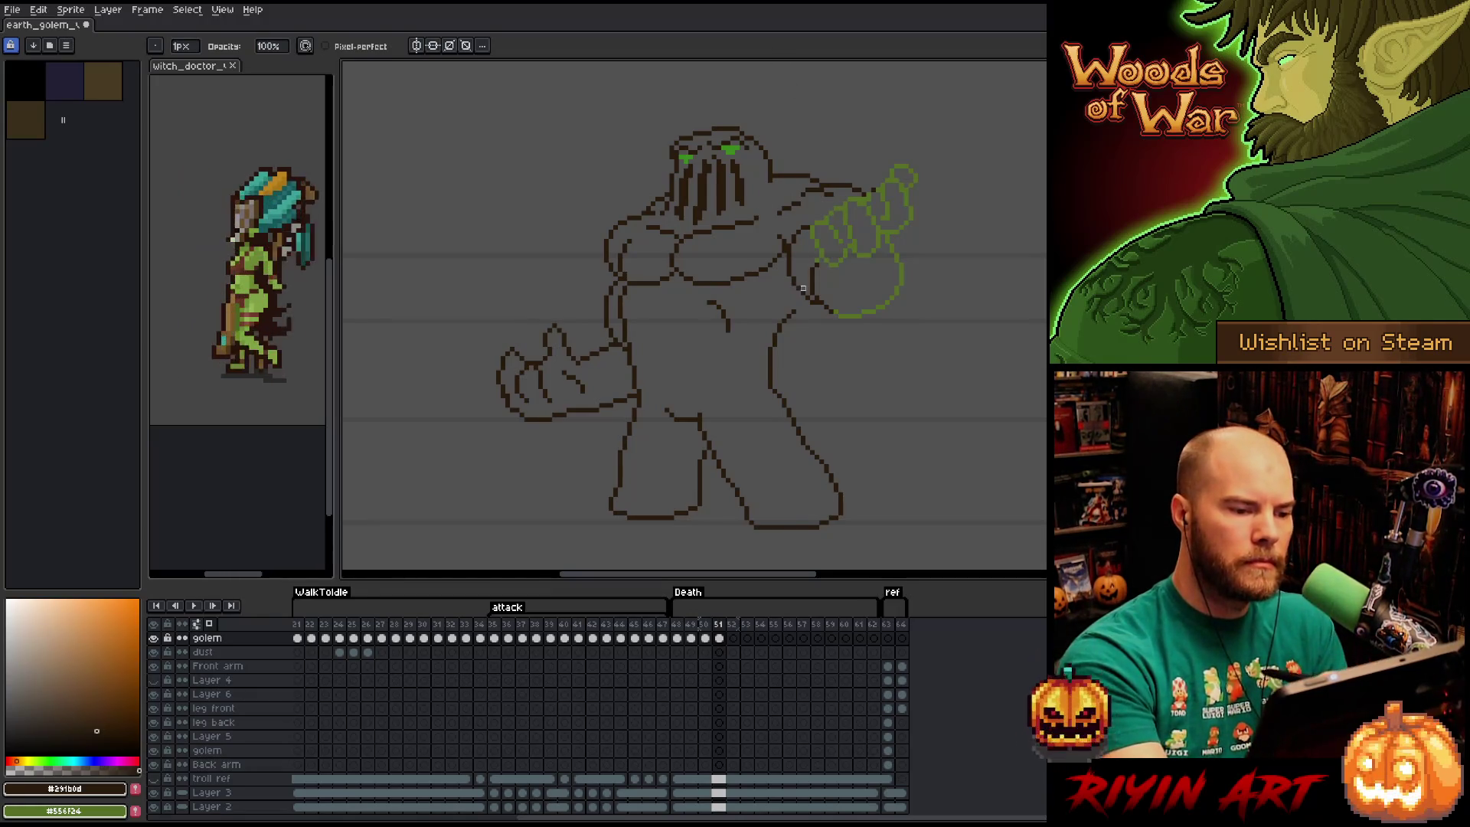
{"action": "key", "text": "q"}
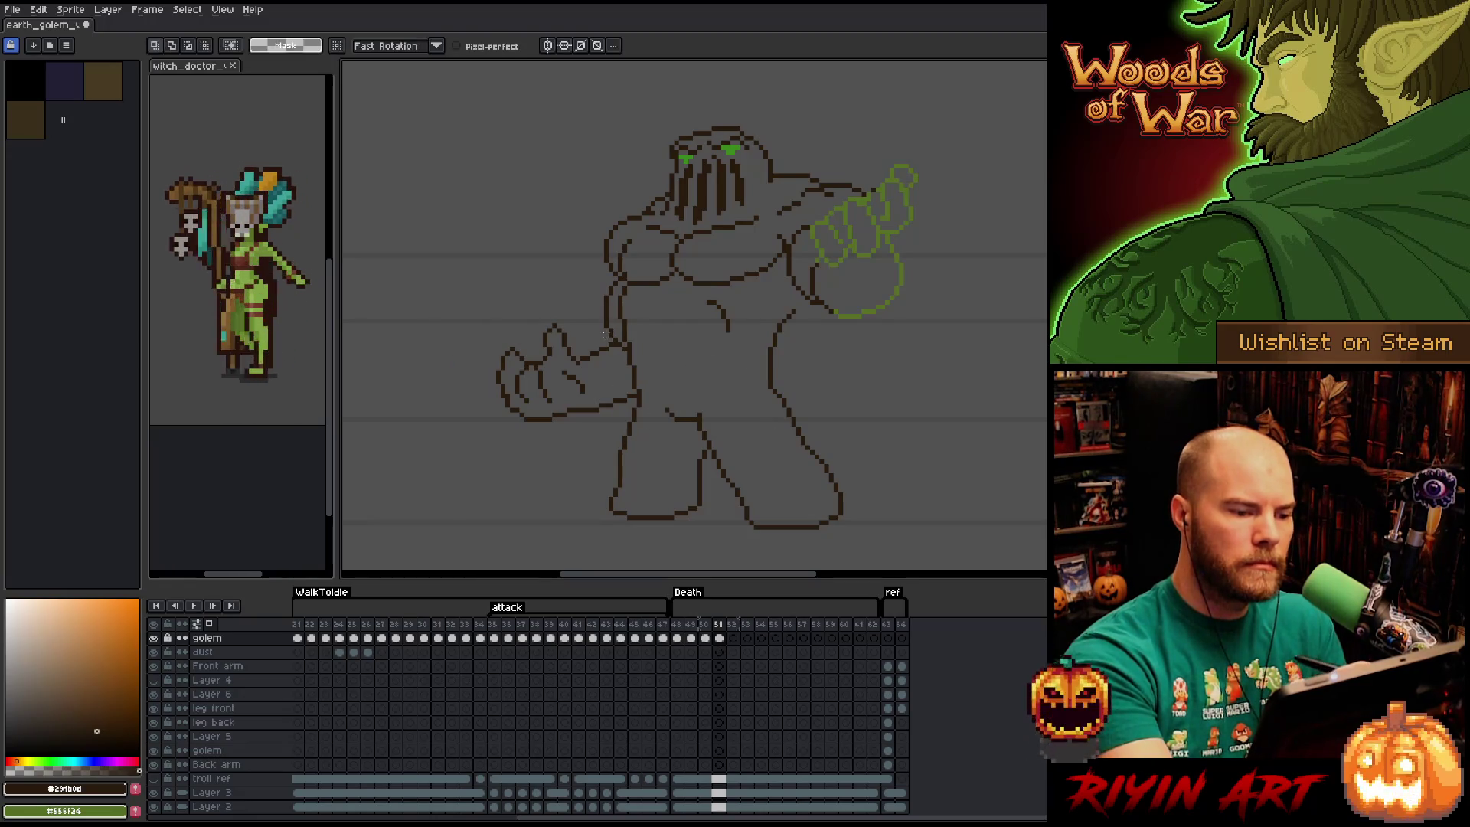
{"action": "mouse_move", "coordinate": [601, 334]}
{"action": "left_mouse_down"}
{"action": "mouse_move", "coordinate": [633, 389]}
{"action": "mouse_move", "coordinate": [547, 452]}
{"action": "mouse_move", "coordinate": [502, 304]}
{"action": "left_mouse_up"}
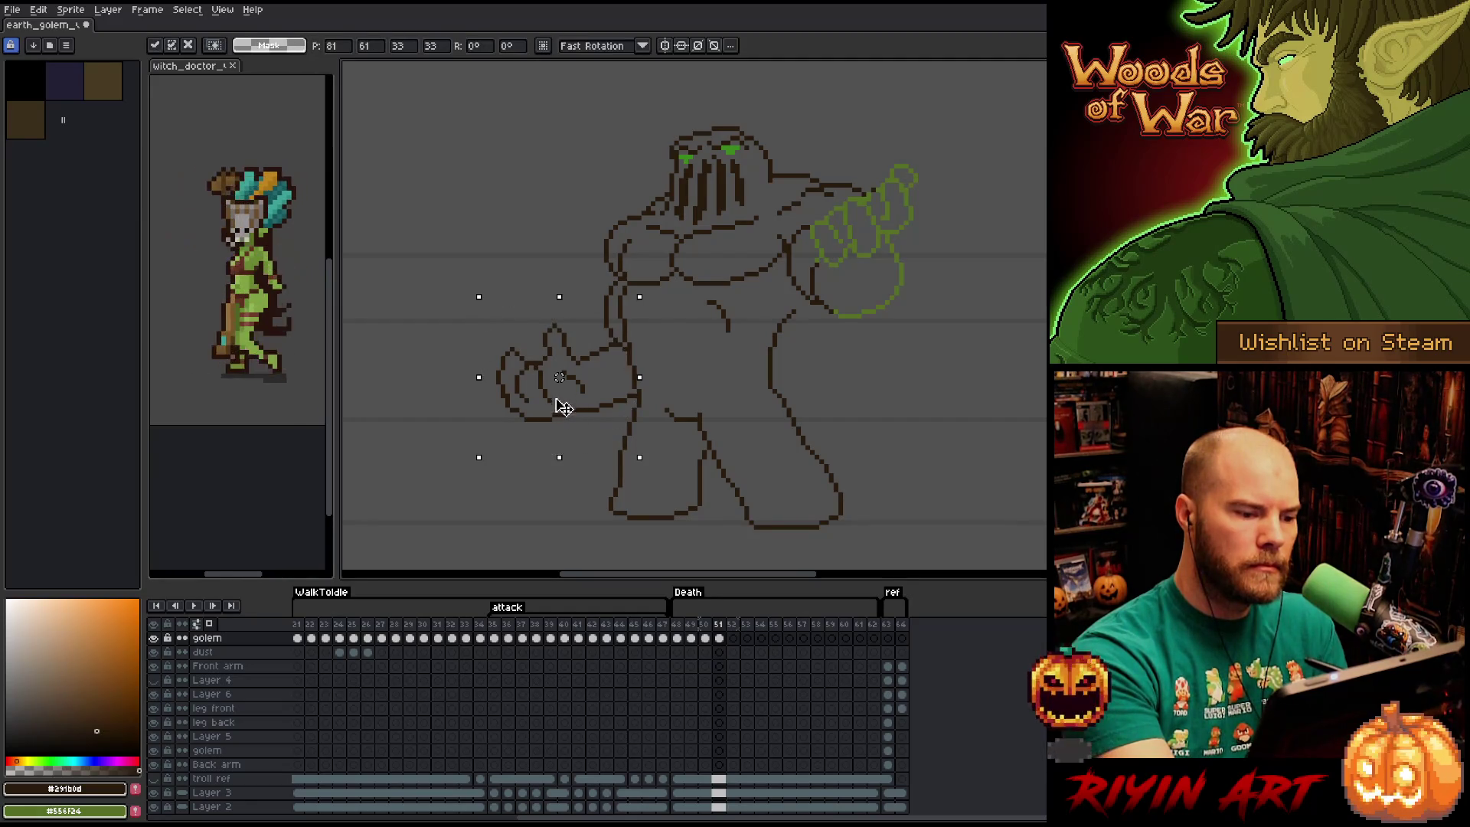
{"action": "left_click_drag", "start_coordinate": [563, 404], "coordinate": [565, 410]}
{"action": "left_click", "coordinate": [578, 242]}
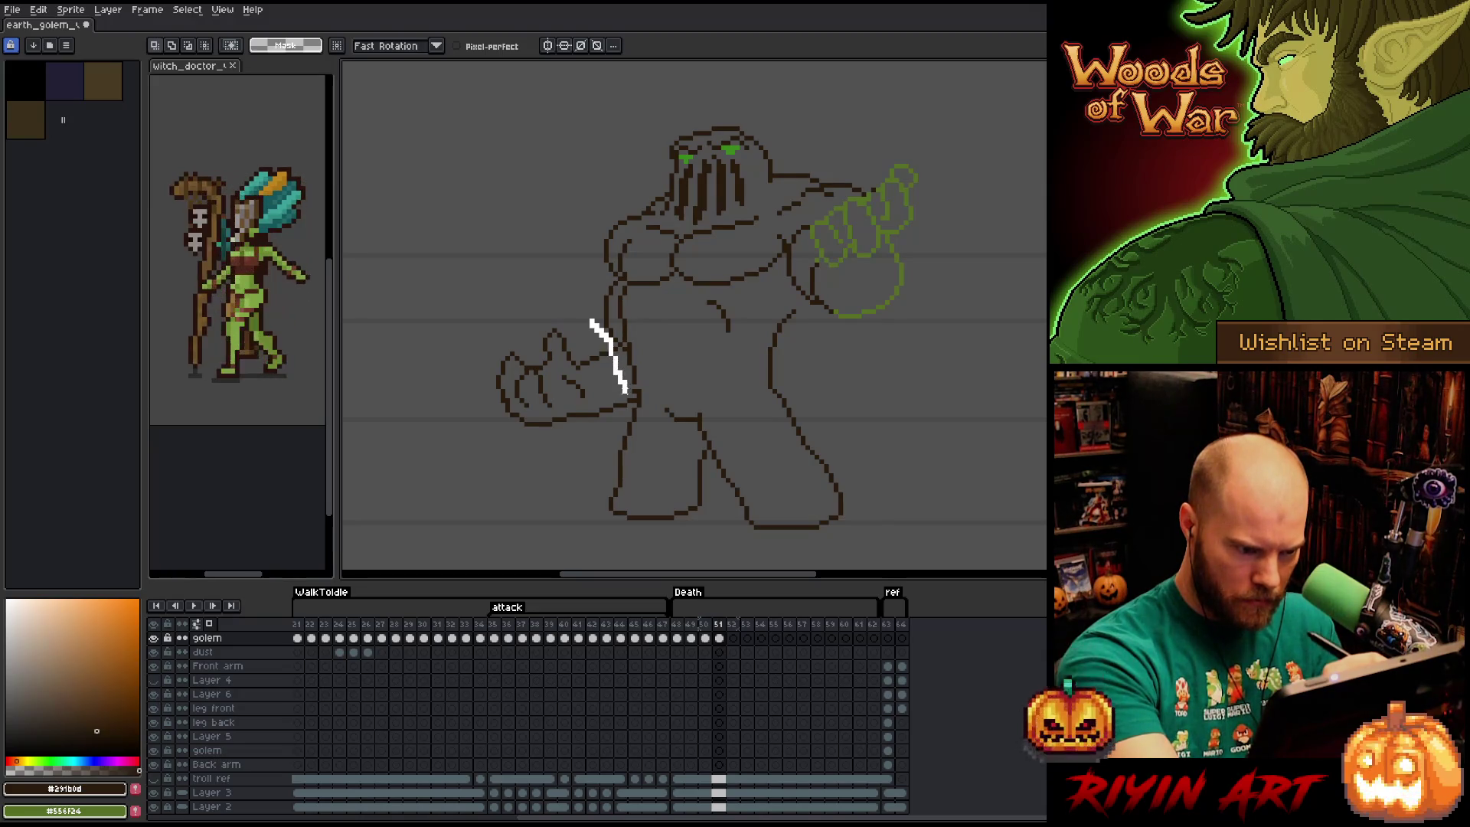
Reselect the left fist and lower it about 6 more pixels in small moves.
{"action": "mouse_move", "coordinate": [610, 438]}
{"action": "left_mouse_down"}
{"action": "mouse_move", "coordinate": [490, 452]}
{"action": "mouse_move", "coordinate": [464, 307]}
{"action": "mouse_move", "coordinate": [590, 321]}
{"action": "left_mouse_up"}
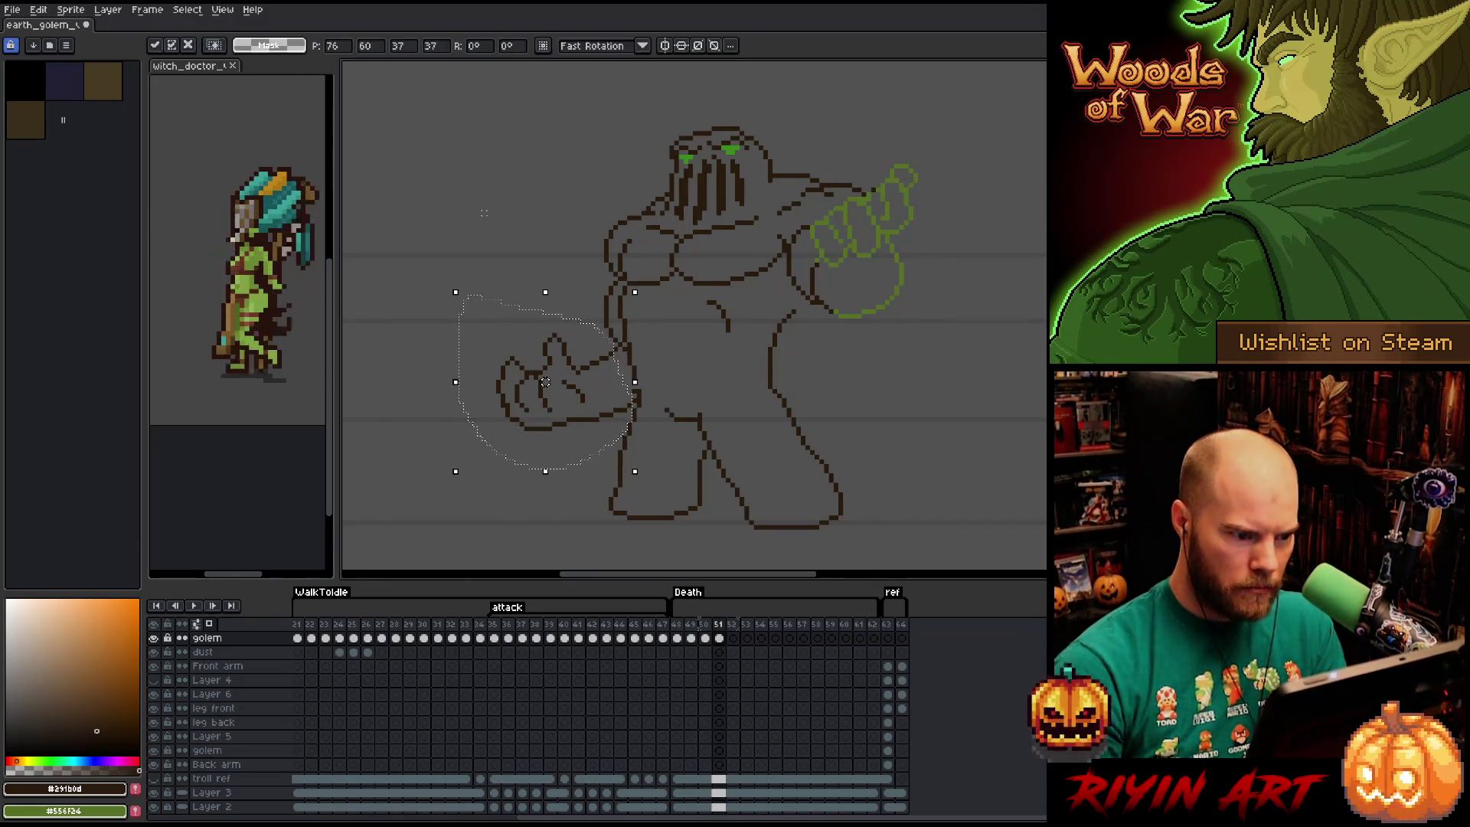
{"action": "key", "text": "b"}
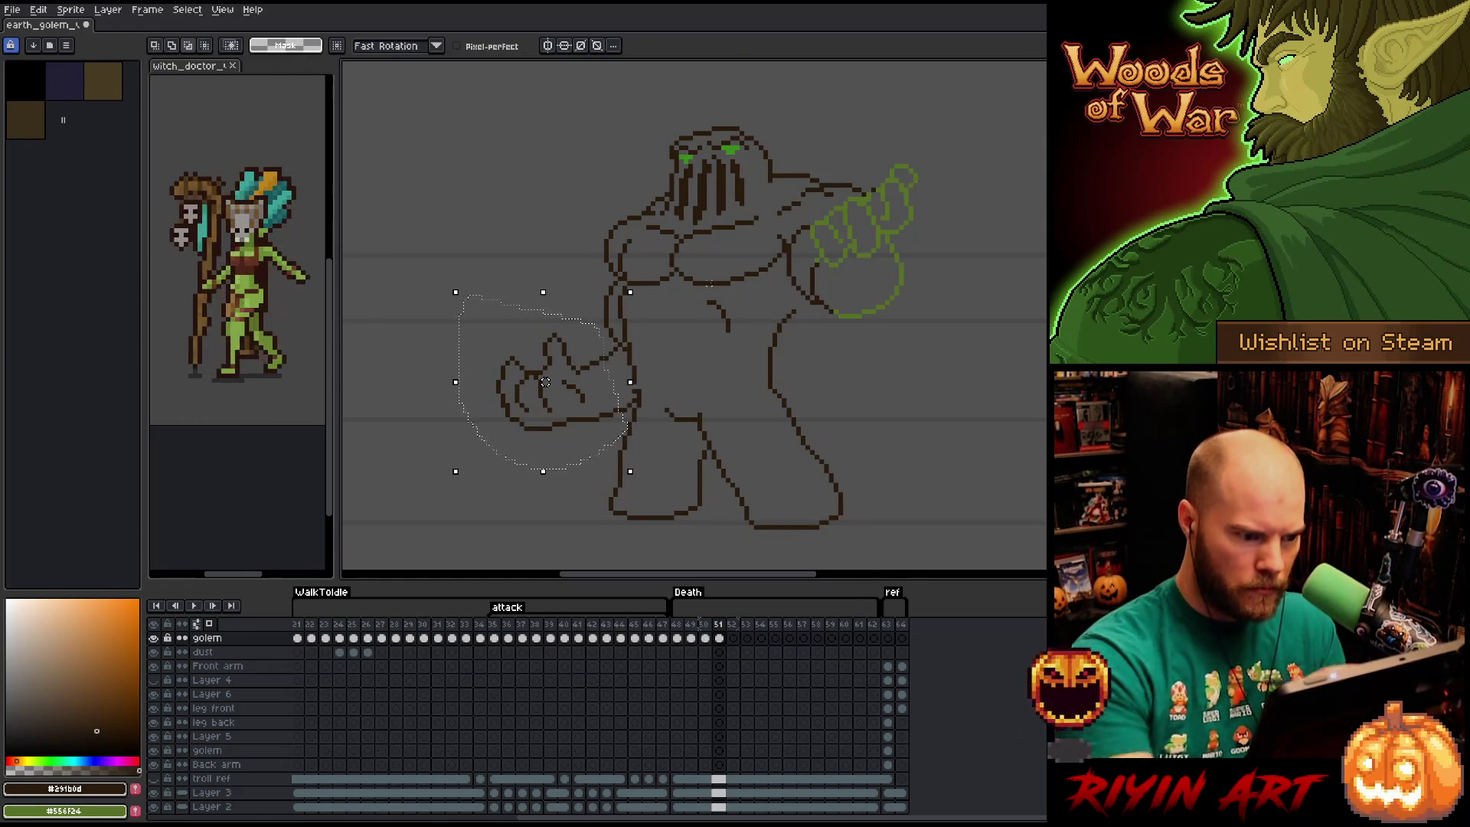
{"action": "left_click_drag", "start_coordinate": [545, 382], "coordinate": [545, 387]}
{"action": "key", "text": "b"}
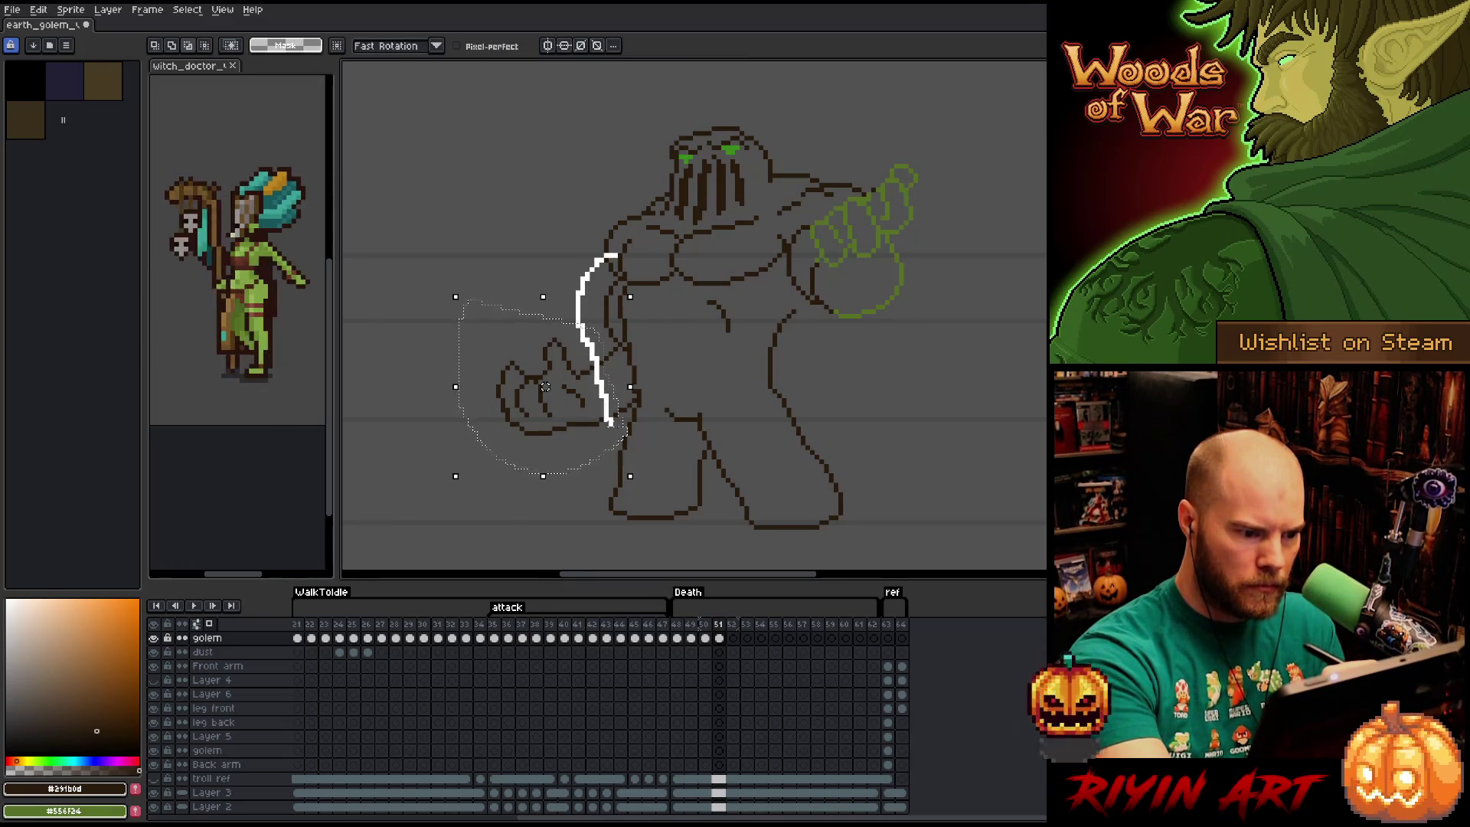
{"action": "left_click_drag", "start_coordinate": [545, 386], "coordinate": [540, 391]}
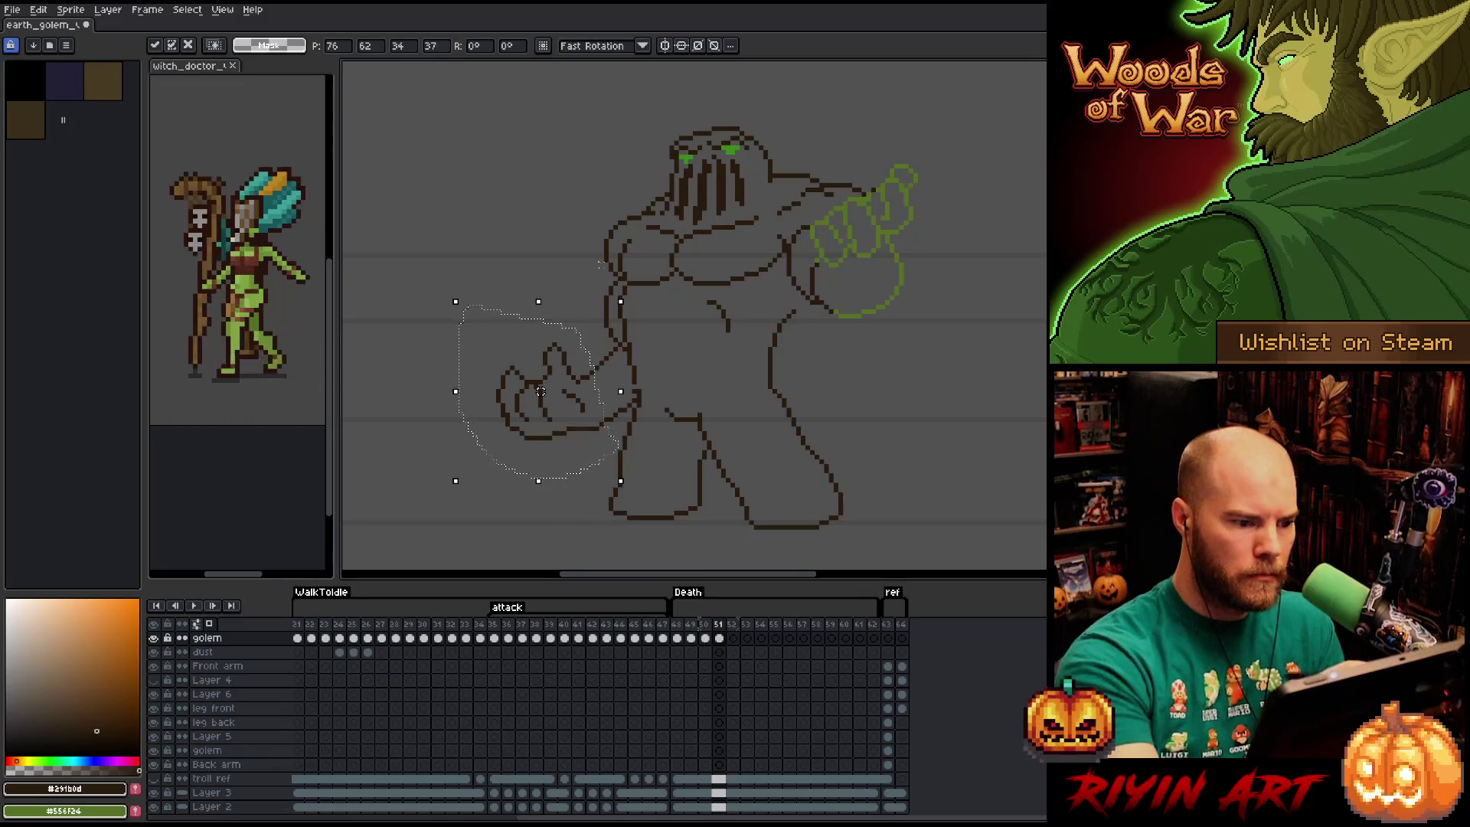
{"action": "key", "text": "b"}
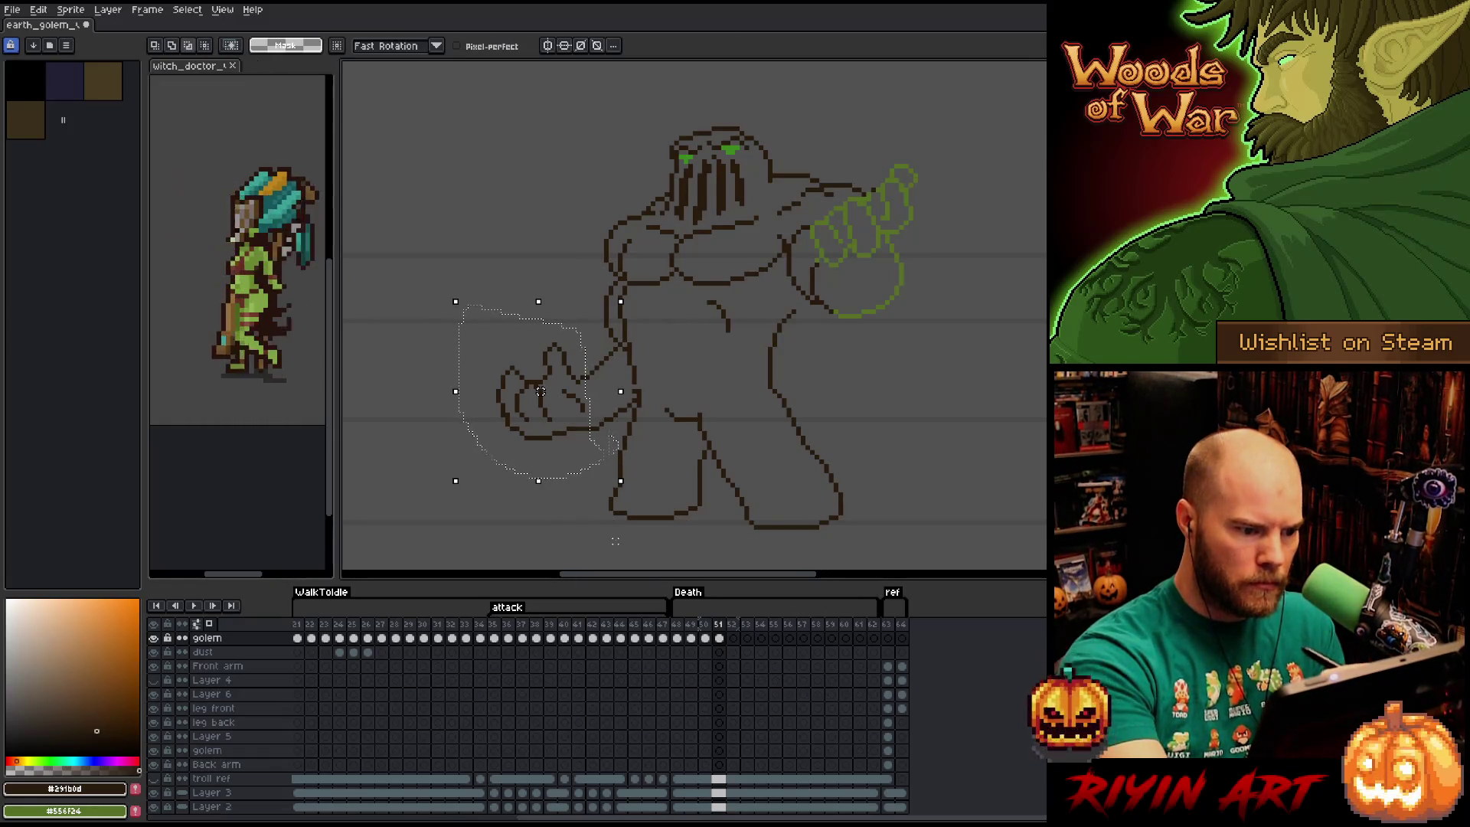
{"action": "left_click_drag", "start_coordinate": [541, 390], "coordinate": [540, 395]}
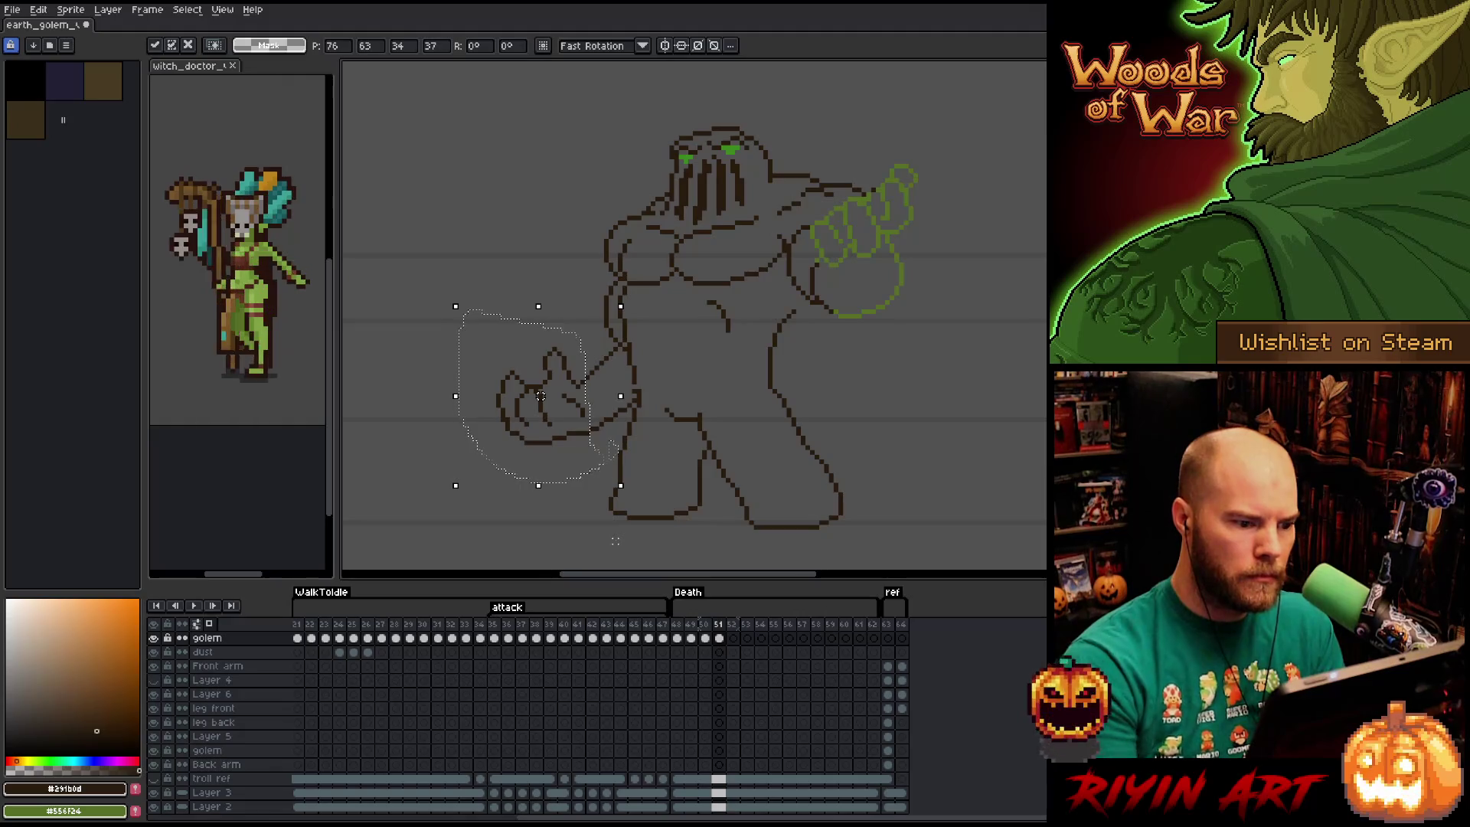
{"action": "key", "text": "ctrl+d"}
{"action": "key", "text": "b"}
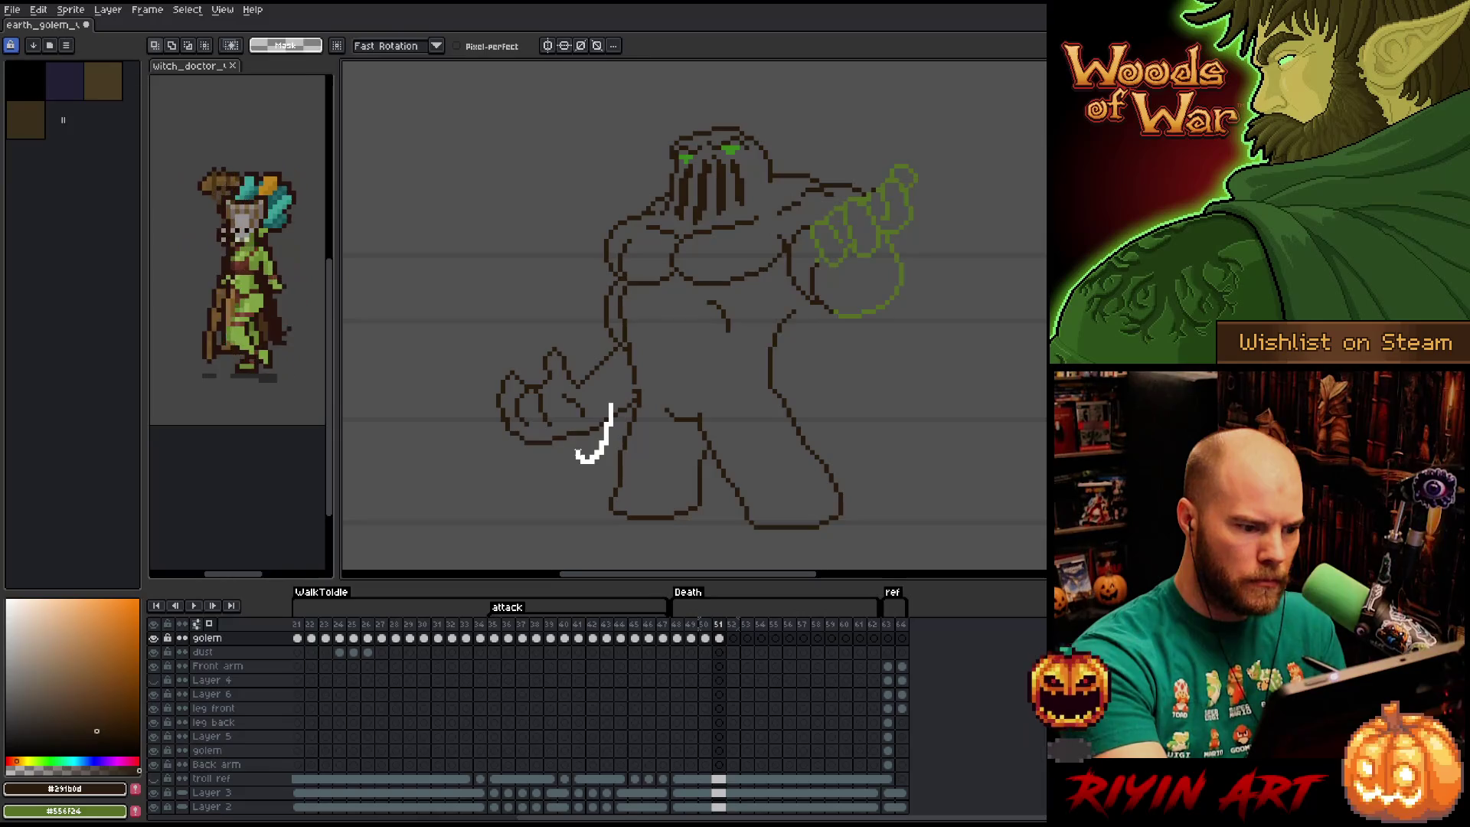
Clear the selection, lasso around the fist area again, and deselect it.
{"action": "key", "text": "ctrl+d"}
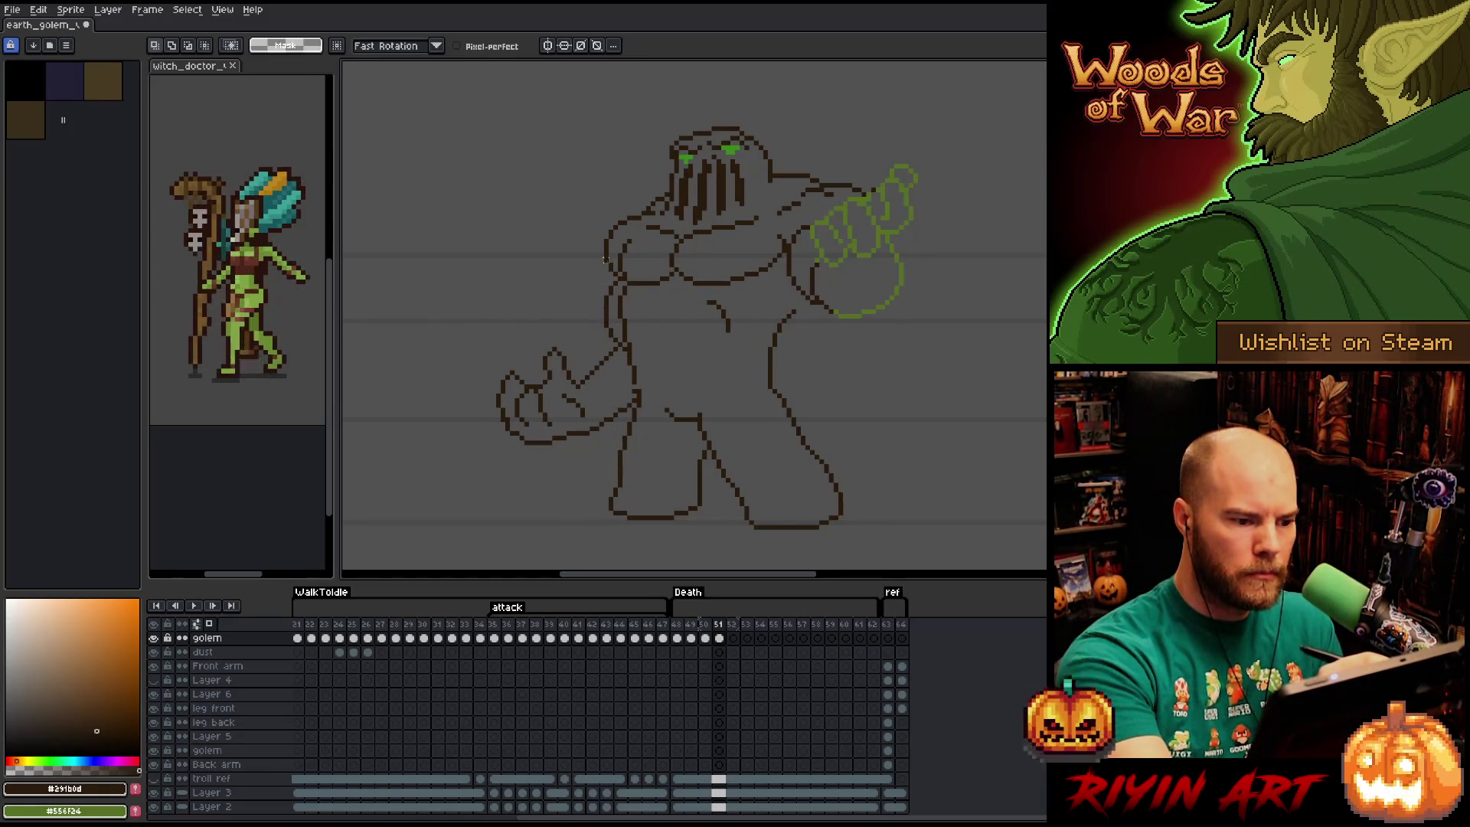
{"action": "mouse_move", "coordinate": [605, 280]}
{"action": "left_mouse_down"}
{"action": "mouse_move", "coordinate": [634, 397]}
{"action": "mouse_move", "coordinate": [605, 448]}
{"action": "mouse_move", "coordinate": [609, 282]}
{"action": "left_mouse_up"}
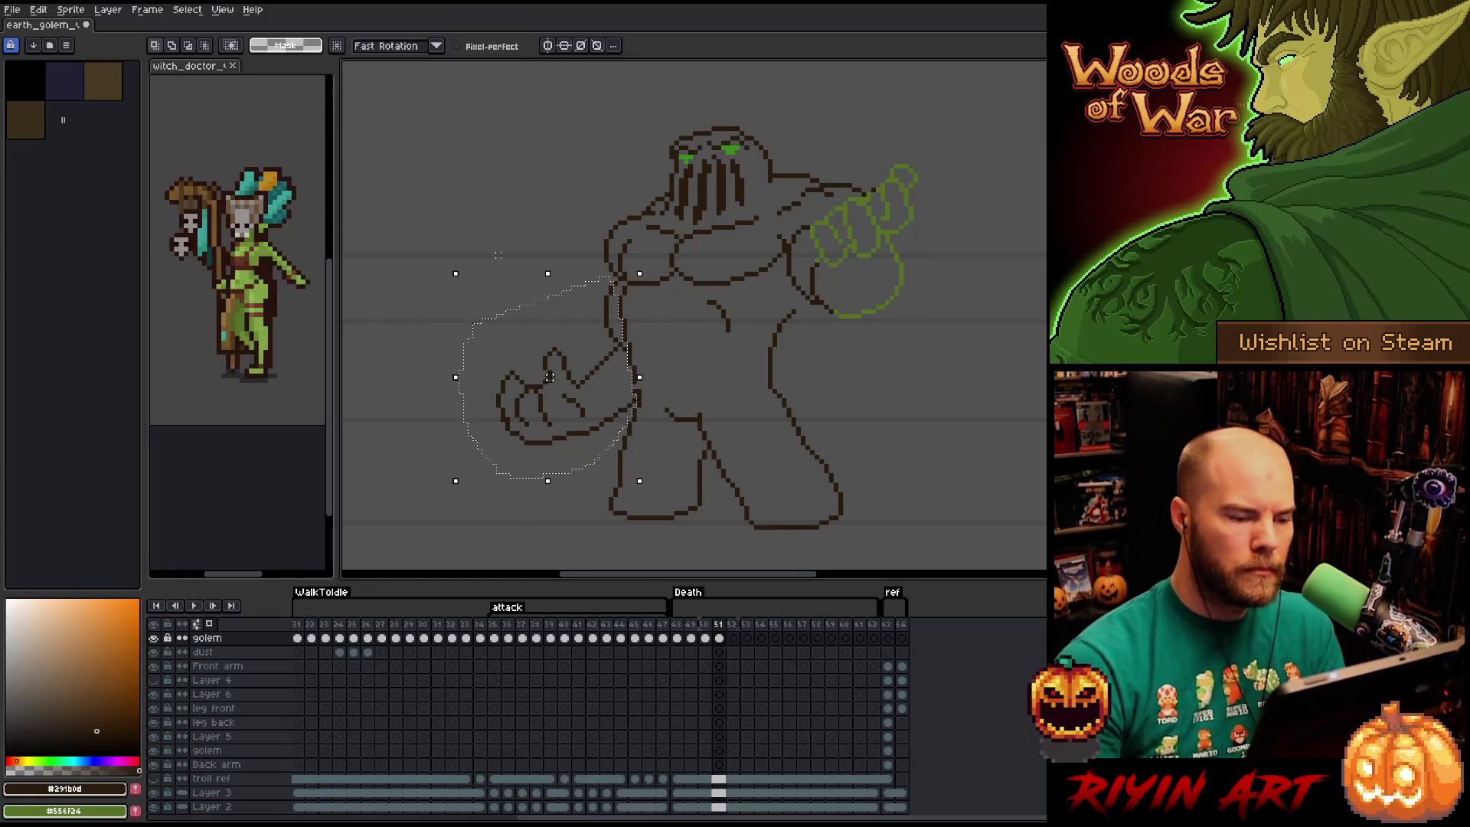
{"action": "left_click", "coordinate": [550, 381], "text": "ctrl"}
{"action": "key", "text": "ctrl+d"}
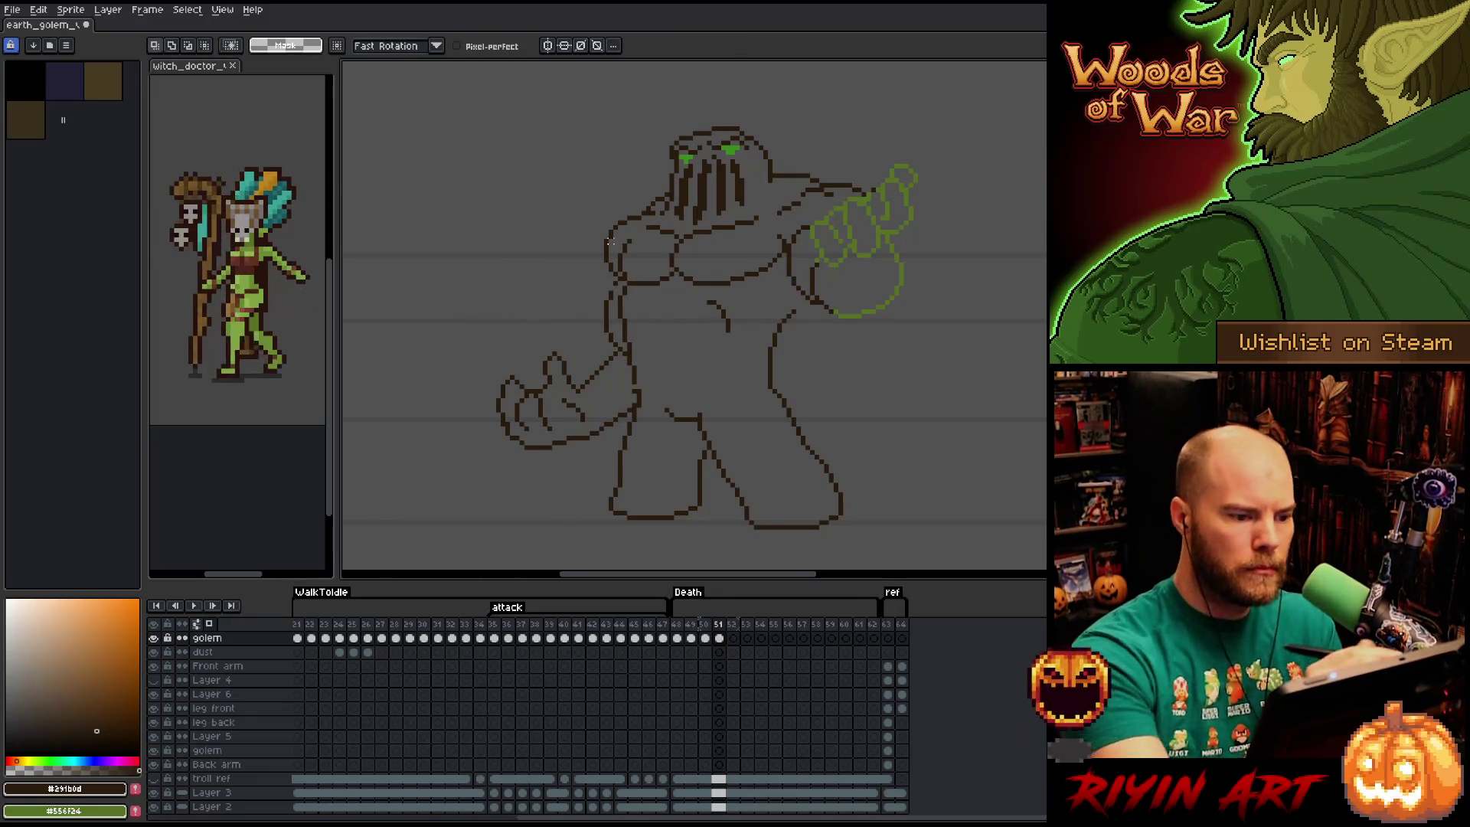
{"action": "key", "text": "b"}
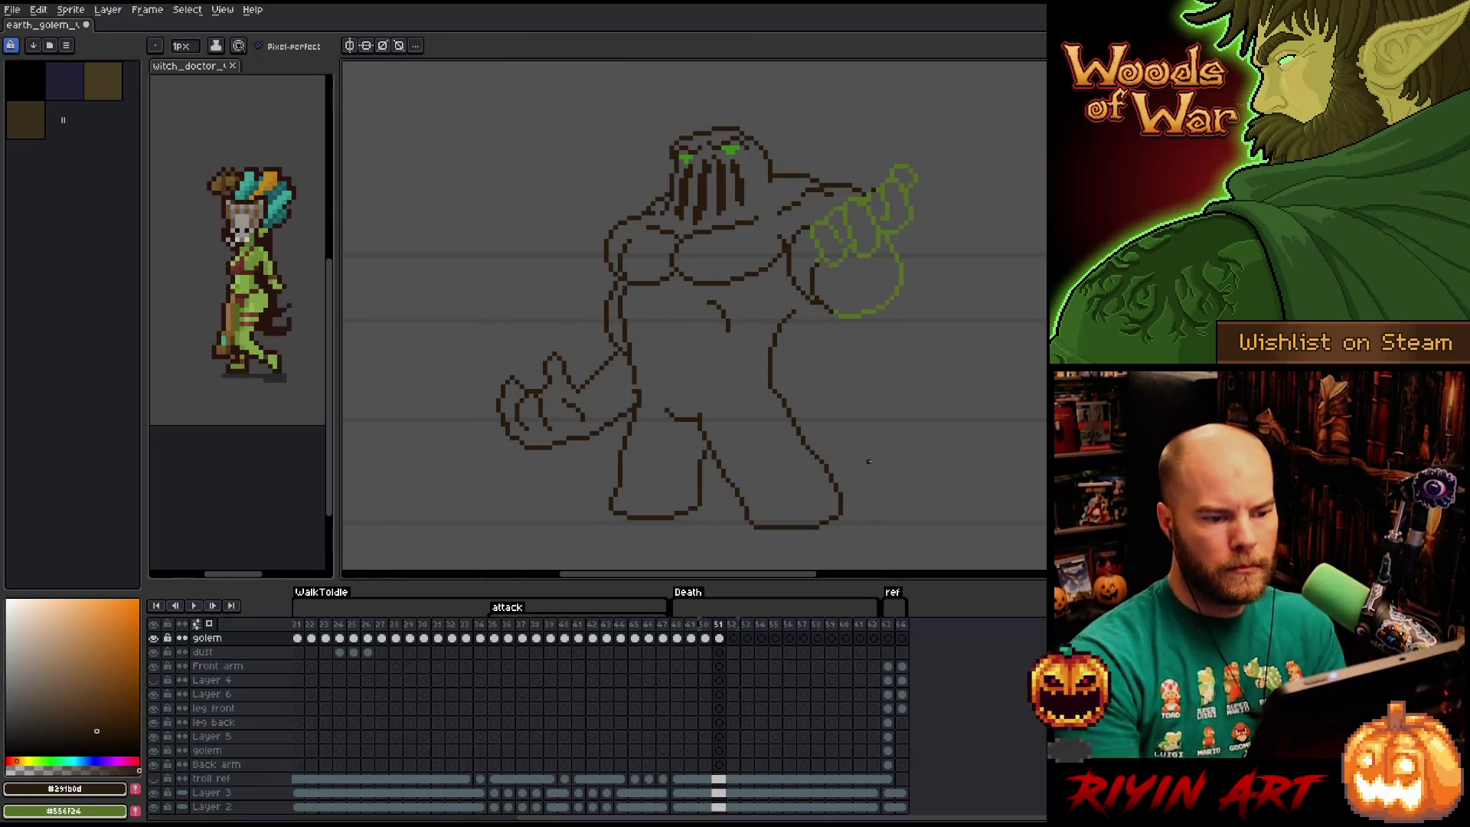
Flip between frames 50, 51 and 52 to check the lowered fist's motion.
{"action": "key", "text": "Left"}
{"action": "key", "text": "Left"}
{"action": "key", "text": "Right"}
{"action": "key", "text": "Right"}
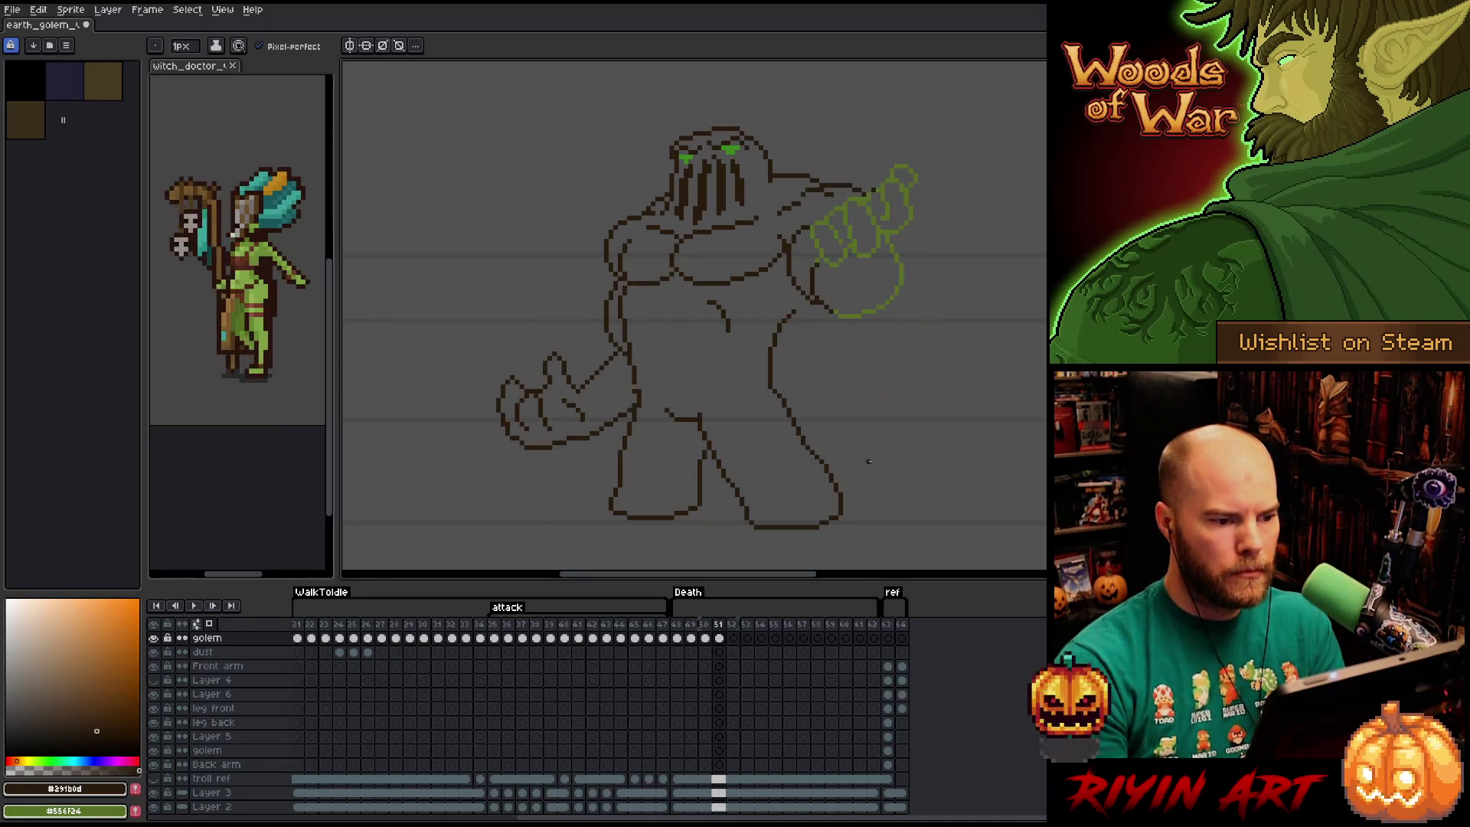
{"action": "key", "text": "Left"}
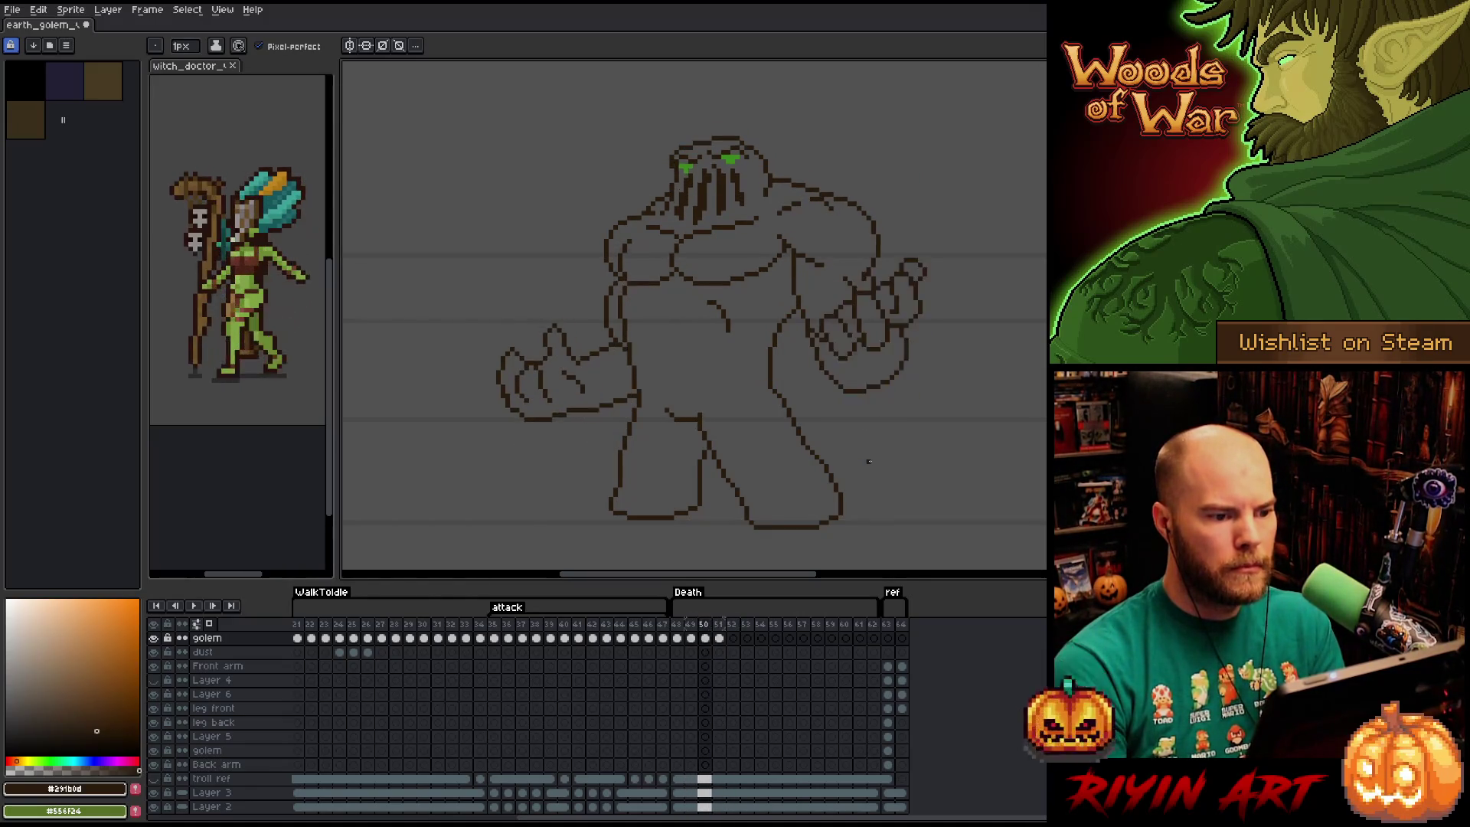
{"action": "key", "text": "Right"}
{"action": "key", "text": "Right"}
{"action": "key", "text": "Left"}
{"action": "key", "text": "Left"}
{"action": "key", "text": "Right"}
{"action": "key", "text": "Left"}
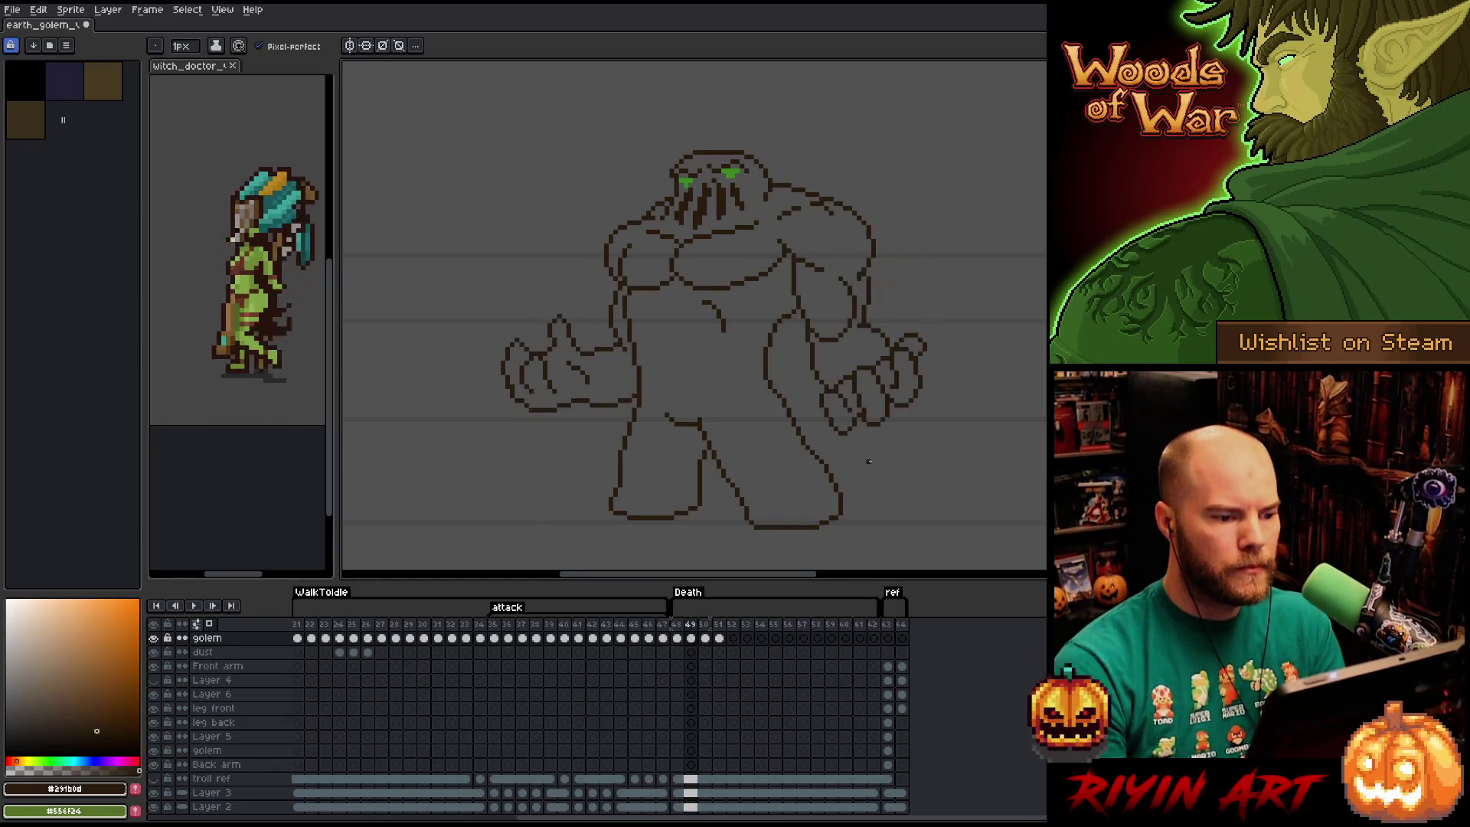
{"action": "key", "text": "Right"}
{"action": "key", "text": "Left"}
{"action": "key", "text": "Left"}
{"action": "key", "text": "Right"}
{"action": "key", "text": "Right"}
{"action": "key", "text": "Left"}
{"action": "key", "text": "Left"}
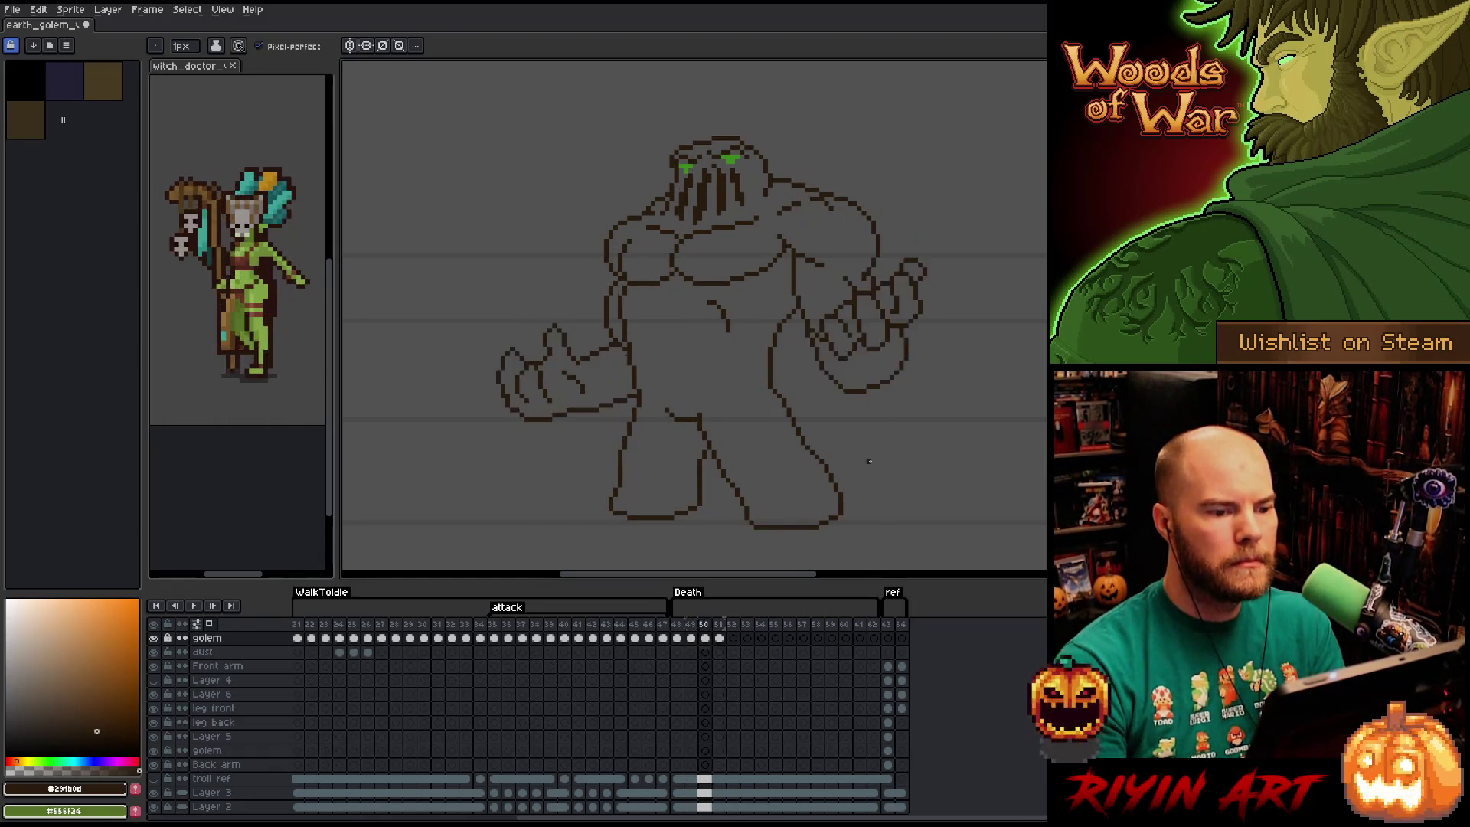
{"action": "key", "text": "Right"}
{"action": "key", "text": "Right"}
Lasso the green fist on frame 51, replace #556F24 with #291b0d, then deselect.
{"action": "key", "text": "q"}
{"action": "mouse_move", "coordinate": [876, 146]}
{"action": "left_mouse_down"}
{"action": "mouse_move", "coordinate": [881, 398]}
{"action": "mouse_move", "coordinate": [873, 149]}
{"action": "left_mouse_up"}
{"action": "key", "text": "shift+r"}
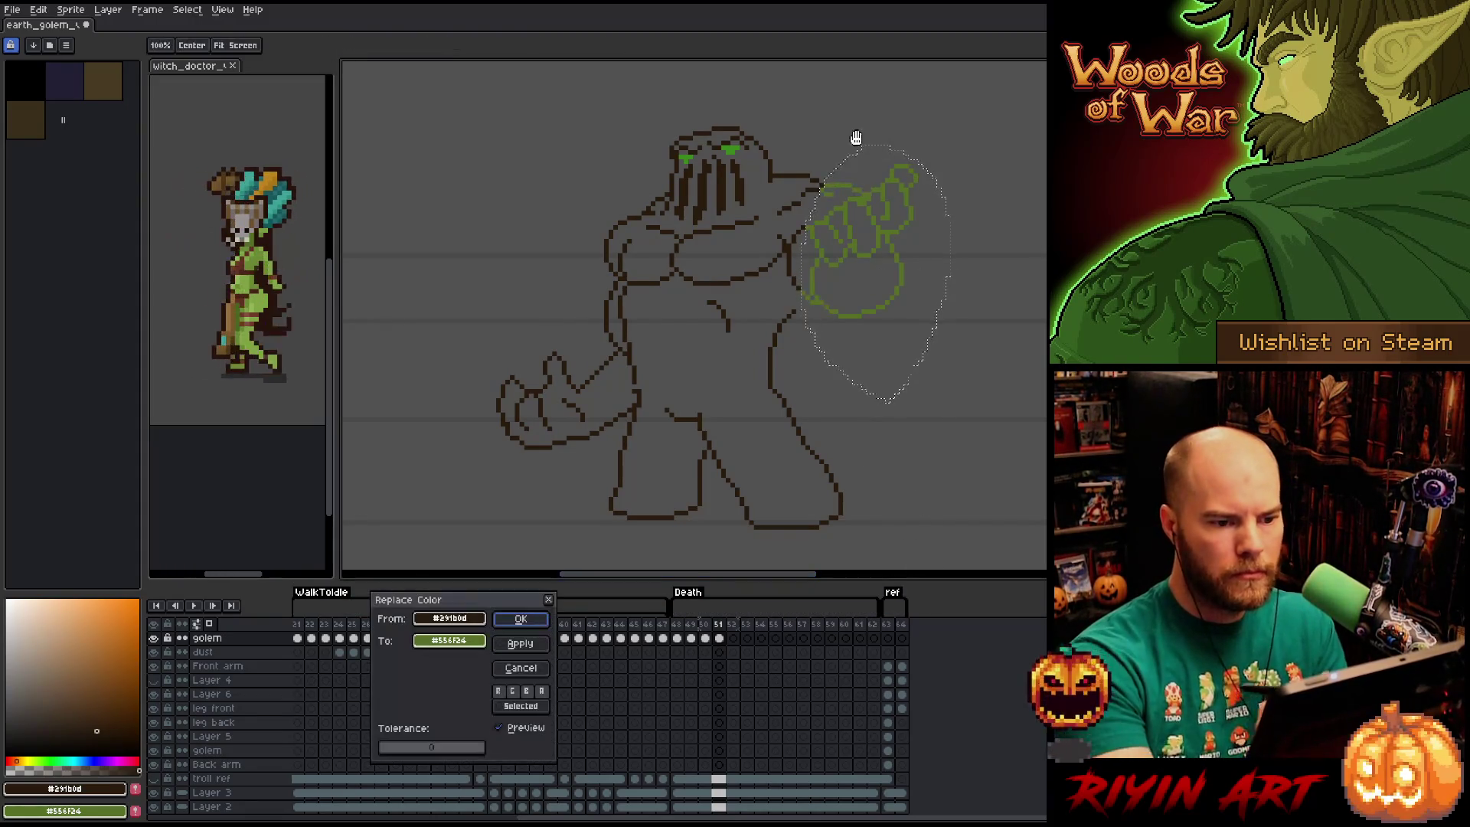
{"action": "left_click", "coordinate": [894, 228]}
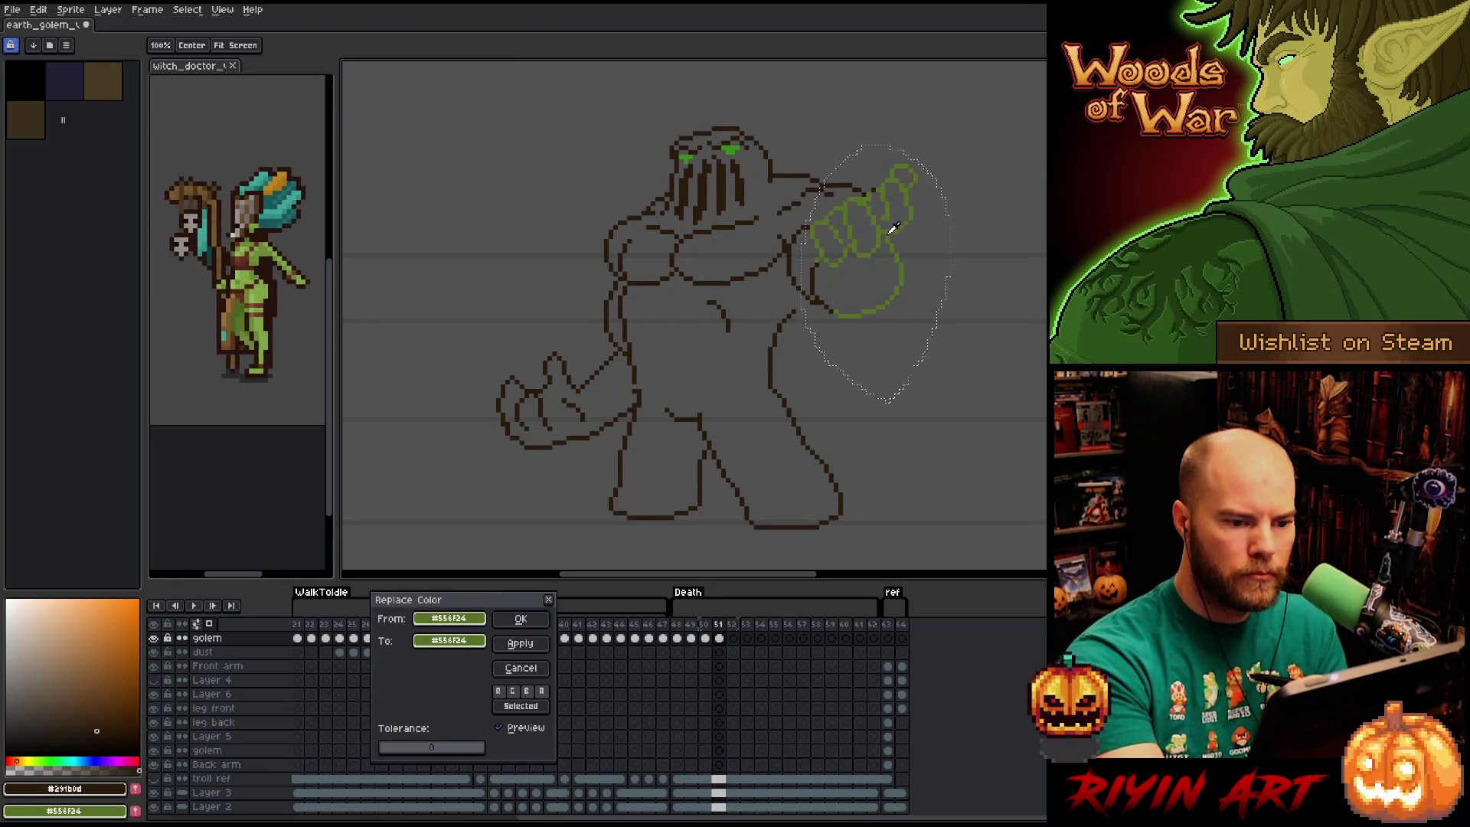
{"action": "right_click", "coordinate": [773, 293]}
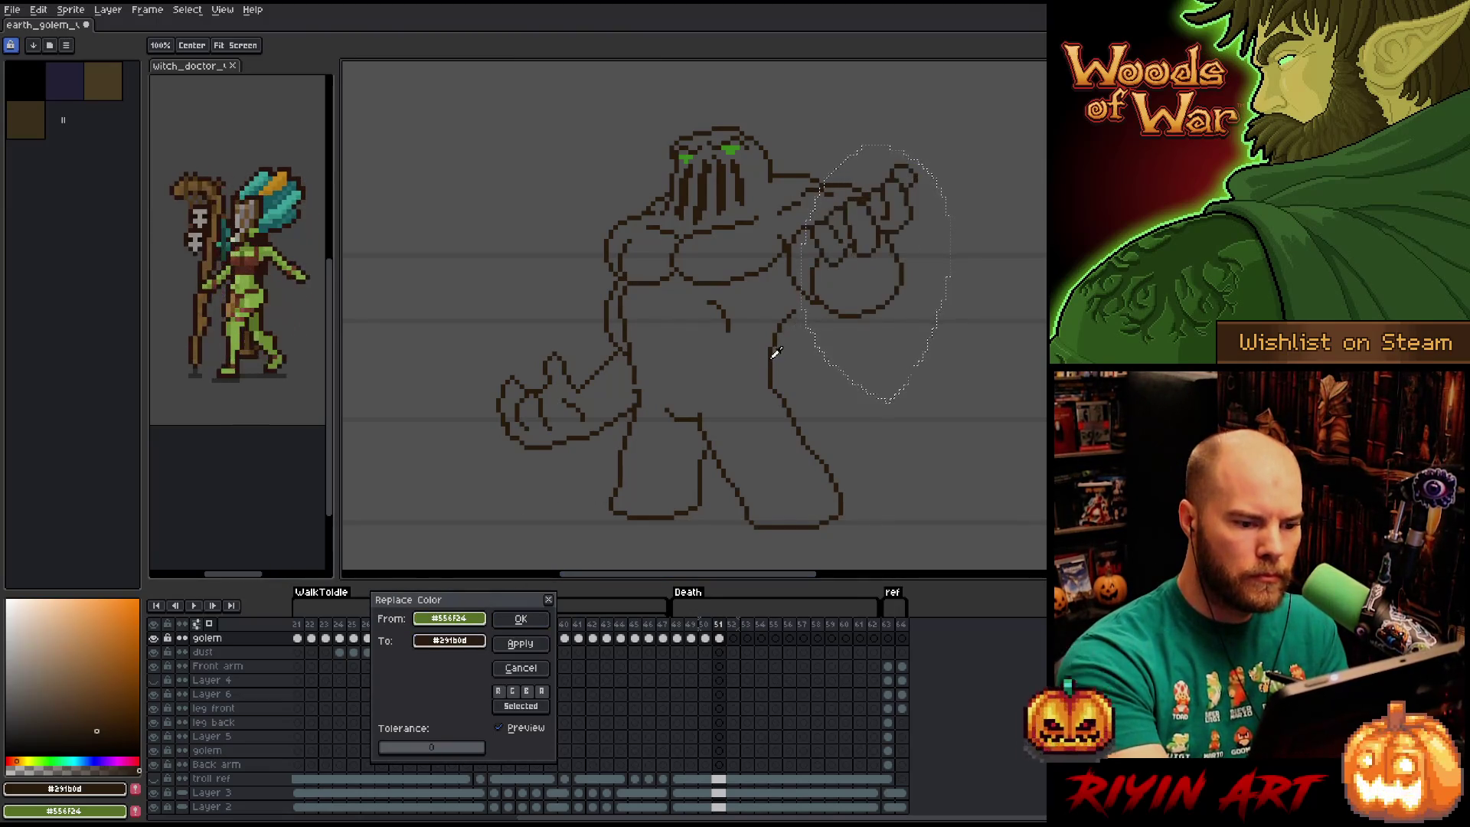
{"action": "left_click", "coordinate": [515, 620]}
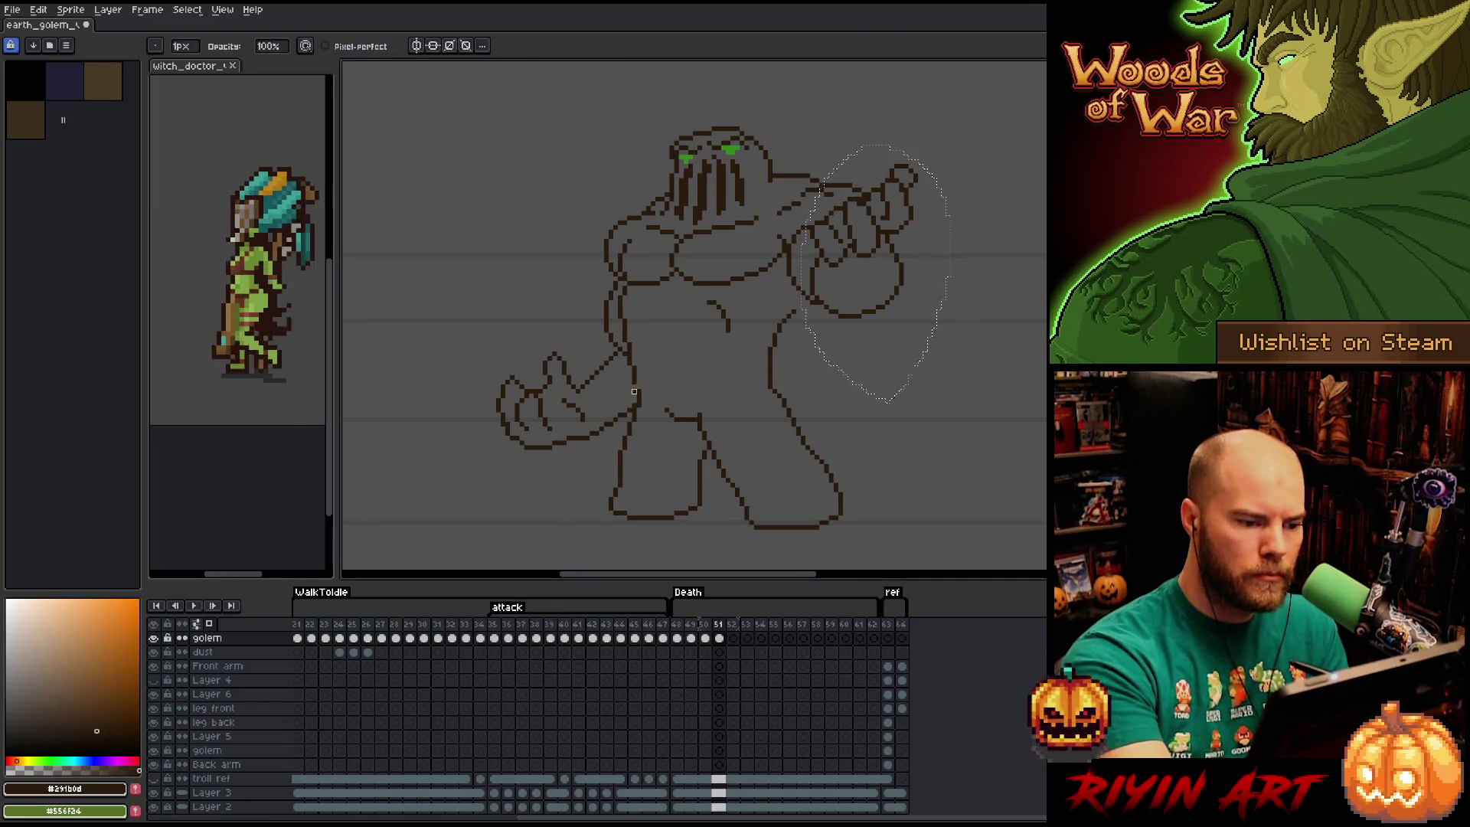
{"action": "key", "text": "i"}
{"action": "key", "text": "ctrl+d"}
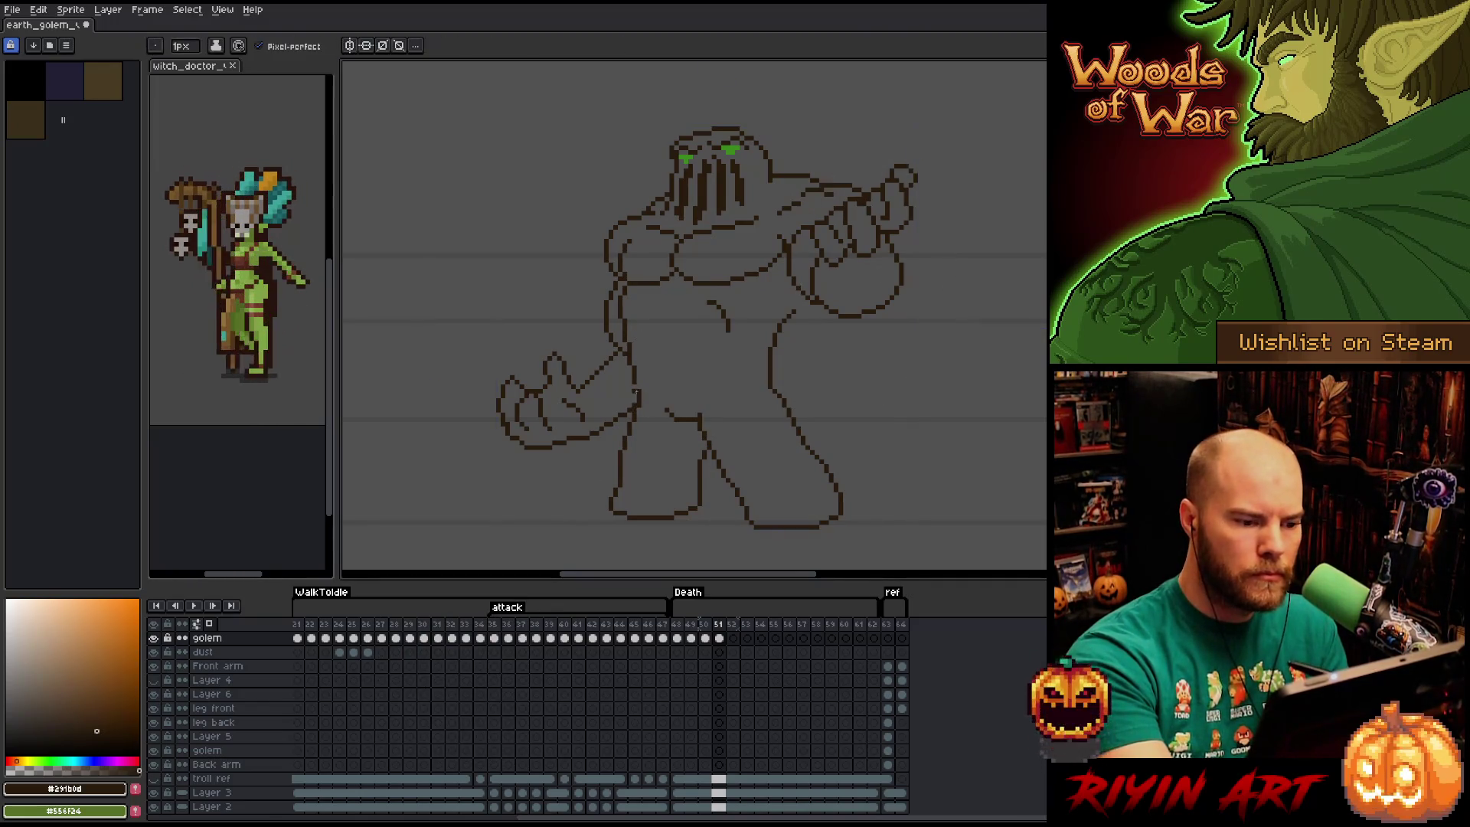
{"action": "key", "text": "b"}
{"action": "key", "text": "e"}
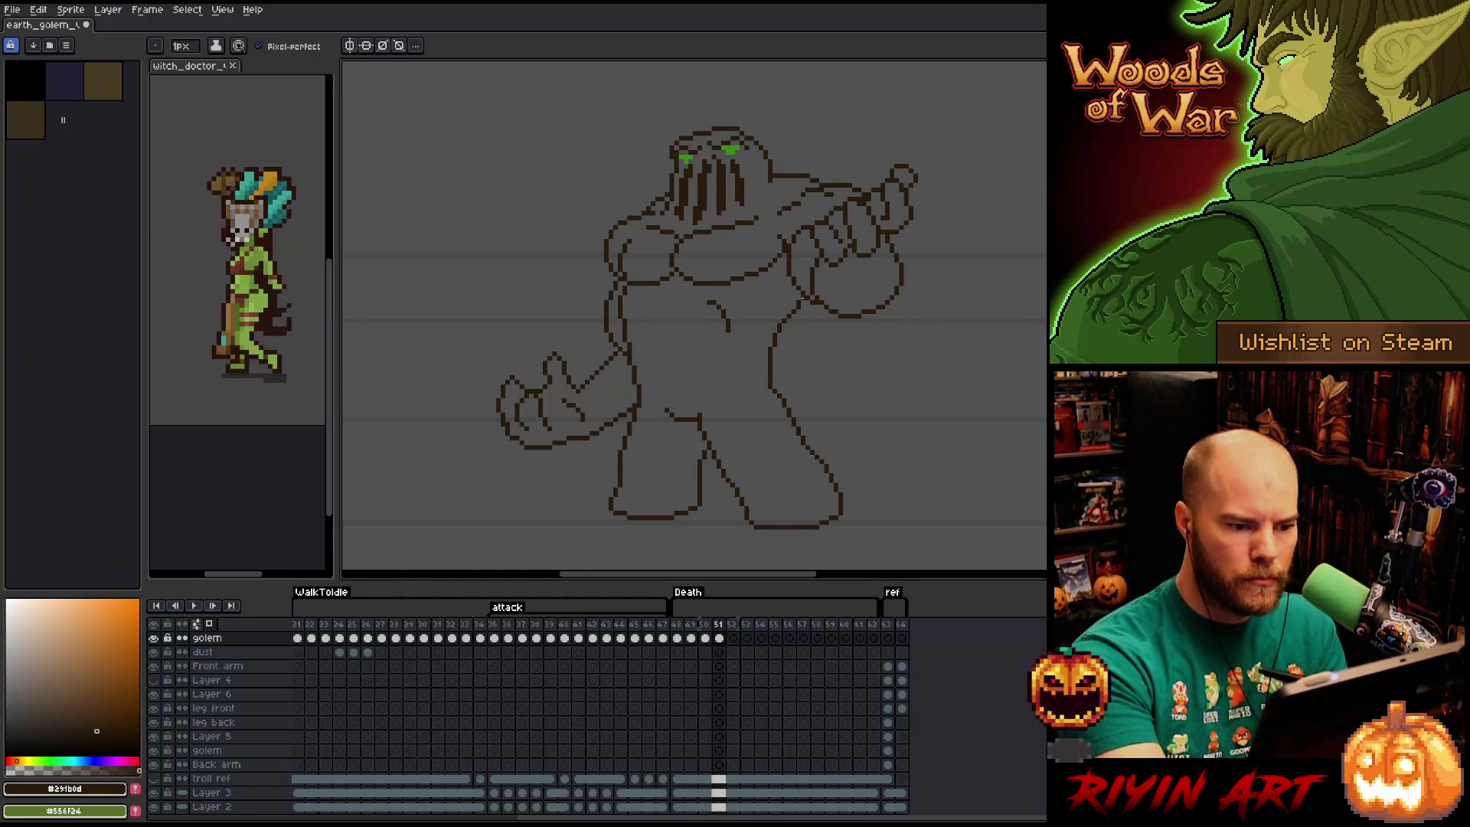
Flip back and forth through frames 49 to 51 to compare the golem's poses.
{"action": "key", "text": "b"}
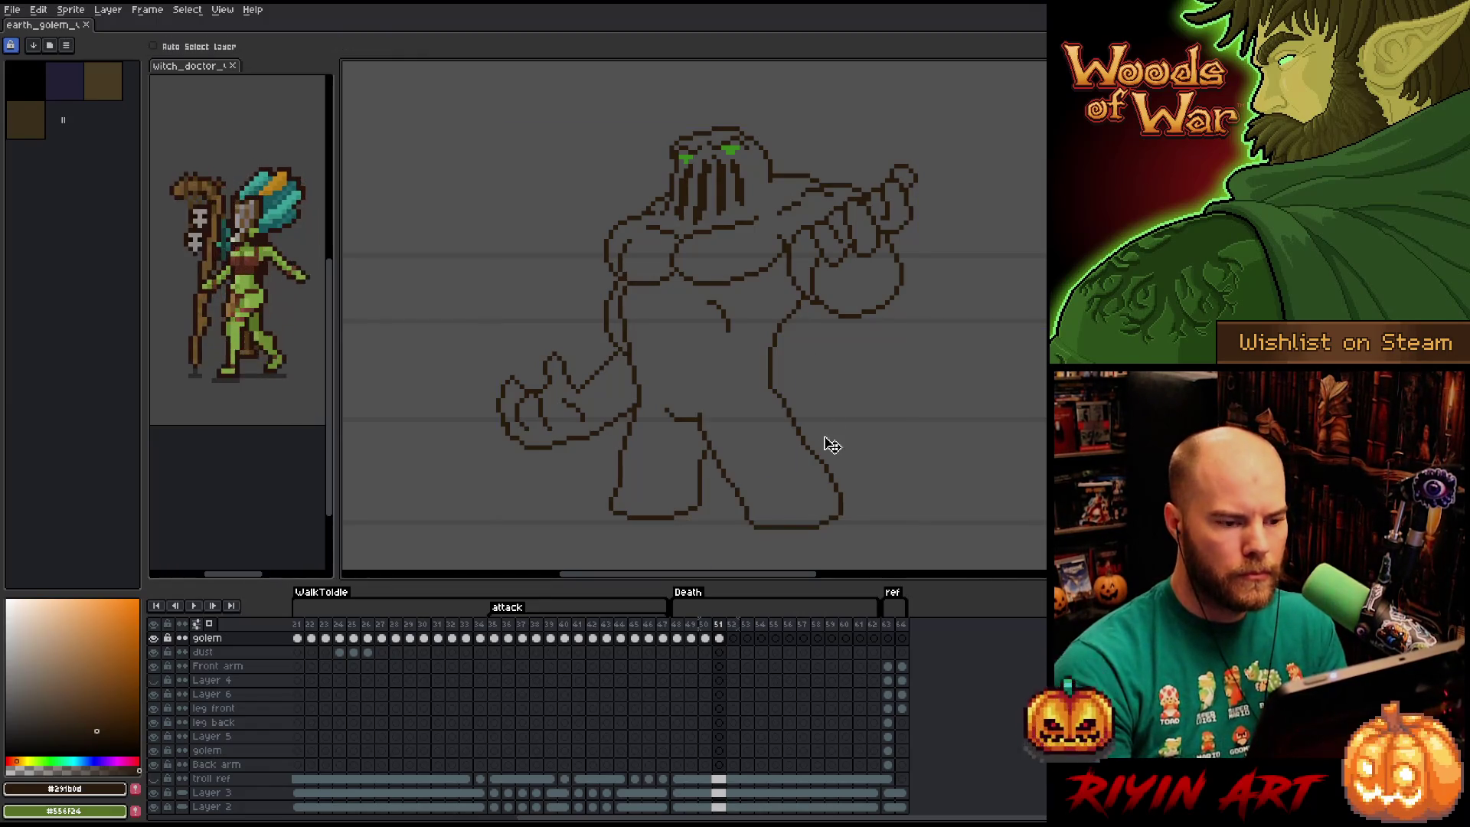
{"action": "key", "text": "Left"}
{"action": "key", "text": "Right"}
{"action": "key", "text": "Left"}
{"action": "key", "text": "Right"}
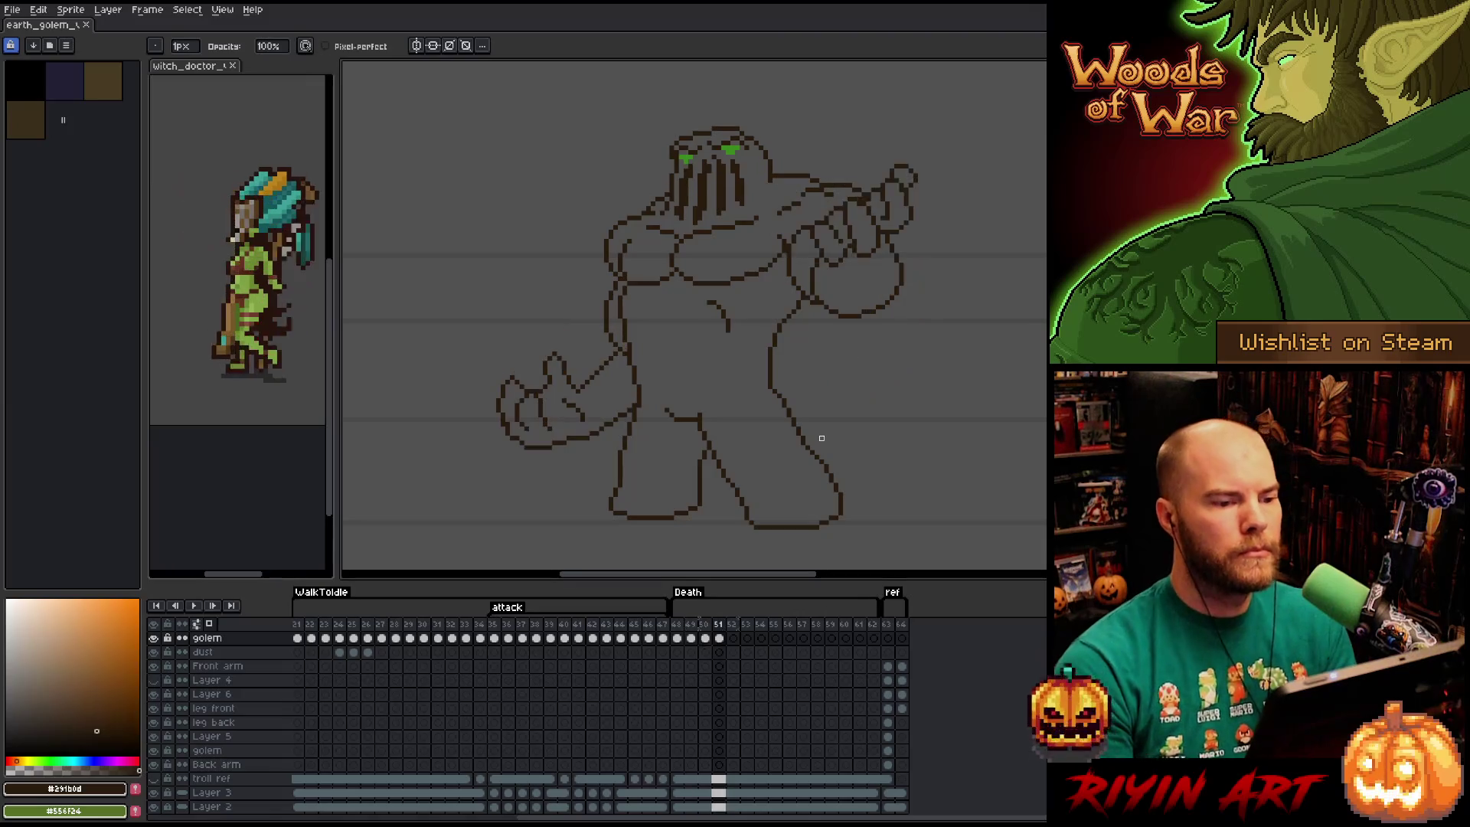
{"action": "key", "text": "Left"}
{"action": "key", "text": "Right"}
{"action": "key", "text": "Left"}
{"action": "key", "text": "Right"}
{"action": "key", "text": "Left"}
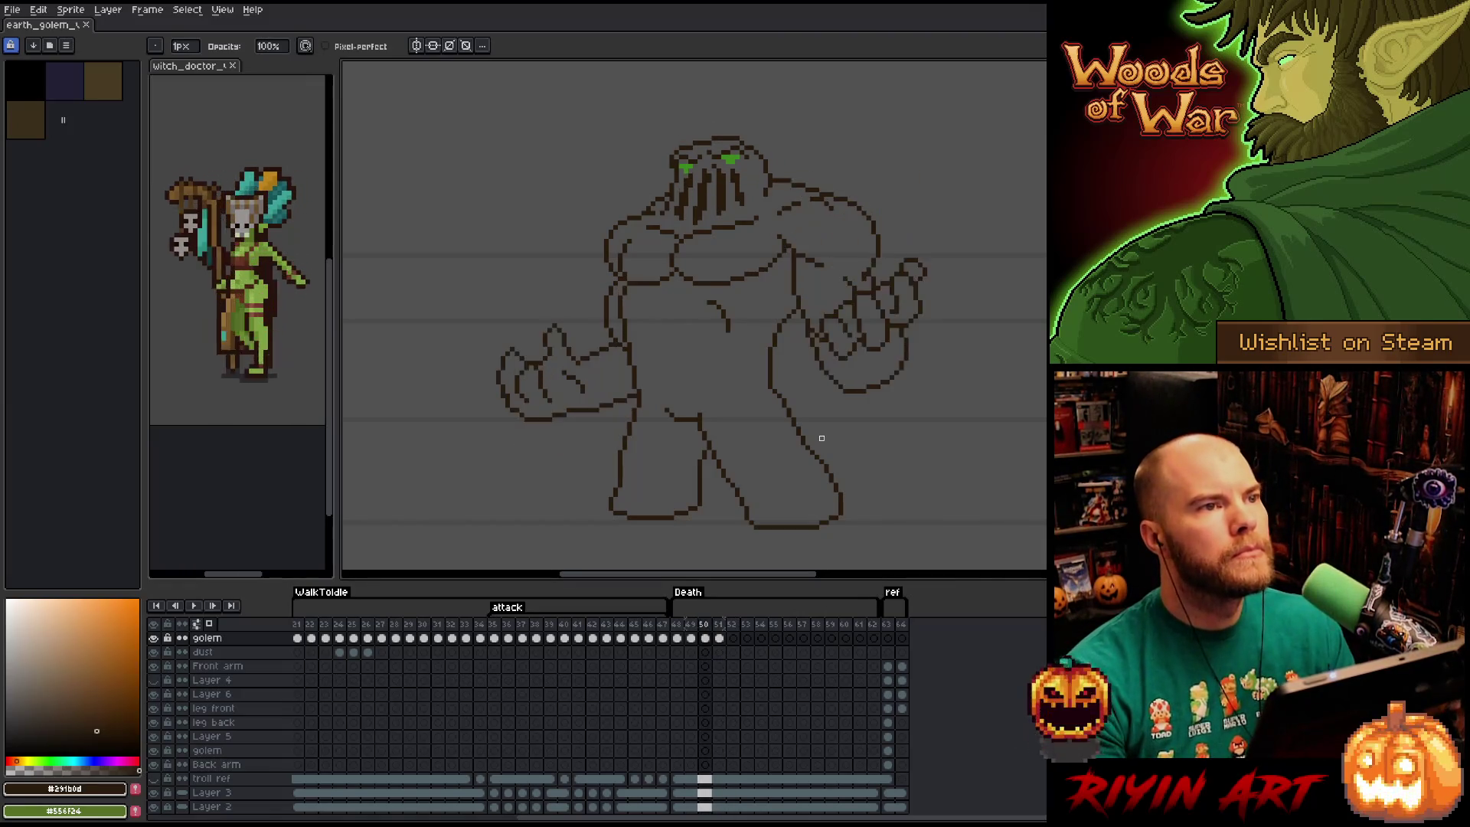
{"action": "key", "text": "Left"}
{"action": "key", "text": "Right"}
{"action": "key", "text": "Right"}
{"action": "key", "text": "Left"}
{"action": "key", "text": "Right"}
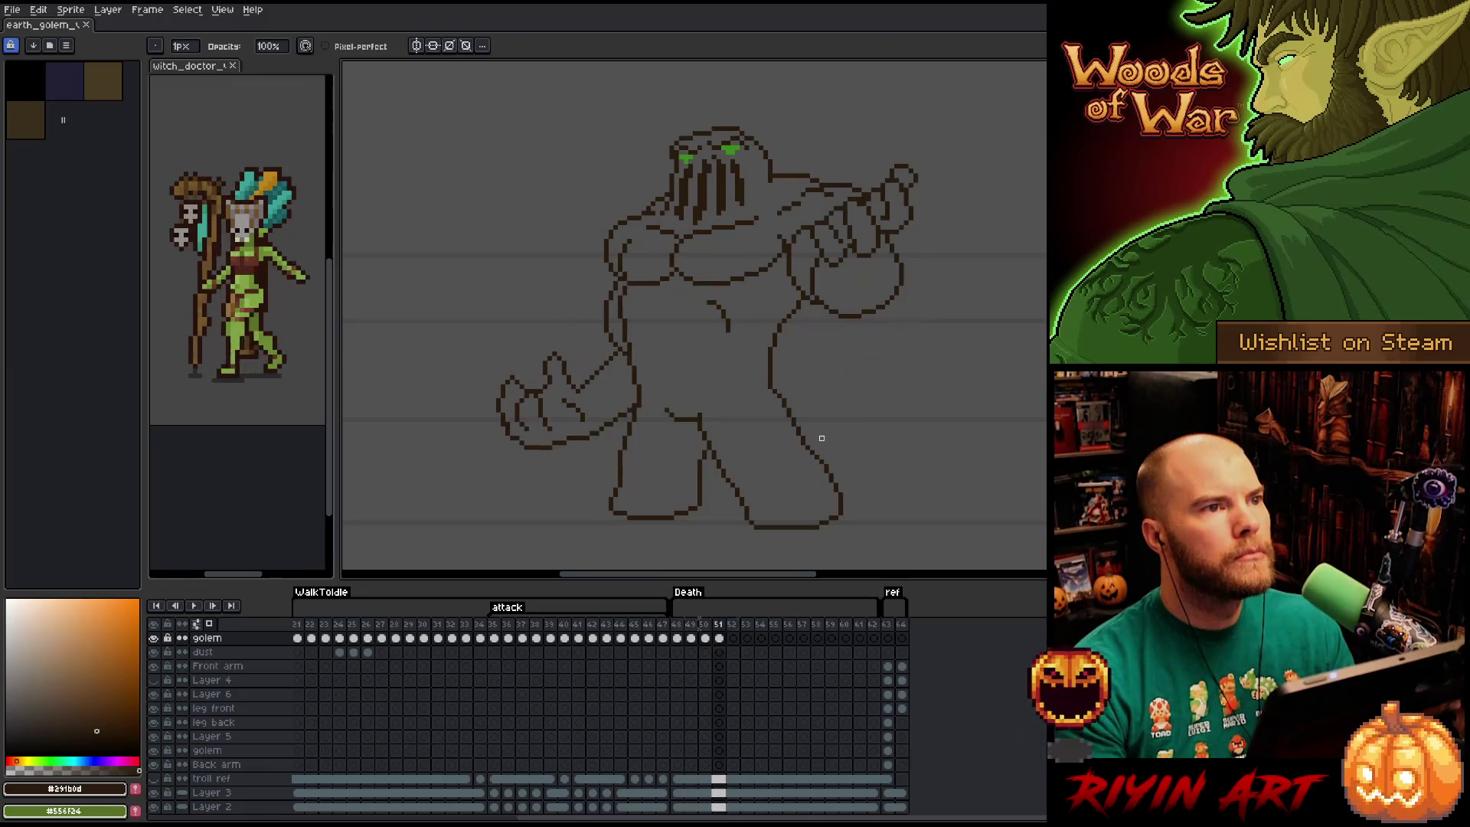
{"action": "key", "text": "Left"}
{"action": "key", "text": "Left"}
{"action": "key", "text": "Right"}
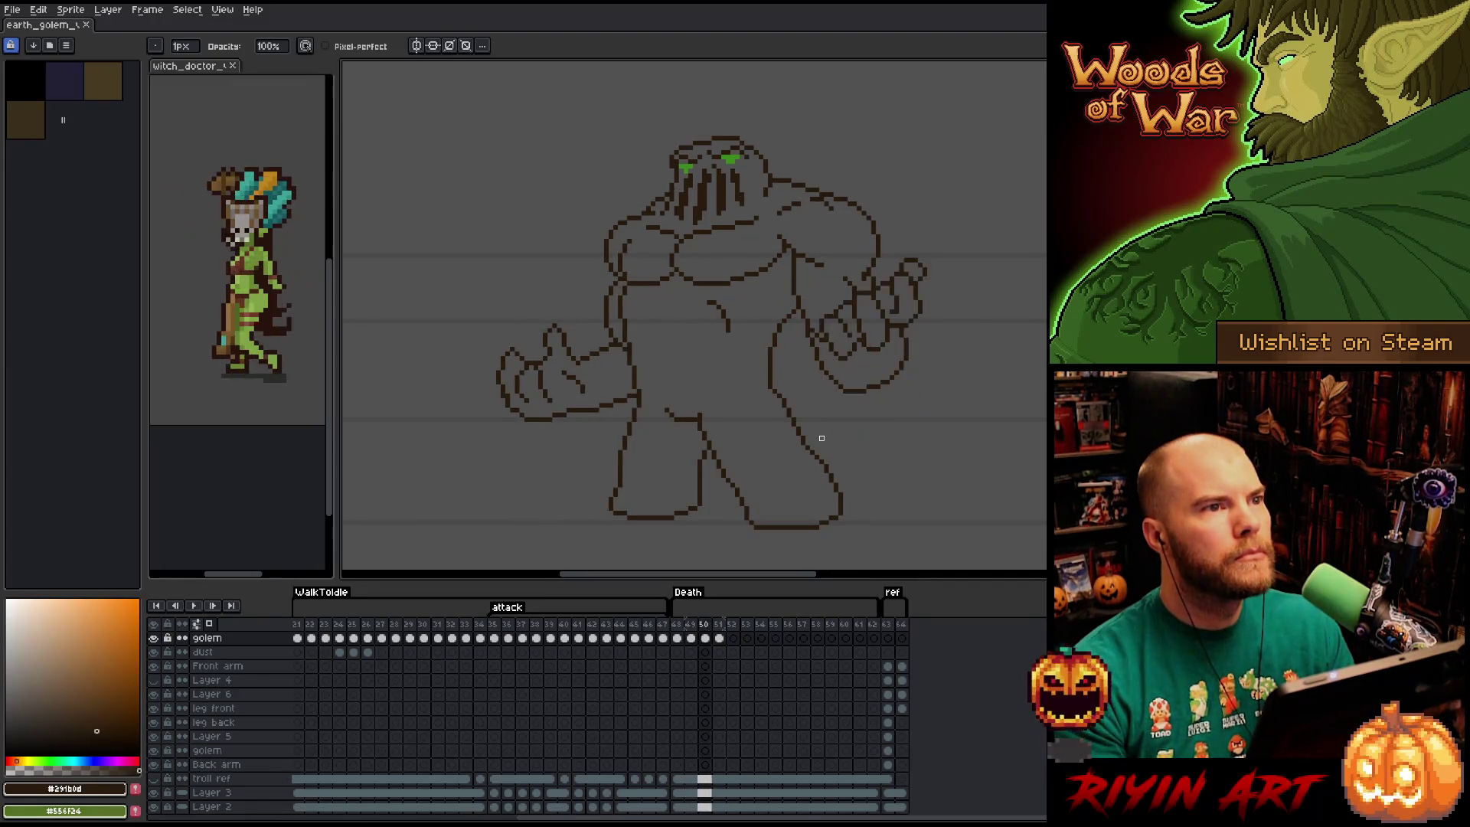
{"action": "key", "text": "Right"}
{"action": "key", "text": "Left"}
{"action": "key", "text": "Left"}
{"action": "key", "text": "Right"}
{"action": "key", "text": "Right"}
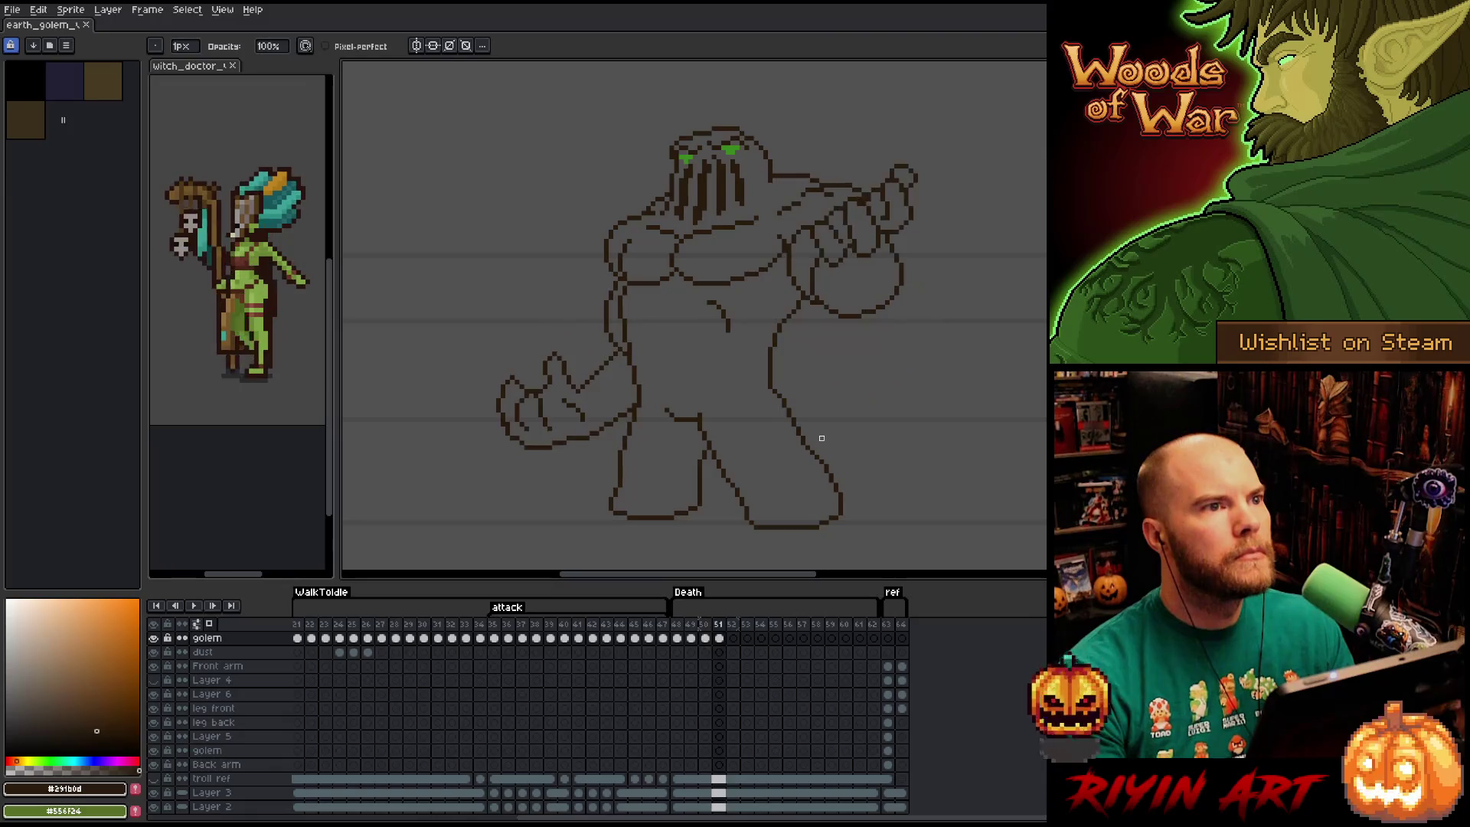
{"action": "key", "text": "Left"}
{"action": "key", "text": "Left"}
{"action": "key", "text": "Right"}
{"action": "key", "text": "Right"}
{"action": "key", "text": "Left"}
{"action": "key", "text": "Left"}
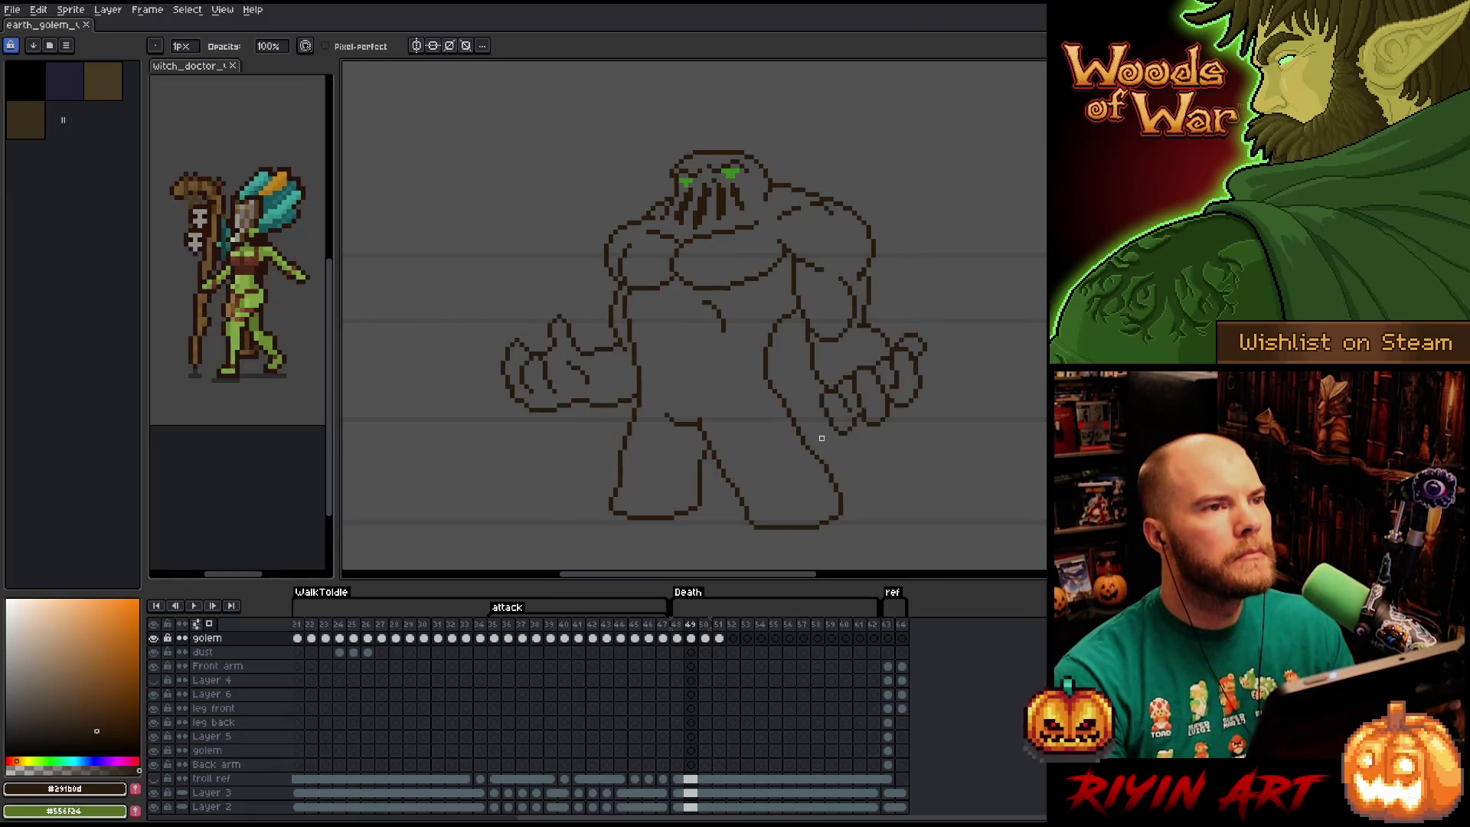
{"action": "key", "text": "Right"}
{"action": "key", "text": "Right"}
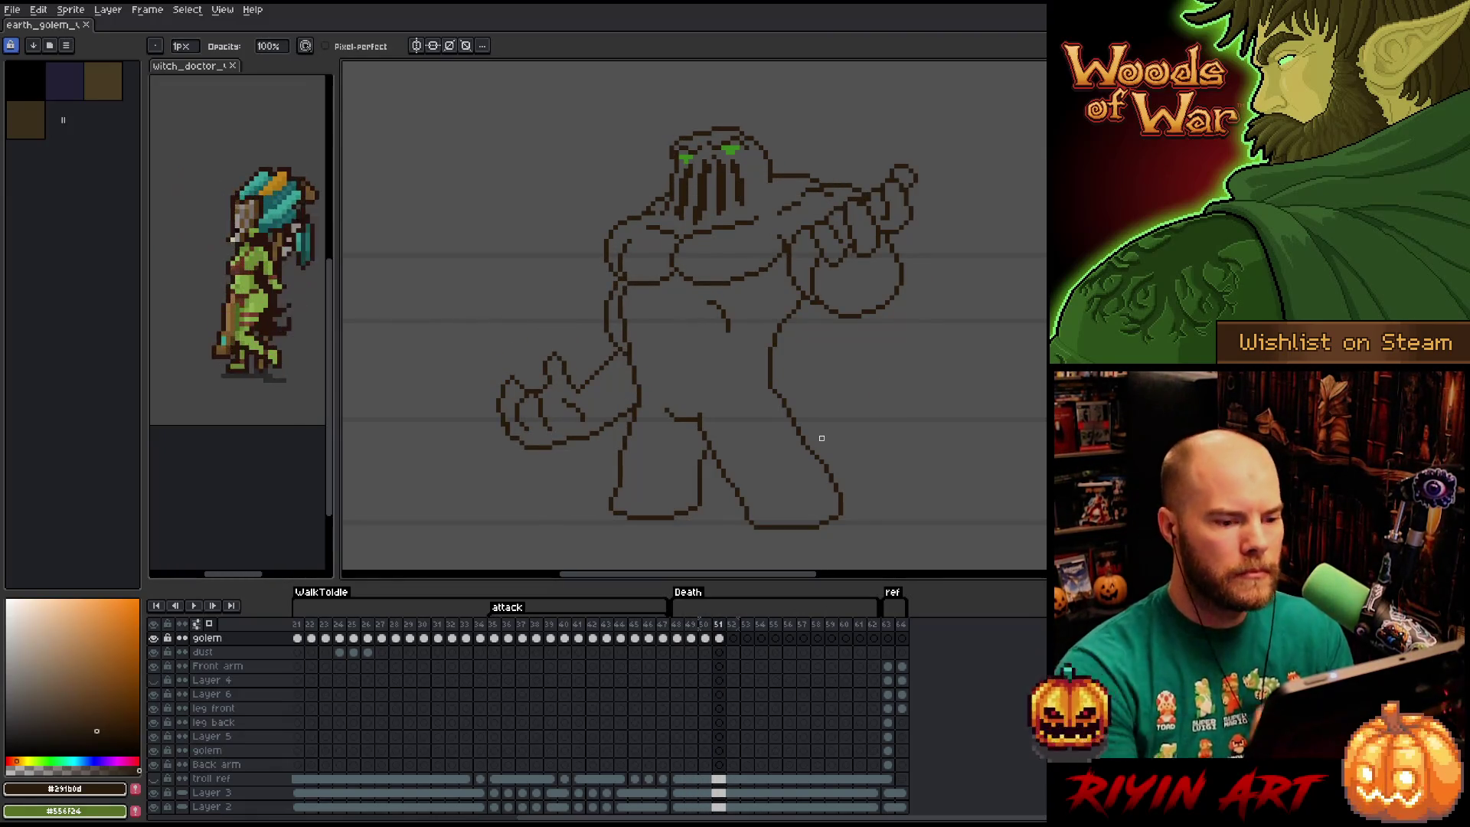
Redraw the underside of the right fist on frame 51, undoing an overlong stroke.
{"action": "key", "text": "b"}
{"action": "left_click_drag", "start_coordinate": [859, 319], "coordinate": [891, 304]}
{"action": "key", "text": "ctrl+z"}
{"action": "key", "text": "e"}
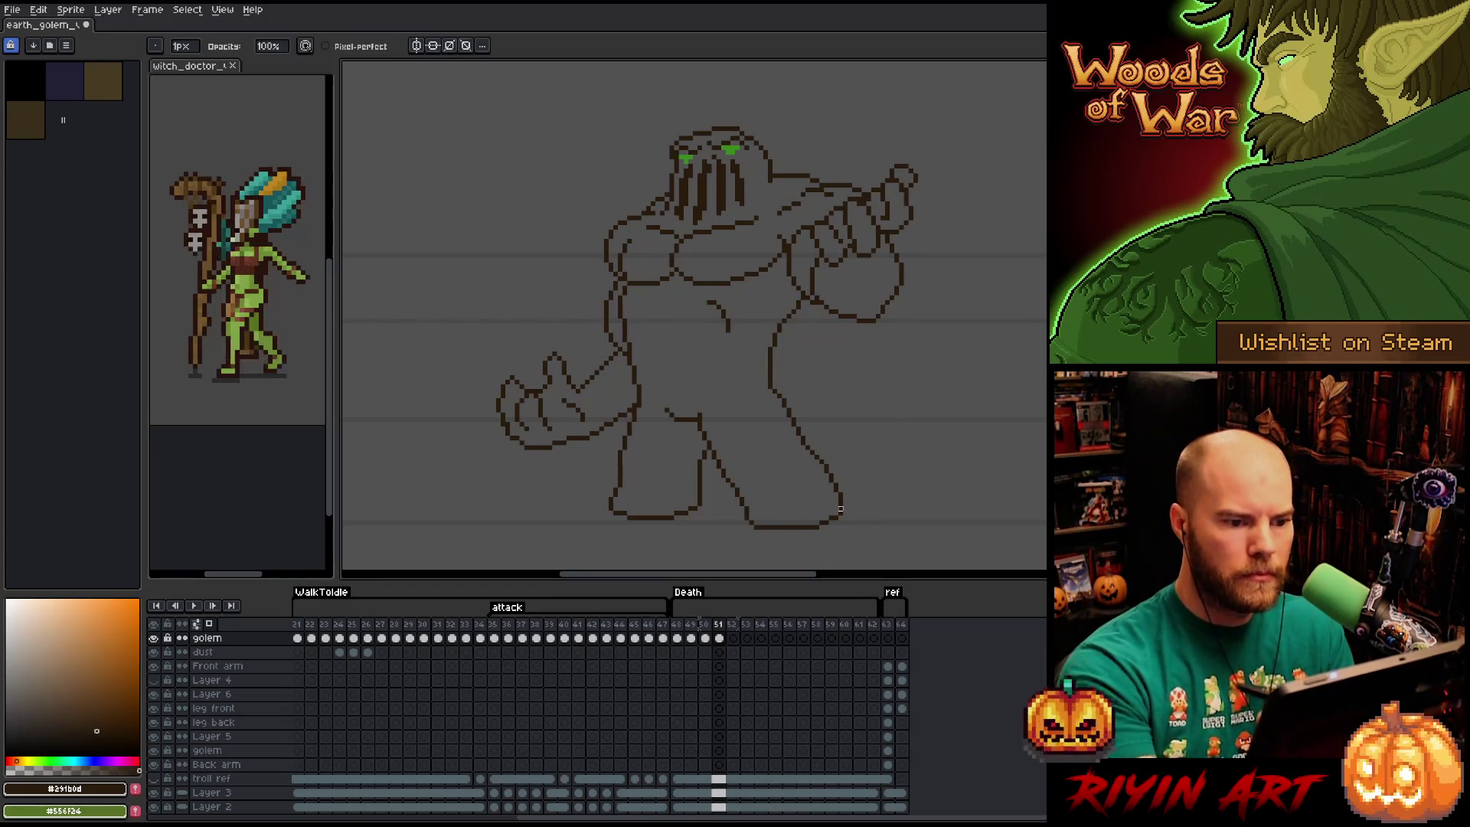
{"action": "key", "text": "comma"}
{"action": "key", "text": "period"}
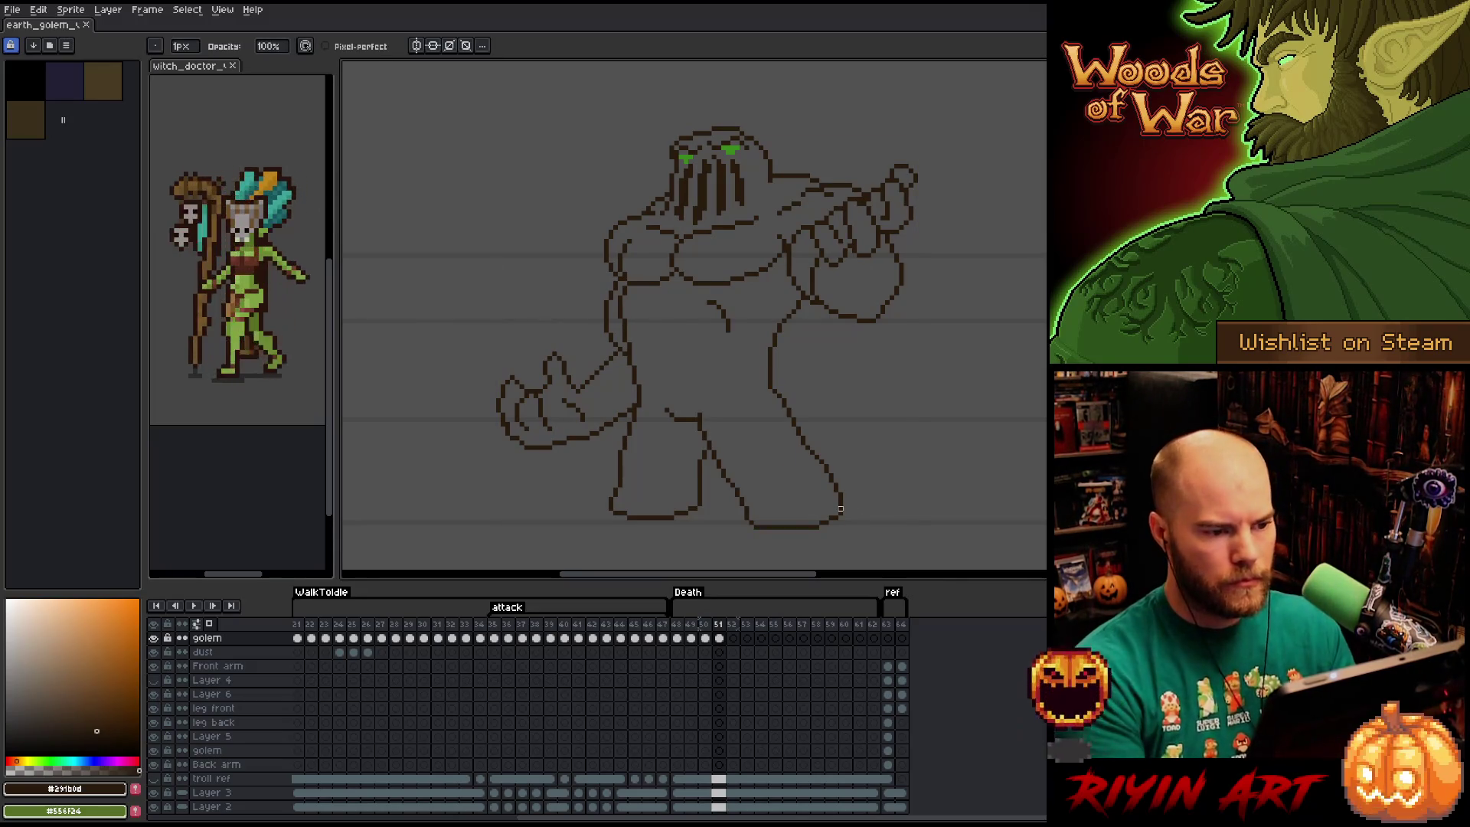
On frame 52, paste in the golem and lift the top of its head a few pixels.
{"action": "left_click", "coordinate": [733, 638]}
{"action": "key", "text": "ctrl+v"}
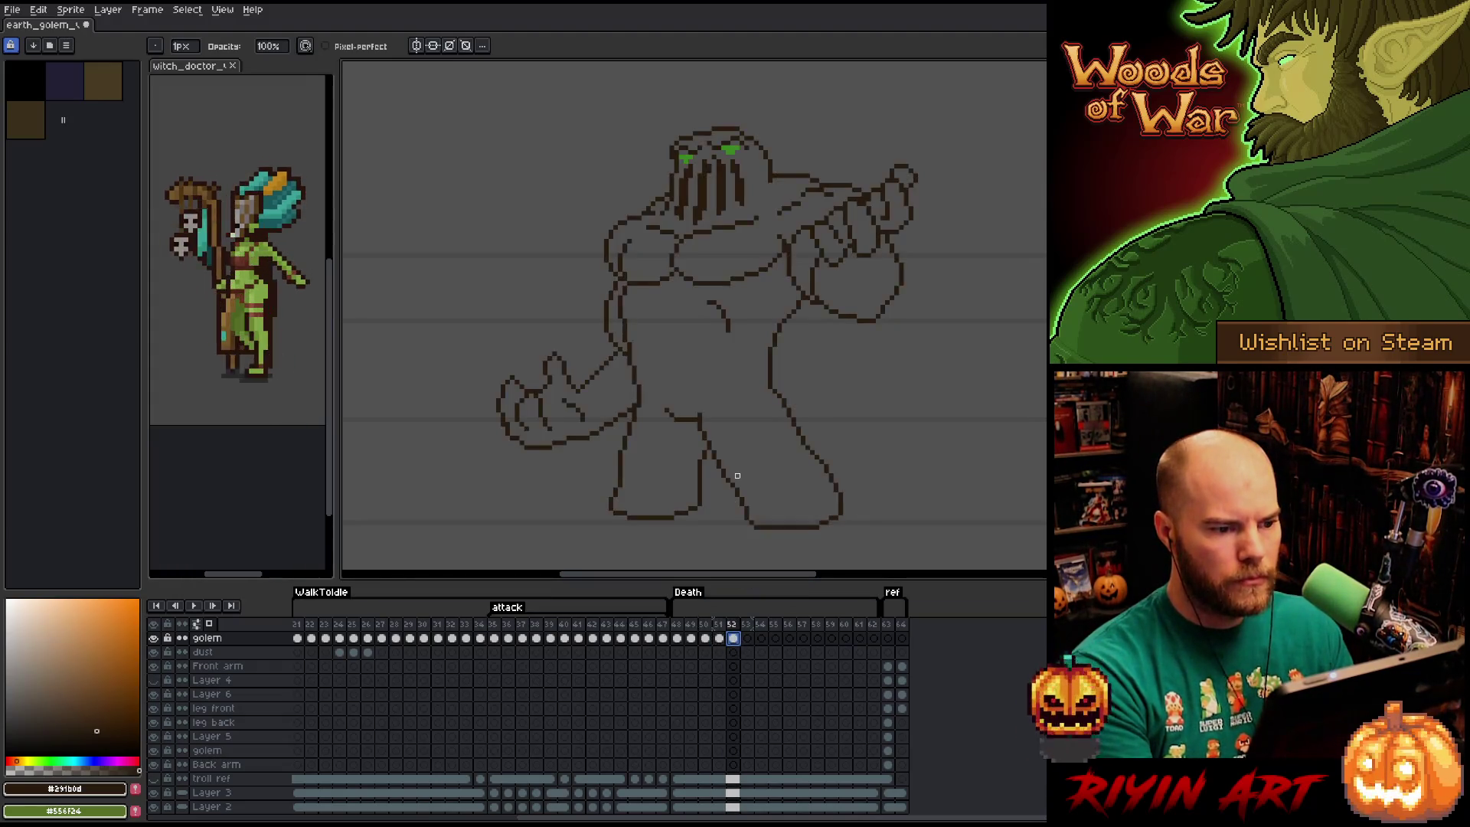
{"action": "left_click_drag", "start_coordinate": [746, 395], "coordinate": [751, 401]}
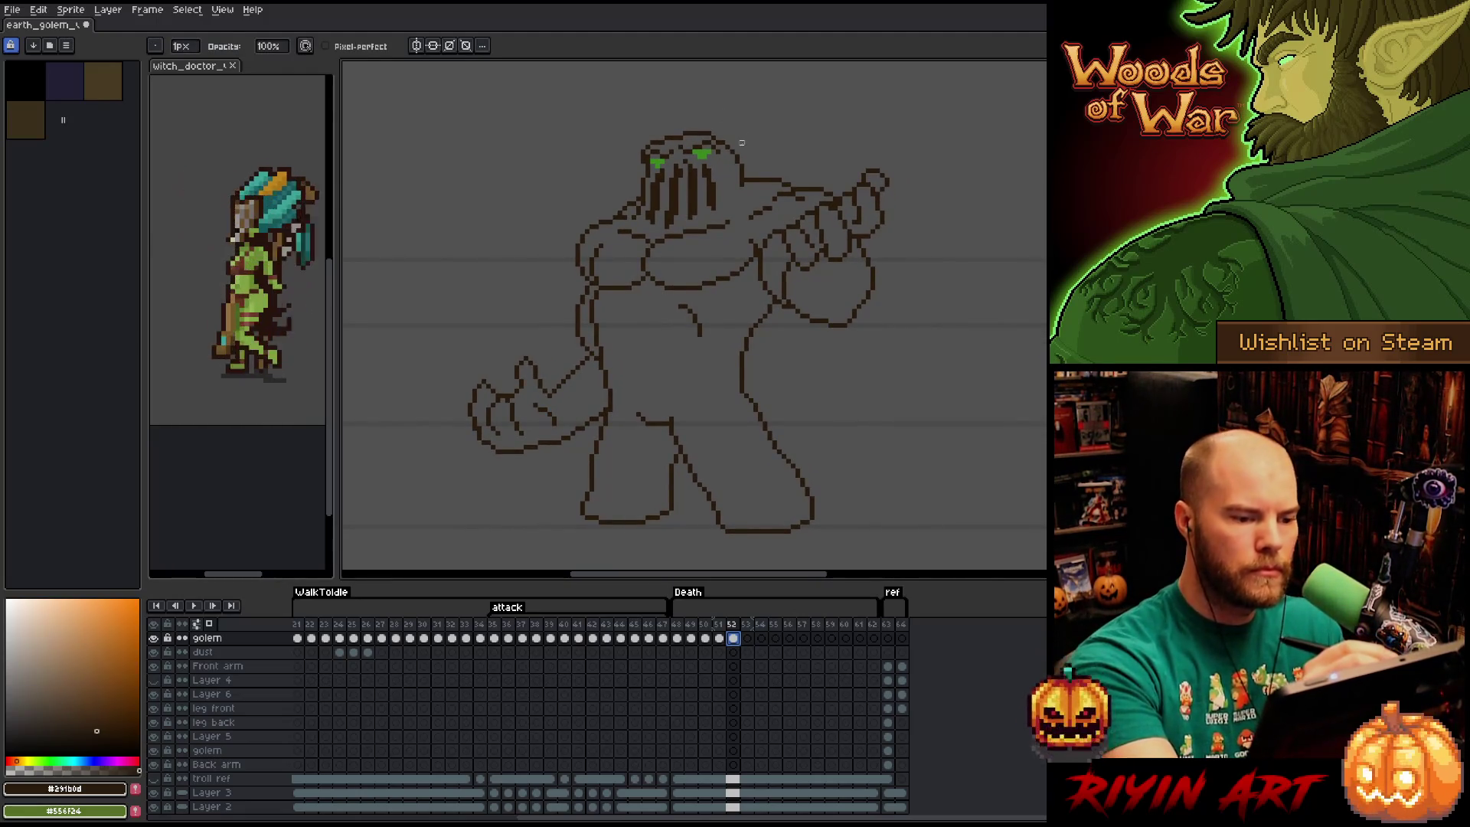
{"action": "key", "text": "m"}
{"action": "mouse_move", "coordinate": [735, 128]}
{"action": "left_mouse_down"}
{"action": "mouse_move", "coordinate": [741, 182]}
{"action": "mouse_move", "coordinate": [629, 190]}
{"action": "mouse_move", "coordinate": [731, 130]}
{"action": "mouse_move", "coordinate": [703, 136]}
{"action": "mouse_move", "coordinate": [725, 112]}
{"action": "mouse_move", "coordinate": [647, 127]}
{"action": "mouse_move", "coordinate": [694, 109]}
{"action": "left_mouse_up"}
{"action": "key", "text": "b"}
{"action": "left_click", "coordinate": [693, 115]}
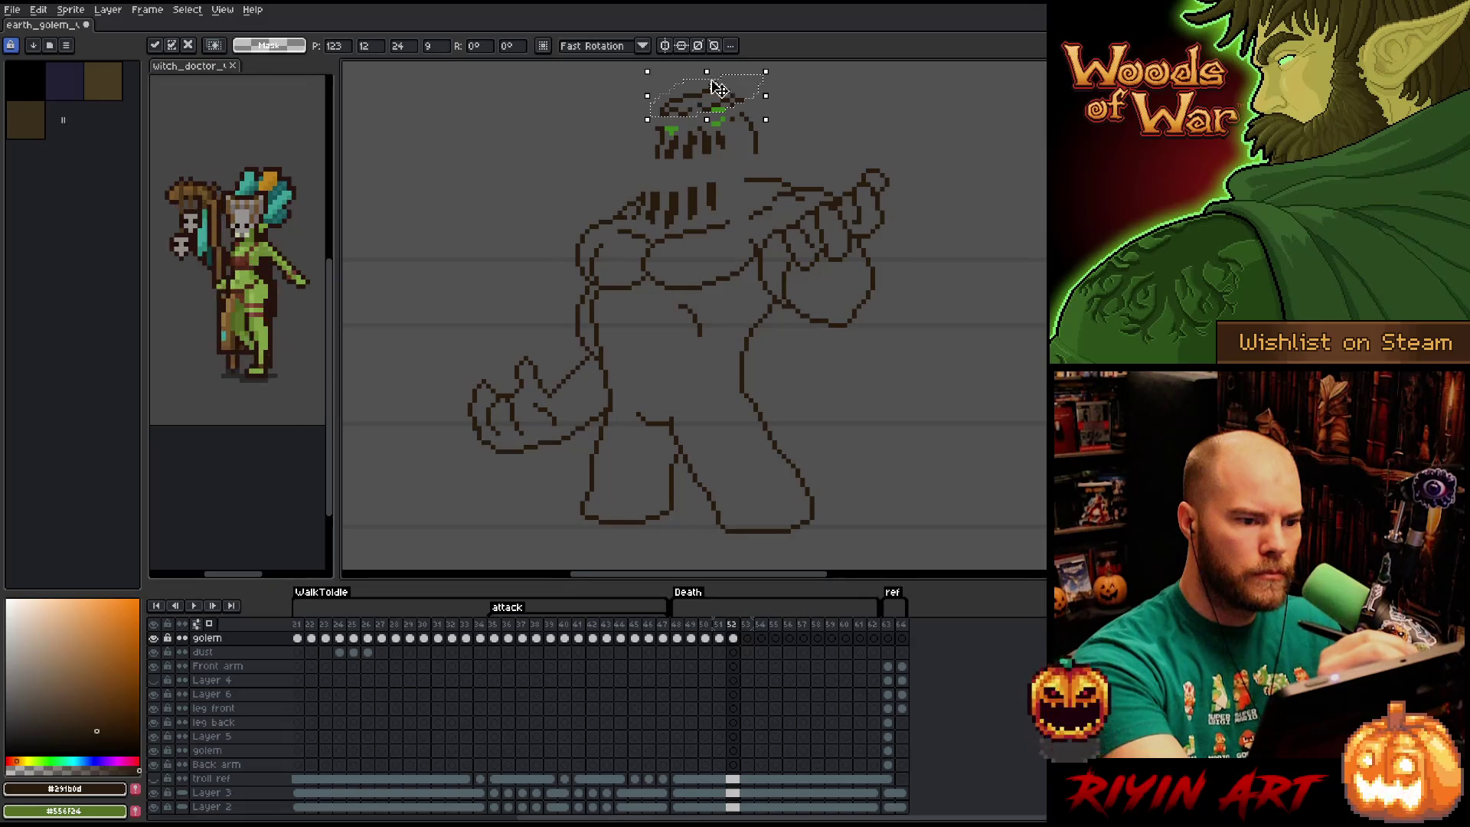
{"action": "left_click", "coordinate": [781, 123]}
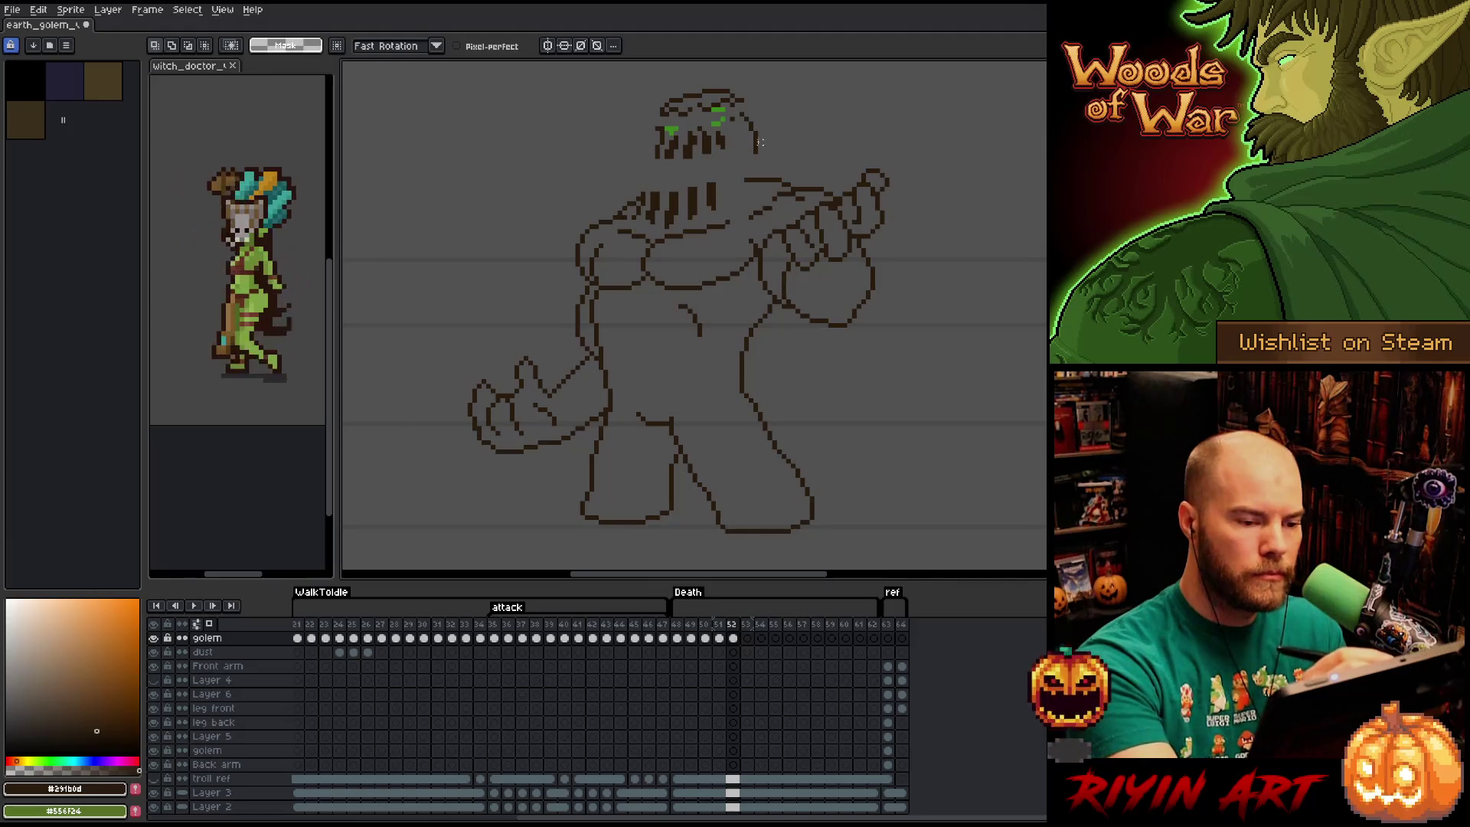
Extend the head's left and right outlines down to the shoulders, checking against frame 51.
{"action": "key", "text": "b"}
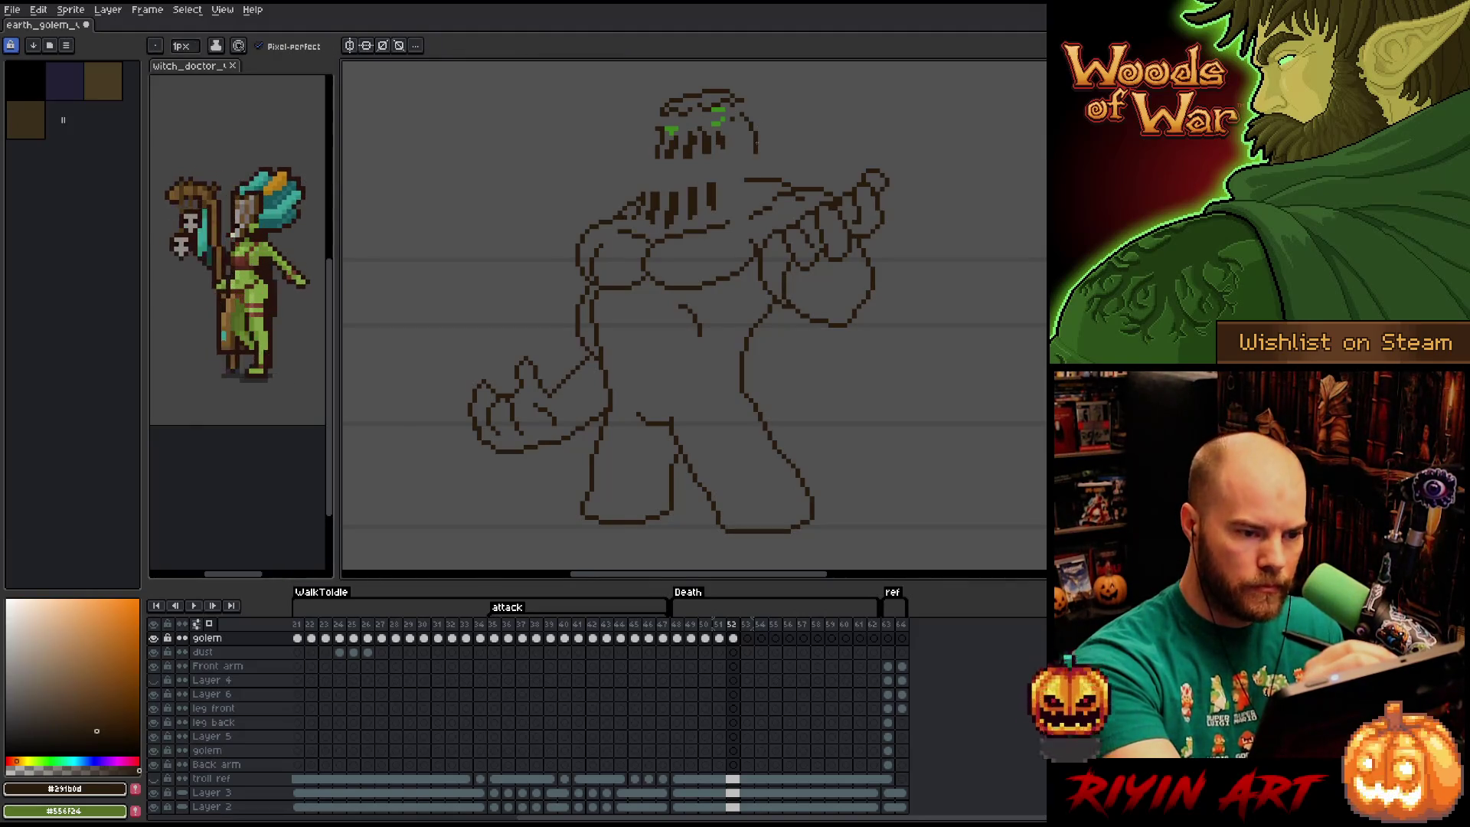
{"action": "left_click_drag", "start_coordinate": [757, 155], "coordinate": [760, 184]}
{"action": "key", "text": "e"}
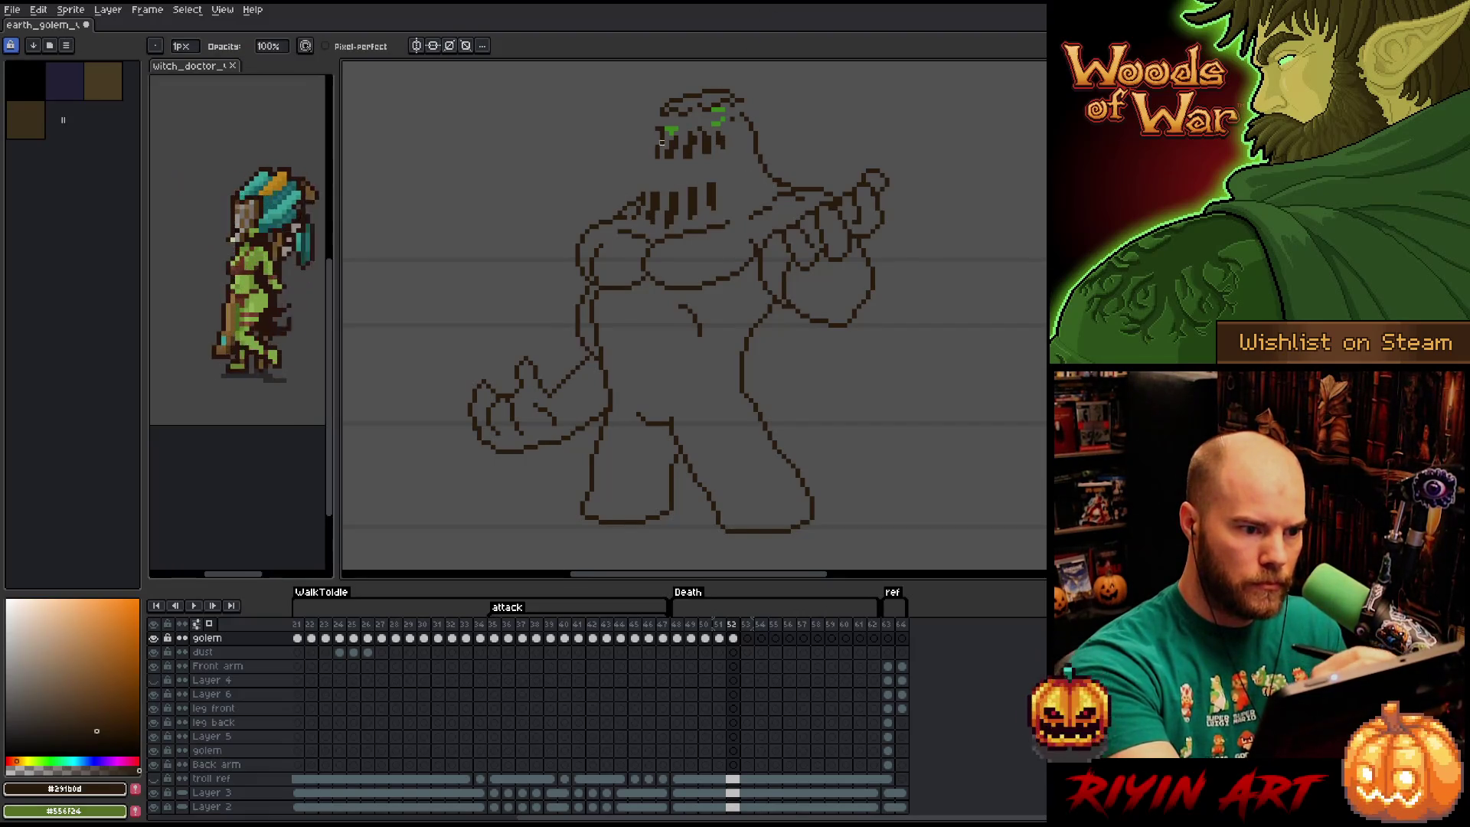
{"action": "key", "text": "b"}
{"action": "mouse_move", "coordinate": [657, 151]}
{"action": "left_mouse_down"}
{"action": "mouse_move", "coordinate": [647, 189]}
{"action": "mouse_move", "coordinate": [709, 183]}
{"action": "mouse_move", "coordinate": [705, 158]}
{"action": "mouse_move", "coordinate": [690, 188]}
{"action": "mouse_move", "coordinate": [686, 159]}
{"action": "mouse_move", "coordinate": [671, 193]}
{"action": "left_mouse_up"}
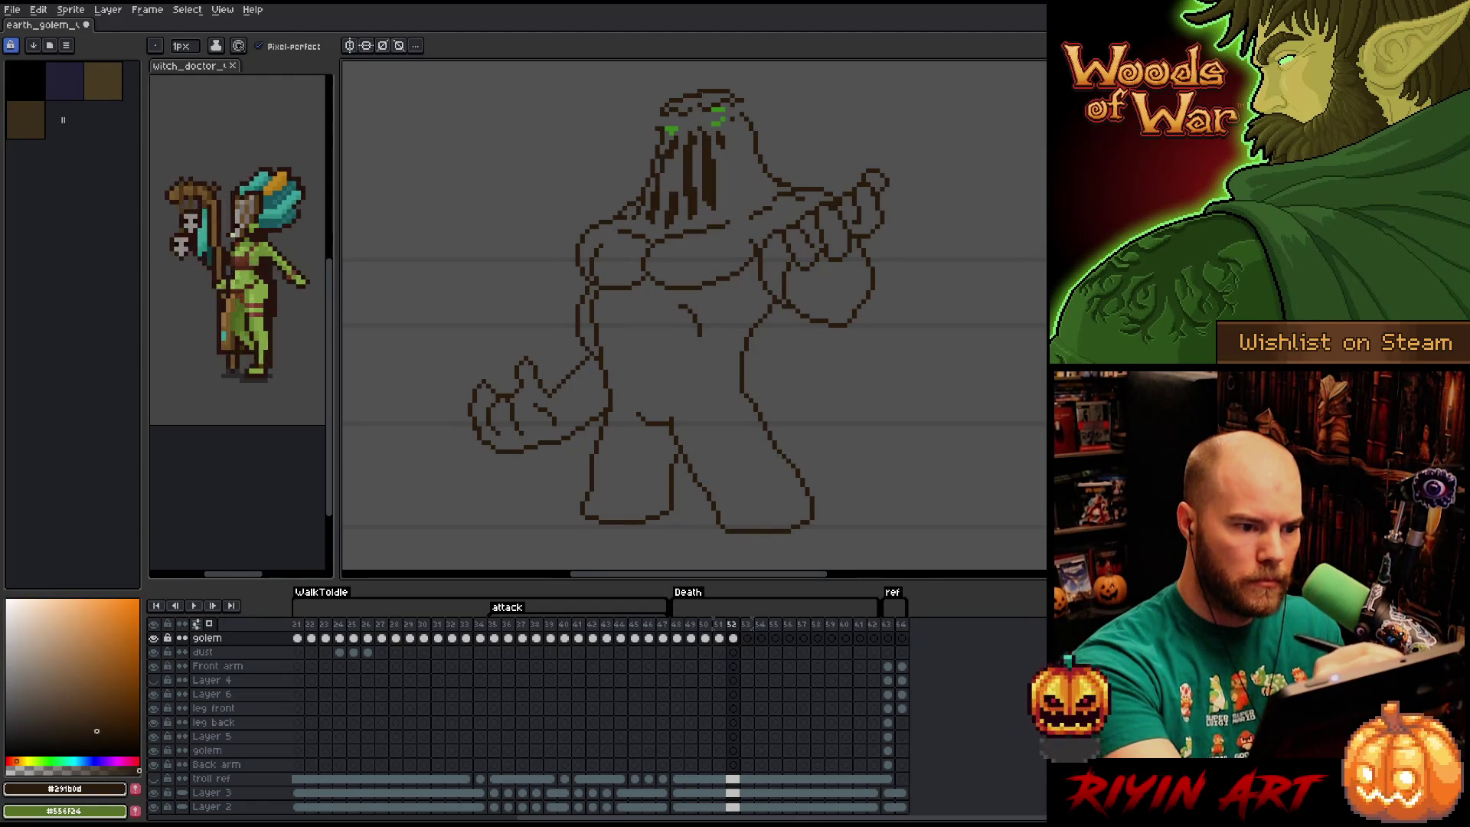
{"action": "key", "text": "comma"}
{"action": "key", "text": "period"}
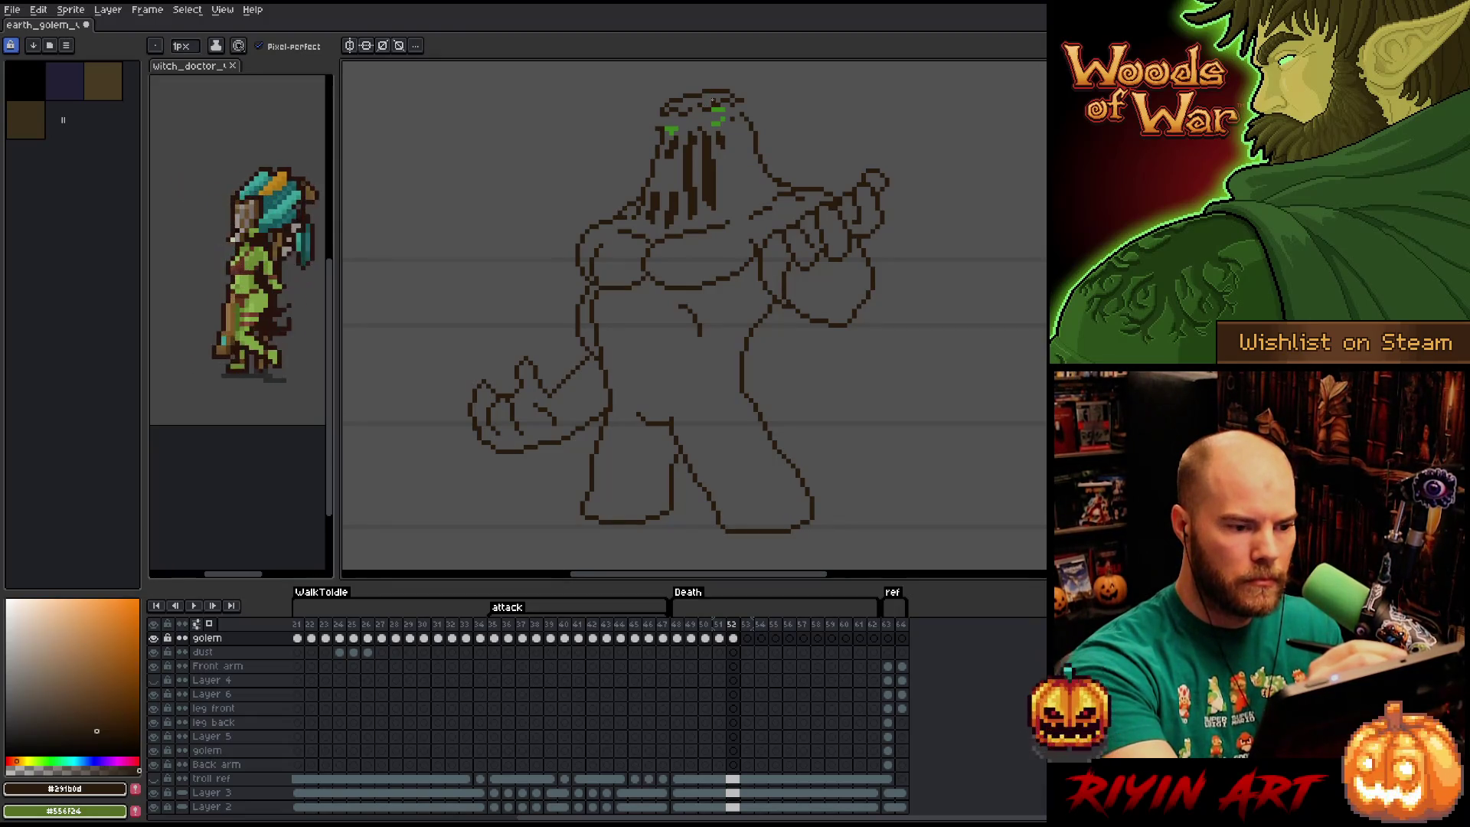
Erase and redraw the dark face stripes as longer drips running down the face.
{"action": "left_click_drag", "start_coordinate": [685, 158], "coordinate": [690, 189]}
{"action": "left_click_drag", "start_coordinate": [708, 154], "coordinate": [709, 202]}
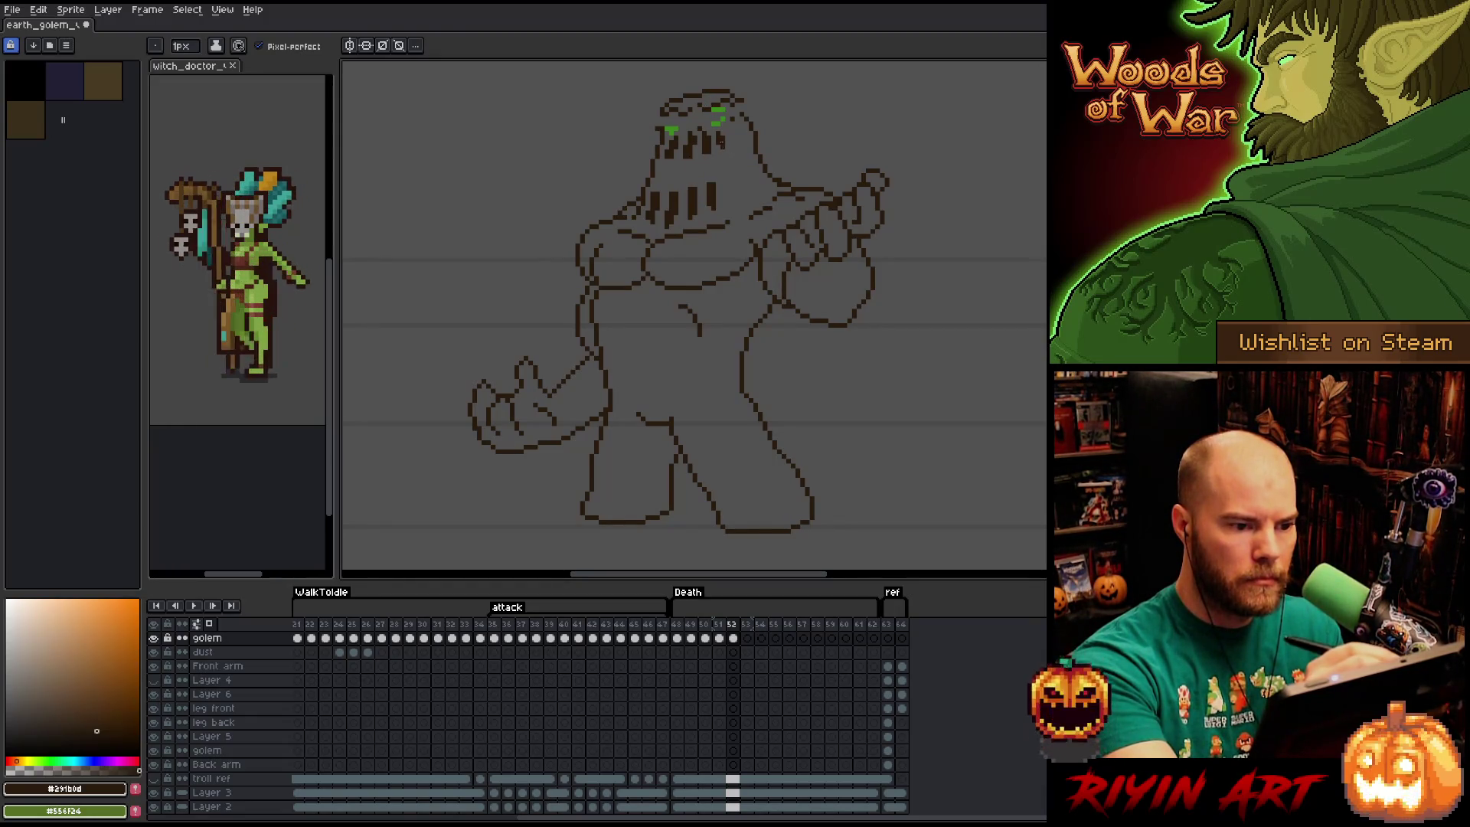
{"action": "mouse_move", "coordinate": [720, 140]}
{"action": "left_mouse_down"}
{"action": "mouse_move", "coordinate": [709, 193]}
{"action": "mouse_move", "coordinate": [687, 188]}
{"action": "mouse_move", "coordinate": [684, 216]}
{"action": "left_mouse_up"}
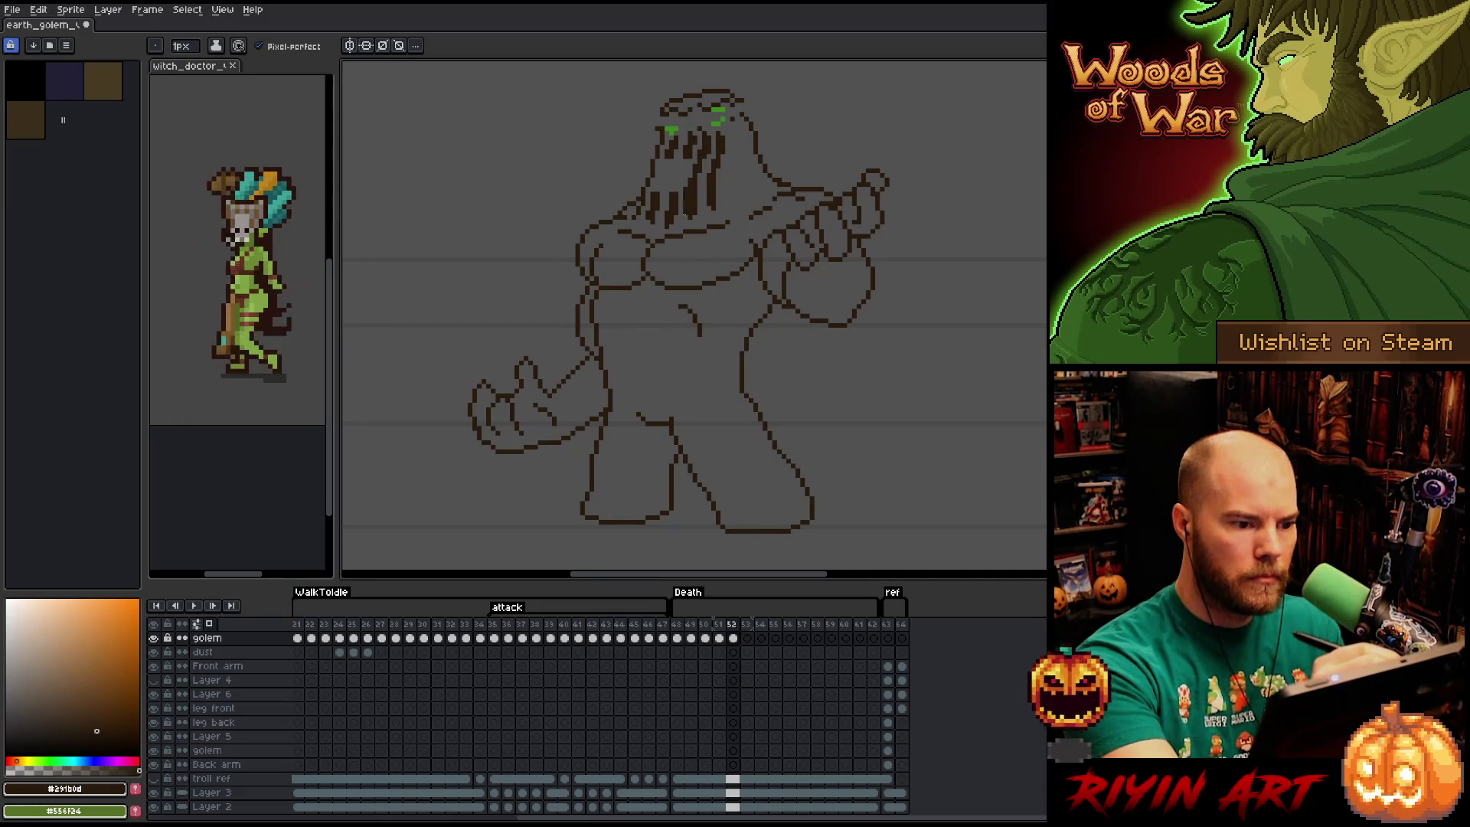
{"action": "left_click_drag", "start_coordinate": [688, 159], "coordinate": [685, 189]}
{"action": "key", "text": "e"}
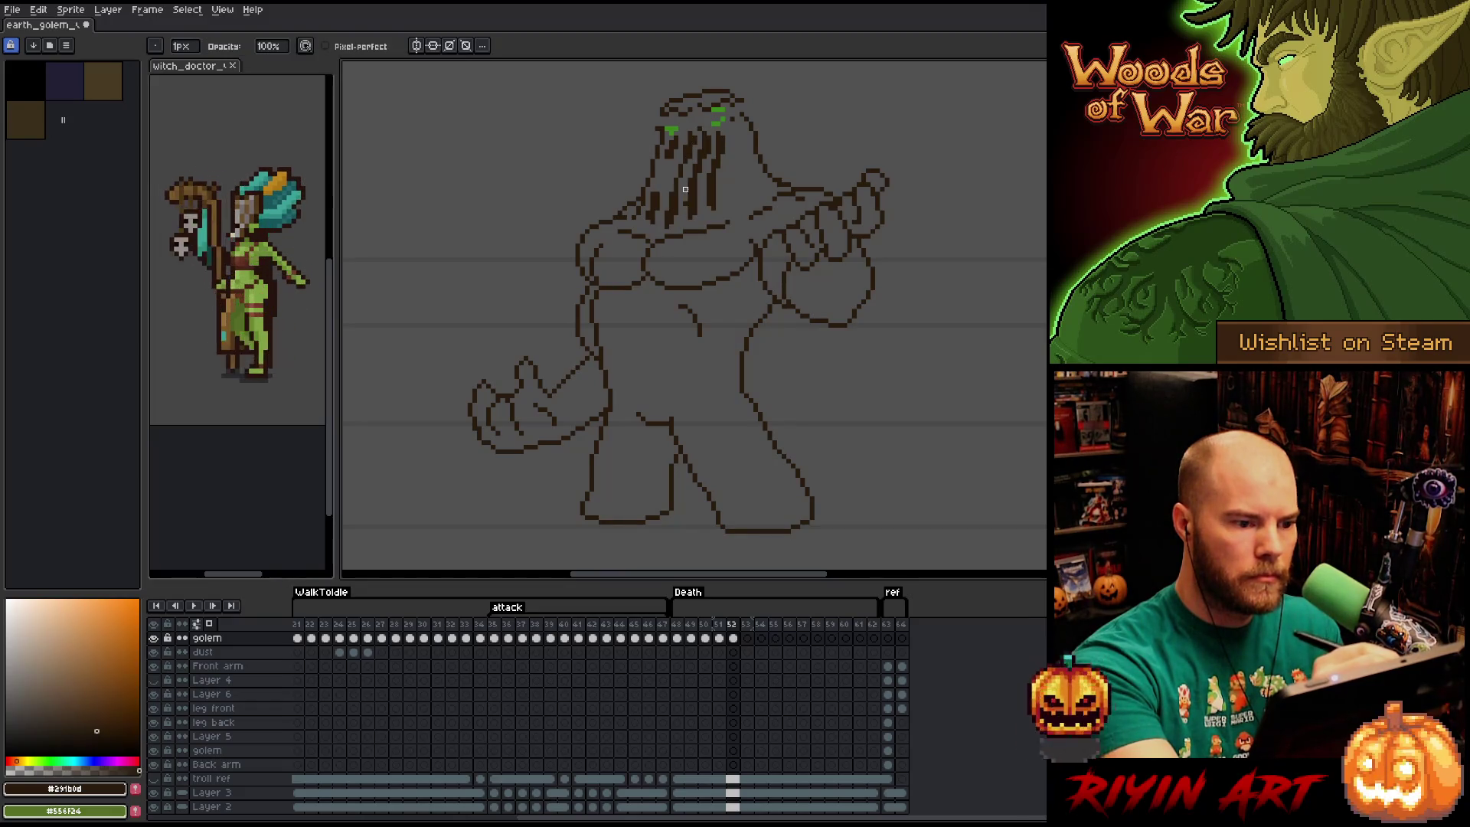
{"action": "key", "text": "b"}
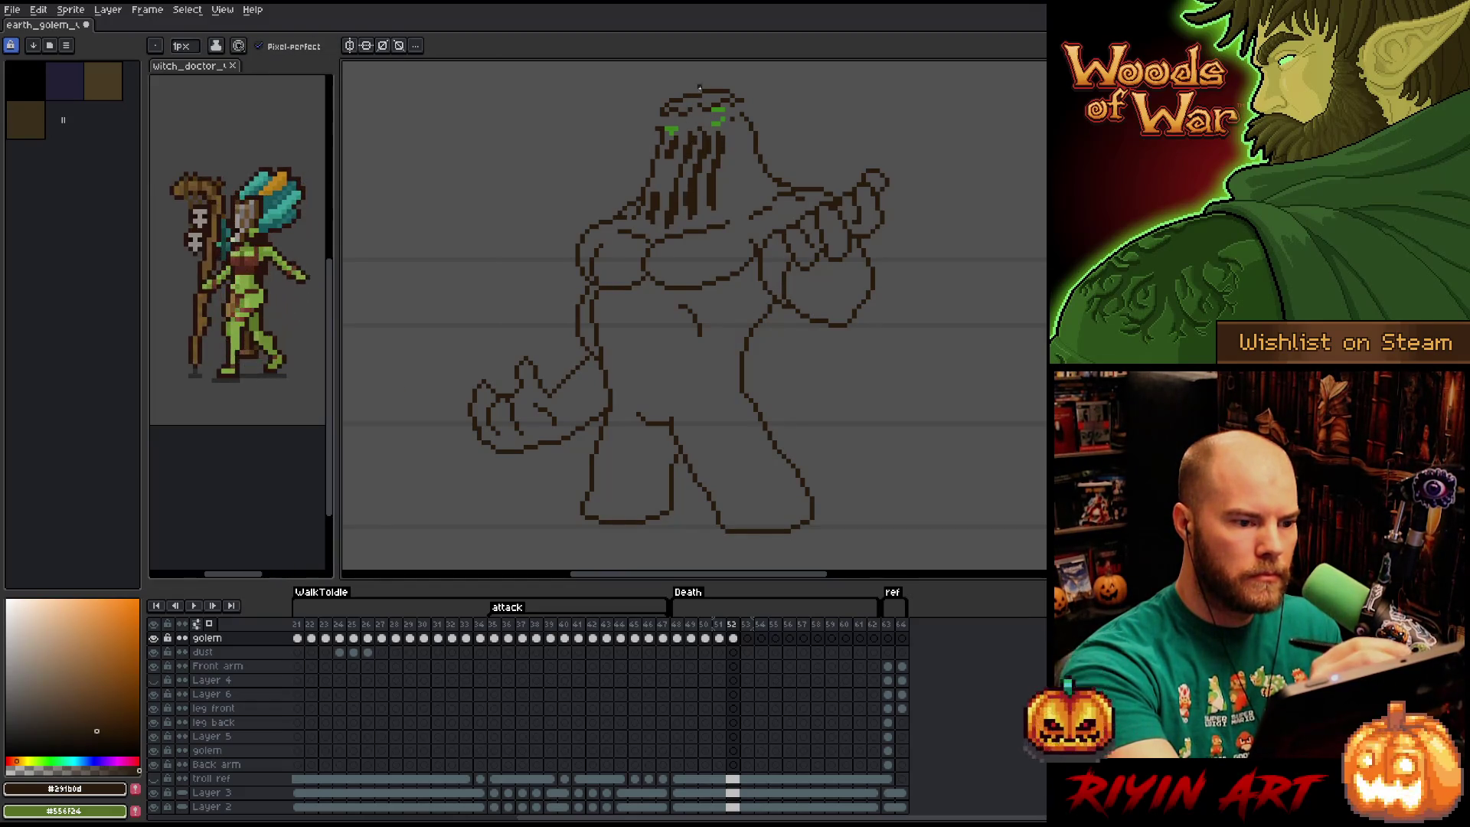
{"action": "left_click_drag", "start_coordinate": [683, 153], "coordinate": [668, 213]}
{"action": "mouse_move", "coordinate": [663, 157]}
{"action": "left_mouse_down"}
{"action": "mouse_move", "coordinate": [660, 183]}
{"action": "mouse_move", "coordinate": [666, 162]}
{"action": "left_mouse_up"}
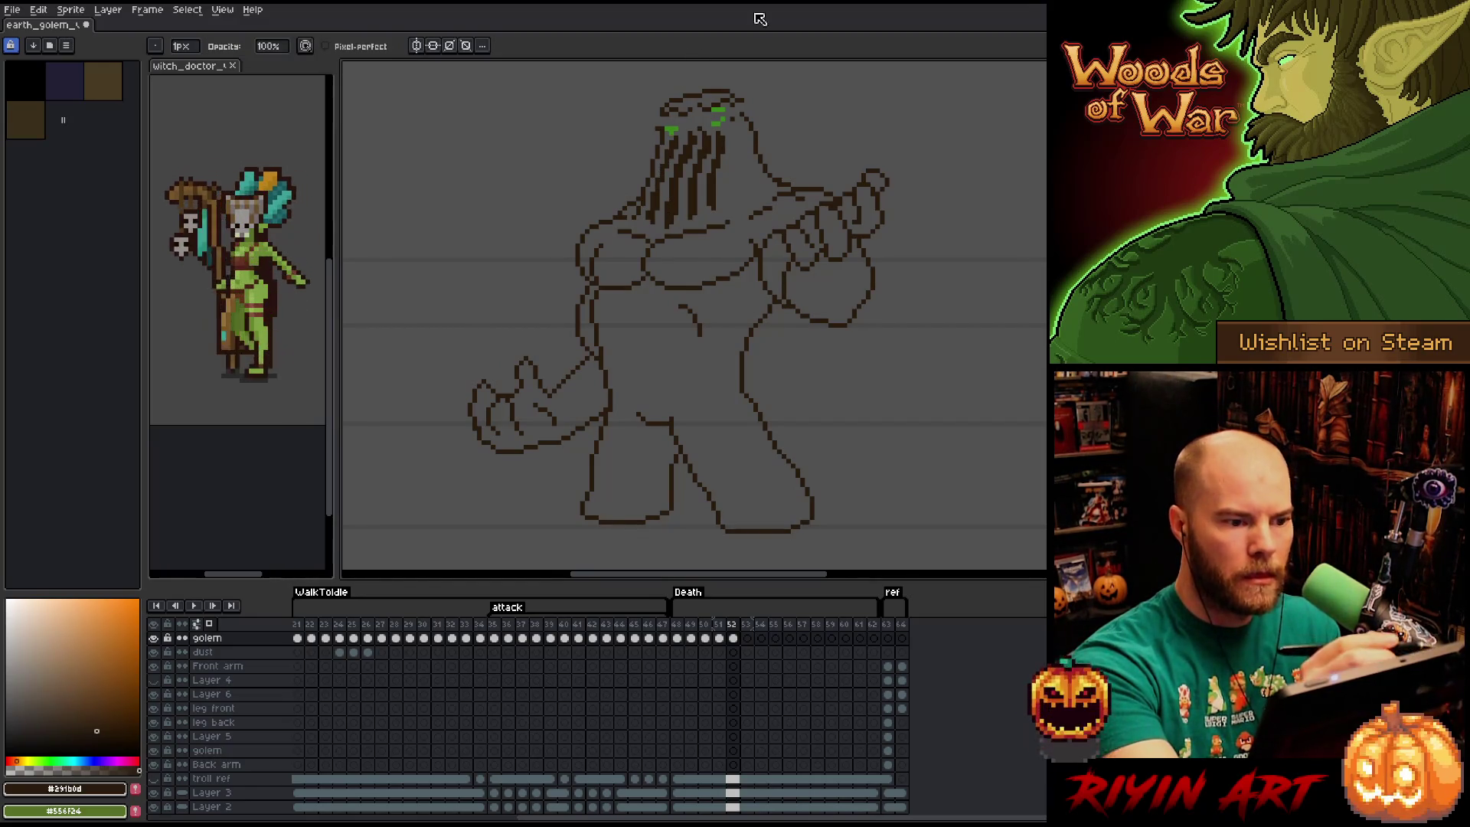
Touch up the left eye in the golem's green, undo it, then pick the dark brown line colour.
{"action": "left_click", "coordinate": [719, 114], "text": "alt"}
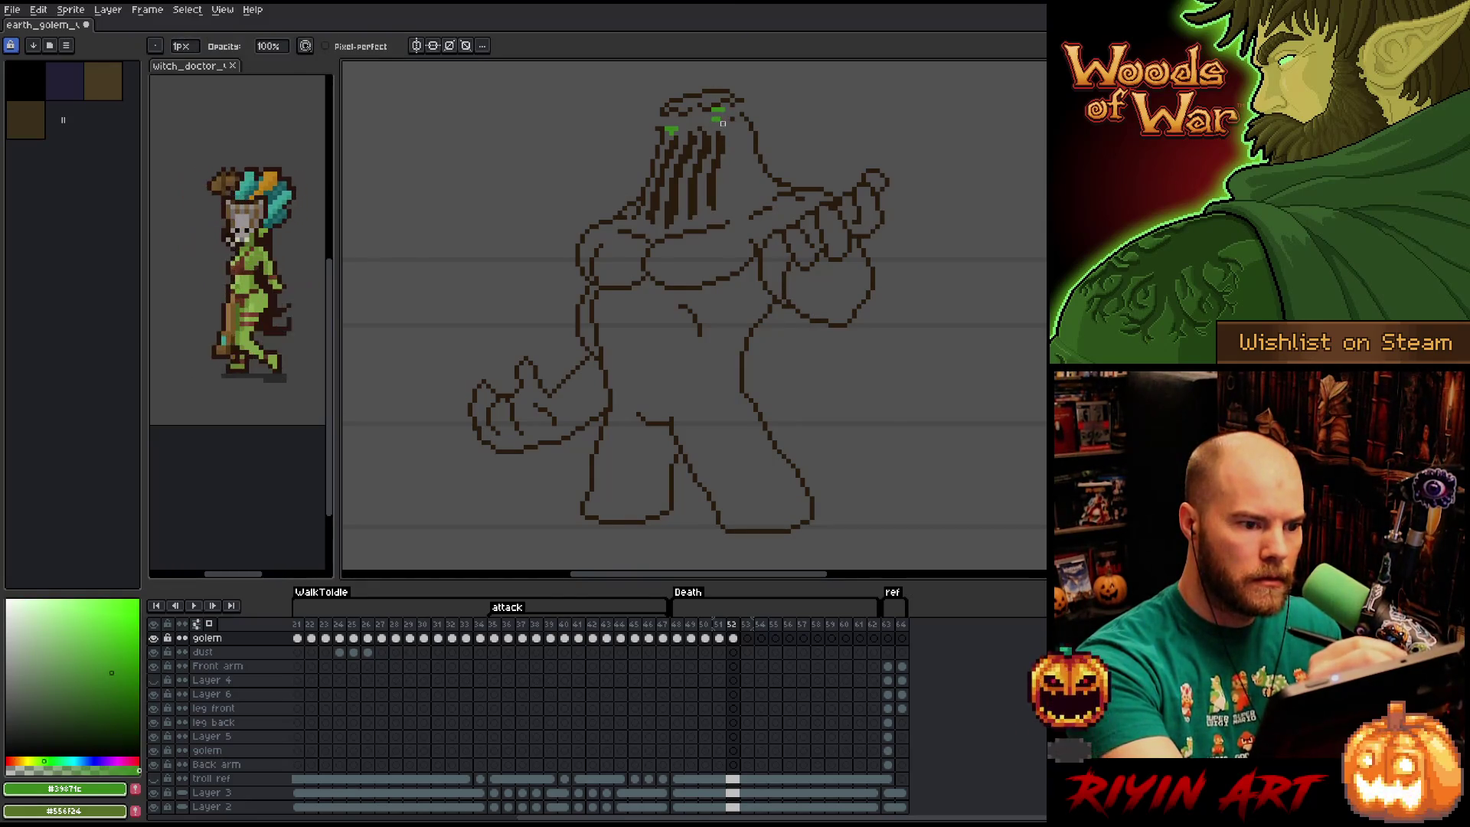
{"action": "key", "text": "e"}
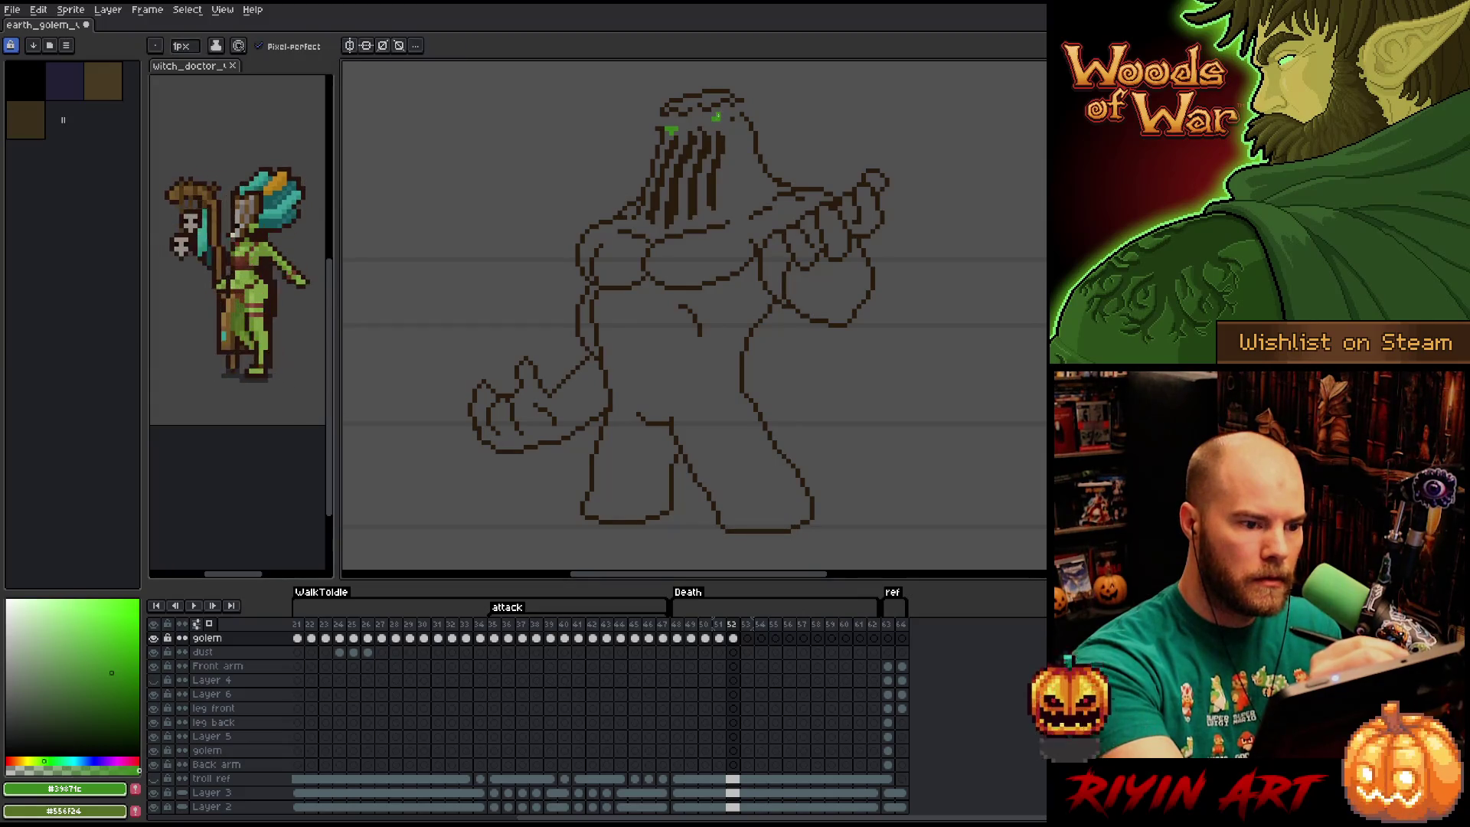
{"action": "left_click", "coordinate": [674, 128]}
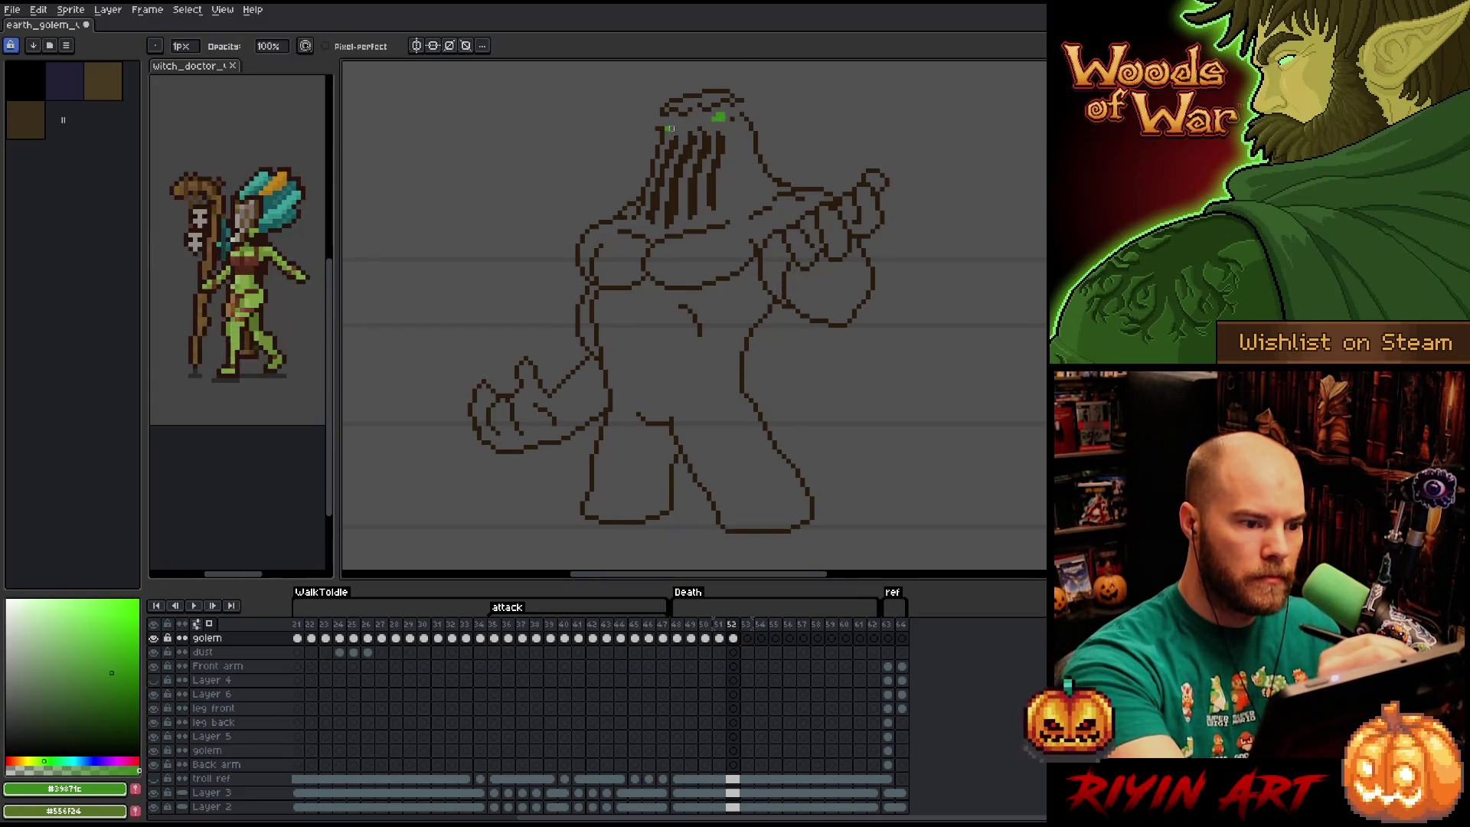
{"action": "left_click", "coordinate": [670, 132]}
{"action": "key", "text": "ctrl+z"}
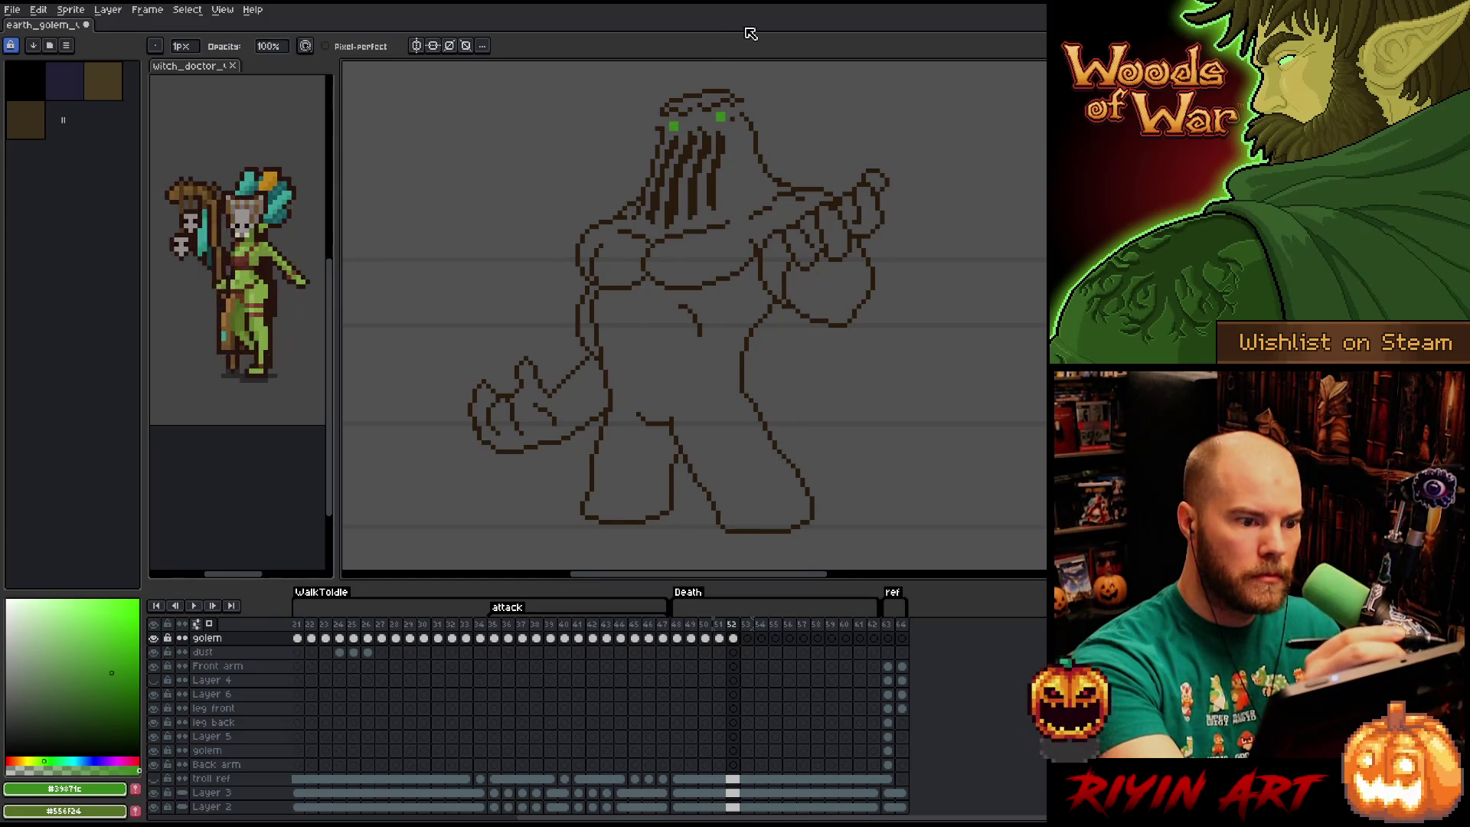
{"action": "key", "text": "b"}
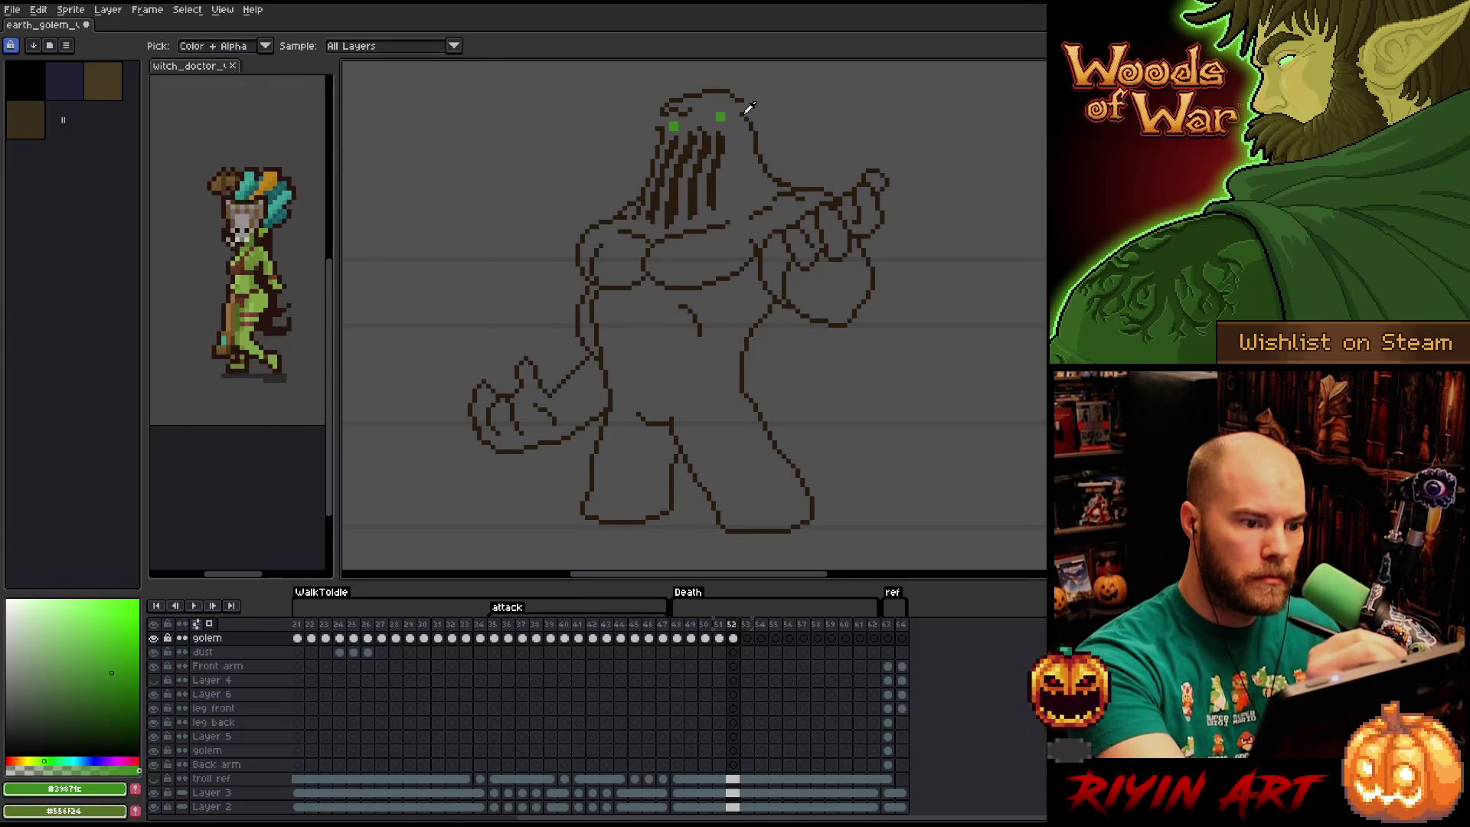
{"action": "left_click", "coordinate": [744, 102], "text": "alt"}
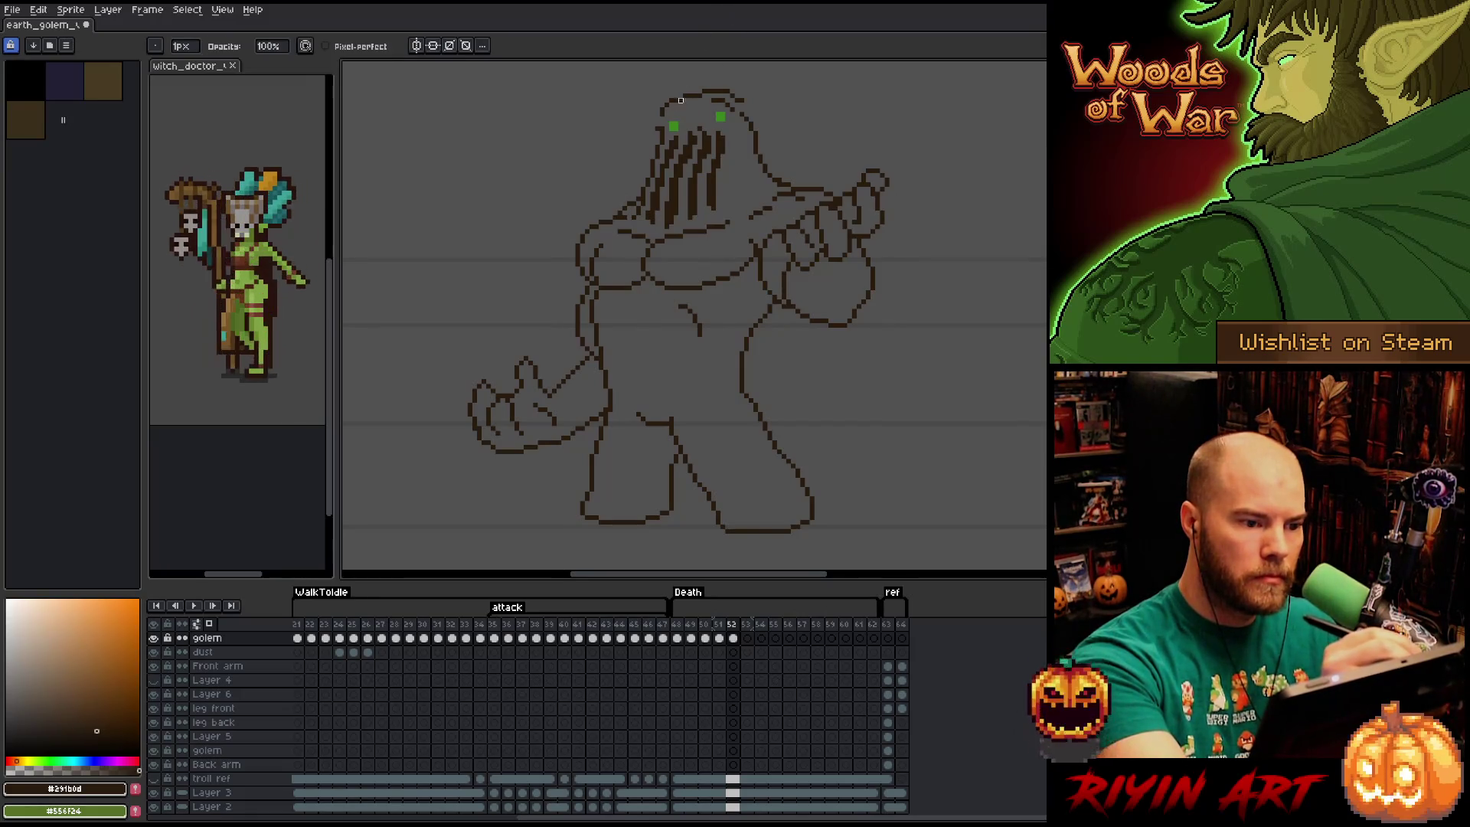
Try erasing part of the head's upper-left outline, then undo it.
{"action": "key", "text": "e"}
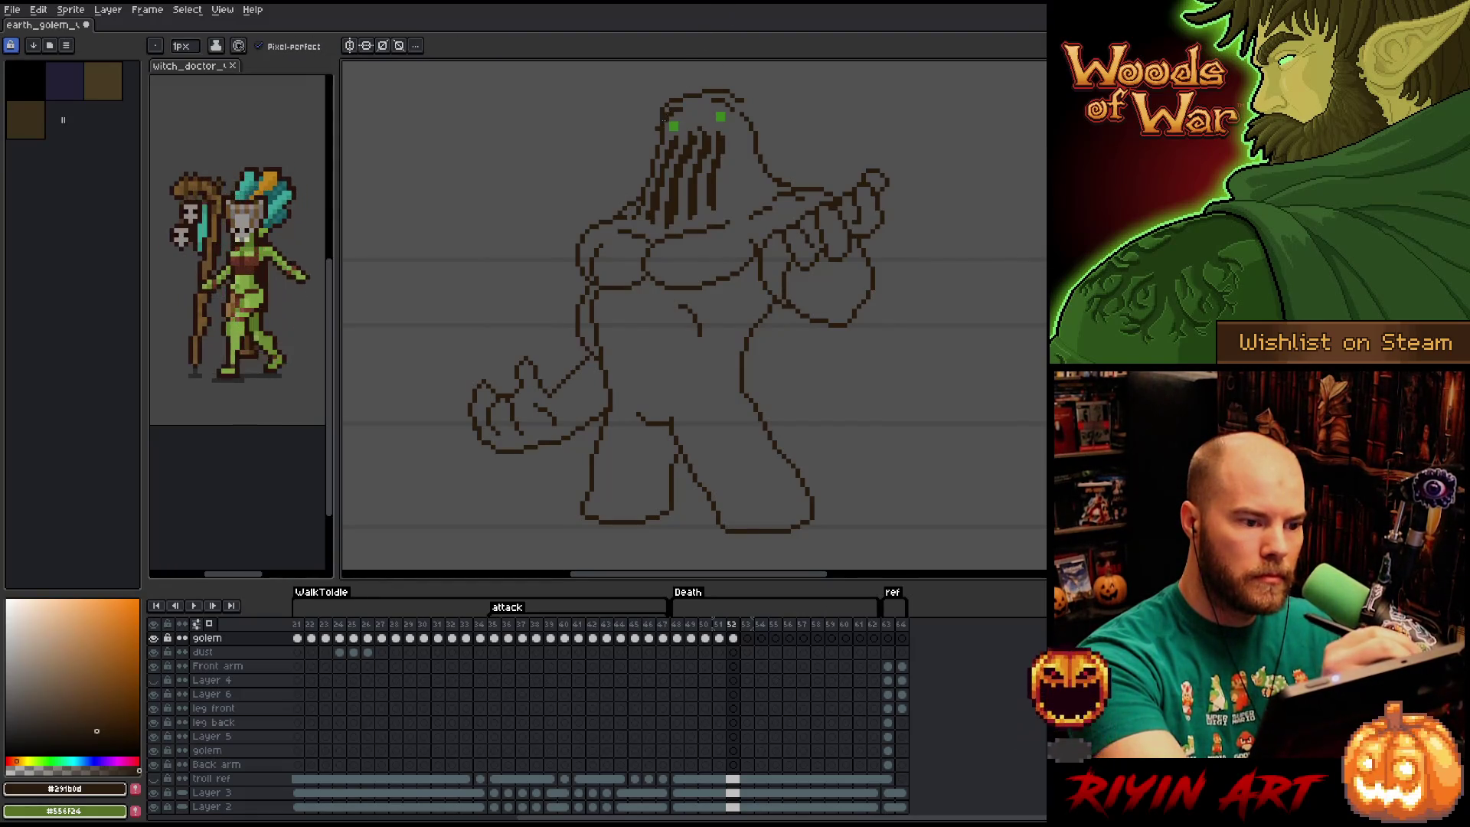
{"action": "key", "text": "b"}
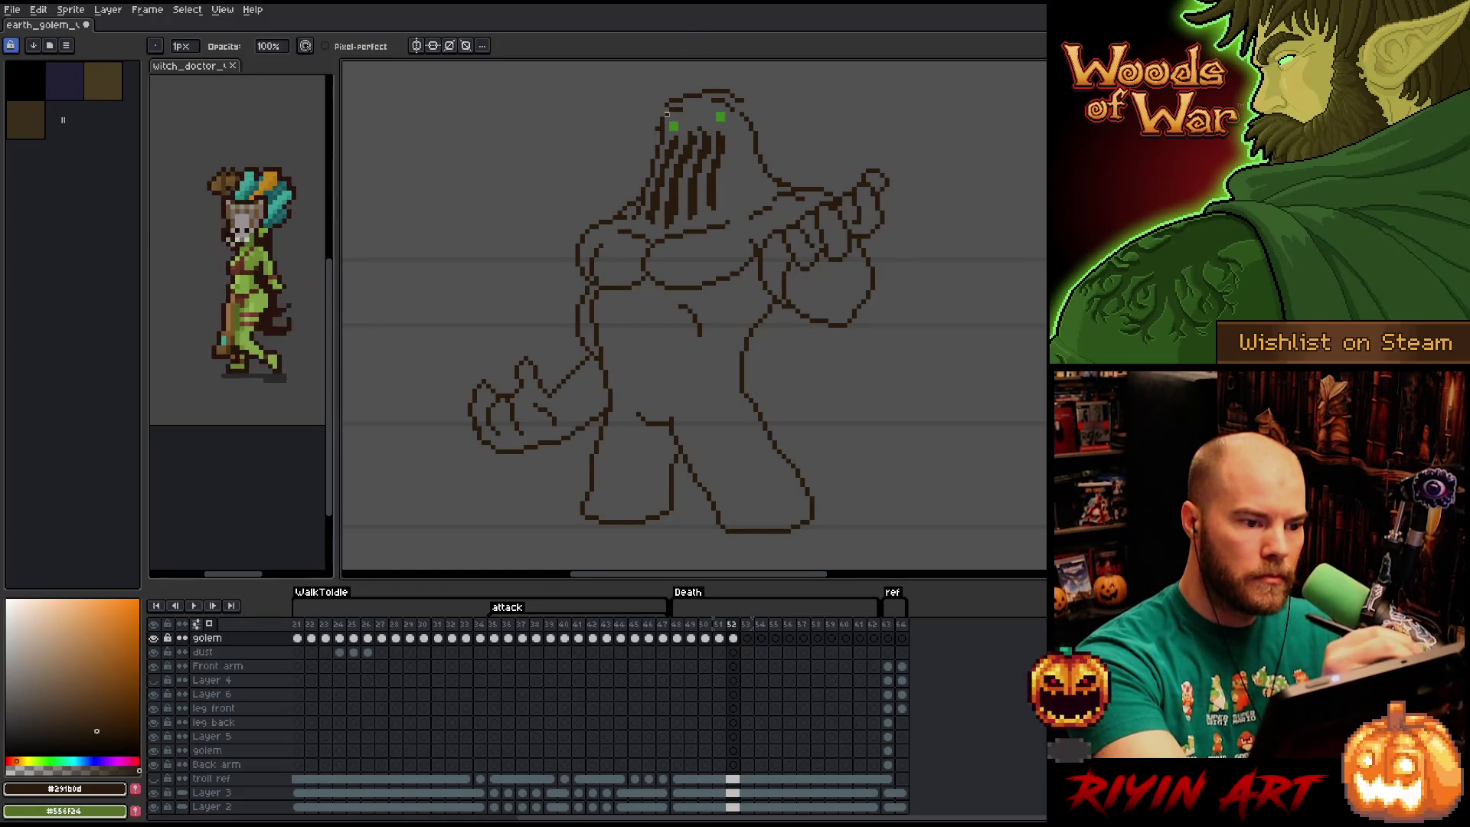
{"action": "key", "text": "e"}
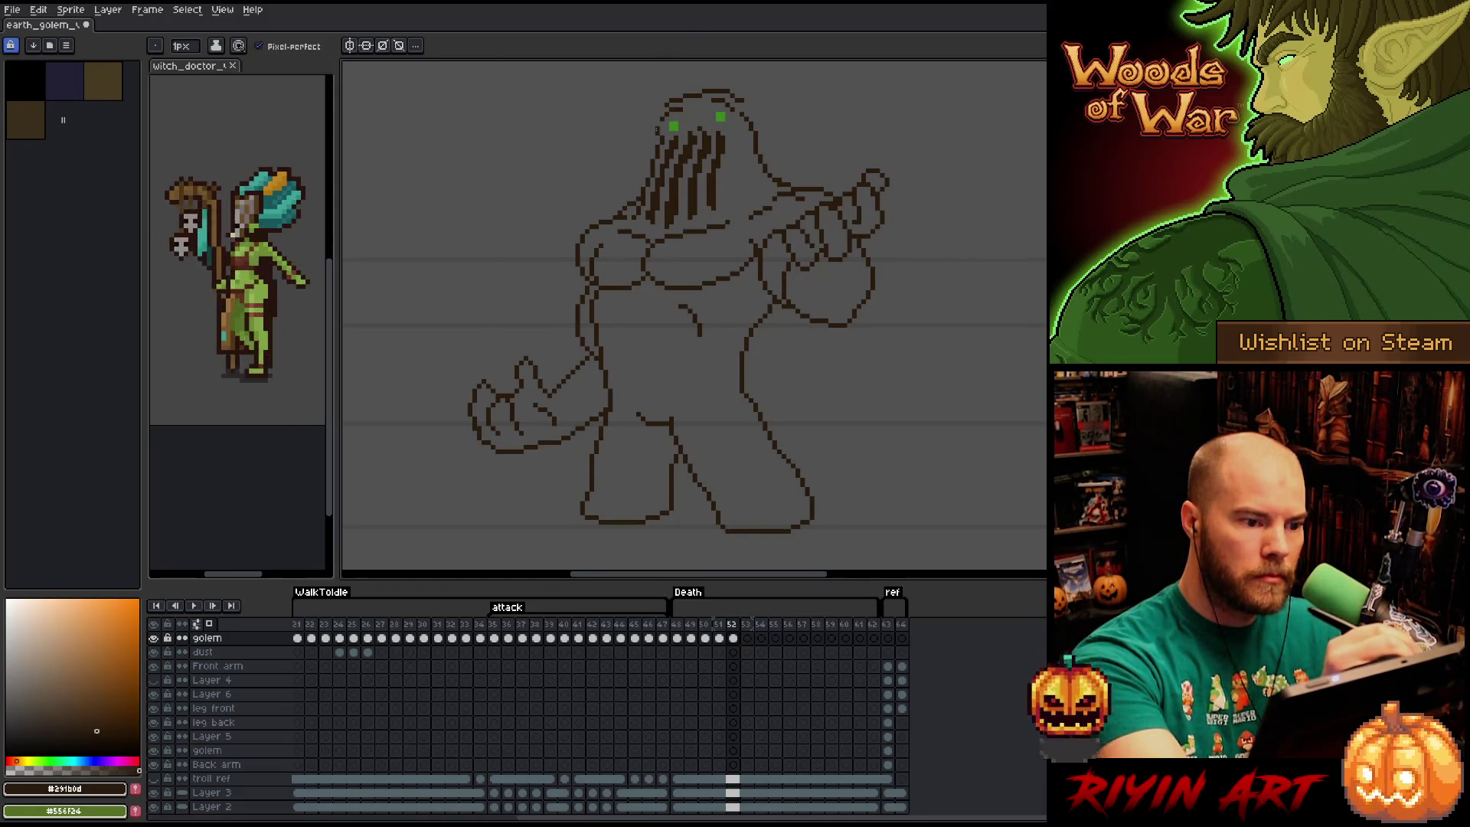
{"action": "left_click_drag", "start_coordinate": [665, 96], "coordinate": [653, 126]}
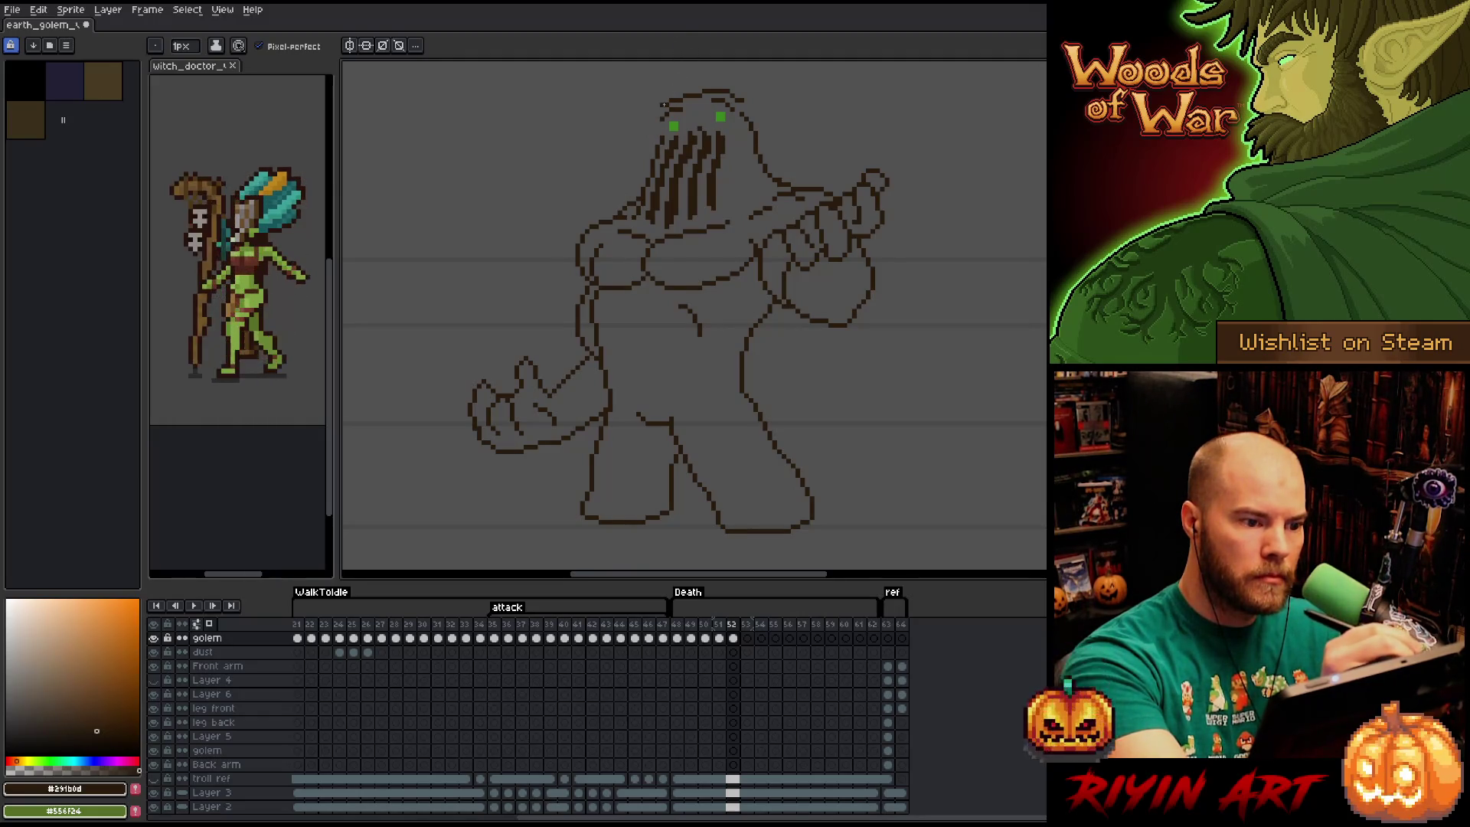
{"action": "key", "text": "ctrl+z"}
{"action": "key", "text": "ctrl+z"}
{"action": "key", "text": "ctrl+z"}
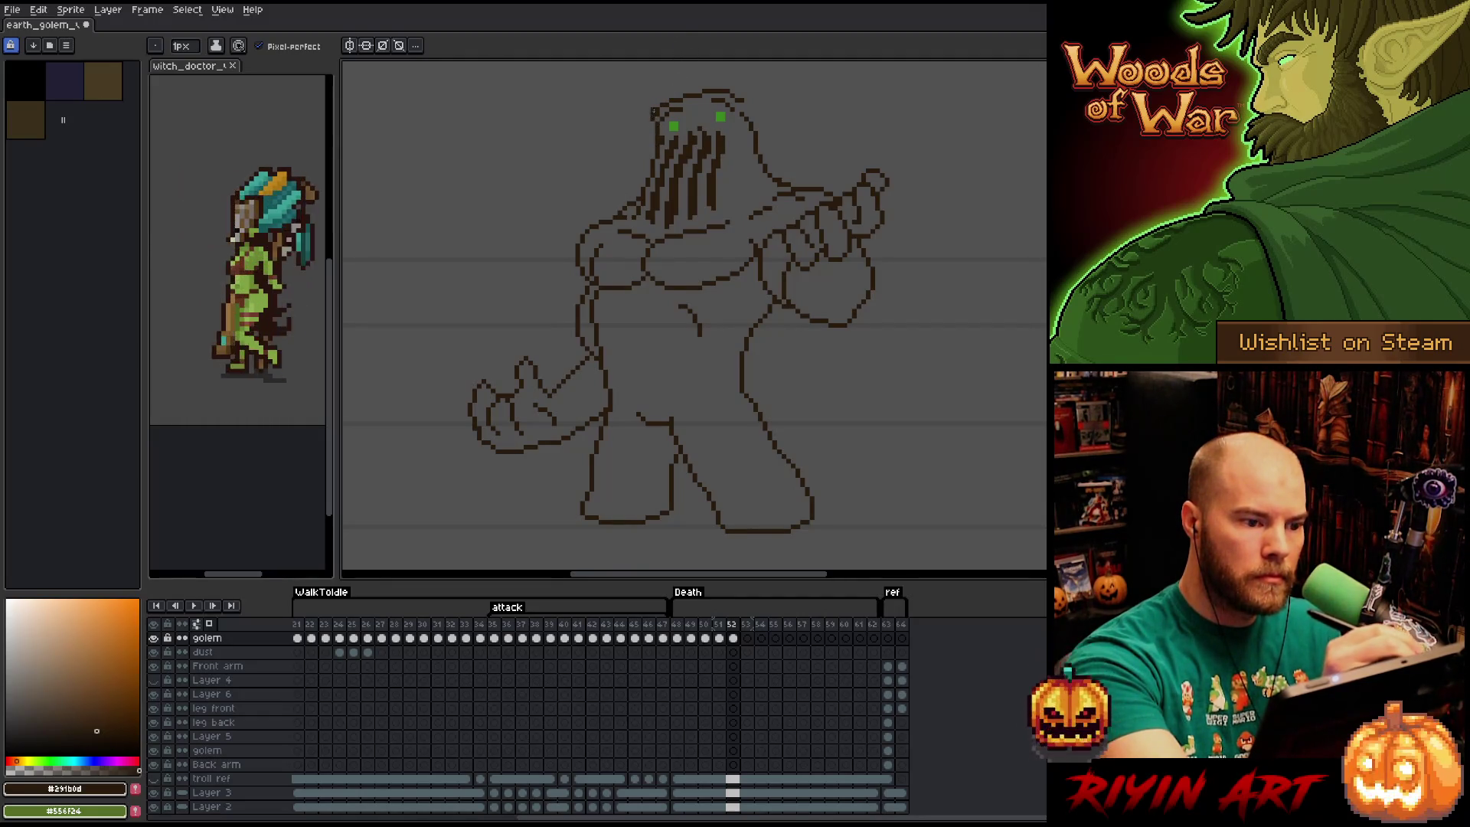
{"action": "key", "text": "b"}
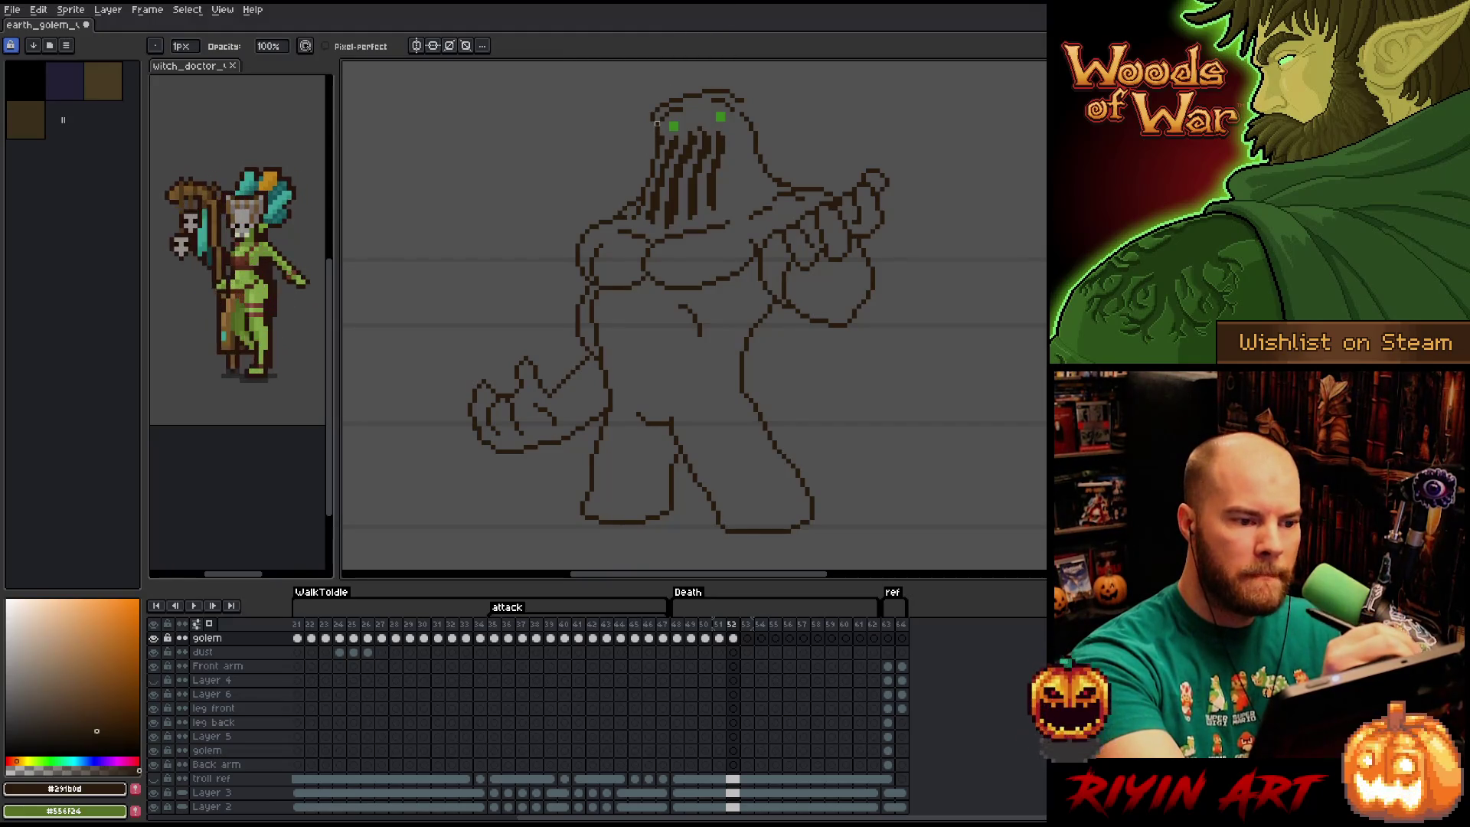
{"action": "key", "text": "e"}
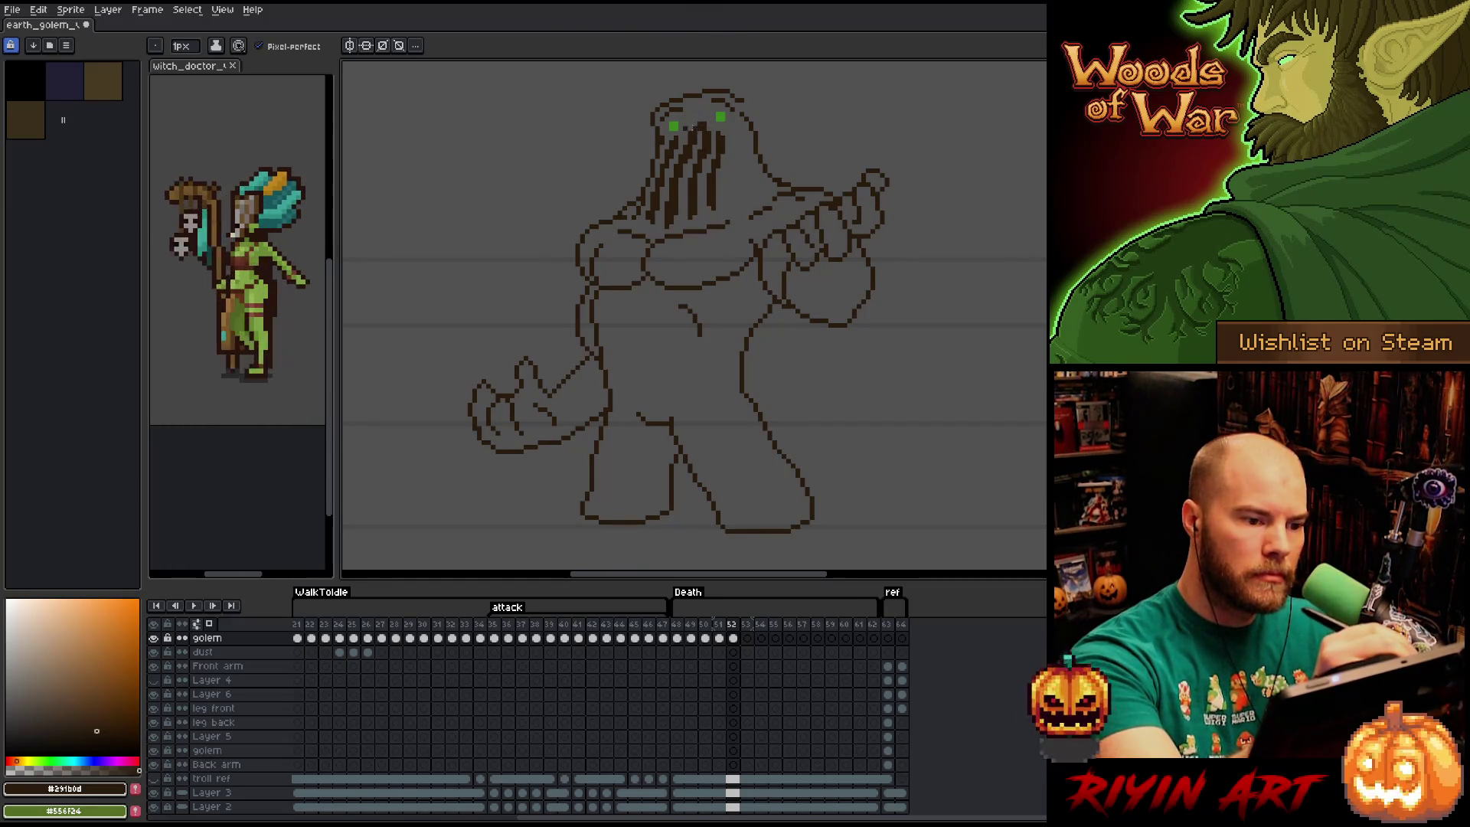
{"action": "key", "text": "b"}
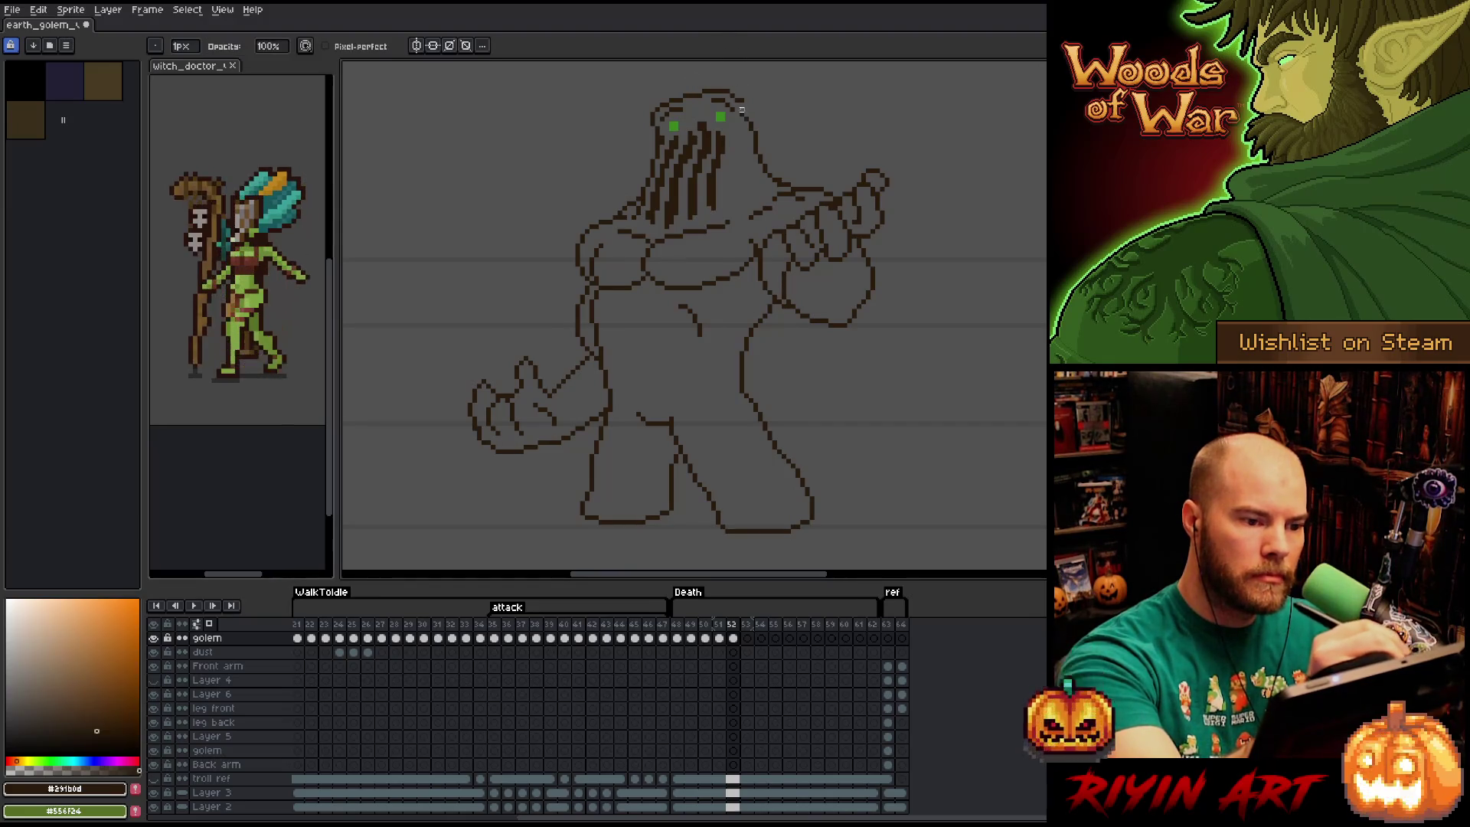
{"action": "key", "text": "b"}
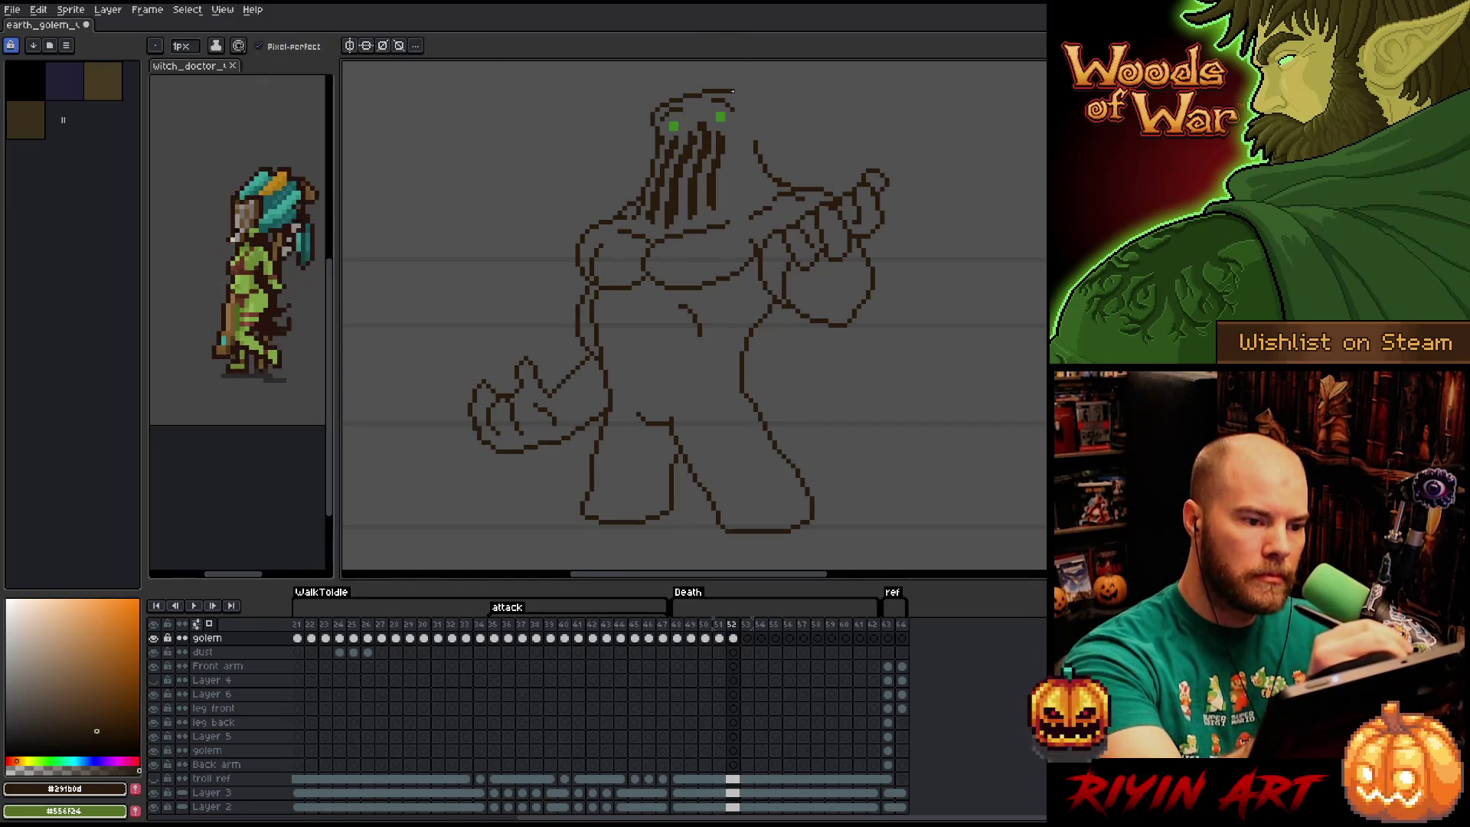
Redraw the outline running from the head down to the right shoulder.
{"action": "left_click_drag", "start_coordinate": [737, 93], "coordinate": [758, 176]}
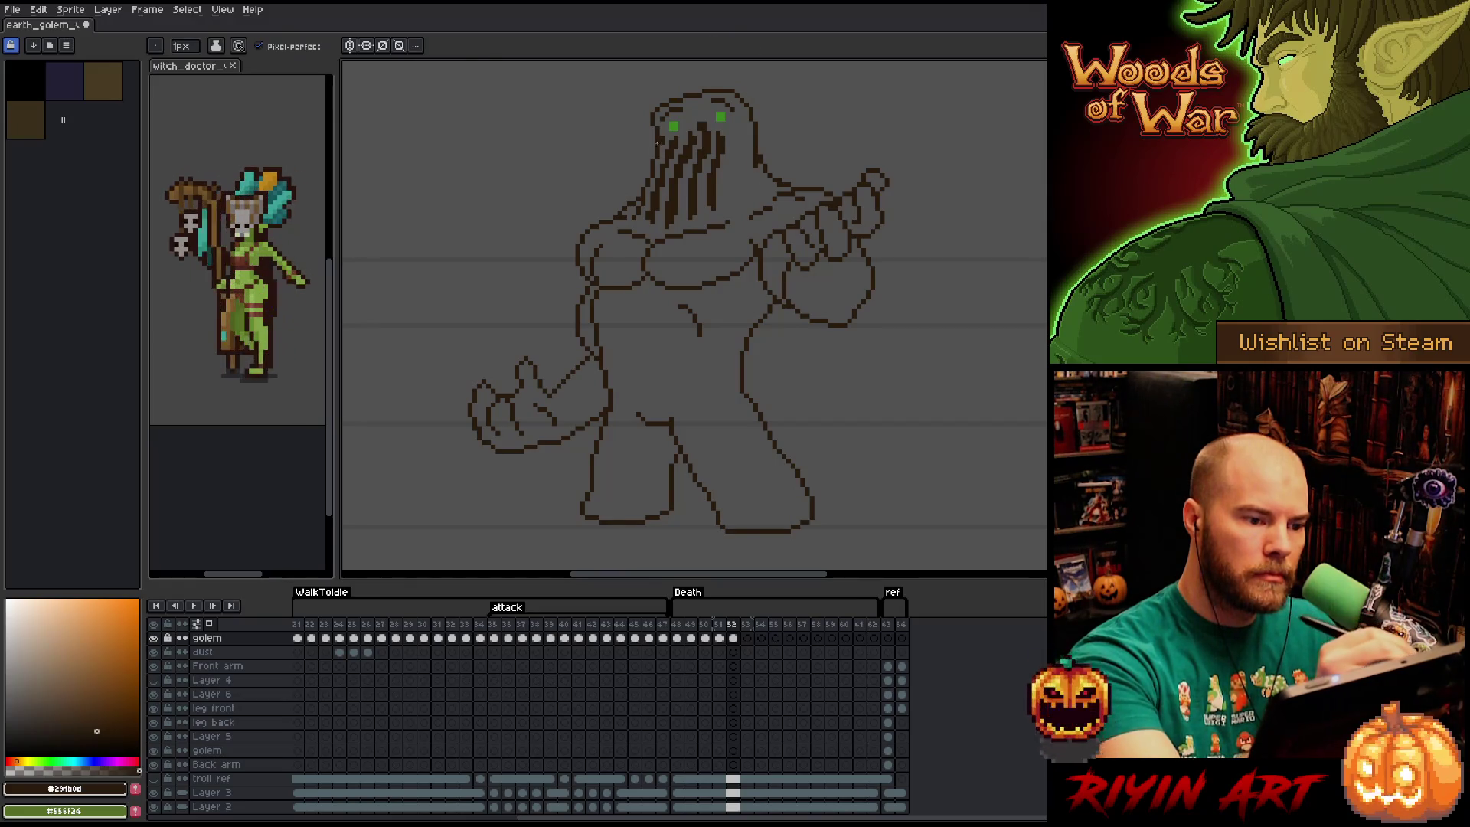
{"action": "key", "text": "b"}
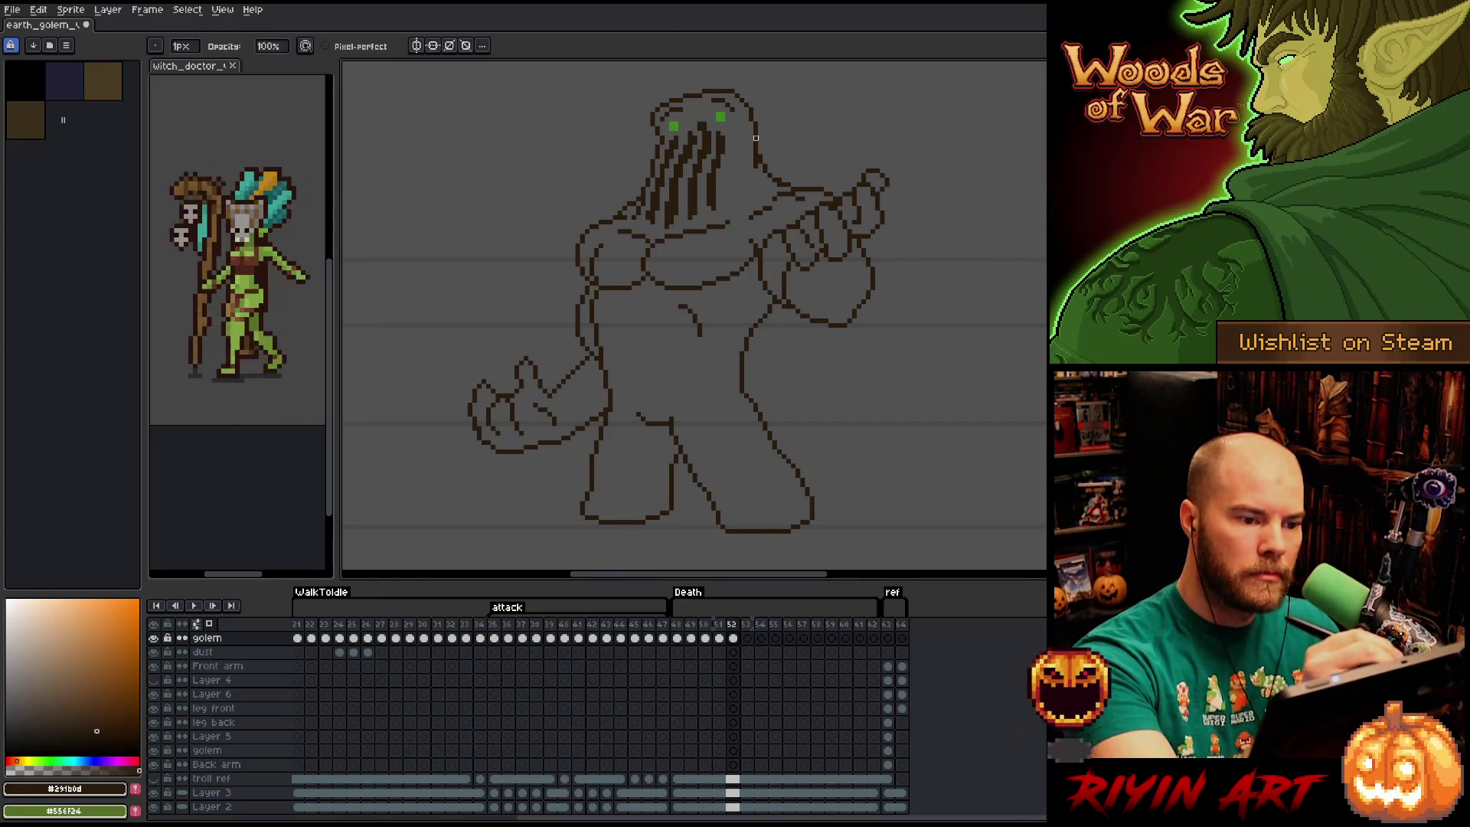
{"action": "left_click_drag", "start_coordinate": [756, 124], "coordinate": [760, 160]}
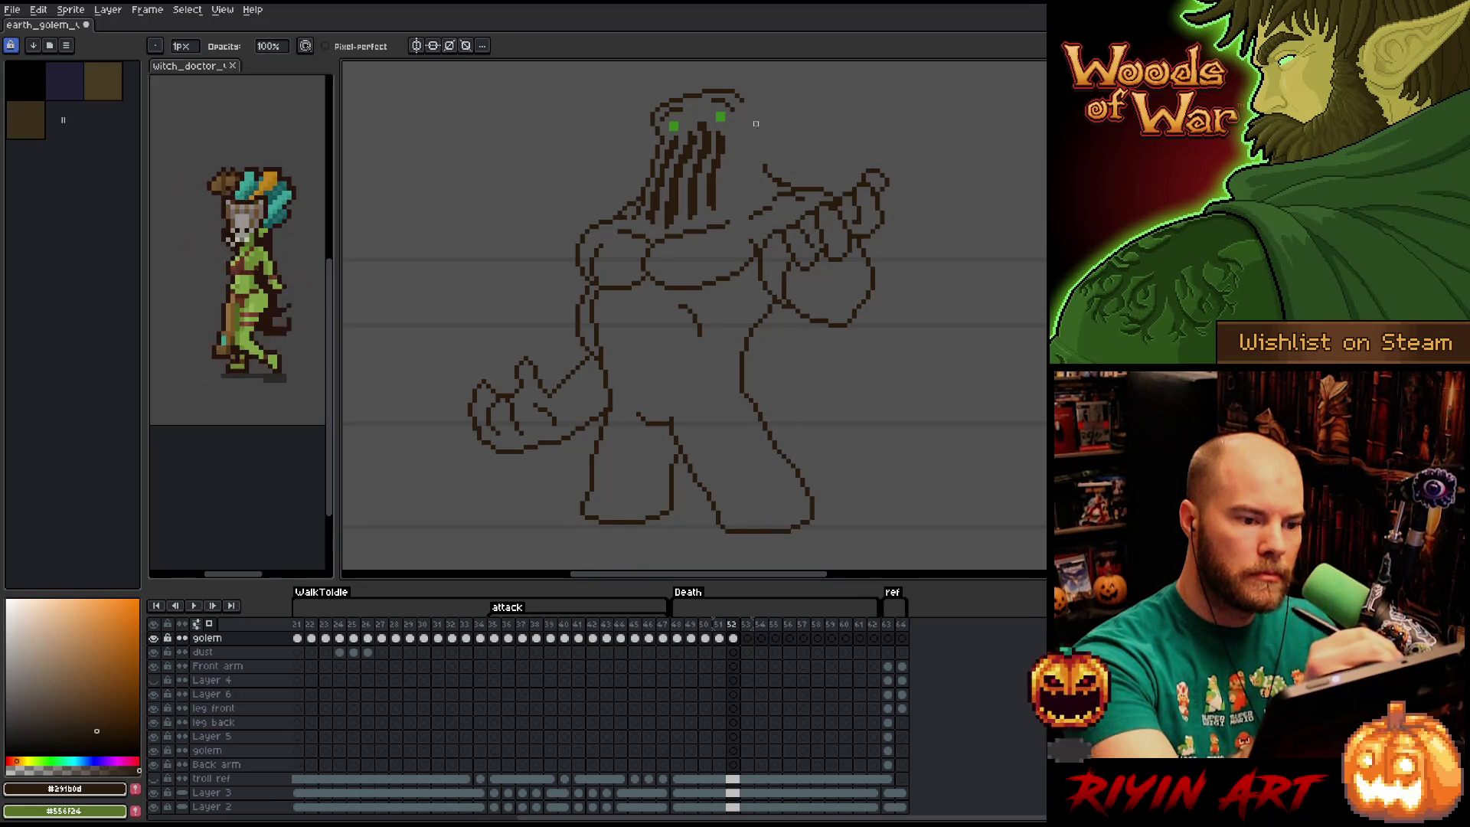
{"action": "key", "text": "b"}
{"action": "left_click_drag", "start_coordinate": [746, 108], "coordinate": [761, 162]}
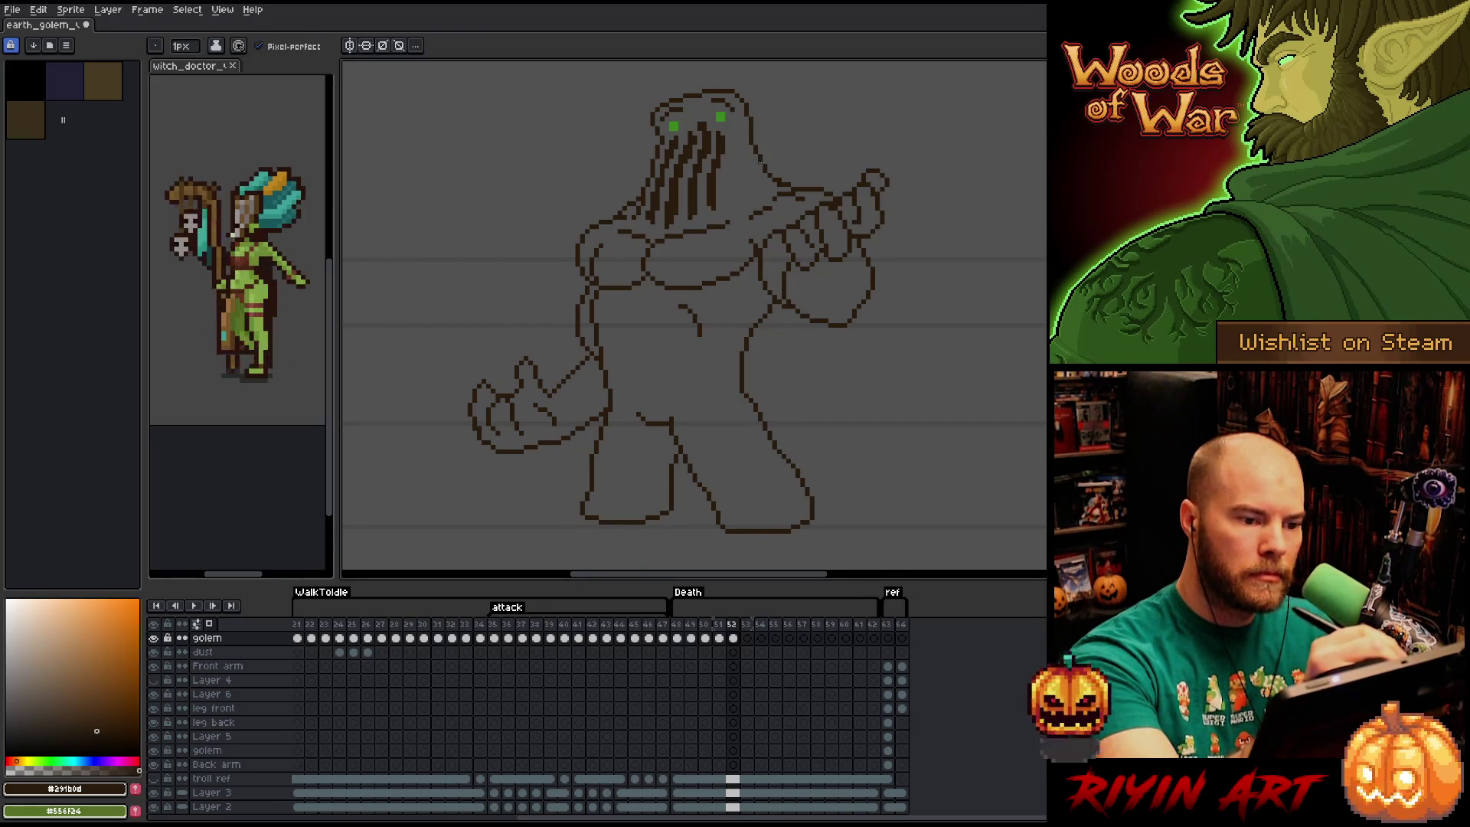
{"action": "key", "text": "e"}
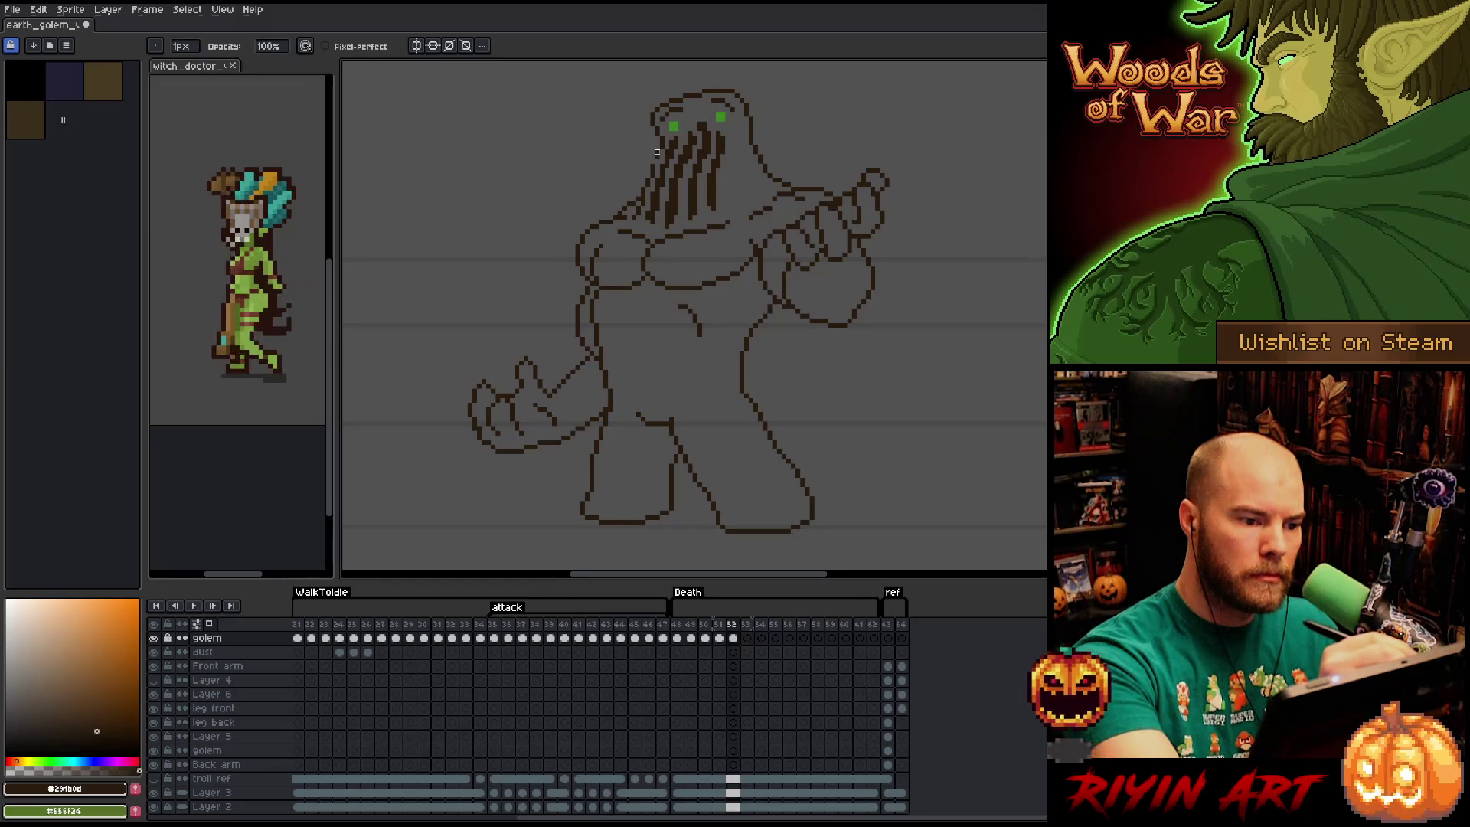
{"action": "key", "text": "e"}
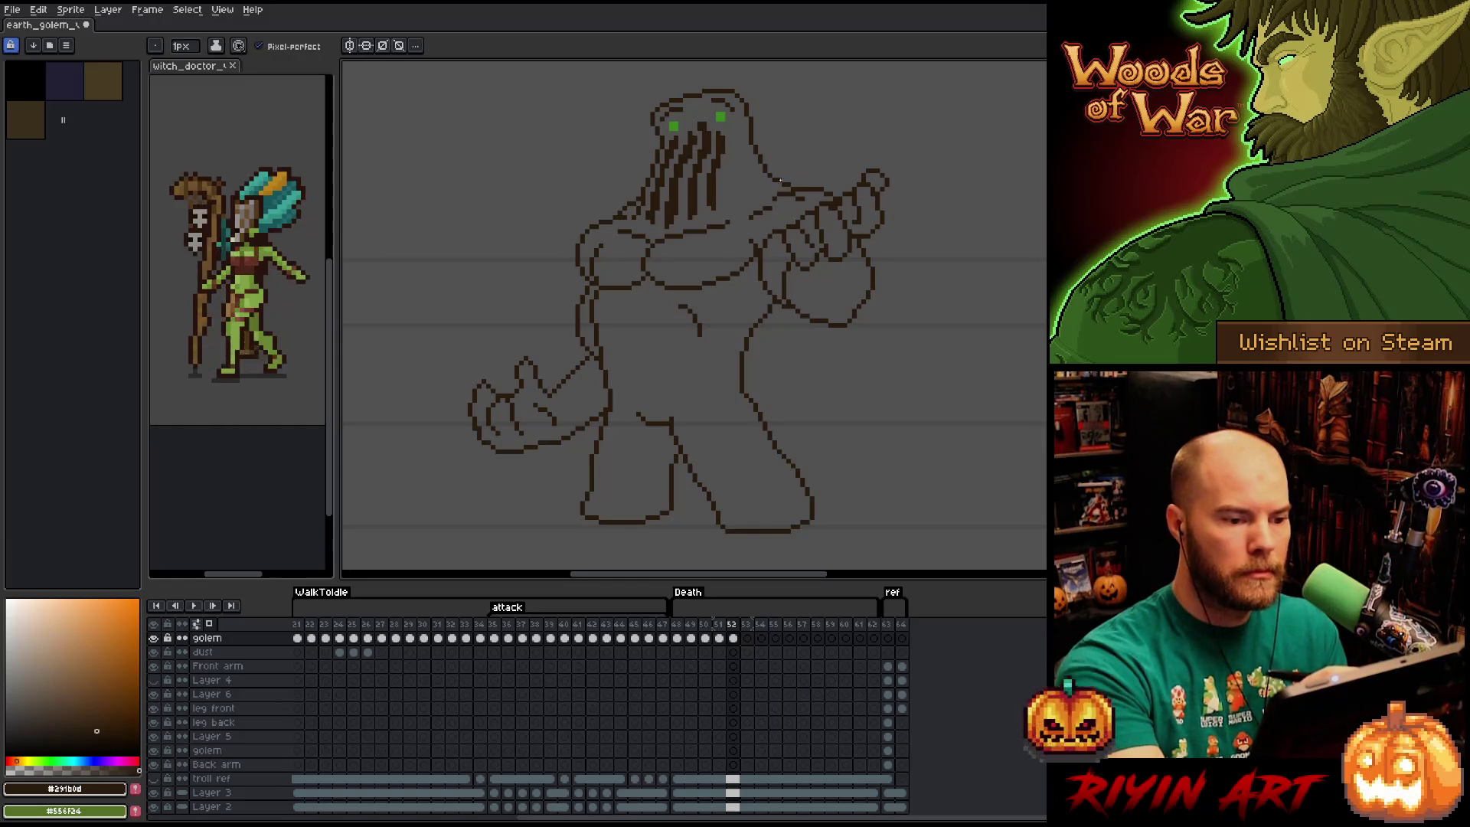
Add several short dark drip strands across the face, comparing with frame 51.
{"action": "mouse_move", "coordinate": [728, 173]}
{"action": "left_mouse_down"}
{"action": "mouse_move", "coordinate": [731, 150]}
{"action": "mouse_move", "coordinate": [731, 199]}
{"action": "mouse_move", "coordinate": [732, 182]}
{"action": "left_mouse_up"}
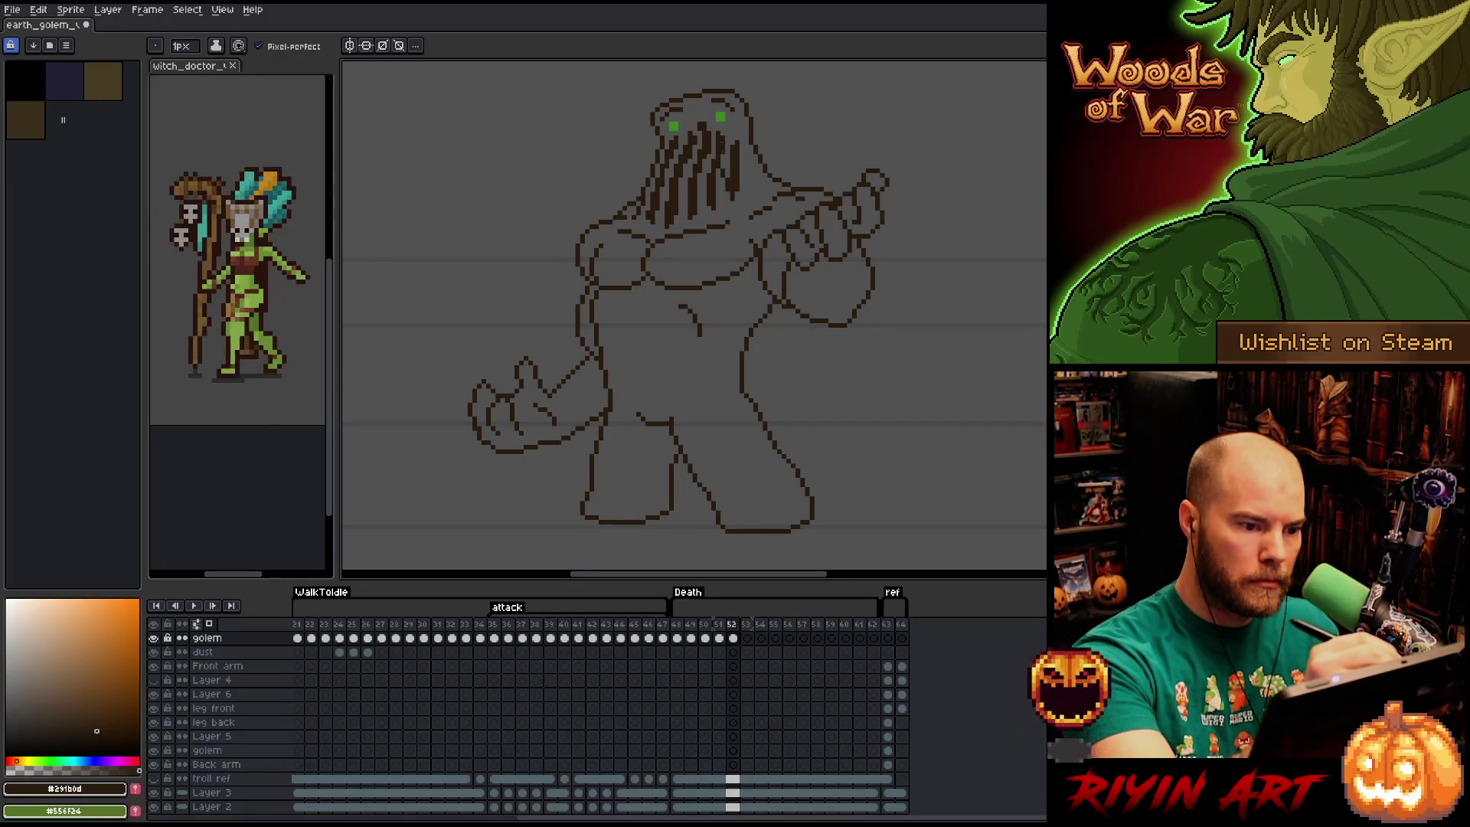
{"action": "left_click_drag", "start_coordinate": [722, 155], "coordinate": [724, 170]}
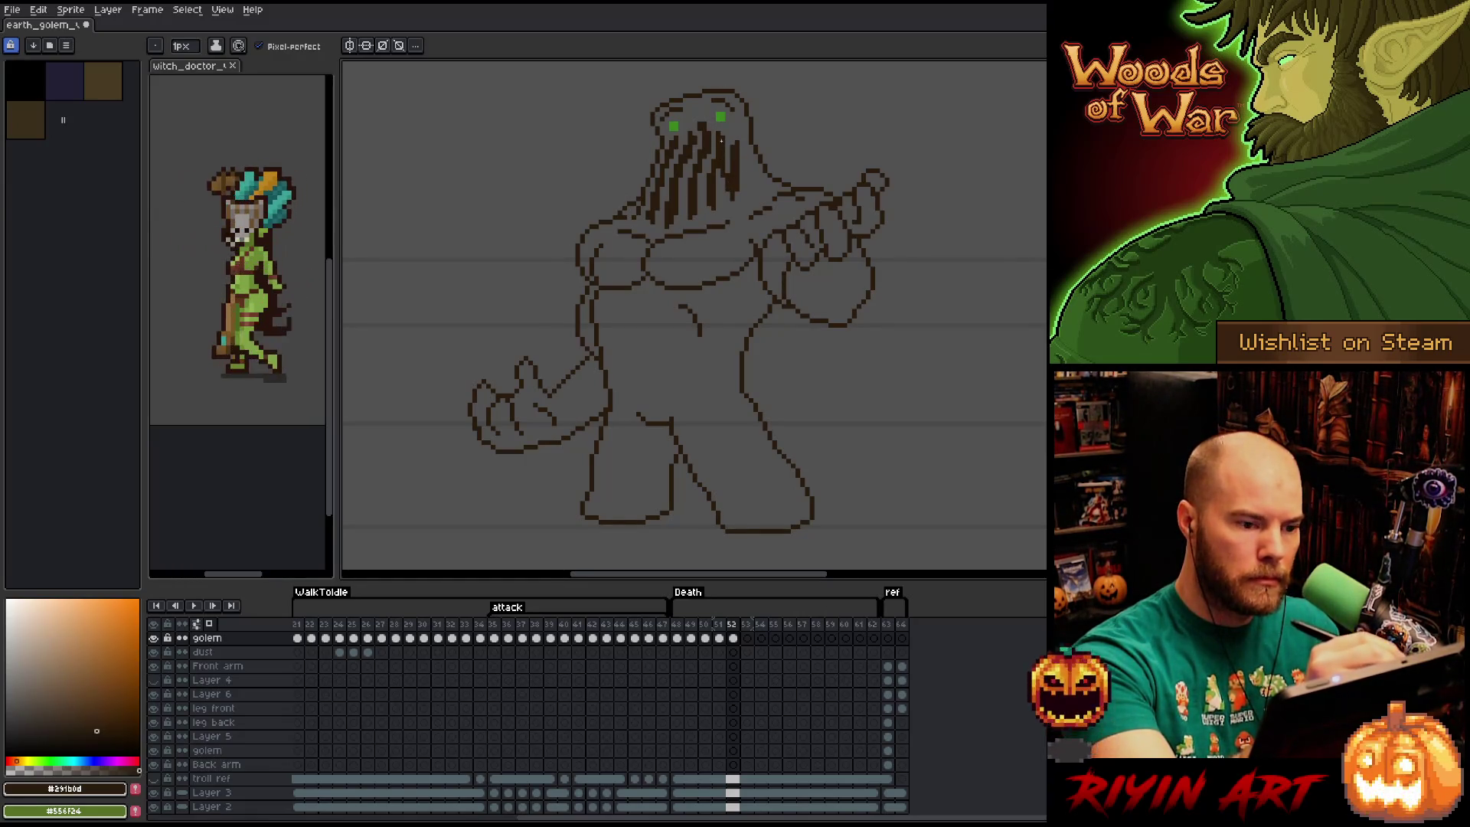
{"action": "key", "text": "Left"}
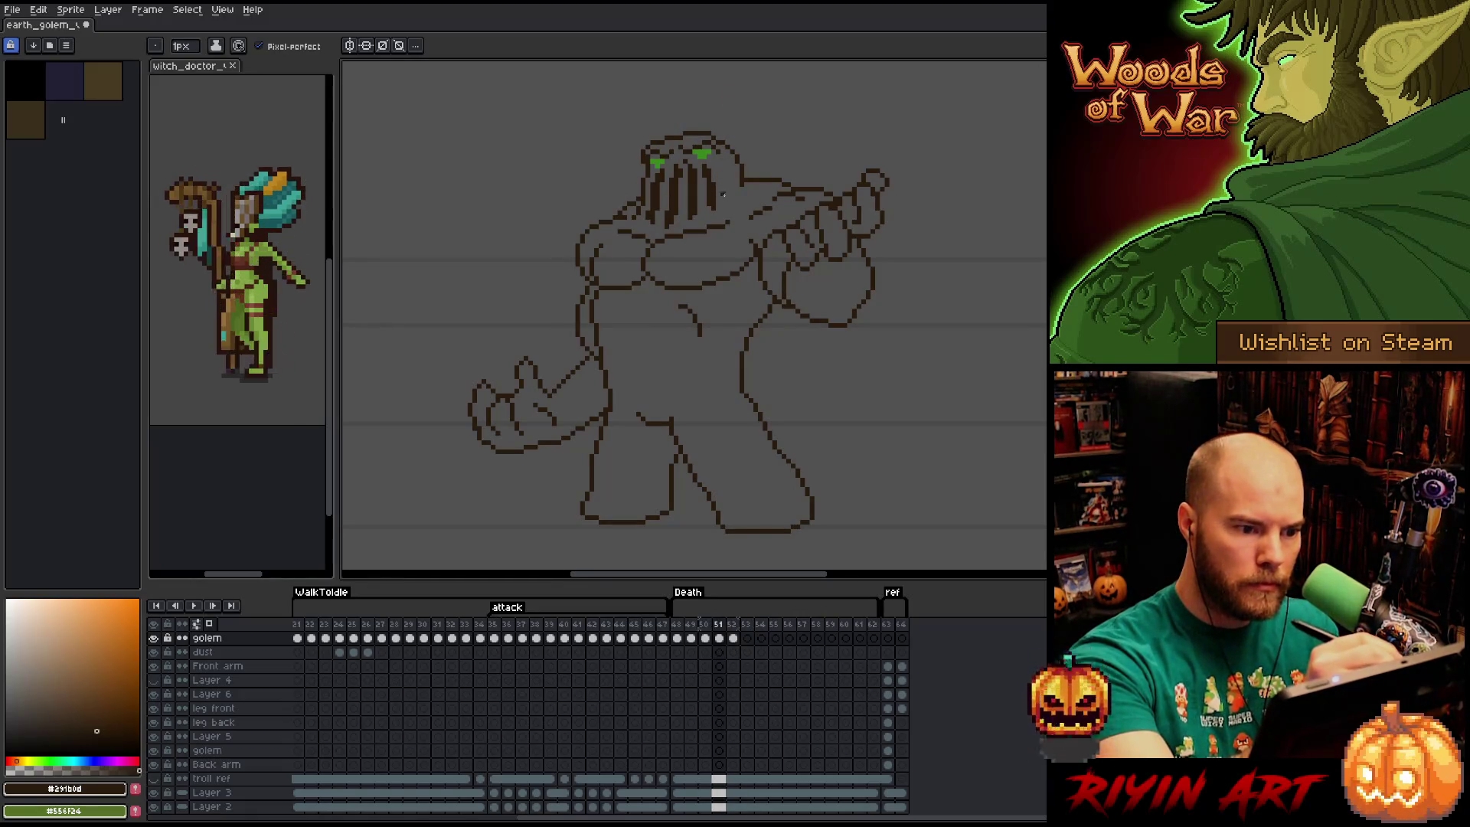
{"action": "mouse_move", "coordinate": [725, 186]}
{"action": "left_mouse_down"}
{"action": "mouse_move", "coordinate": [728, 201]}
{"action": "mouse_move", "coordinate": [720, 187]}
{"action": "left_mouse_up"}
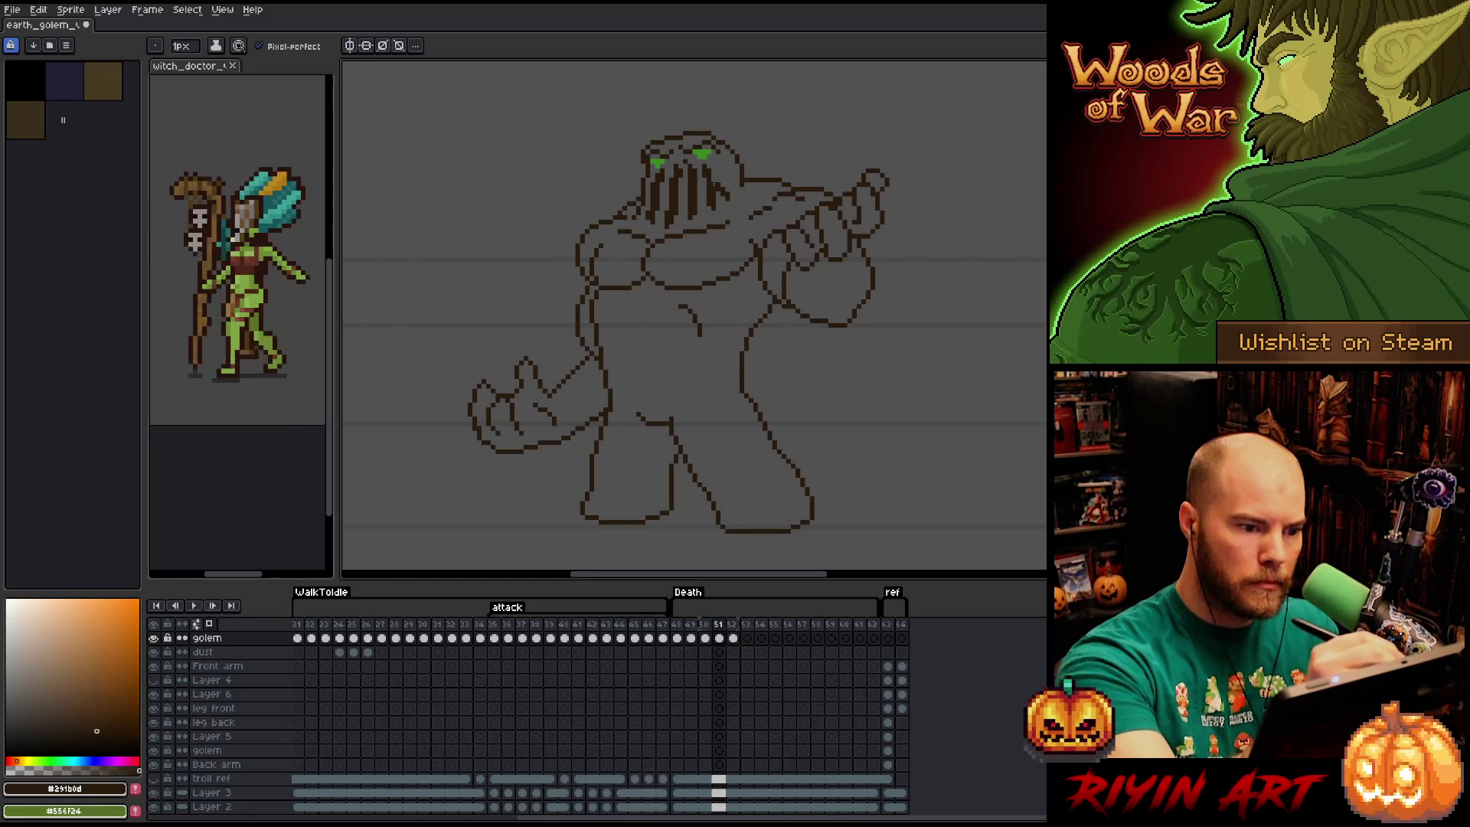
{"action": "key", "text": "Right"}
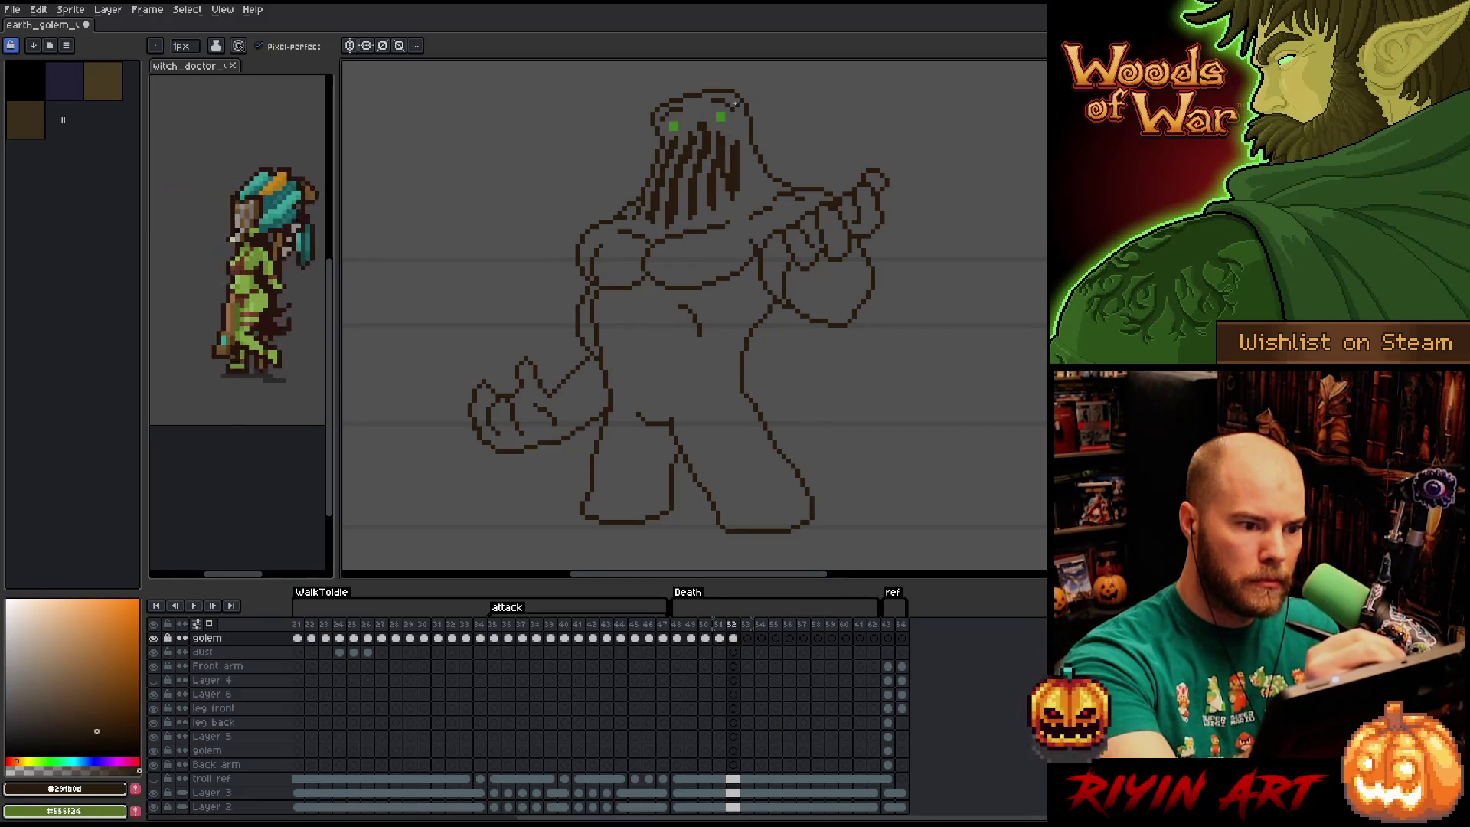
{"action": "mouse_move", "coordinate": [748, 179]}
{"action": "left_mouse_down"}
{"action": "mouse_move", "coordinate": [751, 193]}
{"action": "mouse_move", "coordinate": [752, 166]}
{"action": "left_mouse_up"}
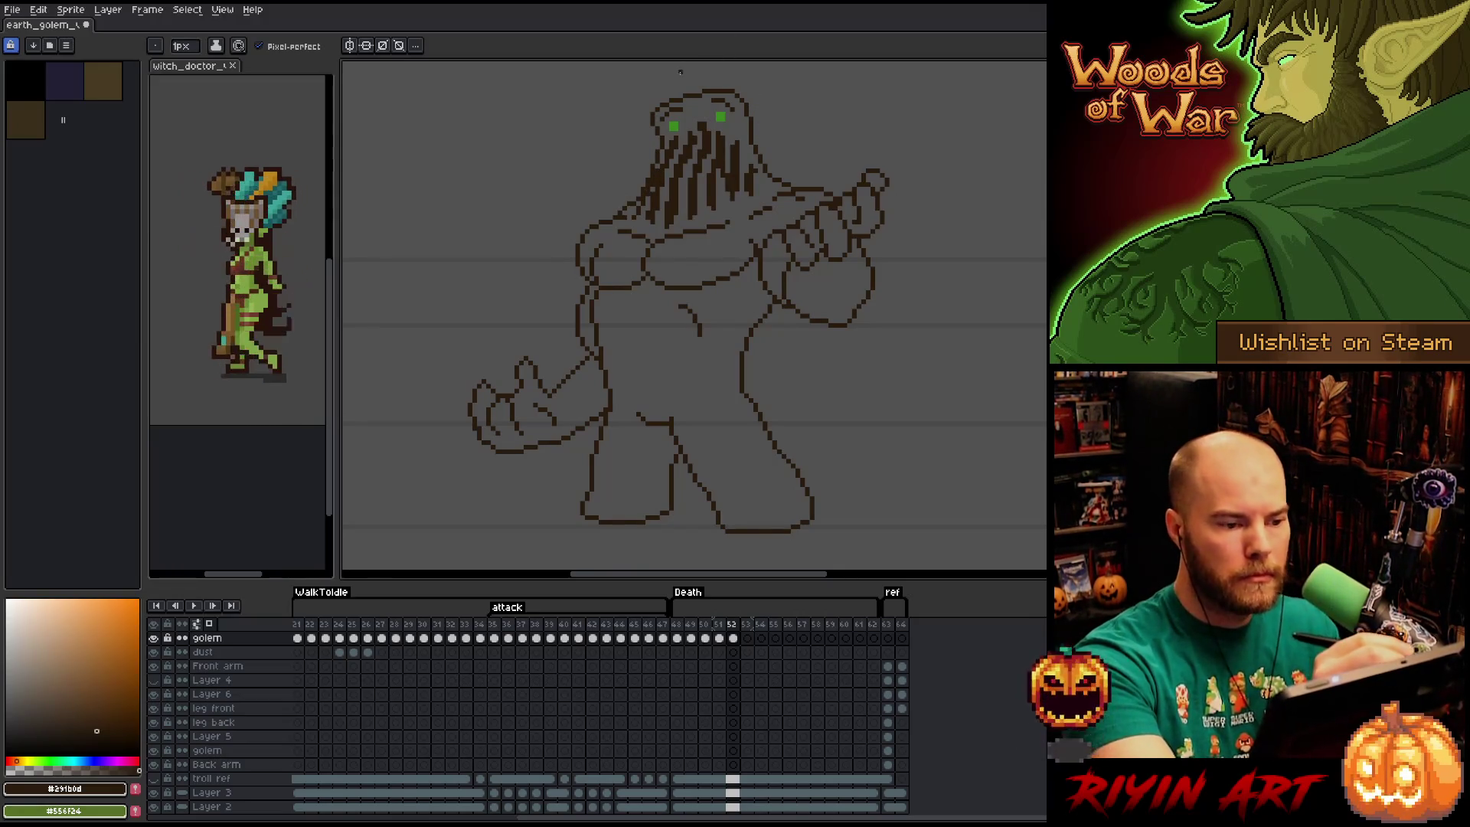
{"action": "key", "text": "e"}
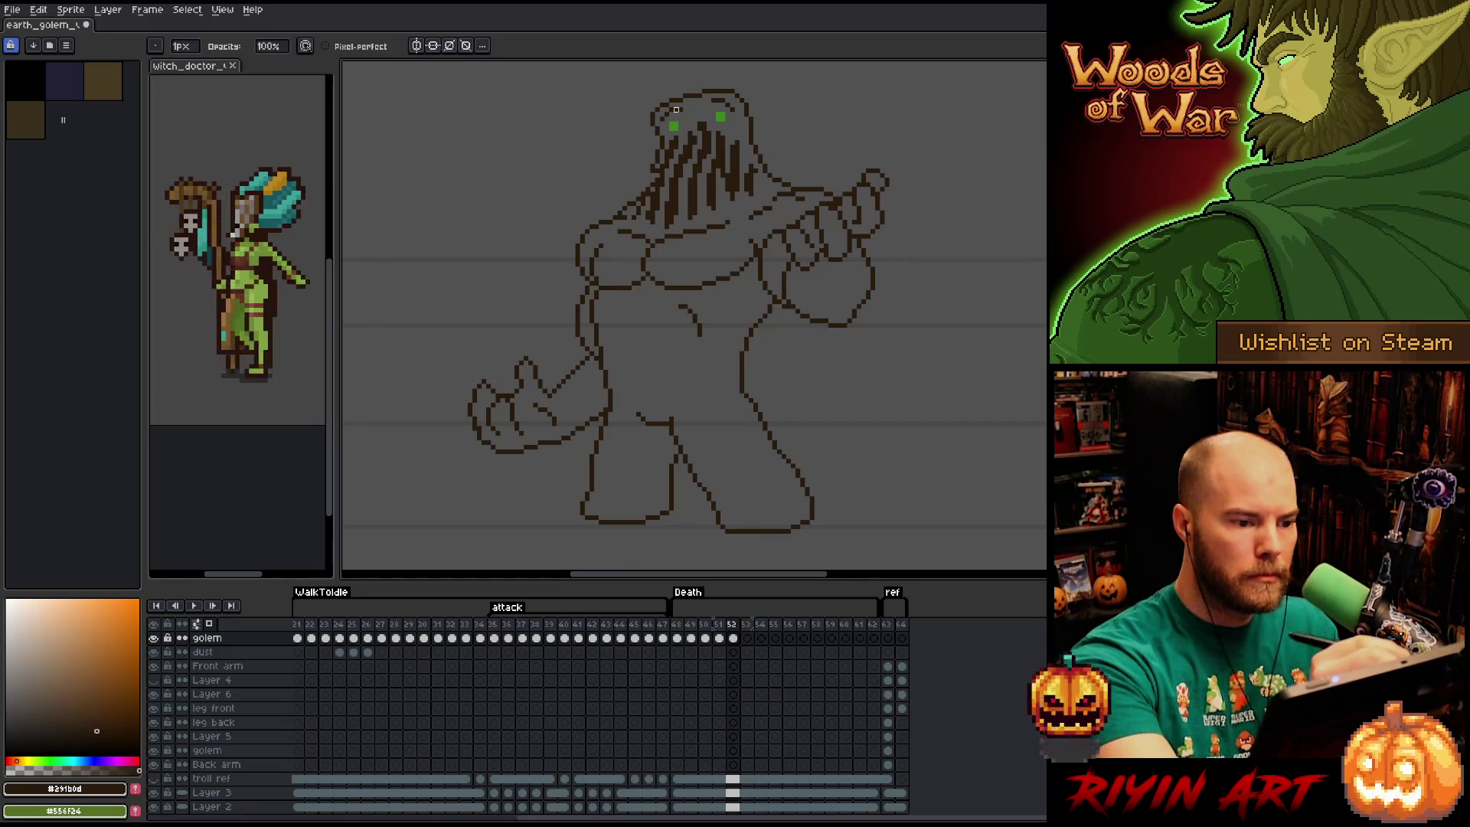
{"action": "key", "text": "b"}
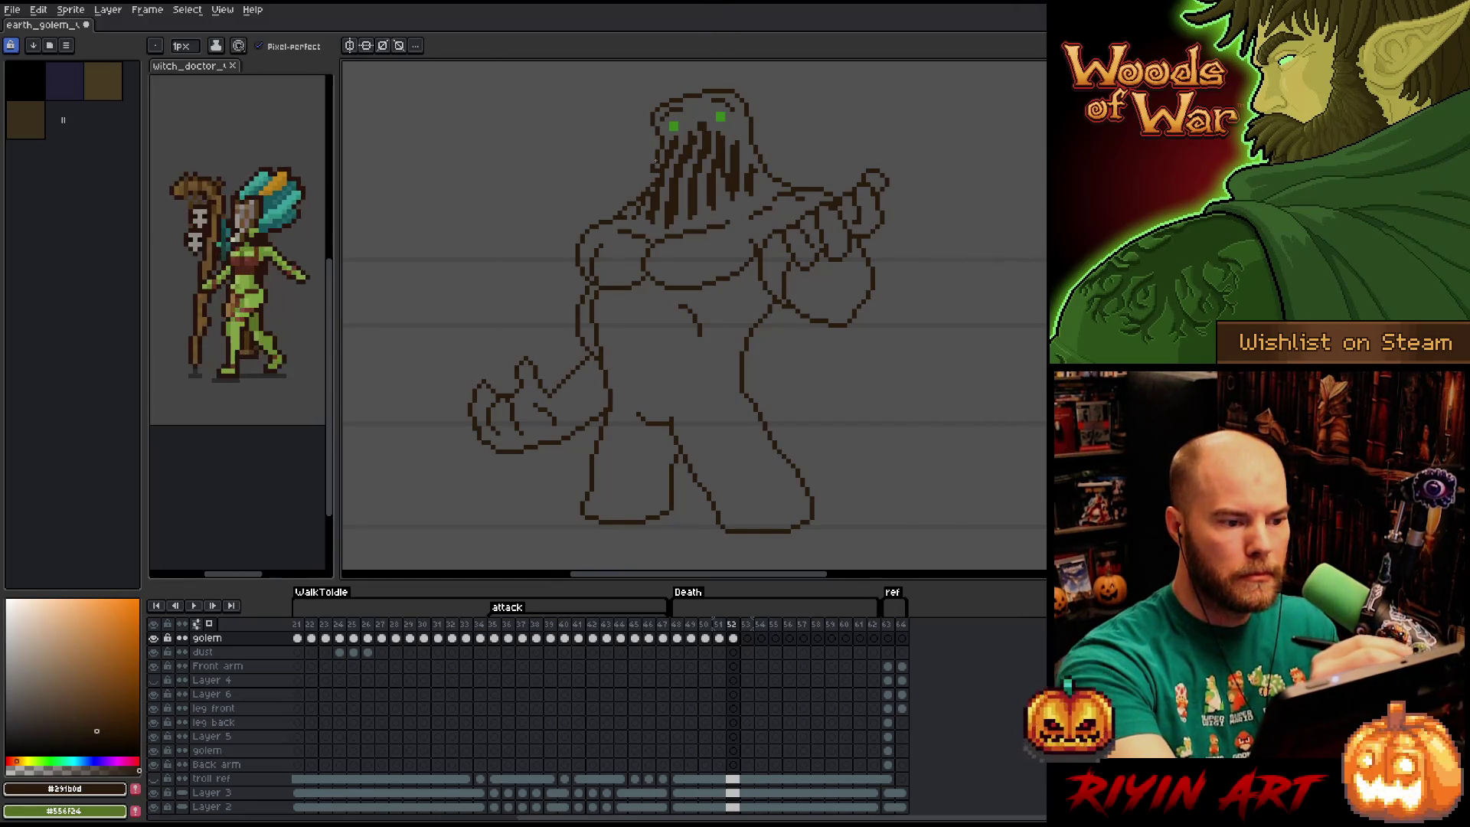
{"action": "key", "text": "e"}
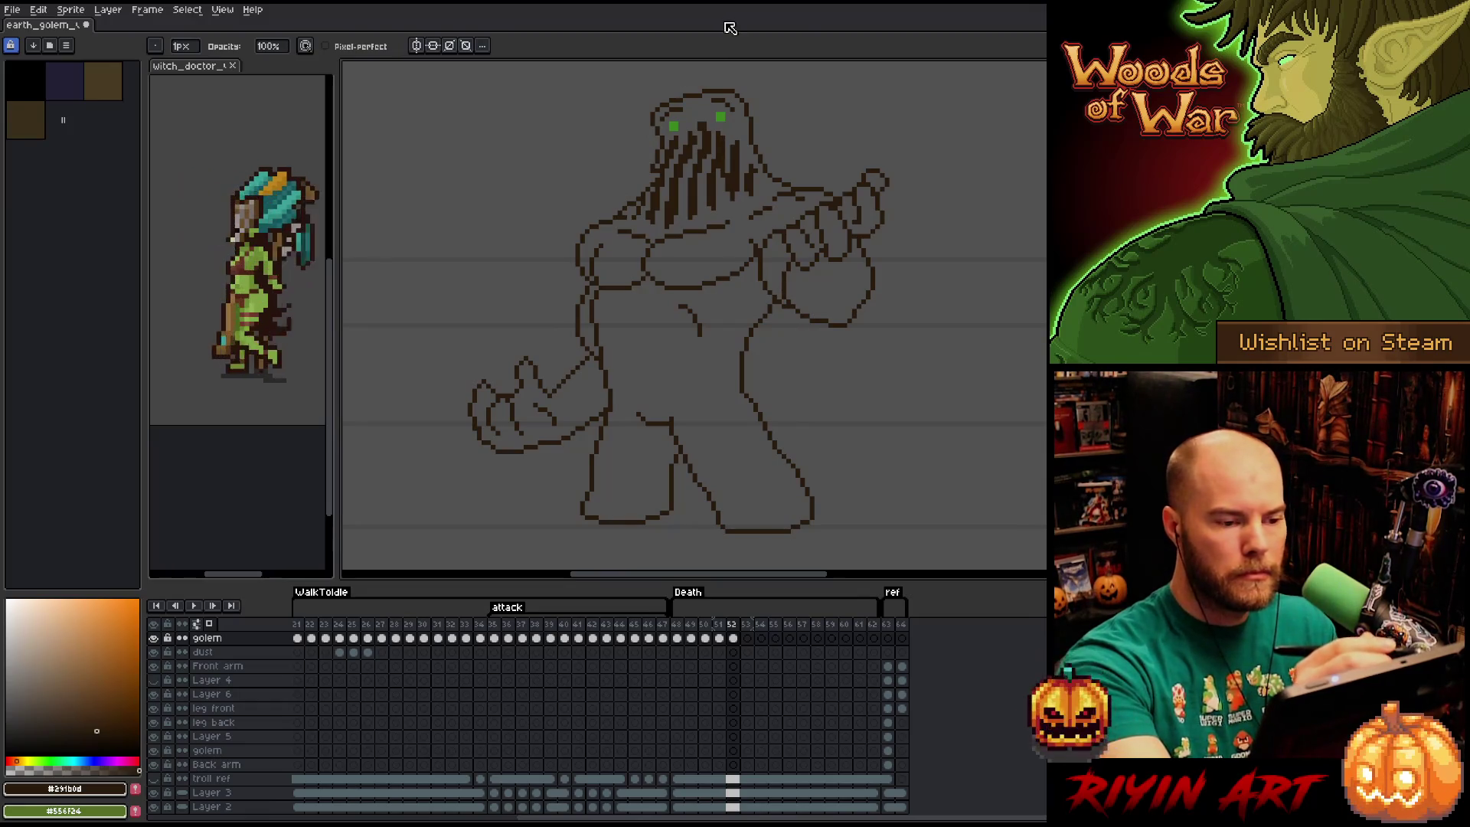
{"action": "key", "text": "Left"}
{"action": "key", "text": "Left"}
{"action": "key", "text": "Left"}
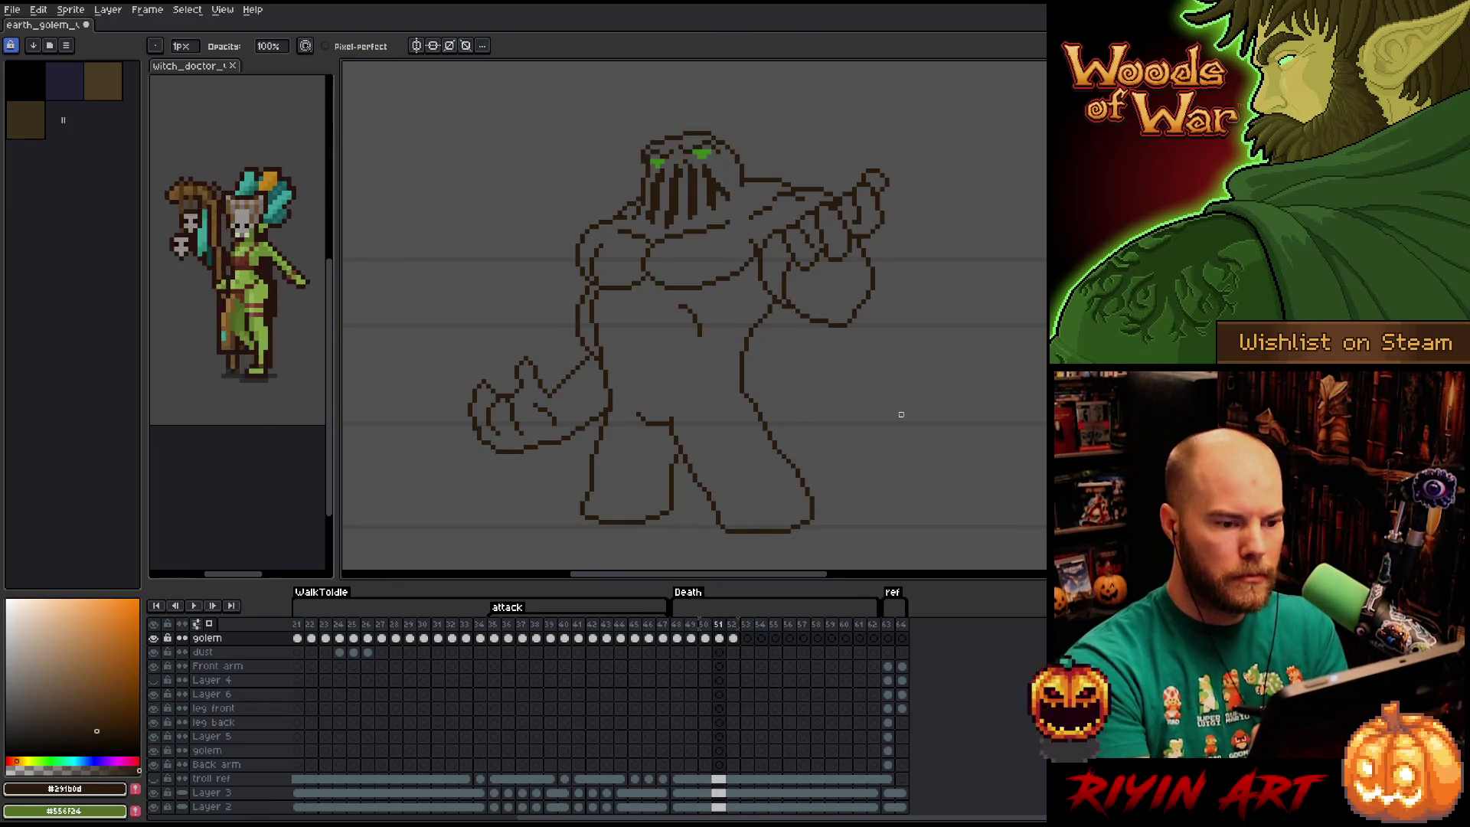
{"action": "key", "text": "Right"}
{"action": "key", "text": "Right"}
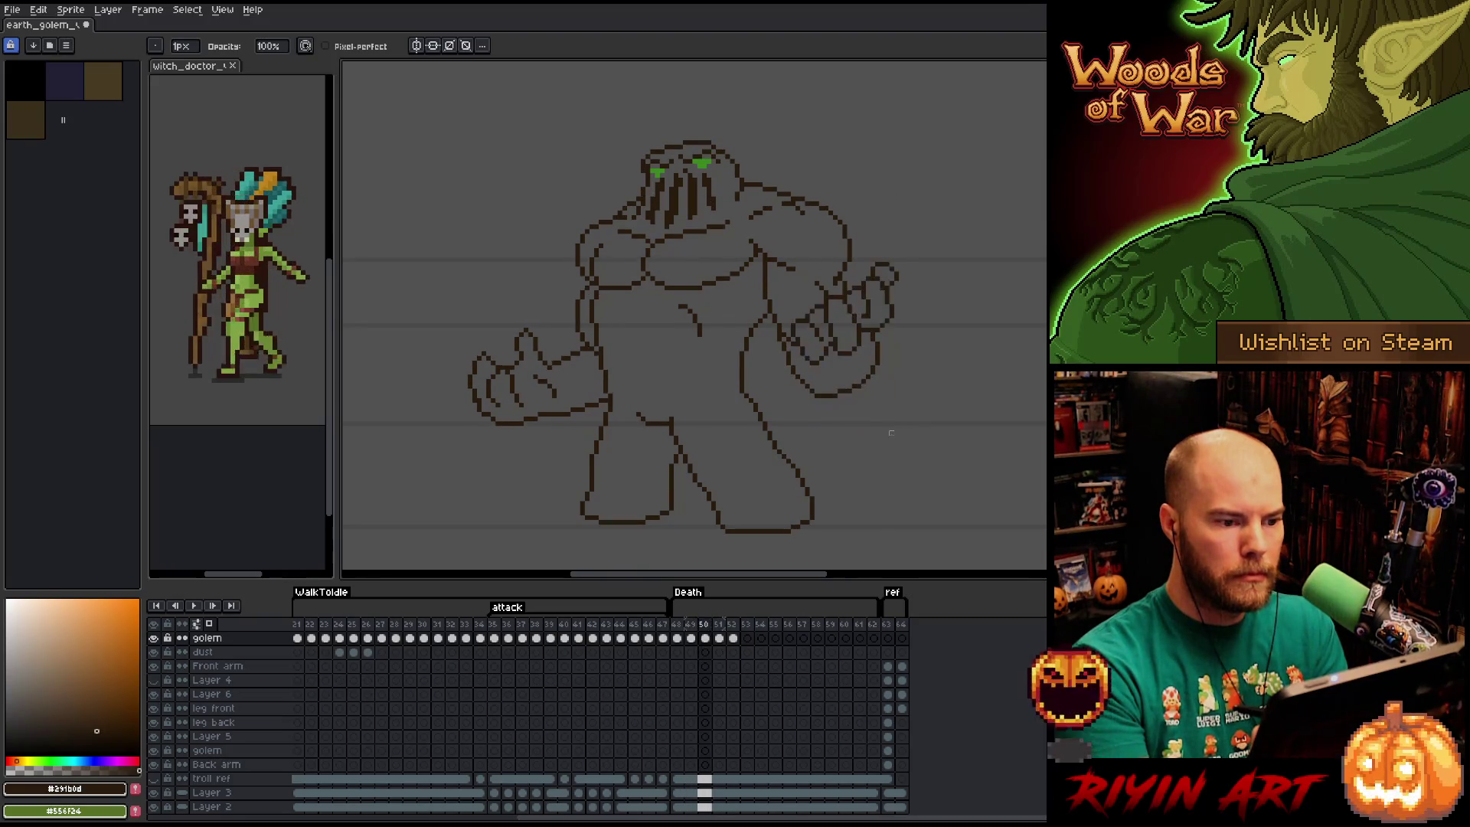
{"action": "key", "text": "Left"}
{"action": "key", "text": "Right"}
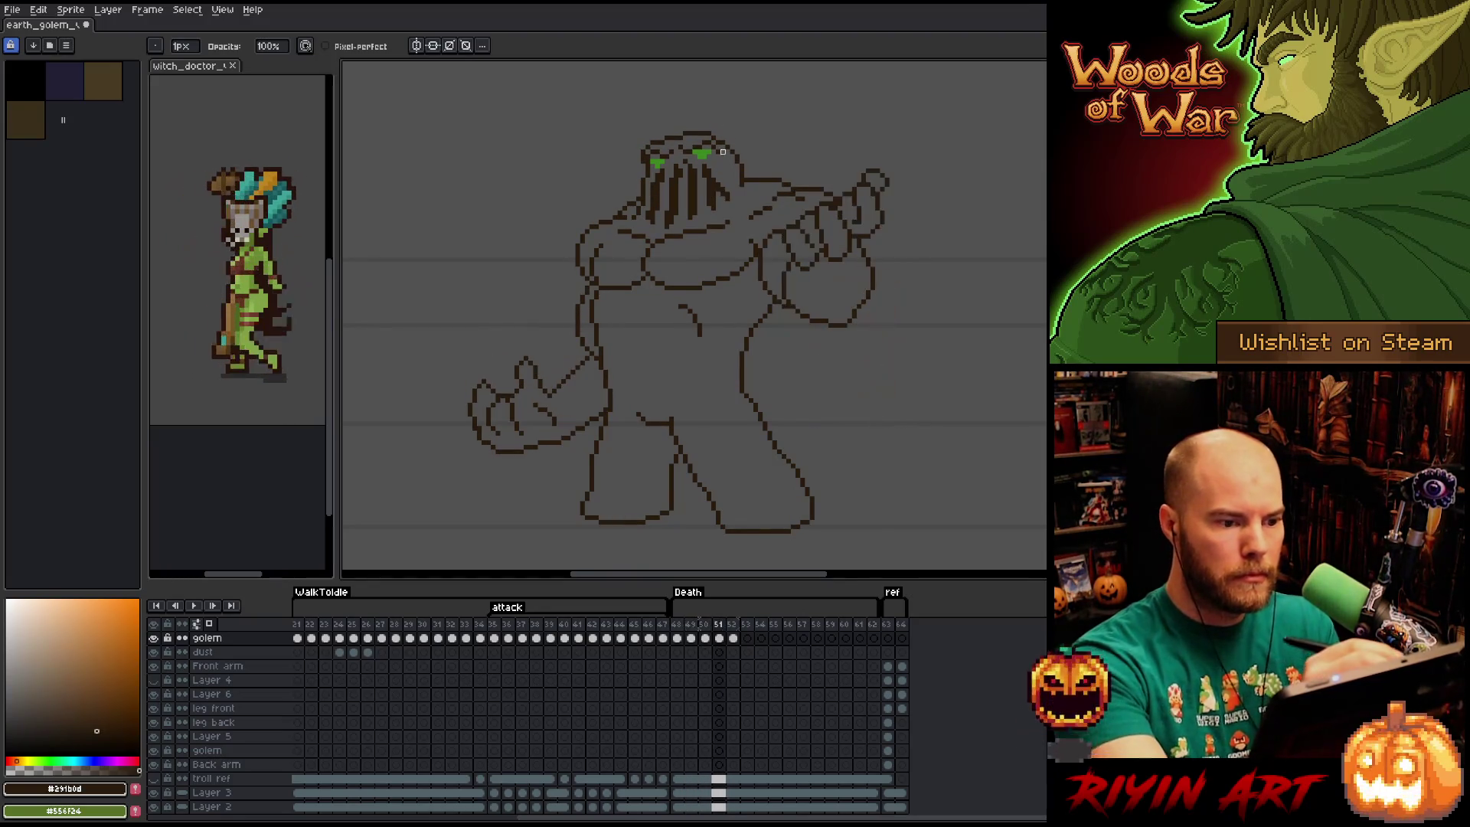
{"action": "key", "text": "Left"}
{"action": "key", "text": "e"}
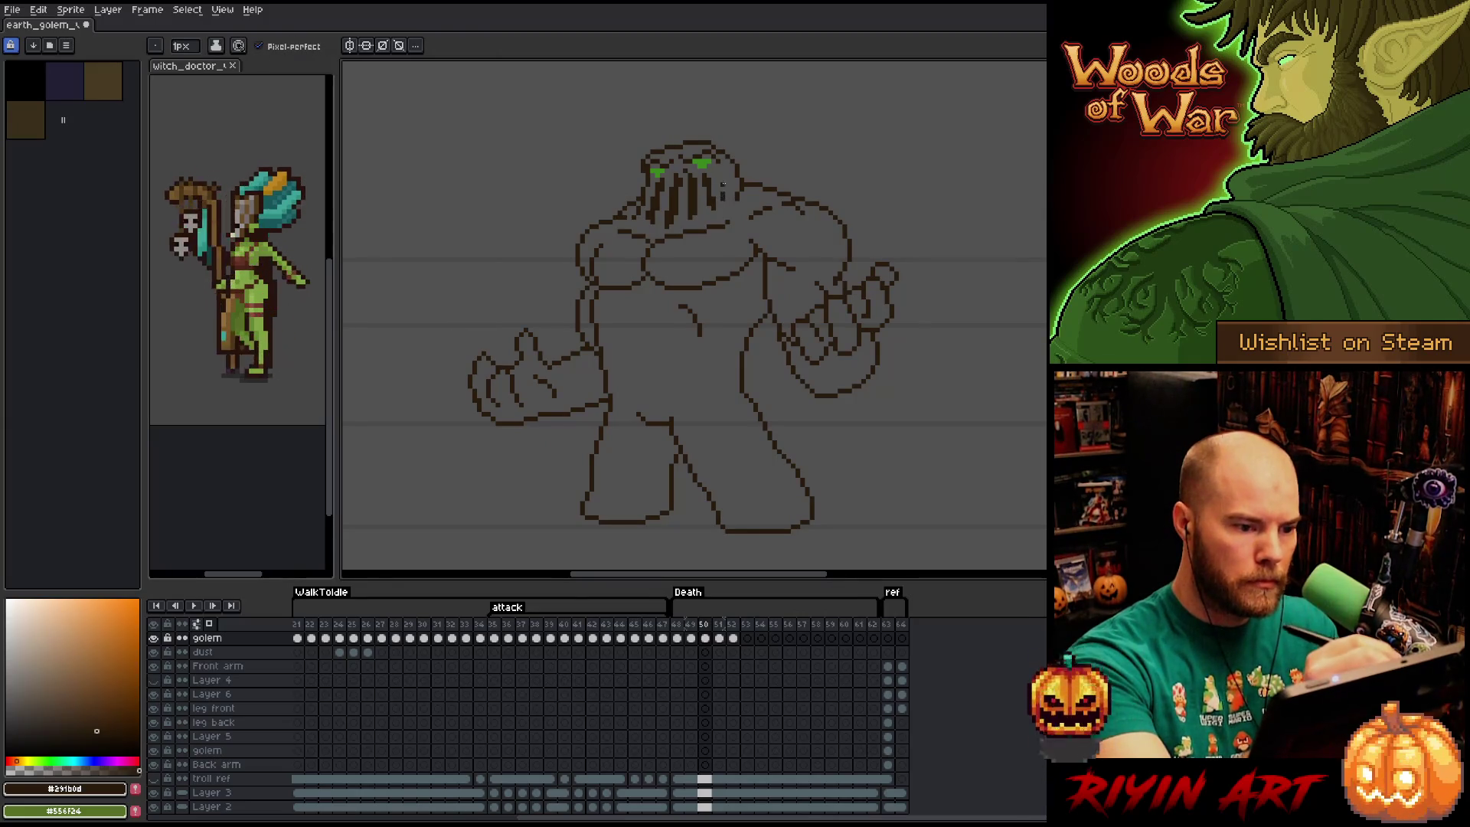
{"action": "key", "text": "Return"}
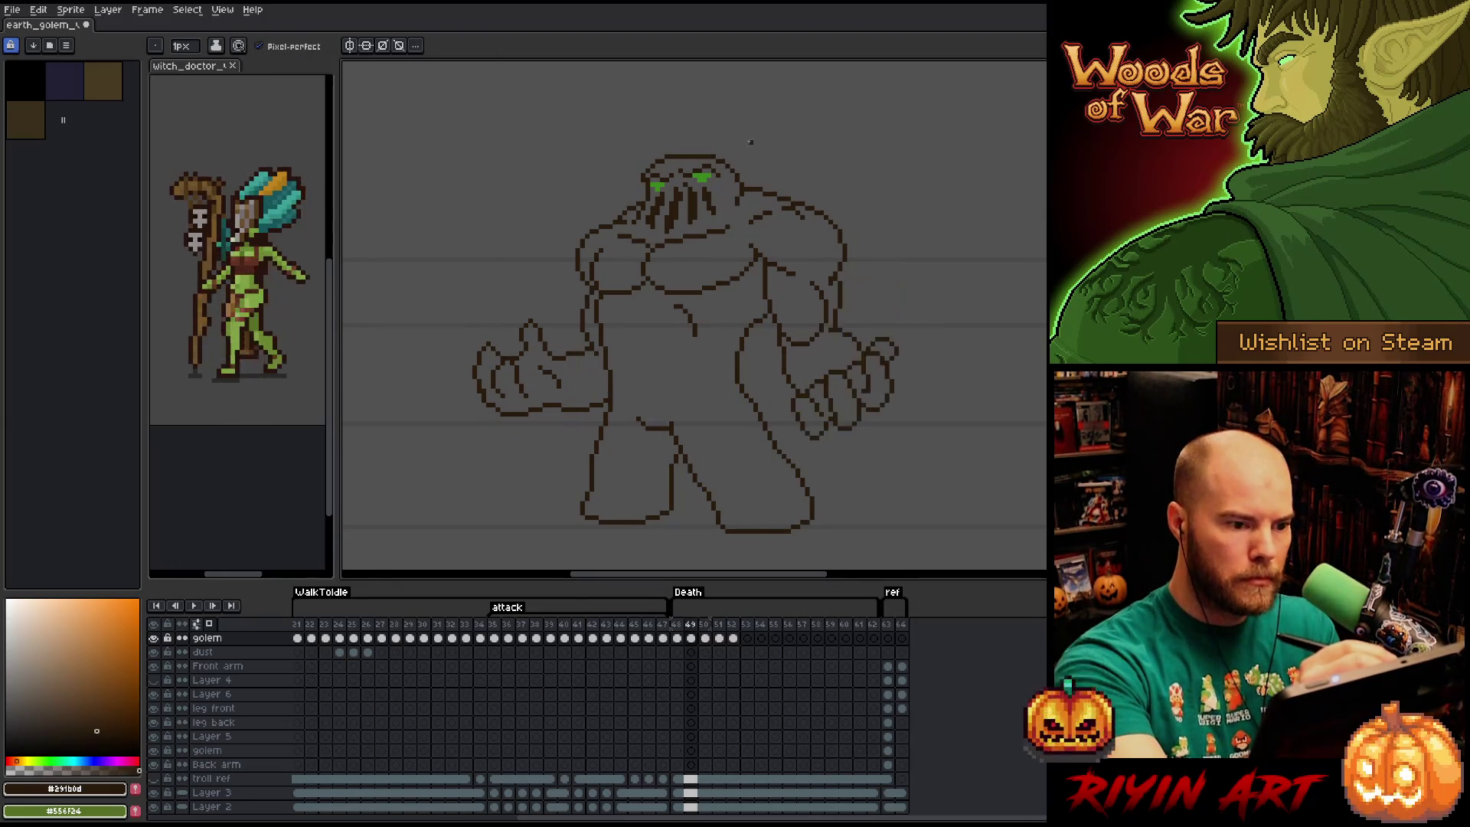
{"action": "key", "text": "Return"}
{"action": "key", "text": "Right"}
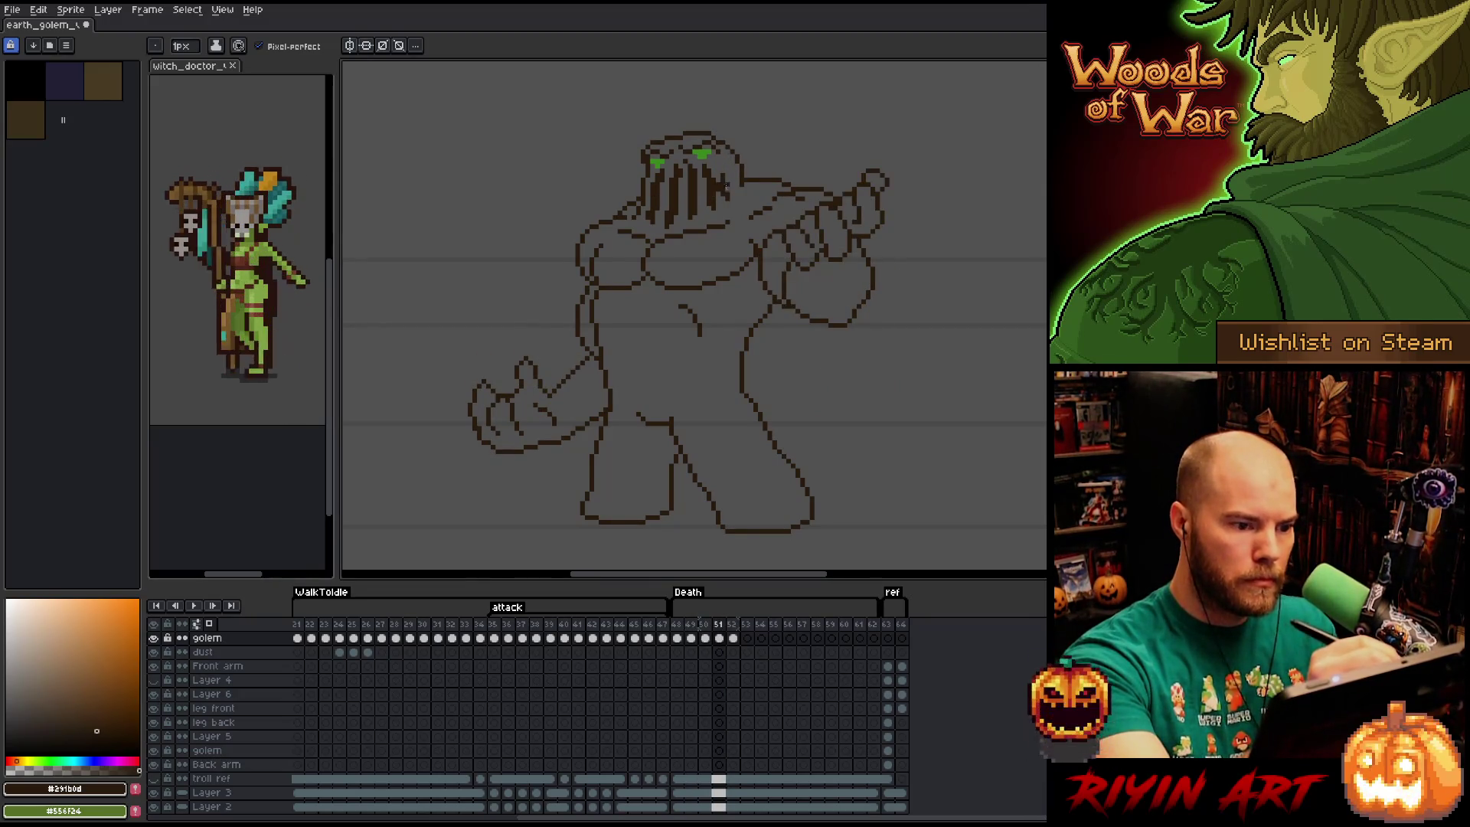
{"action": "key", "text": "Right"}
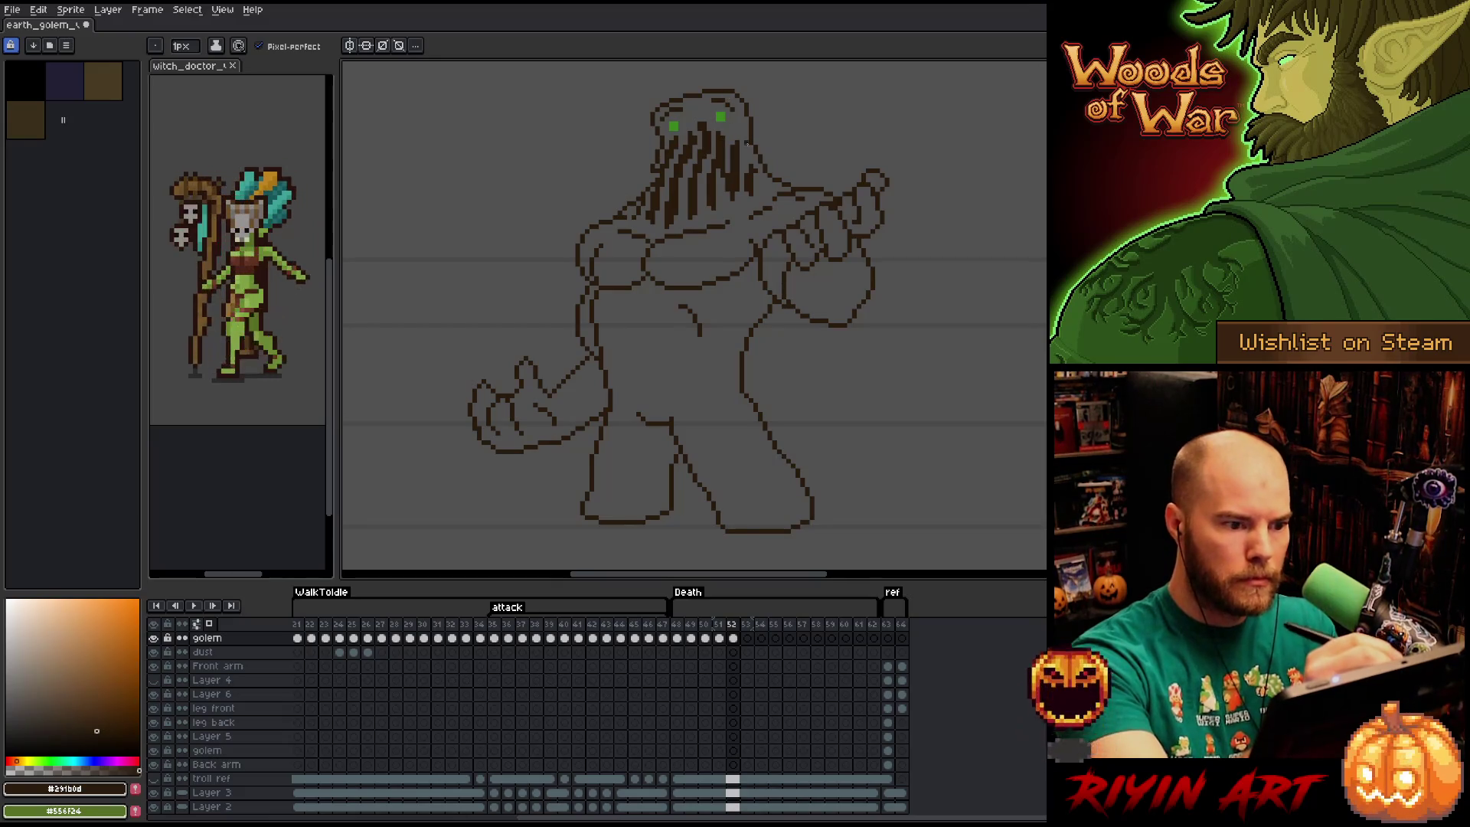
{"action": "key", "text": "Left"}
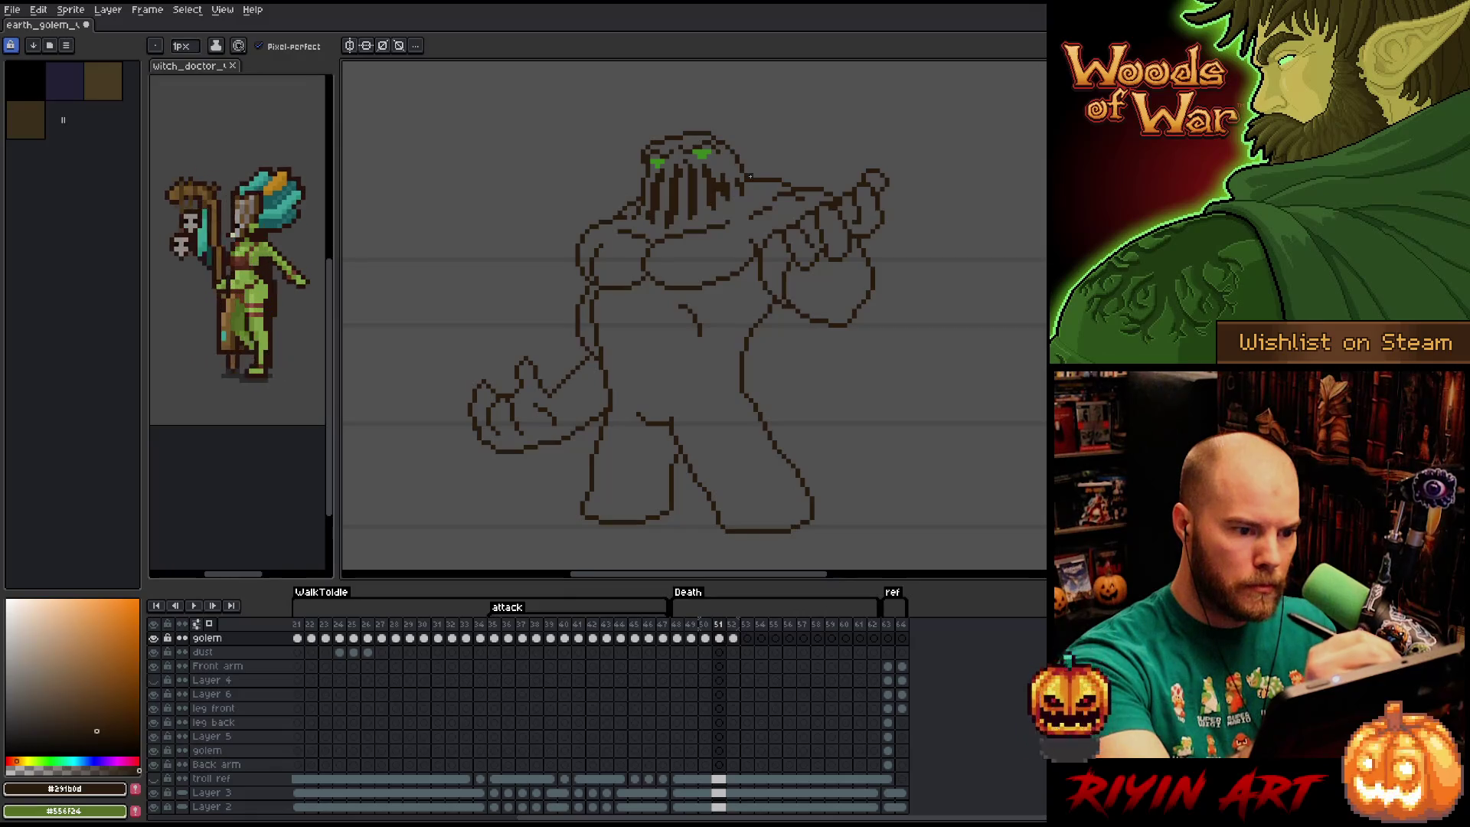
{"action": "key", "text": "e"}
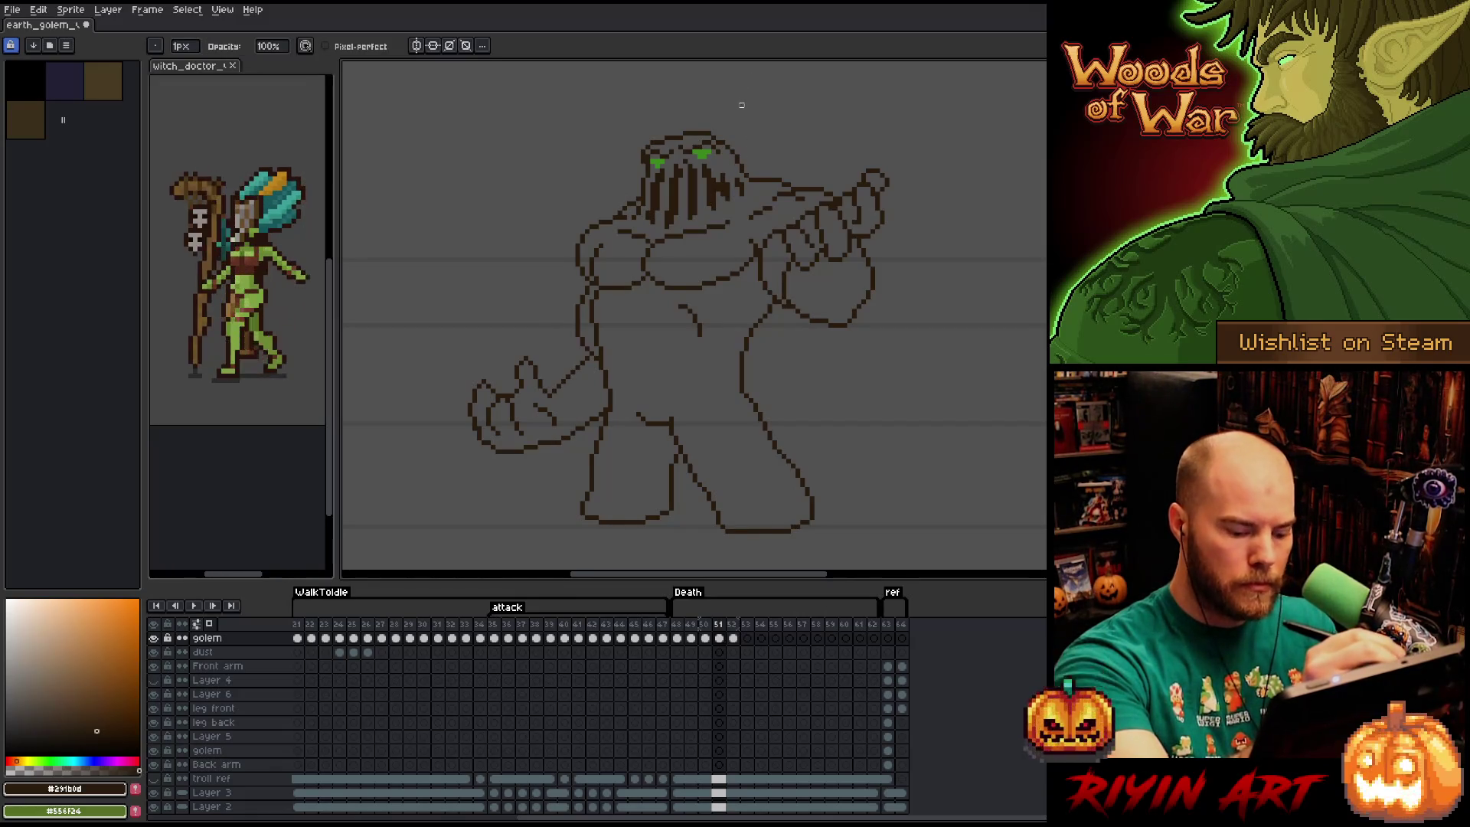
{"action": "key", "text": "Right"}
{"action": "key", "text": "b"}
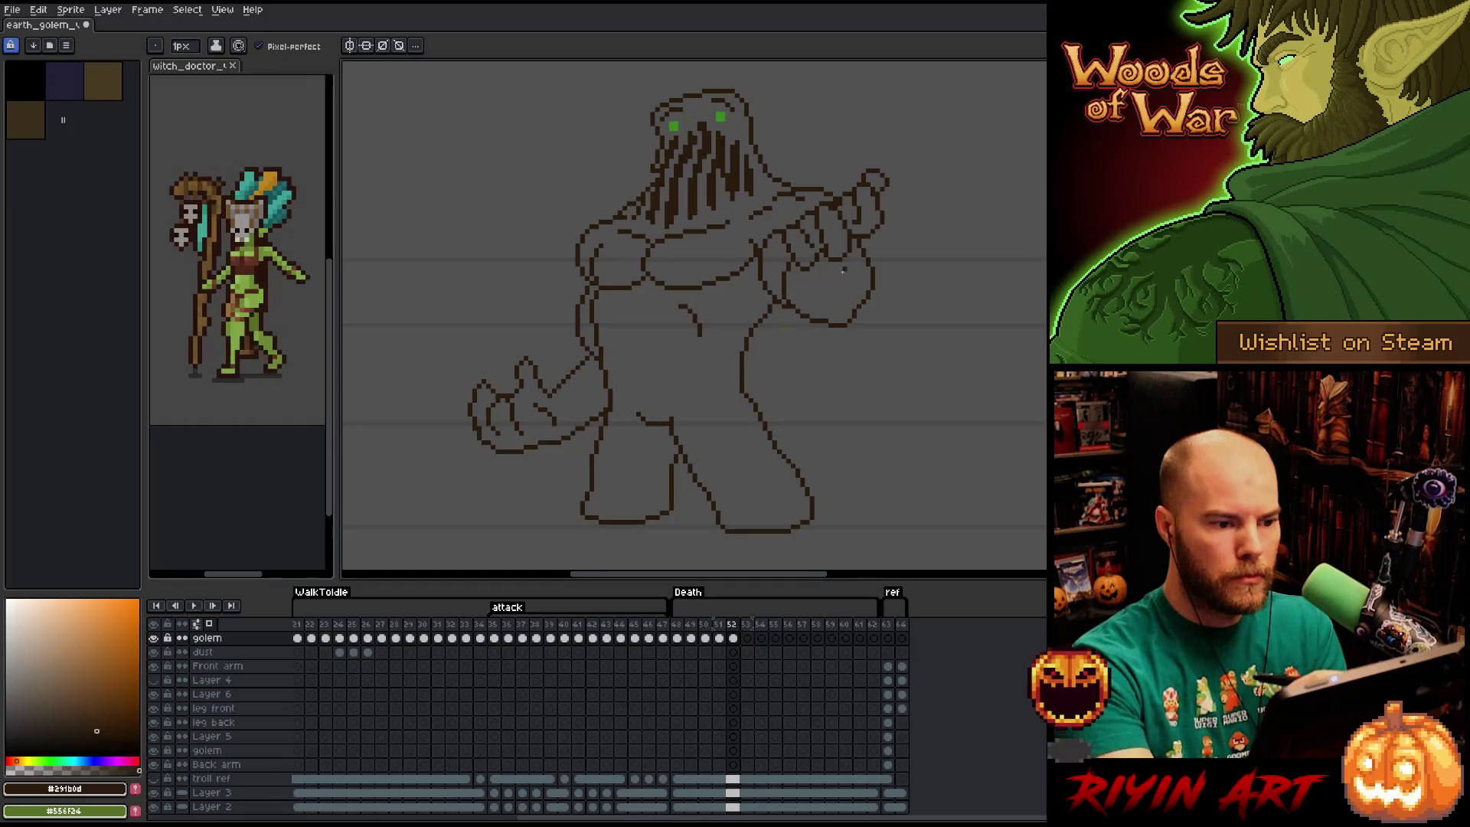
{"action": "key", "text": "Right"}
{"action": "key", "text": "Left"}
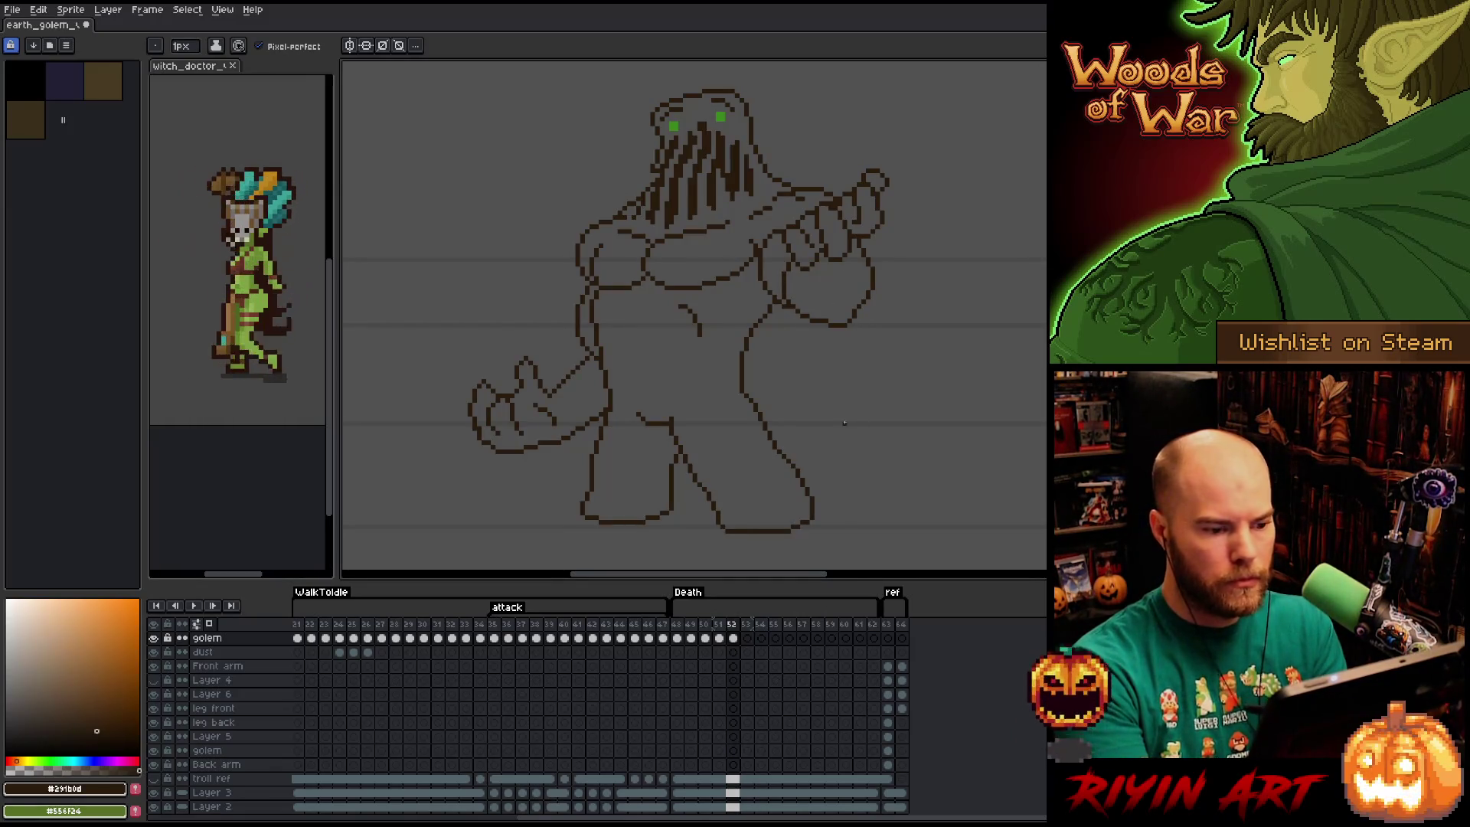
{"action": "key", "text": "Left"}
{"action": "key", "text": "Left"}
{"action": "key", "text": "Right"}
{"action": "key", "text": "Right"}
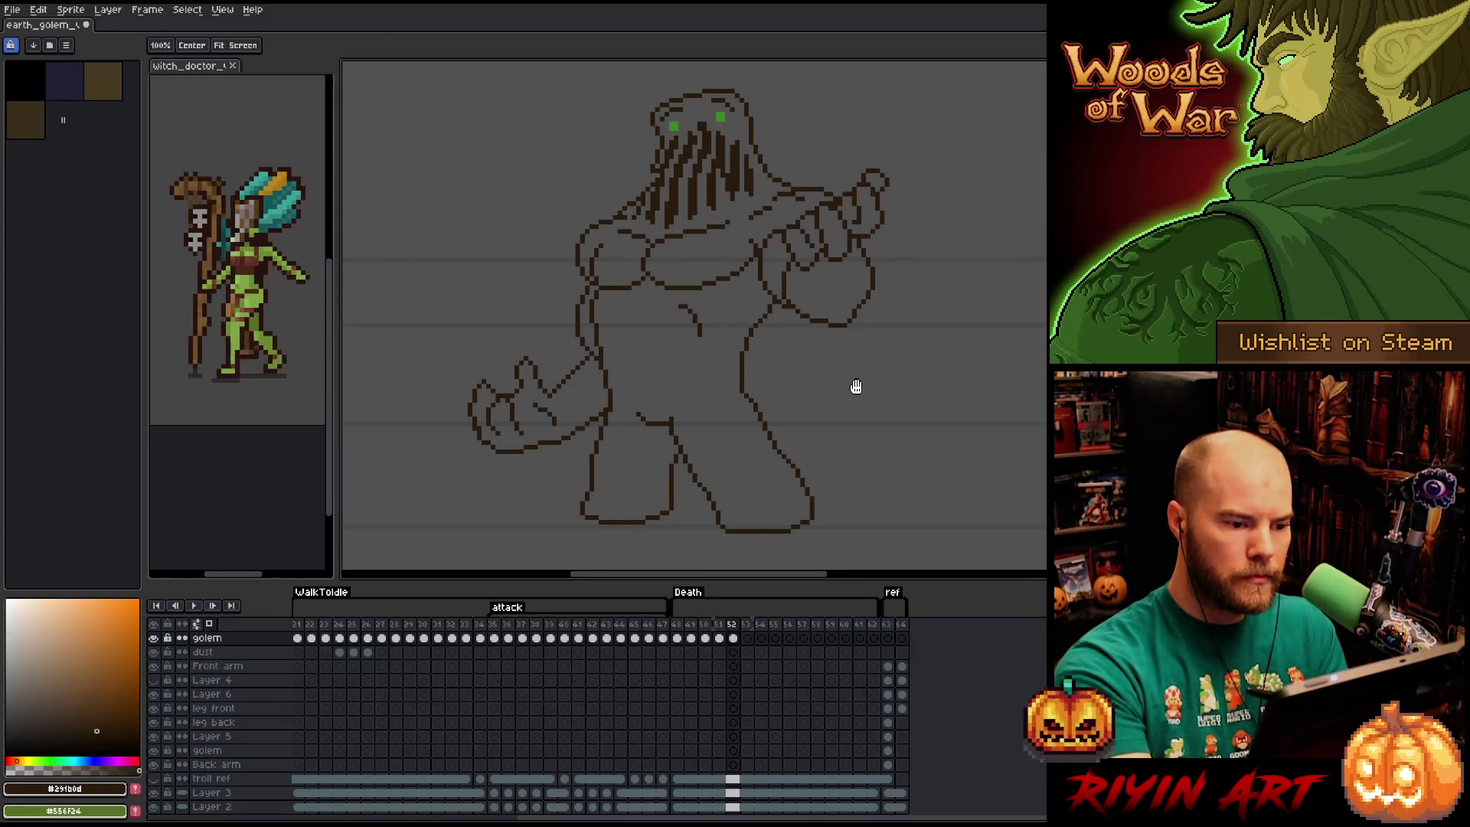
{"action": "left_click_drag", "start_coordinate": [853, 387], "coordinate": [843, 477]}
Commit the moved fist and try a stroke at the raised hand's left edge, then undo it.
{"action": "key", "text": "m"}
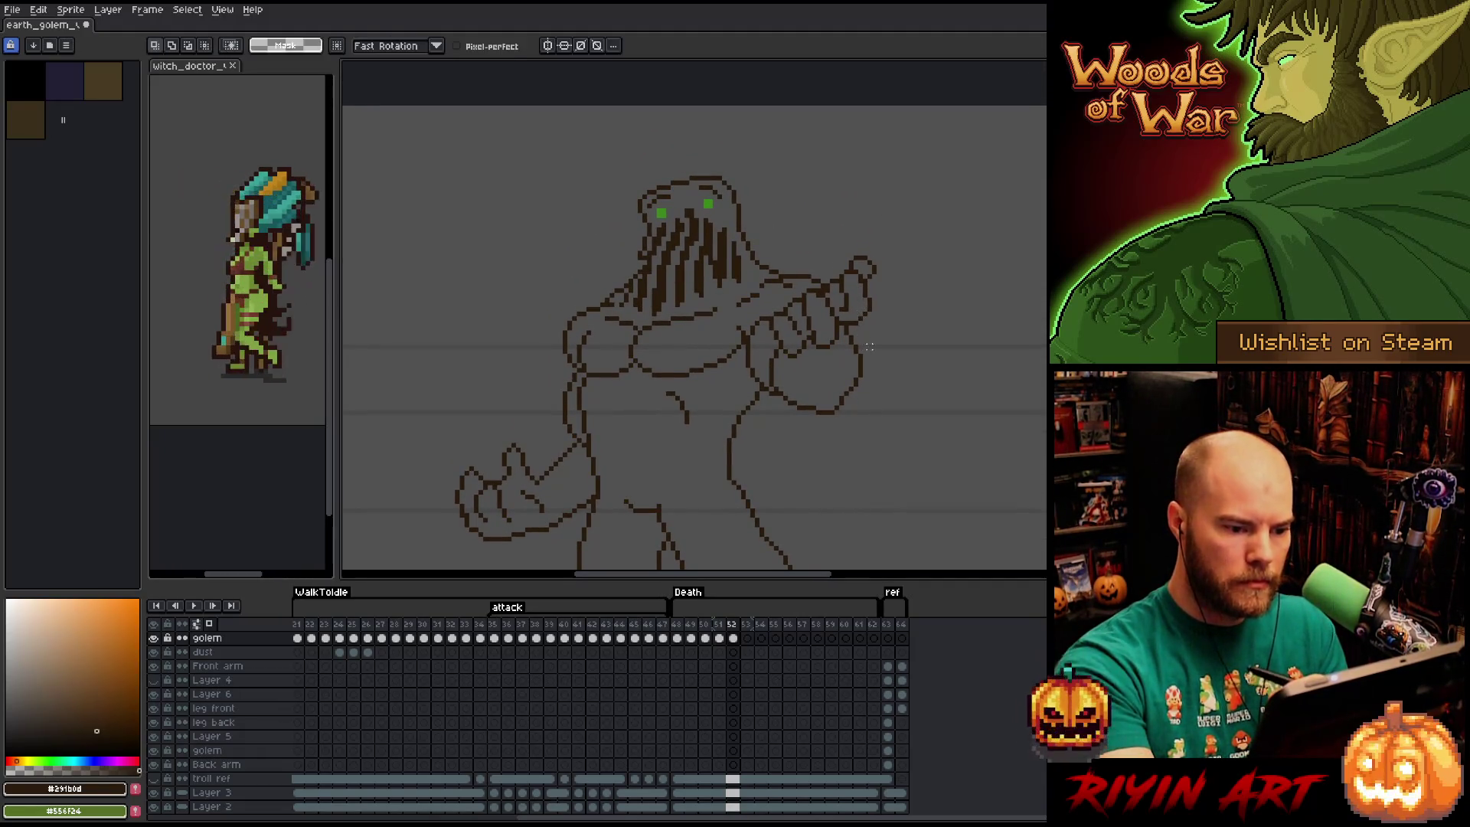
{"action": "mouse_move", "coordinate": [879, 267]}
{"action": "left_mouse_down"}
{"action": "mouse_move", "coordinate": [837, 427]}
{"action": "mouse_move", "coordinate": [758, 368]}
{"action": "mouse_move", "coordinate": [821, 263]}
{"action": "mouse_move", "coordinate": [885, 262]}
{"action": "mouse_move", "coordinate": [889, 306]}
{"action": "mouse_move", "coordinate": [777, 341]}
{"action": "mouse_move", "coordinate": [873, 254]}
{"action": "mouse_move", "coordinate": [866, 320]}
{"action": "mouse_move", "coordinate": [871, 193]}
{"action": "left_mouse_up"}
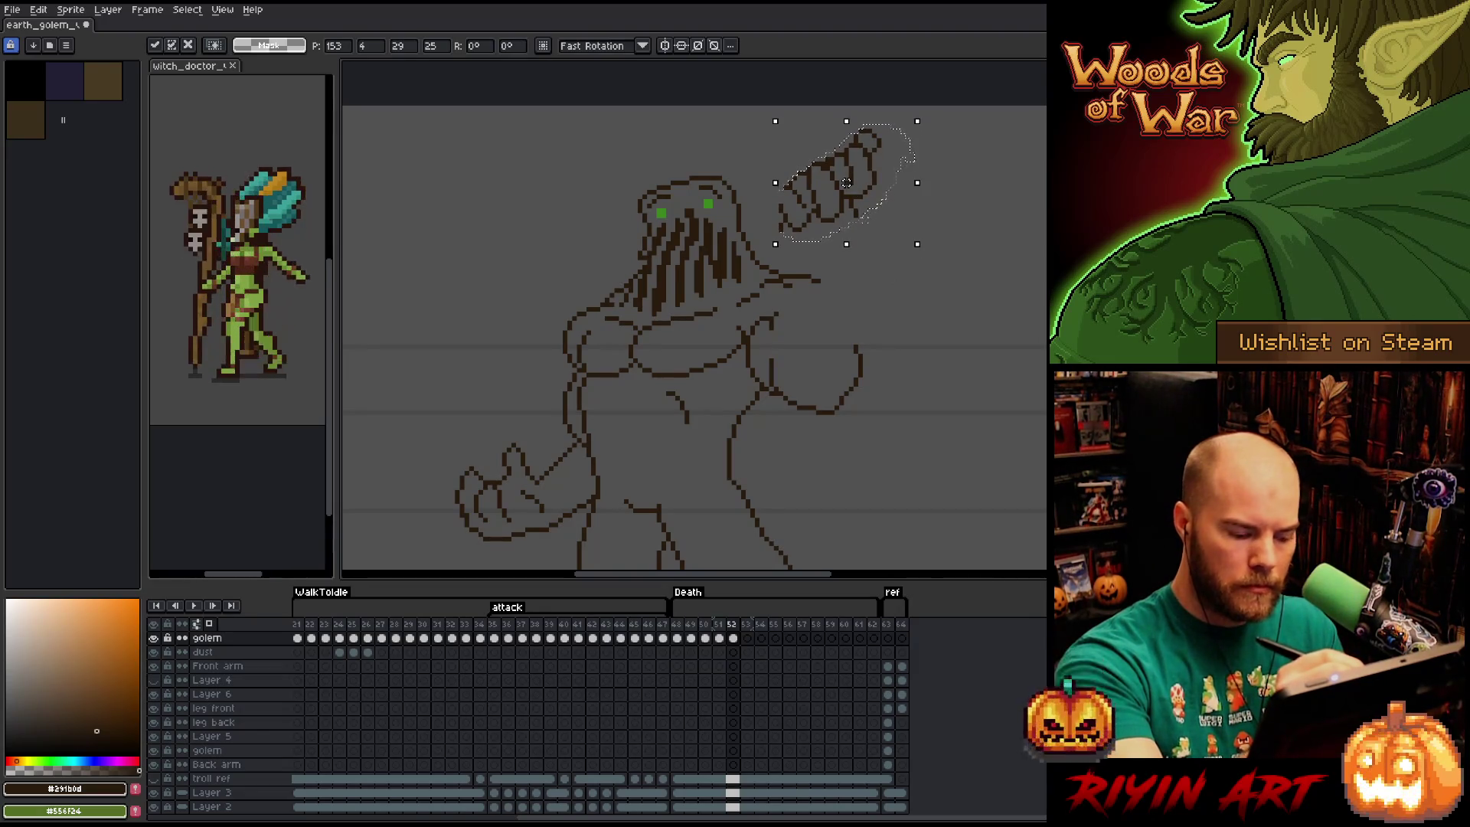
{"action": "key", "text": "b"}
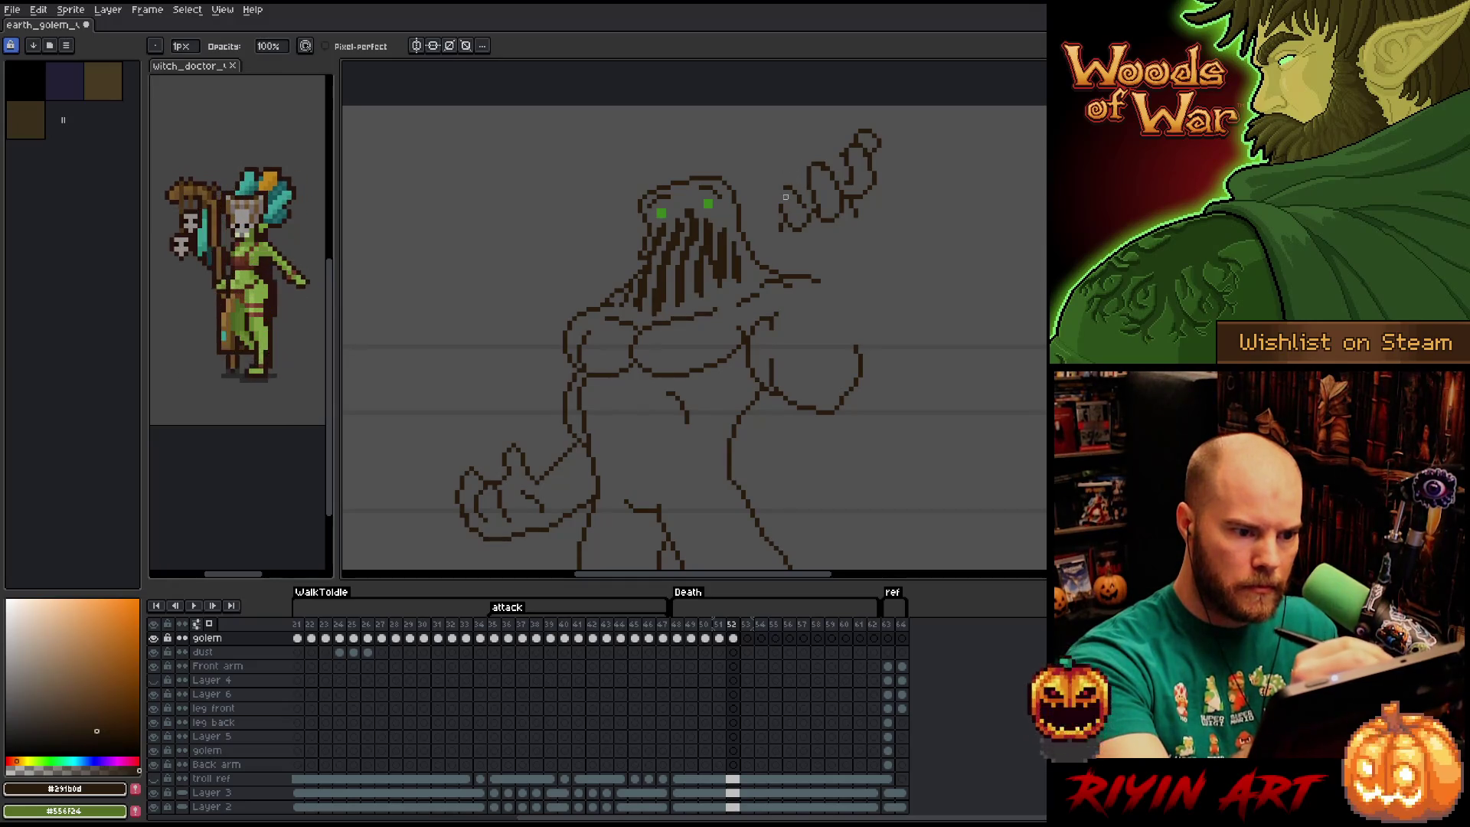
{"action": "left_click_drag", "start_coordinate": [782, 186], "coordinate": [775, 203]}
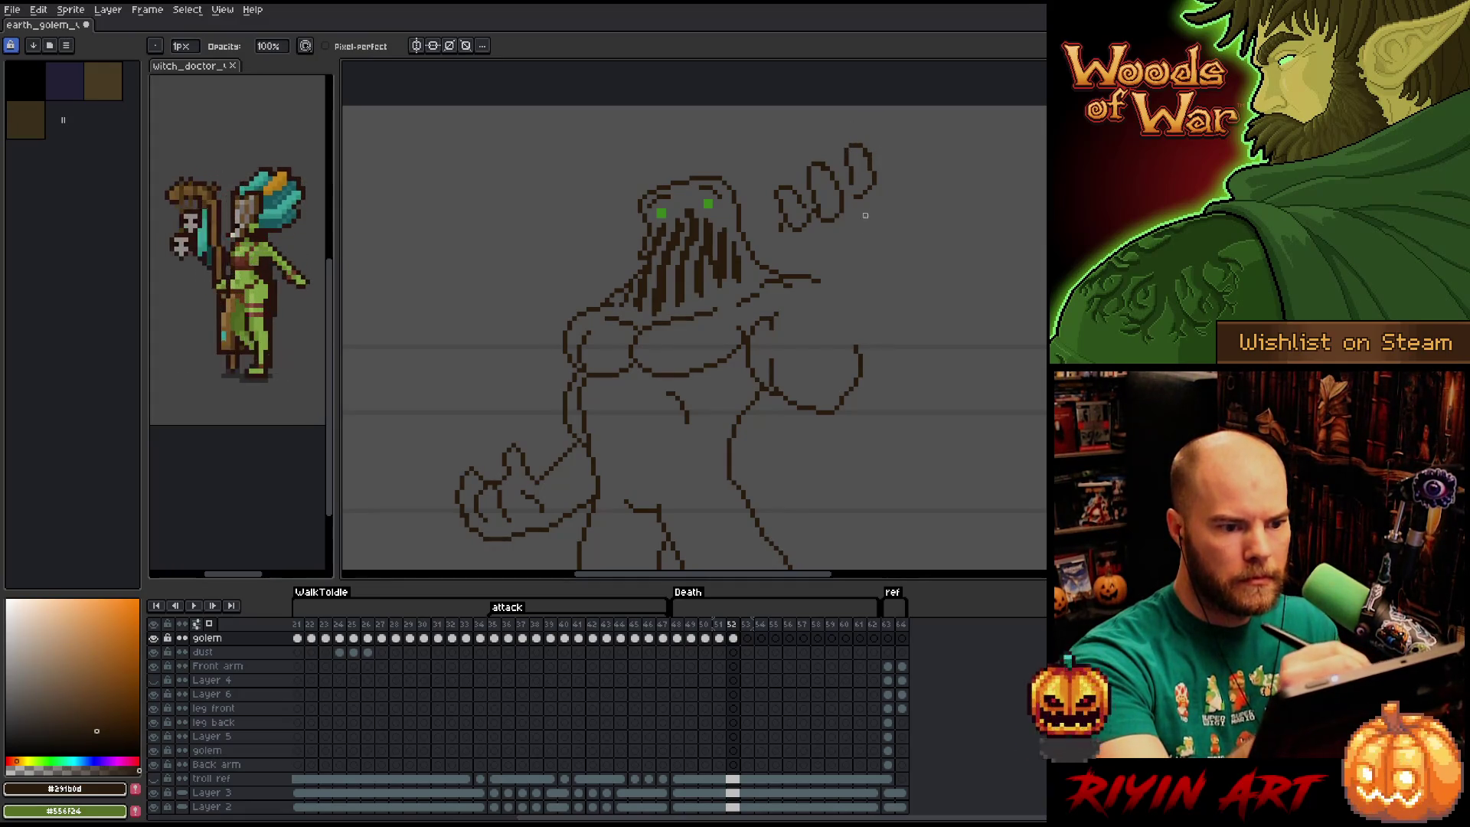
{"action": "key", "text": "ctrl+z"}
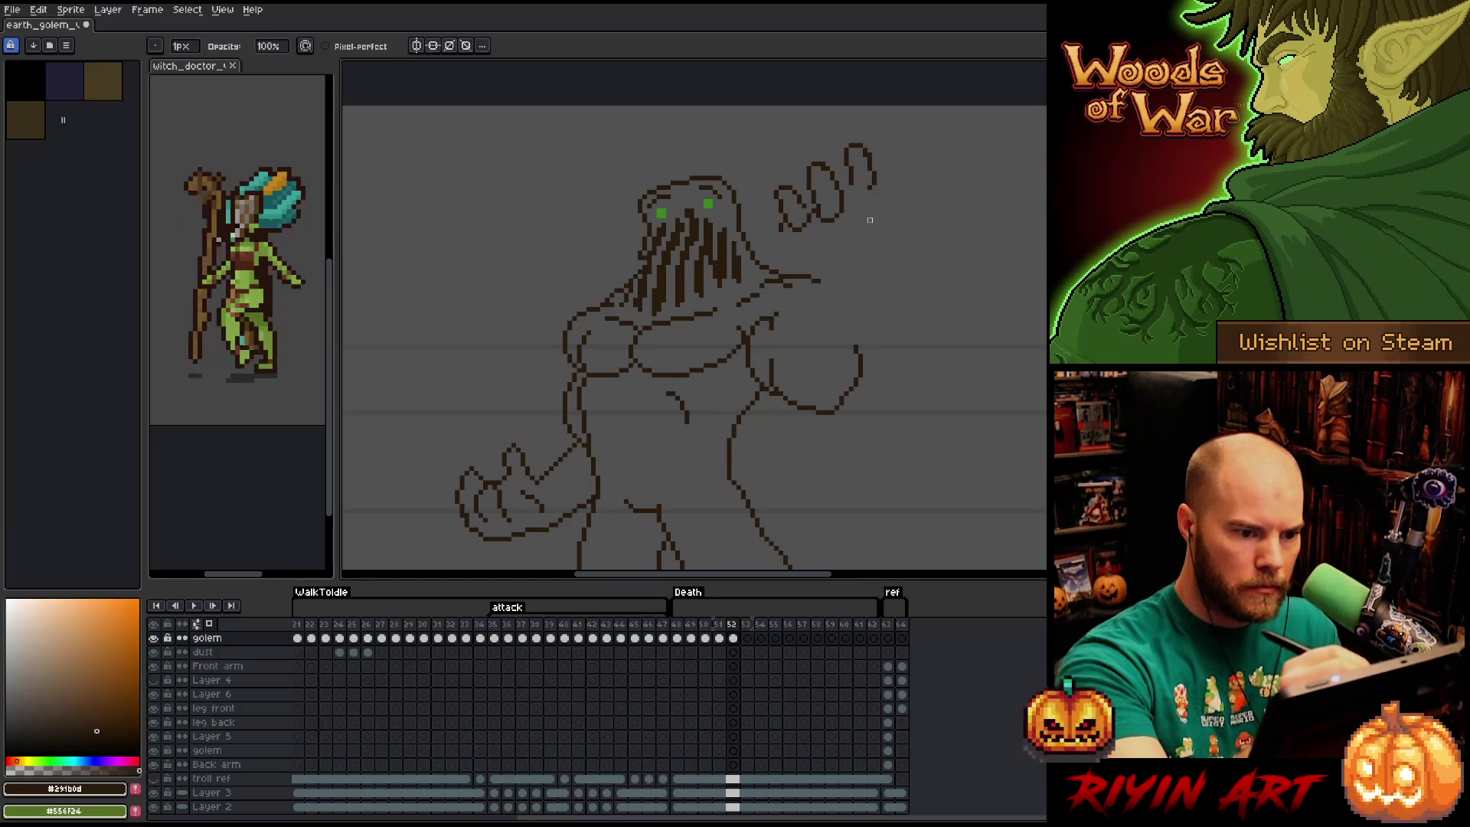
{"action": "key", "text": "ctrl+z"}
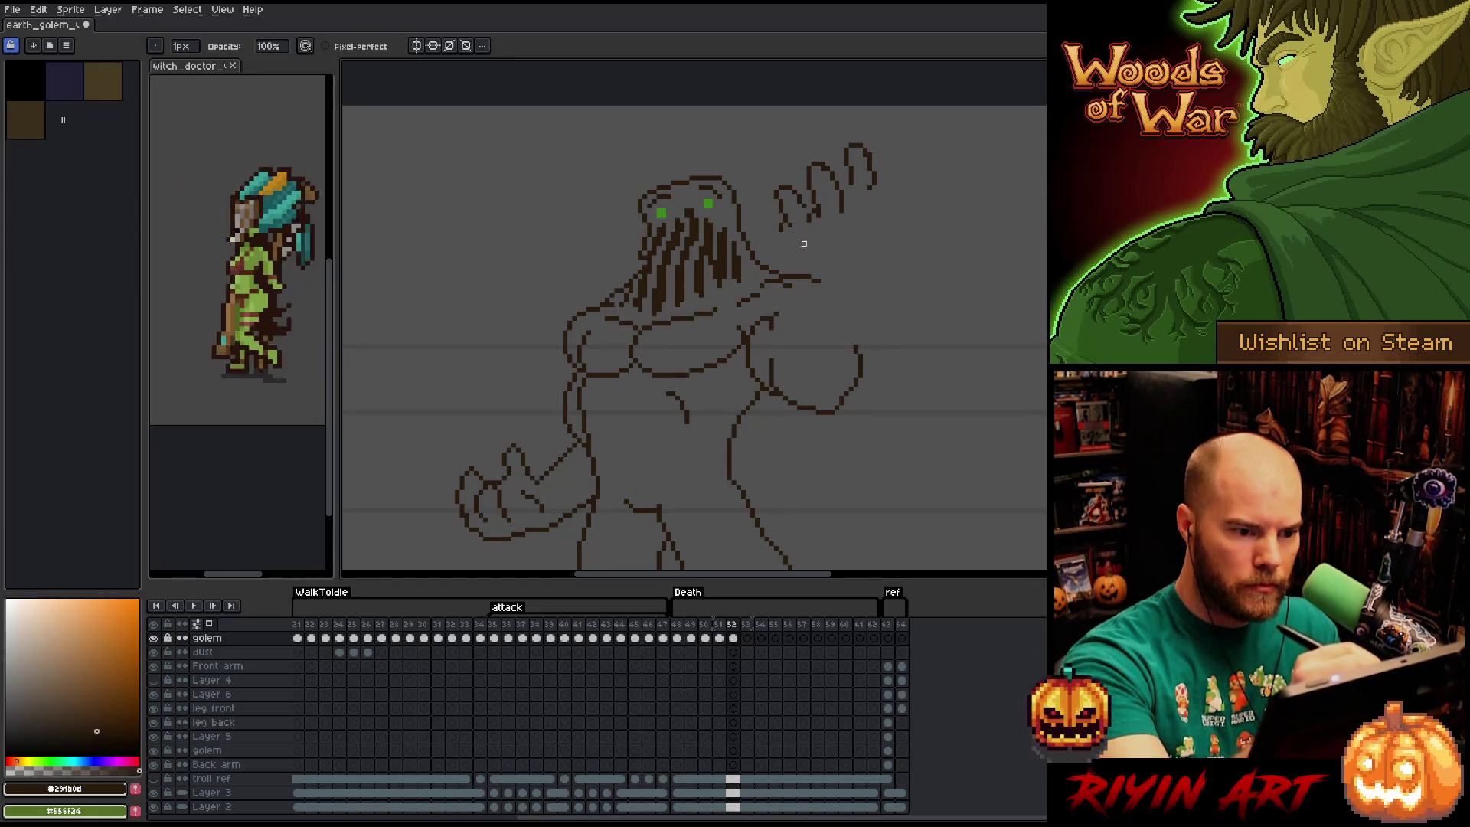
Sketch the open hand's spread fingers with short dark strokes around the squiggles.
{"action": "key", "text": "b"}
{"action": "left_click_drag", "start_coordinate": [810, 216], "coordinate": [820, 226]}
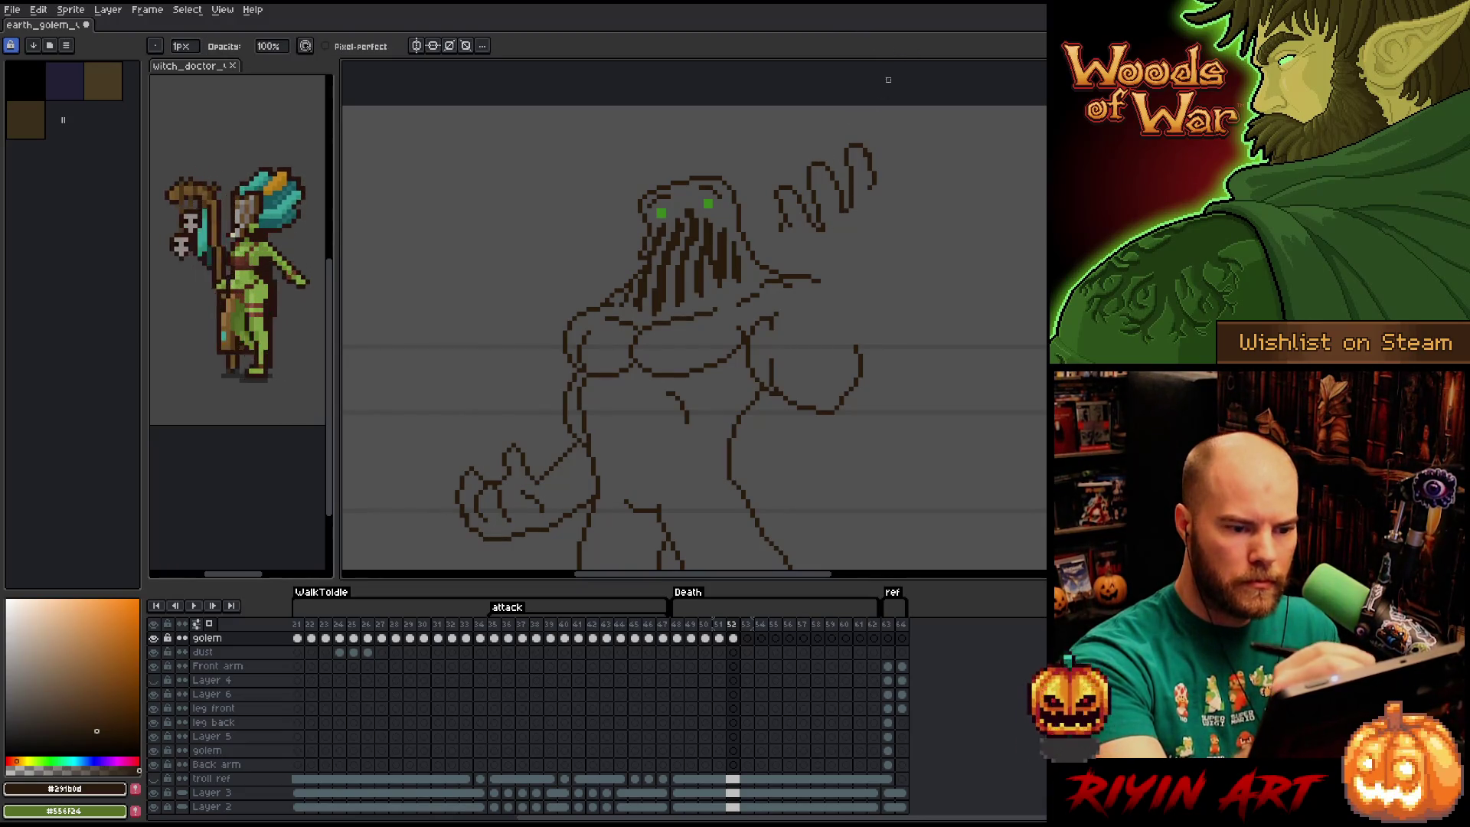
{"action": "left_click_drag", "start_coordinate": [874, 185], "coordinate": [866, 218]}
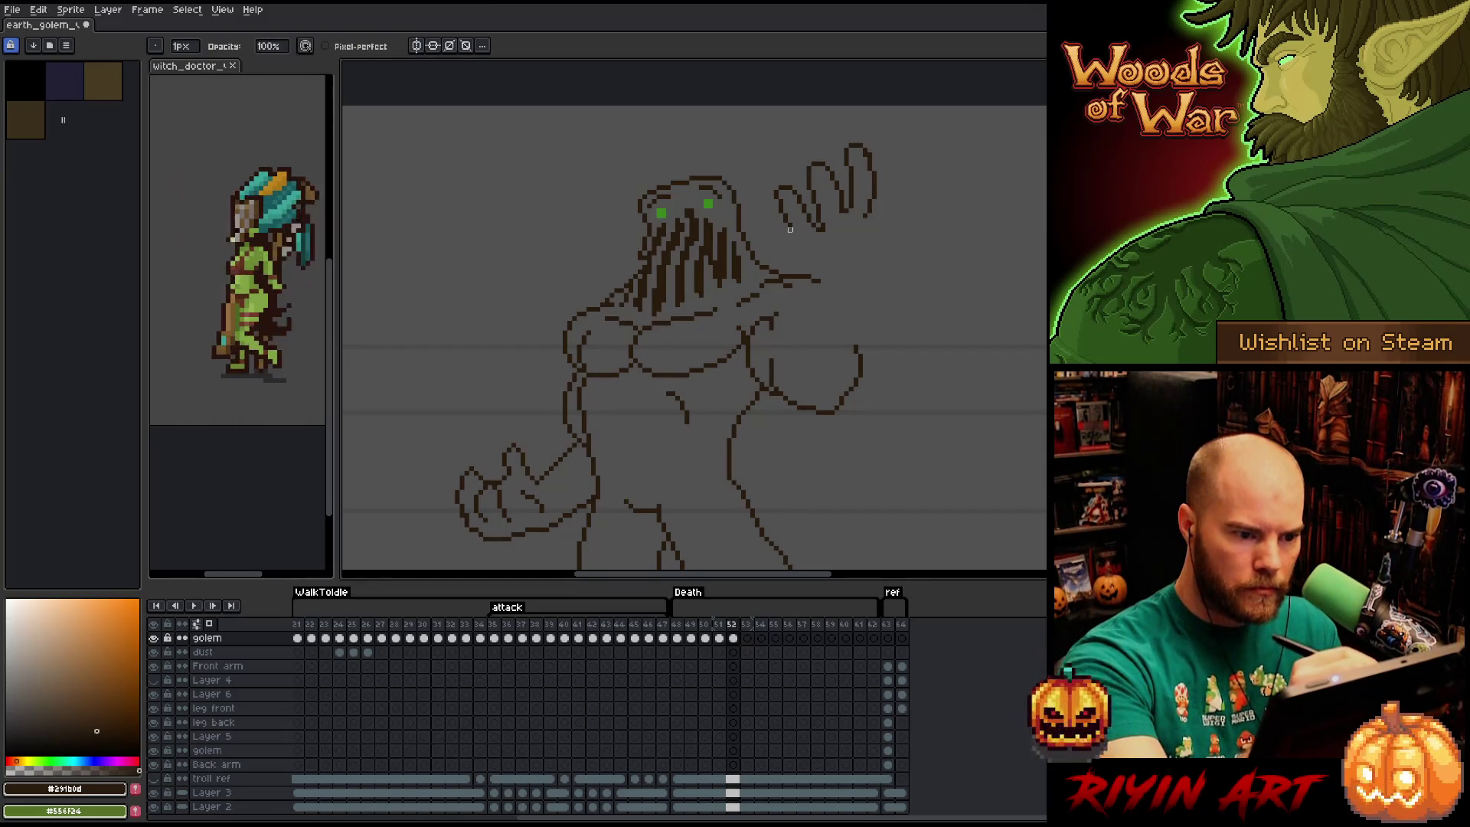
{"action": "left_click_drag", "start_coordinate": [790, 236], "coordinate": [794, 262]}
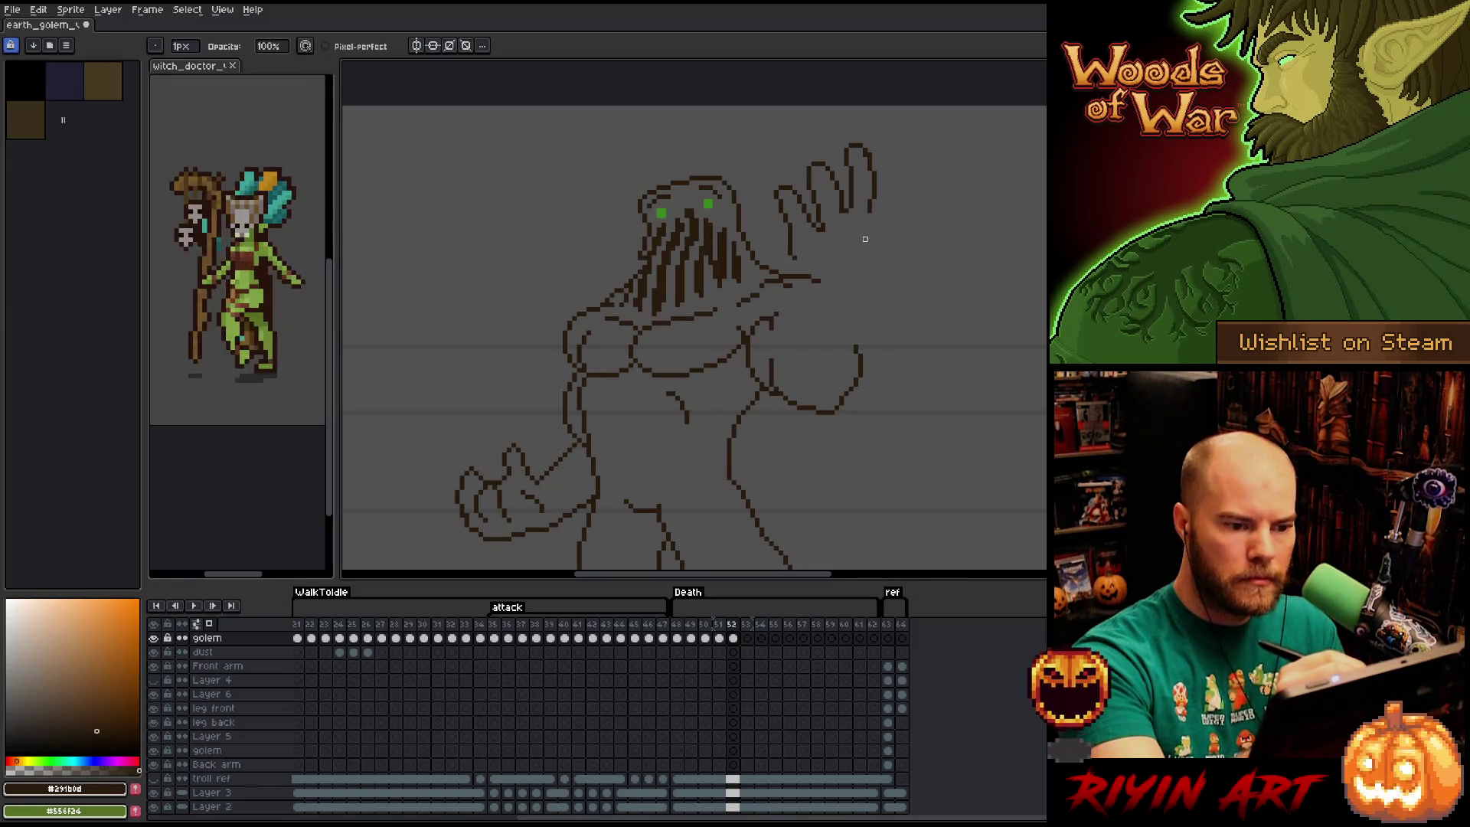
{"action": "mouse_move", "coordinate": [874, 199]}
{"action": "left_mouse_down"}
{"action": "mouse_move", "coordinate": [875, 241]}
{"action": "mouse_move", "coordinate": [889, 185]}
{"action": "mouse_move", "coordinate": [910, 196]}
{"action": "mouse_move", "coordinate": [879, 272]}
{"action": "left_mouse_up"}
{"action": "key", "text": "b"}
{"action": "key", "text": "ctrl+z"}
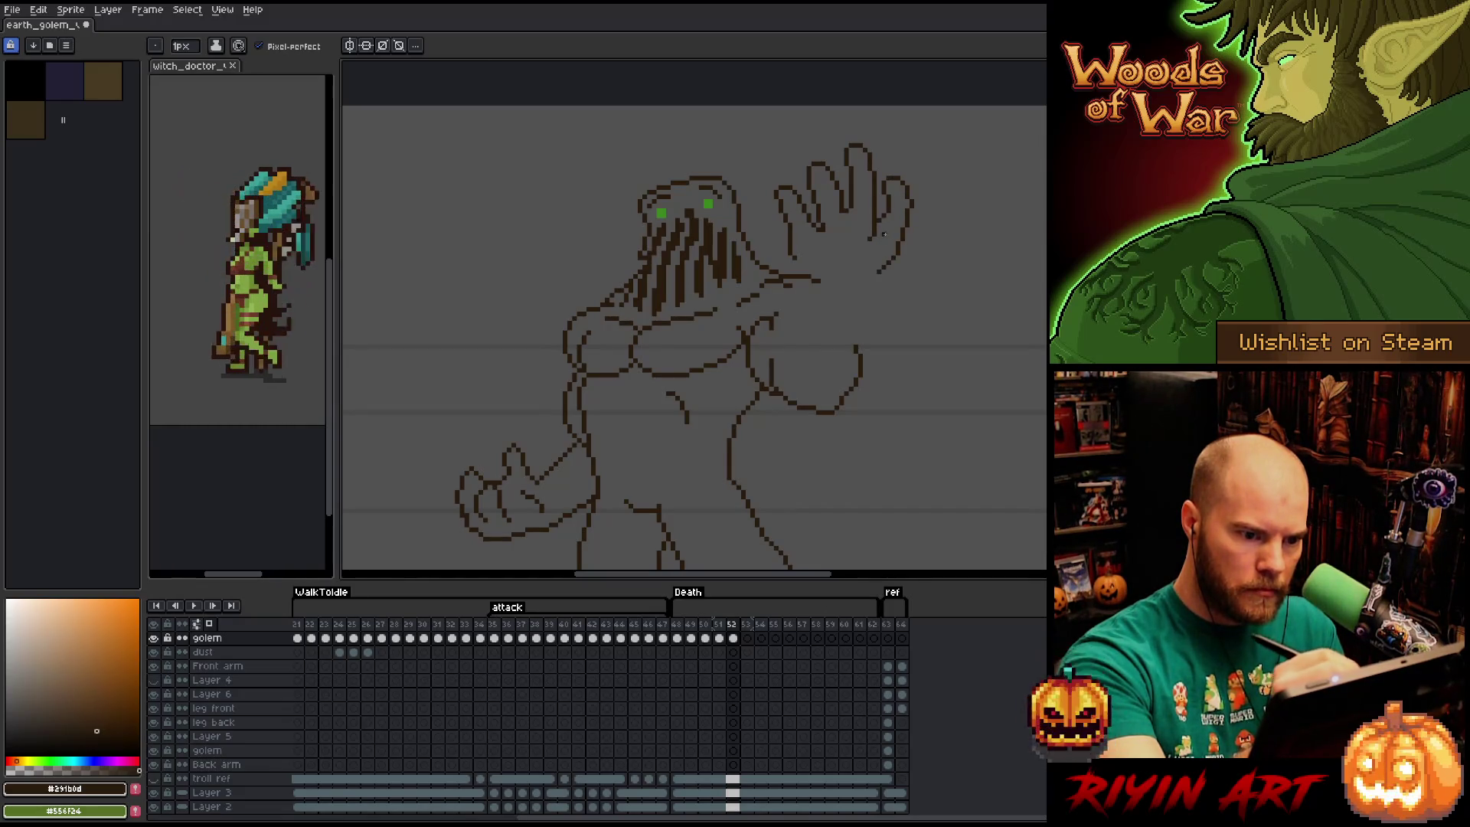
Erase and redraw the small stroke beside the raised hand, then undo the stroke below it.
{"action": "key", "text": "e"}
{"action": "key", "text": "b"}
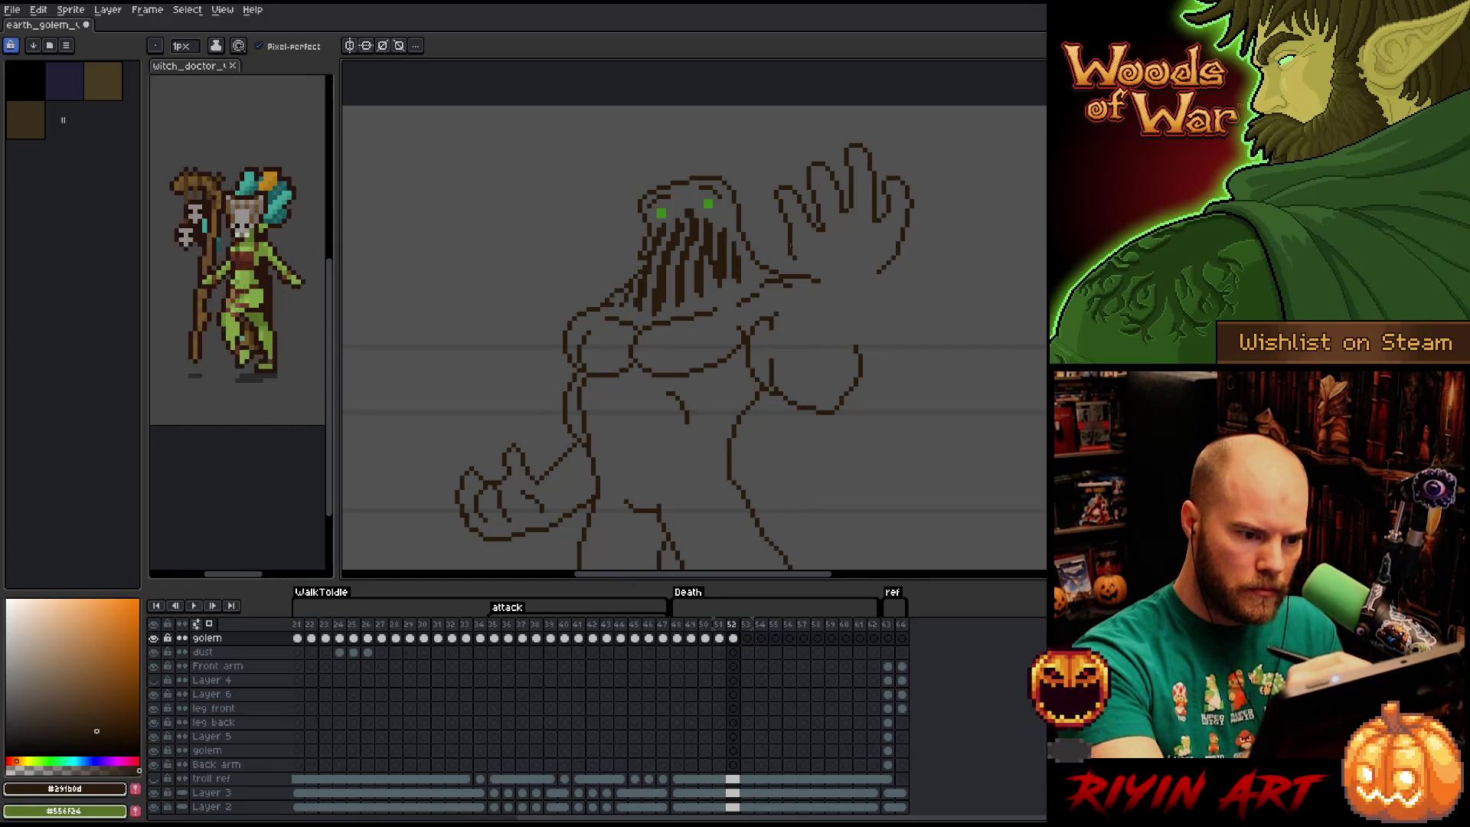
{"action": "key", "text": "e"}
{"action": "left_click_drag", "start_coordinate": [789, 243], "coordinate": [820, 302]}
{"action": "key", "text": "b"}
{"action": "key", "text": "e"}
{"action": "key", "text": "e"}
{"action": "key", "text": "b"}
{"action": "key", "text": "e"}
{"action": "key", "text": "b"}
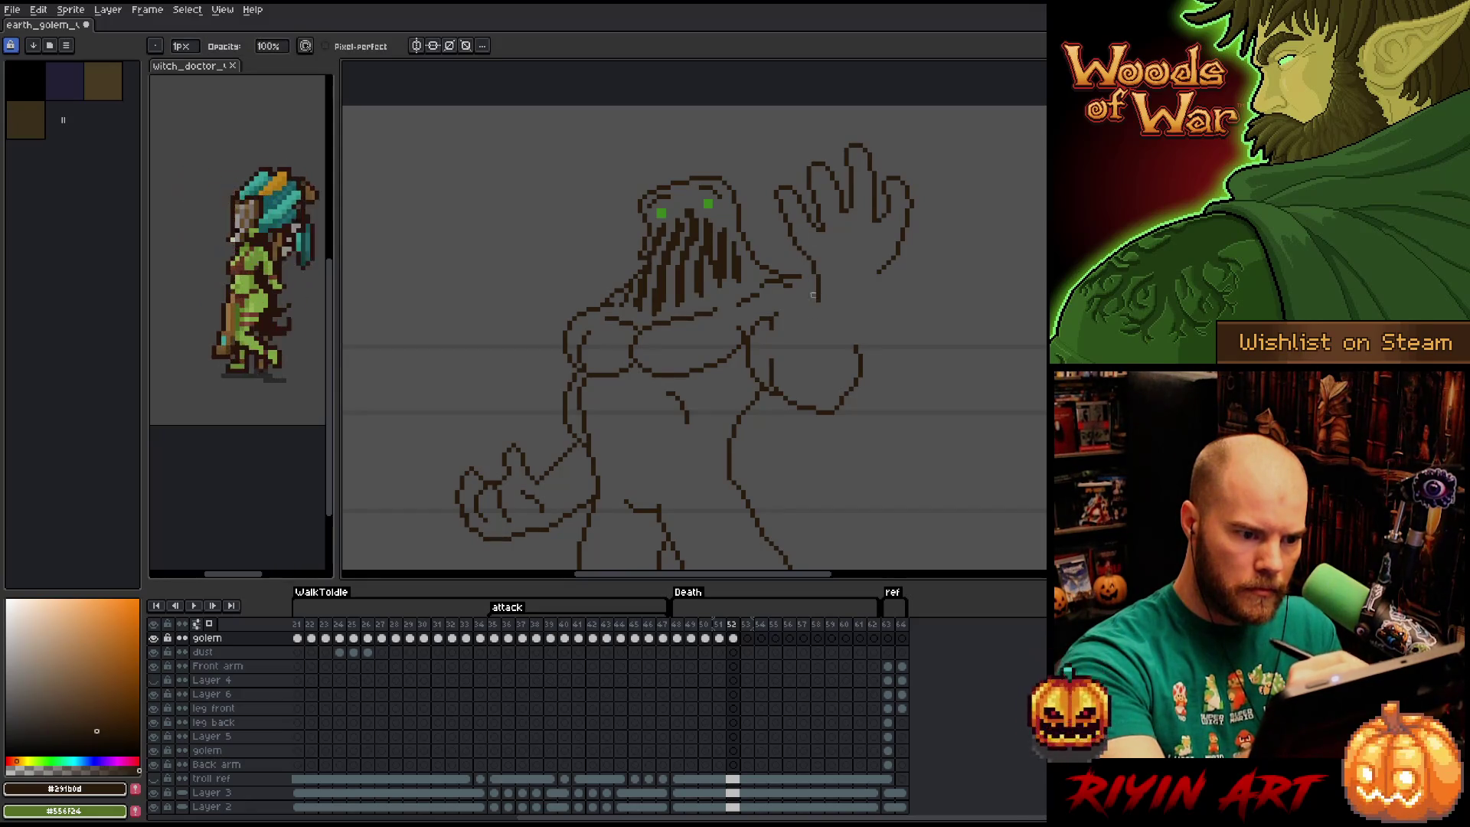
{"action": "key", "text": "ctrl+z"}
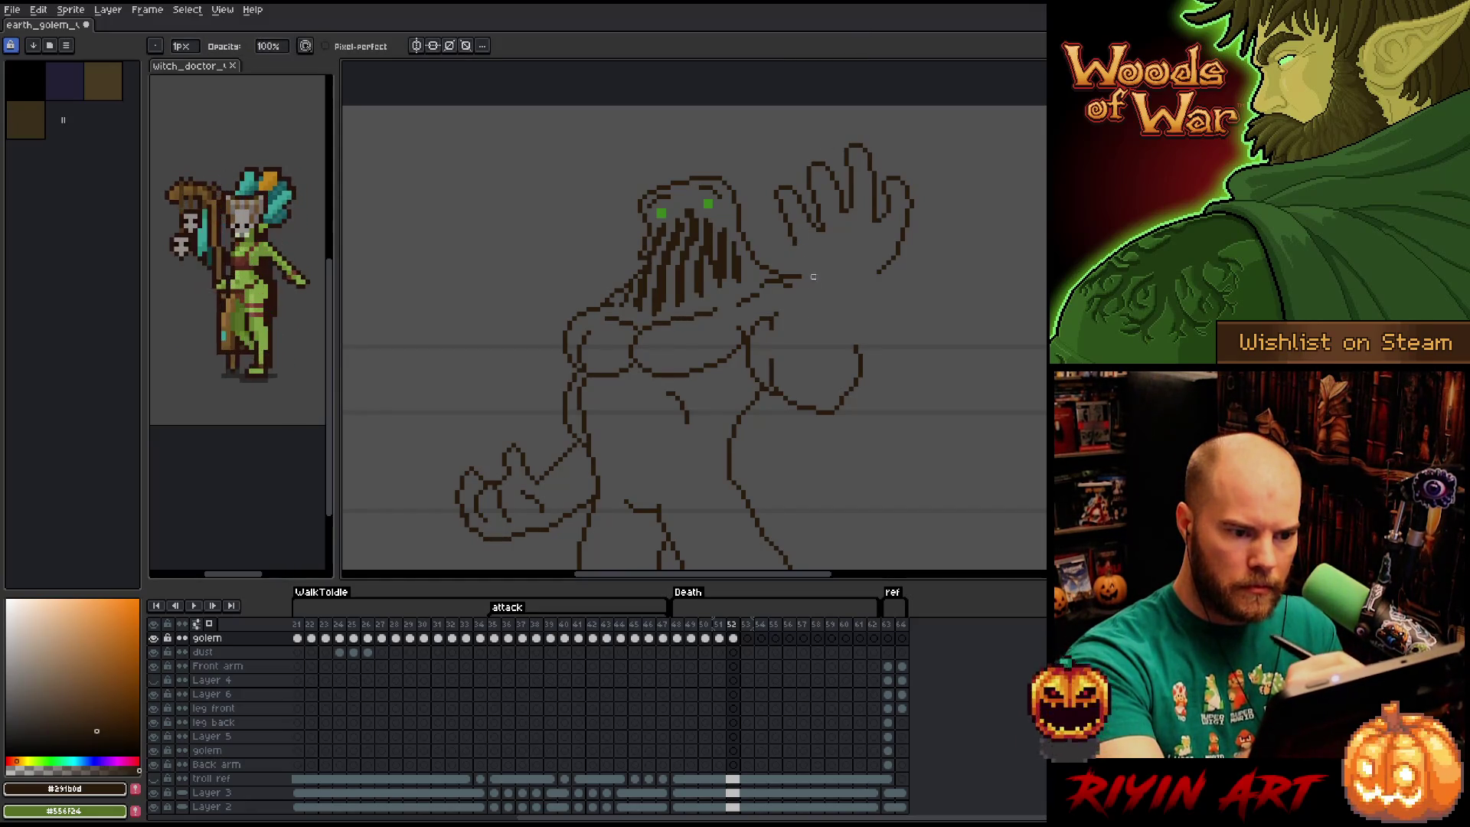
Clean up the lower edge of the hand outline with the eraser.
{"action": "key", "text": "e"}
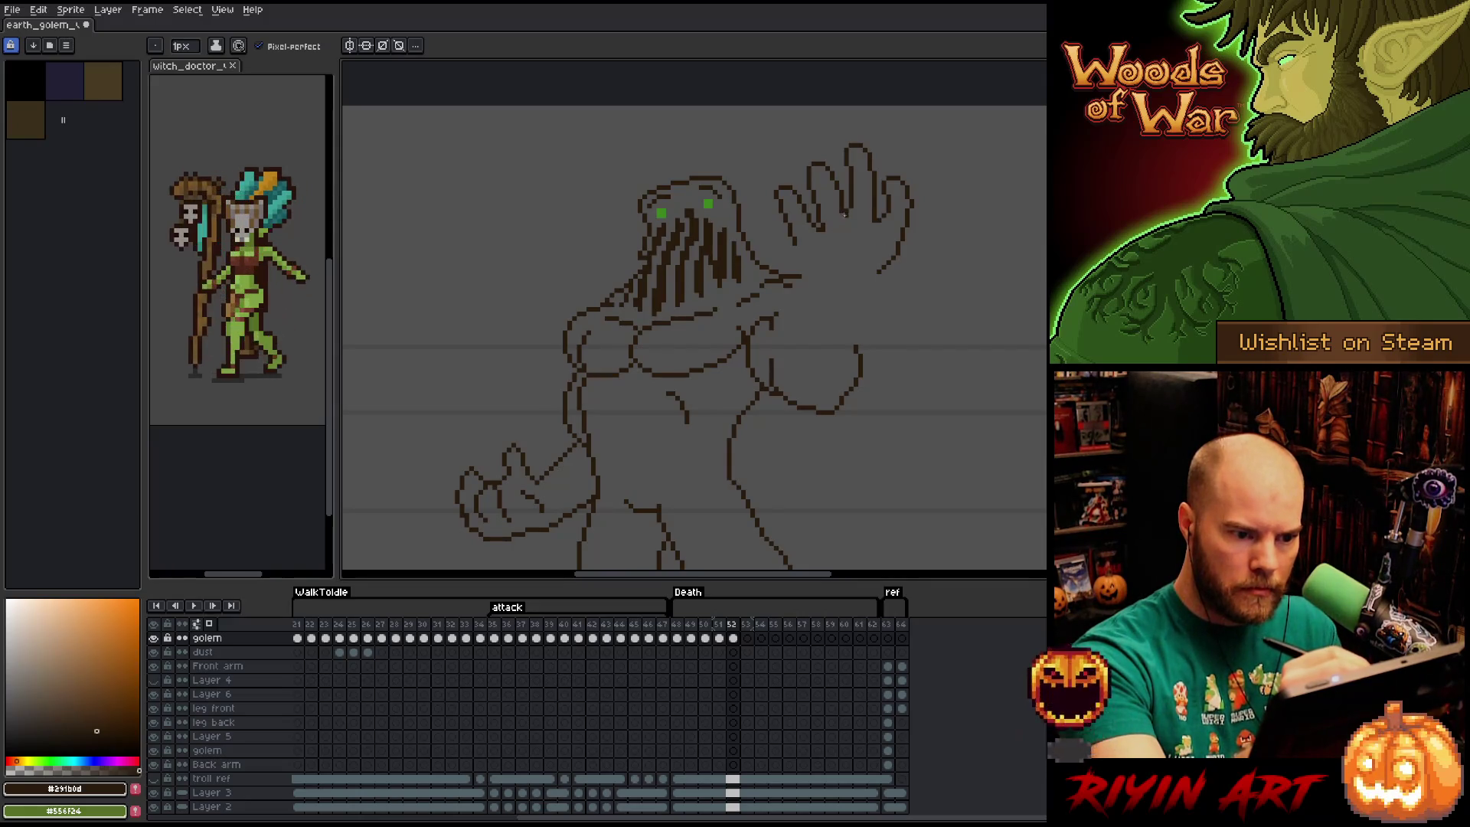
{"action": "key", "text": "b"}
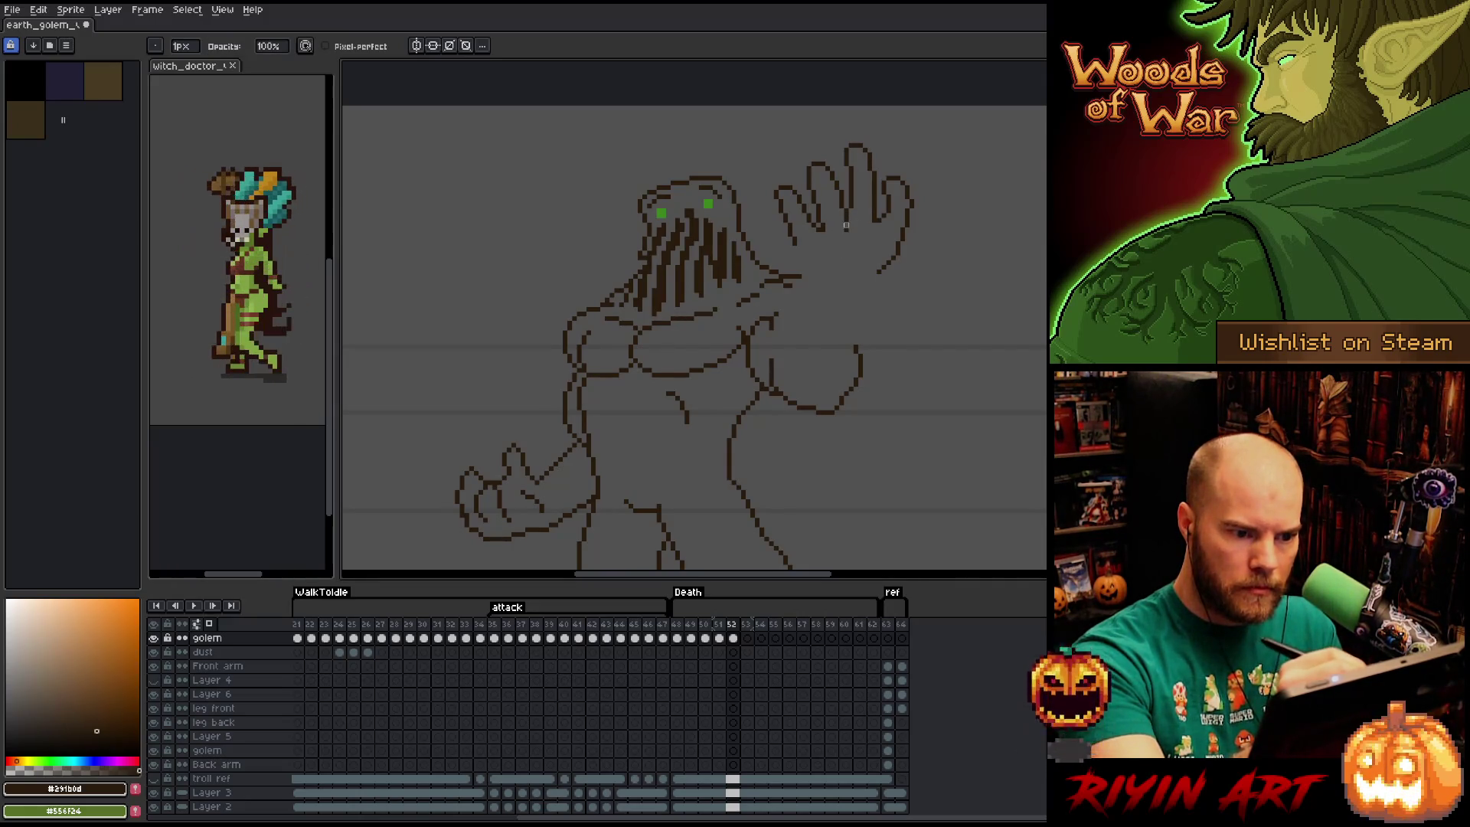
{"action": "key", "text": "e"}
{"action": "key", "text": "b"}
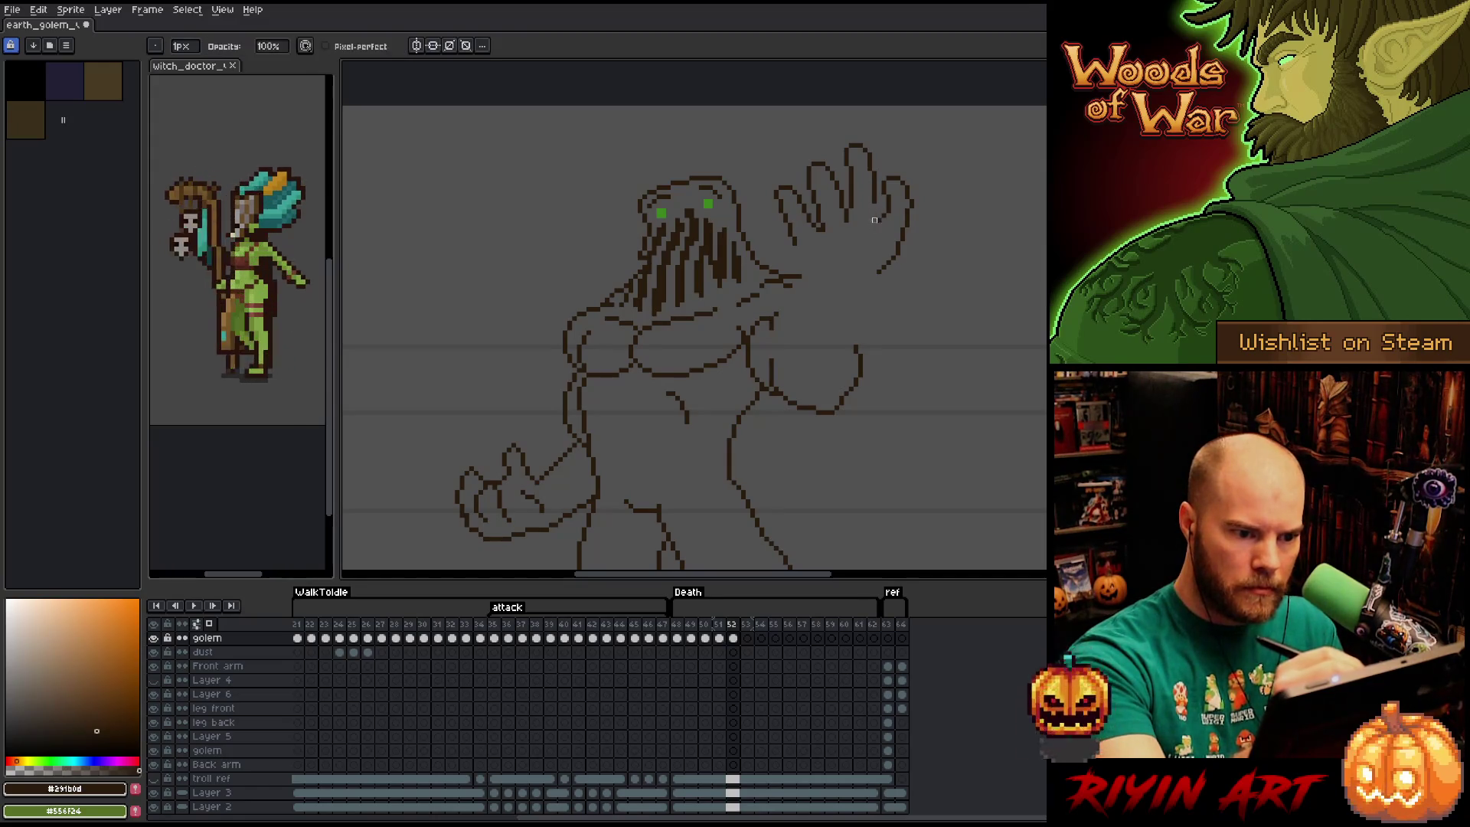
{"action": "key", "text": "e"}
{"action": "left_click_drag", "start_coordinate": [875, 219], "coordinate": [870, 253]}
{"action": "key", "text": "b"}
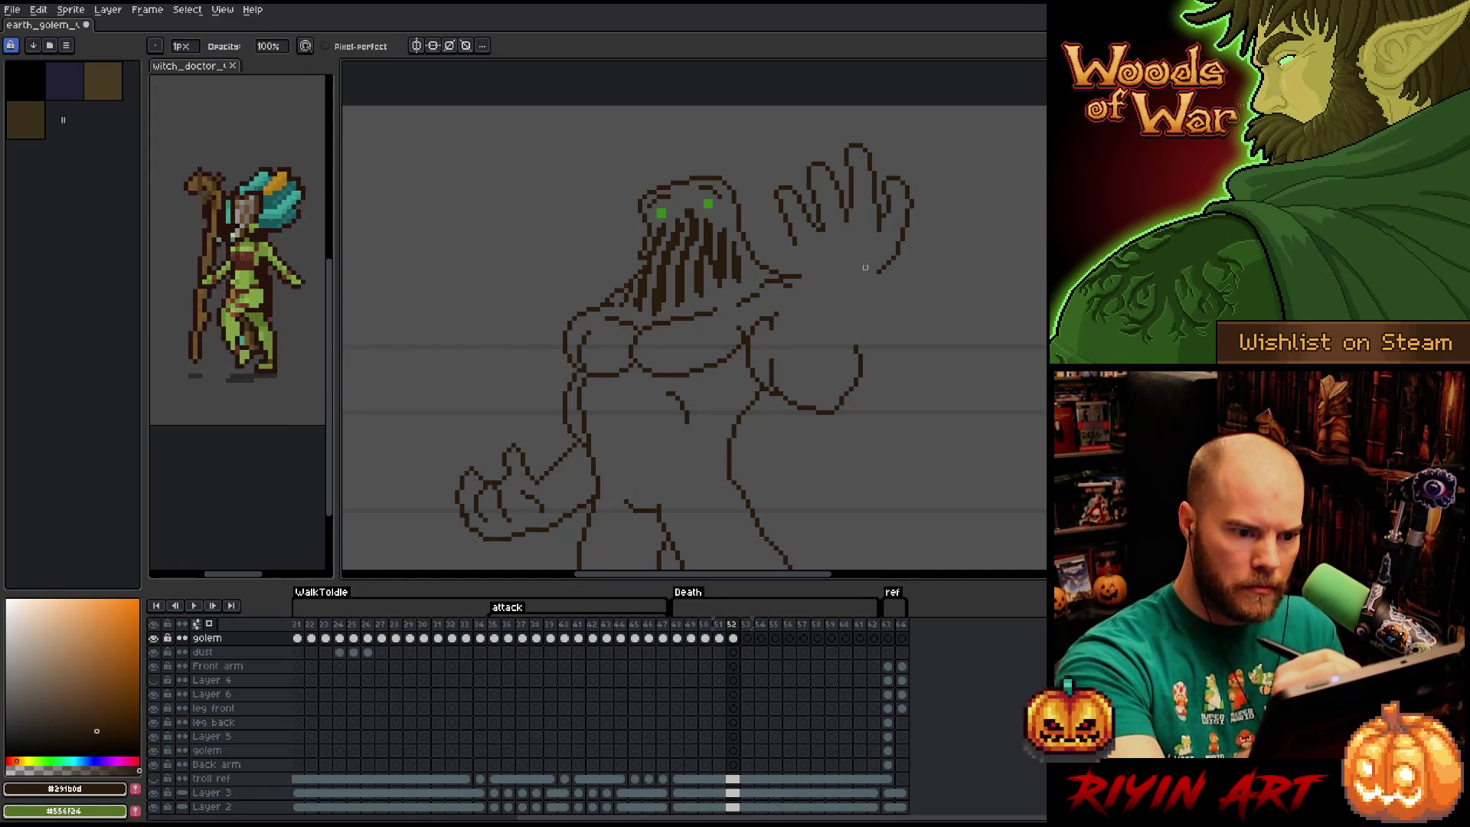
{"action": "key", "text": "e"}
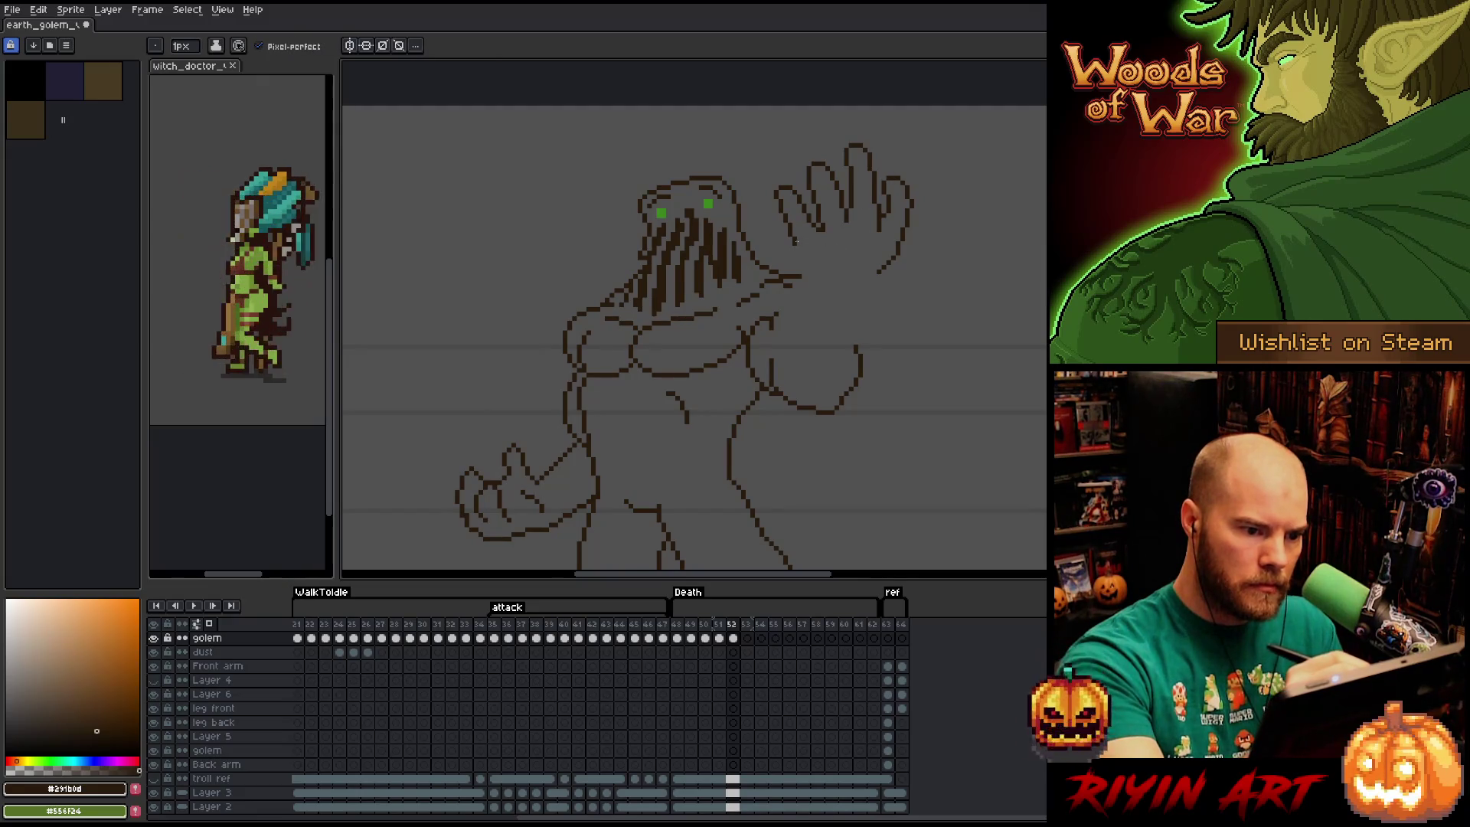
Draw the wrist and forearm outlines down into the arm, then begin lassoing the golem's head.
{"action": "left_click_drag", "start_coordinate": [791, 260], "coordinate": [805, 285]}
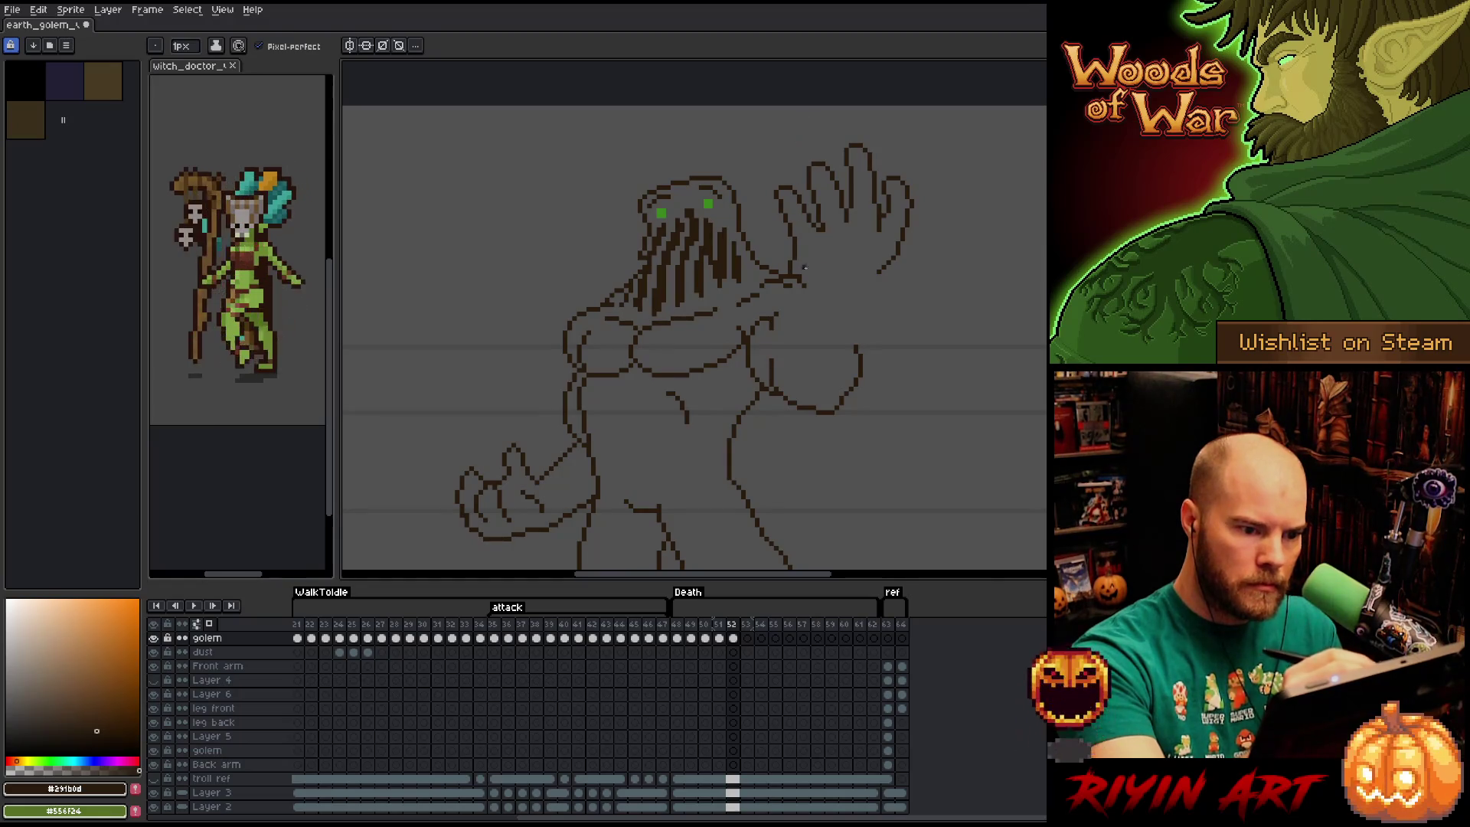
{"action": "left_click_drag", "start_coordinate": [797, 281], "coordinate": [810, 296]}
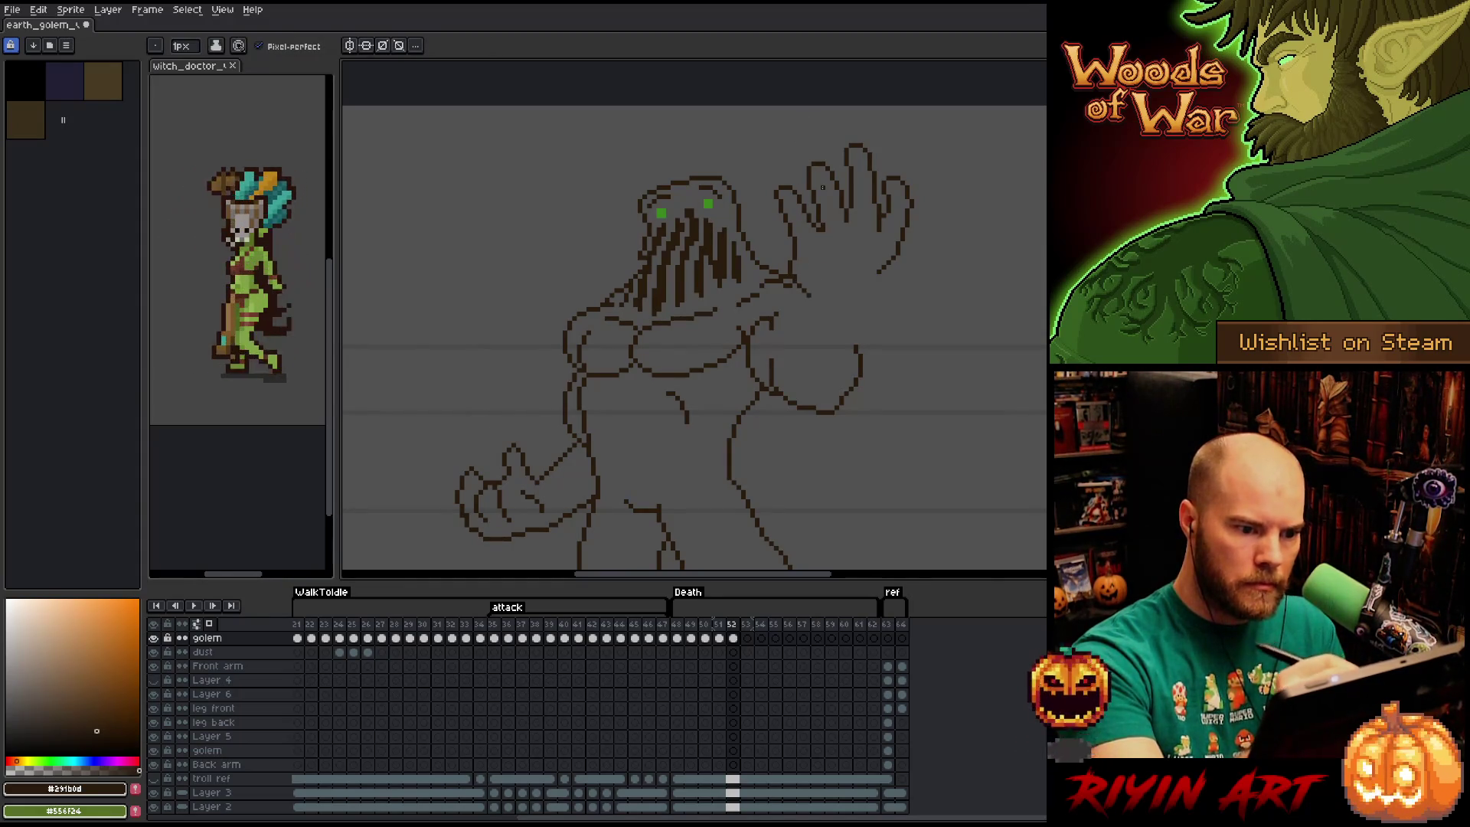
{"action": "left_click_drag", "start_coordinate": [882, 265], "coordinate": [856, 346]}
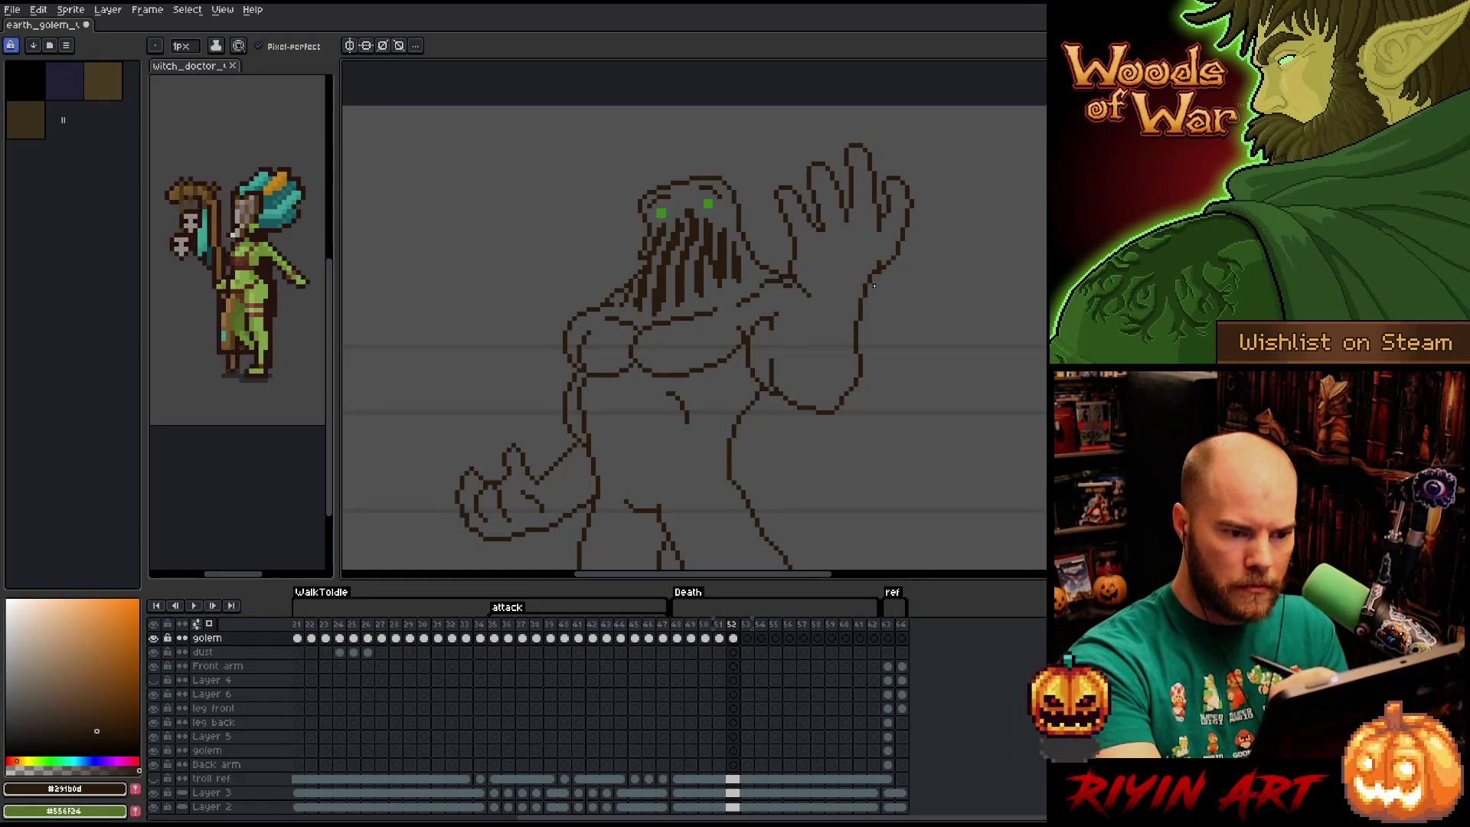
{"action": "key", "text": "e"}
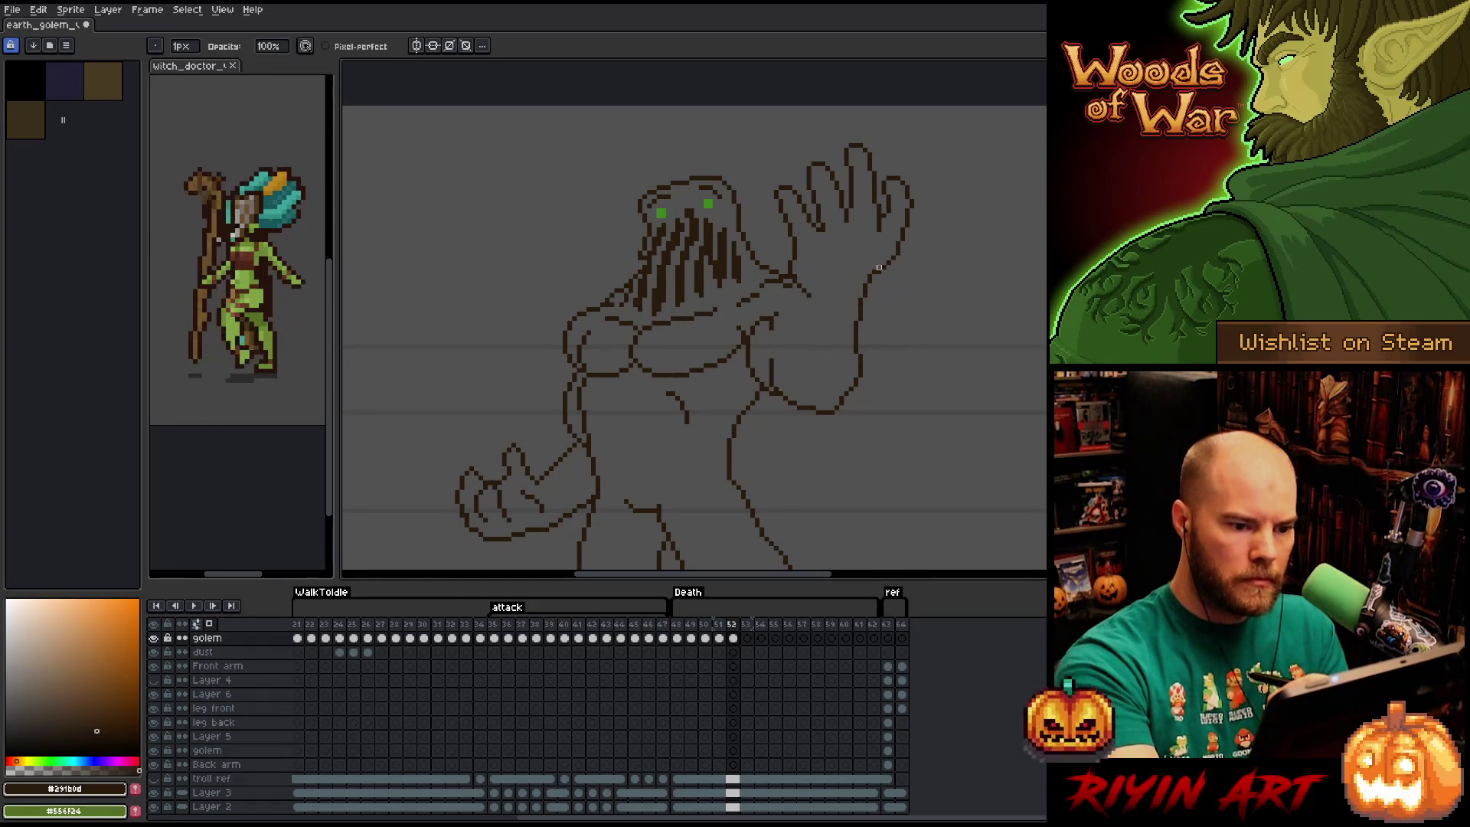
{"action": "key", "text": "b"}
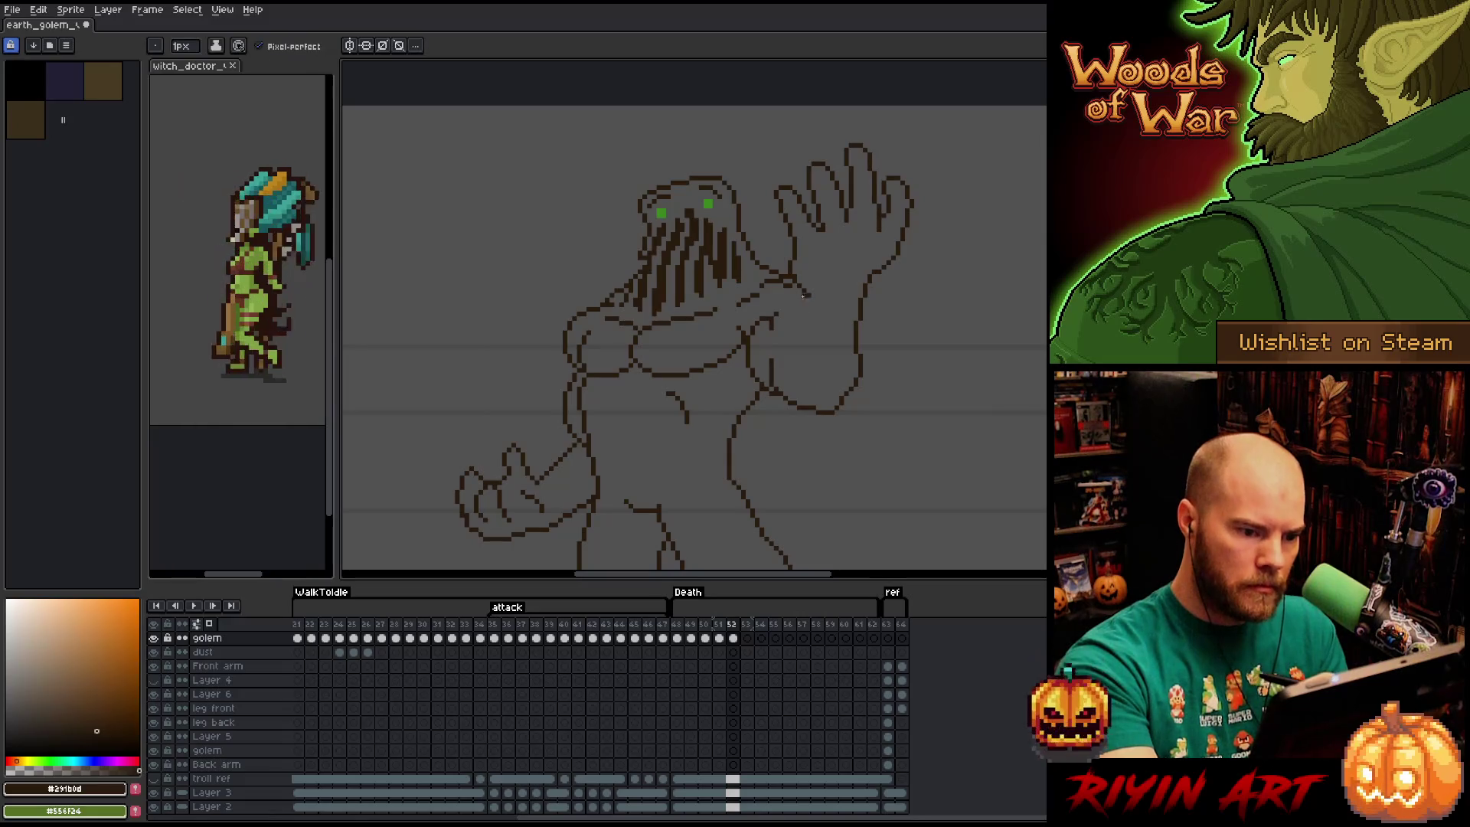
{"action": "left_click_drag", "start_coordinate": [806, 293], "coordinate": [781, 362]}
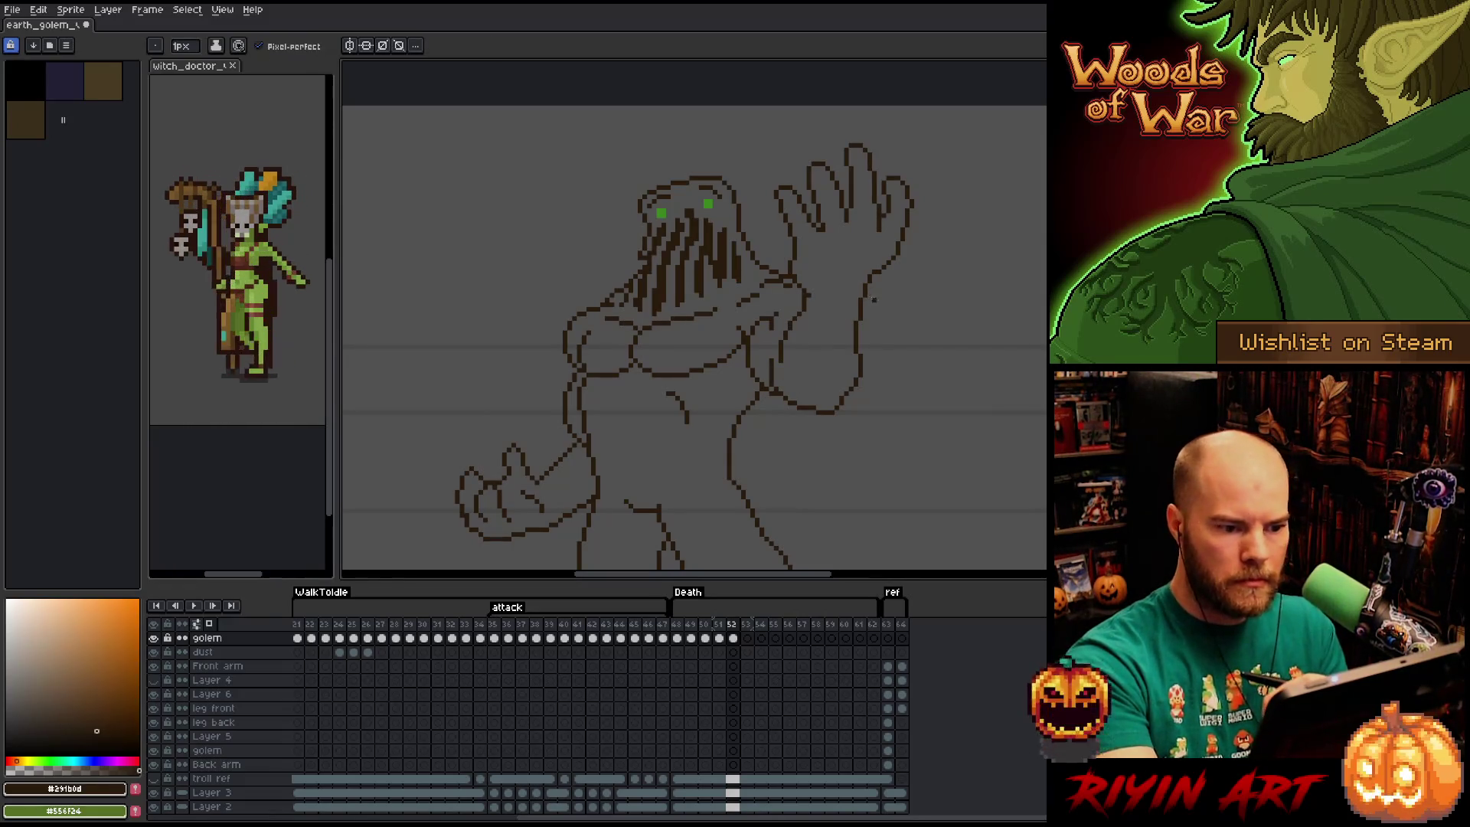
{"action": "key", "text": "q"}
{"action": "mouse_move", "coordinate": [734, 143]}
{"action": "left_mouse_down"}
{"action": "mouse_move", "coordinate": [787, 277]}
{"action": "mouse_move", "coordinate": [765, 397]}
{"action": "mouse_move", "coordinate": [781, 440]}
{"action": "mouse_move", "coordinate": [704, 501]}
{"action": "mouse_move", "coordinate": [555, 540]}
{"action": "mouse_move", "coordinate": [508, 298]}
{"action": "mouse_move", "coordinate": [567, 206]}
{"action": "left_mouse_up"}
Move the lassoed head and body down about 8 pixels, compare against frame 51, and deselect.
{"action": "scroll", "coordinate": [632, 194], "scroll_direction": "down", "scroll_amount": 4}
{"action": "mouse_move", "coordinate": [750, 260]}
{"action": "left_mouse_down"}
{"action": "mouse_move", "coordinate": [838, 426]}
{"action": "mouse_move", "coordinate": [557, 476]}
{"action": "mouse_move", "coordinate": [536, 413]}
{"action": "left_mouse_up"}
{"action": "left_click", "coordinate": [775, 334]}
{"action": "scroll", "coordinate": [860, 410], "scroll_direction": "up", "scroll_amount": 3}
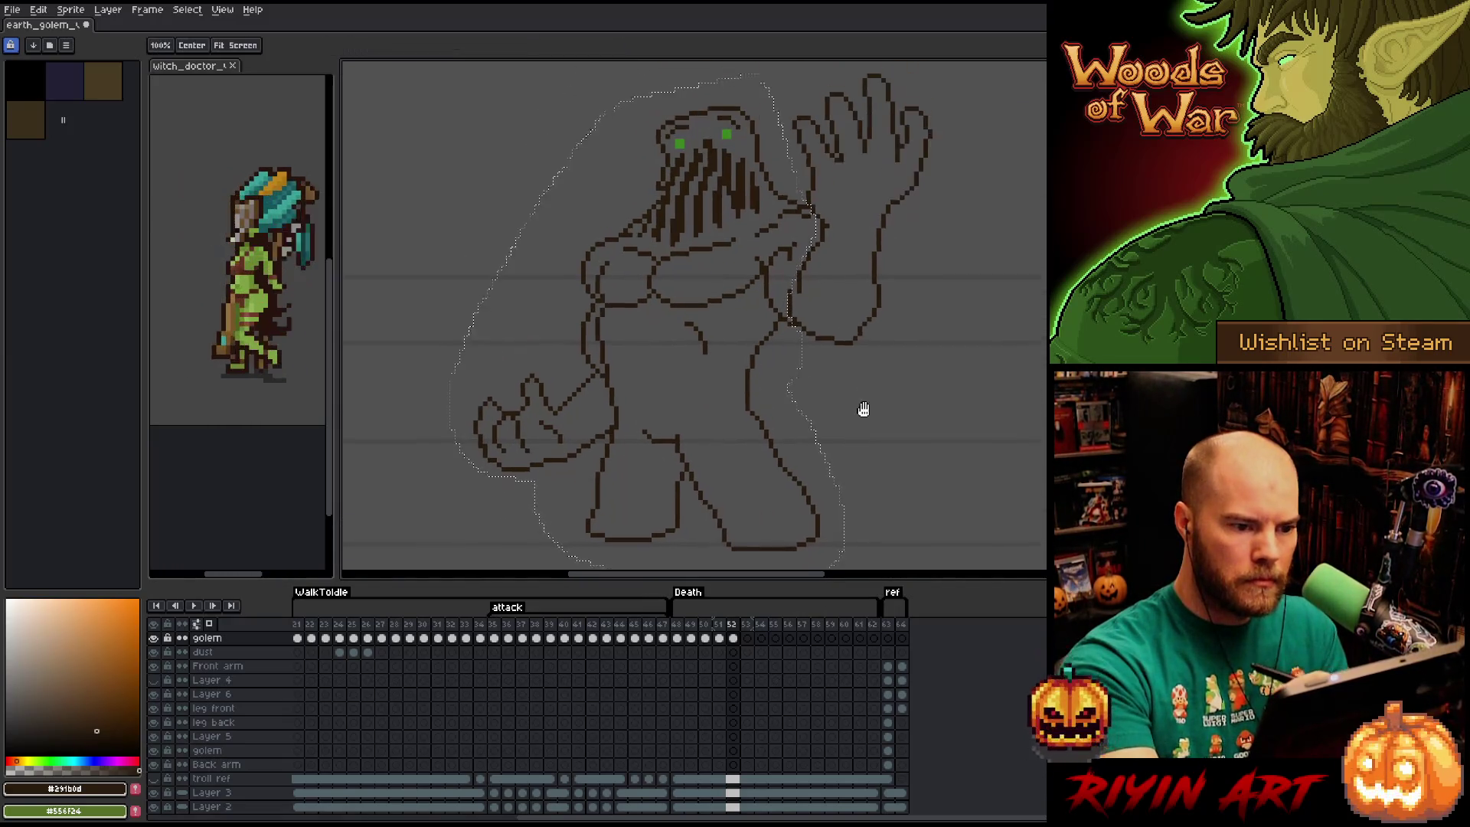
{"action": "scroll", "coordinate": [792, 224], "scroll_direction": "up", "scroll_amount": 1}
{"action": "left_click_drag", "start_coordinate": [798, 231], "coordinate": [794, 268]}
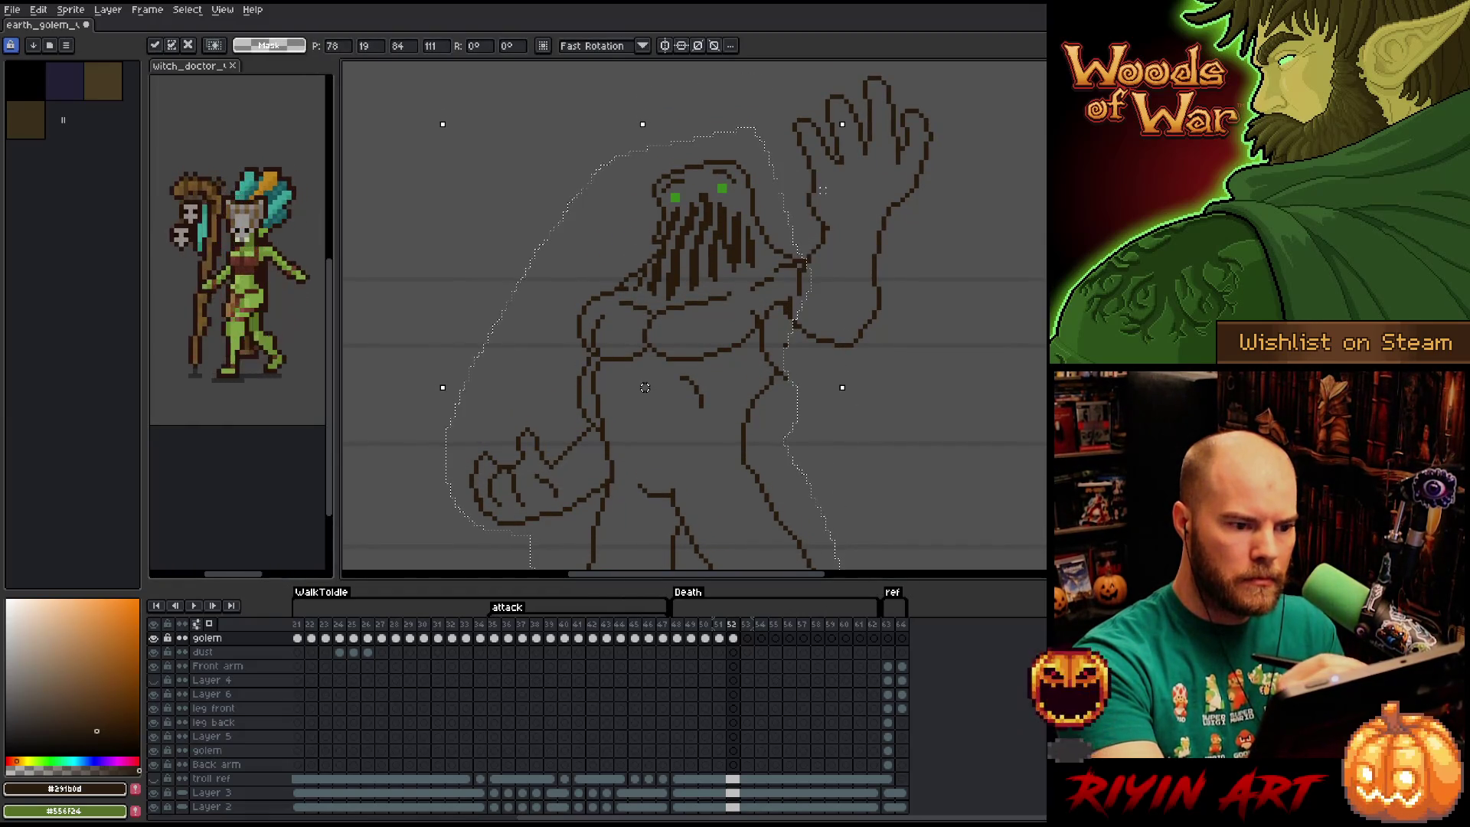
{"action": "key", "text": "comma"}
{"action": "key", "text": "period"}
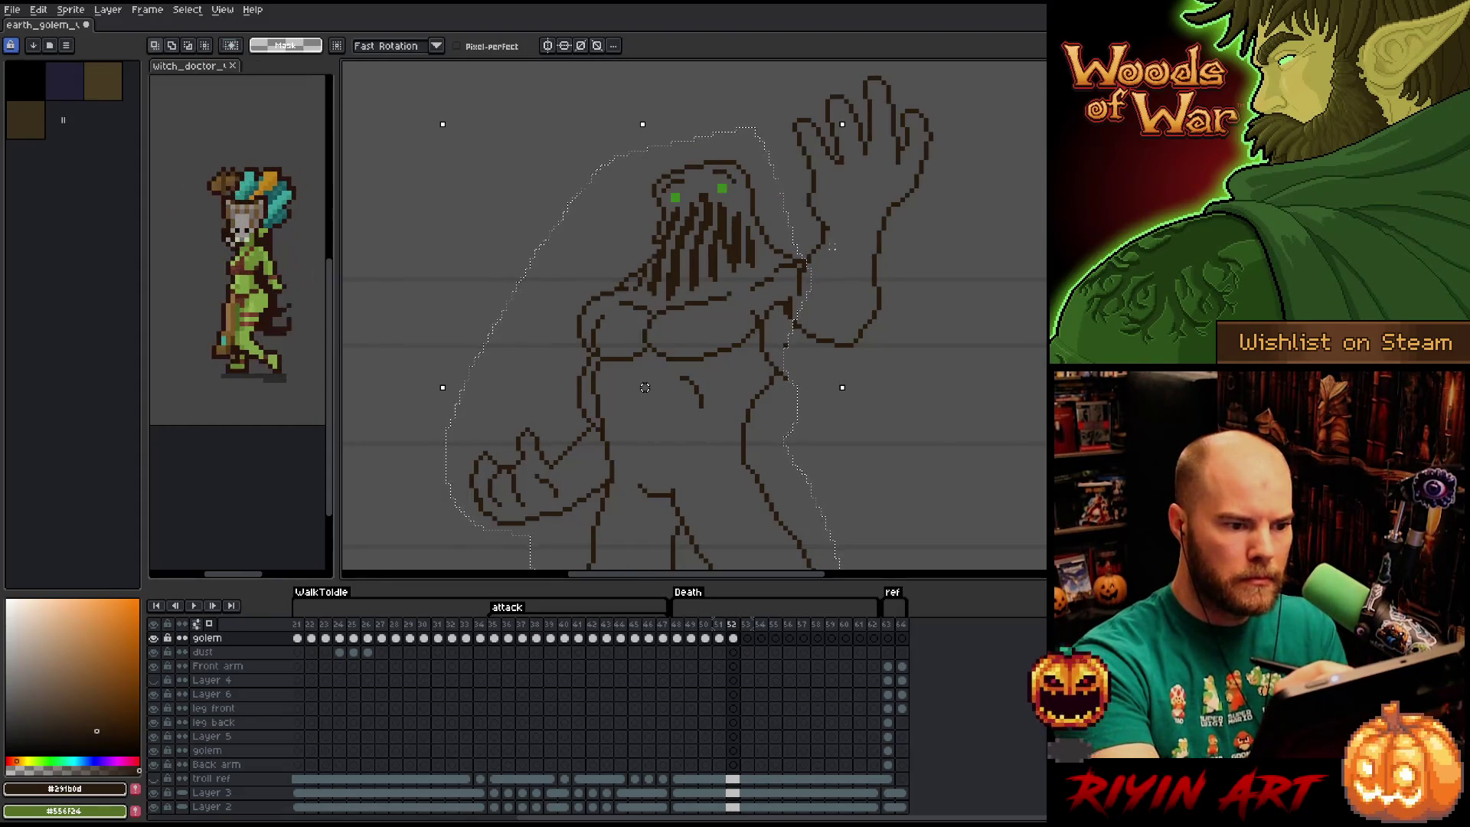
{"action": "key", "text": "ctrl+d"}
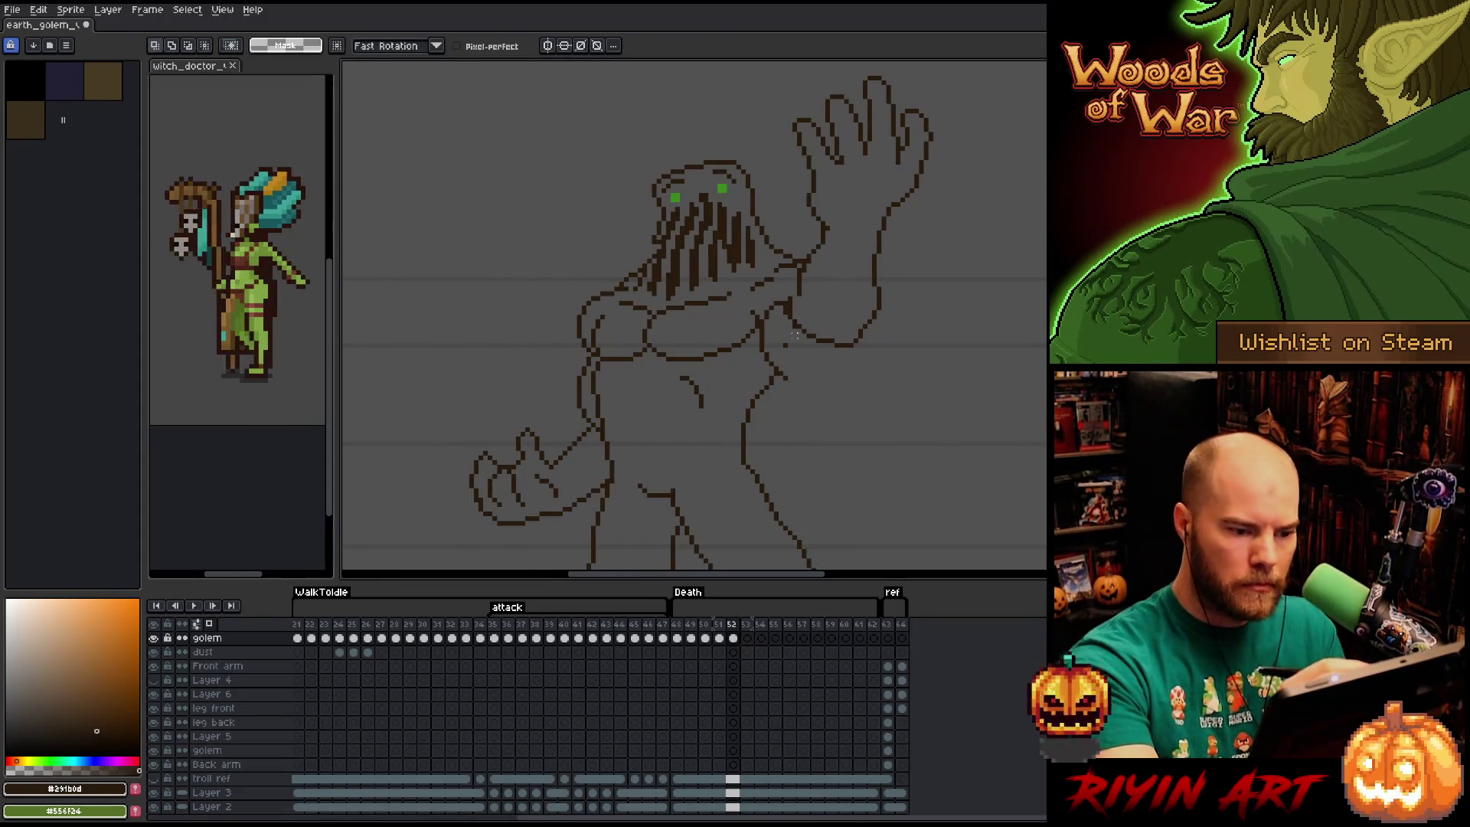
{"action": "key", "text": "b"}
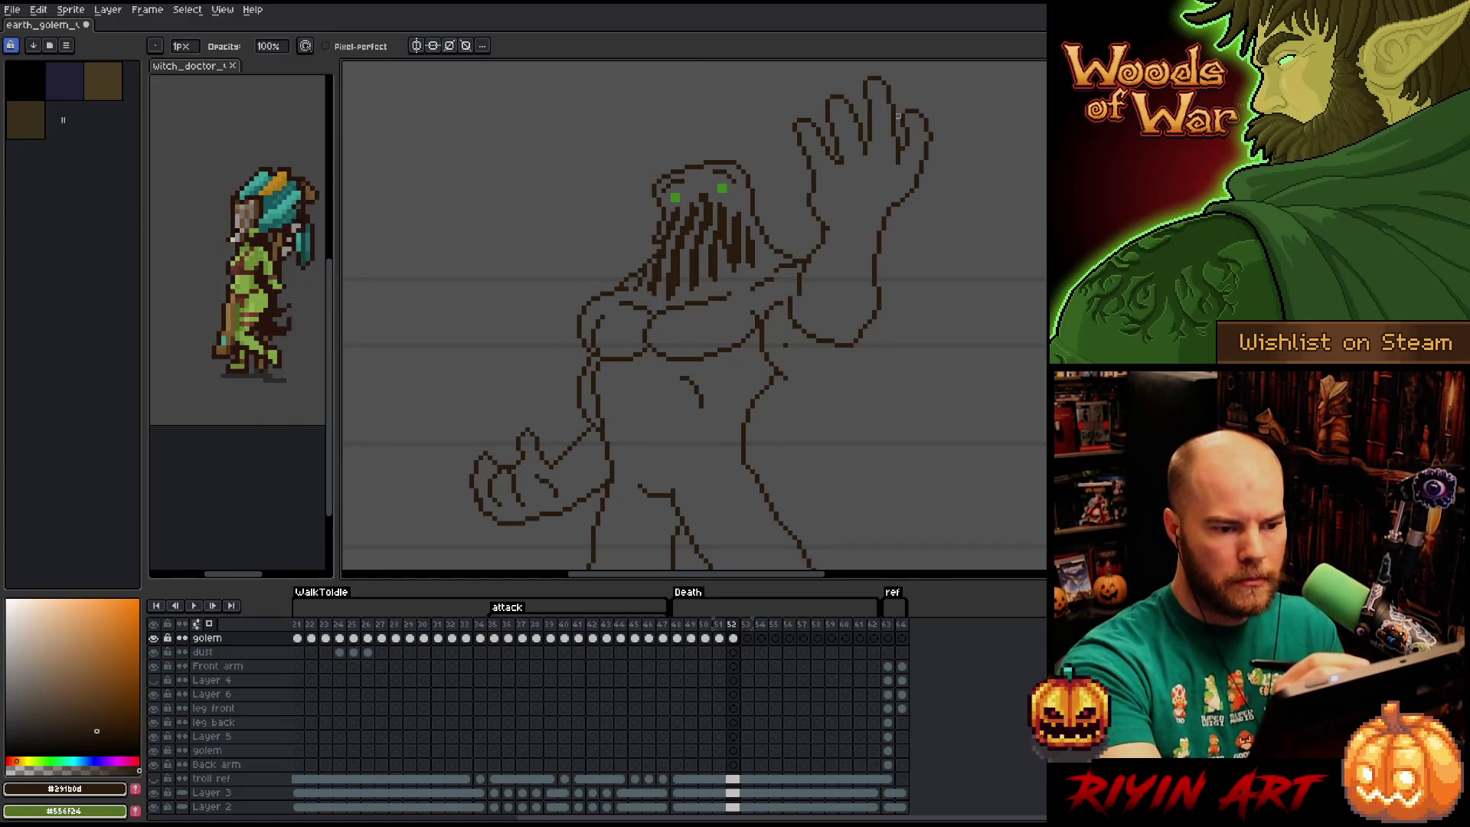
Compare with the previous frame, then select the hand's rightmost finger and shift it slightly.
{"action": "key", "text": "m"}
{"action": "key", "text": "comma"}
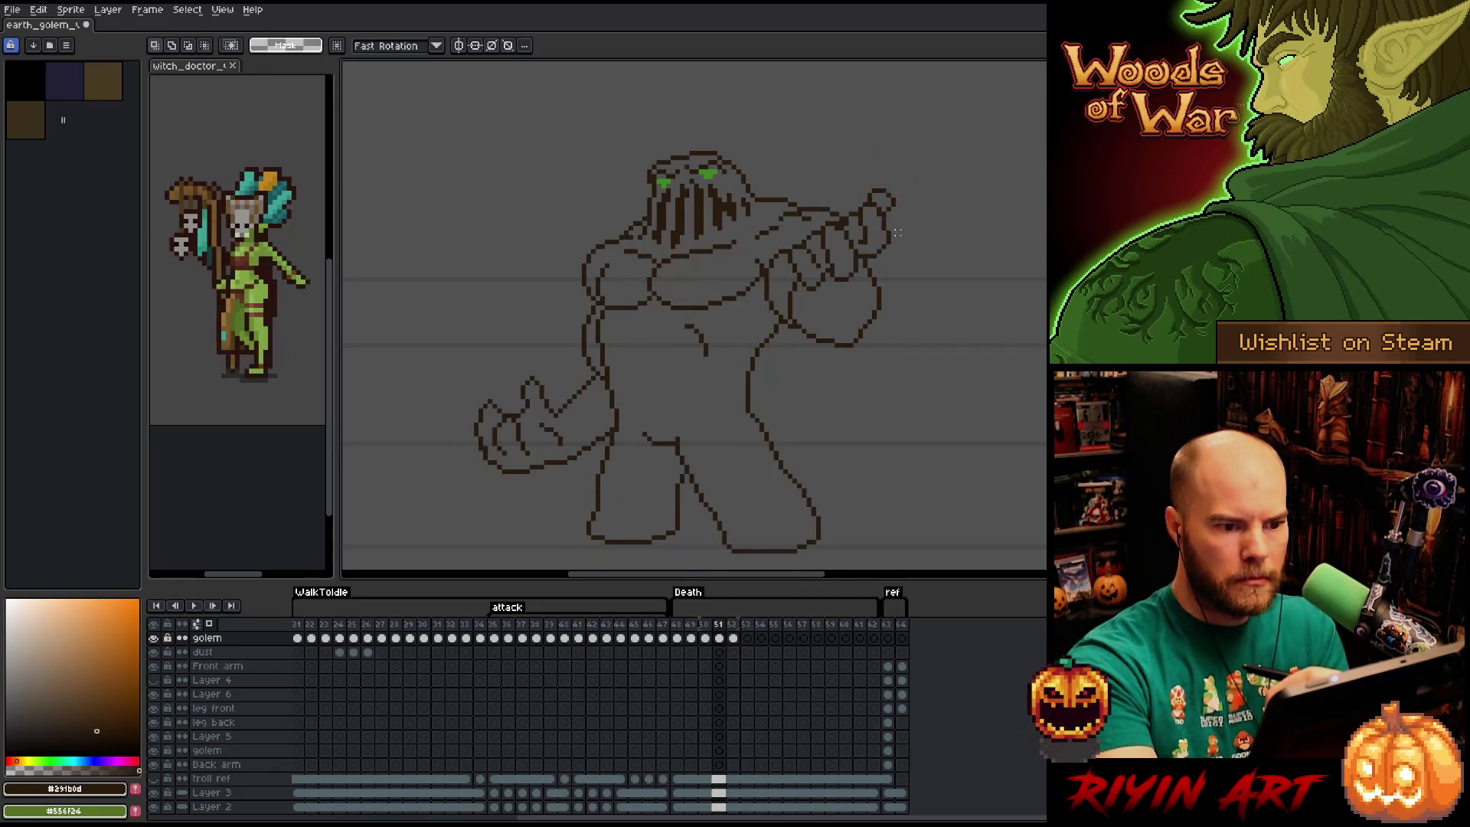
{"action": "key", "text": "period"}
{"action": "key", "text": "q"}
{"action": "mouse_move", "coordinate": [941, 200]}
{"action": "left_mouse_down"}
{"action": "mouse_move", "coordinate": [933, 107]}
{"action": "mouse_move", "coordinate": [905, 96]}
{"action": "mouse_move", "coordinate": [904, 197]}
{"action": "left_mouse_up"}
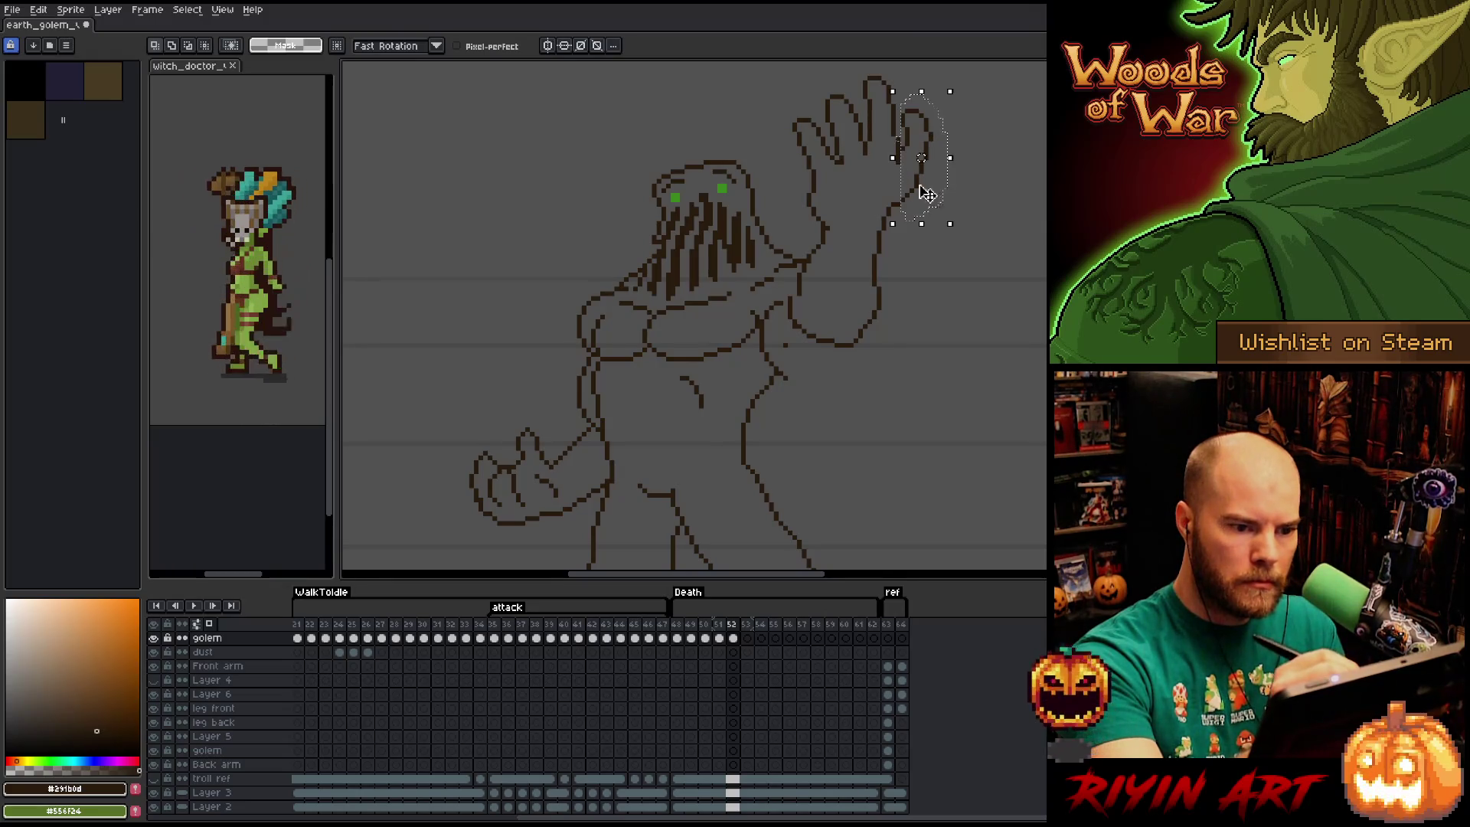
{"action": "left_click", "coordinate": [923, 164]}
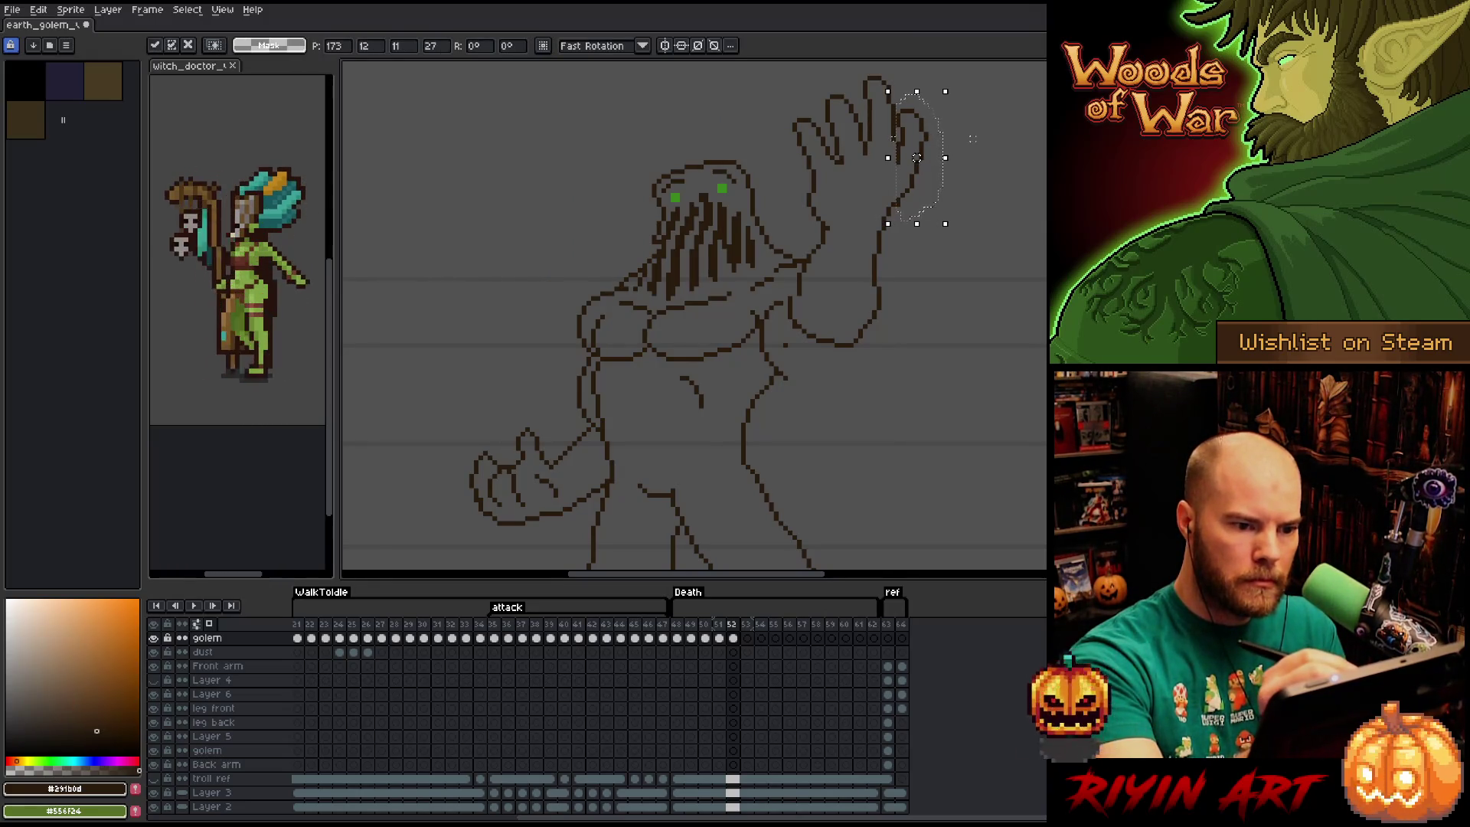
{"action": "mouse_move", "coordinate": [973, 139]}
{"action": "left_mouse_down"}
{"action": "mouse_move", "coordinate": [938, 96]}
{"action": "mouse_move", "coordinate": [879, 77]}
{"action": "mouse_move", "coordinate": [903, 216]}
{"action": "left_mouse_up"}
{"action": "left_click", "coordinate": [922, 184]}
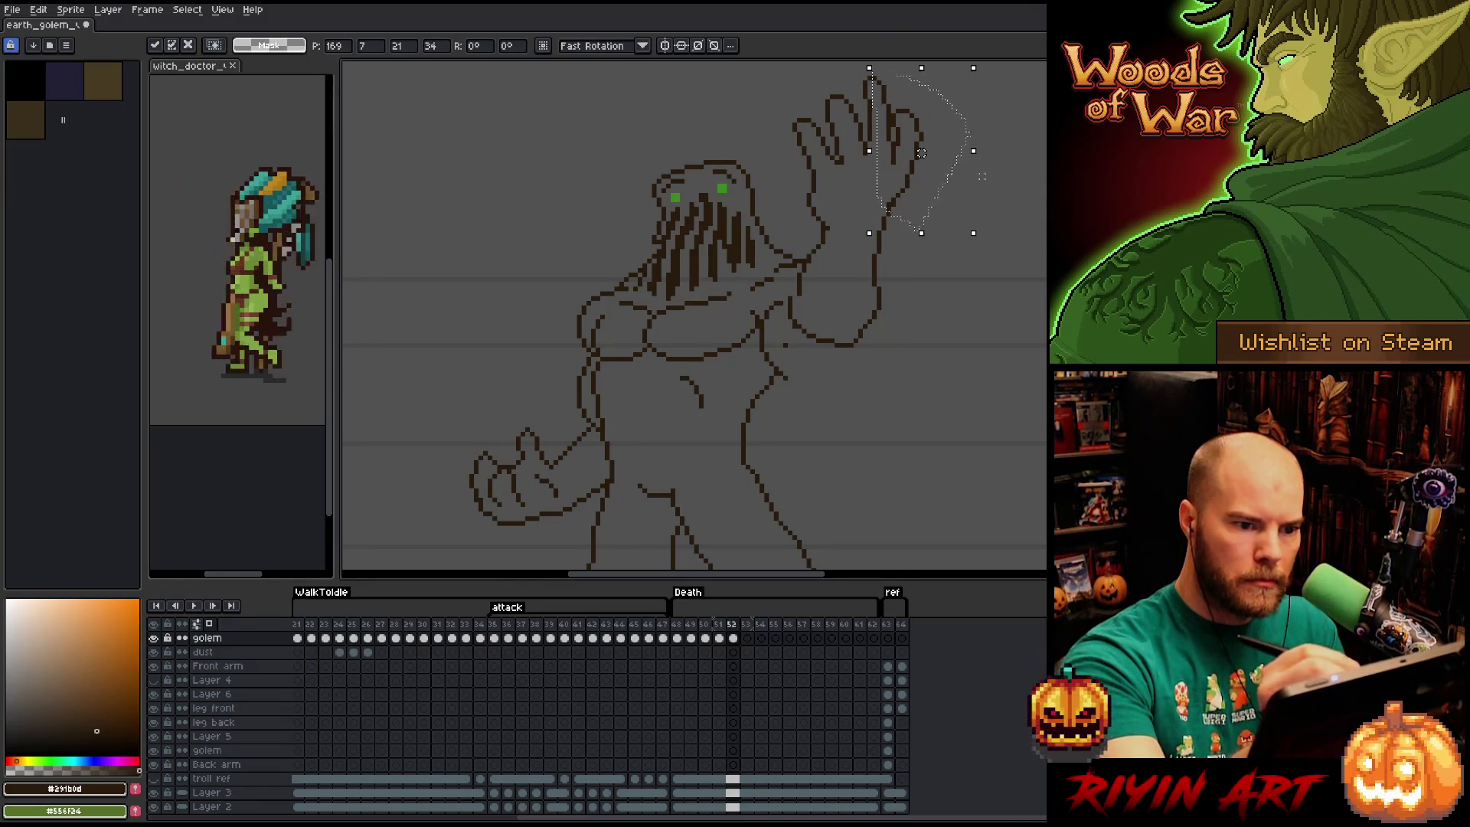
{"action": "left_click_drag", "start_coordinate": [921, 152], "coordinate": [922, 153]}
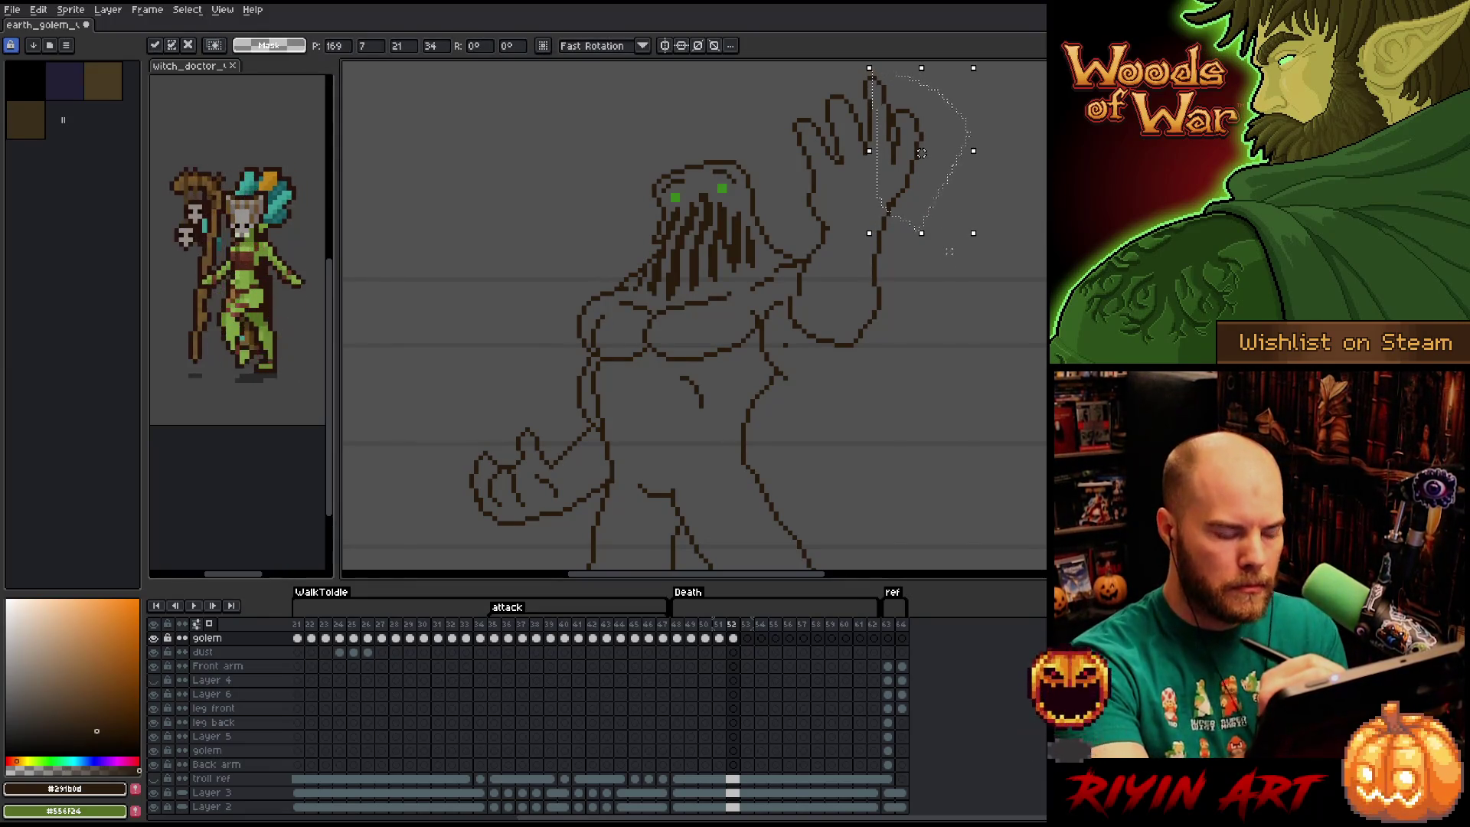
{"action": "key", "text": "b"}
Move the raised hand and wrist about 6 pixels left, nudge further, and commit.
{"action": "mouse_move", "coordinate": [959, 216]}
{"action": "left_mouse_down"}
{"action": "mouse_move", "coordinate": [958, 164]}
{"action": "mouse_move", "coordinate": [898, 76]}
{"action": "mouse_move", "coordinate": [836, 86]}
{"action": "mouse_move", "coordinate": [870, 208]}
{"action": "mouse_move", "coordinate": [864, 253]}
{"action": "mouse_move", "coordinate": [864, 238]}
{"action": "mouse_move", "coordinate": [900, 256]}
{"action": "mouse_move", "coordinate": [873, 250]}
{"action": "left_mouse_up"}
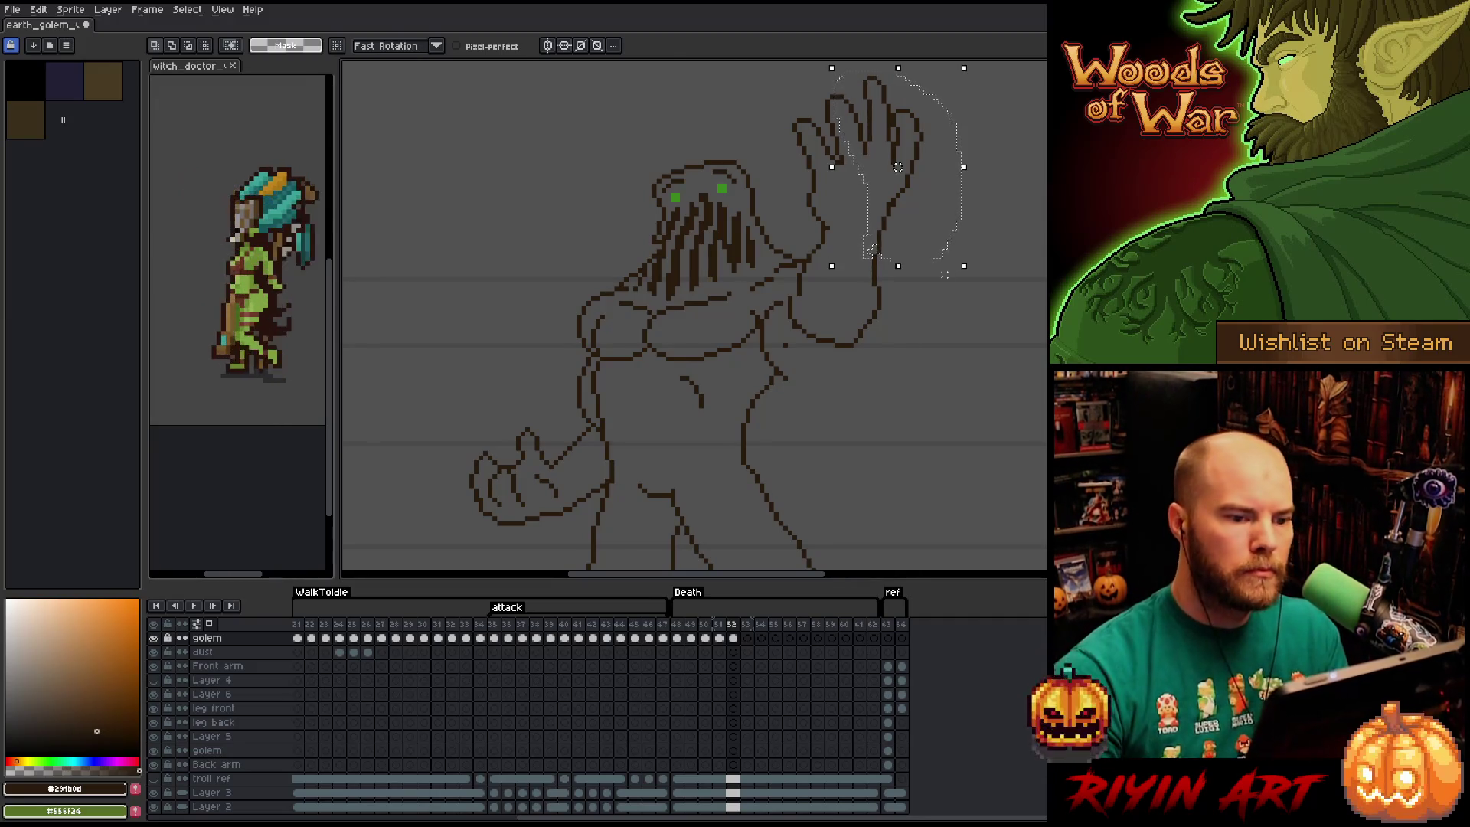
{"action": "left_click_drag", "start_coordinate": [897, 167], "coordinate": [893, 167]}
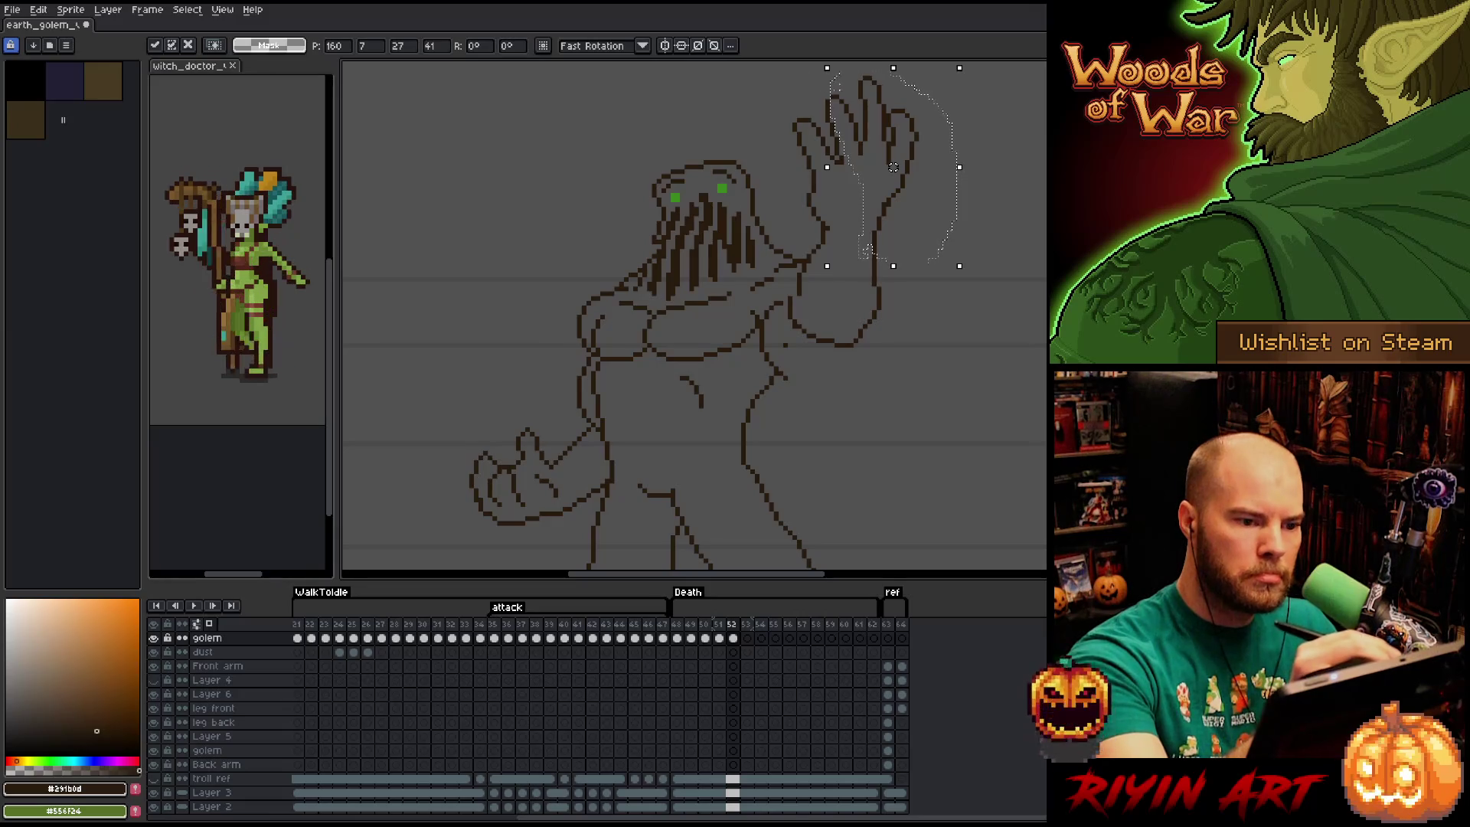
{"action": "mouse_move", "coordinate": [842, 88]}
{"action": "left_mouse_down"}
{"action": "mouse_move", "coordinate": [804, 101]}
{"action": "mouse_move", "coordinate": [848, 211]}
{"action": "mouse_move", "coordinate": [842, 363]}
{"action": "mouse_move", "coordinate": [930, 381]}
{"action": "left_mouse_up"}
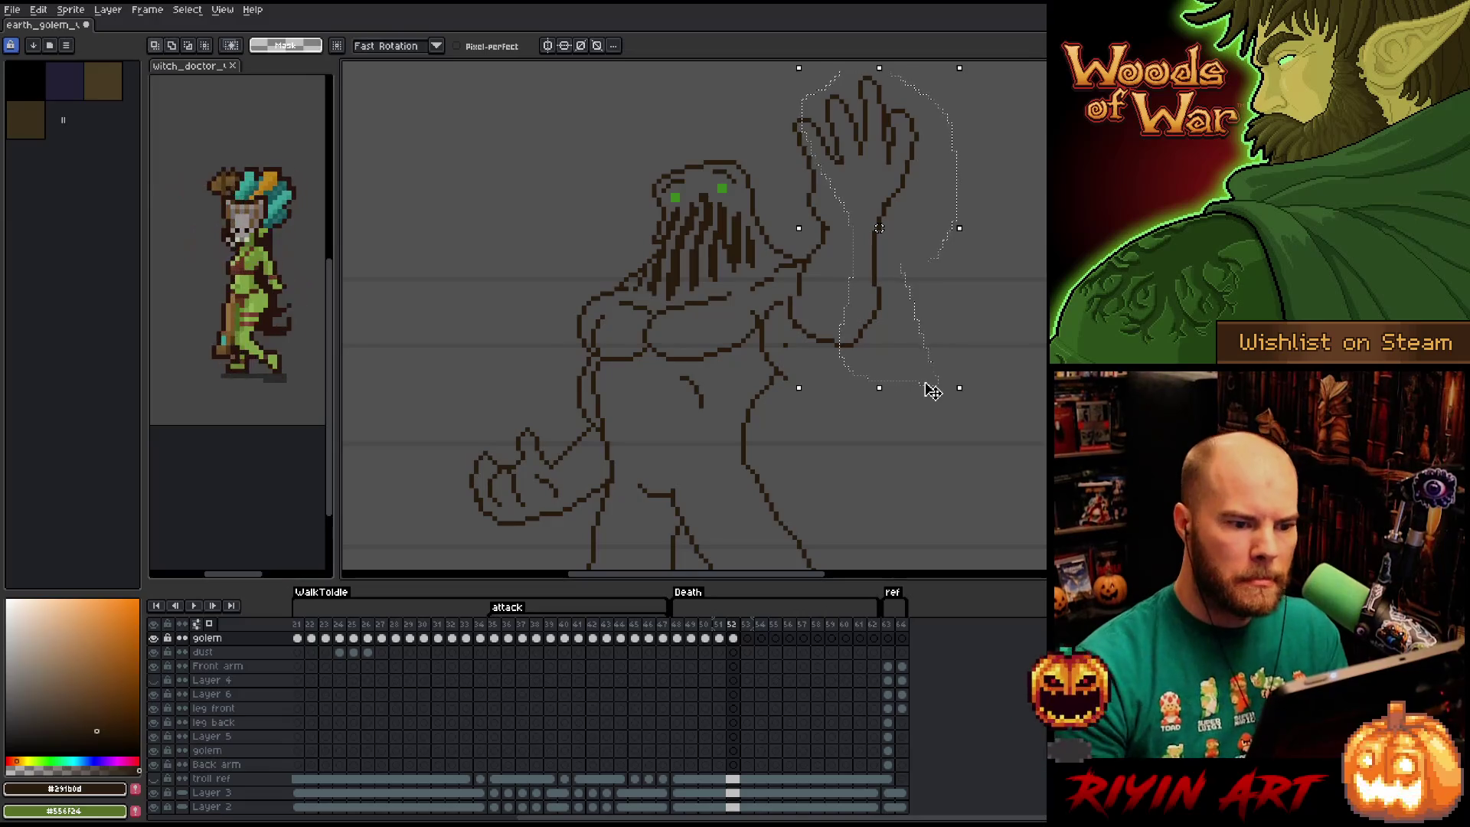
{"action": "key", "text": "Left"}
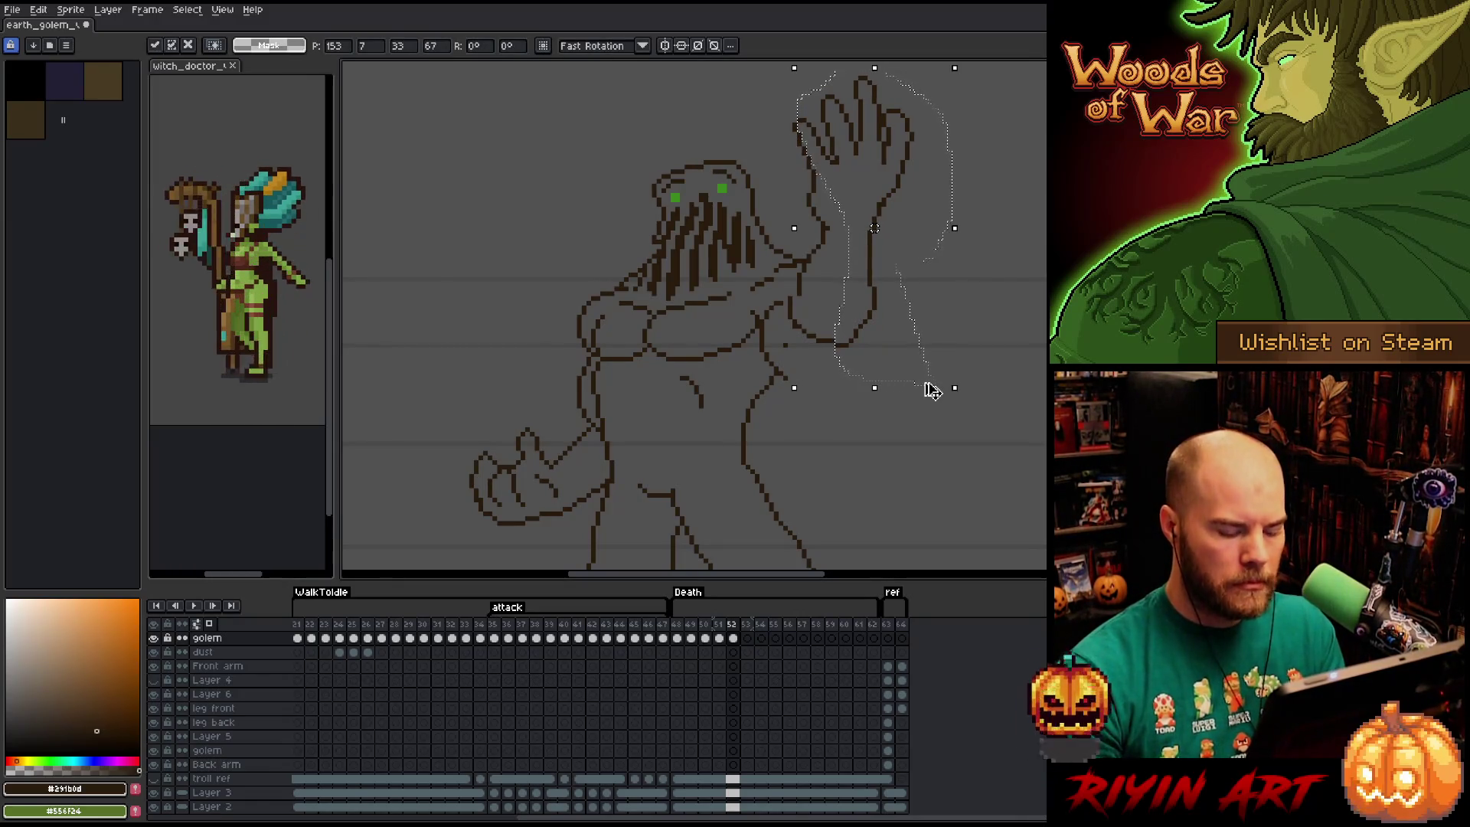
{"action": "key", "text": "ctrl+d"}
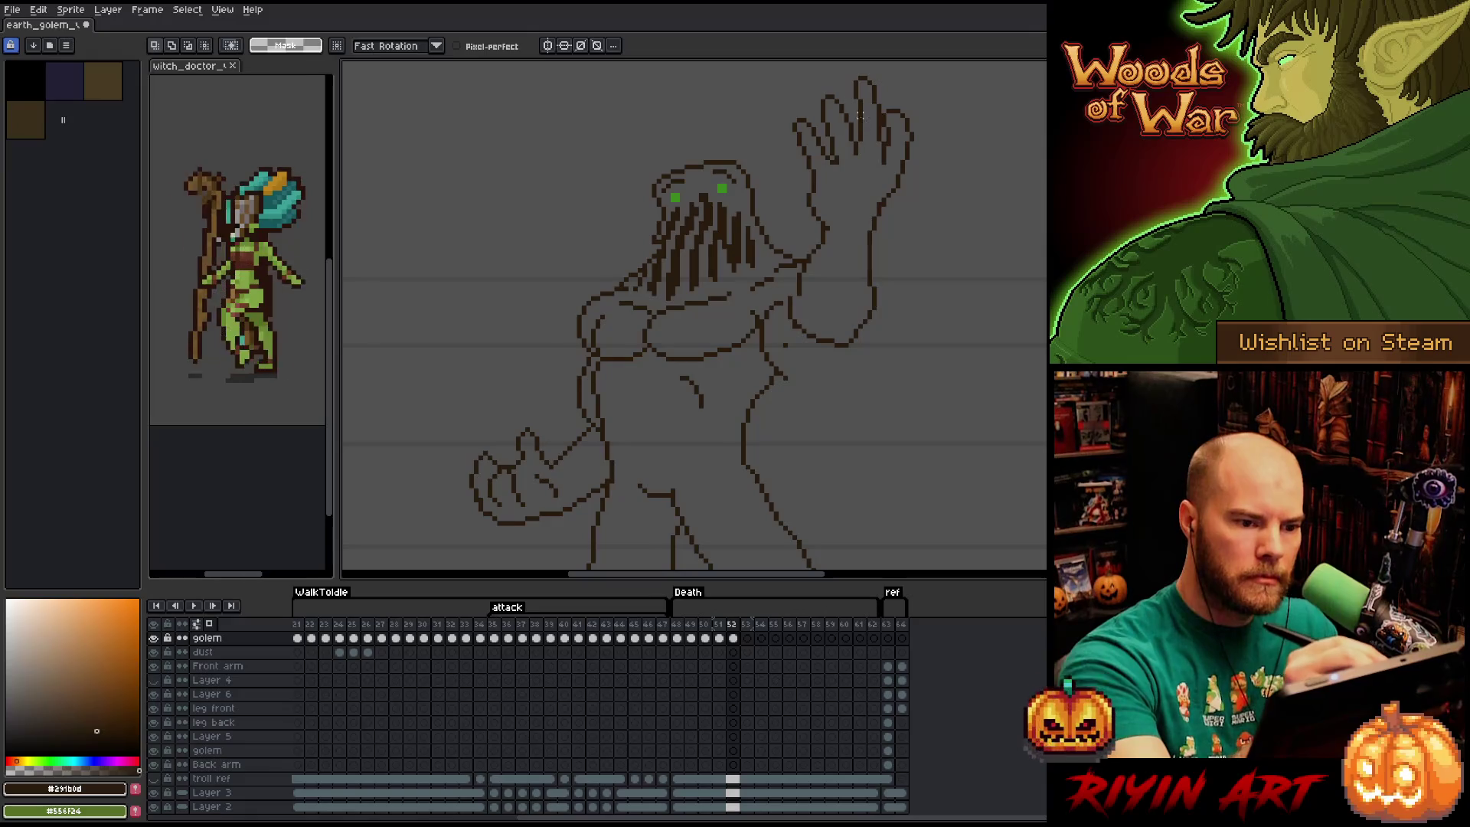
Erase stray pixels near the top of the raised hand.
{"action": "key", "text": "b"}
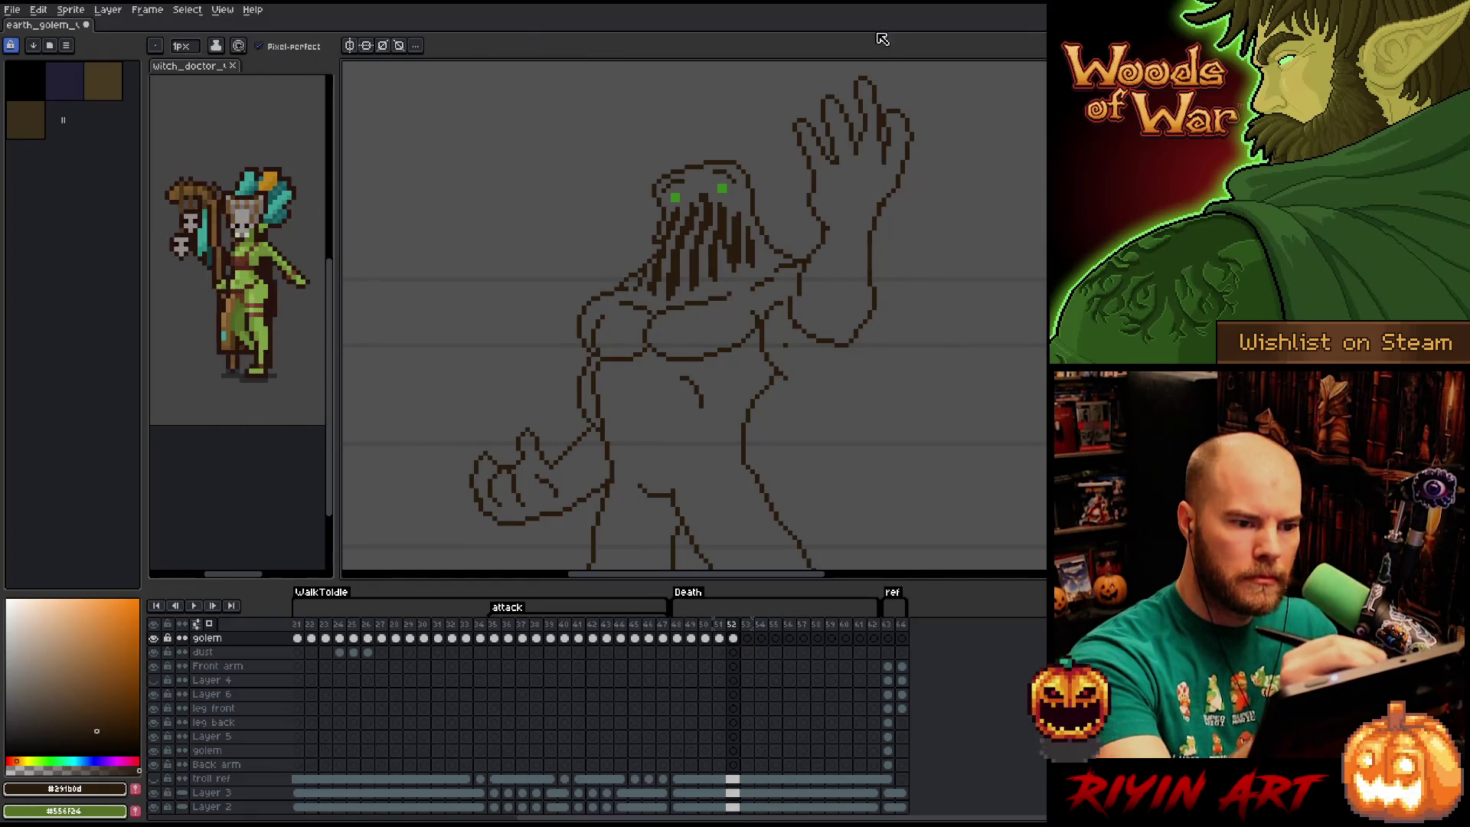
{"action": "key", "text": "e"}
{"action": "key", "text": "b"}
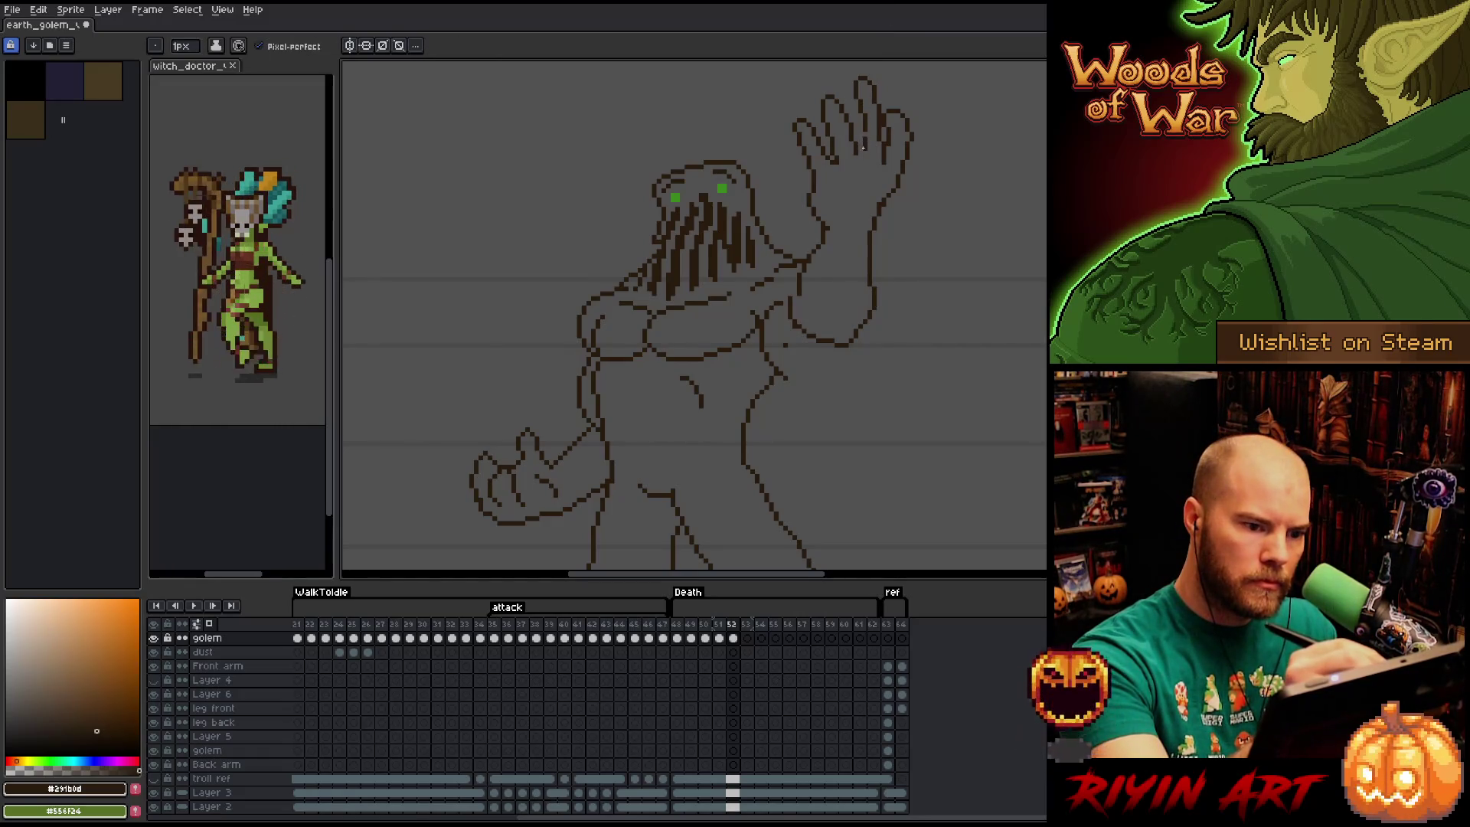
{"action": "key", "text": "e"}
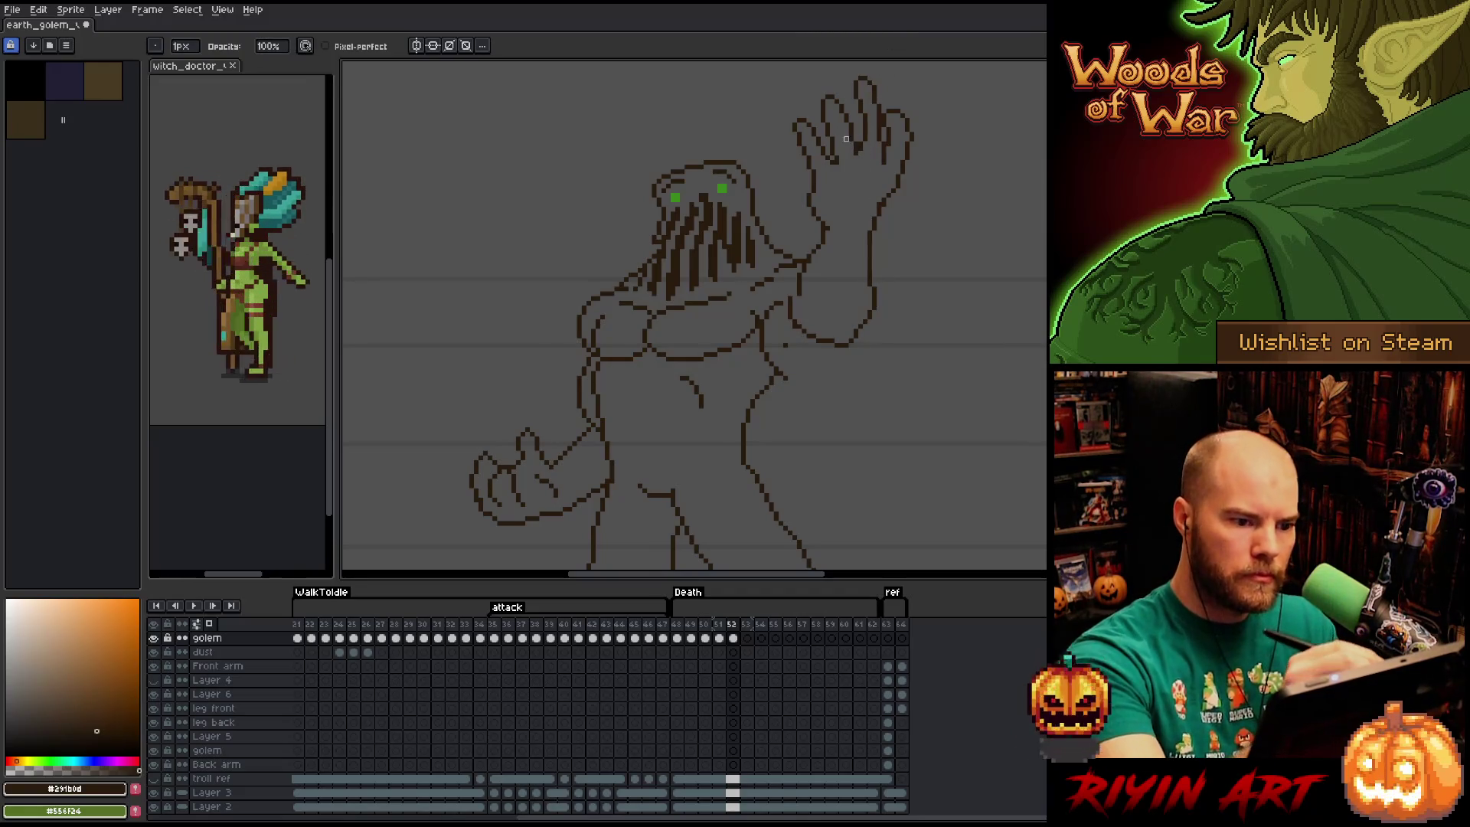
{"action": "key", "text": "b"}
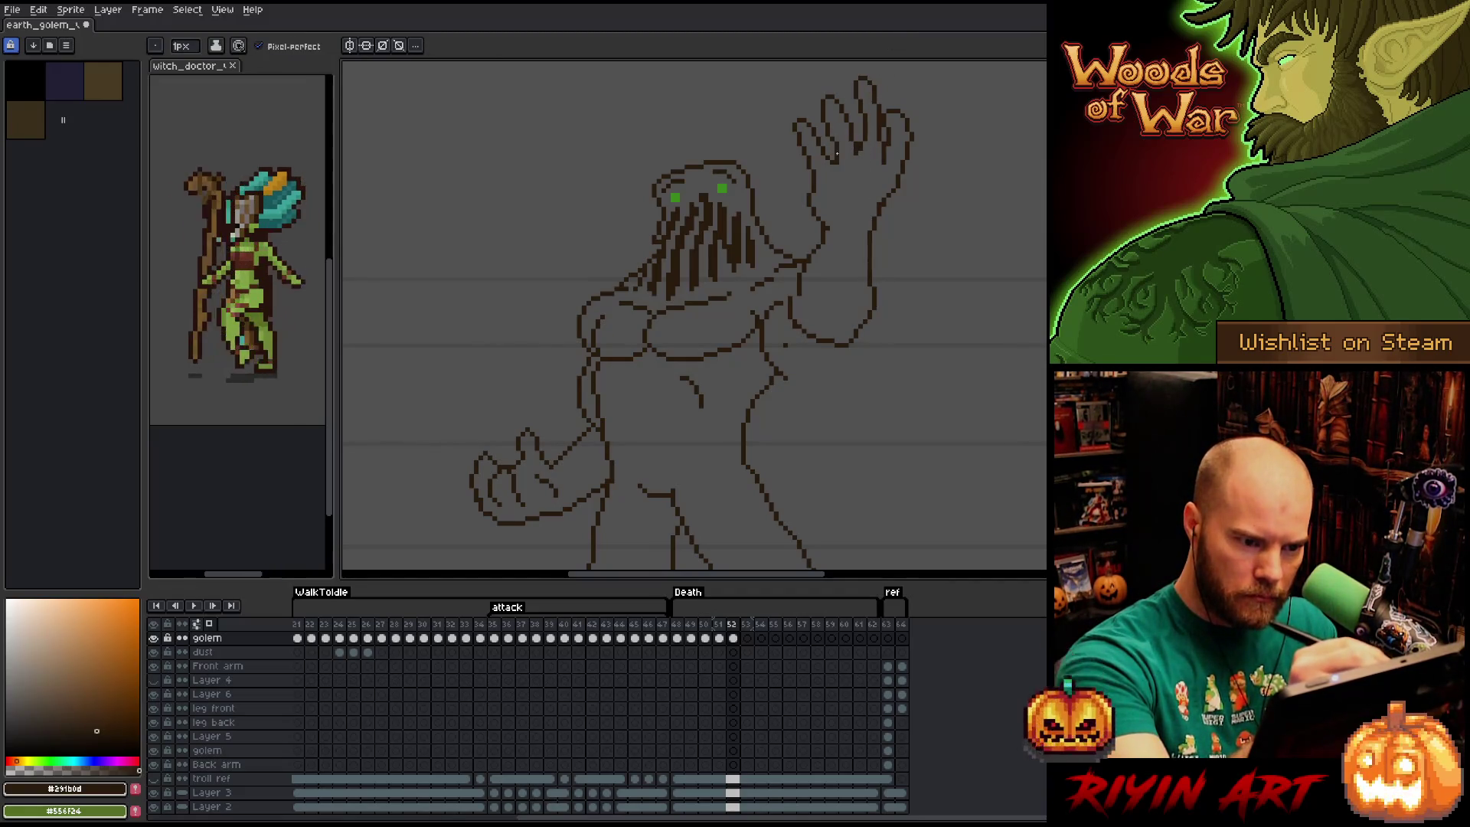
{"action": "key", "text": "e"}
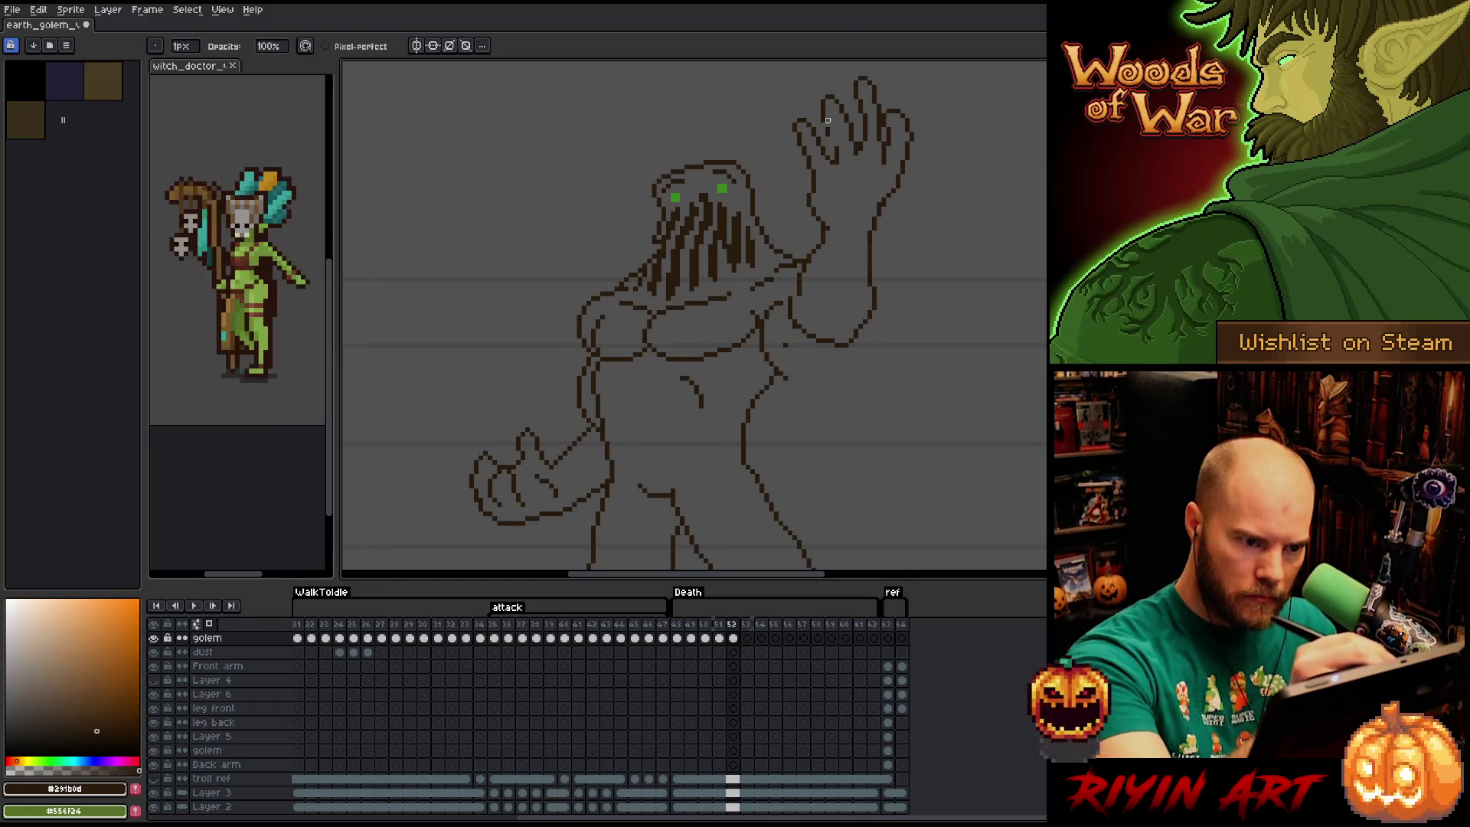
{"action": "key", "text": "b"}
{"action": "key", "text": "e"}
{"action": "left_click", "coordinate": [826, 119]}
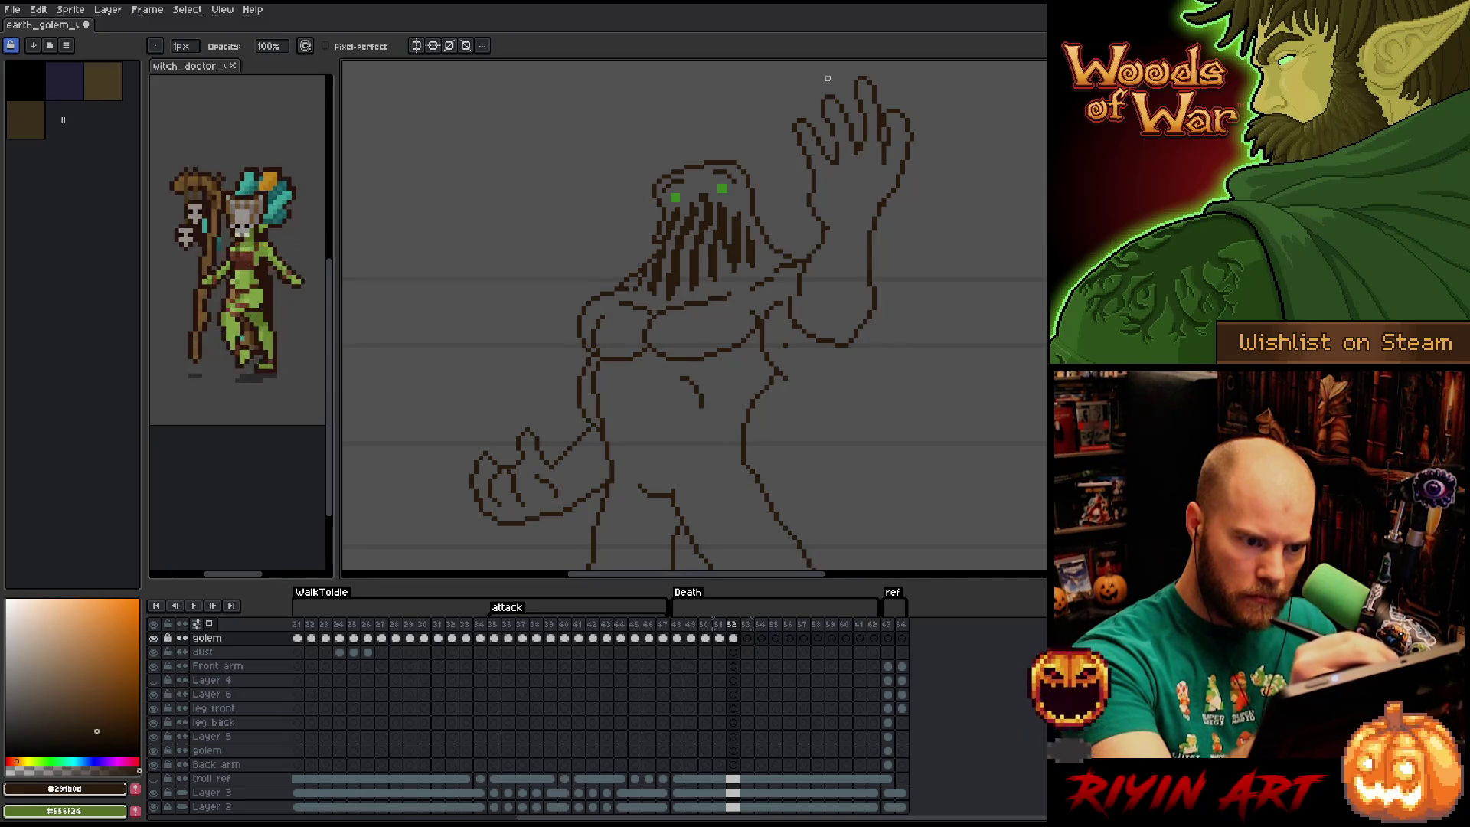
Add one pixel to the hand outline and remove a neighbouring stray pixel.
{"action": "key", "text": "b"}
{"action": "key", "text": "e"}
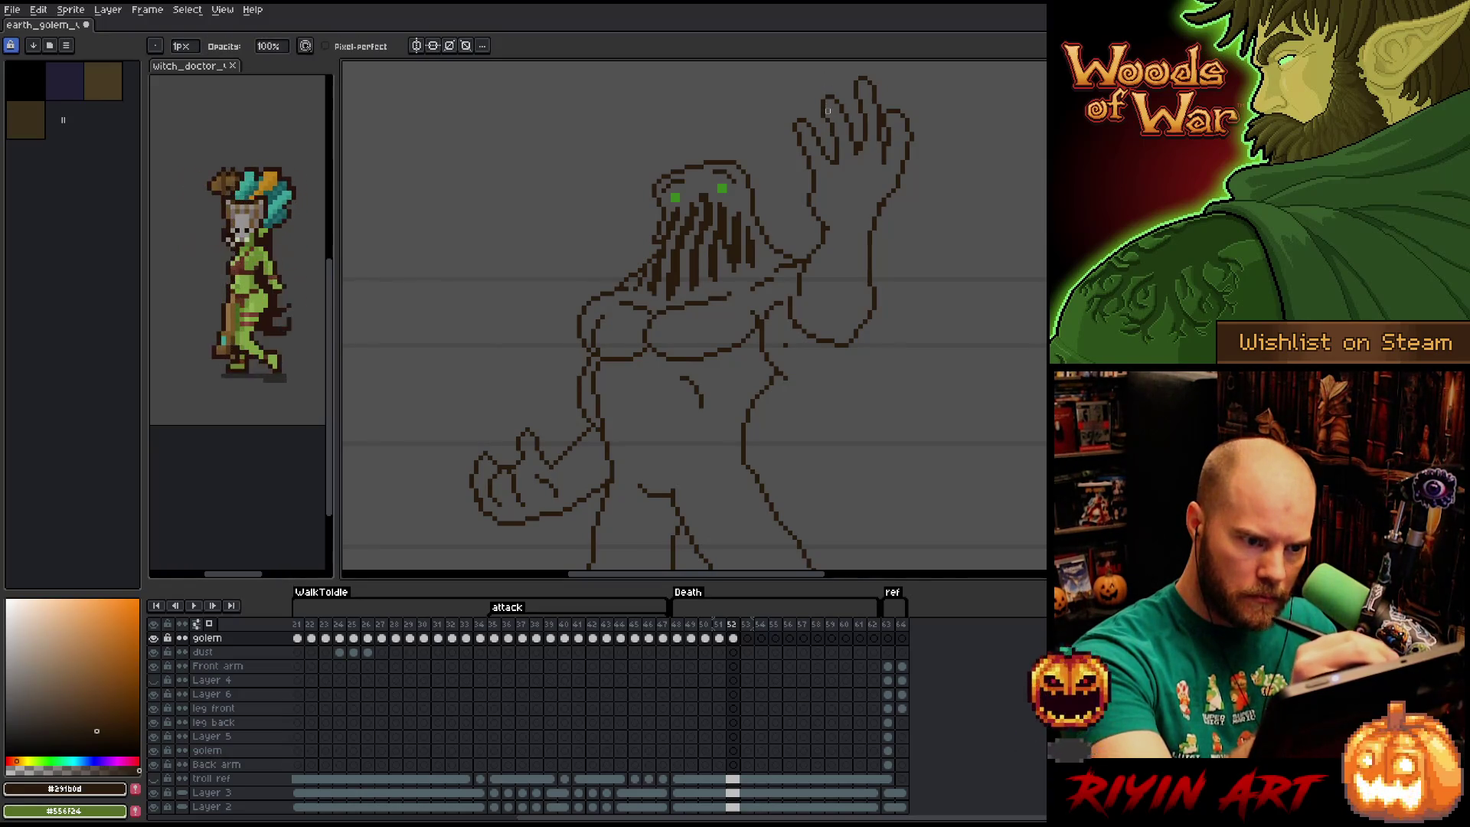
{"action": "key", "text": "b"}
{"action": "key", "text": "e"}
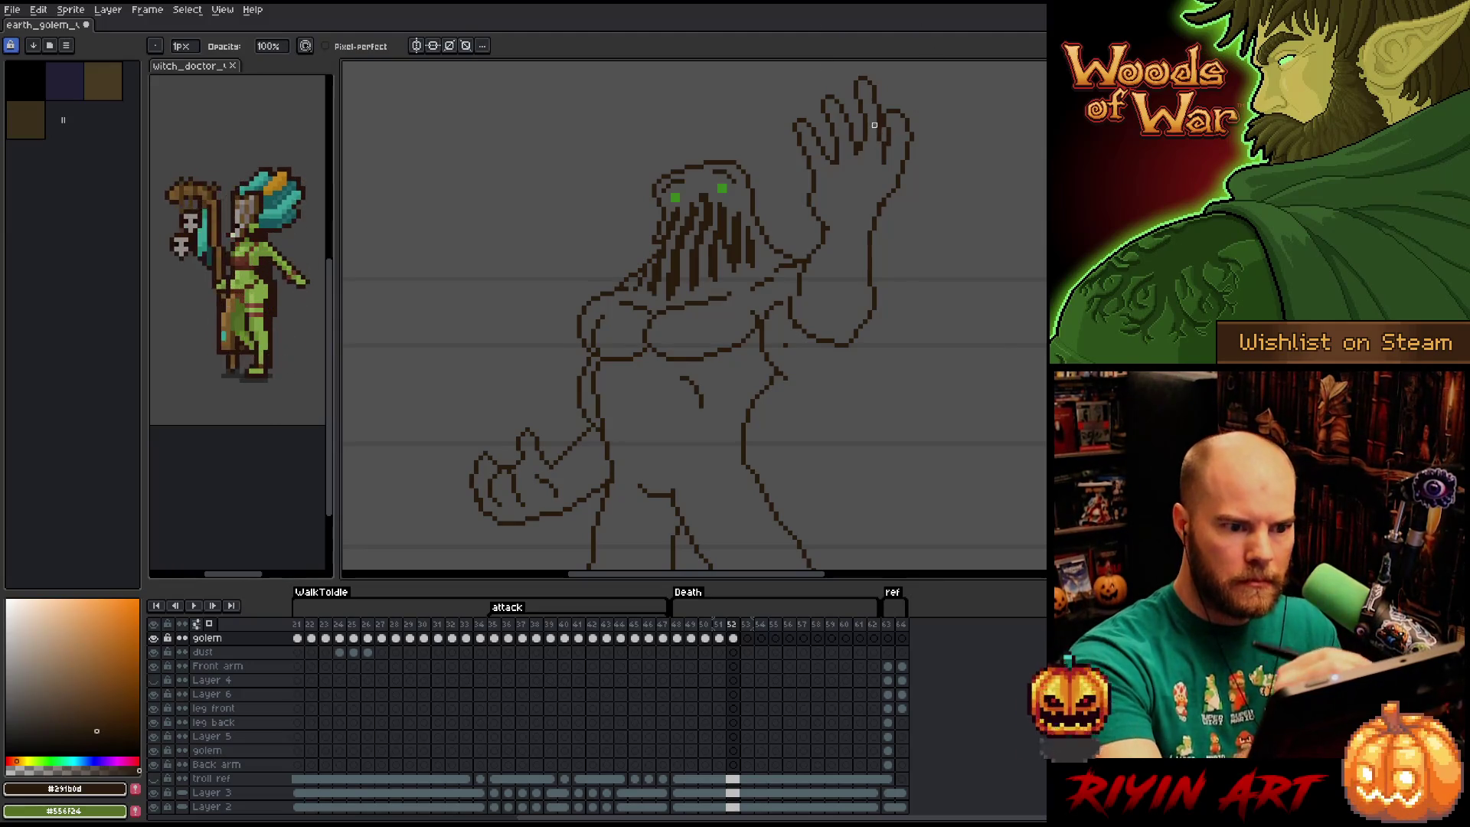
{"action": "key", "text": "b"}
{"action": "left_click", "coordinate": [862, 136]}
{"action": "key", "text": "e"}
{"action": "left_click", "coordinate": [866, 137]}
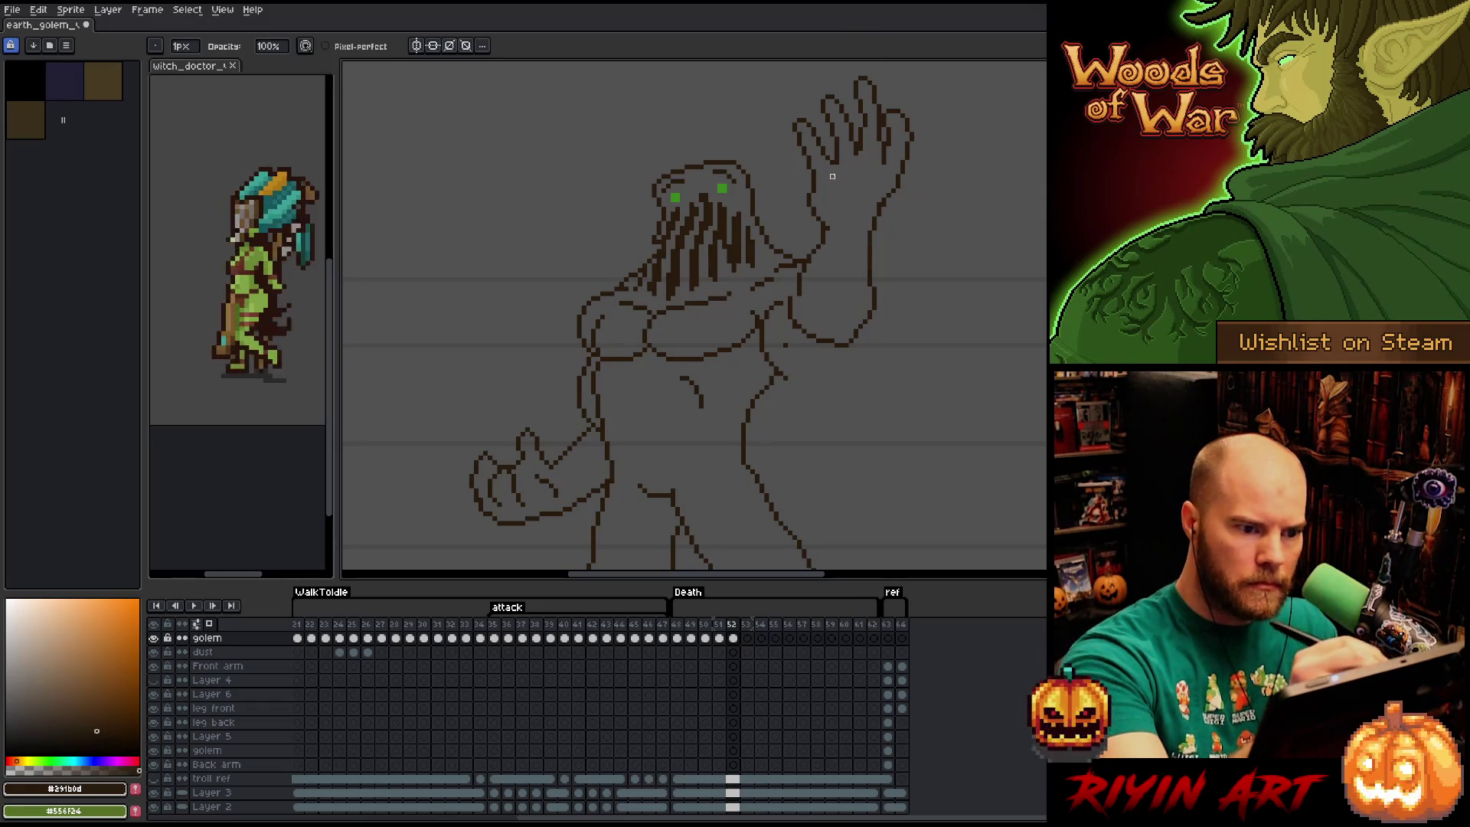
{"action": "key", "text": "b"}
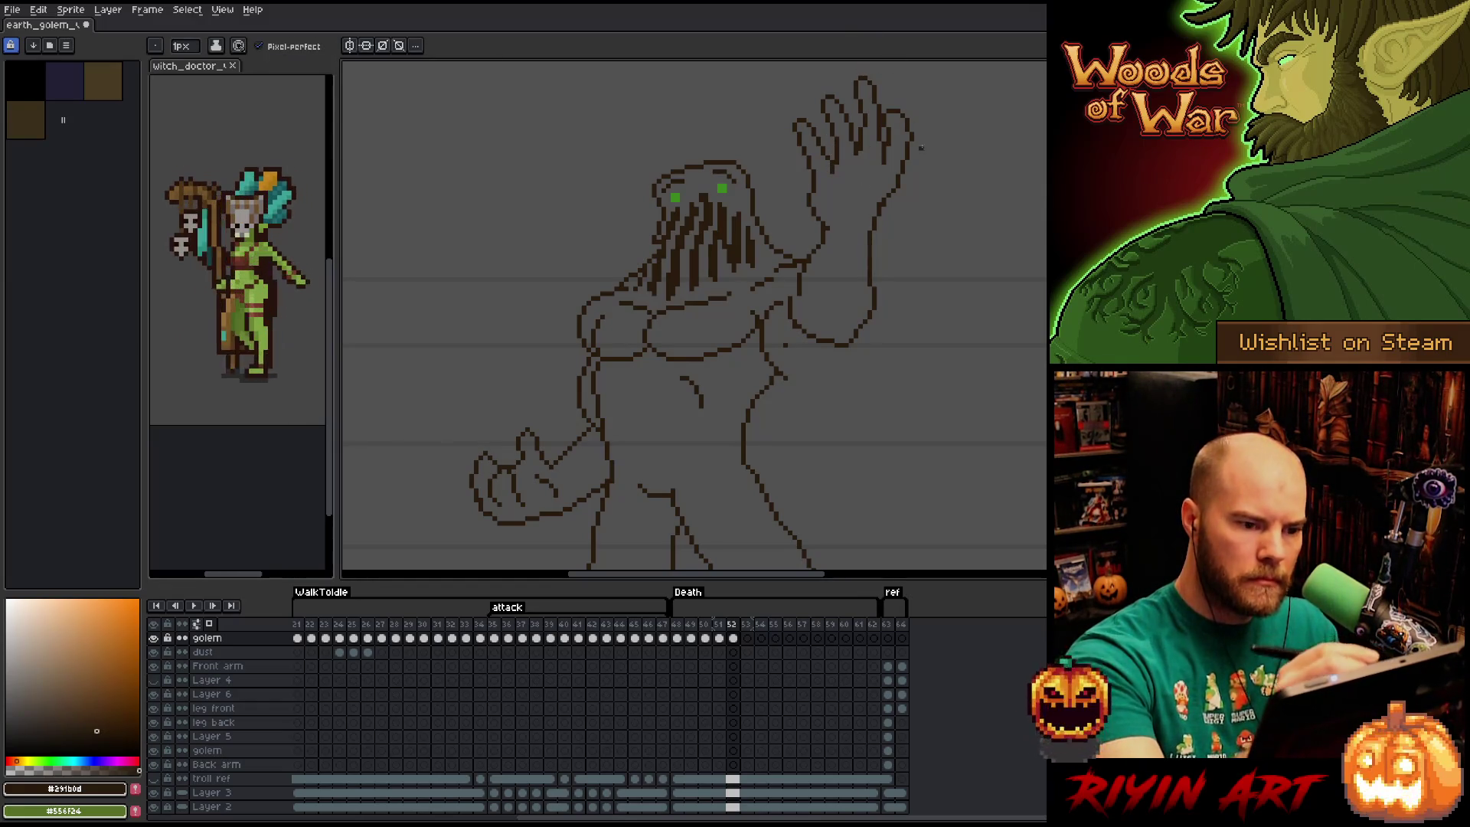
{"action": "left_click_drag", "start_coordinate": [916, 269], "coordinate": [932, 274]}
Draw a short vertical line on the raised hand and reshape the rightmost fingertip.
{"action": "key", "text": "m"}
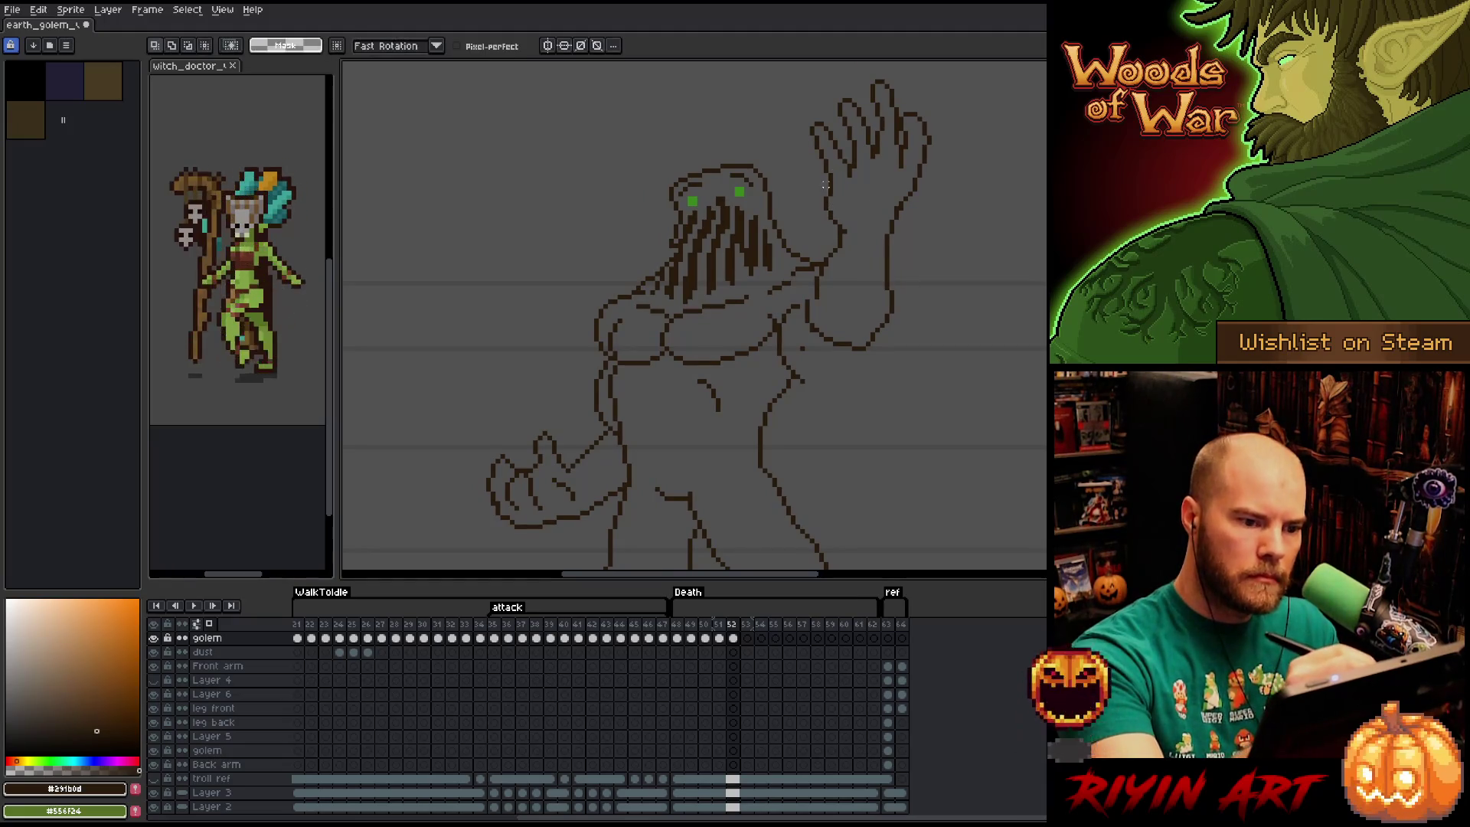
{"action": "mouse_move", "coordinate": [827, 184]}
{"action": "left_mouse_down"}
{"action": "mouse_move", "coordinate": [841, 223]}
{"action": "mouse_move", "coordinate": [820, 191]}
{"action": "left_mouse_up"}
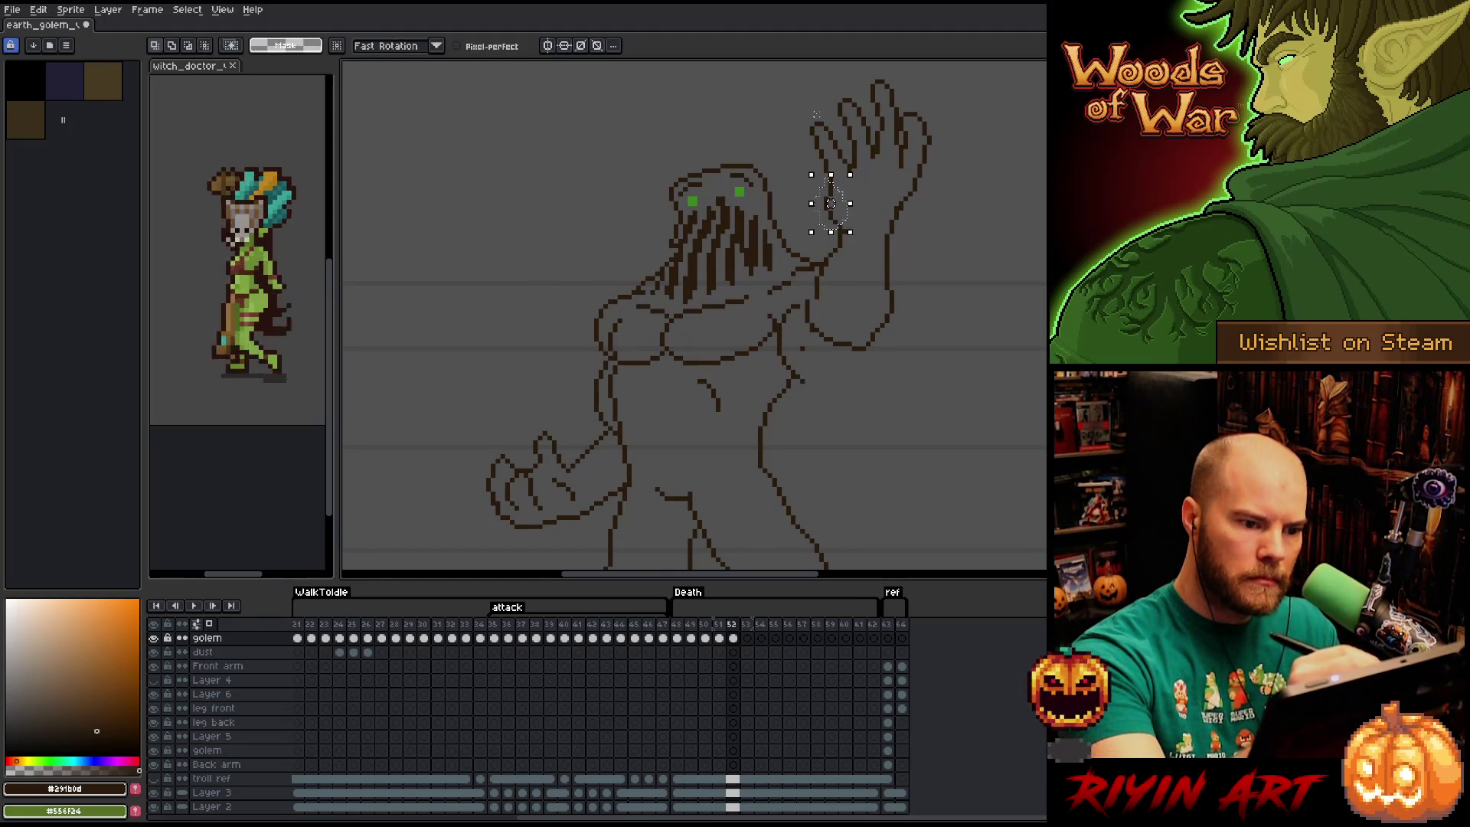
{"action": "key", "text": "ctrl+d"}
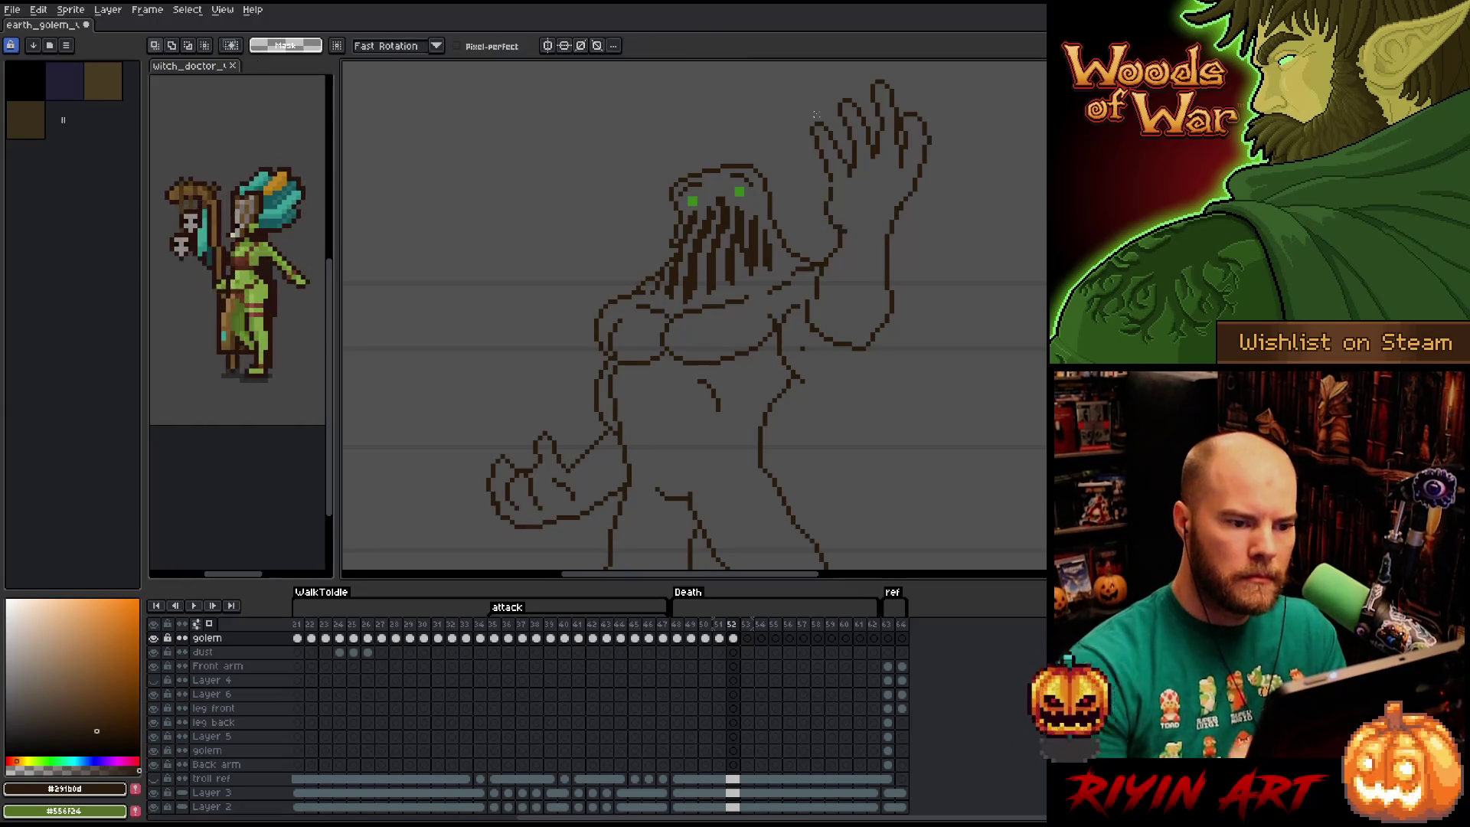
{"action": "key", "text": "b"}
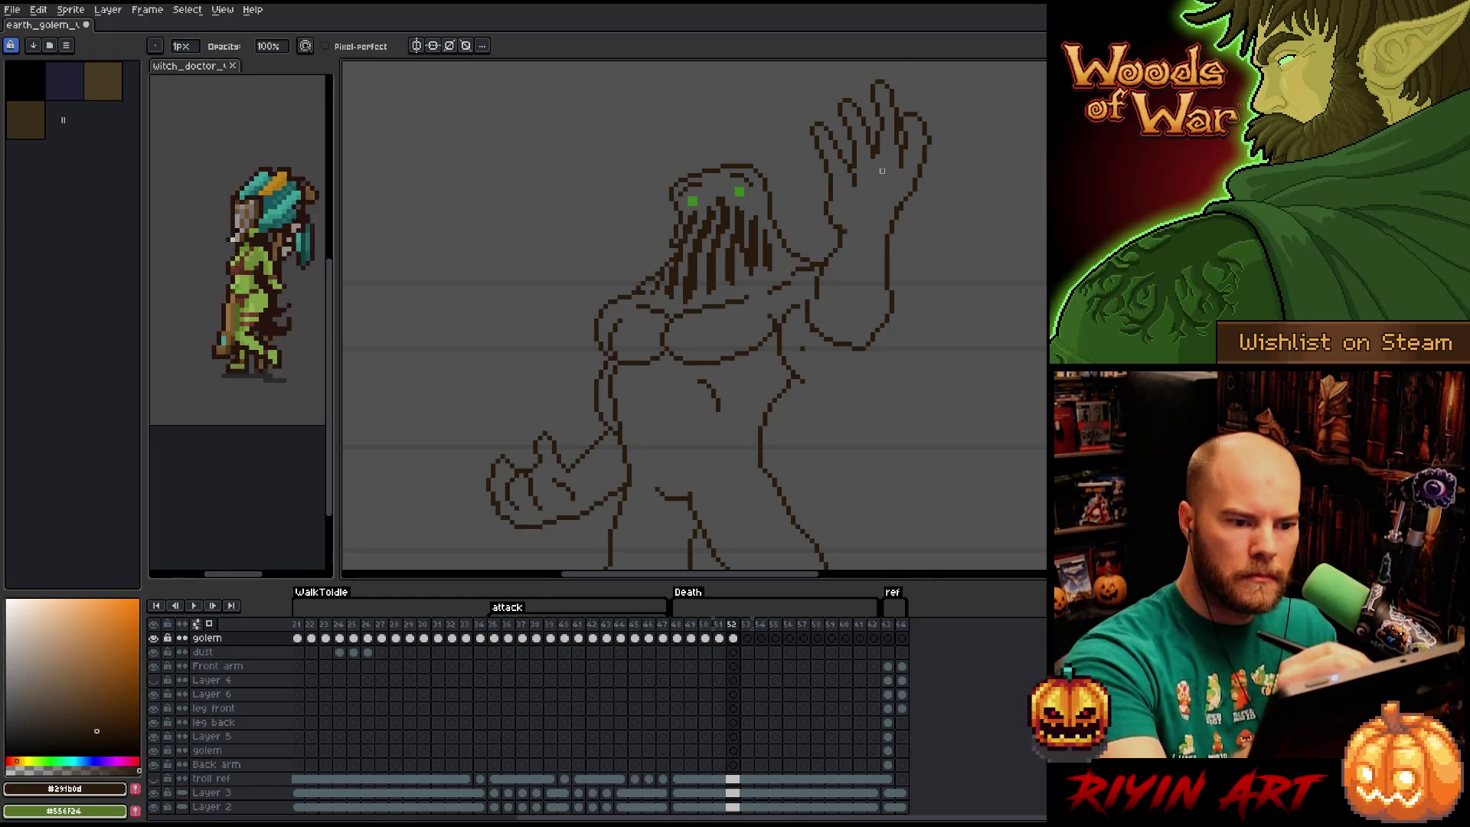
{"action": "left_click_drag", "start_coordinate": [878, 158], "coordinate": [877, 173]}
{"action": "key", "text": "e"}
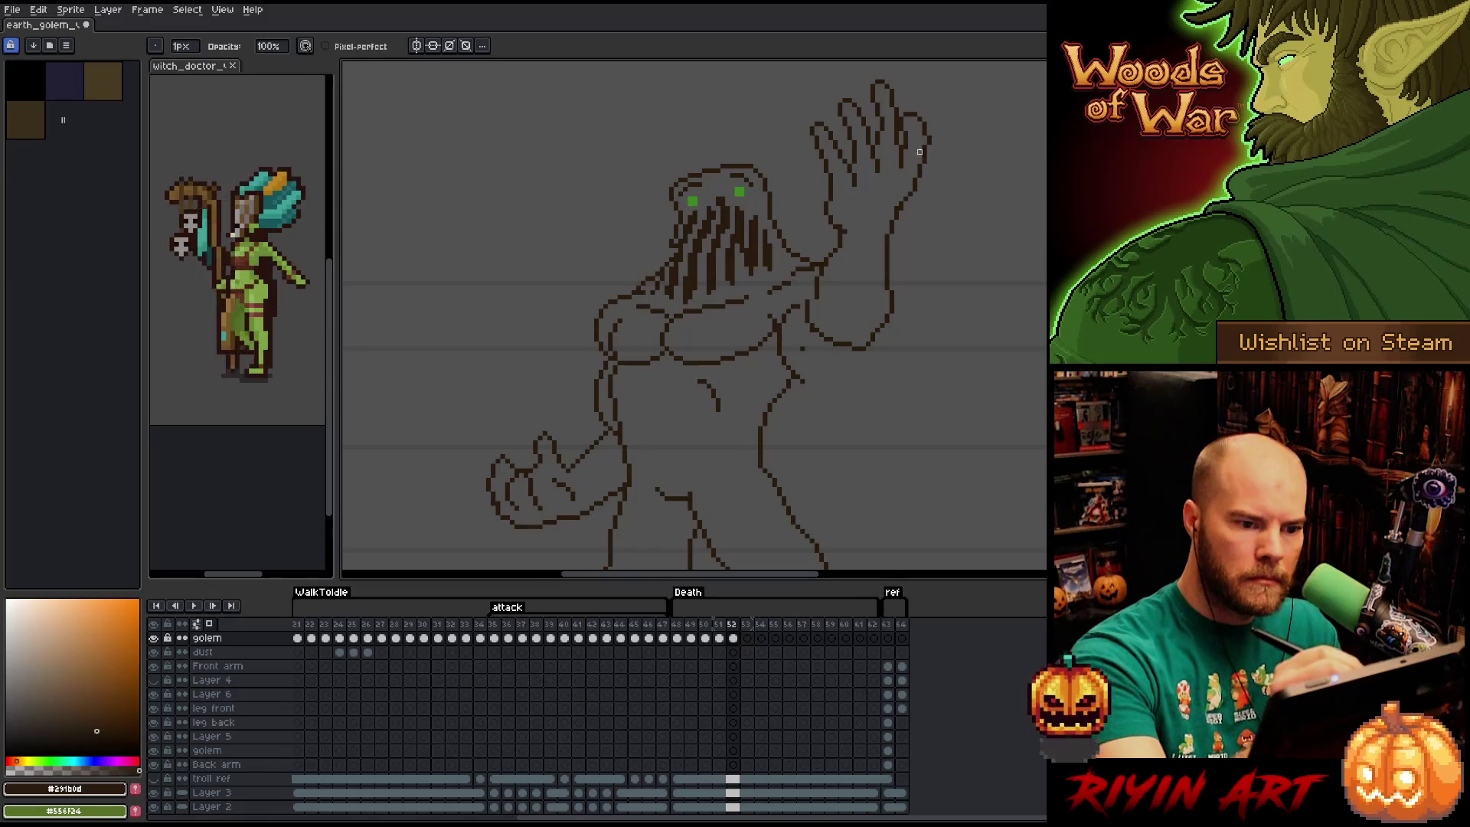
{"action": "key", "text": "m"}
{"action": "left_click_drag", "start_coordinate": [917, 95], "coordinate": [896, 152]}
{"action": "key", "text": "ctrl+d"}
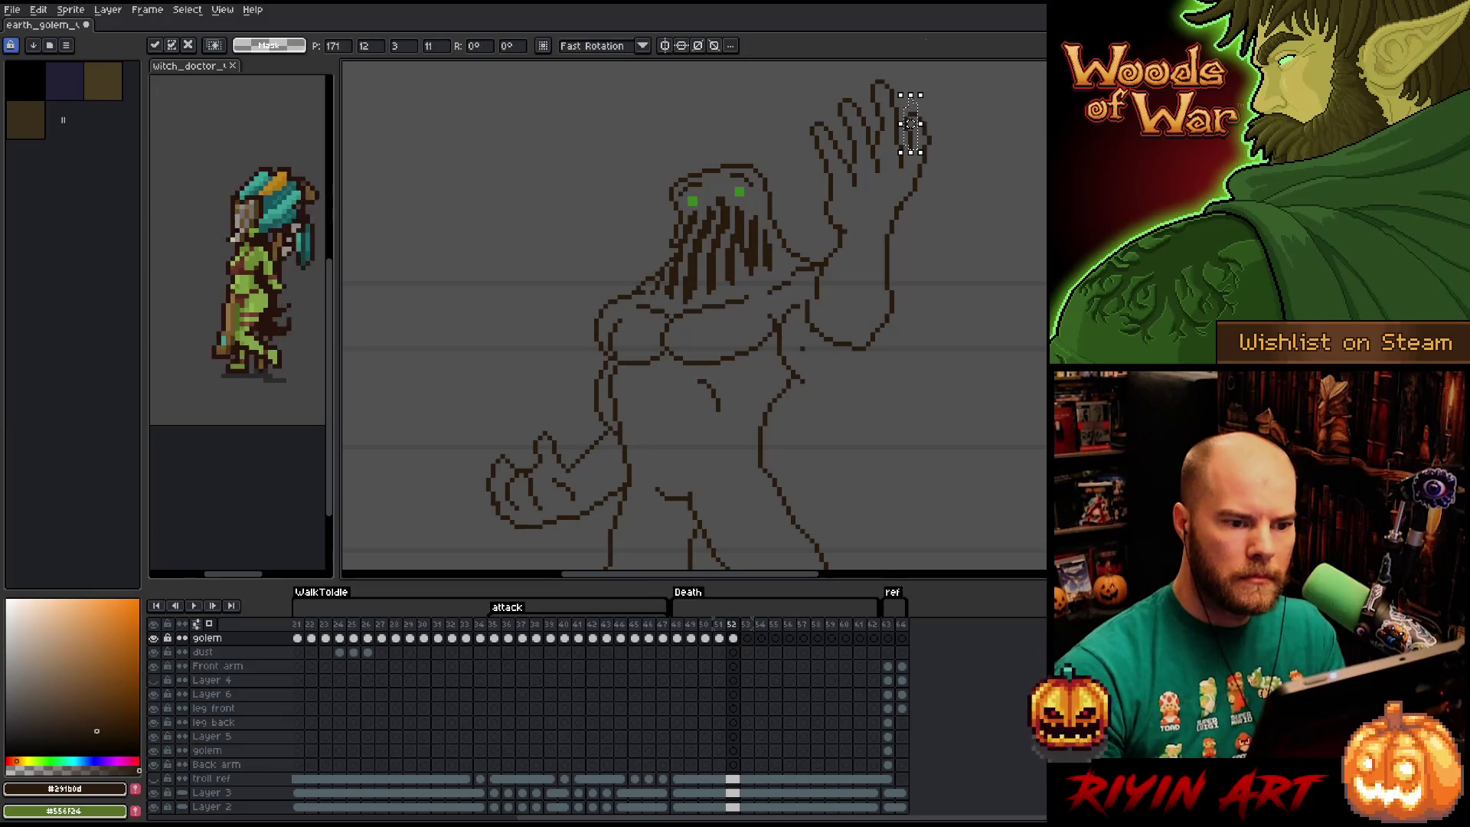
{"action": "key", "text": "b"}
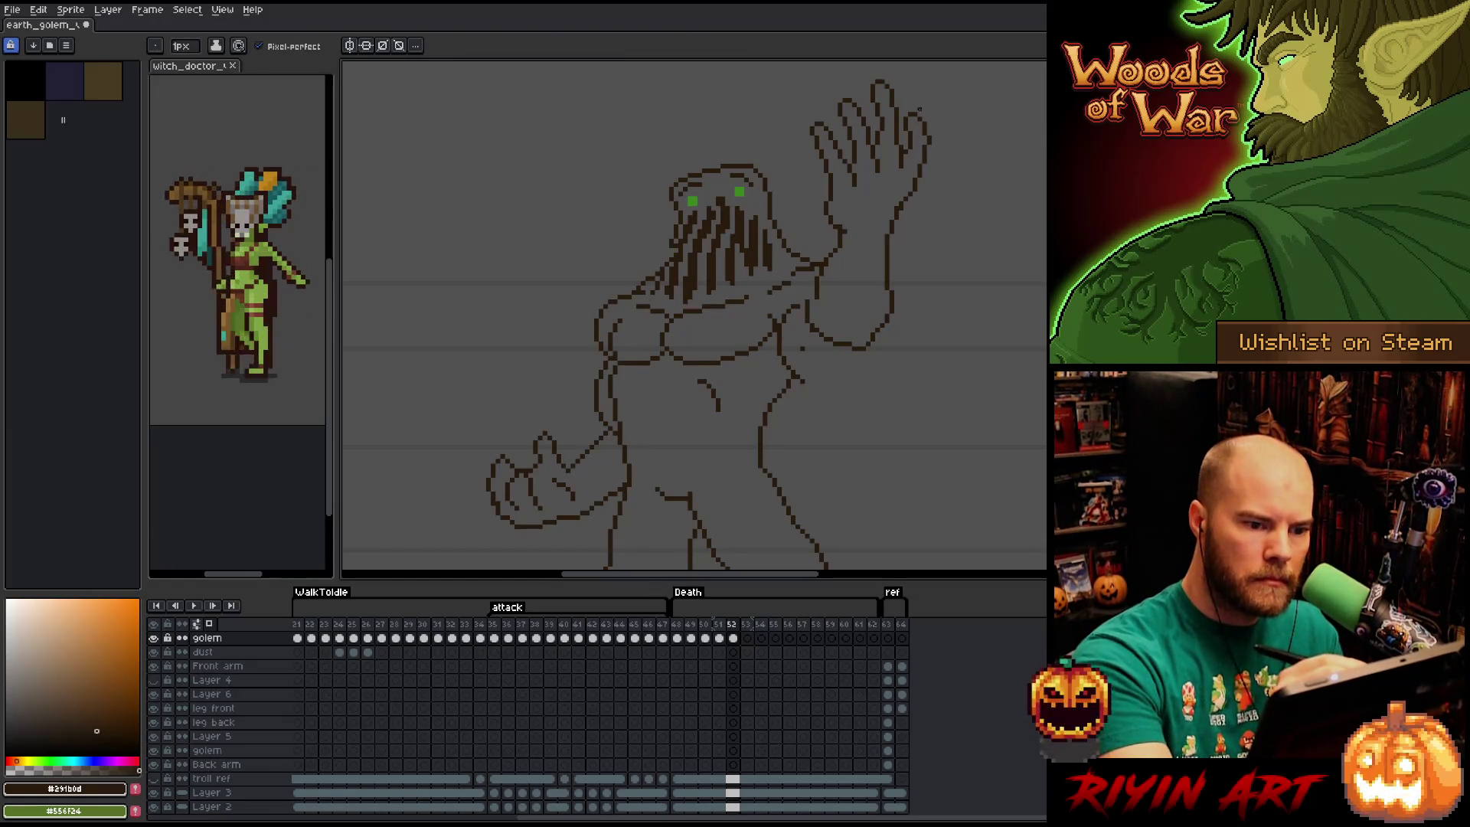
{"action": "left_click_drag", "start_coordinate": [908, 308], "coordinate": [926, 286]}
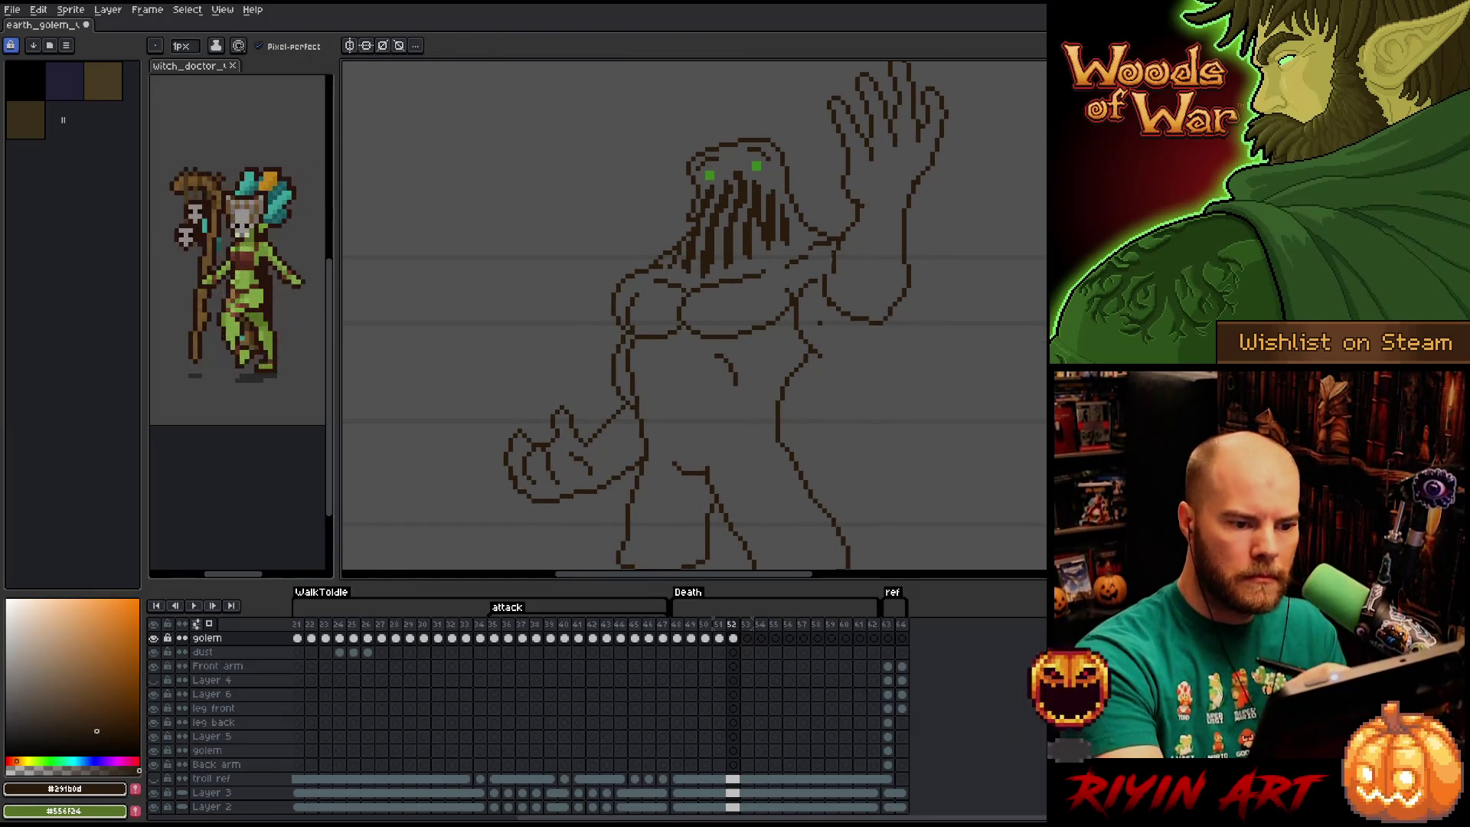
Erase an old segment of the raised arm outline and draw a new curved line inside it.
{"action": "key", "text": "e"}
{"action": "left_click_drag", "start_coordinate": [832, 274], "coordinate": [831, 305]}
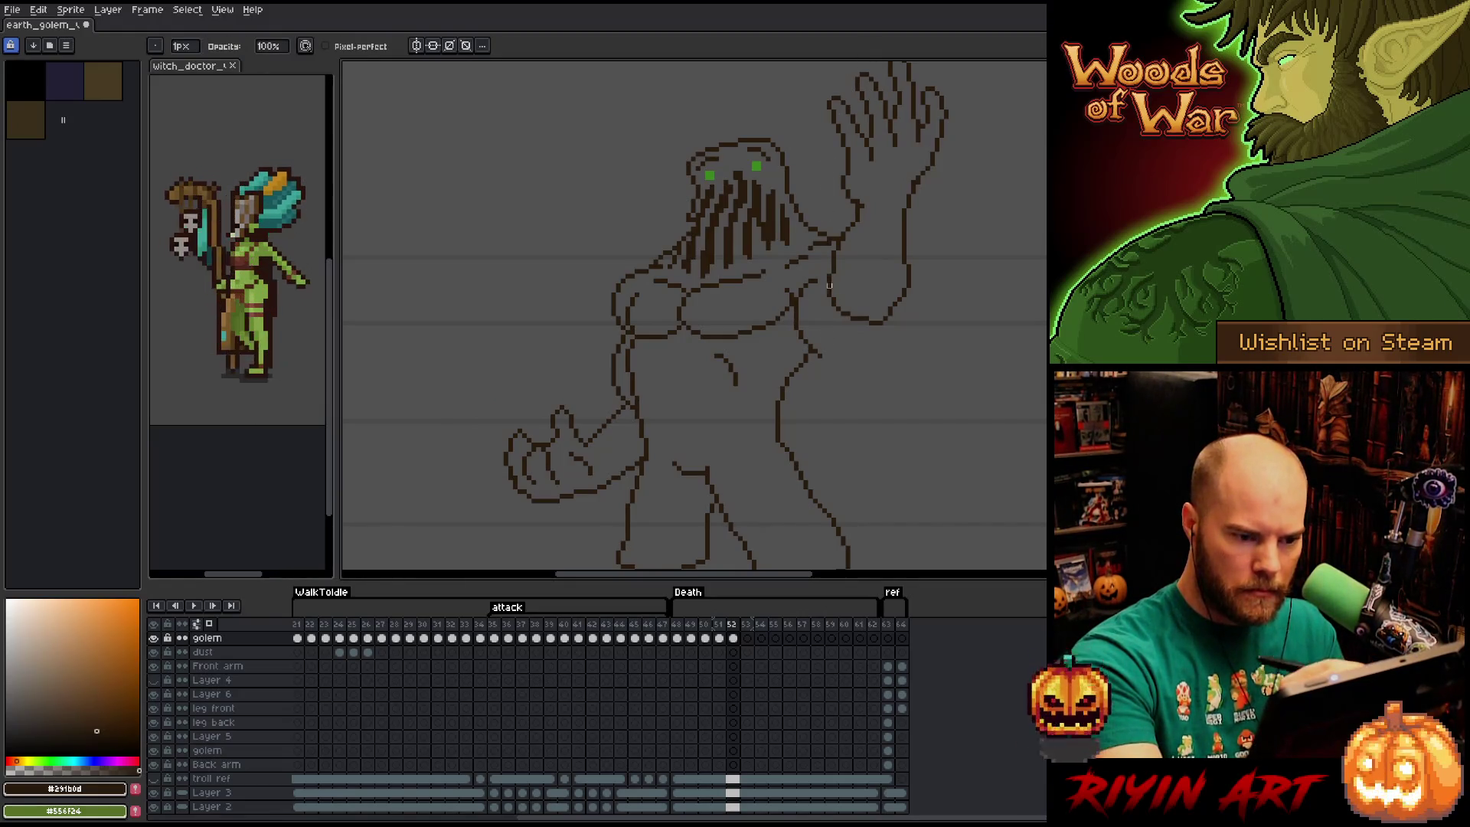
{"action": "left_click_drag", "start_coordinate": [814, 281], "coordinate": [805, 356]}
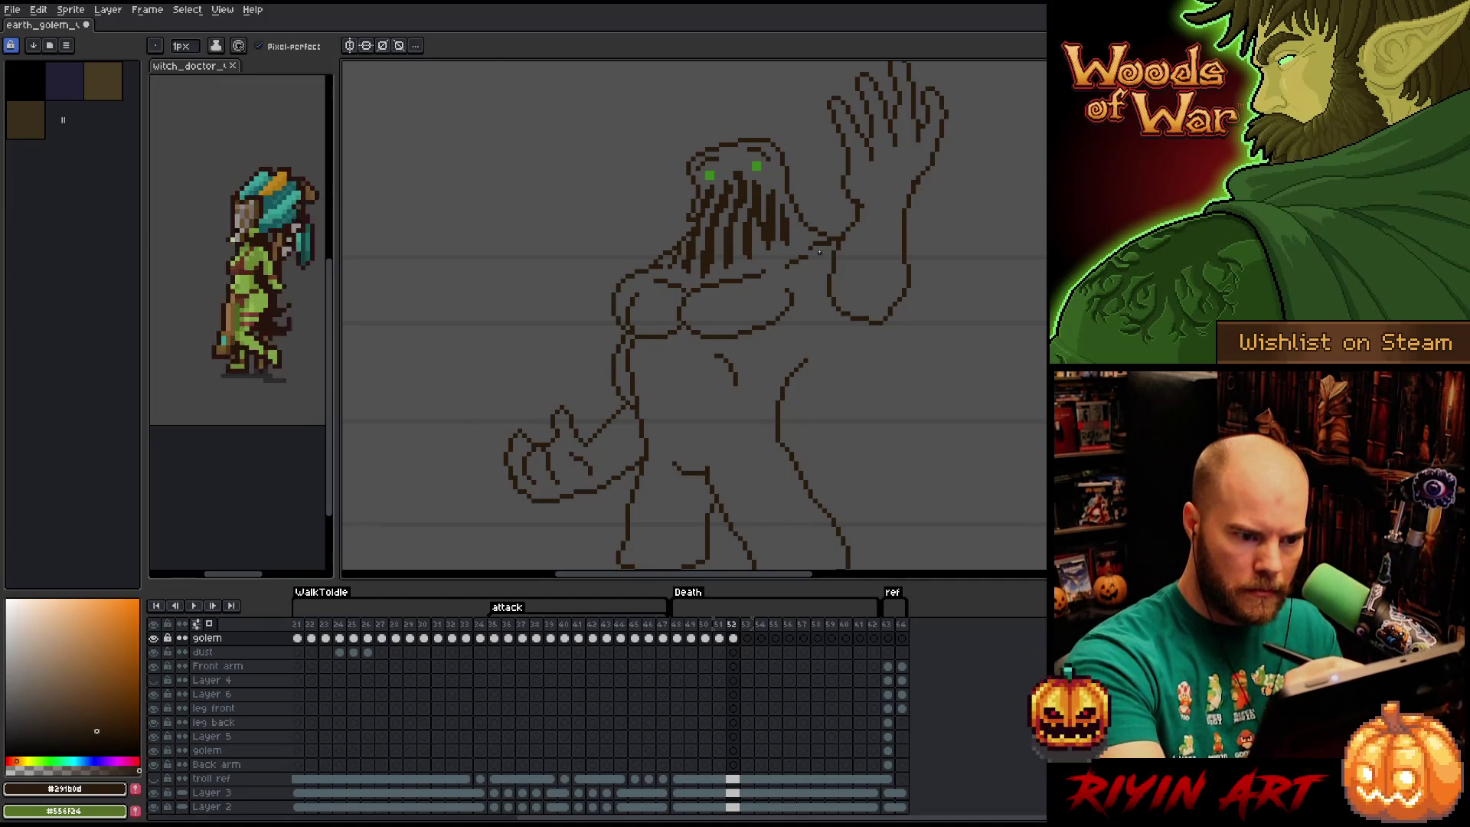
{"action": "key", "text": "e"}
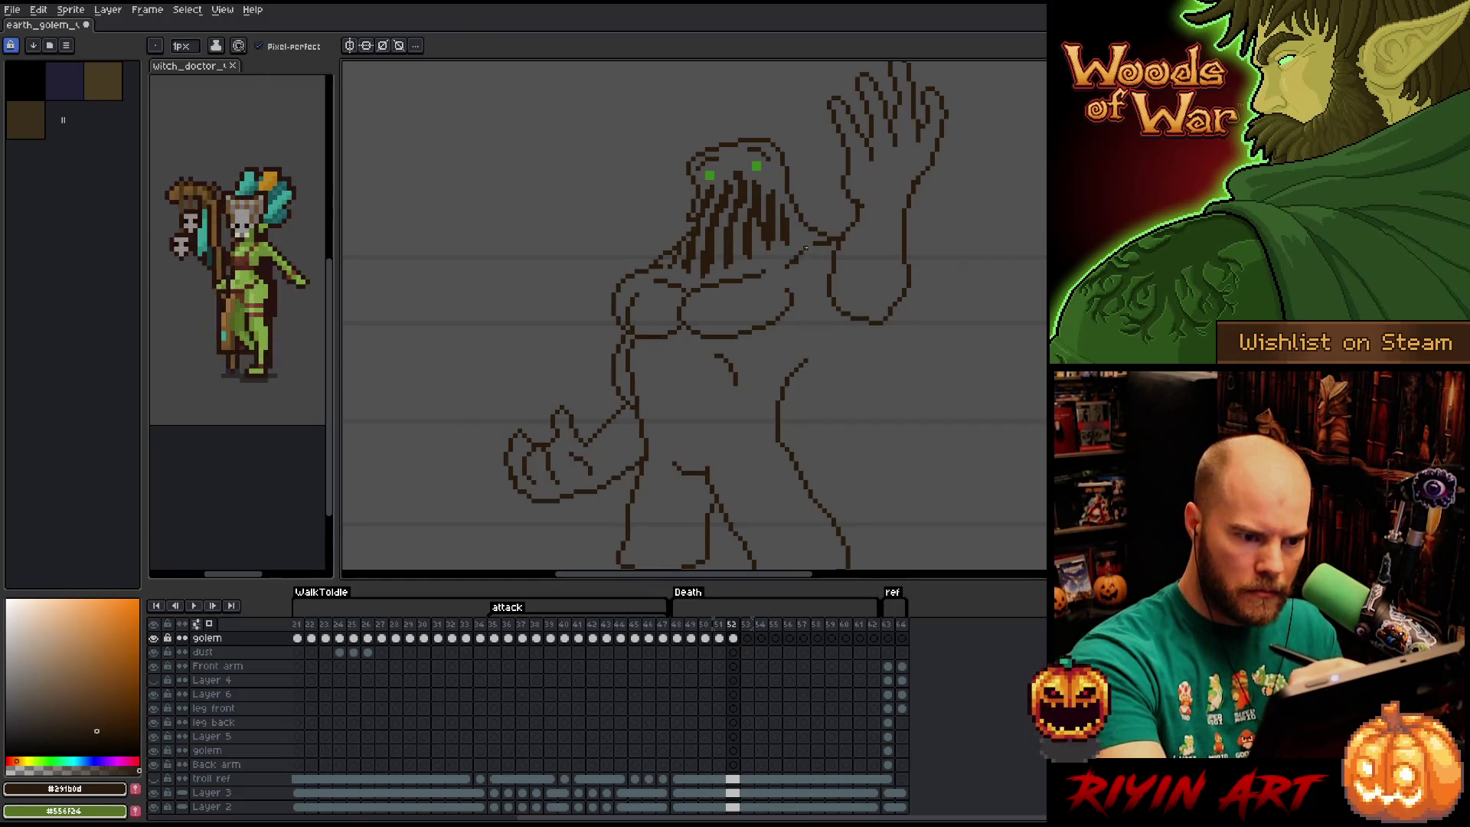
{"action": "key", "text": "b"}
{"action": "key", "text": "e"}
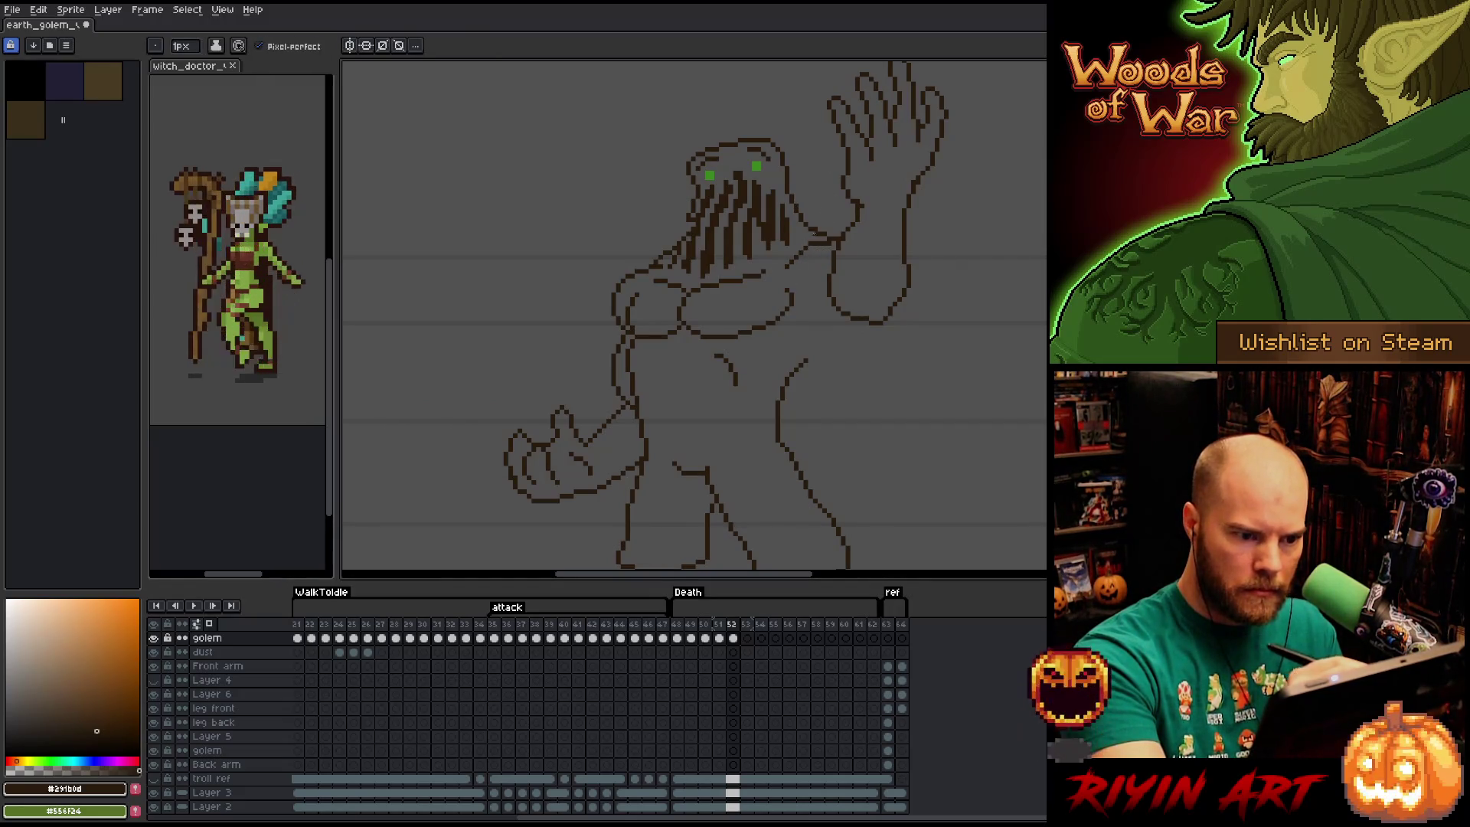
{"action": "mouse_move", "coordinate": [827, 263]}
{"action": "left_mouse_down"}
{"action": "mouse_move", "coordinate": [798, 294]}
{"action": "mouse_move", "coordinate": [834, 337]}
{"action": "mouse_move", "coordinate": [857, 324]}
{"action": "left_mouse_up"}
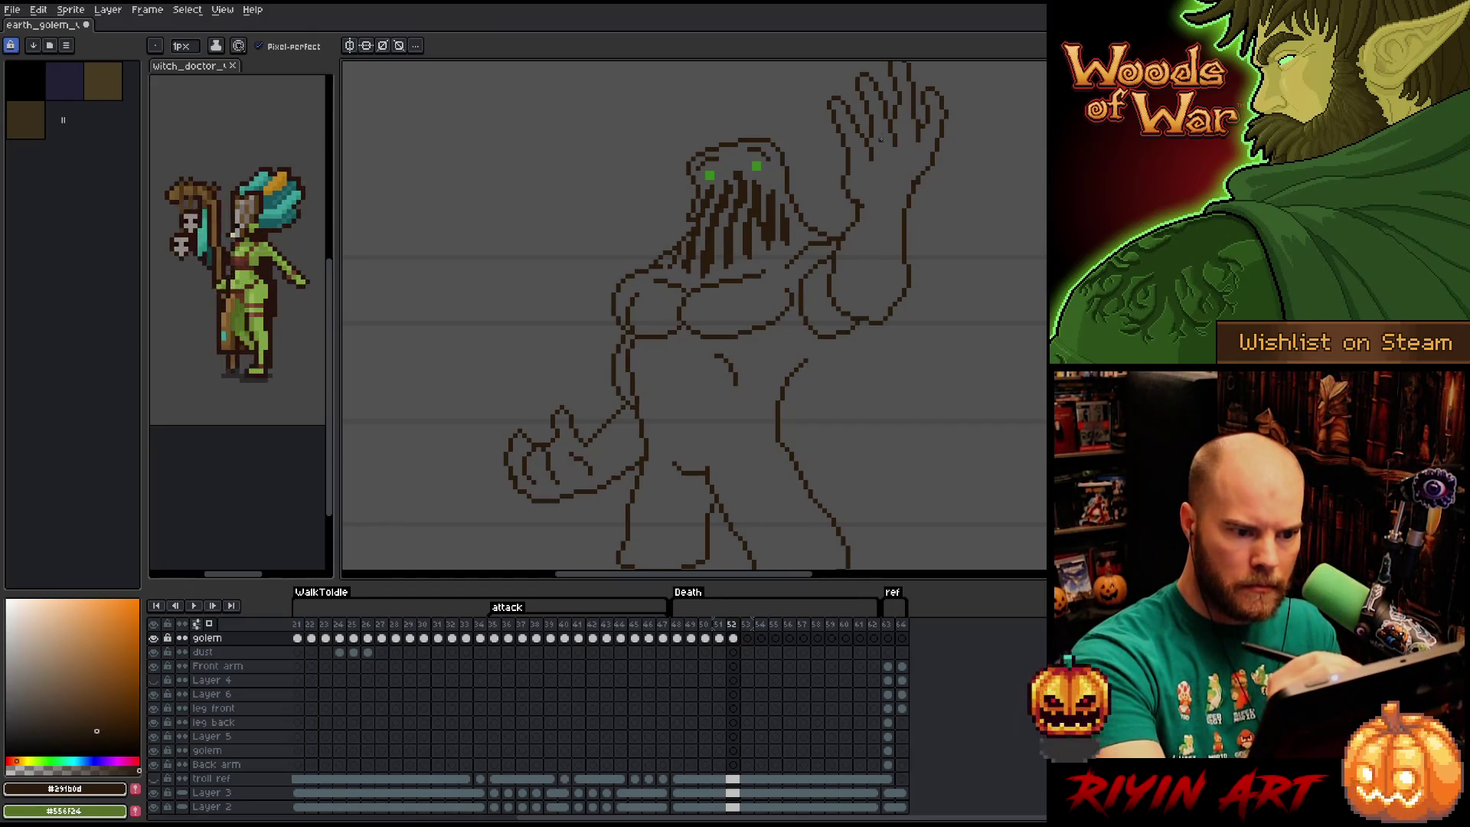
Draw a stroke down the forearm and the first drips along the right hand outline.
{"action": "left_click_drag", "start_coordinate": [875, 346], "coordinate": [915, 316]}
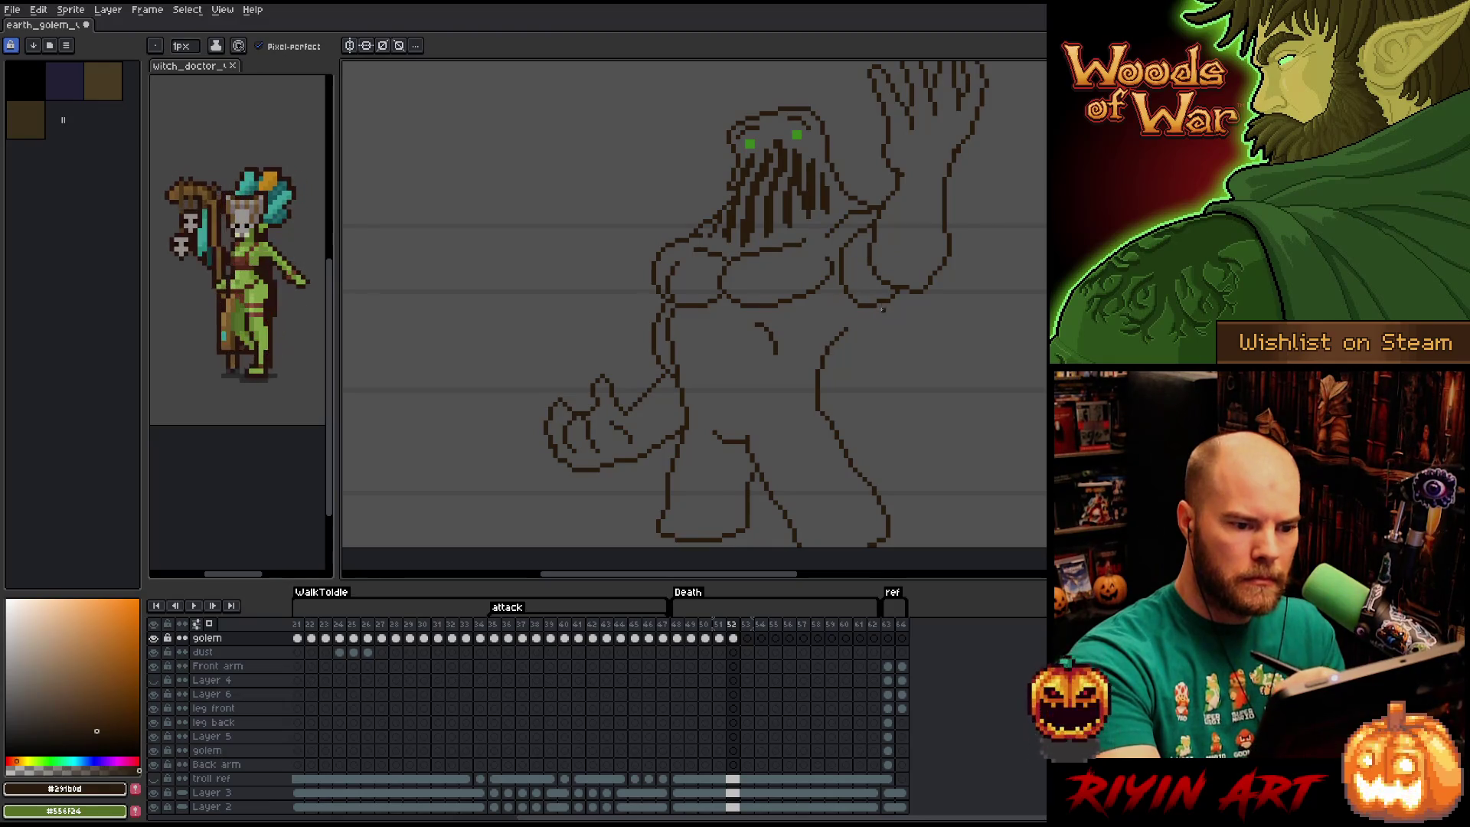
{"action": "mouse_move", "coordinate": [878, 311]}
{"action": "left_mouse_down"}
{"action": "mouse_move", "coordinate": [869, 337]}
{"action": "mouse_move", "coordinate": [834, 338]}
{"action": "left_mouse_up"}
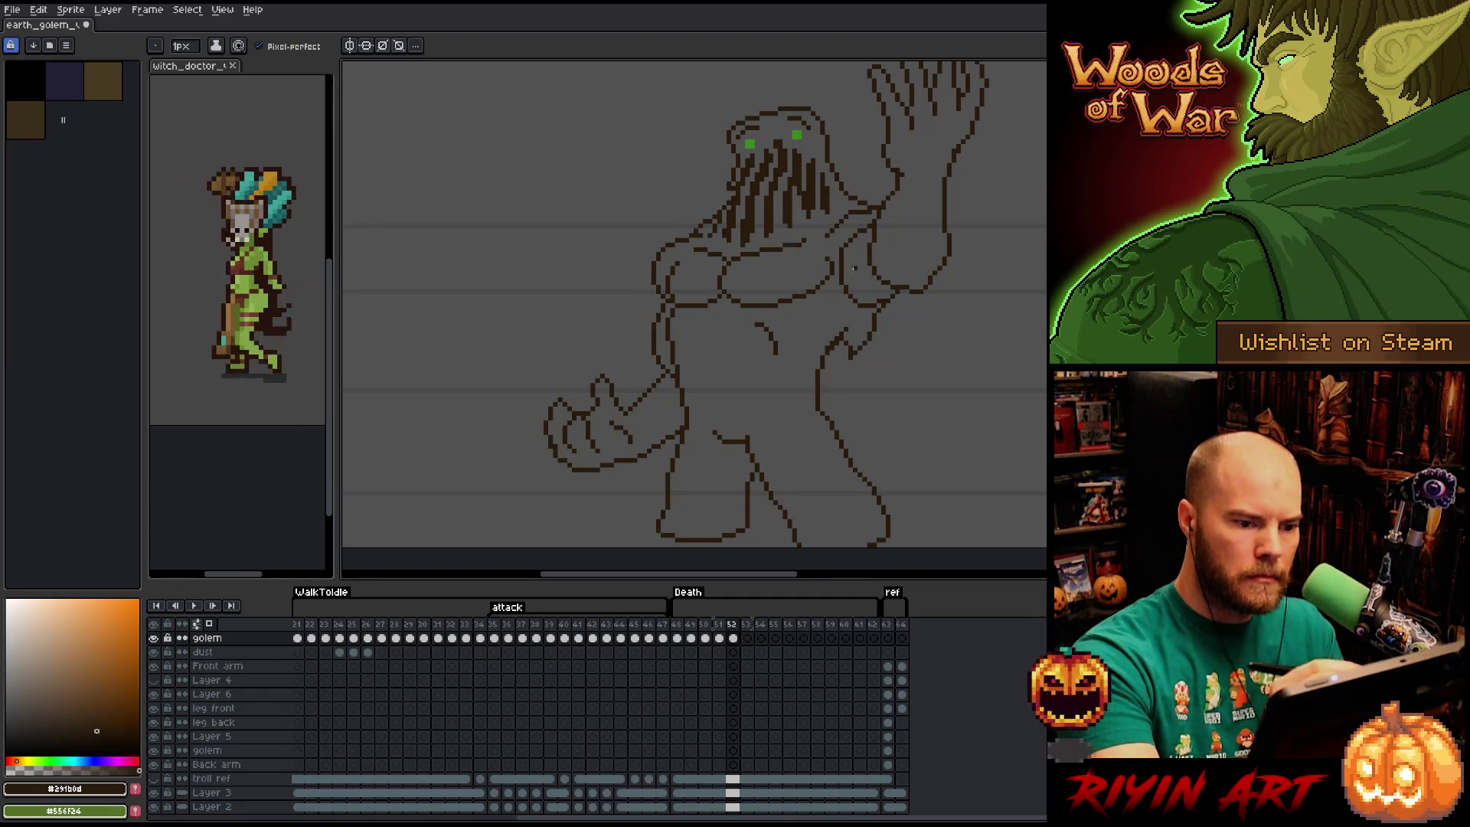
{"action": "key", "text": "e"}
{"action": "key", "text": "b"}
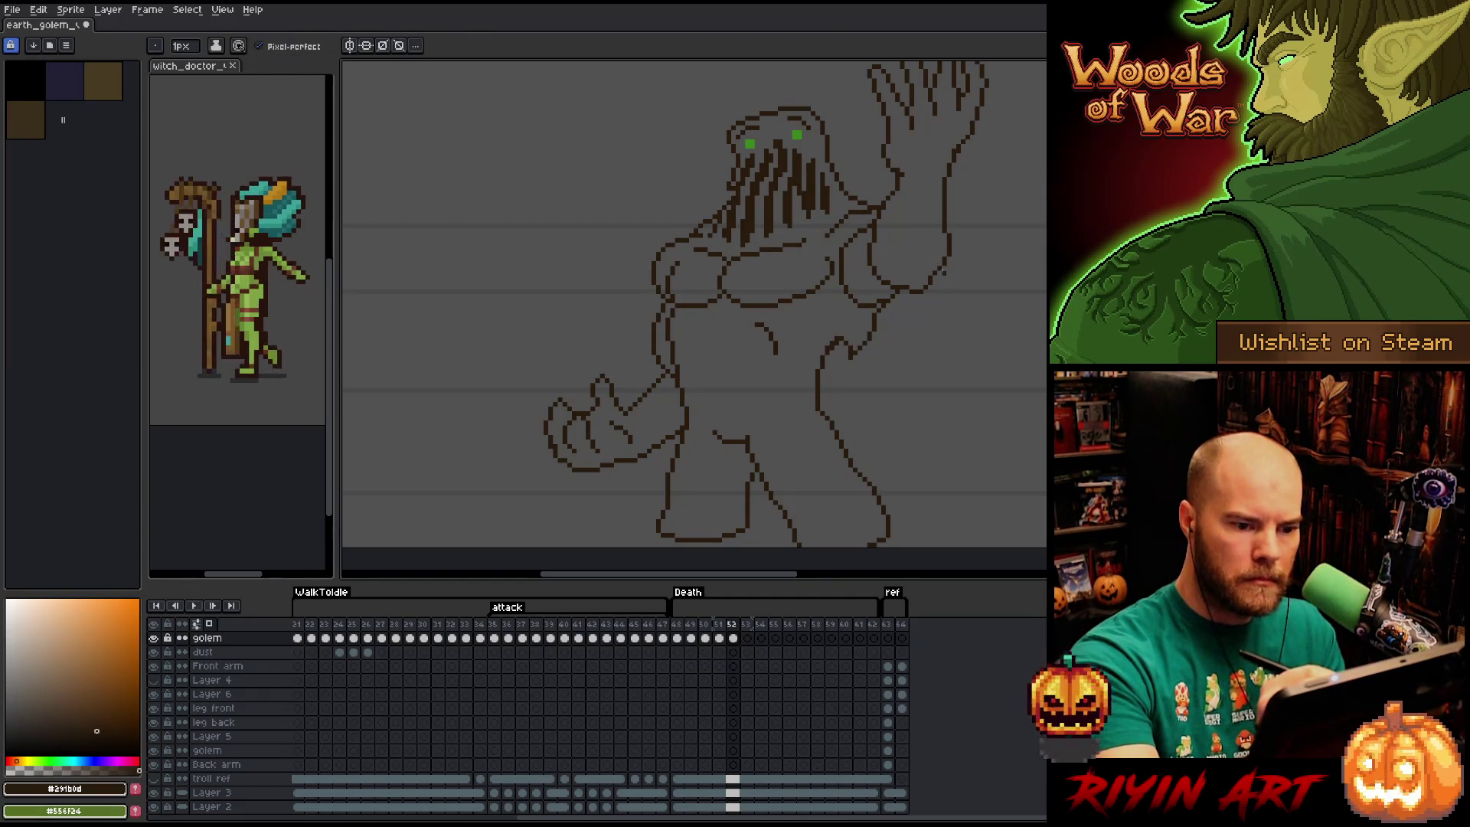
{"action": "left_click_drag", "start_coordinate": [946, 262], "coordinate": [929, 308]}
{"action": "key", "text": "e"}
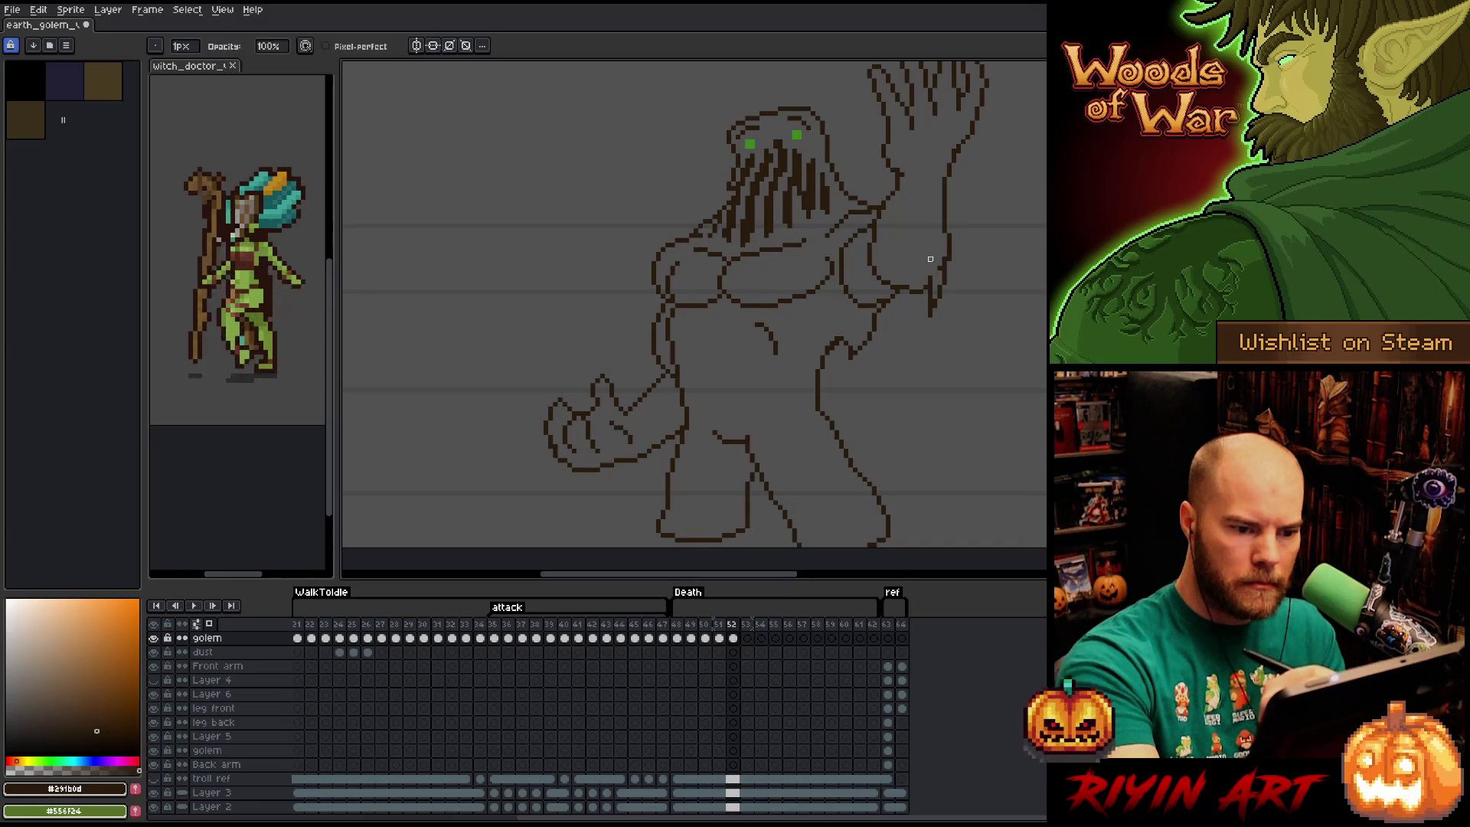
{"action": "key", "text": "b"}
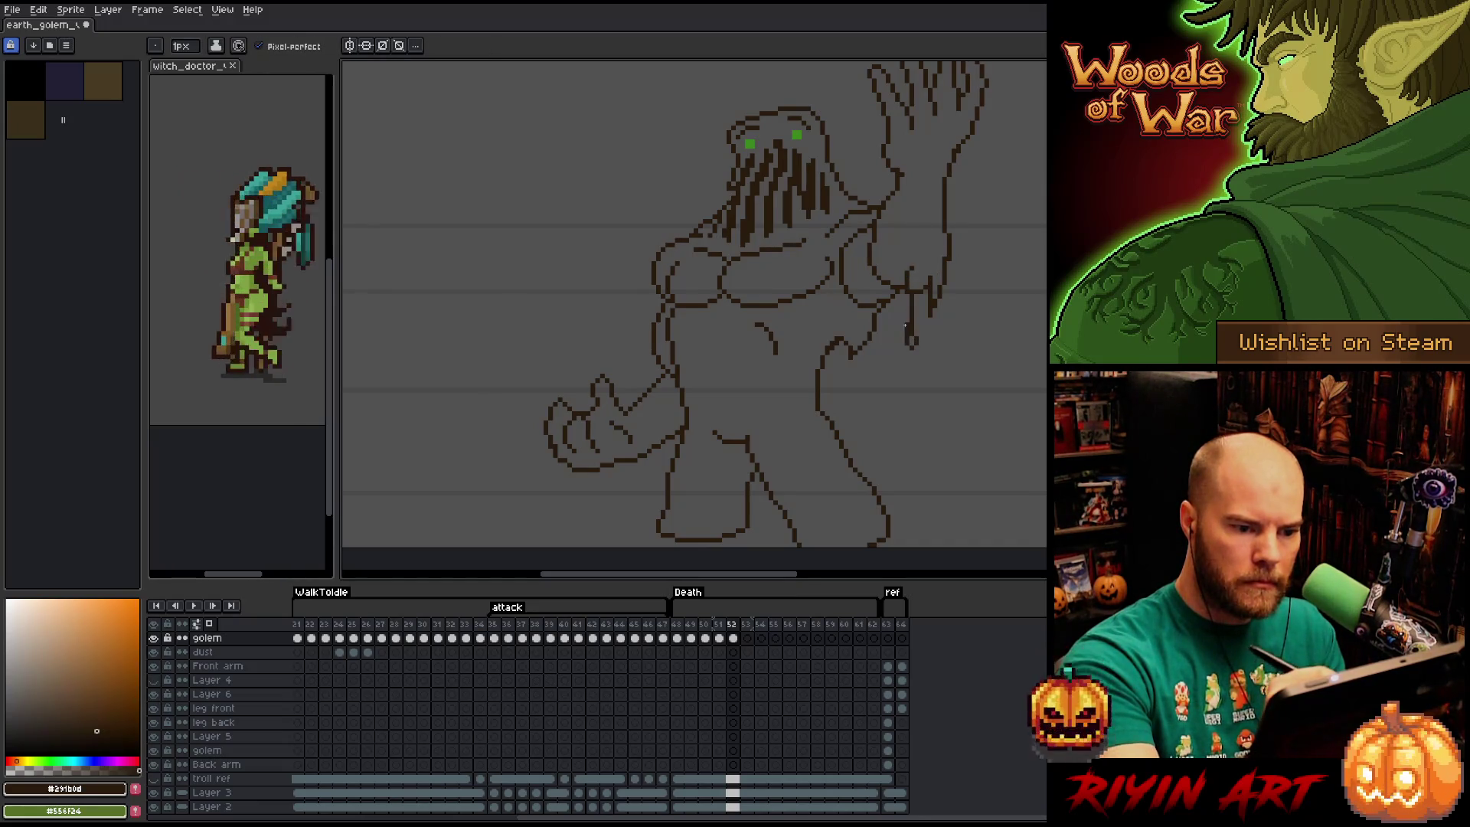
Add two more short drip strokes to the right hand and recenter the golem.
{"action": "left_click_drag", "start_coordinate": [900, 300], "coordinate": [905, 337]}
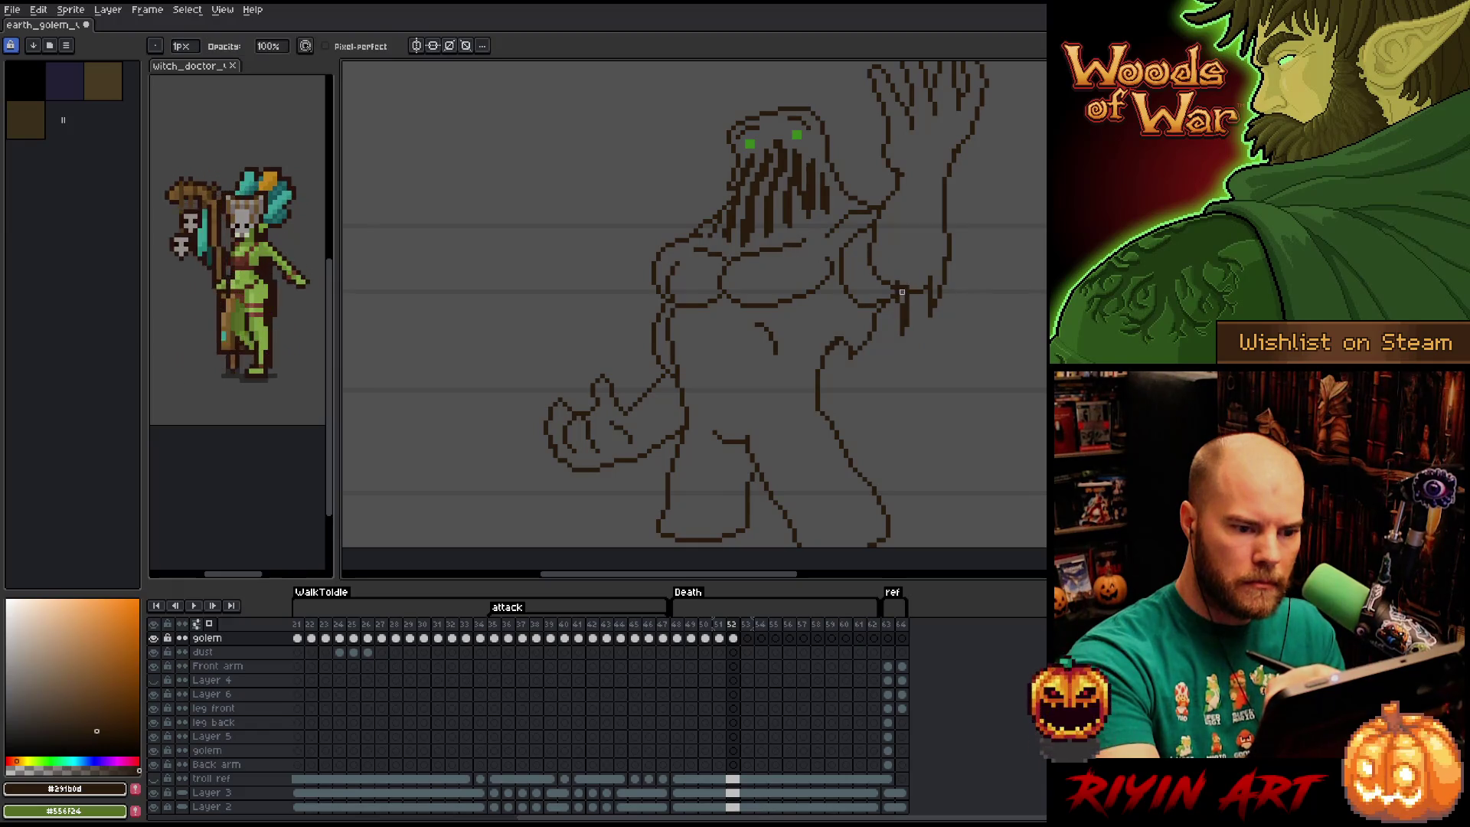
{"action": "left_click_drag", "start_coordinate": [922, 283], "coordinate": [925, 342]}
{"action": "key", "text": "b"}
{"action": "left_click_drag", "start_coordinate": [978, 194], "coordinate": [969, 224]}
{"action": "key", "text": "h"}
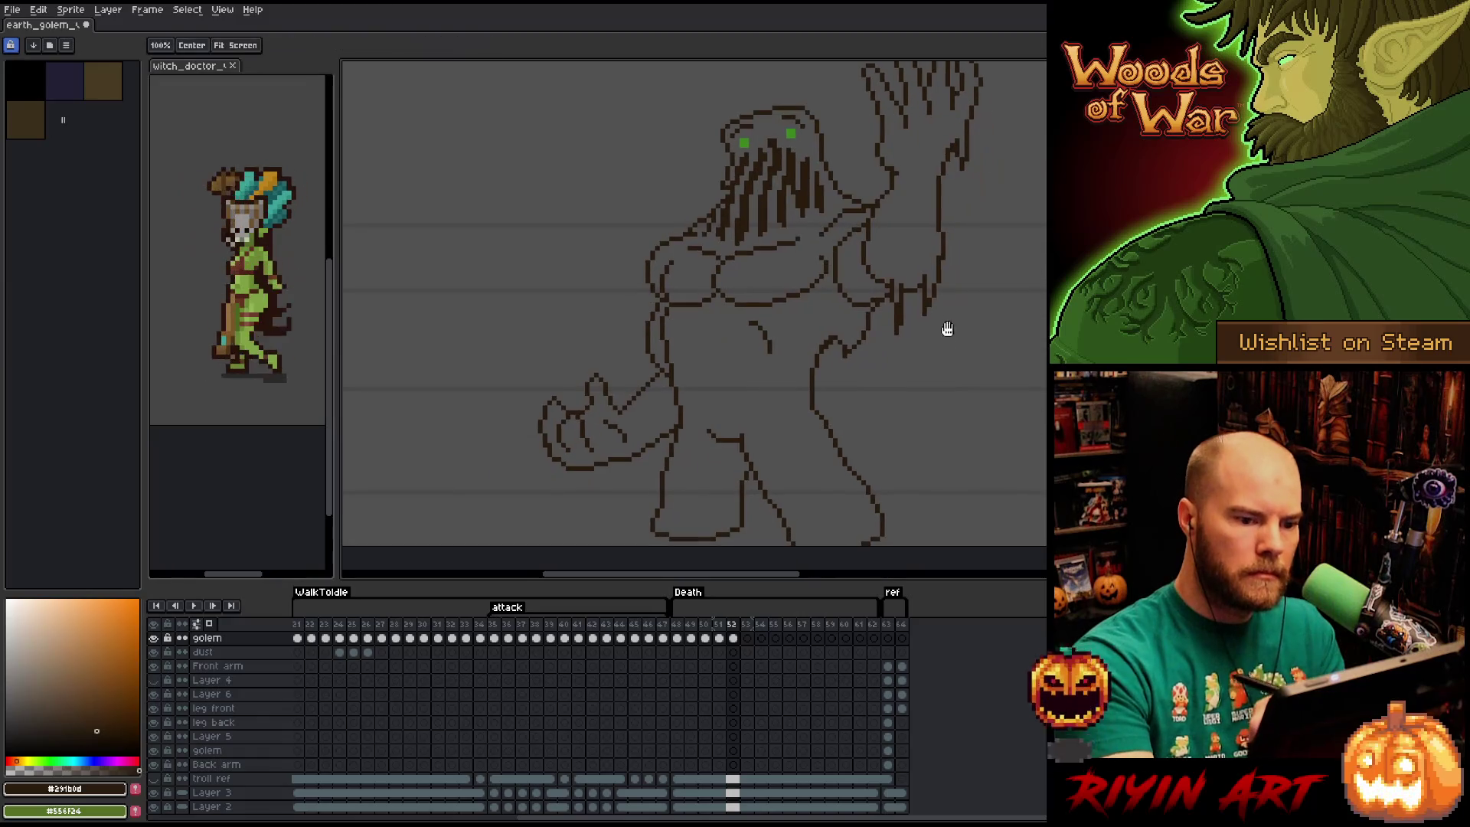
{"action": "left_click_drag", "start_coordinate": [945, 329], "coordinate": [820, 157]}
{"action": "key", "text": "b"}
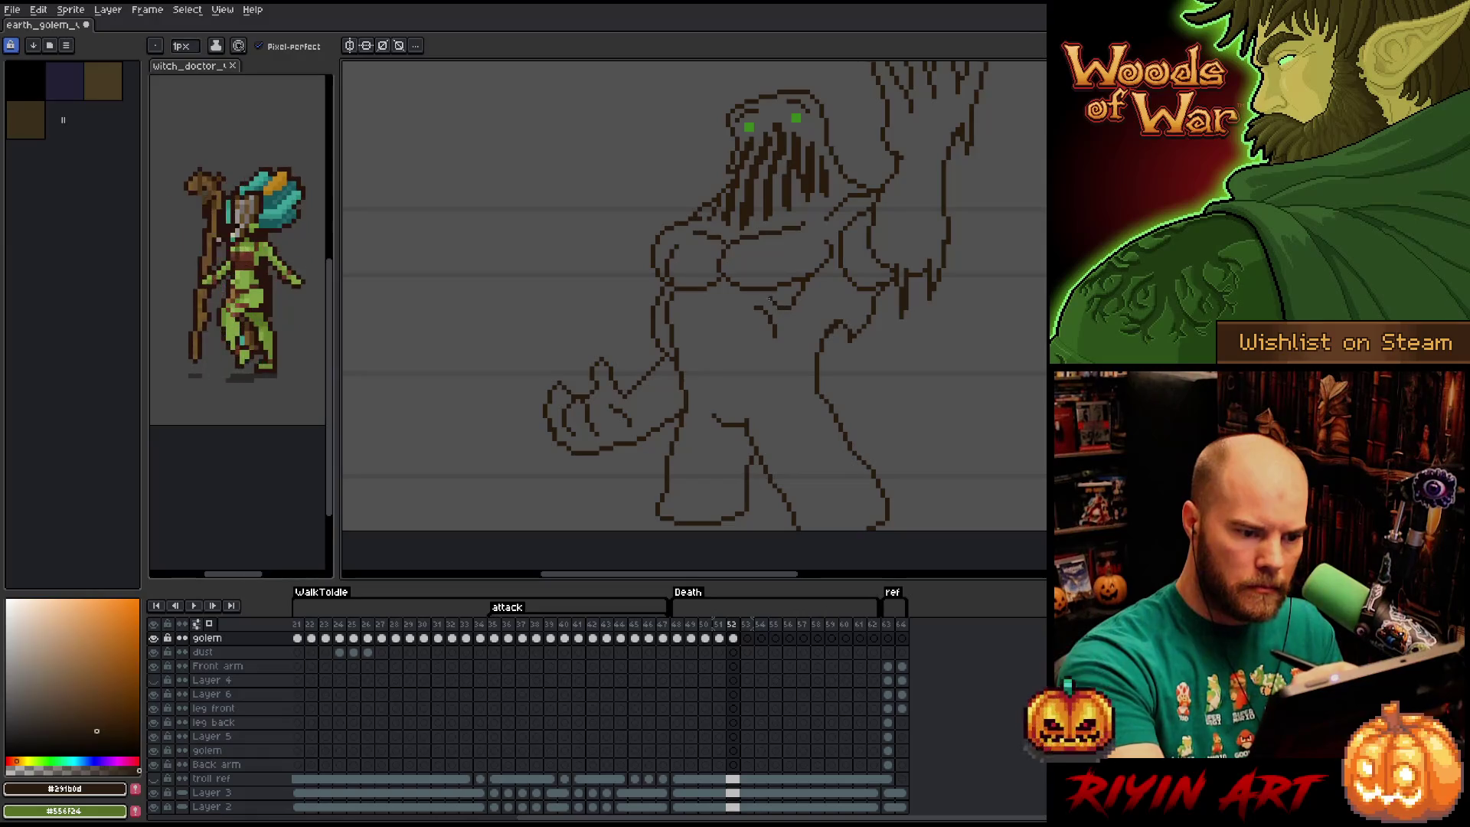
Draw short drips on the golem's chest and extend the drip line downward.
{"action": "left_click_drag", "start_coordinate": [808, 277], "coordinate": [789, 307]}
{"action": "key", "text": "e"}
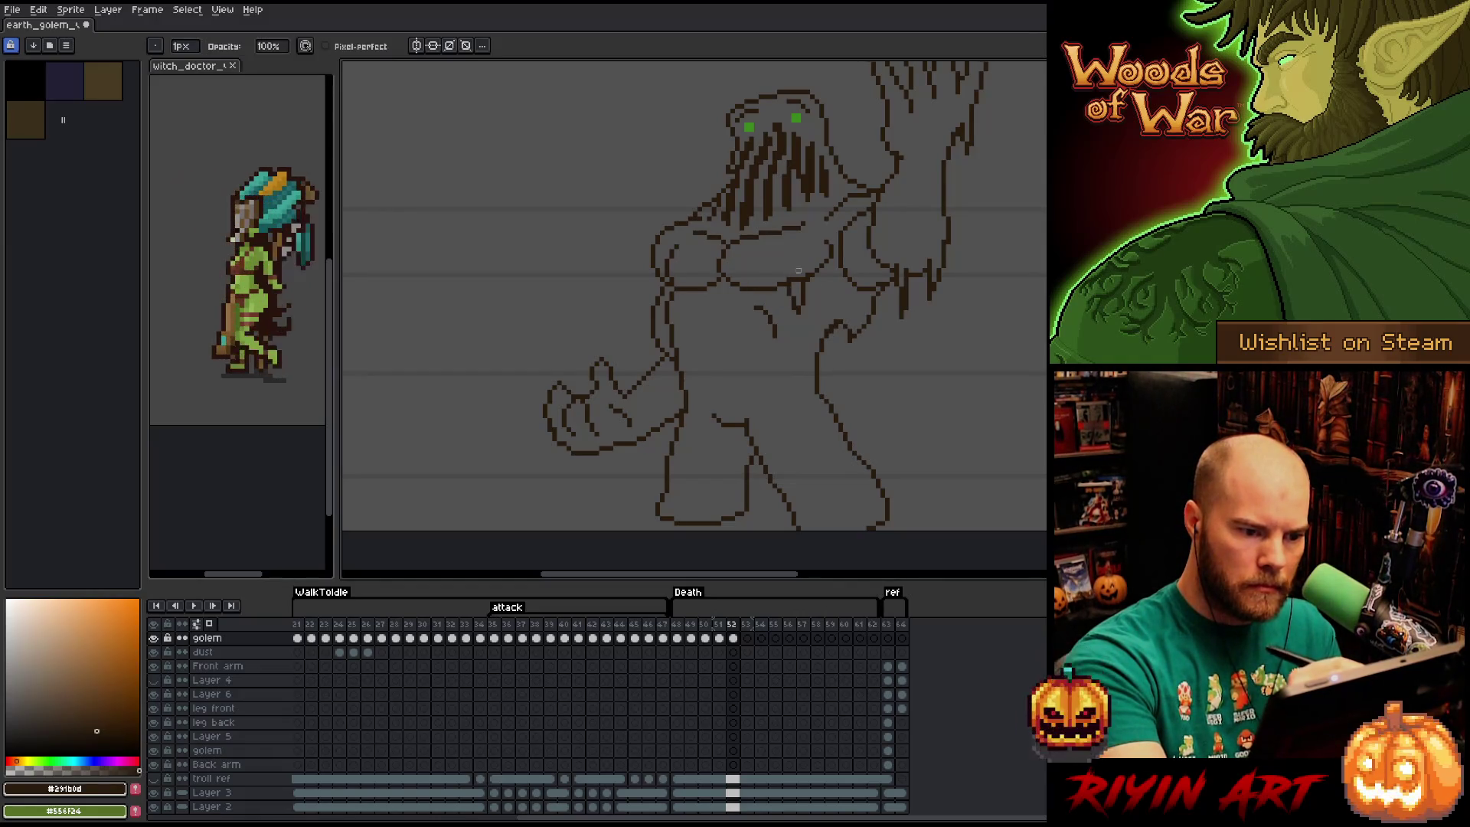
{"action": "key", "text": "b"}
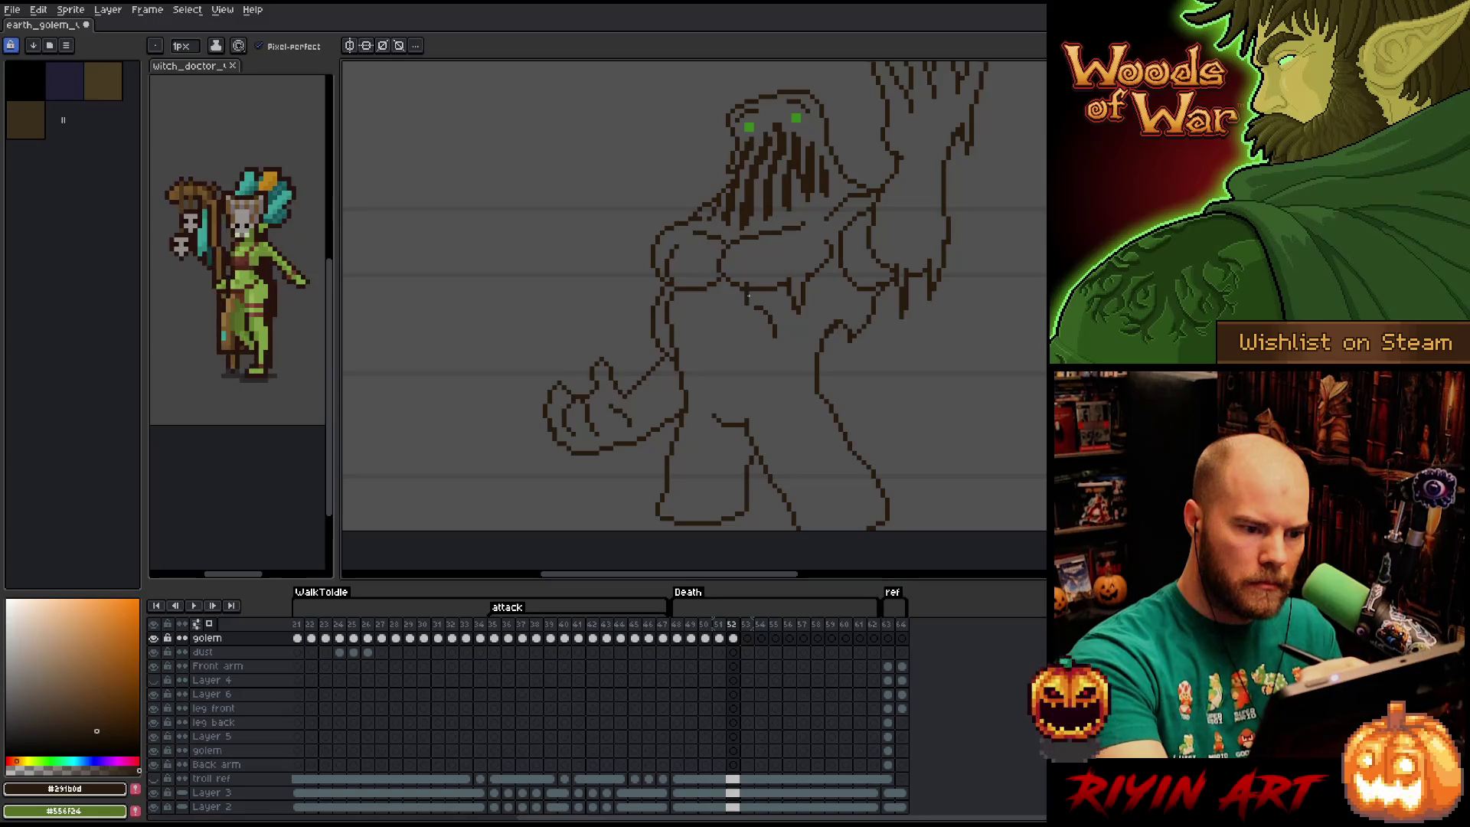
{"action": "key", "text": "e"}
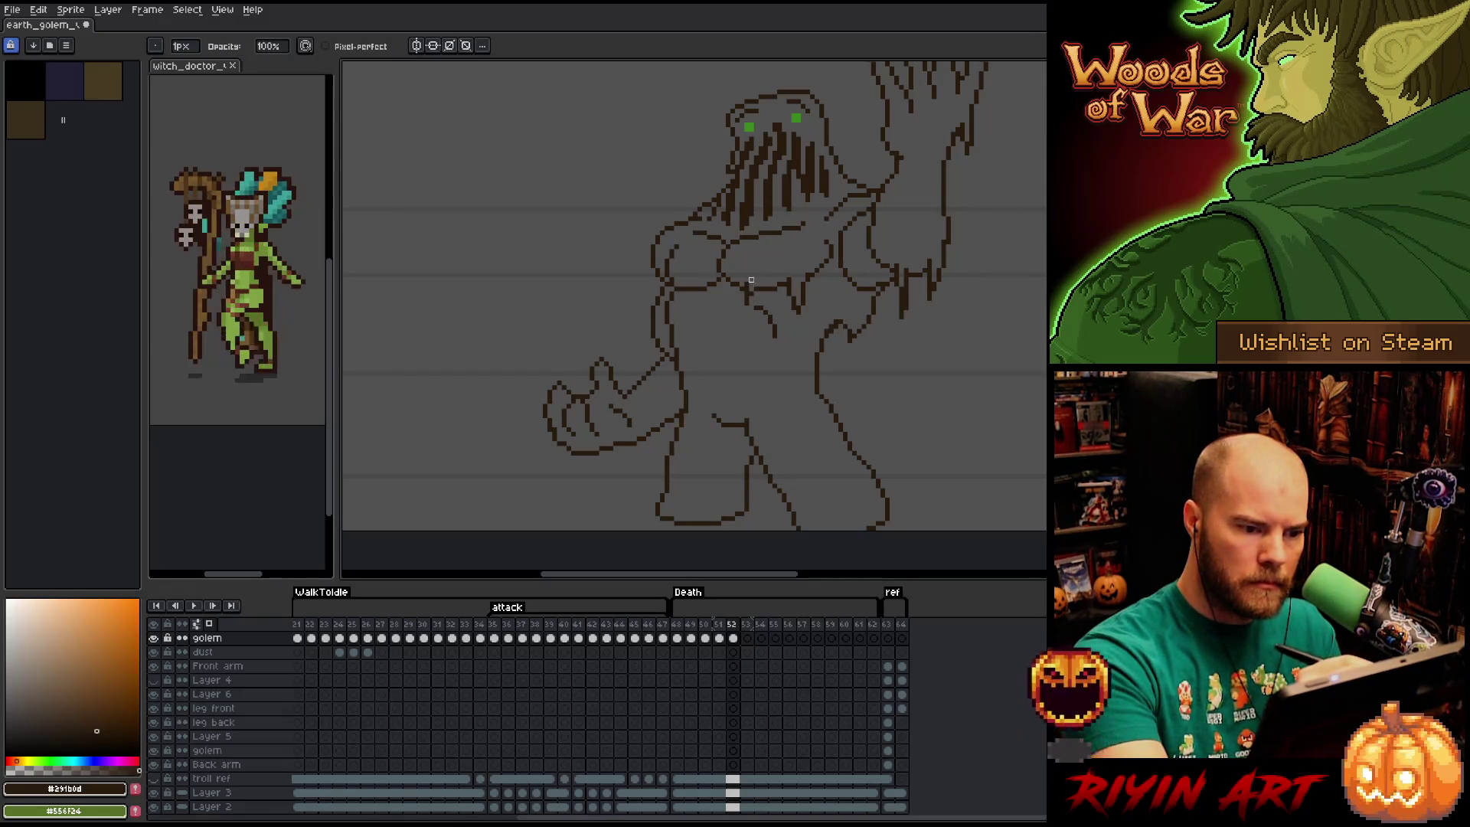
{"action": "key", "text": "b"}
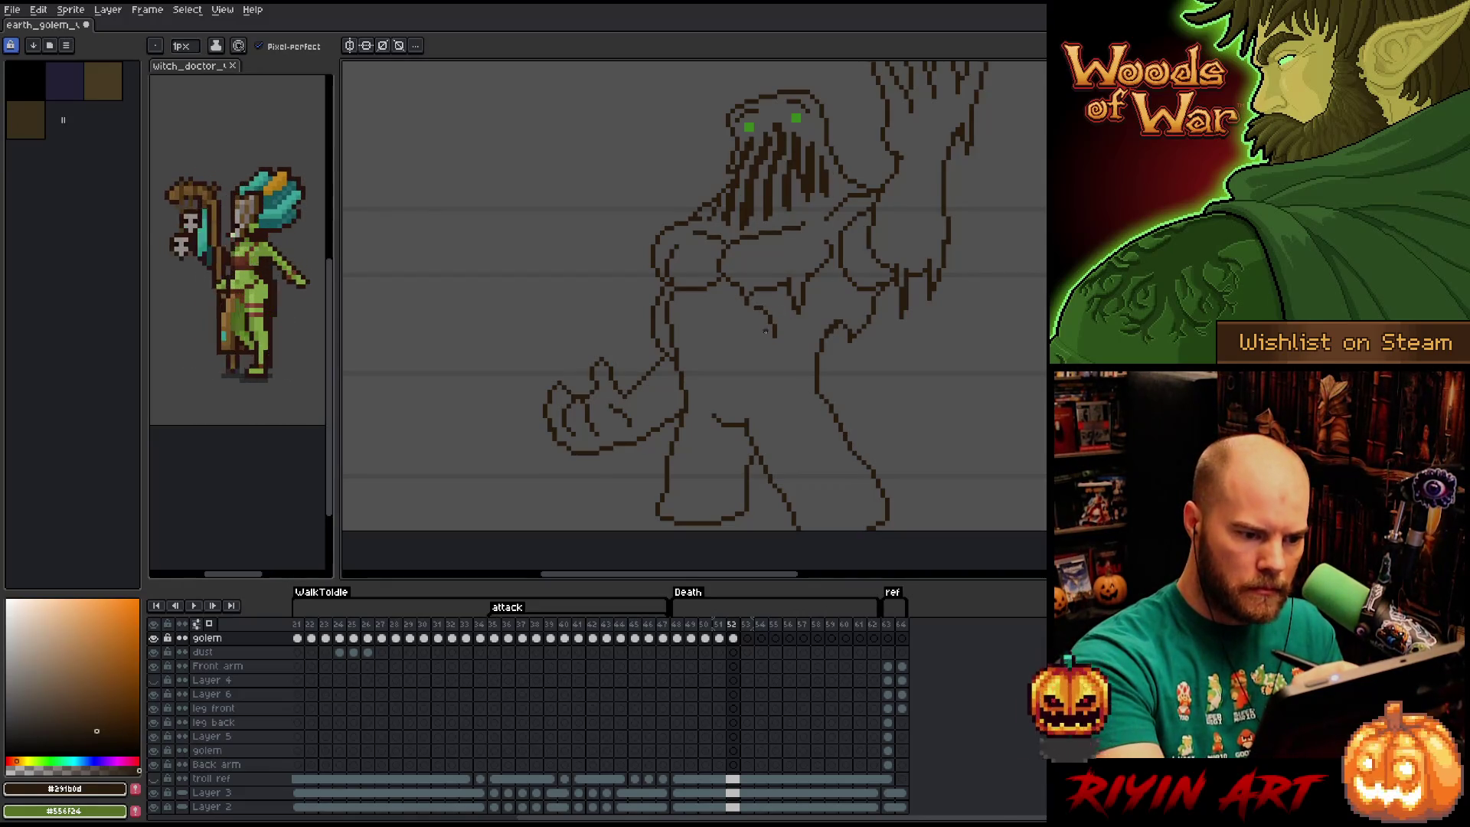
{"action": "left_click_drag", "start_coordinate": [756, 316], "coordinate": [772, 348]}
{"action": "key", "text": "e"}
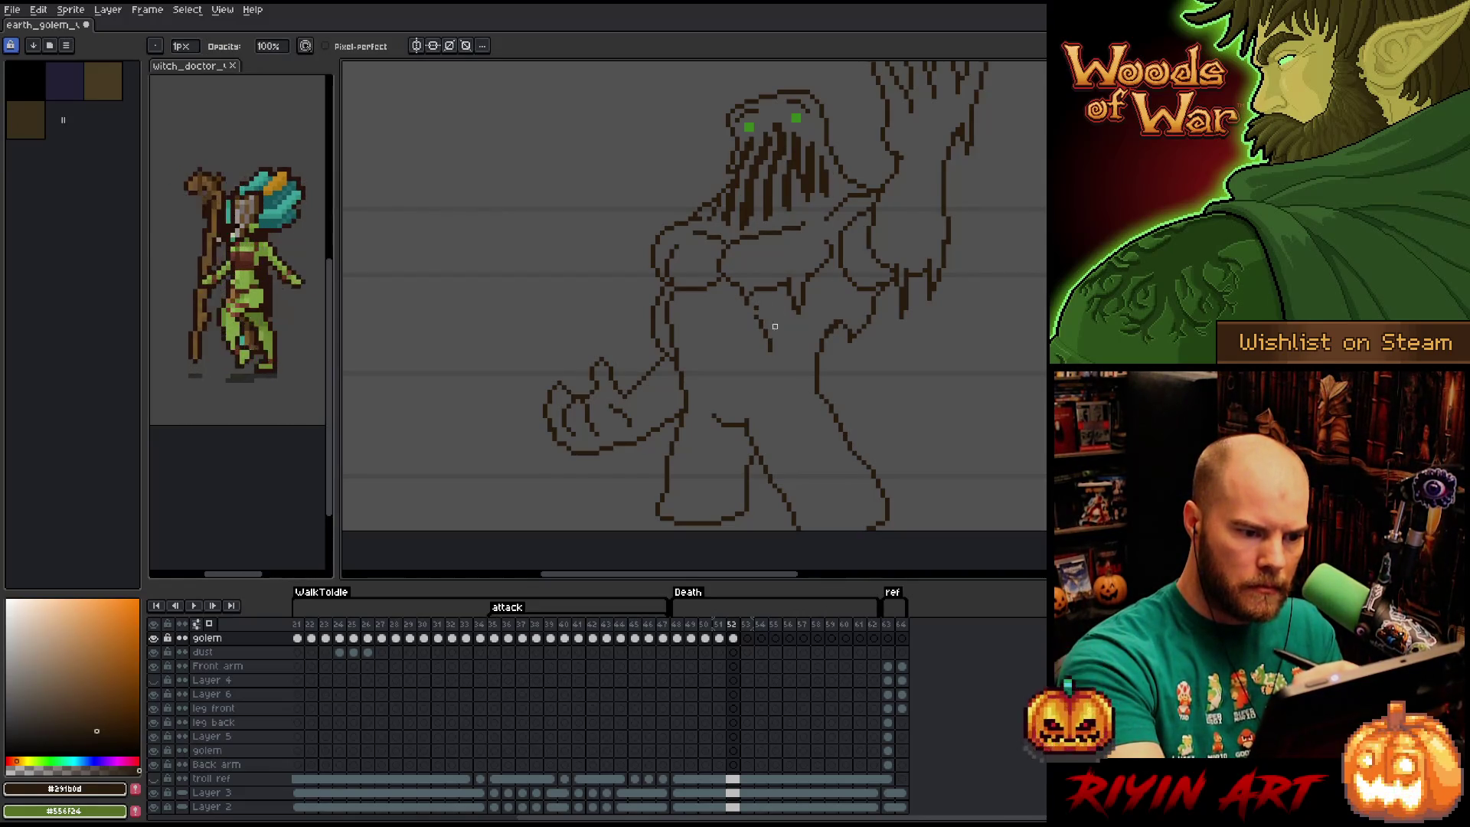
{"action": "key", "text": "b"}
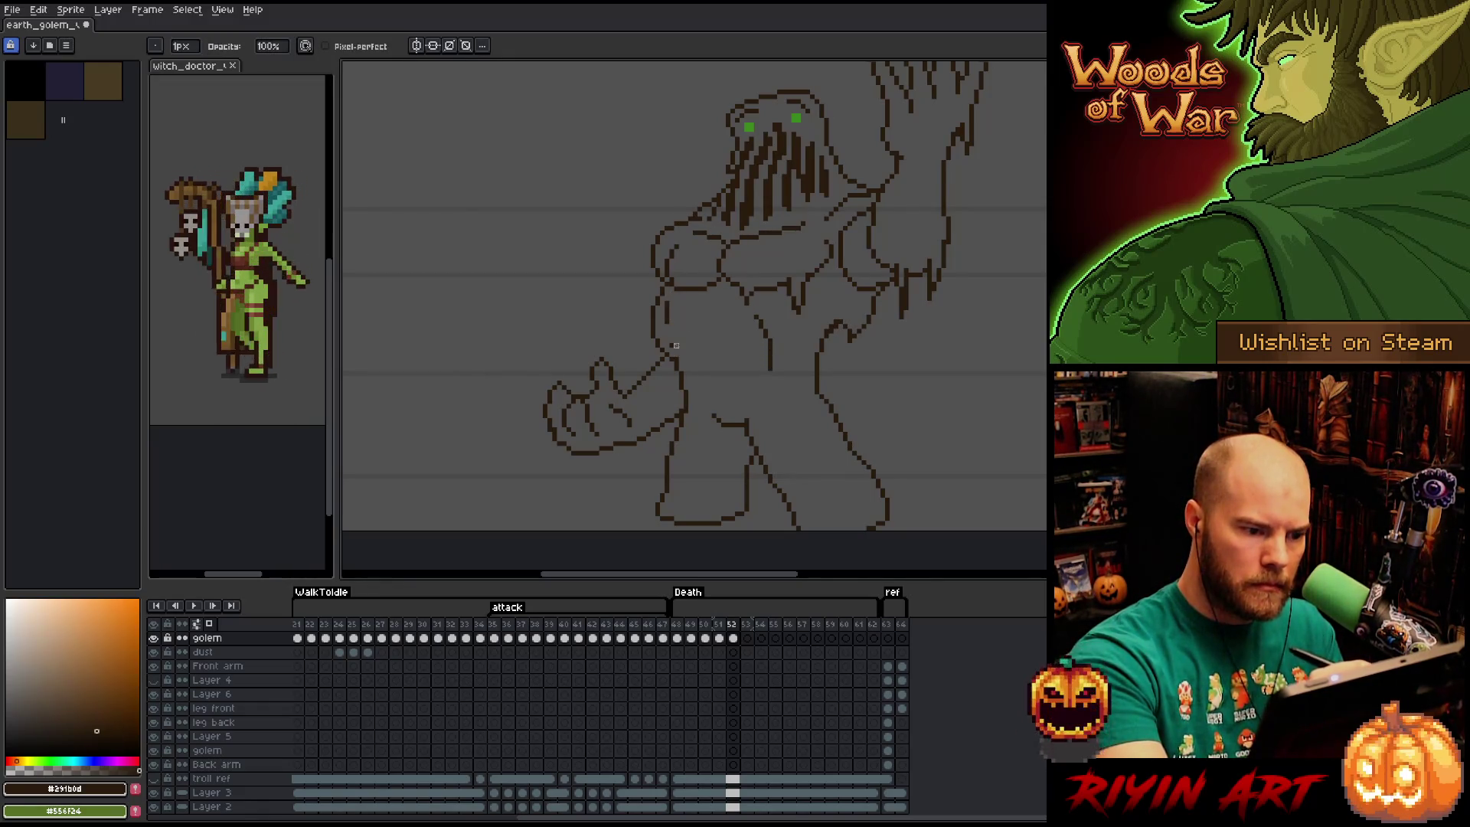
Draw a drip line down the golem's left side and pan down to the legs.
{"action": "key", "text": "e"}
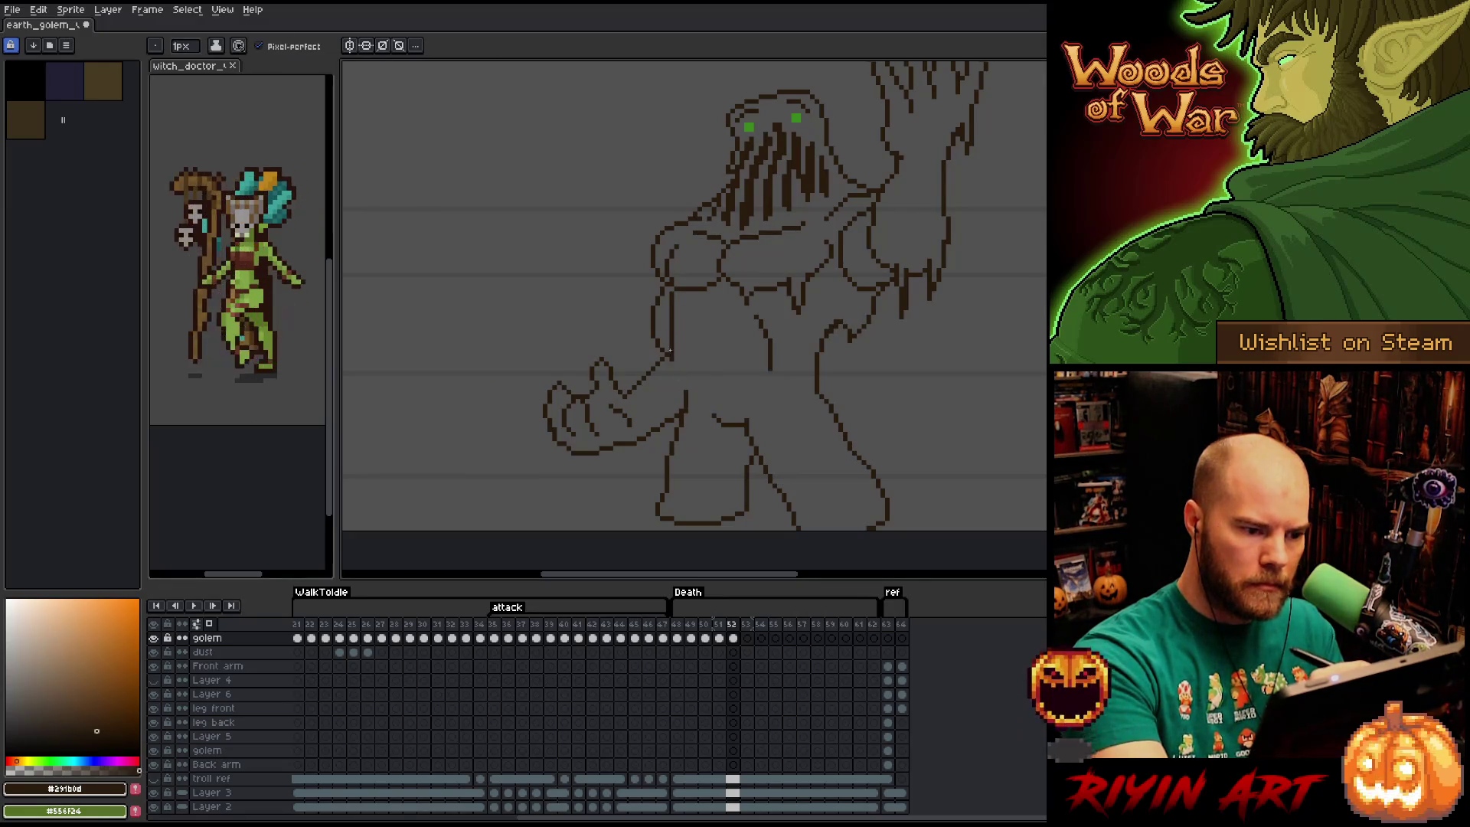
{"action": "left_click_drag", "start_coordinate": [679, 356], "coordinate": [685, 406]}
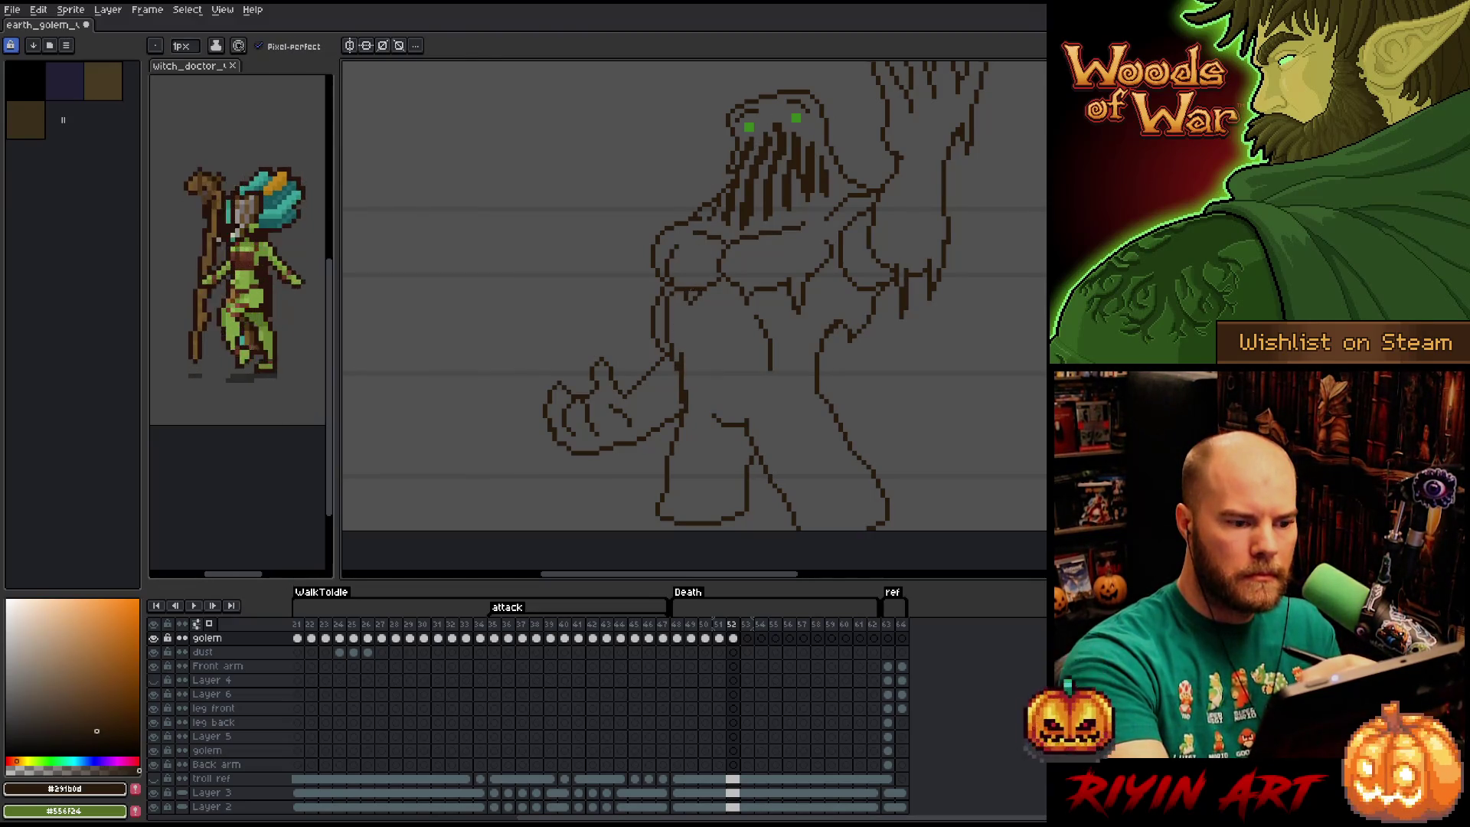
{"action": "key", "text": "e"}
{"action": "key", "text": "b"}
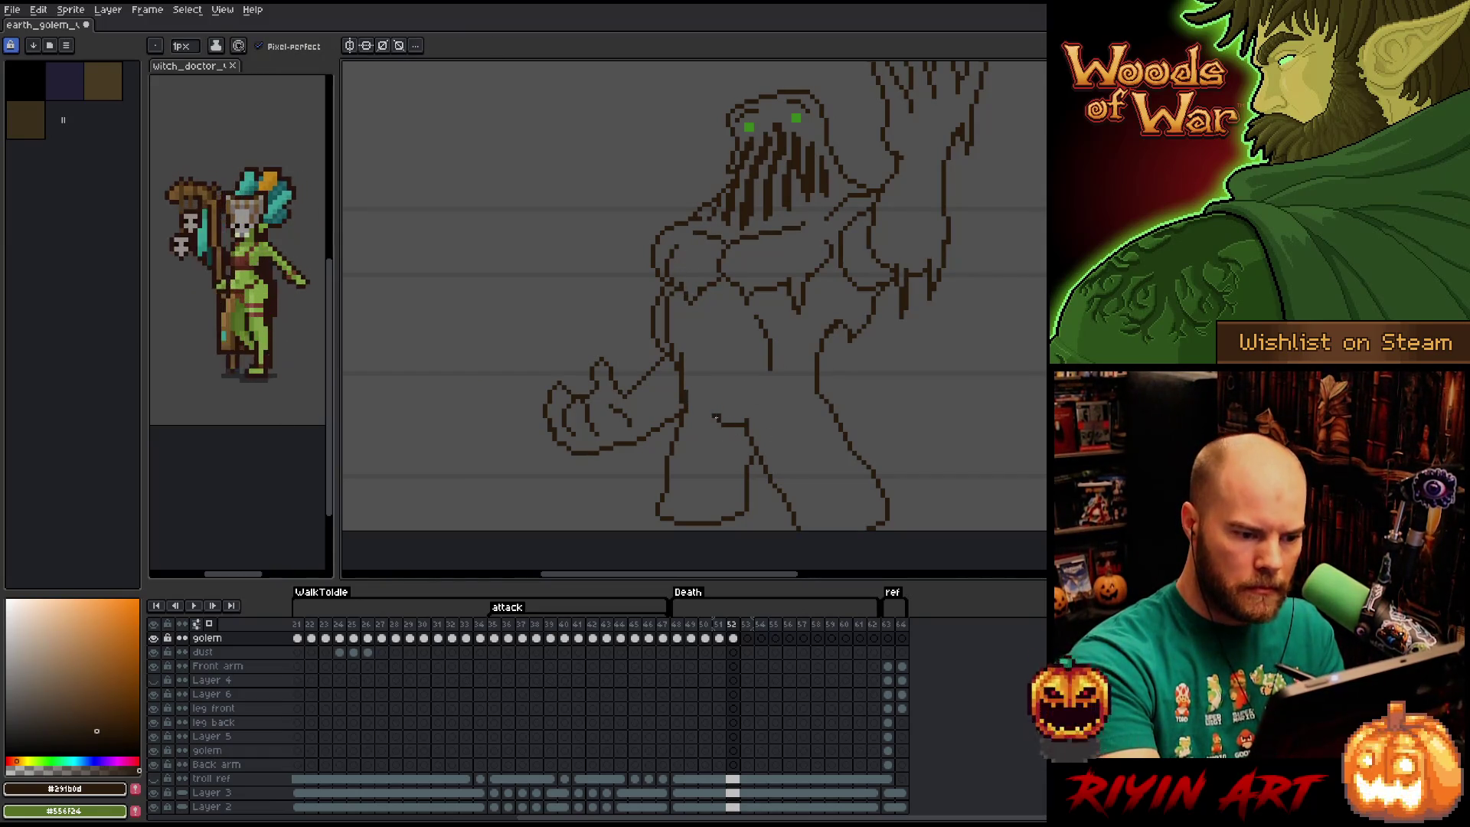
{"action": "key", "text": "space"}
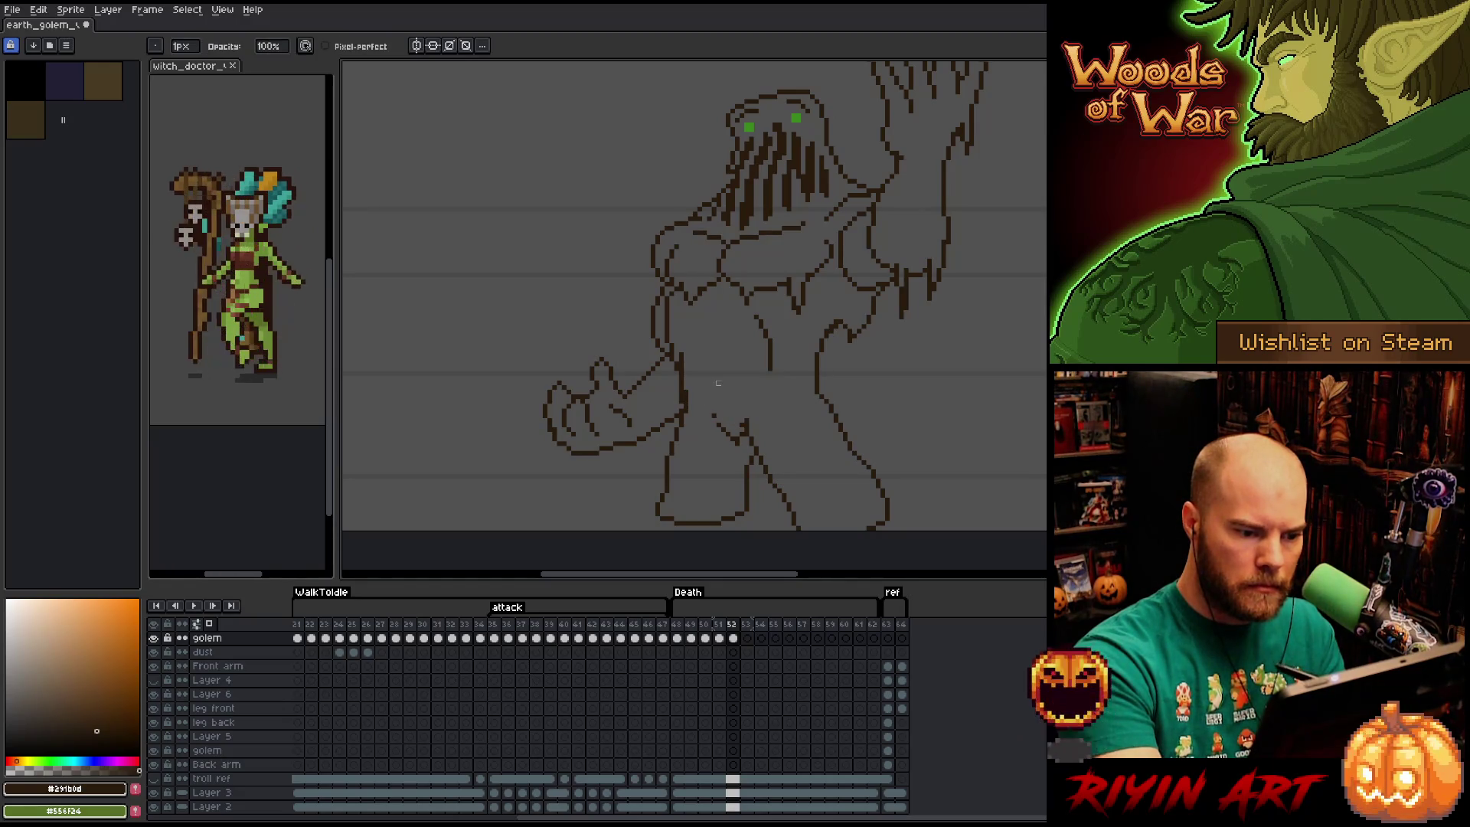
{"action": "mouse_move", "coordinate": [783, 412]}
{"action": "left_mouse_down"}
{"action": "mouse_move", "coordinate": [760, 329]}
{"action": "mouse_move", "coordinate": [729, 360]}
{"action": "mouse_move", "coordinate": [742, 415]}
{"action": "left_mouse_up"}
{"action": "key", "text": "e"}
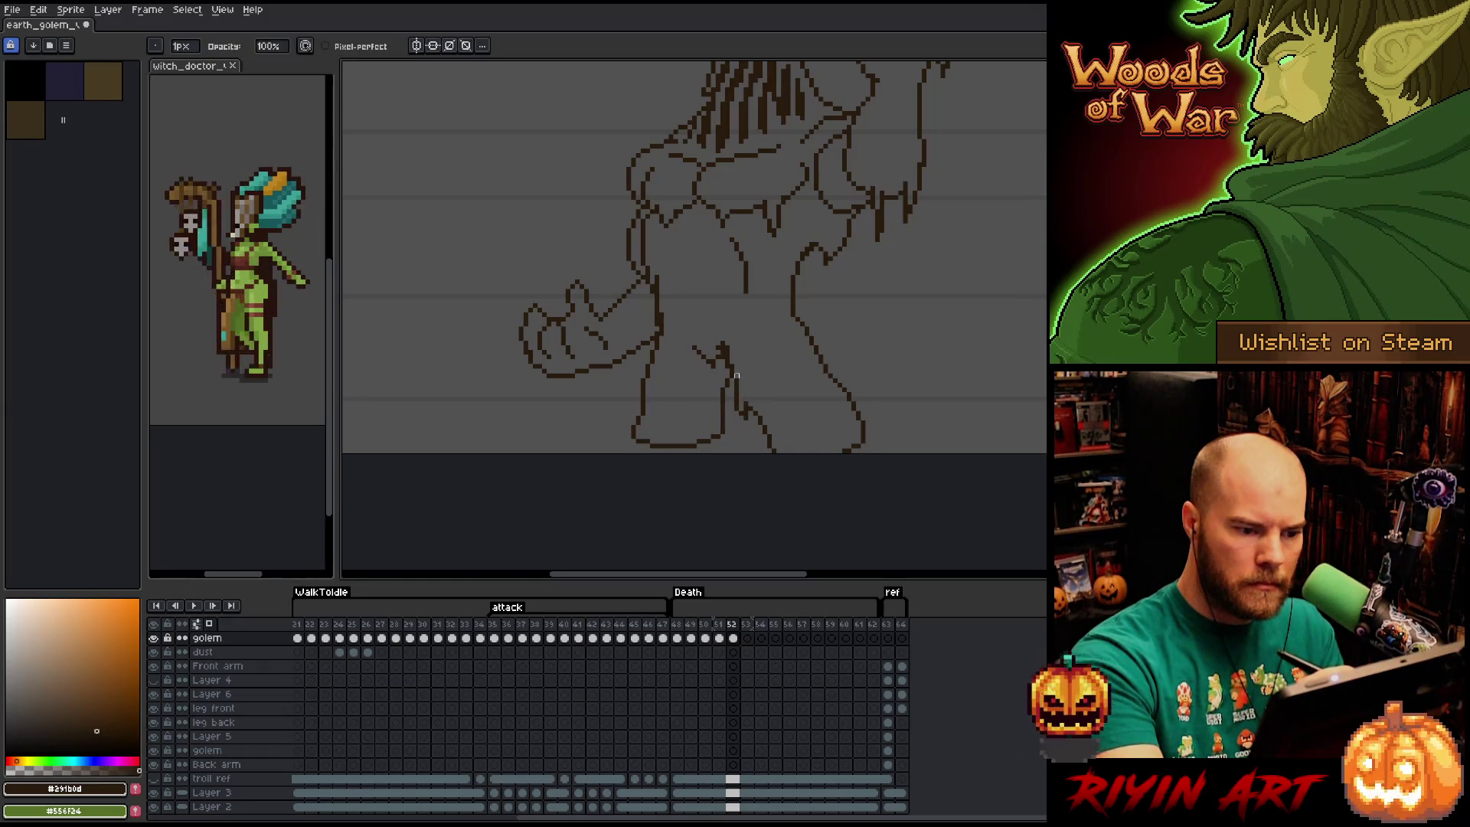
Redraw the golem's leg outline pixels on frame 52 with the pencil and eraser.
{"action": "key", "text": "b"}
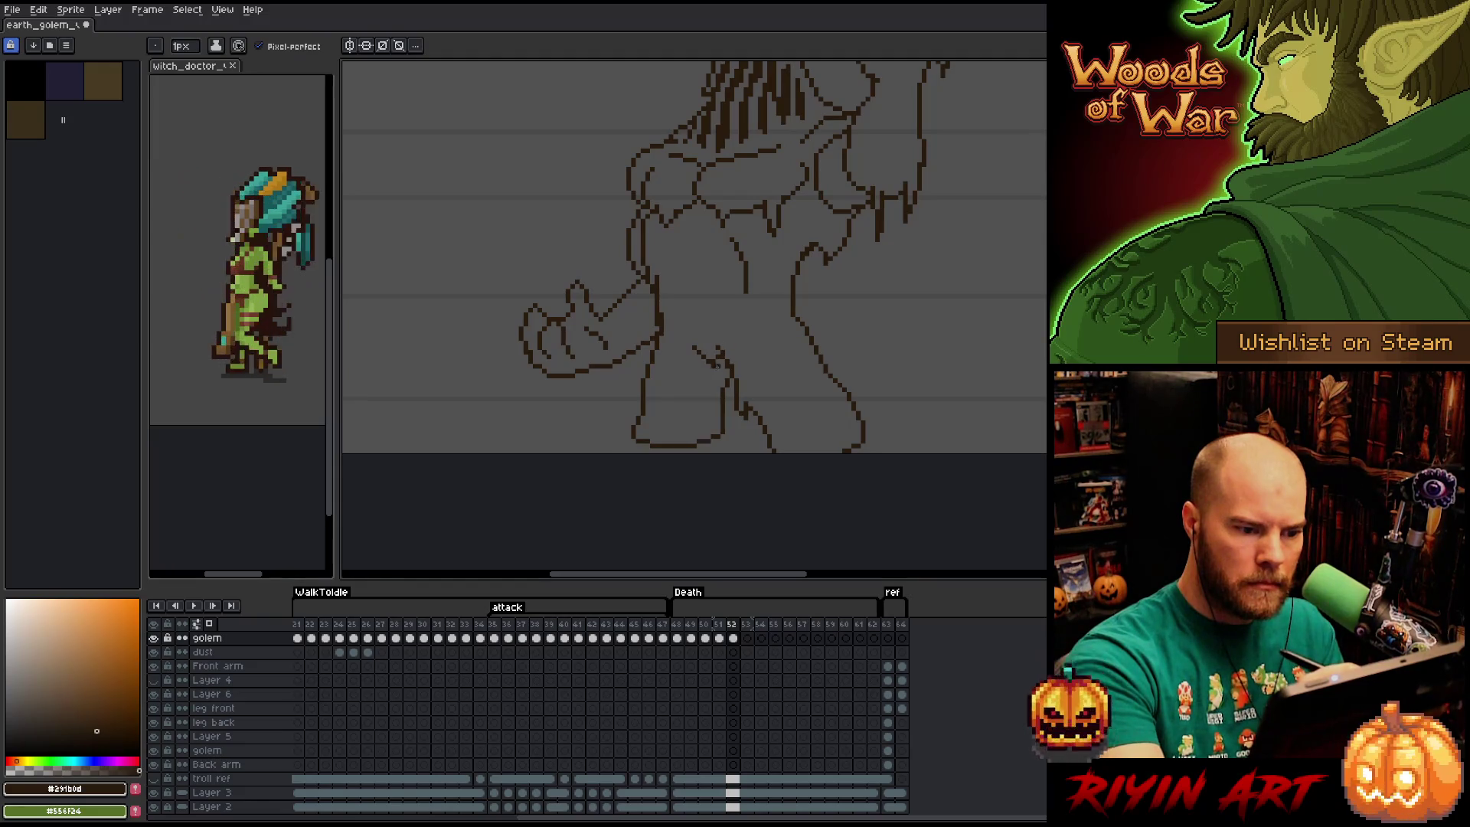
{"action": "key", "text": "e"}
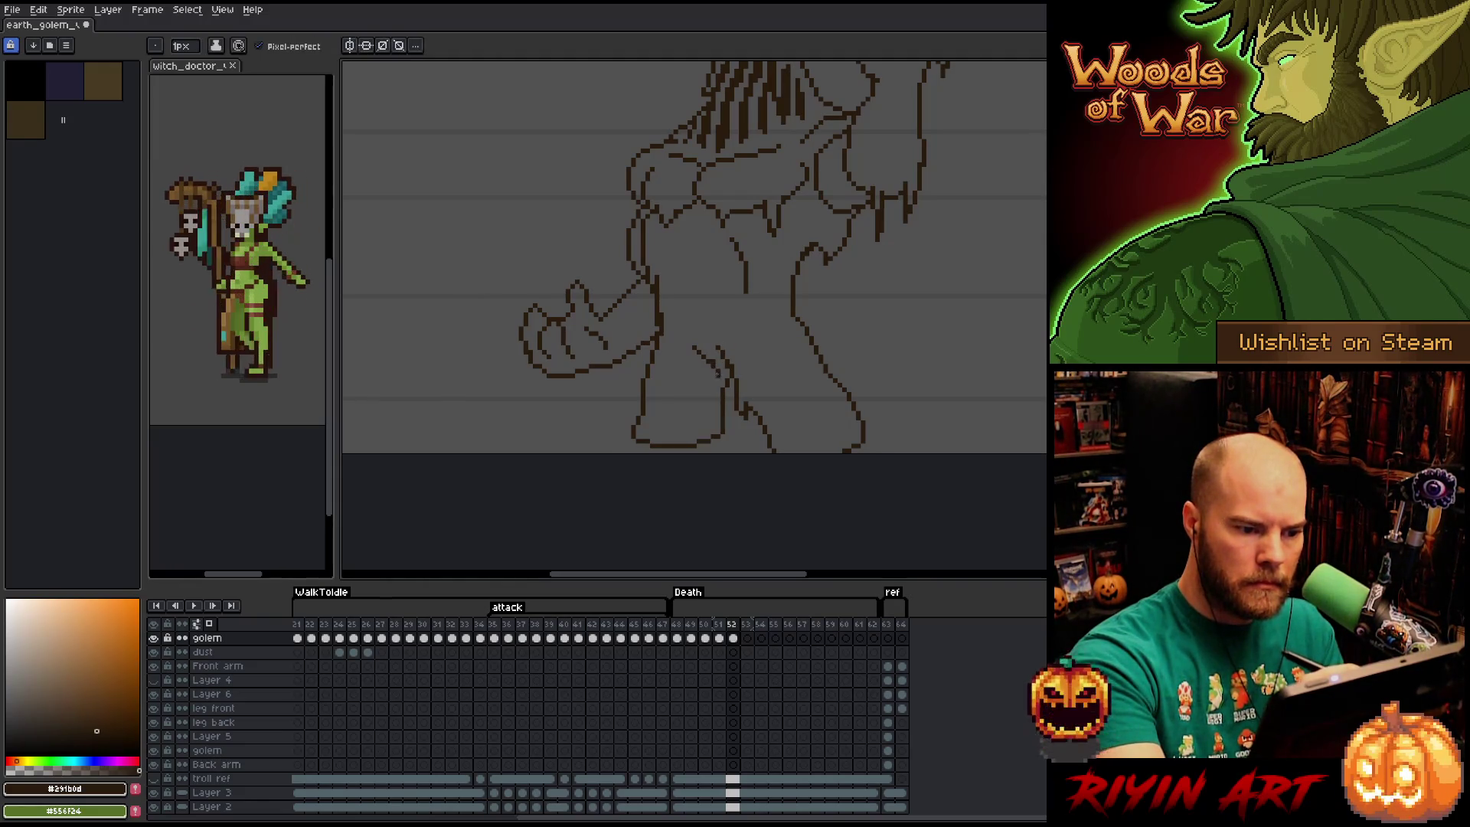
{"action": "left_click_drag", "start_coordinate": [786, 304], "coordinate": [835, 319]}
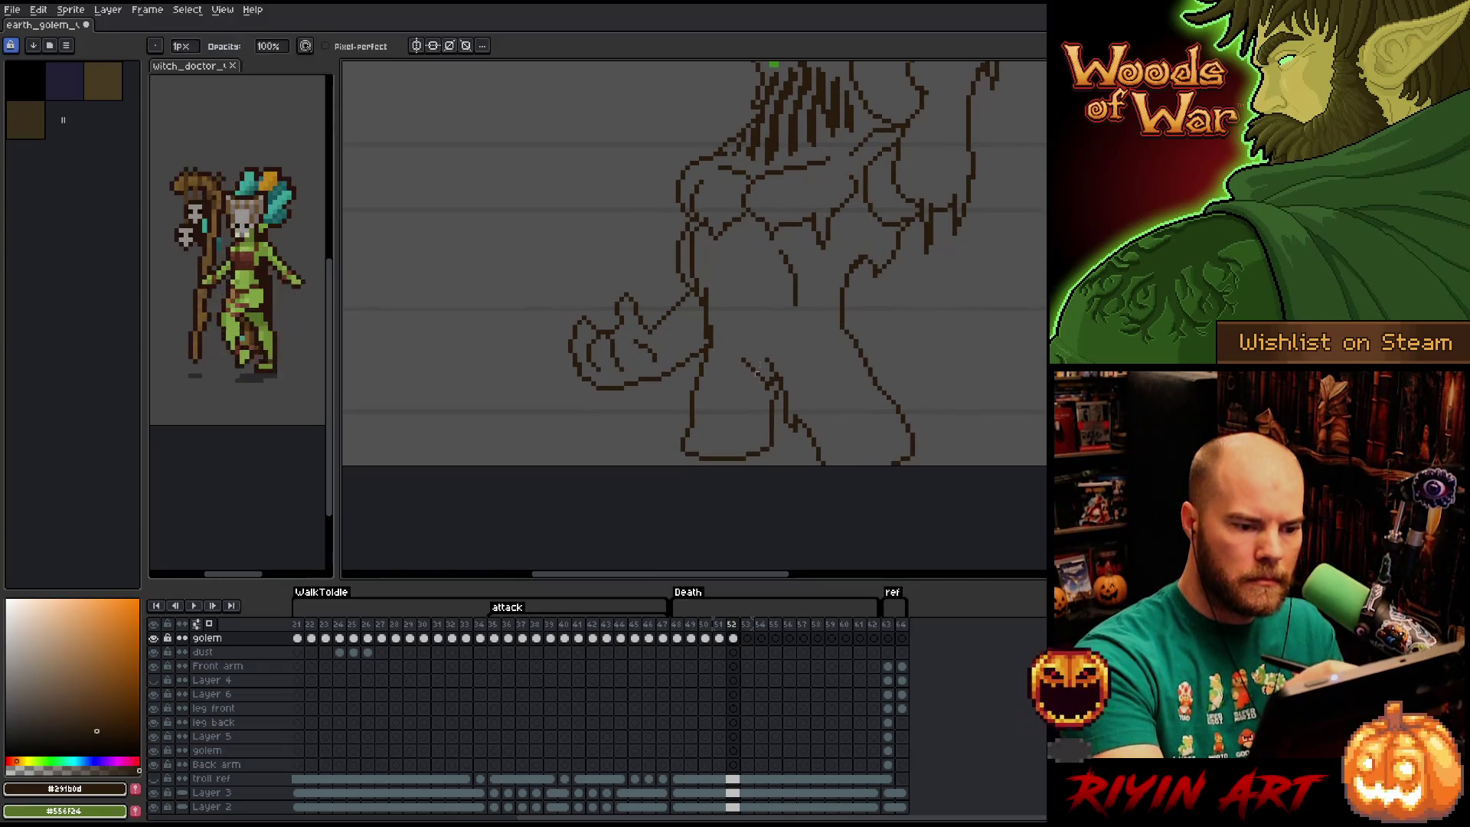
{"action": "left_click_drag", "start_coordinate": [754, 366], "coordinate": [729, 387]}
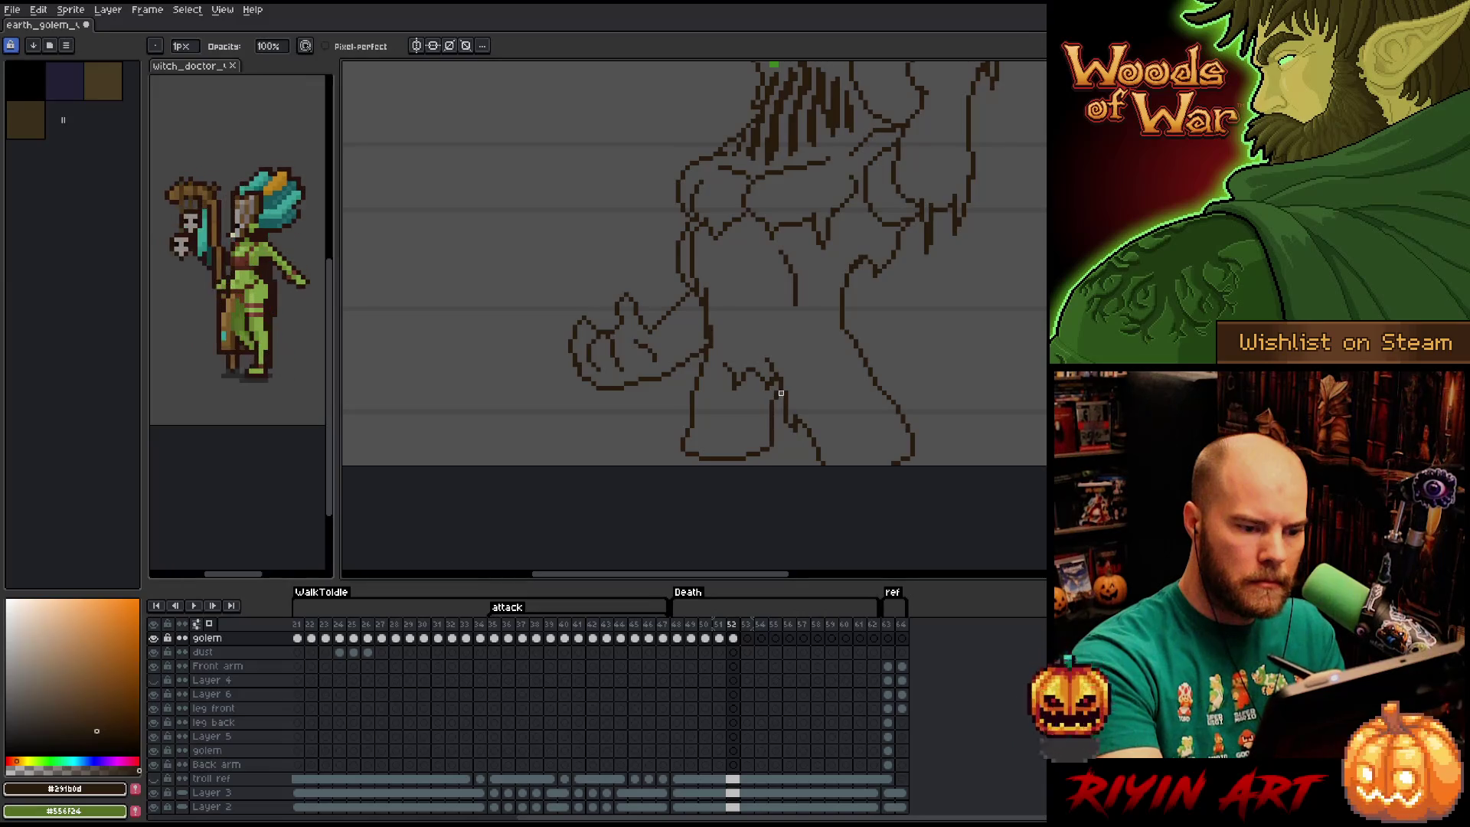
{"action": "mouse_move", "coordinate": [781, 393]}
{"action": "left_mouse_down"}
{"action": "mouse_move", "coordinate": [775, 423]}
{"action": "mouse_move", "coordinate": [793, 431]}
{"action": "left_mouse_up"}
{"action": "key", "text": "b"}
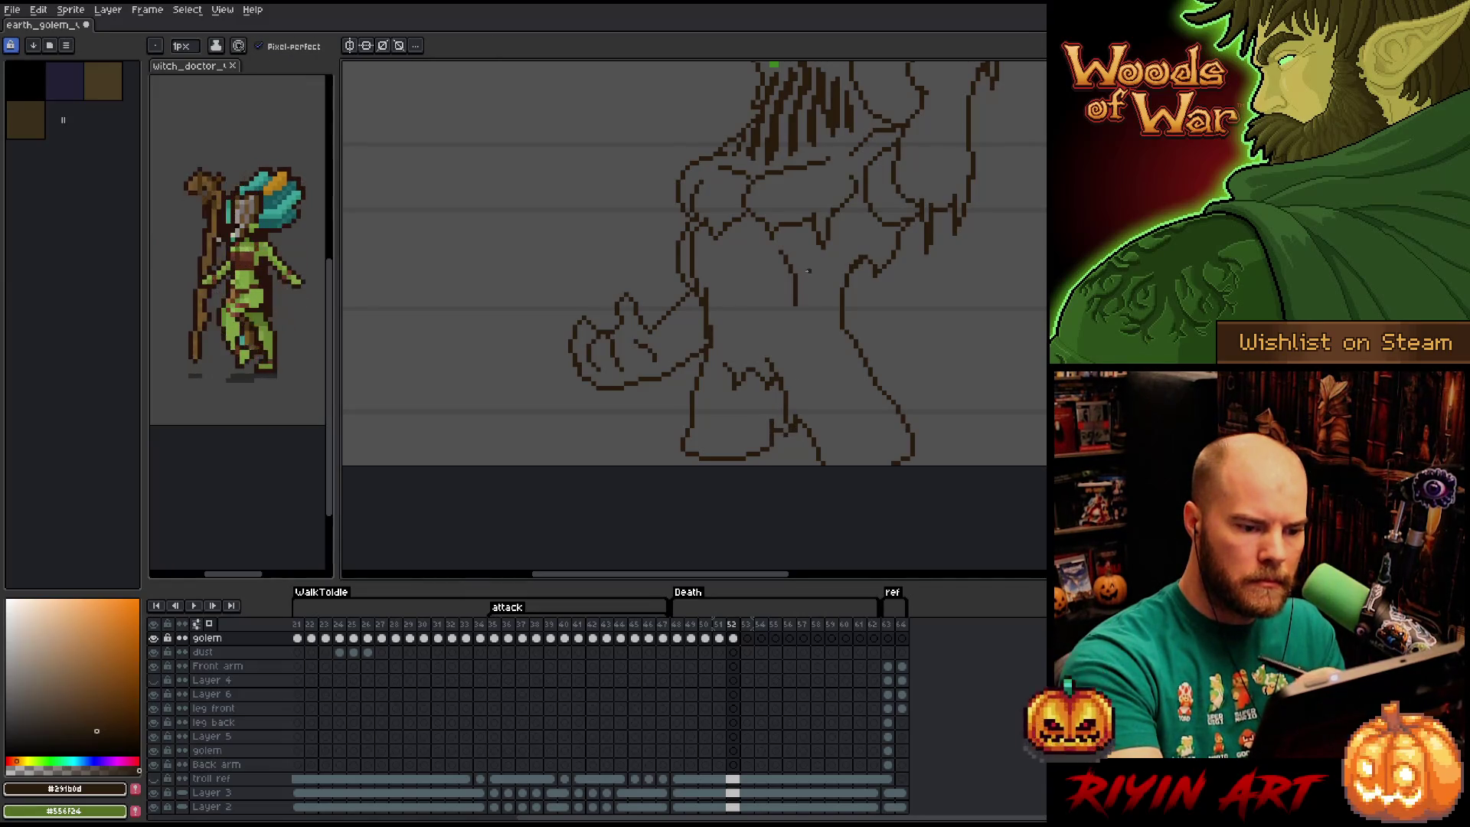
{"action": "mouse_move", "coordinate": [860, 332]}
{"action": "left_mouse_down"}
{"action": "mouse_move", "coordinate": [863, 246]}
{"action": "mouse_move", "coordinate": [870, 260]}
{"action": "left_mouse_up"}
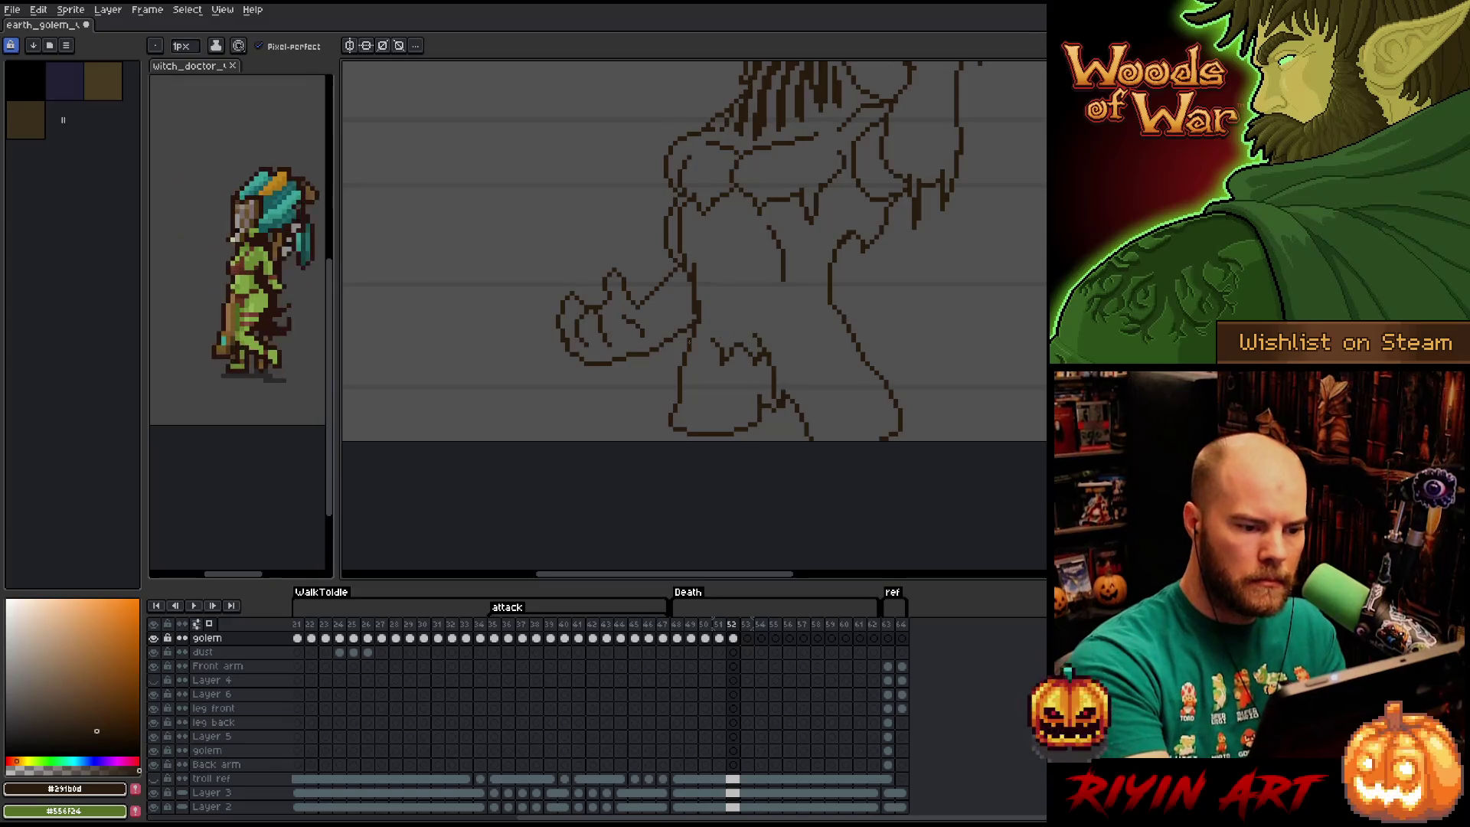
Add a melting stroke at the lower left and erase the old feet and right-leg contour.
{"action": "mouse_move", "coordinate": [689, 341]}
{"action": "left_mouse_down"}
{"action": "mouse_move", "coordinate": [642, 392]}
{"action": "mouse_move", "coordinate": [699, 433]}
{"action": "mouse_move", "coordinate": [762, 417]}
{"action": "left_mouse_up"}
{"action": "key", "text": "e"}
{"action": "mouse_move", "coordinate": [681, 386]}
{"action": "left_mouse_down"}
{"action": "mouse_move", "coordinate": [680, 358]}
{"action": "mouse_move", "coordinate": [650, 410]}
{"action": "mouse_move", "coordinate": [768, 414]}
{"action": "mouse_move", "coordinate": [810, 437]}
{"action": "mouse_move", "coordinate": [774, 396]}
{"action": "left_mouse_up"}
{"action": "key", "text": "b"}
{"action": "key", "text": "e"}
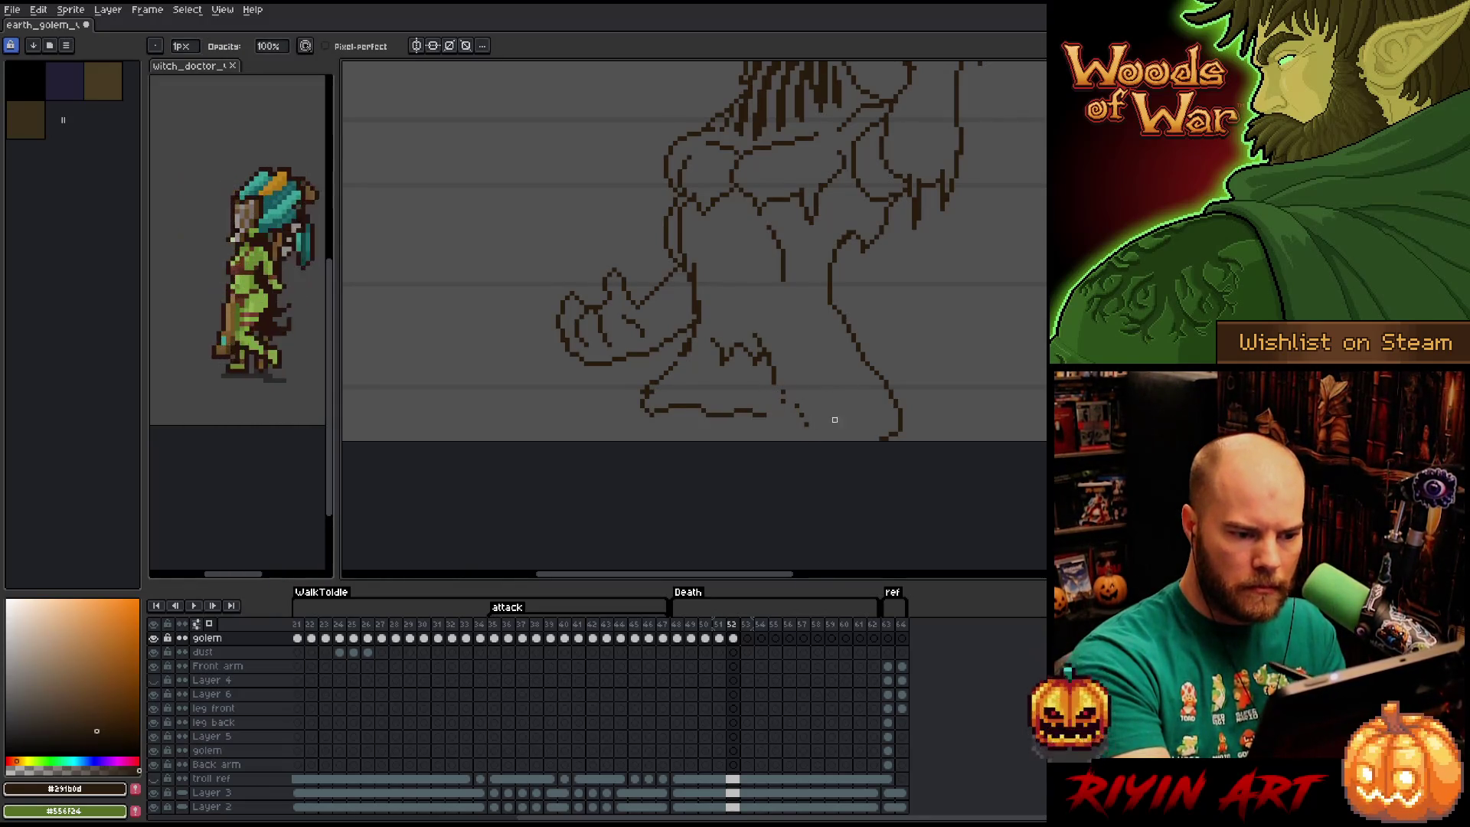
{"action": "left_click_drag", "start_coordinate": [869, 366], "coordinate": [900, 406]}
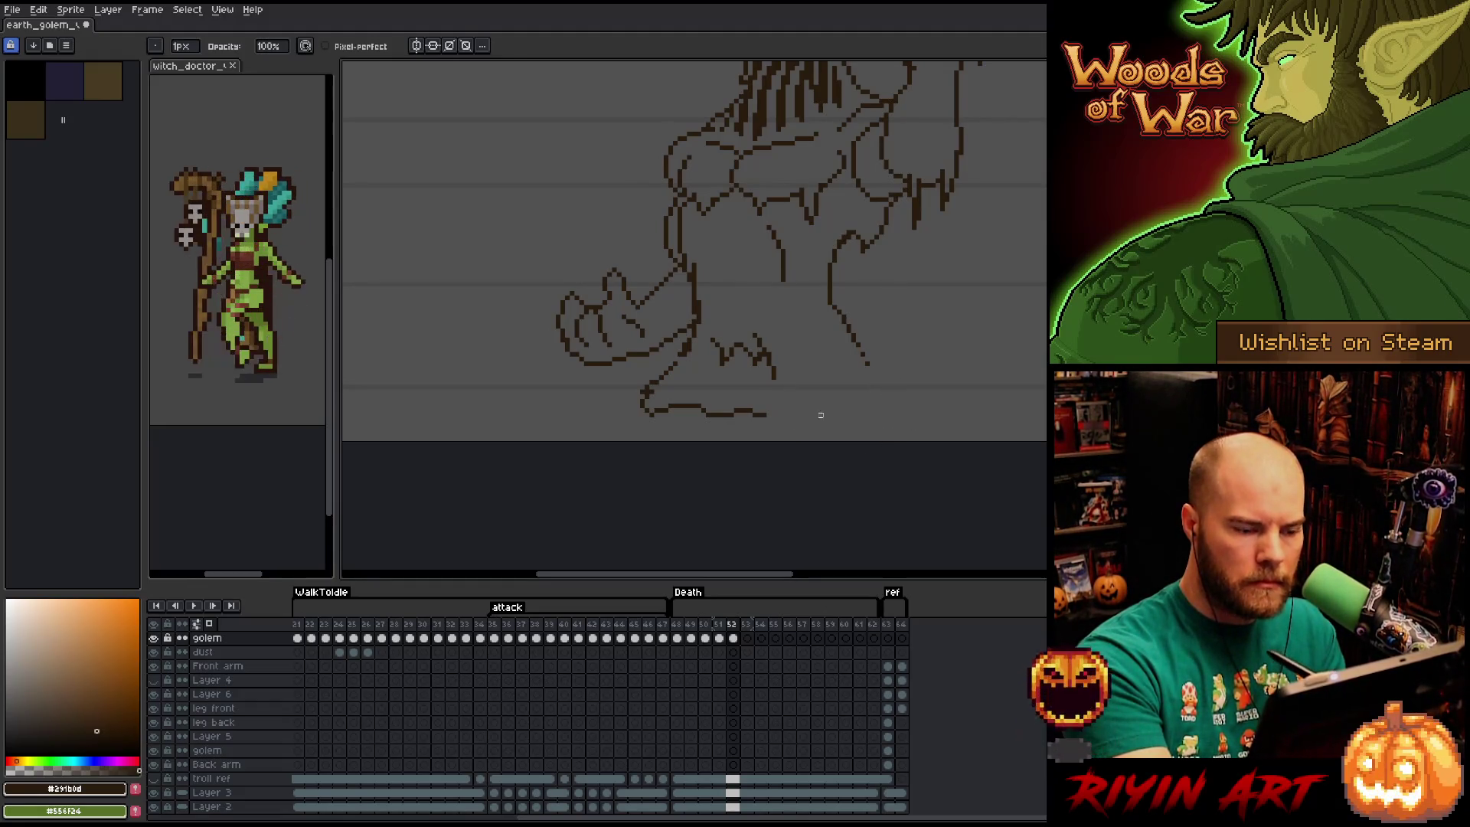
Lasso the bottom foot stroke and lift it up into place.
{"action": "key", "text": "q"}
{"action": "mouse_move", "coordinate": [811, 429]}
{"action": "left_mouse_down"}
{"action": "mouse_move", "coordinate": [636, 405]}
{"action": "mouse_move", "coordinate": [745, 417]}
{"action": "mouse_move", "coordinate": [756, 400]}
{"action": "mouse_move", "coordinate": [864, 391]}
{"action": "mouse_move", "coordinate": [897, 367]}
{"action": "mouse_move", "coordinate": [853, 345]}
{"action": "mouse_move", "coordinate": [872, 373]}
{"action": "mouse_move", "coordinate": [824, 373]}
{"action": "left_mouse_up"}
{"action": "key", "text": "ctrl+d"}
{"action": "key", "text": "b"}
{"action": "key", "text": "e"}
{"action": "key", "text": "b"}
{"action": "key", "text": "h"}
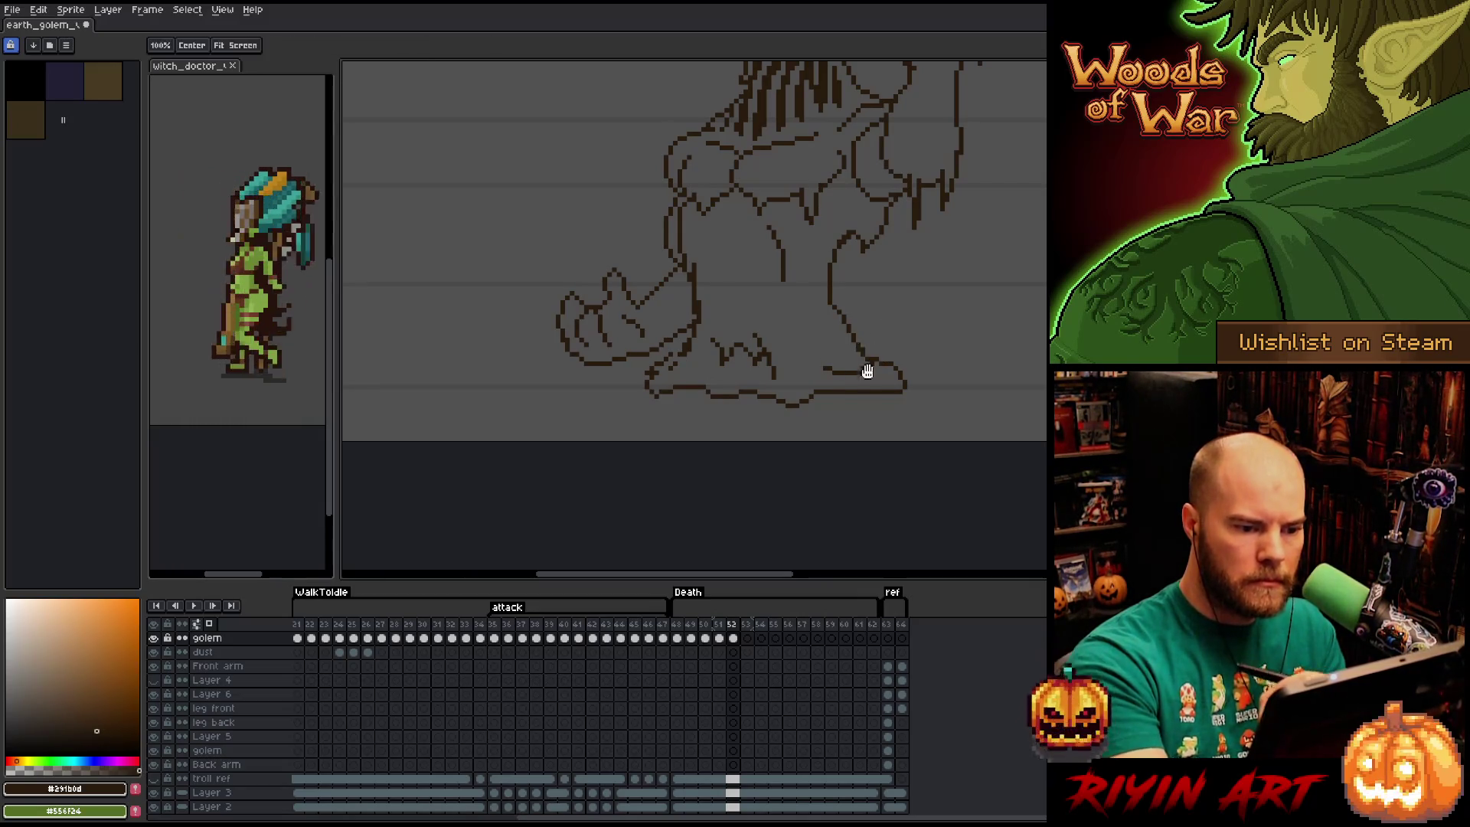
{"action": "left_click_drag", "start_coordinate": [896, 312], "coordinate": [900, 393]}
{"action": "key", "text": "b"}
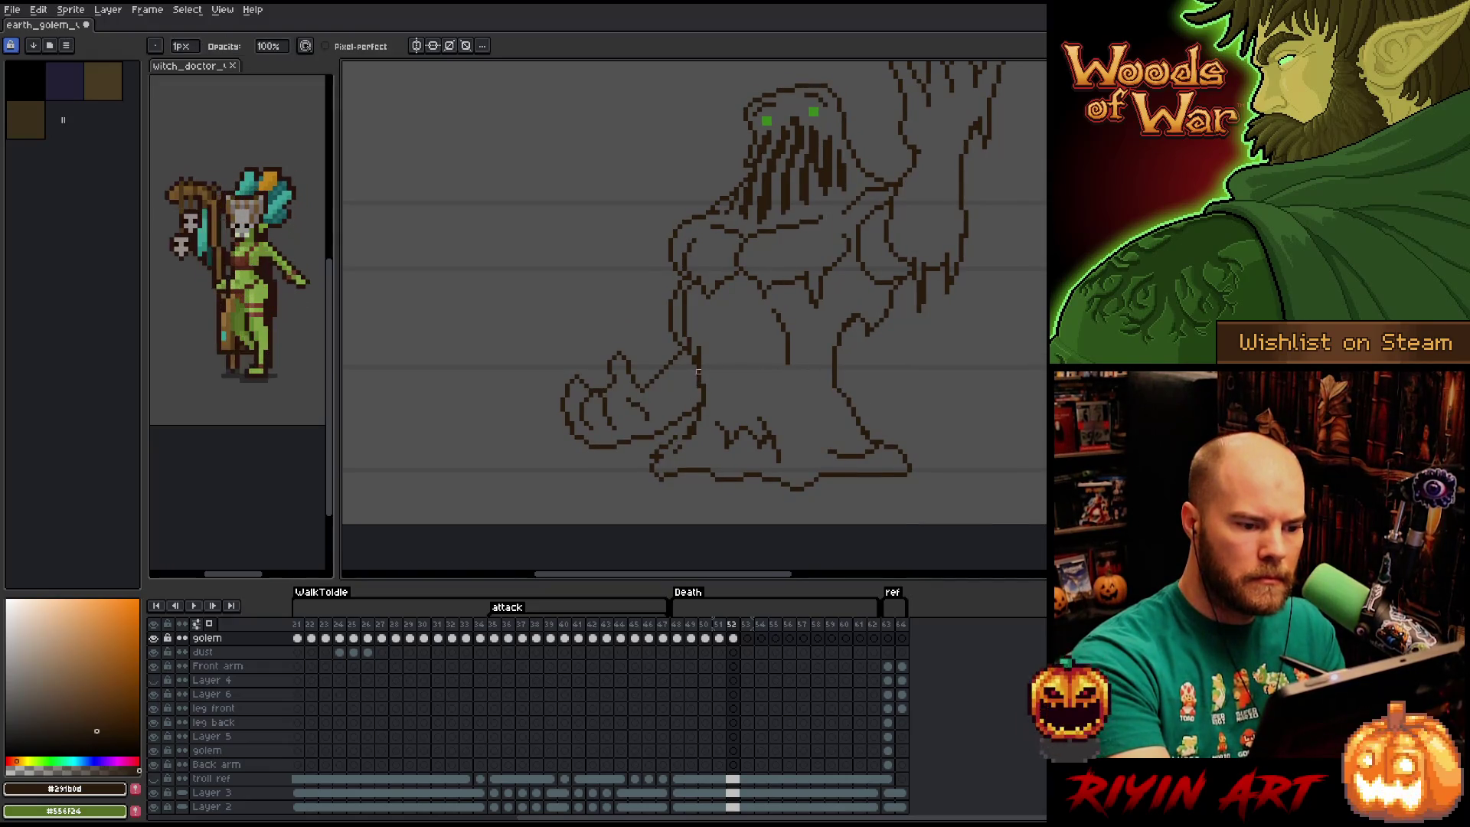
Reshape the lower-left claw into a pointed tip and rotate it into position.
{"action": "left_click_drag", "start_coordinate": [609, 461], "coordinate": [620, 452]}
{"action": "key", "text": "b"}
{"action": "key", "text": "e"}
{"action": "key", "text": "b"}
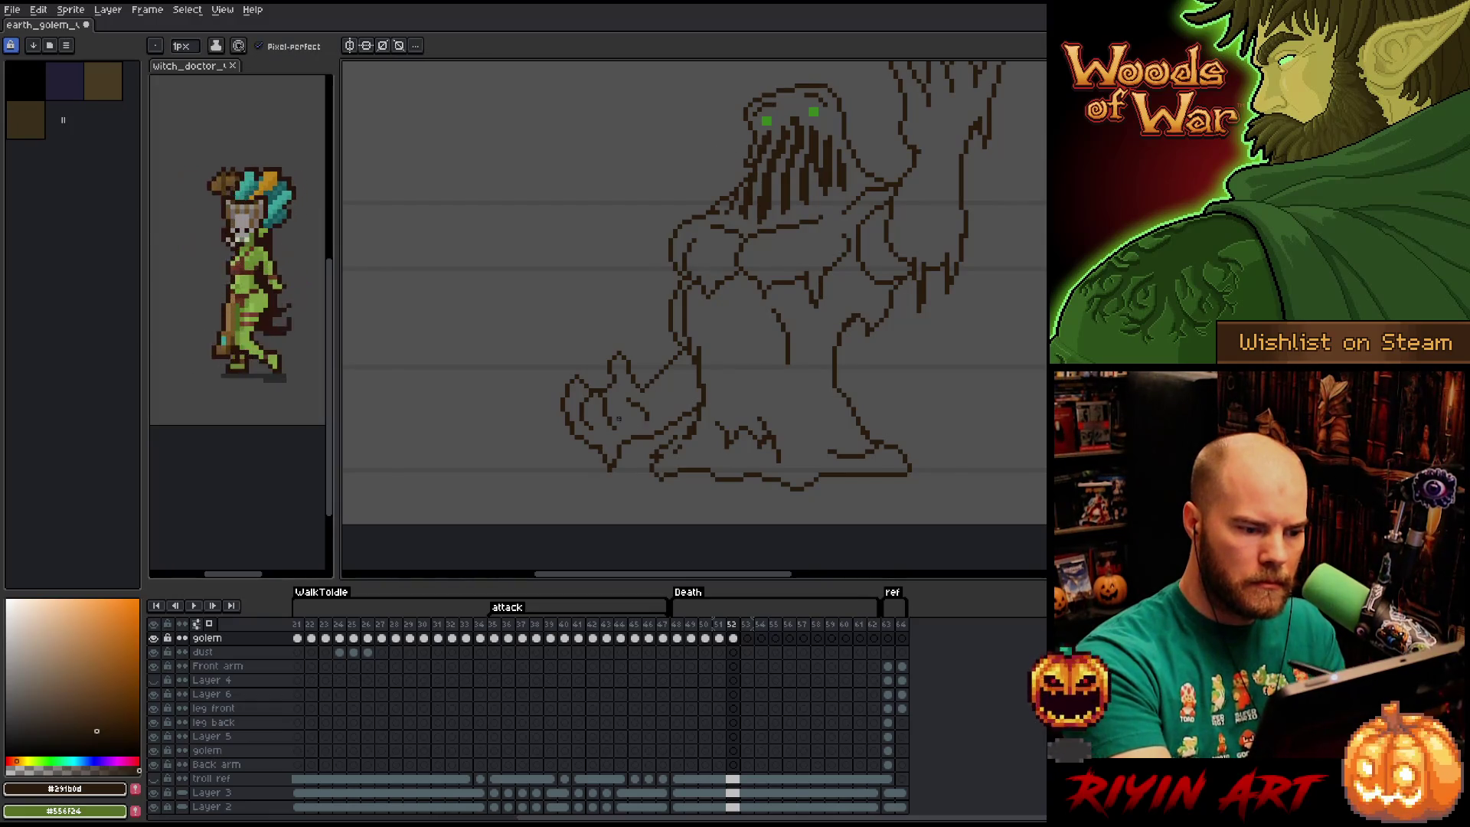
{"action": "key", "text": "q"}
{"action": "mouse_move", "coordinate": [579, 397]}
{"action": "left_mouse_down"}
{"action": "mouse_move", "coordinate": [594, 433]}
{"action": "mouse_move", "coordinate": [584, 416]}
{"action": "left_mouse_up"}
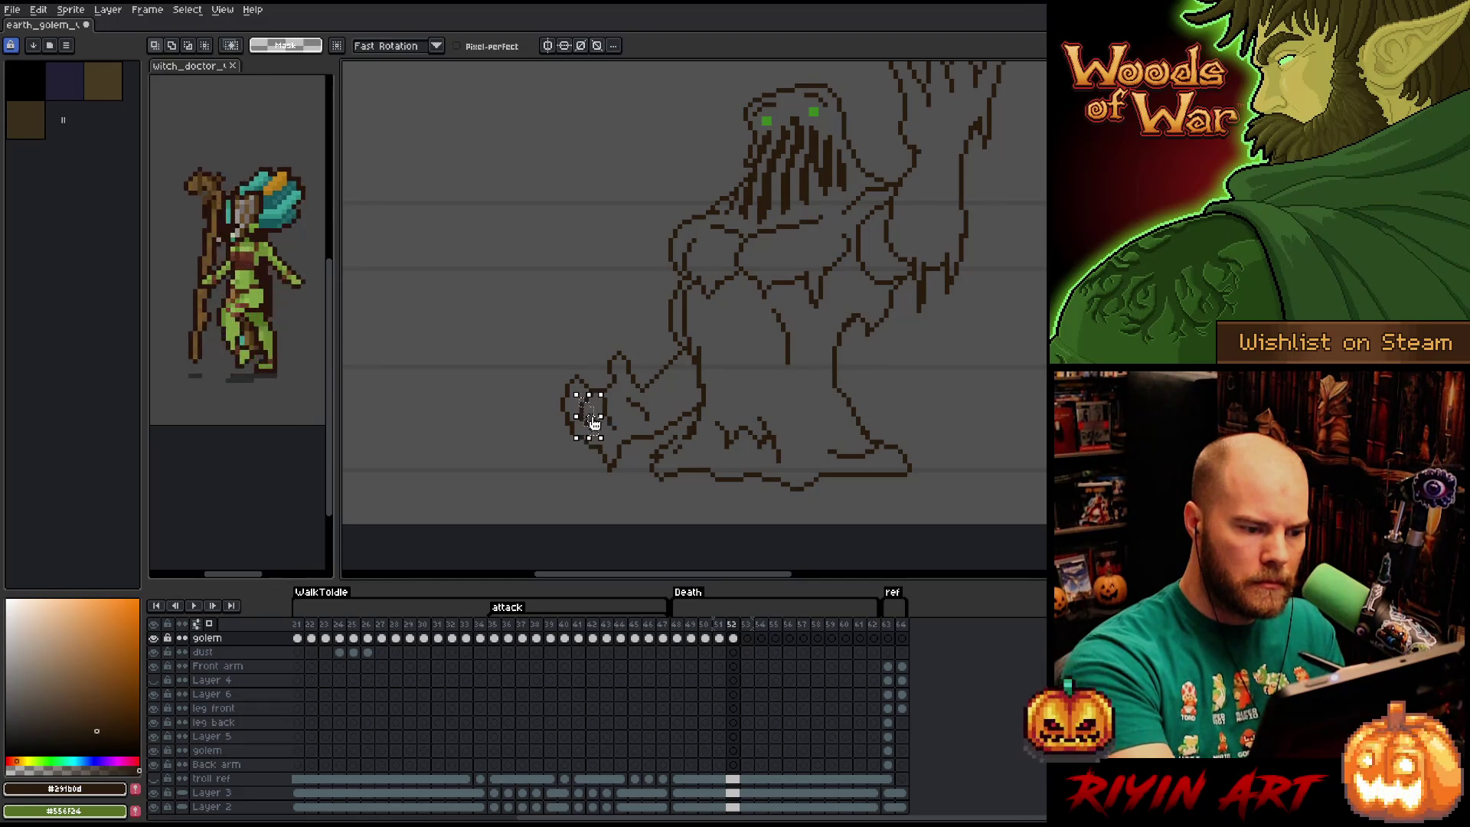
{"action": "left_click_drag", "start_coordinate": [632, 367], "coordinate": [600, 348]}
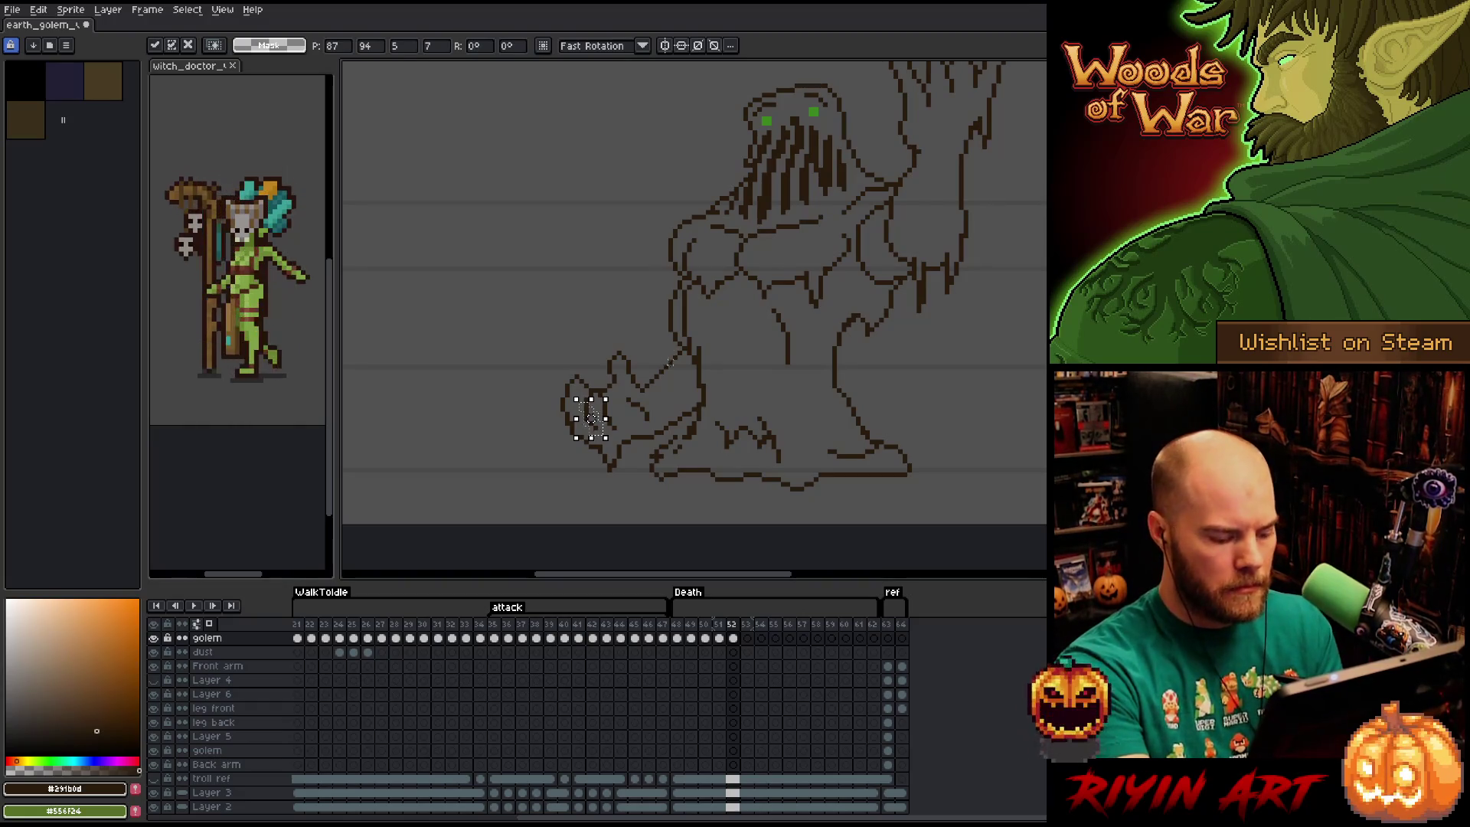
{"action": "key", "text": "ctrl+d"}
{"action": "key", "text": "i"}
{"action": "key", "text": "b"}
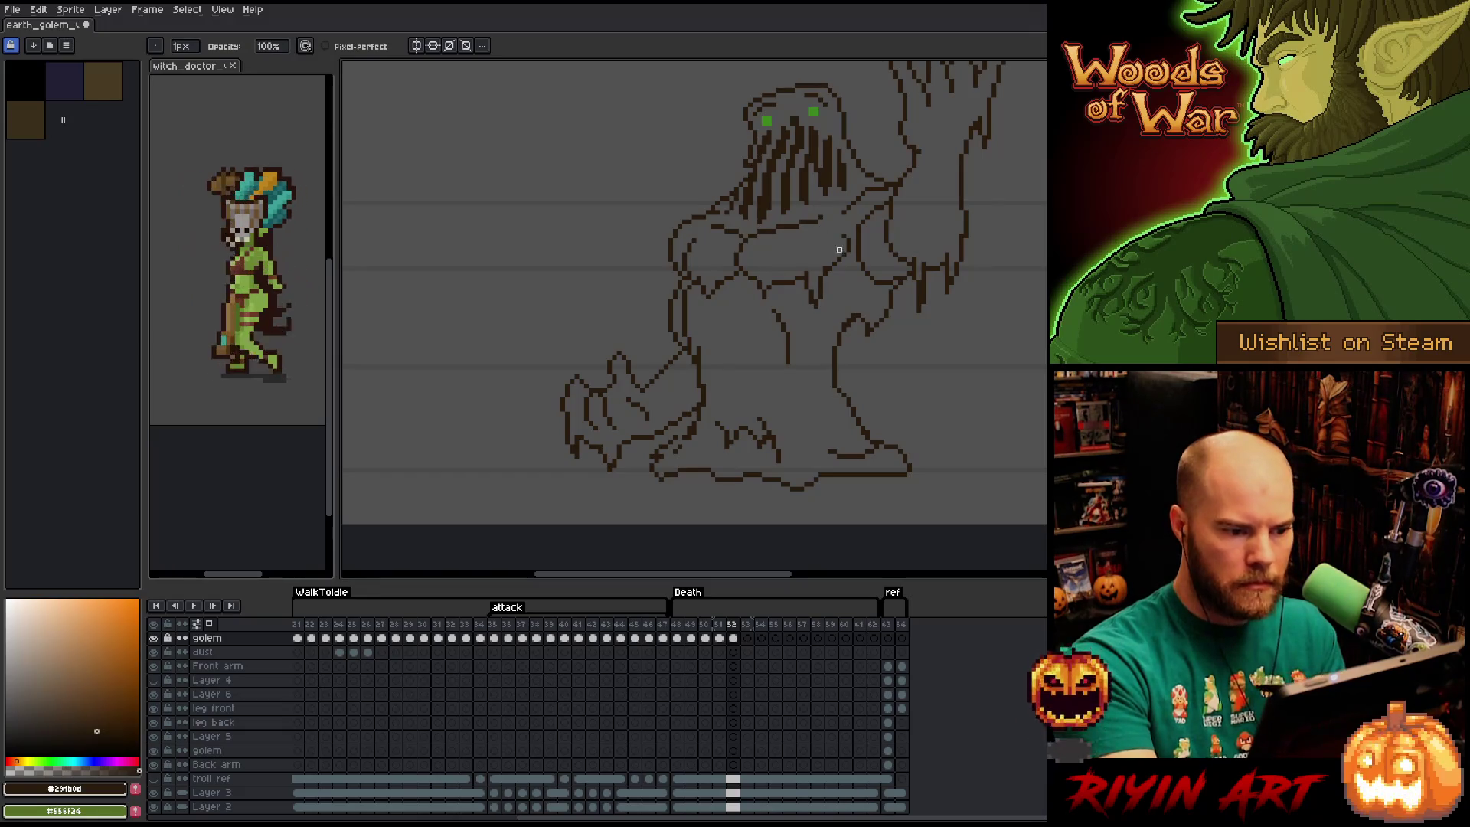
Select the left claw tip, then fix its lines with pencil and eraser.
{"action": "key", "text": "q"}
{"action": "mouse_move", "coordinate": [634, 368]}
{"action": "left_mouse_down"}
{"action": "mouse_move", "coordinate": [605, 341]}
{"action": "mouse_move", "coordinate": [613, 329]}
{"action": "mouse_move", "coordinate": [639, 360]}
{"action": "left_mouse_up"}
{"action": "key", "text": "ctrl+d"}
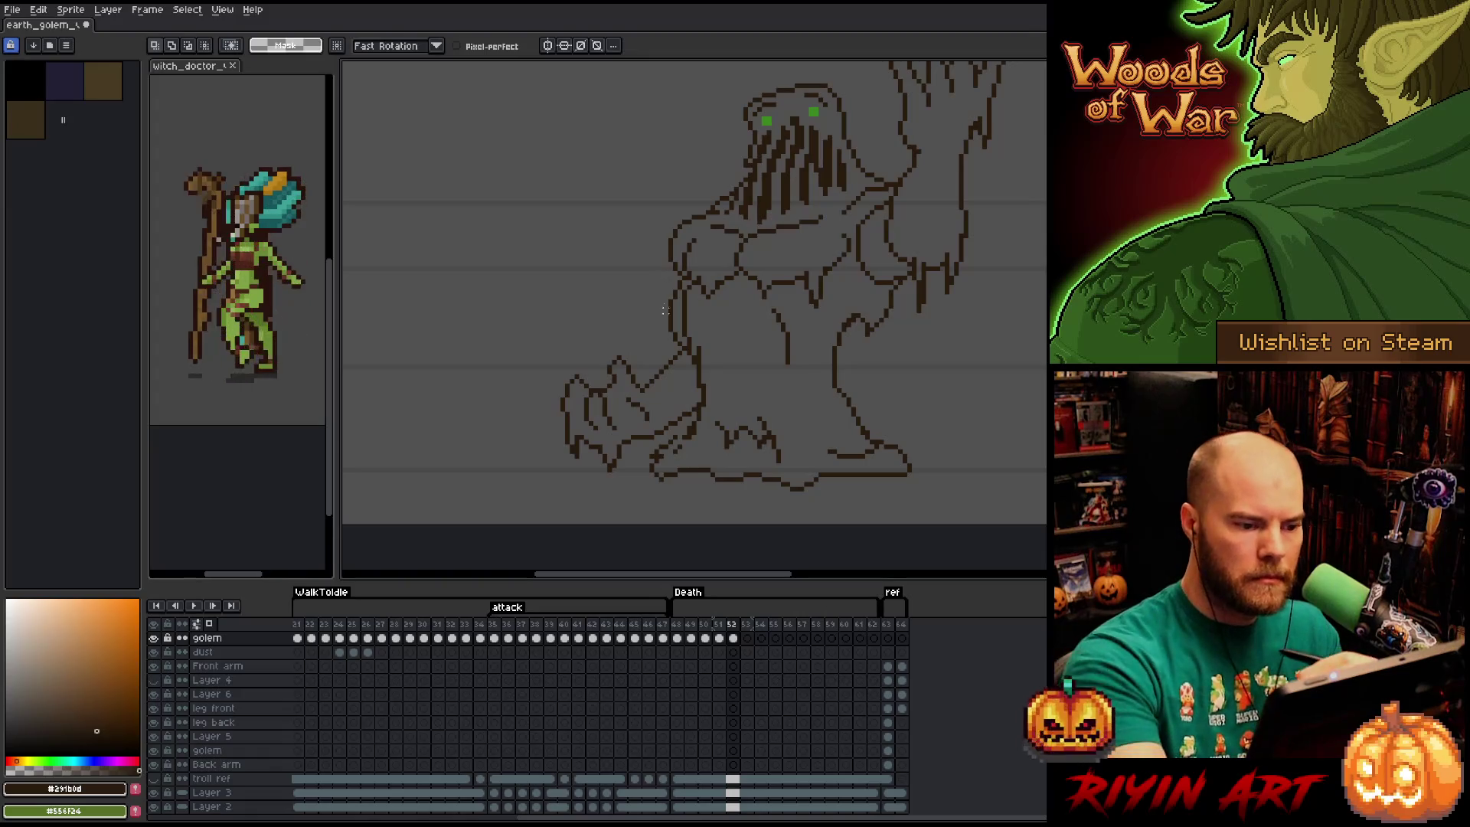
{"action": "key", "text": "b"}
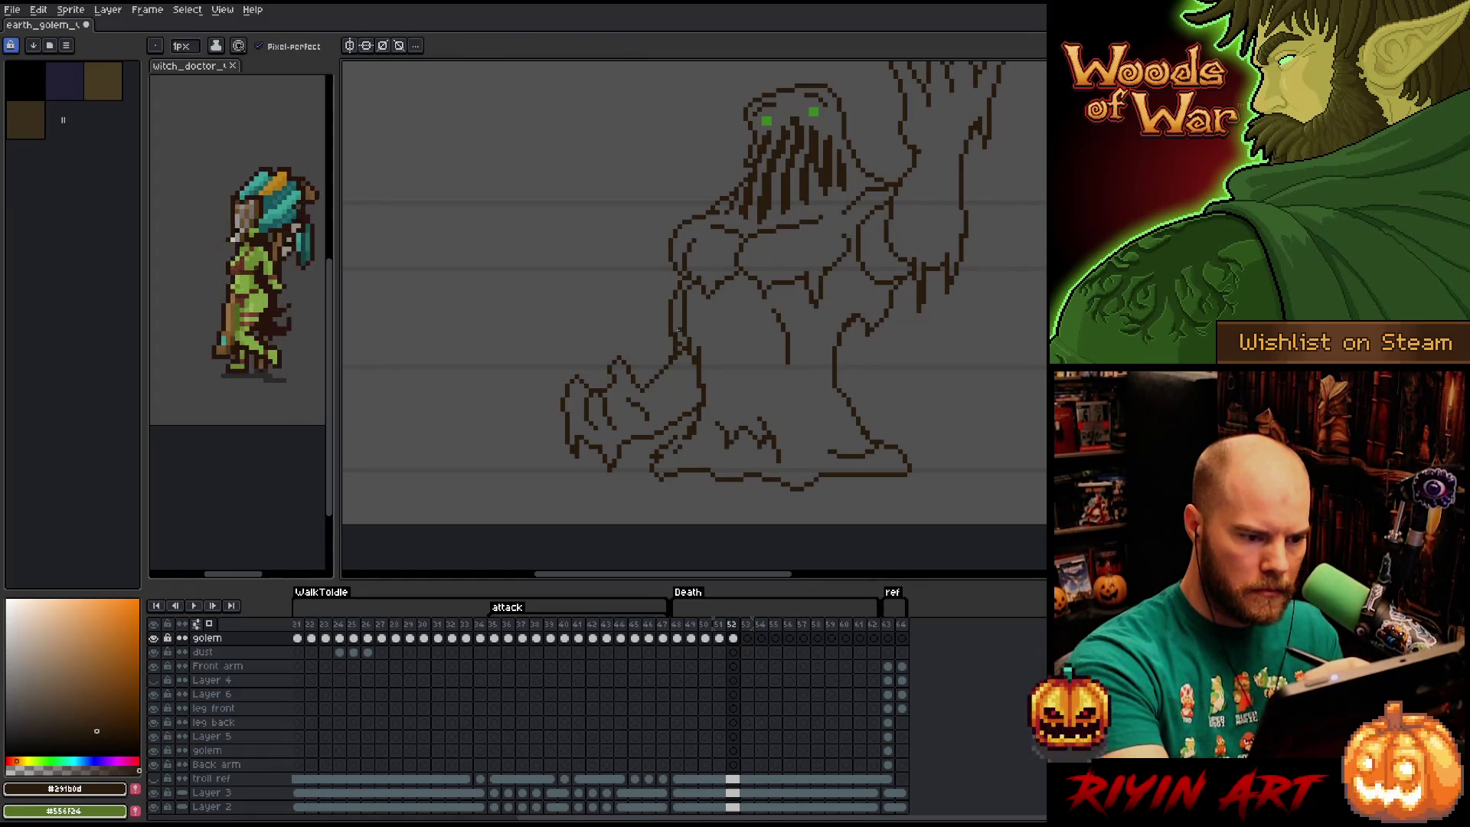
{"action": "key", "text": "e"}
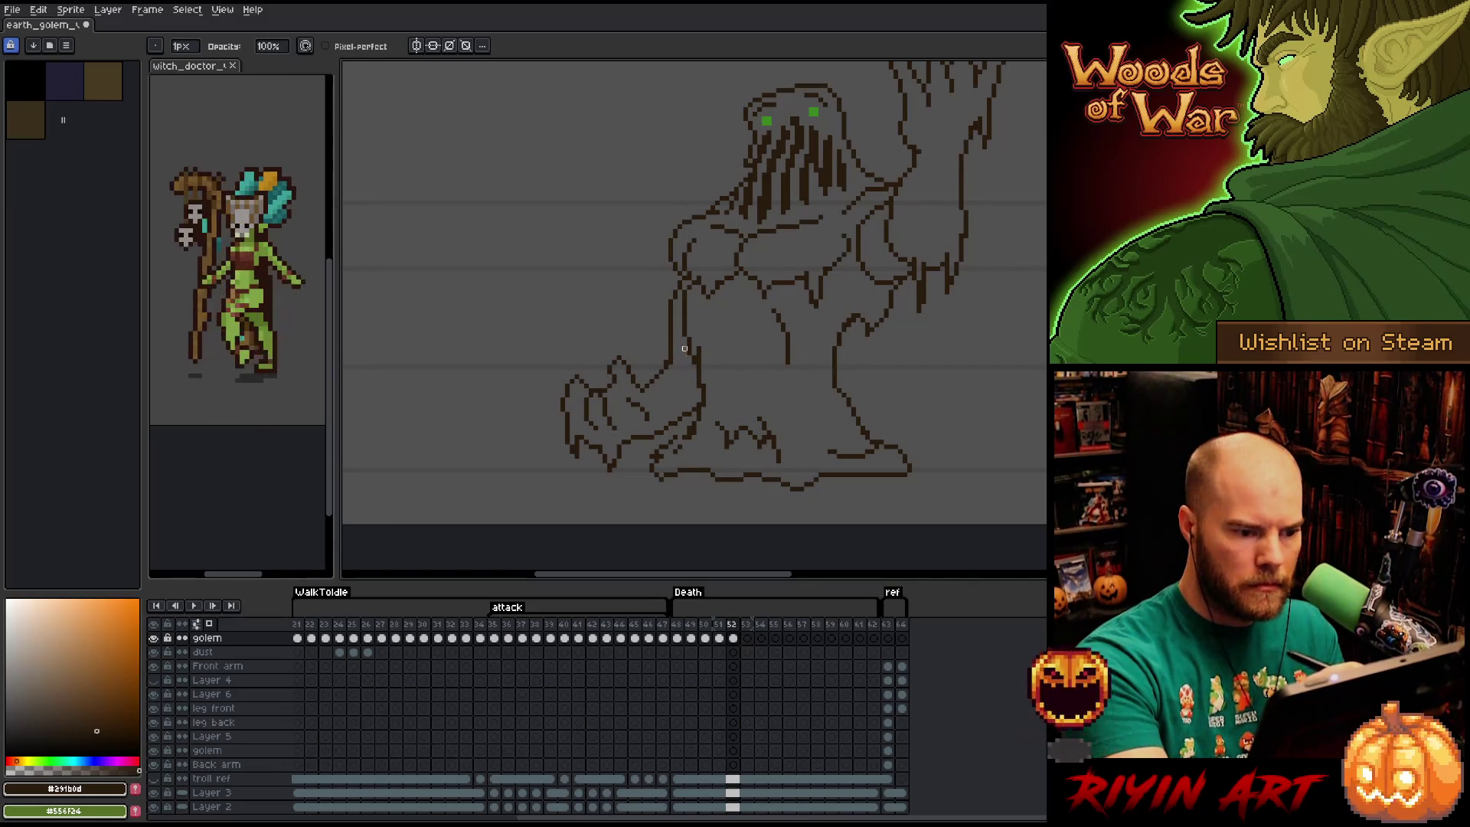
{"action": "key", "text": "e"}
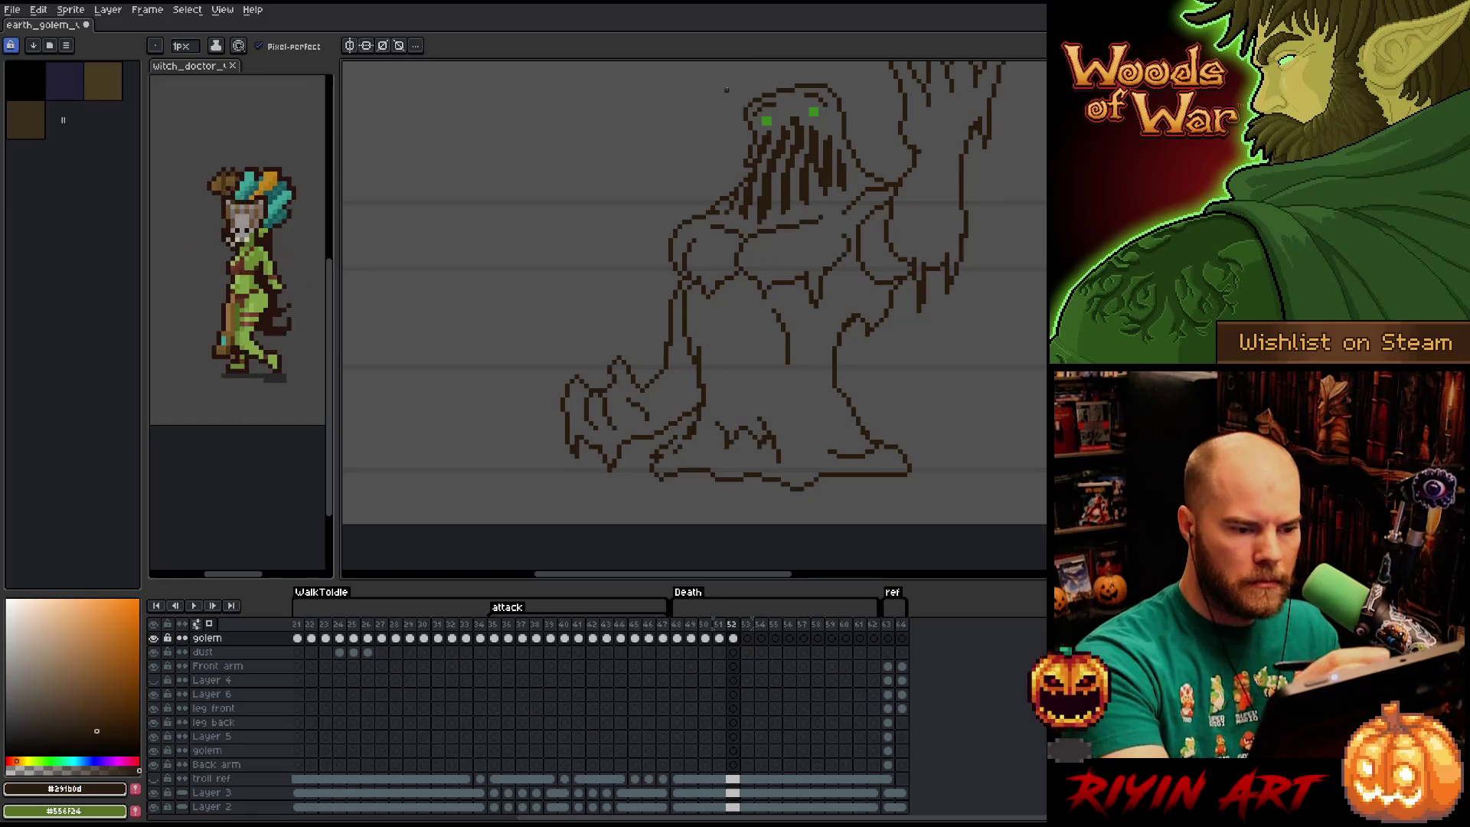
{"action": "key", "text": "b"}
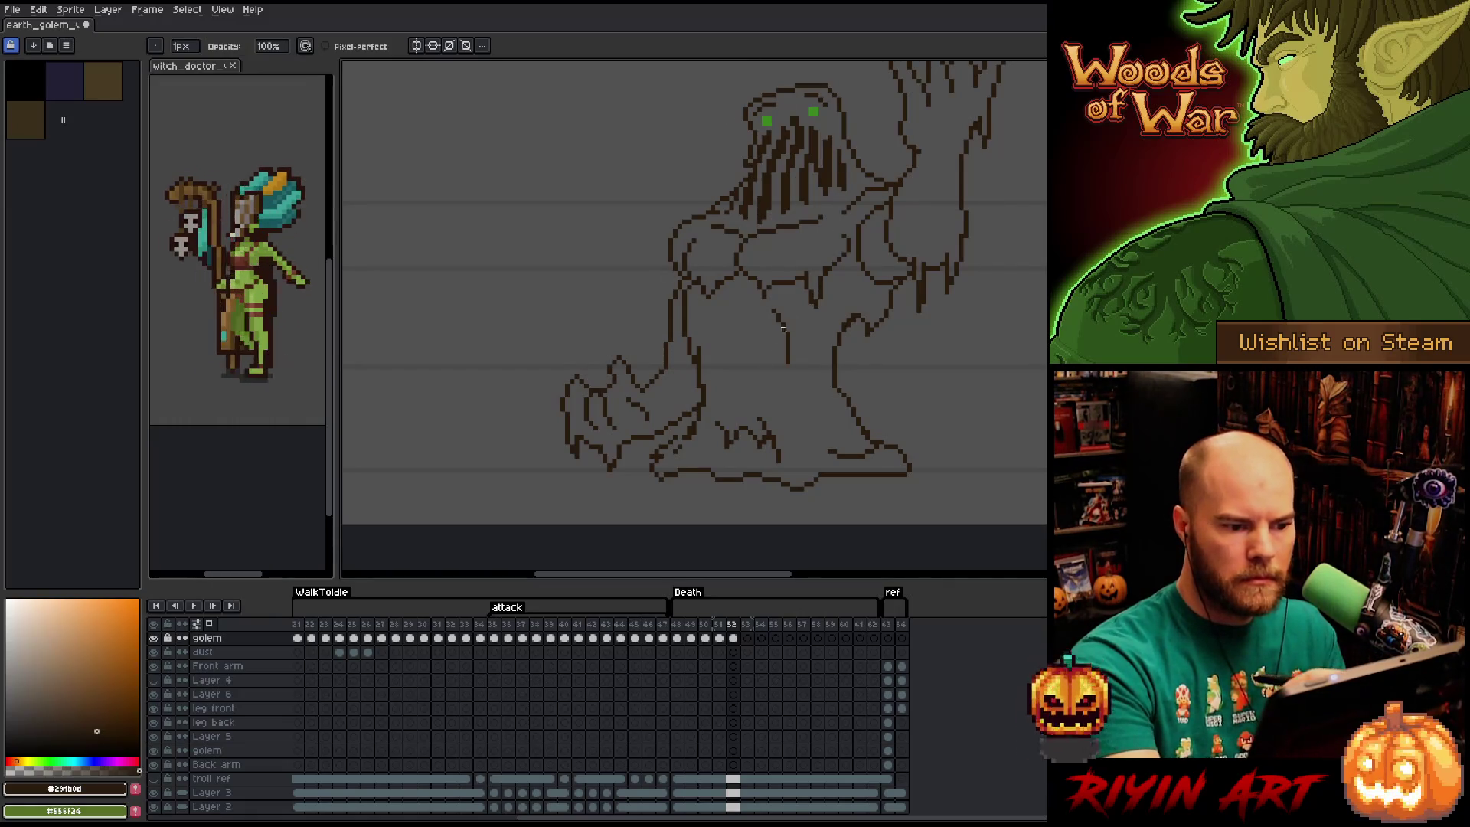
Zoom out, recentre the golem, and play back the death animation.
{"action": "key", "text": "h"}
{"action": "scroll", "coordinate": [804, 406], "scroll_direction": "up", "scroll_amount": 2}
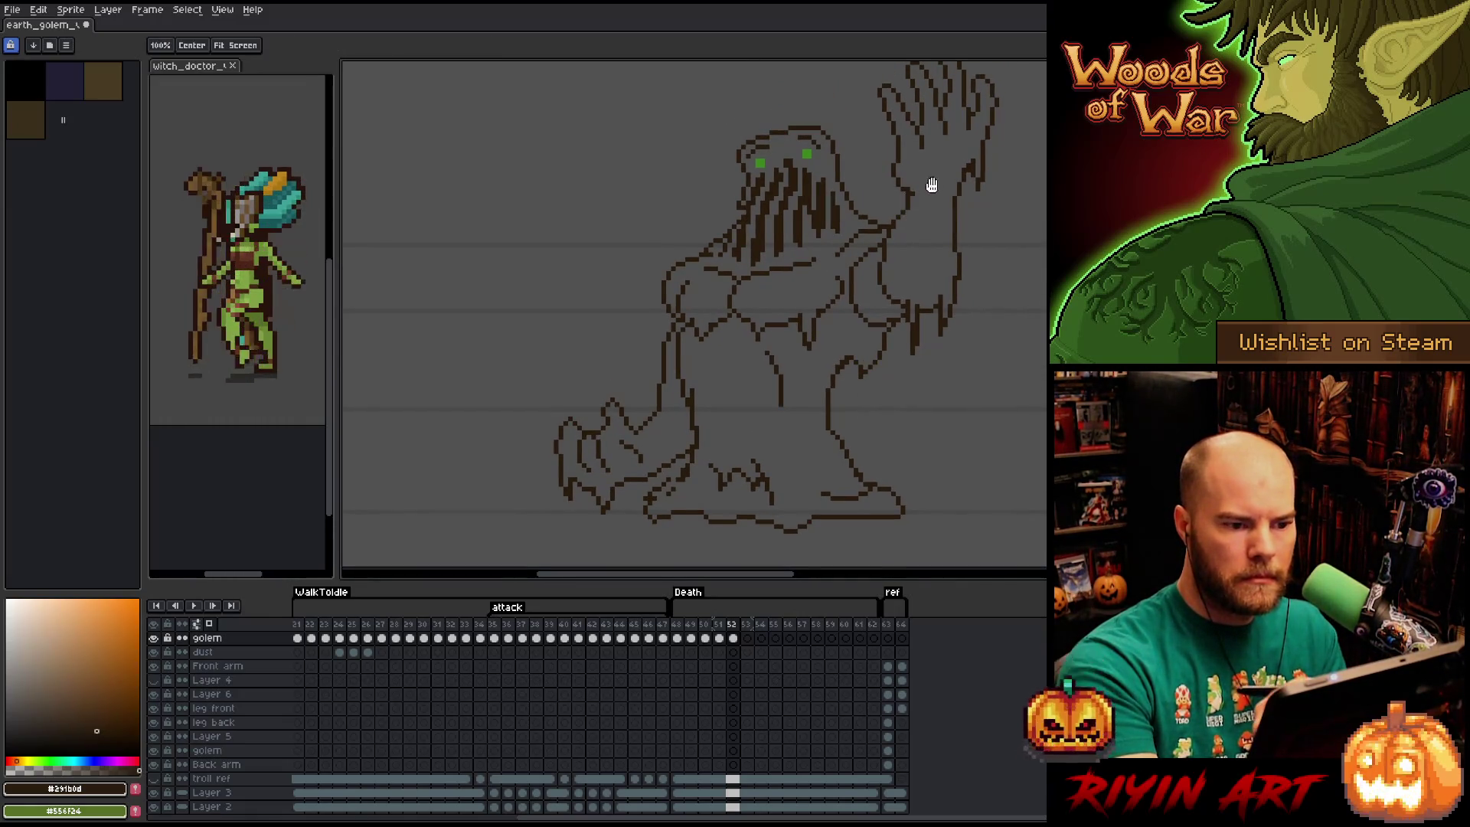
{"action": "mouse_move", "coordinate": [954, 241]}
{"action": "left_mouse_down"}
{"action": "mouse_move", "coordinate": [909, 305]}
{"action": "mouse_move", "coordinate": [896, 269]}
{"action": "left_mouse_up"}
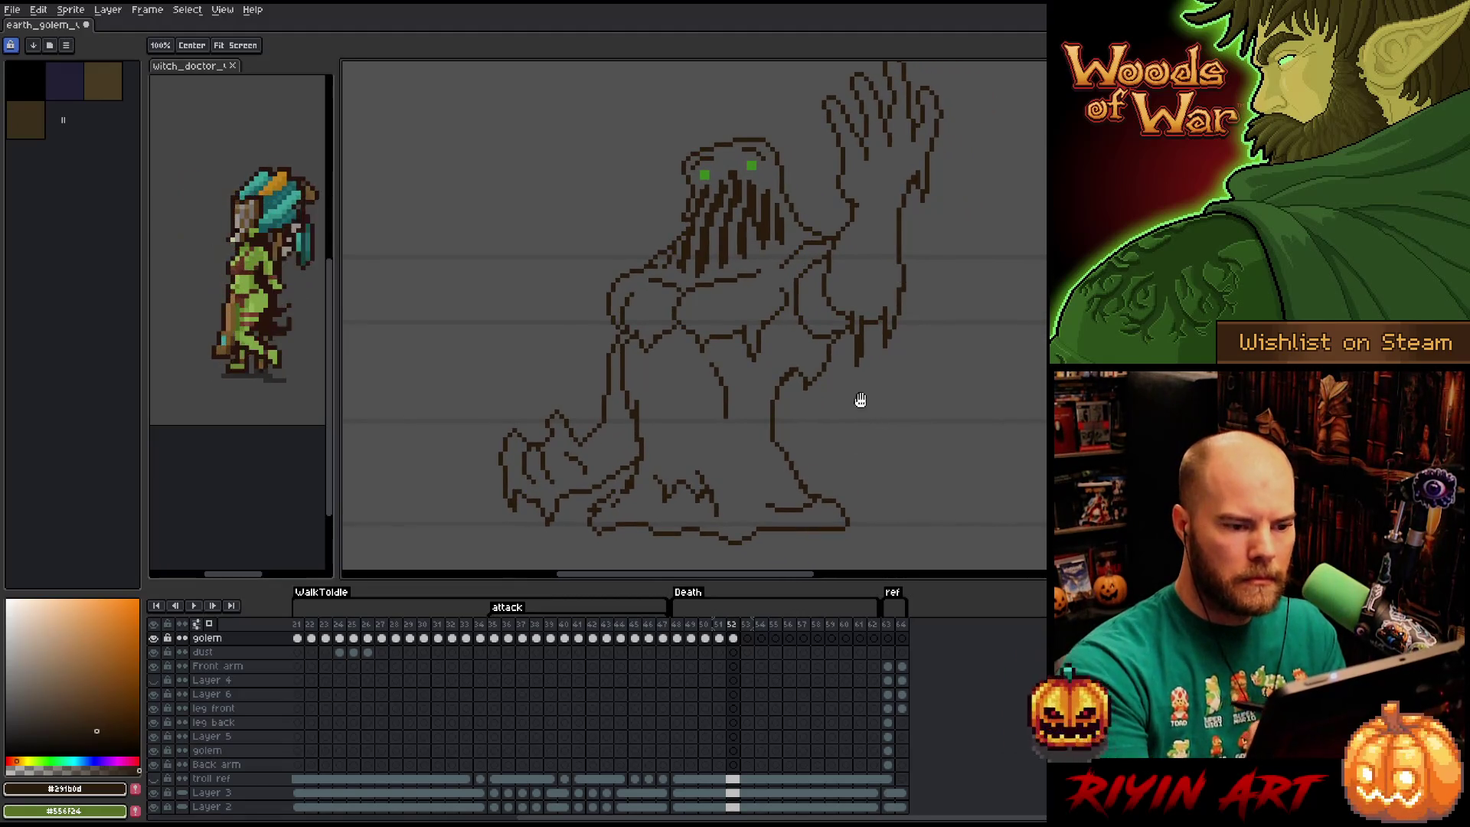
{"action": "key", "text": "b"}
{"action": "scroll", "coordinate": [820, 408], "scroll_direction": "down", "scroll_amount": 1}
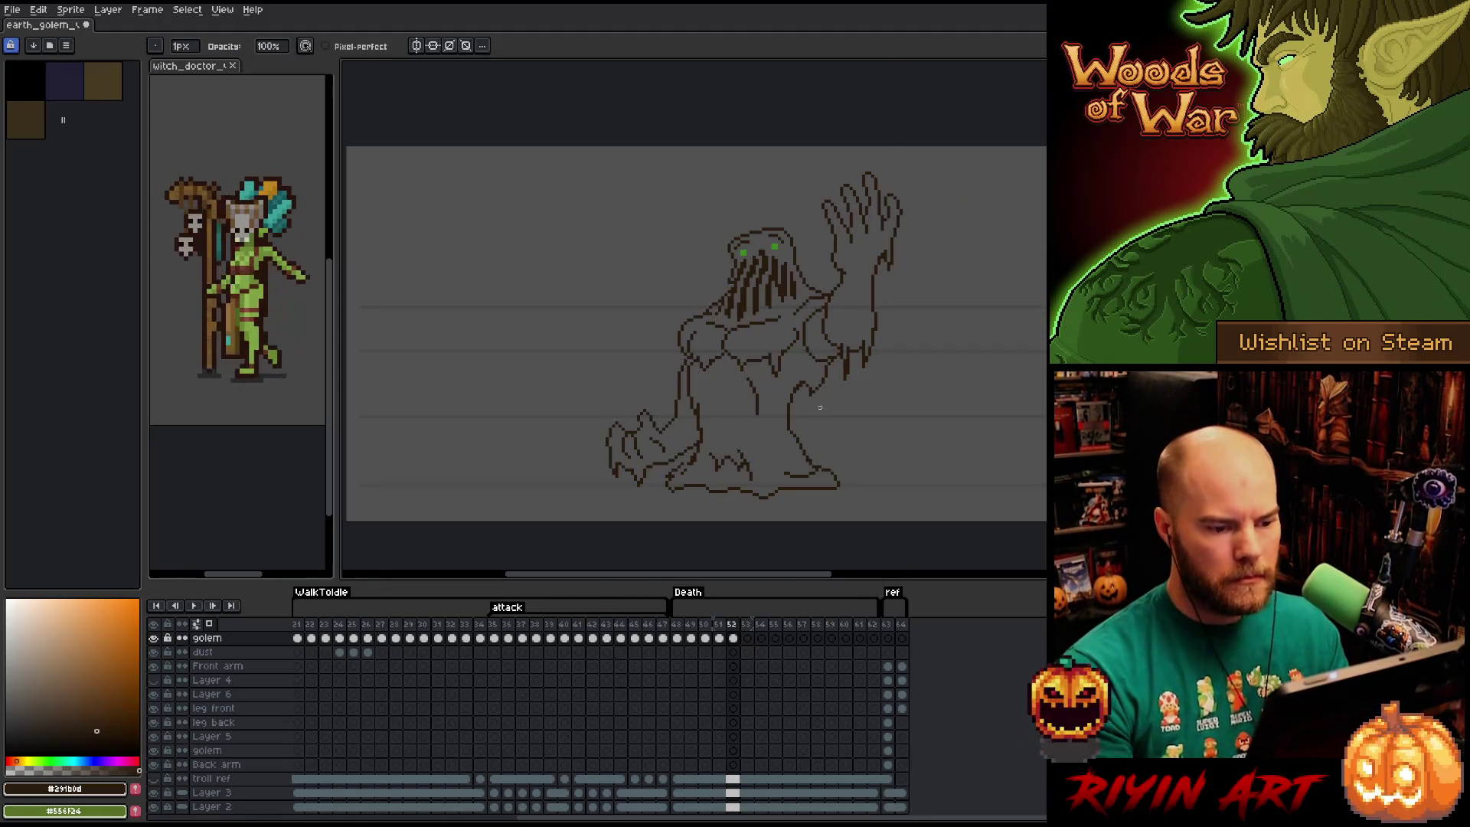
{"action": "key", "text": "Return"}
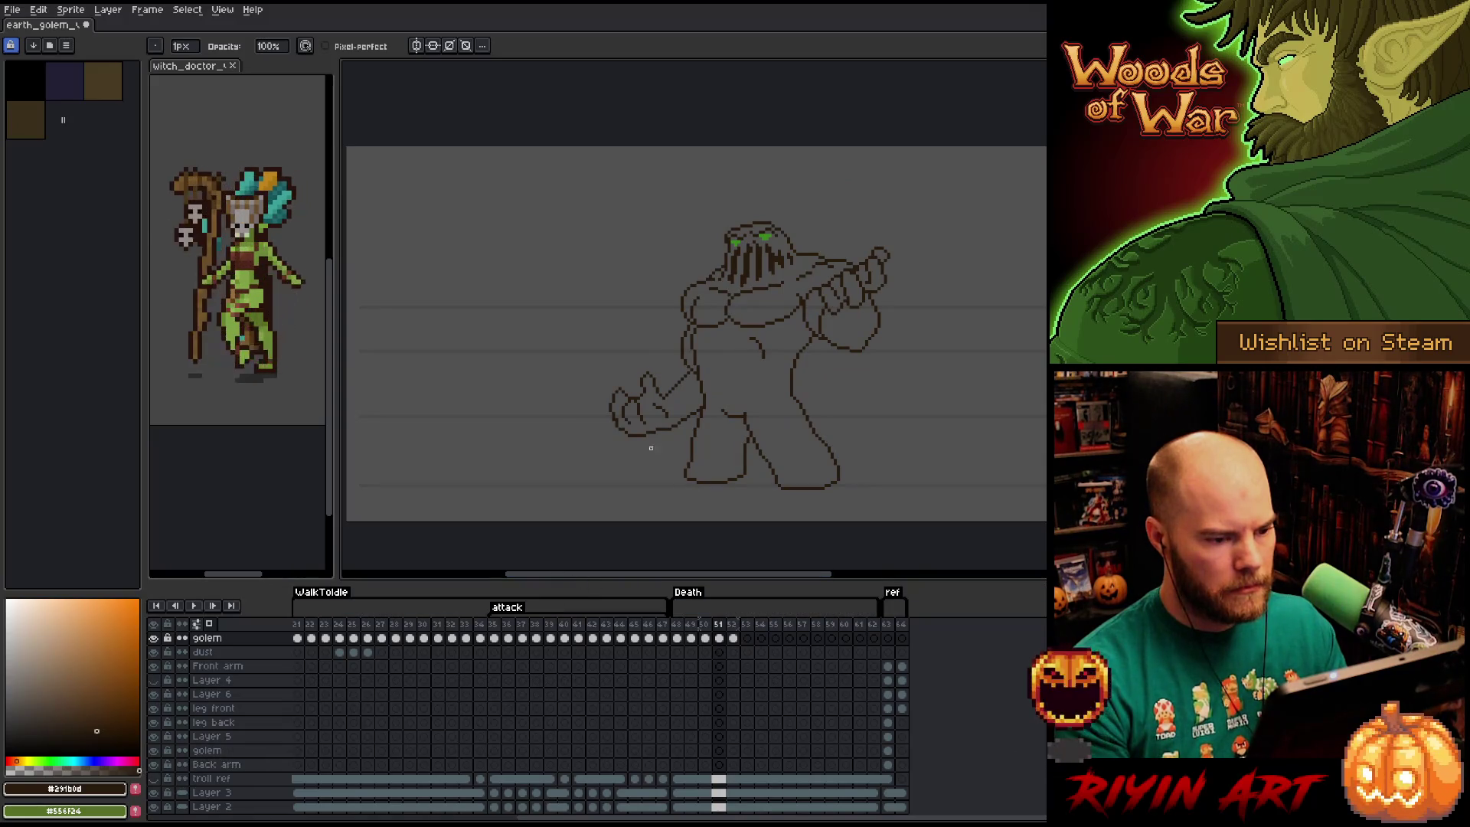
Go to frame 49, then lasso the whole golem and deselect it.
{"action": "scroll", "coordinate": [635, 248], "scroll_direction": "up", "scroll_amount": 1}
{"action": "scroll", "coordinate": [636, 248], "scroll_direction": "down", "scroll_amount": 1}
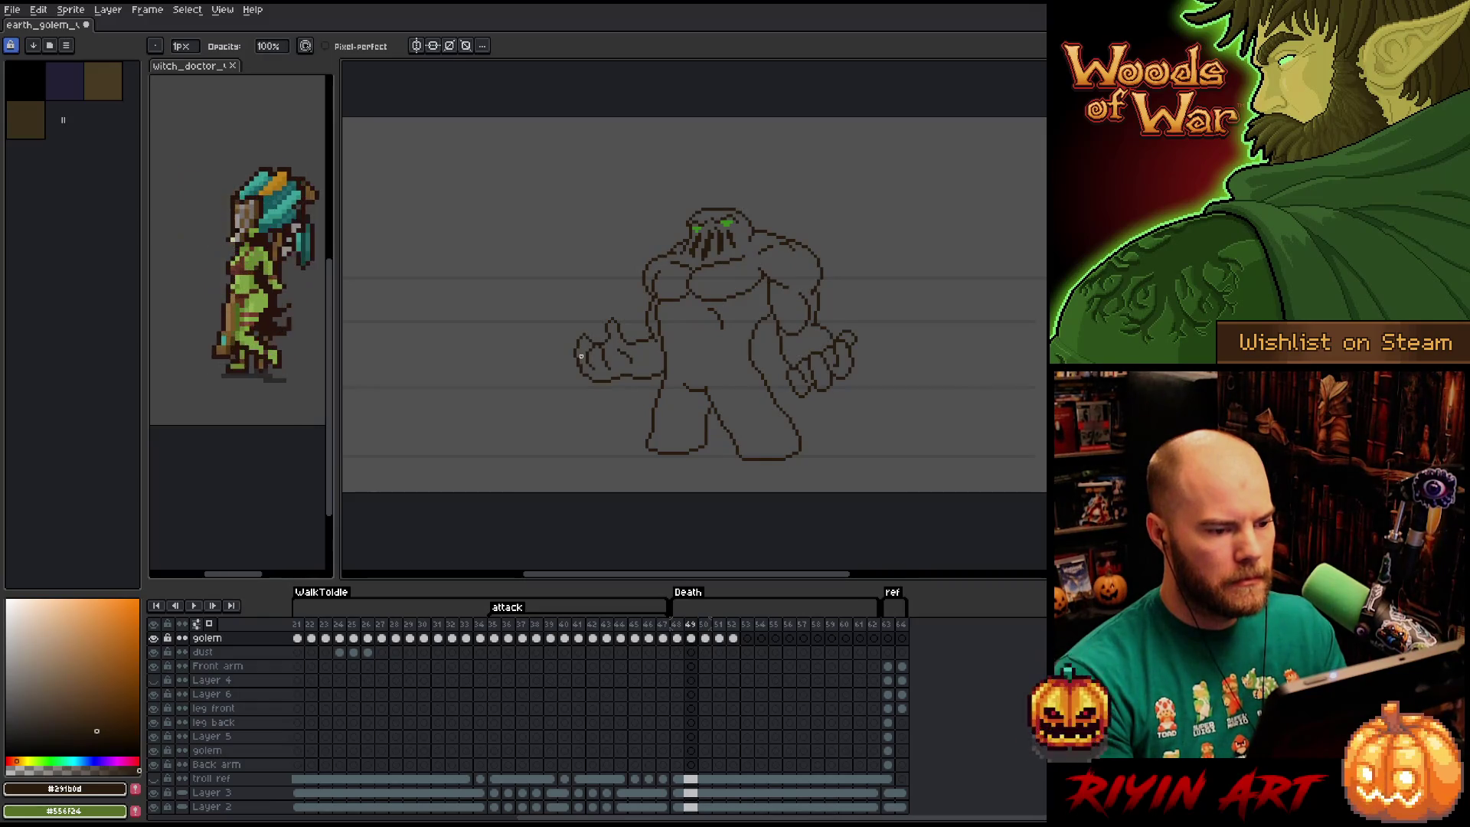
{"action": "key", "text": "Left"}
{"action": "key", "text": "Right"}
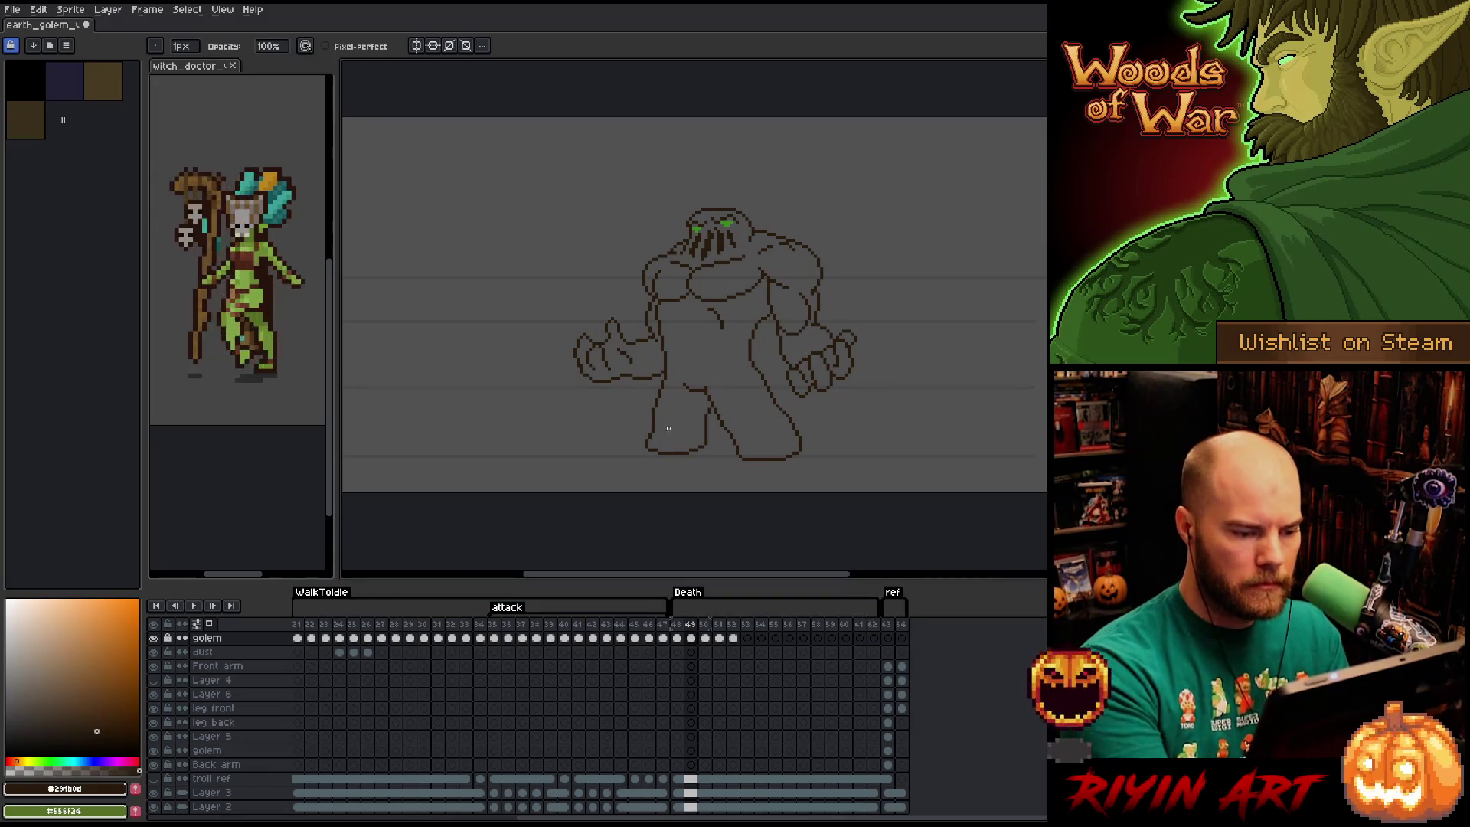
{"action": "key", "text": "q"}
{"action": "mouse_move", "coordinate": [870, 393]}
{"action": "left_mouse_down"}
{"action": "mouse_move", "coordinate": [640, 176]}
{"action": "mouse_move", "coordinate": [870, 476]}
{"action": "mouse_move", "coordinate": [881, 424]}
{"action": "left_mouse_up"}
{"action": "key", "text": "ctrl+d"}
Redraw the feet into a spreading melting base, then move on to frame 50.
{"action": "key", "text": "b"}
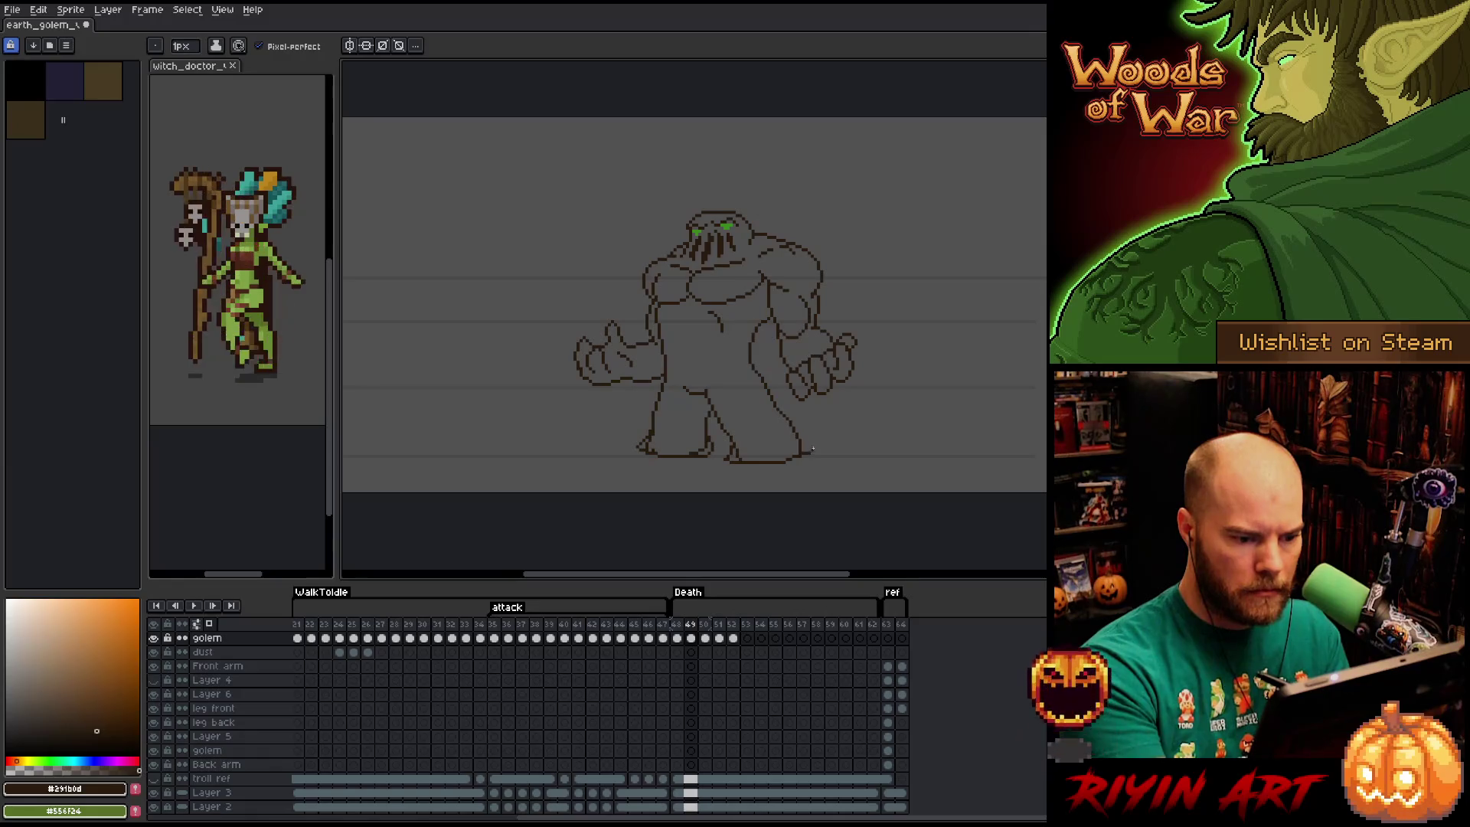
{"action": "key", "text": "e"}
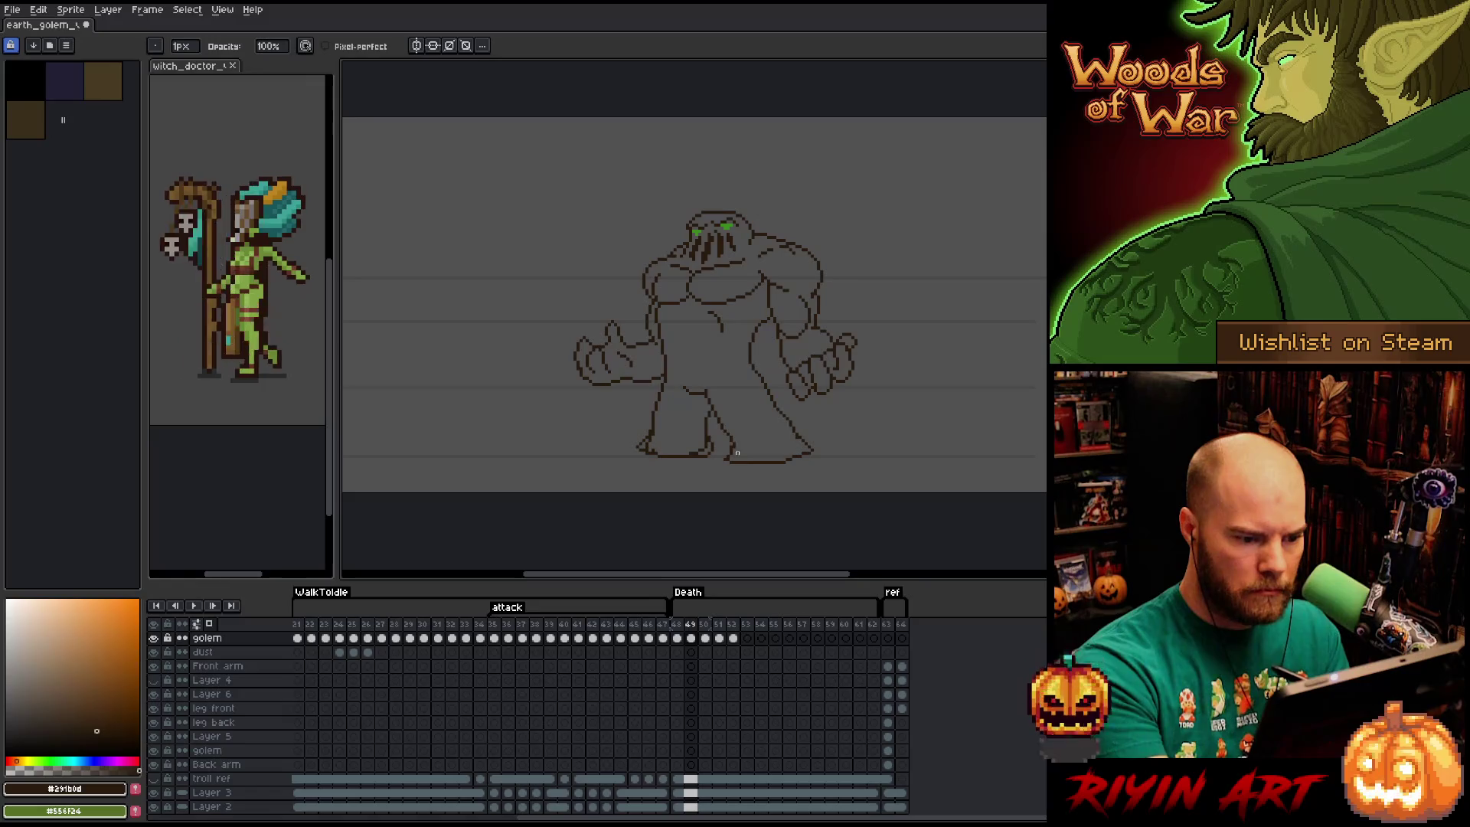
{"action": "key", "text": "b"}
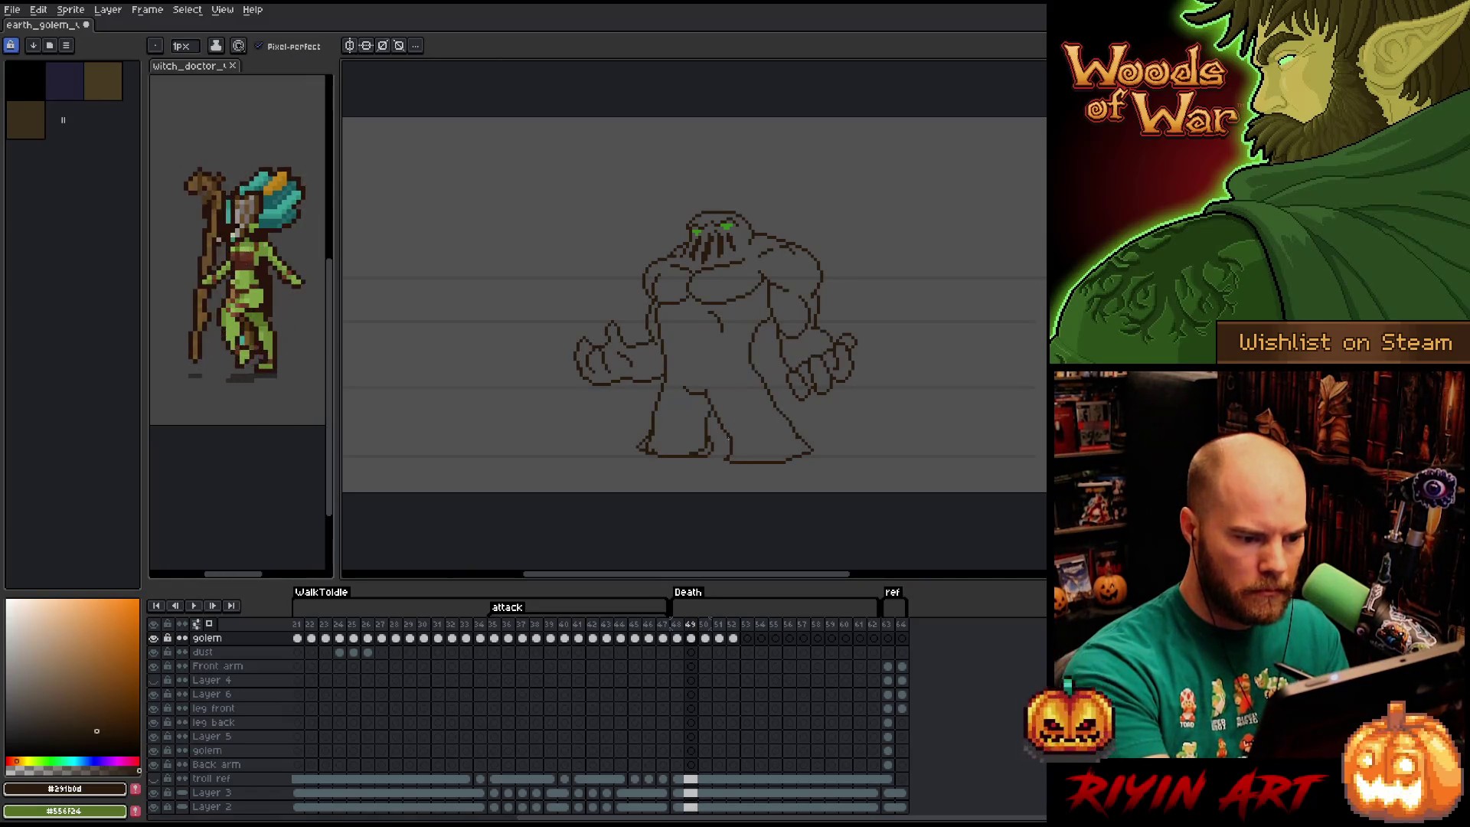
{"action": "key", "text": "e"}
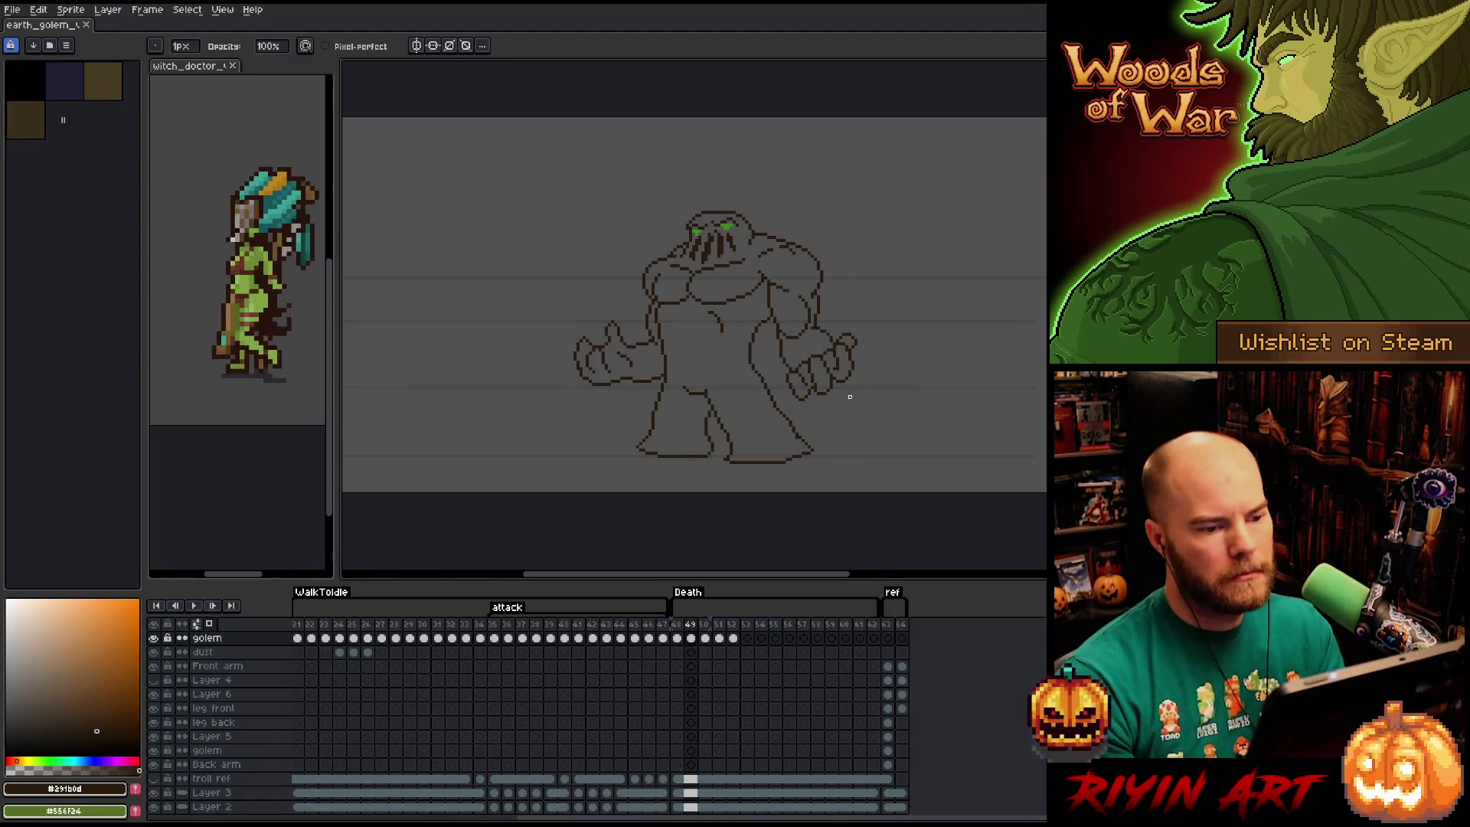
{"action": "key", "text": "Right"}
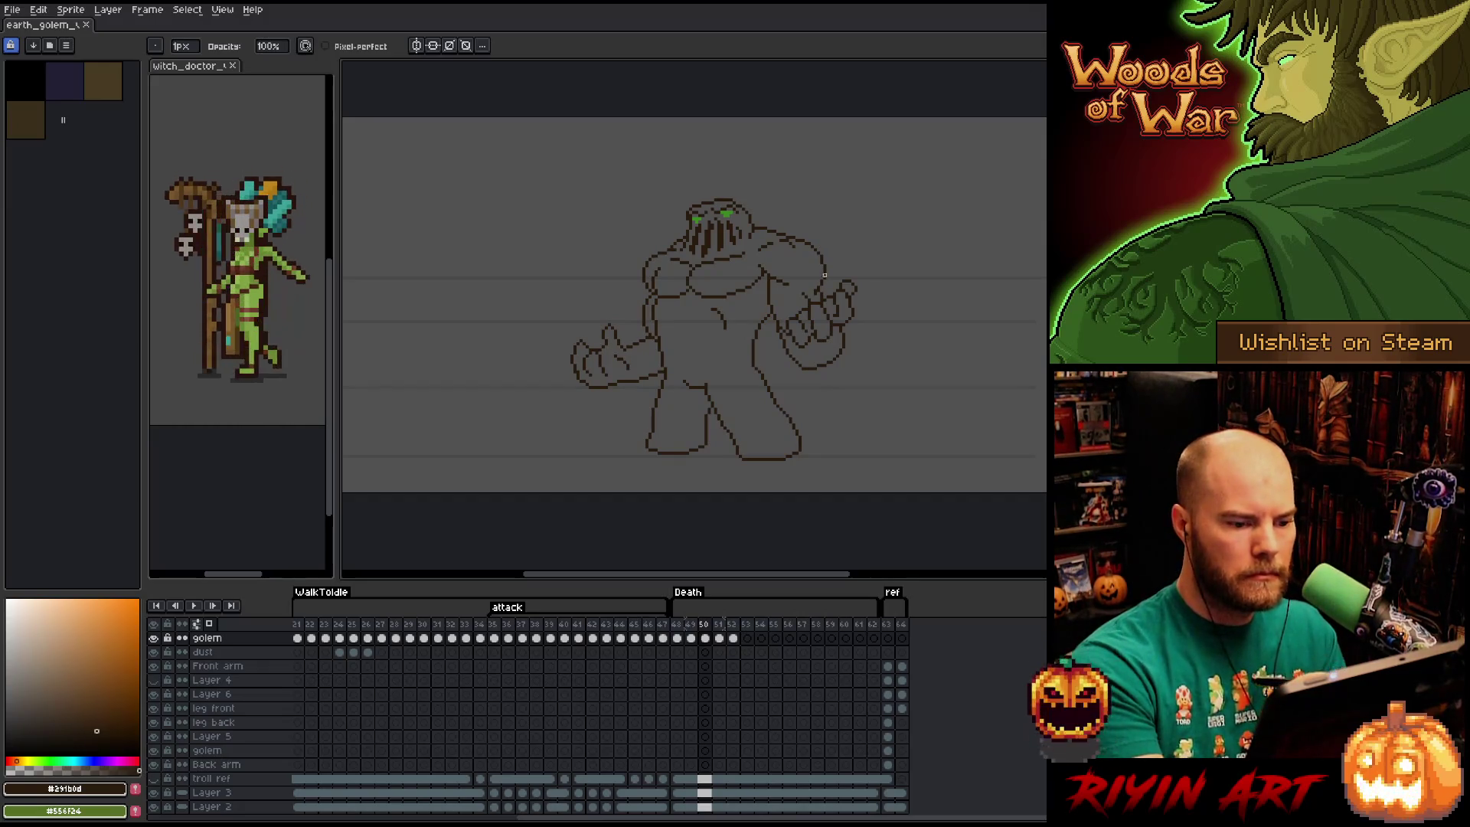
Lasso the golem on frame 50 and move it down about 8 px.
{"action": "key", "text": "q"}
{"action": "mouse_move", "coordinate": [825, 206]}
{"action": "left_mouse_down"}
{"action": "mouse_move", "coordinate": [835, 268]}
{"action": "mouse_move", "coordinate": [796, 309]}
{"action": "left_mouse_up"}
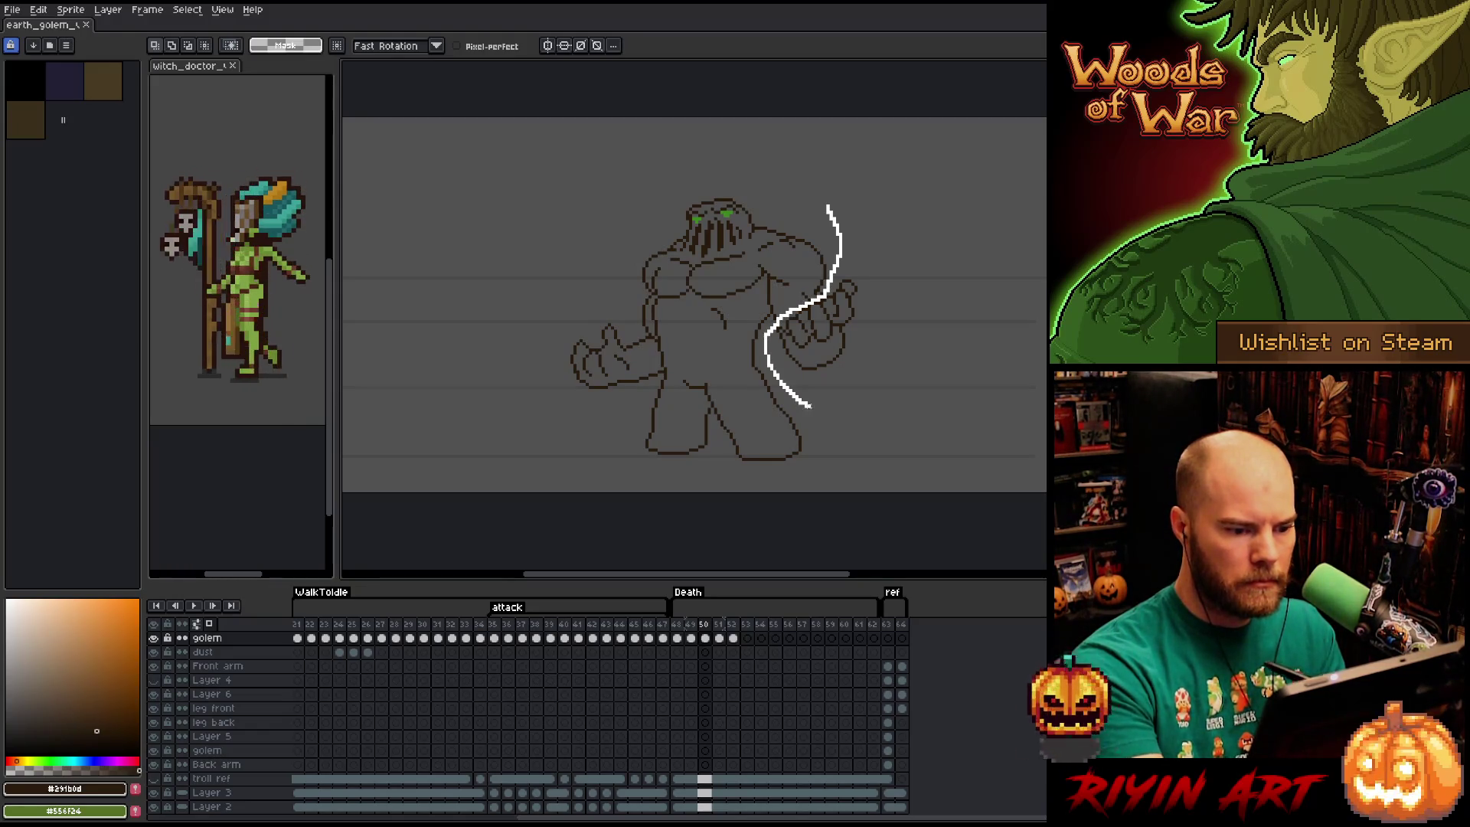
{"action": "mouse_move", "coordinate": [810, 406]}
{"action": "left_mouse_down"}
{"action": "mouse_move", "coordinate": [802, 468]}
{"action": "mouse_move", "coordinate": [506, 329]}
{"action": "mouse_move", "coordinate": [700, 161]}
{"action": "left_mouse_up"}
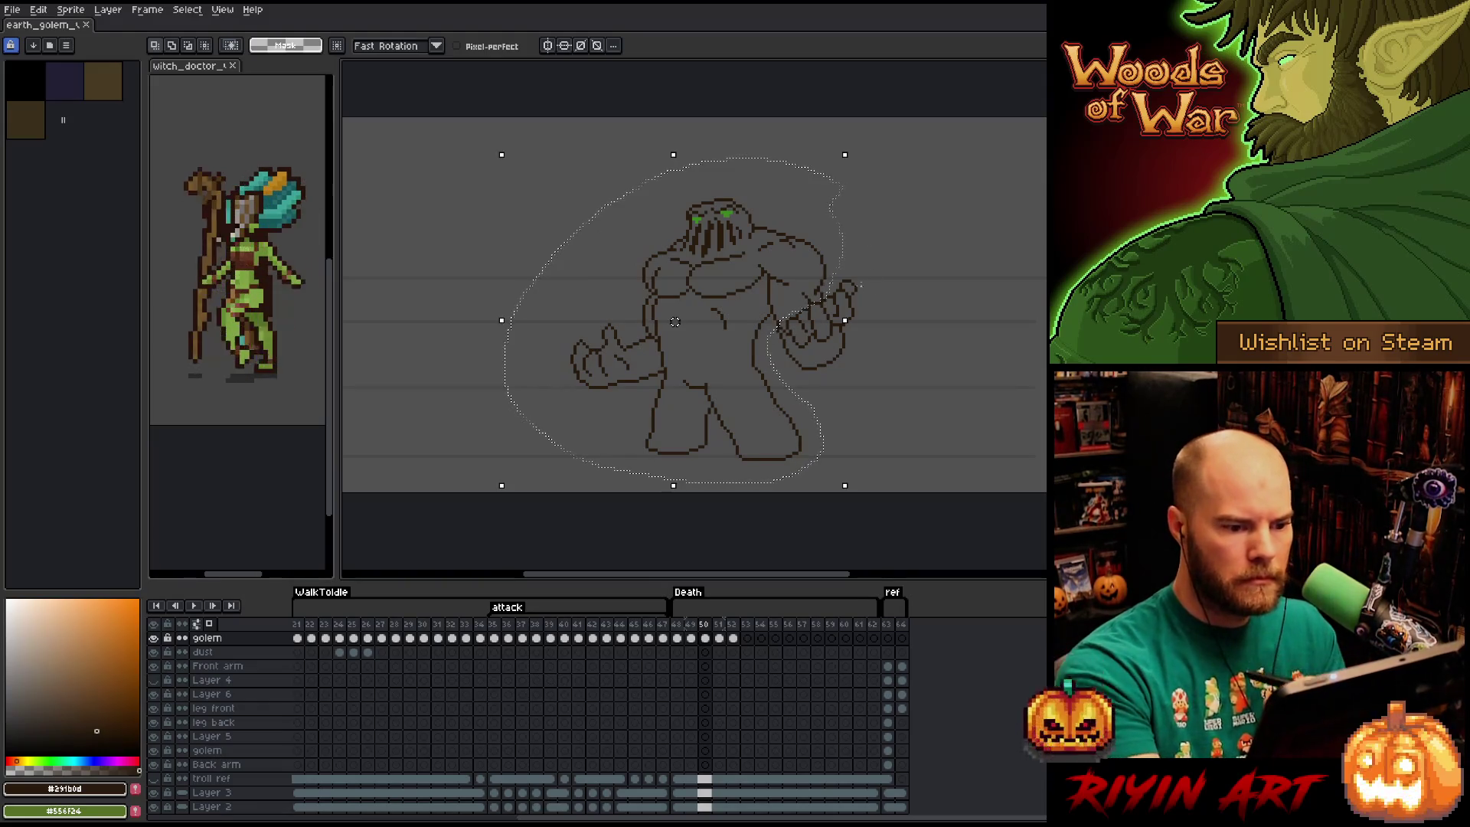
{"action": "left_click_drag", "start_coordinate": [880, 336], "coordinate": [879, 337]}
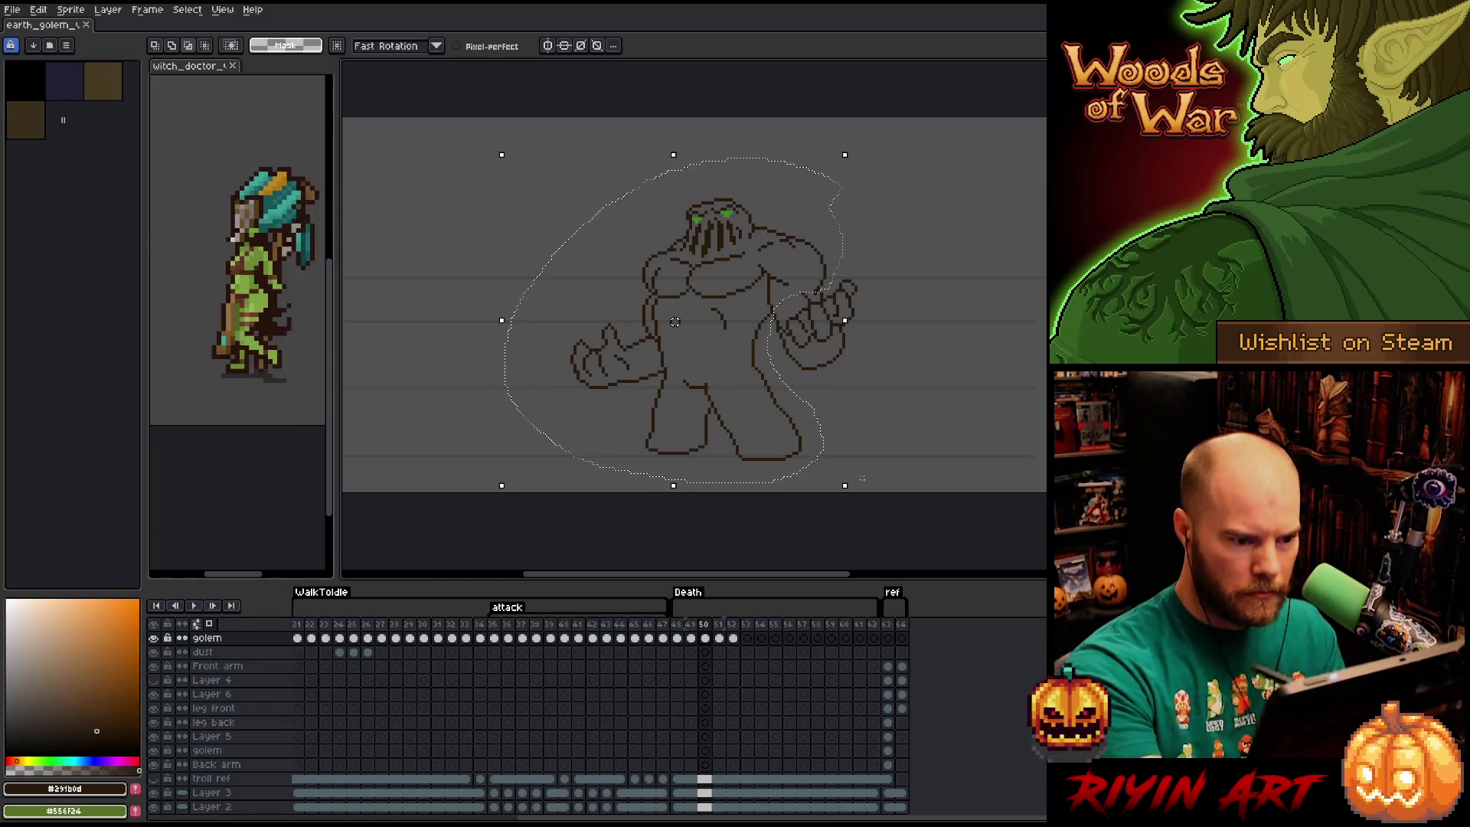
{"action": "left_click_drag", "start_coordinate": [675, 322], "coordinate": [675, 328]}
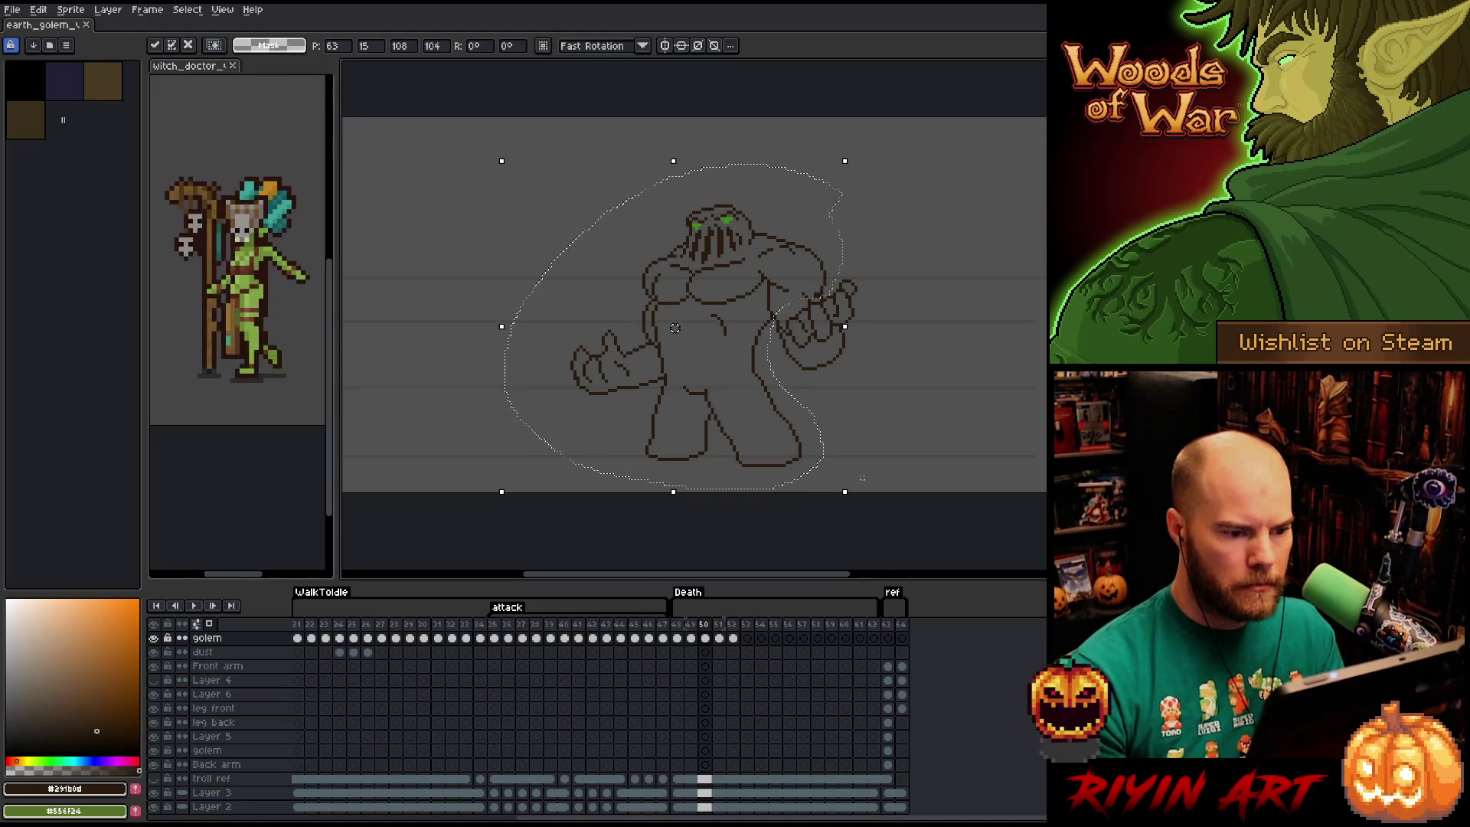
{"action": "key", "text": "Return"}
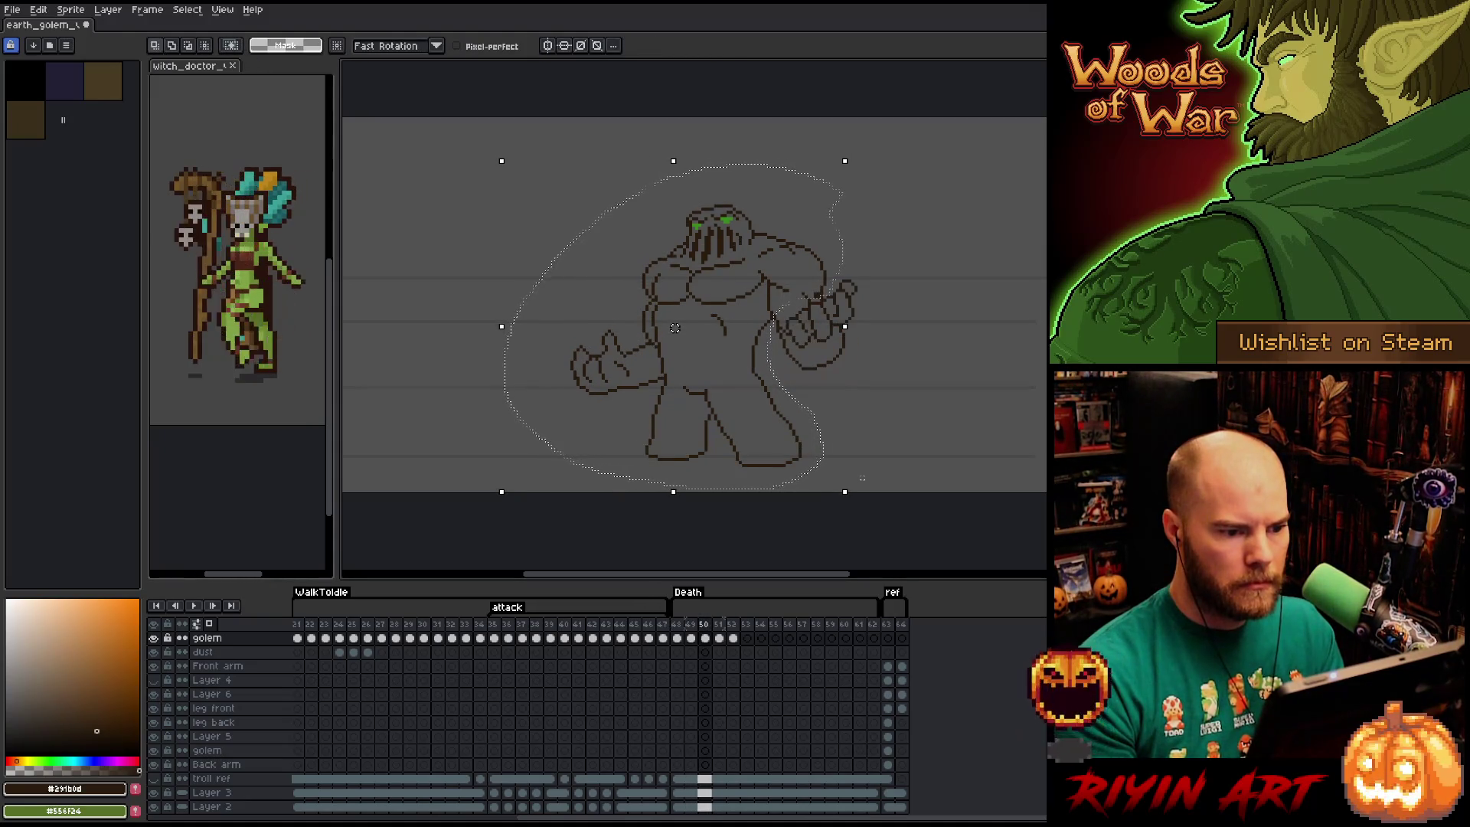
Include the right fist, nudge the golem a few more pixels down against frame 49, then deselect.
{"action": "left_click_drag", "start_coordinate": [840, 277], "coordinate": [880, 297]}
{"action": "key", "text": "Down"}
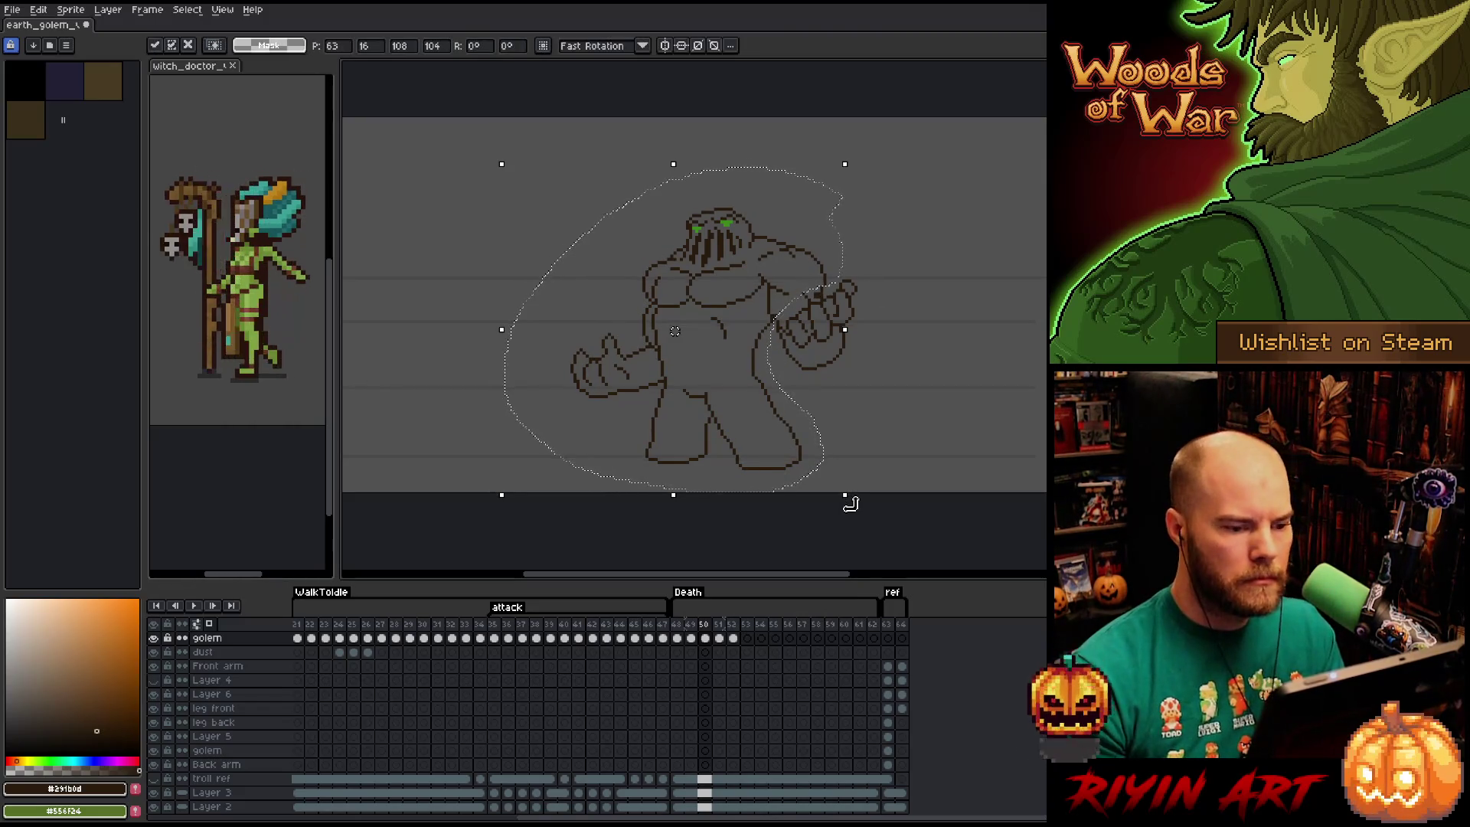
{"action": "key", "text": "Return"}
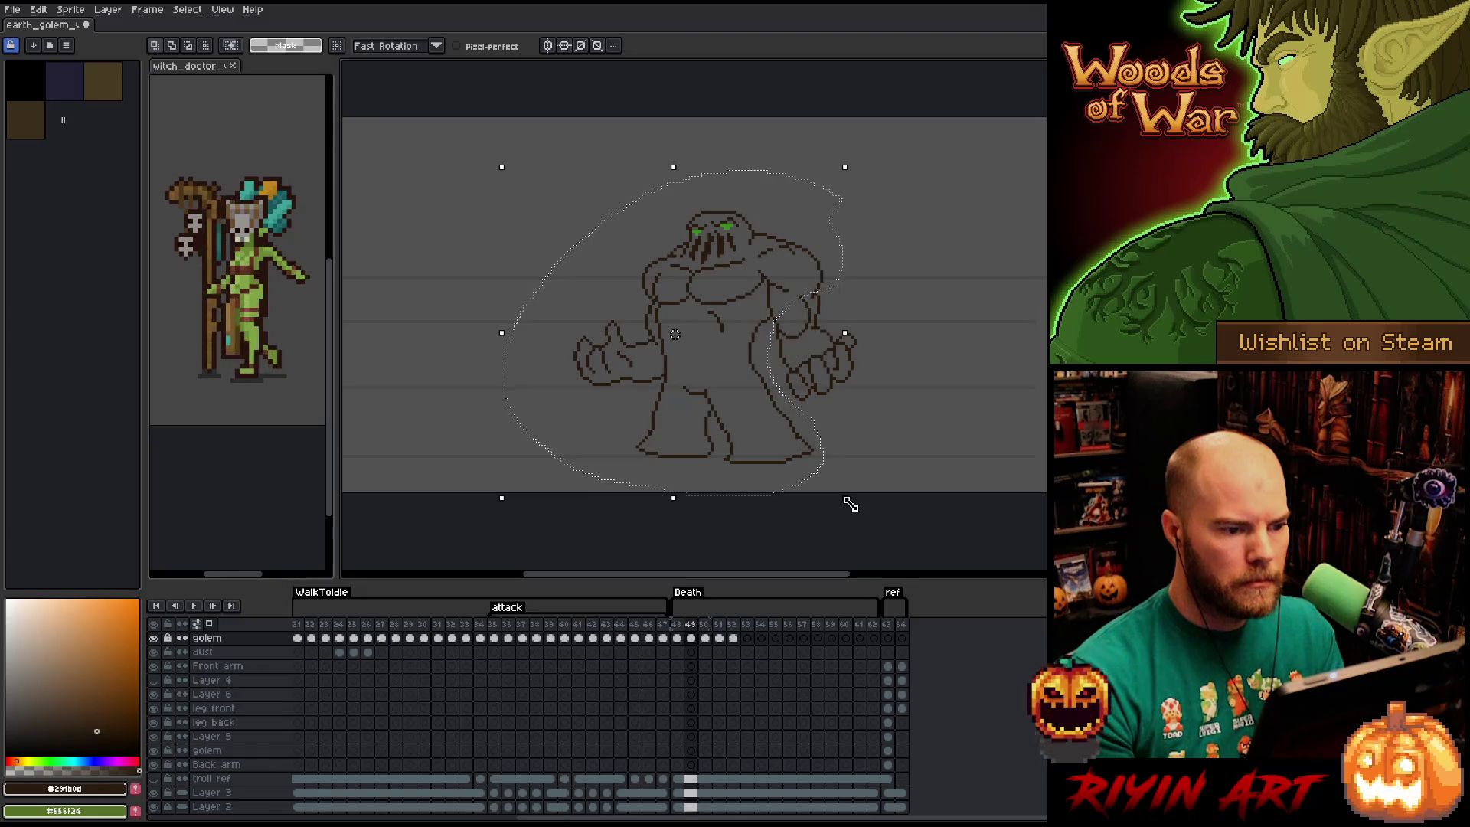
{"action": "key", "text": "Left"}
{"action": "key", "text": "Right"}
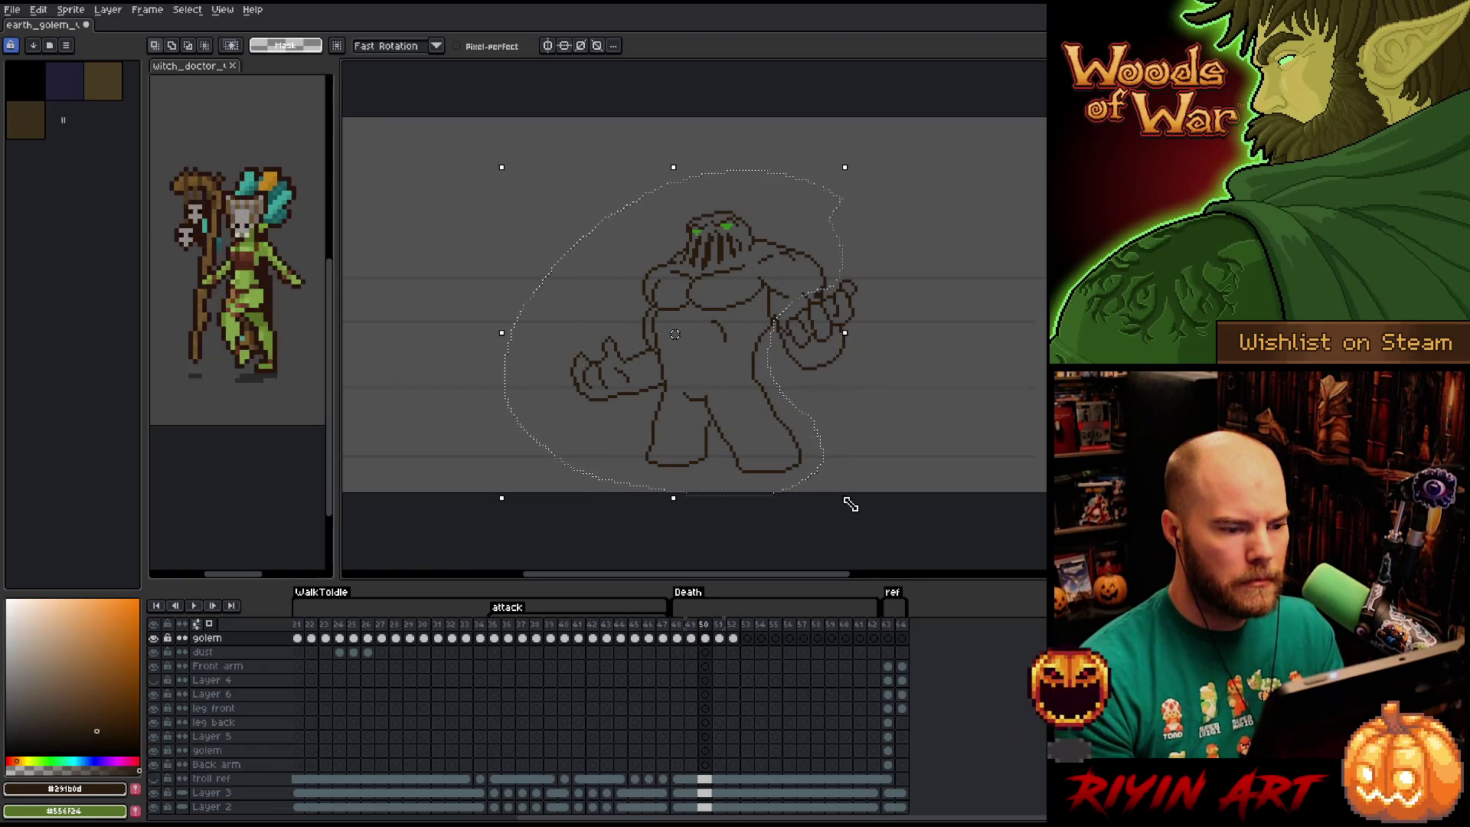
{"action": "key", "text": "Down"}
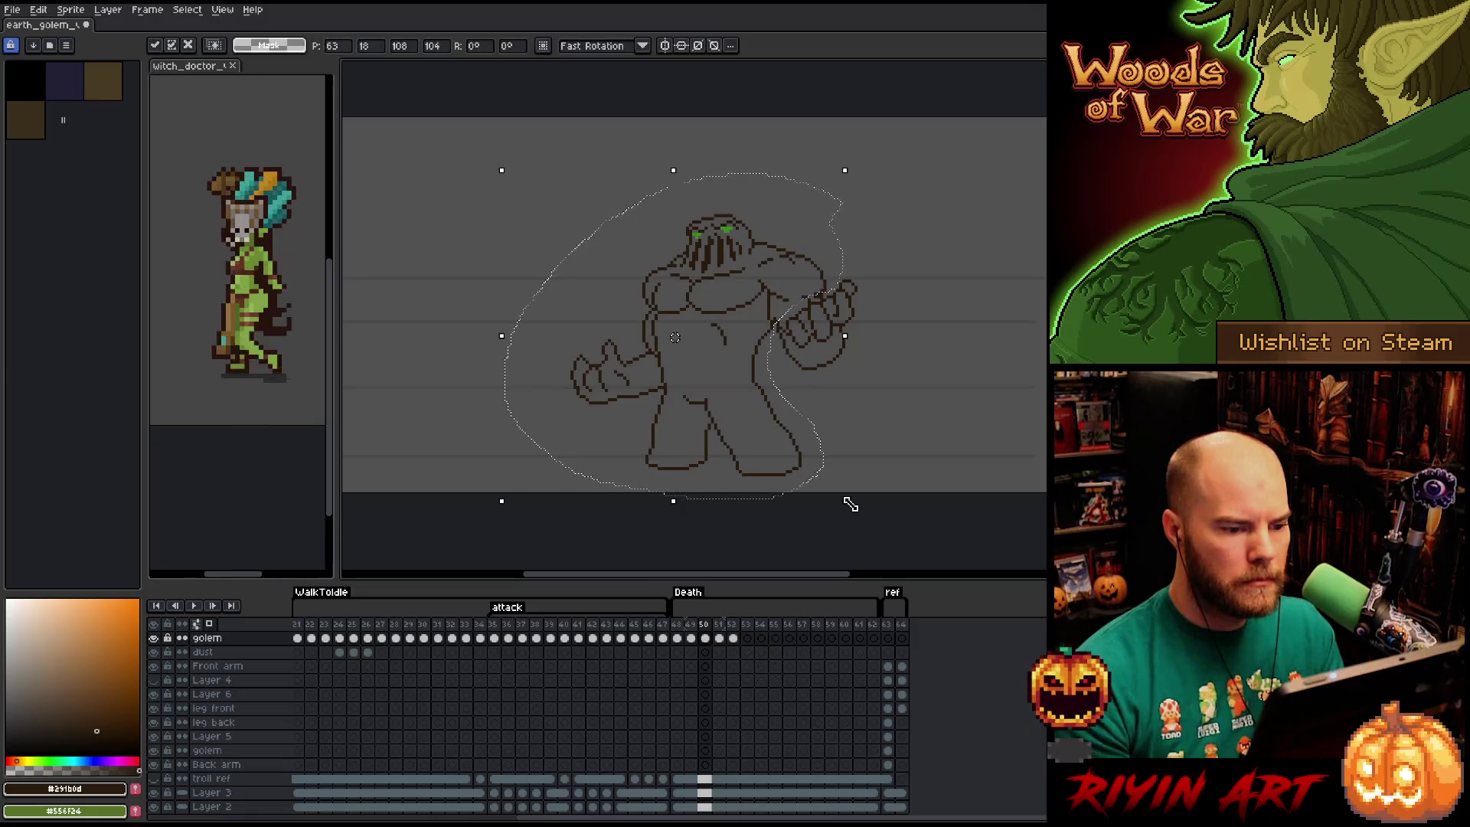
{"action": "key", "text": "Return"}
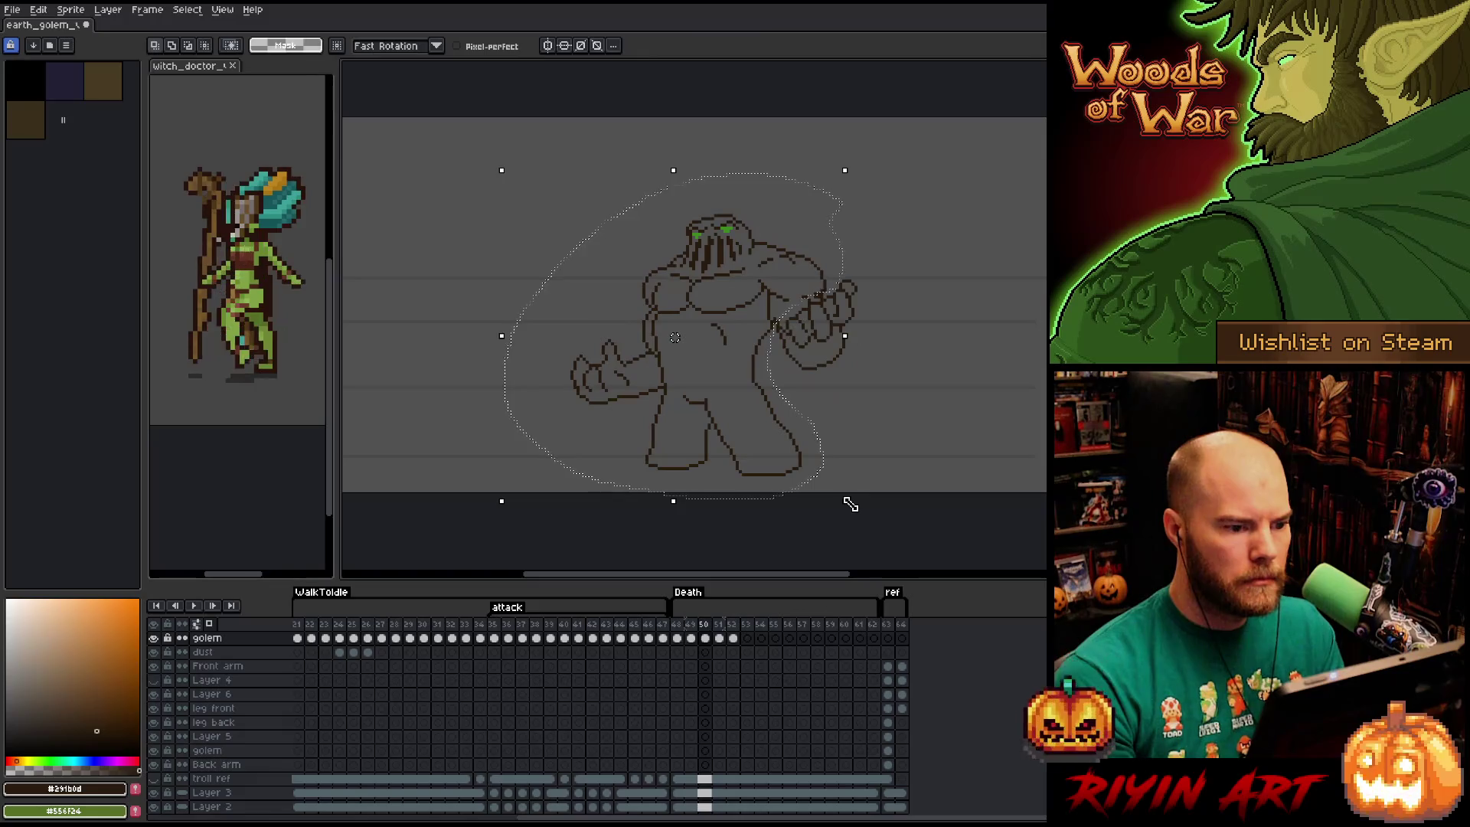
{"action": "key", "text": "comma"}
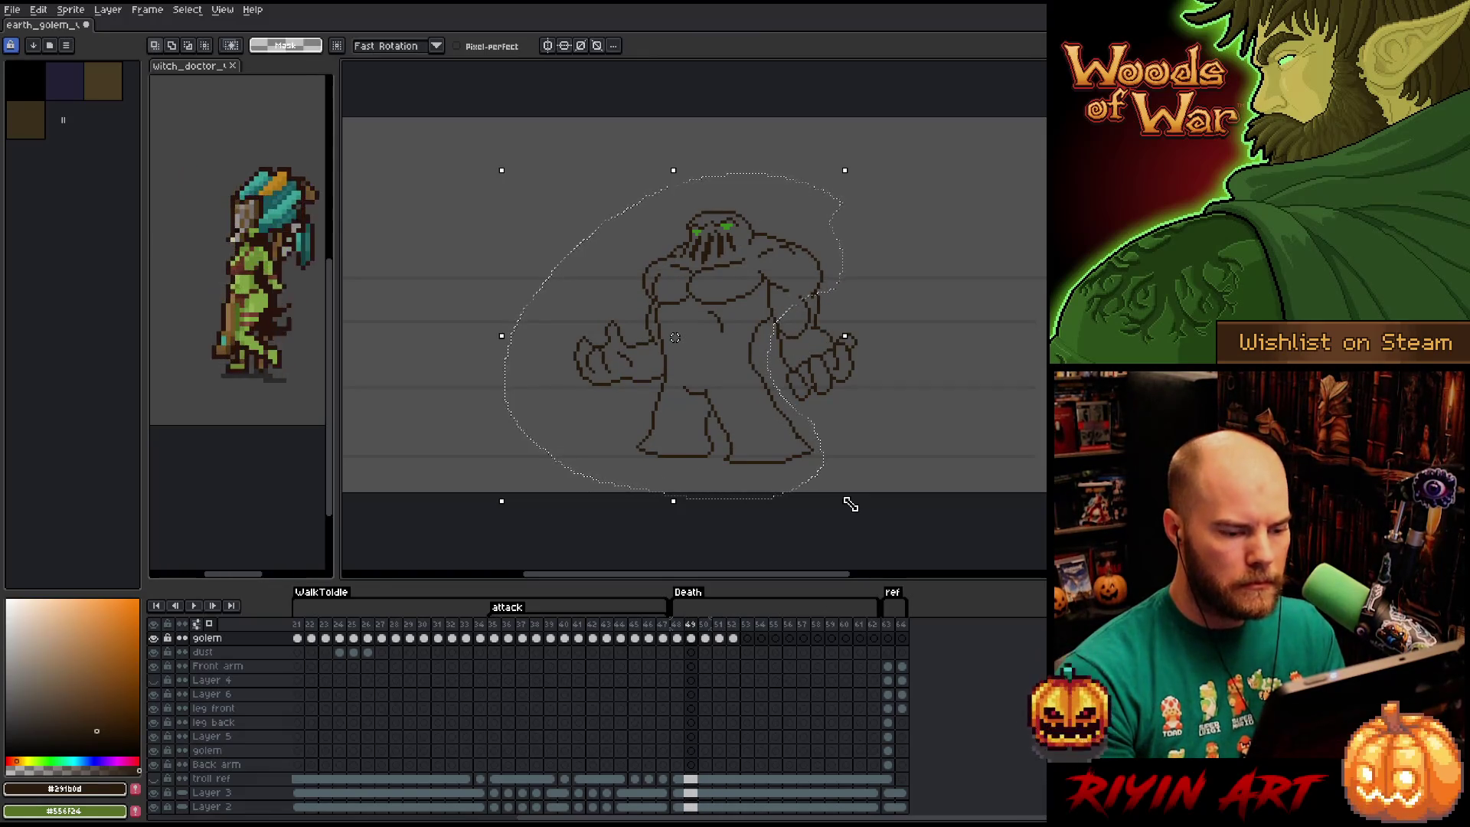
{"action": "key", "text": "period"}
{"action": "key", "text": "ctrl+d"}
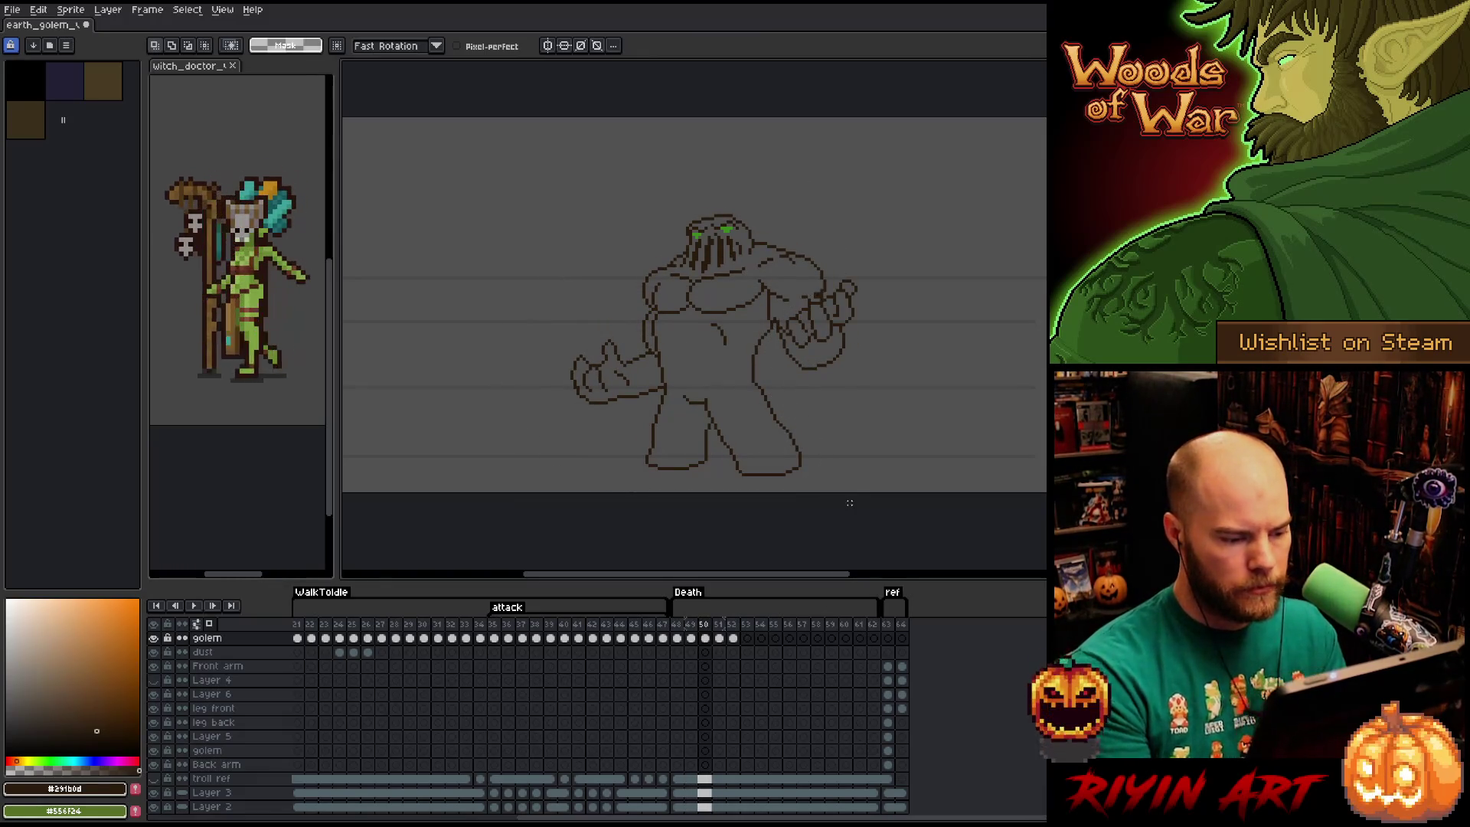
{"action": "scroll", "coordinate": [475, 703], "scroll_direction": "down", "scroll_amount": 1}
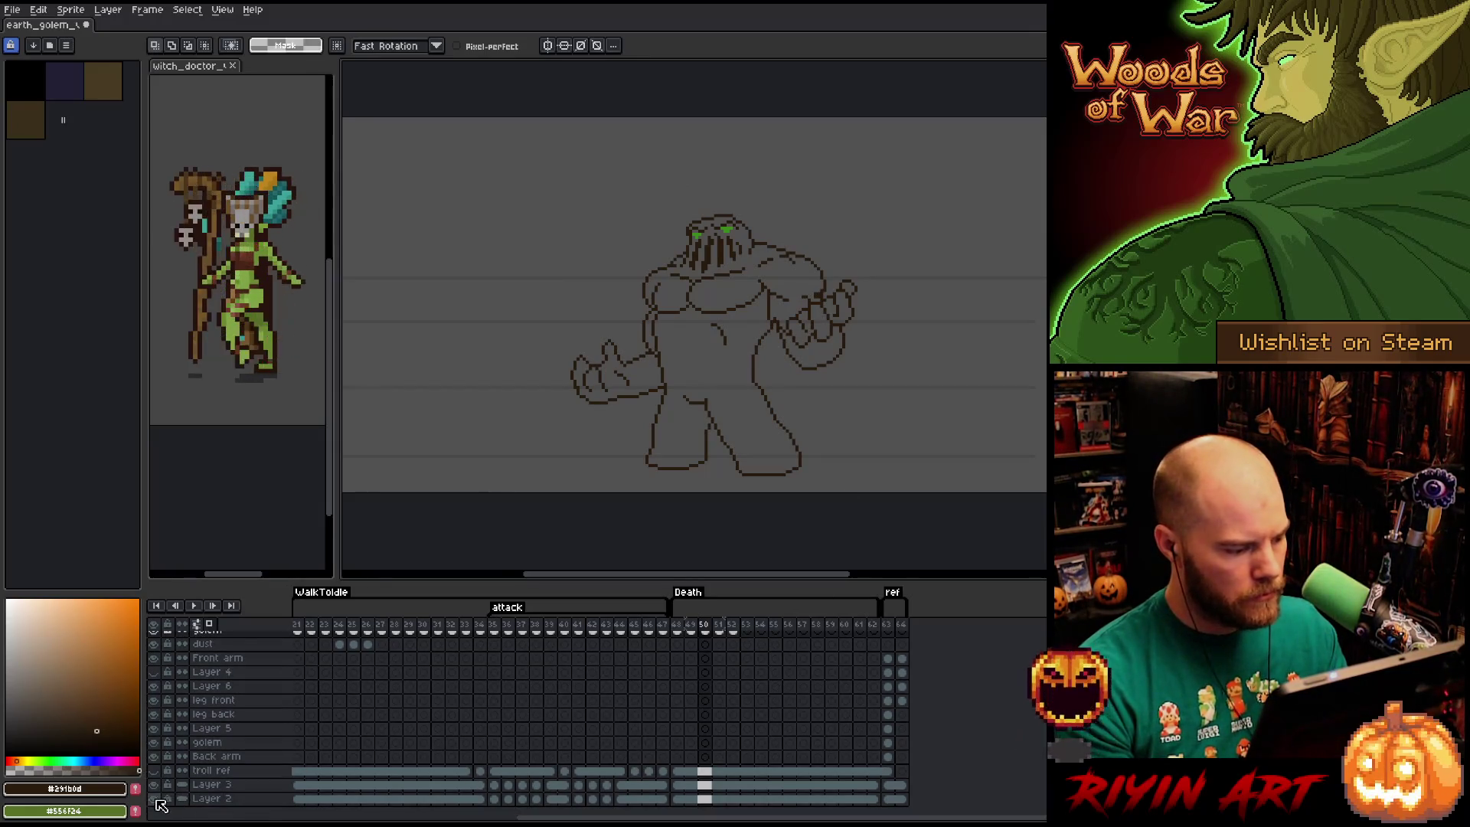
Hide Layer 2 to reveal the onion skin, then delete the selected old feet.
{"action": "left_click", "coordinate": [154, 799]}
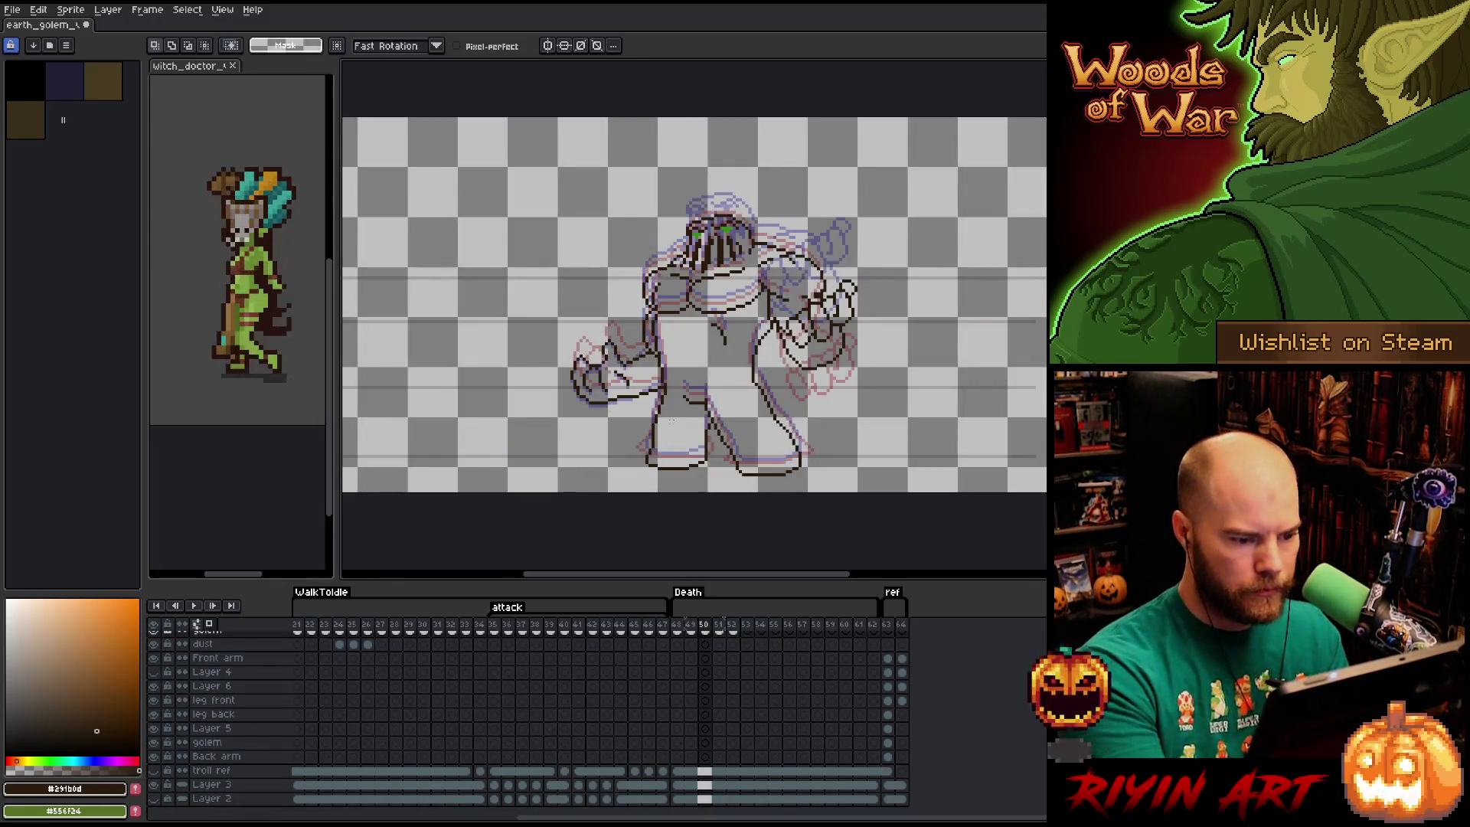
{"action": "mouse_move", "coordinate": [818, 442]}
{"action": "left_mouse_down"}
{"action": "mouse_move", "coordinate": [758, 456]}
{"action": "mouse_move", "coordinate": [671, 444]}
{"action": "mouse_move", "coordinate": [659, 493]}
{"action": "mouse_move", "coordinate": [888, 469]}
{"action": "left_mouse_up"}
{"action": "key", "text": "Delete"}
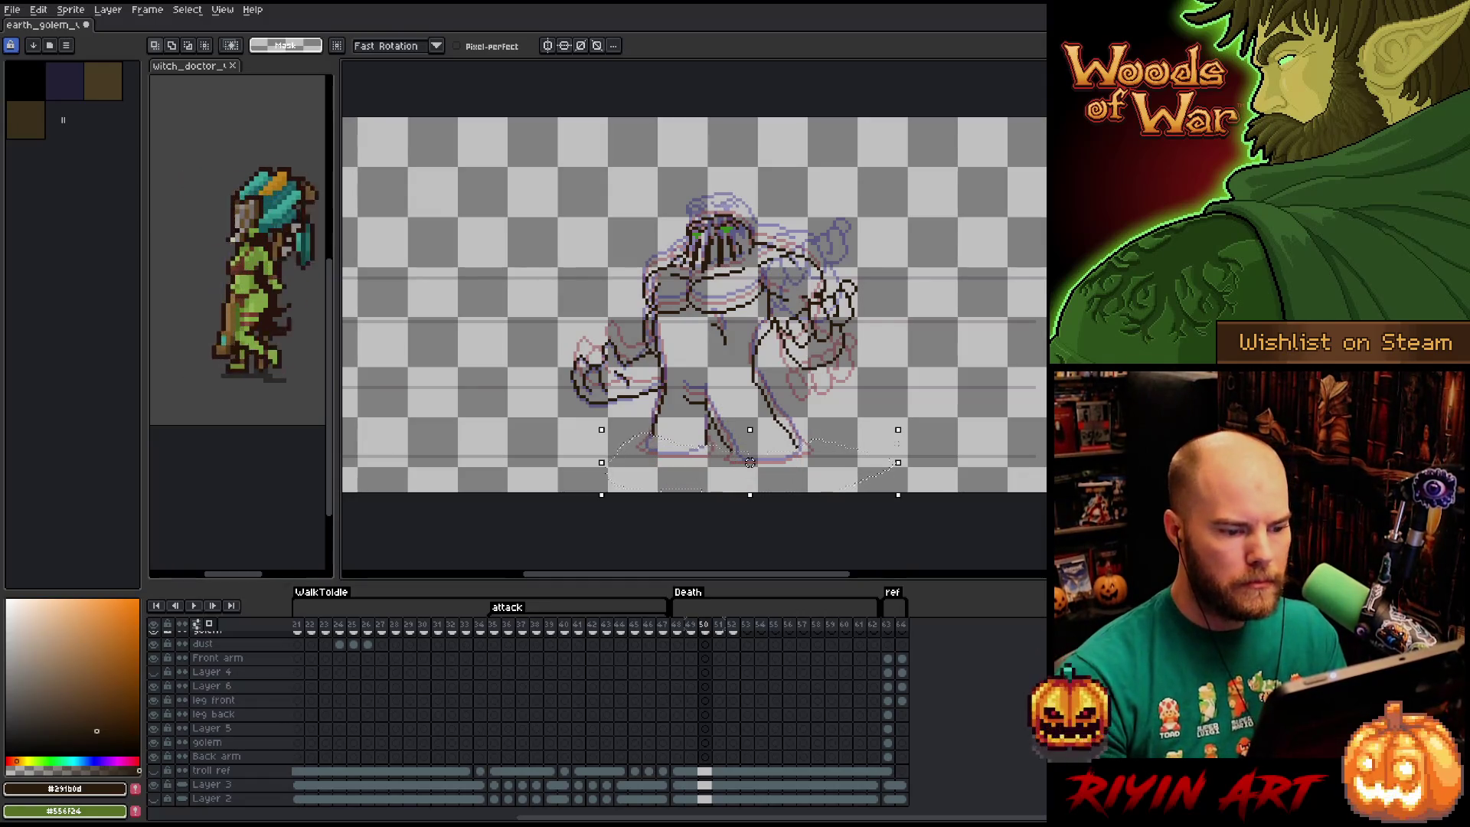
{"action": "key", "text": "ctrl+d"}
Draw a dark line along the golem's feet and trim it with the eraser.
{"action": "key", "text": "b"}
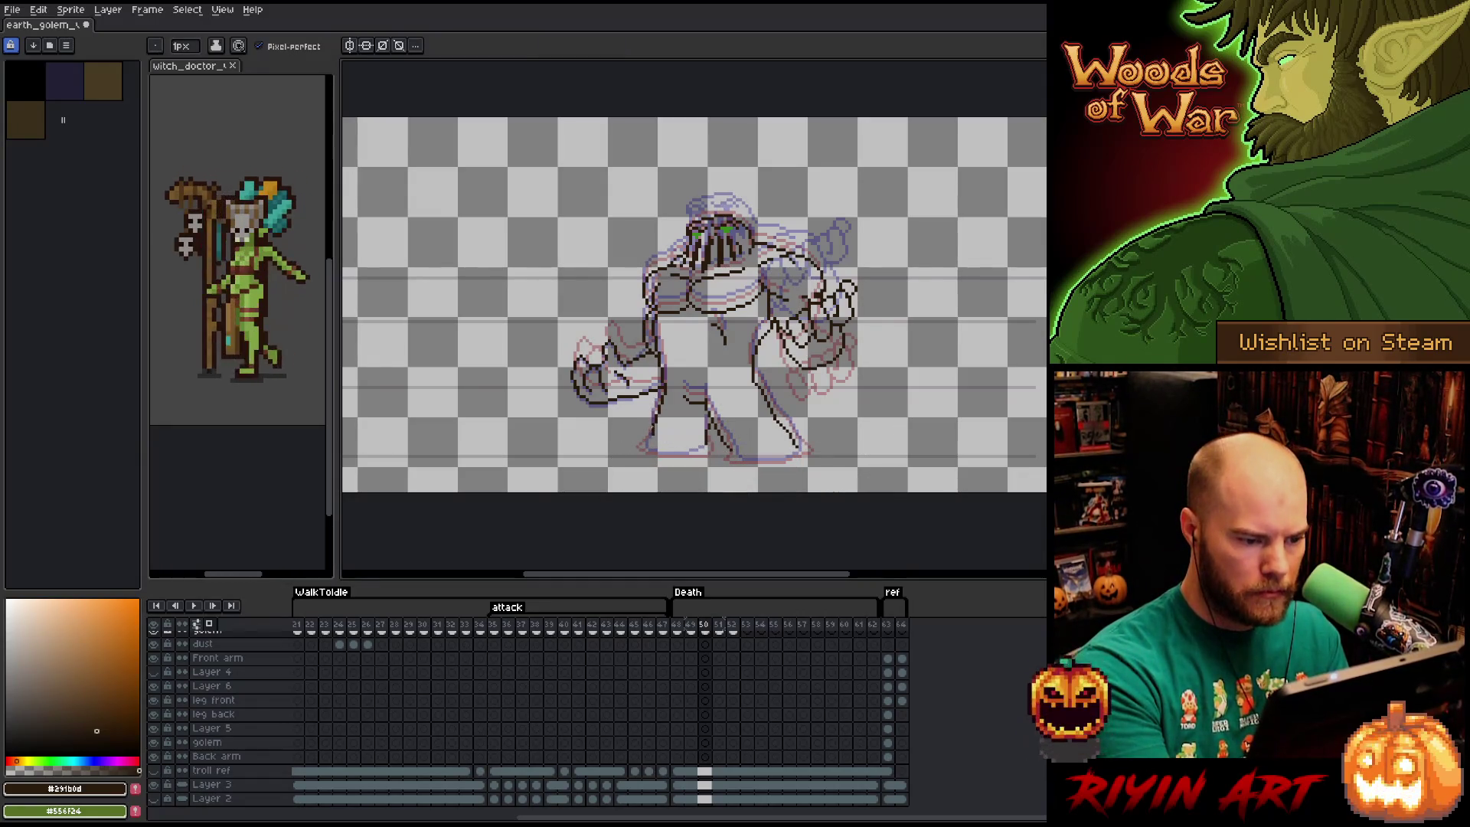
{"action": "mouse_move", "coordinate": [633, 458]}
{"action": "left_mouse_down"}
{"action": "mouse_move", "coordinate": [721, 459]}
{"action": "mouse_move", "coordinate": [648, 460]}
{"action": "left_mouse_up"}
{"action": "key", "text": "e"}
{"action": "key", "text": "b"}
{"action": "key", "text": "e"}
{"action": "key", "text": "b"}
{"action": "key", "text": "e"}
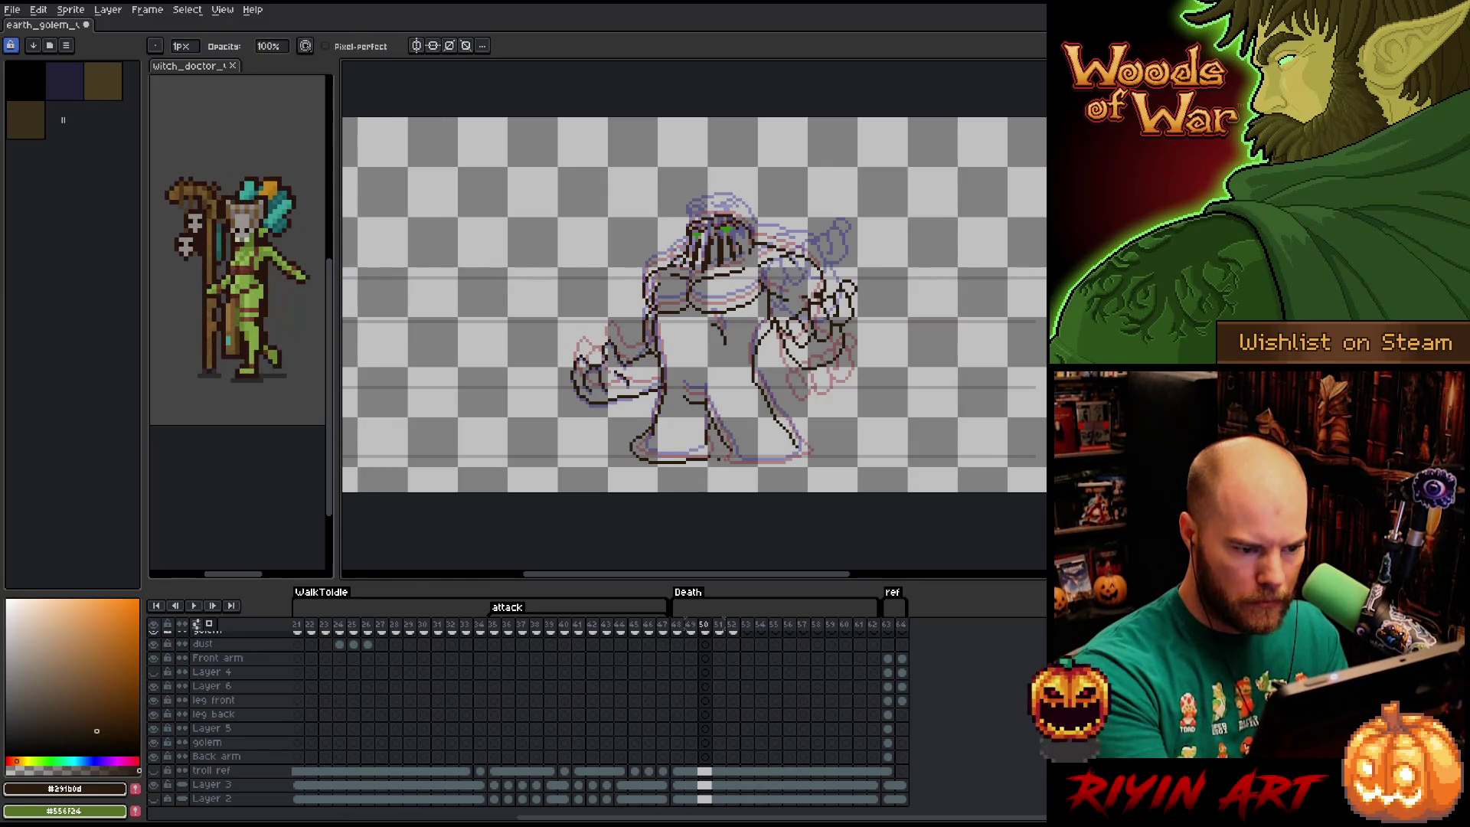
{"action": "key", "text": "b"}
{"action": "key", "text": "e"}
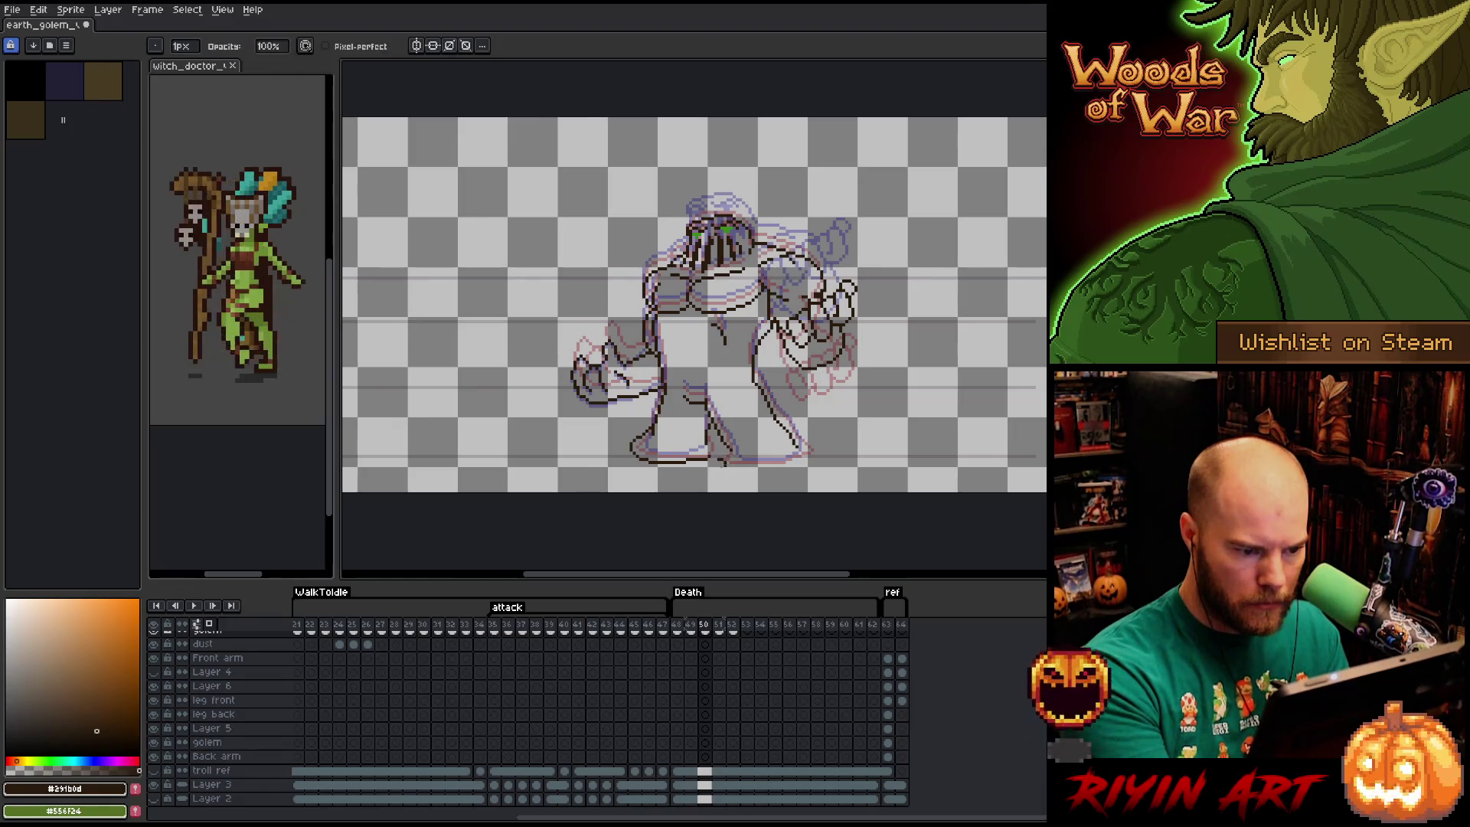
Clean stray pixels near the foot and extend the foot line to the right.
{"action": "left_click", "coordinate": [722, 462]}
{"action": "key", "text": "b"}
{"action": "mouse_move", "coordinate": [715, 460]}
{"action": "left_mouse_down"}
{"action": "mouse_move", "coordinate": [800, 459]}
{"action": "mouse_move", "coordinate": [792, 437]}
{"action": "mouse_move", "coordinate": [805, 450]}
{"action": "left_mouse_up"}
{"action": "key", "text": "ctrl+z"}
{"action": "key", "text": "e"}
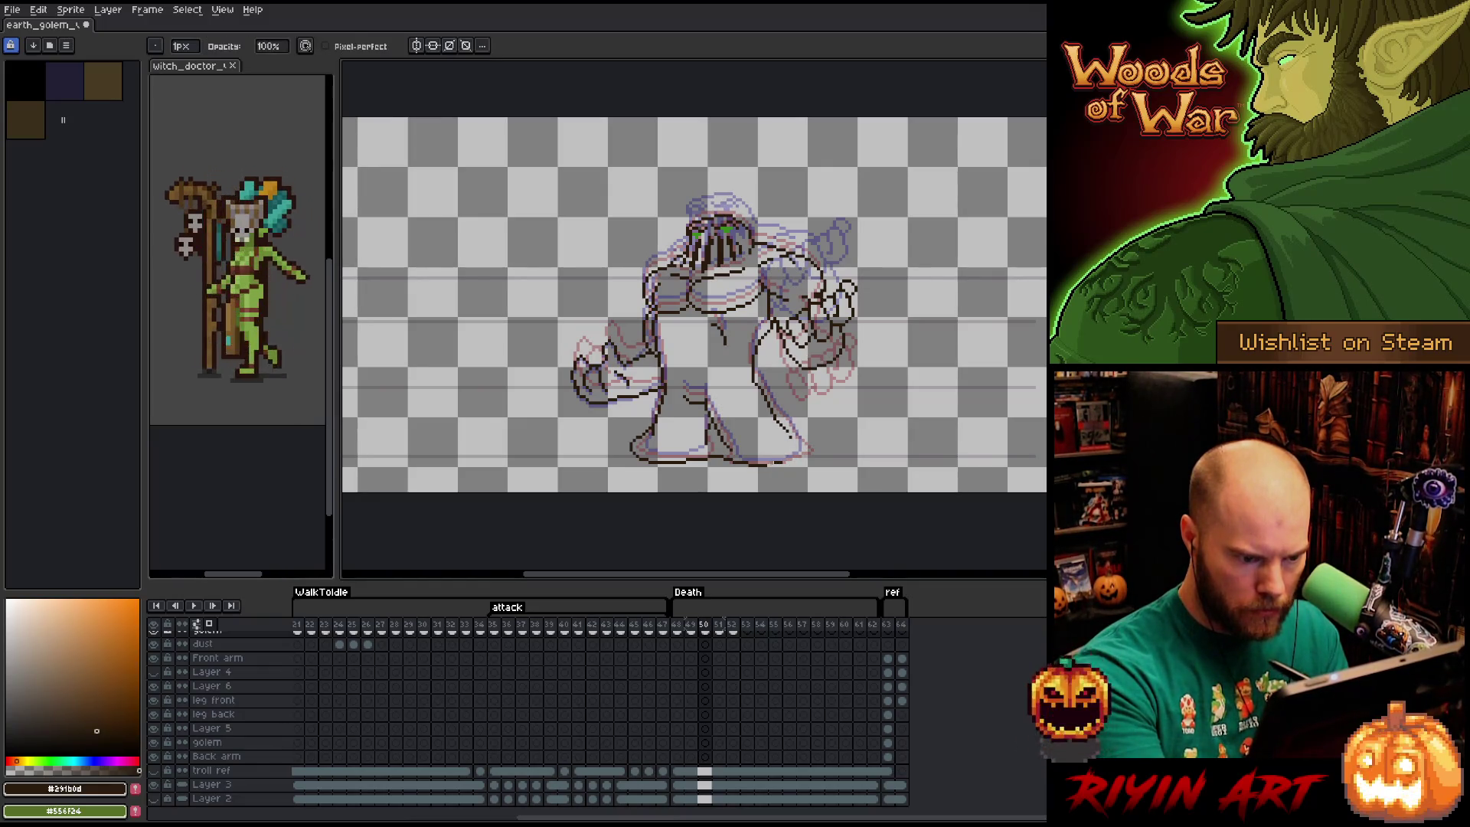
Outline the golem's lower-right foot and add a short stroke near its right hand.
{"action": "key", "text": "b"}
{"action": "mouse_move", "coordinate": [766, 466]}
{"action": "left_mouse_down"}
{"action": "mouse_move", "coordinate": [820, 454]}
{"action": "mouse_move", "coordinate": [792, 433]}
{"action": "left_mouse_up"}
{"action": "key", "text": "e"}
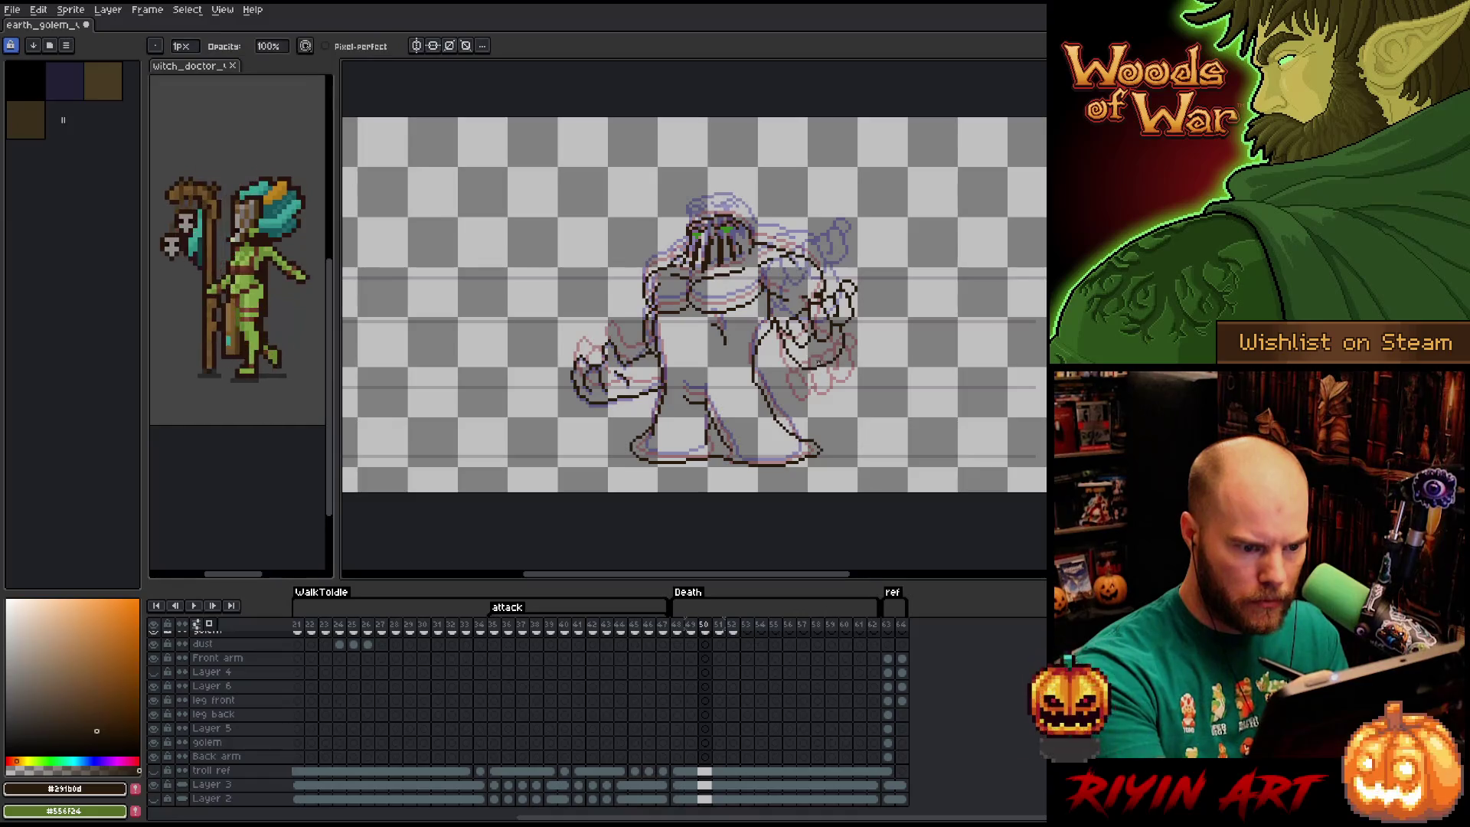
{"action": "key", "text": "b"}
{"action": "left_click_drag", "start_coordinate": [815, 368], "coordinate": [824, 389]}
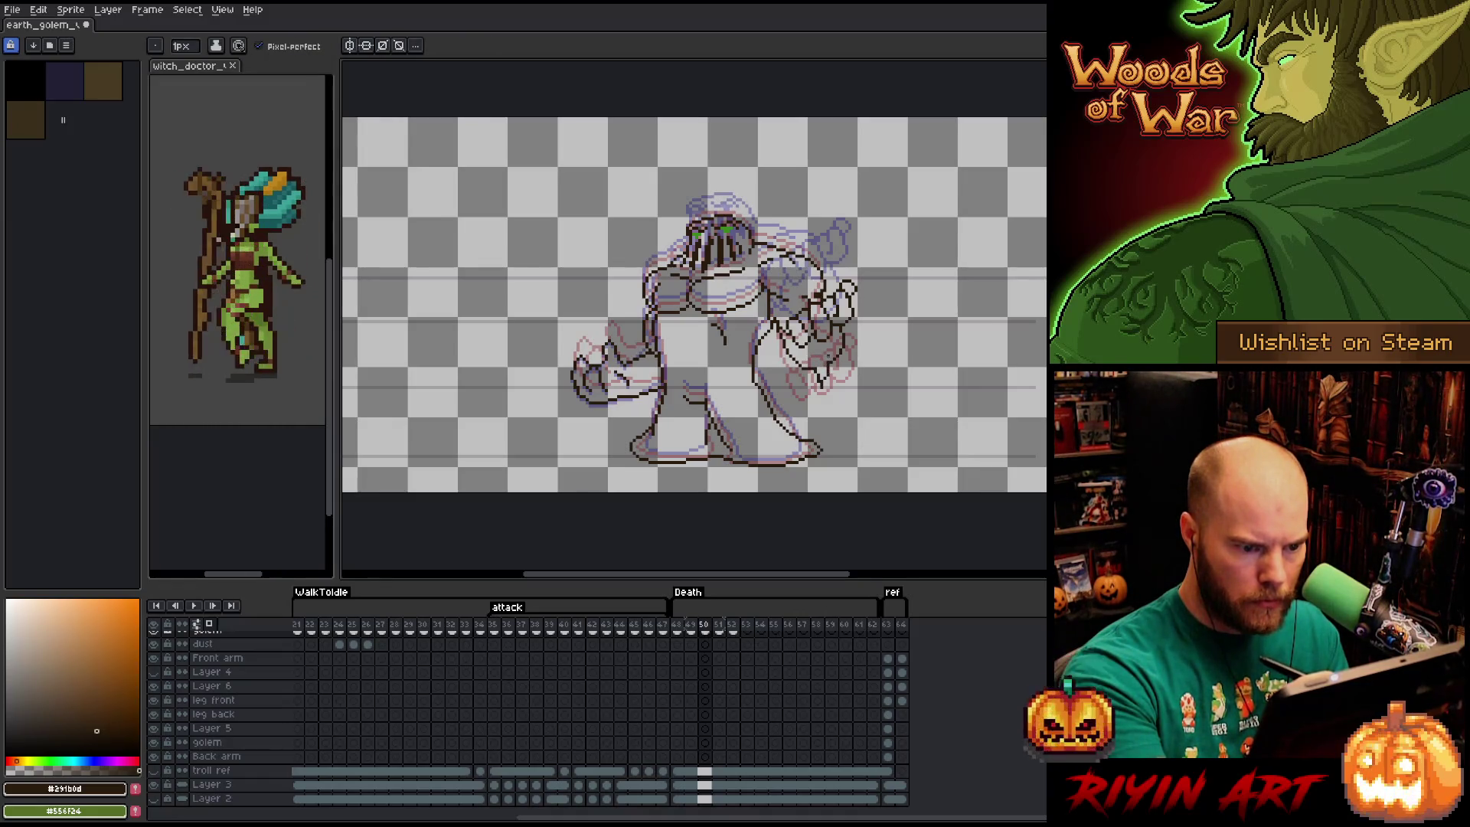
Draw a stroke along the right foot and redraw the strokes on the left leg.
{"action": "key", "text": "e"}
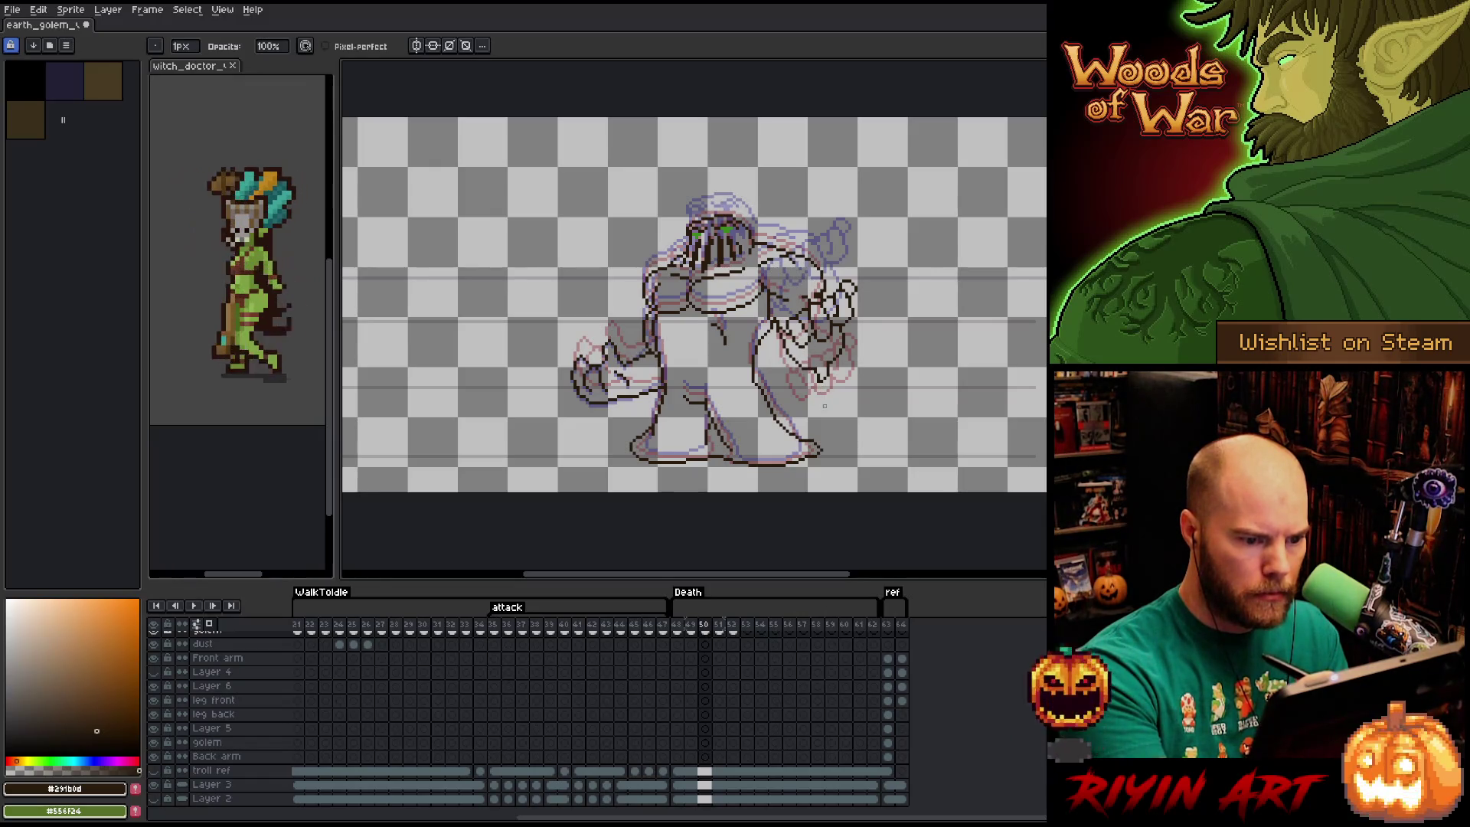
{"action": "key", "text": "b"}
{"action": "key", "text": "e"}
{"action": "key", "text": "b"}
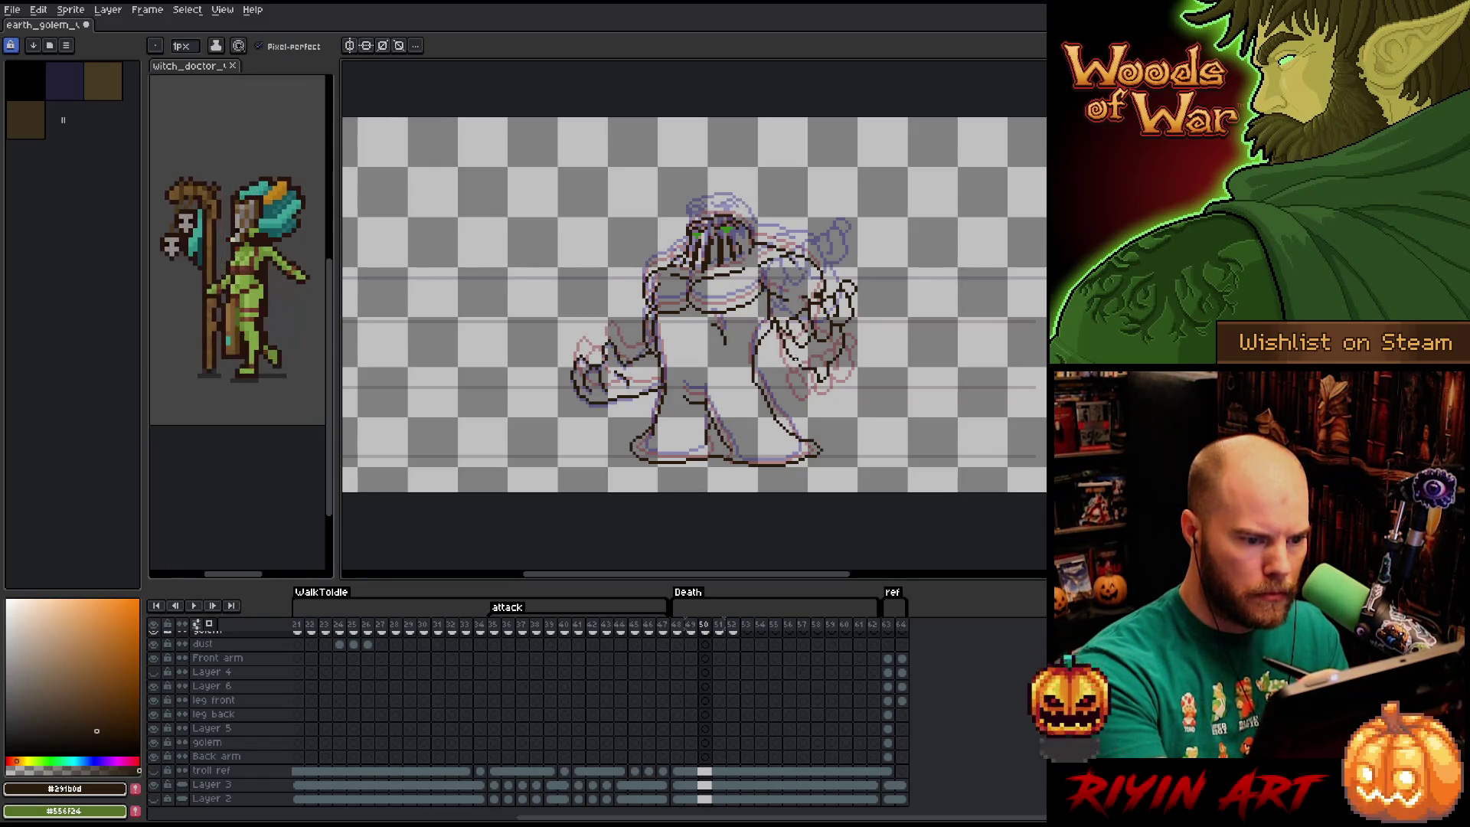
{"action": "key", "text": "e"}
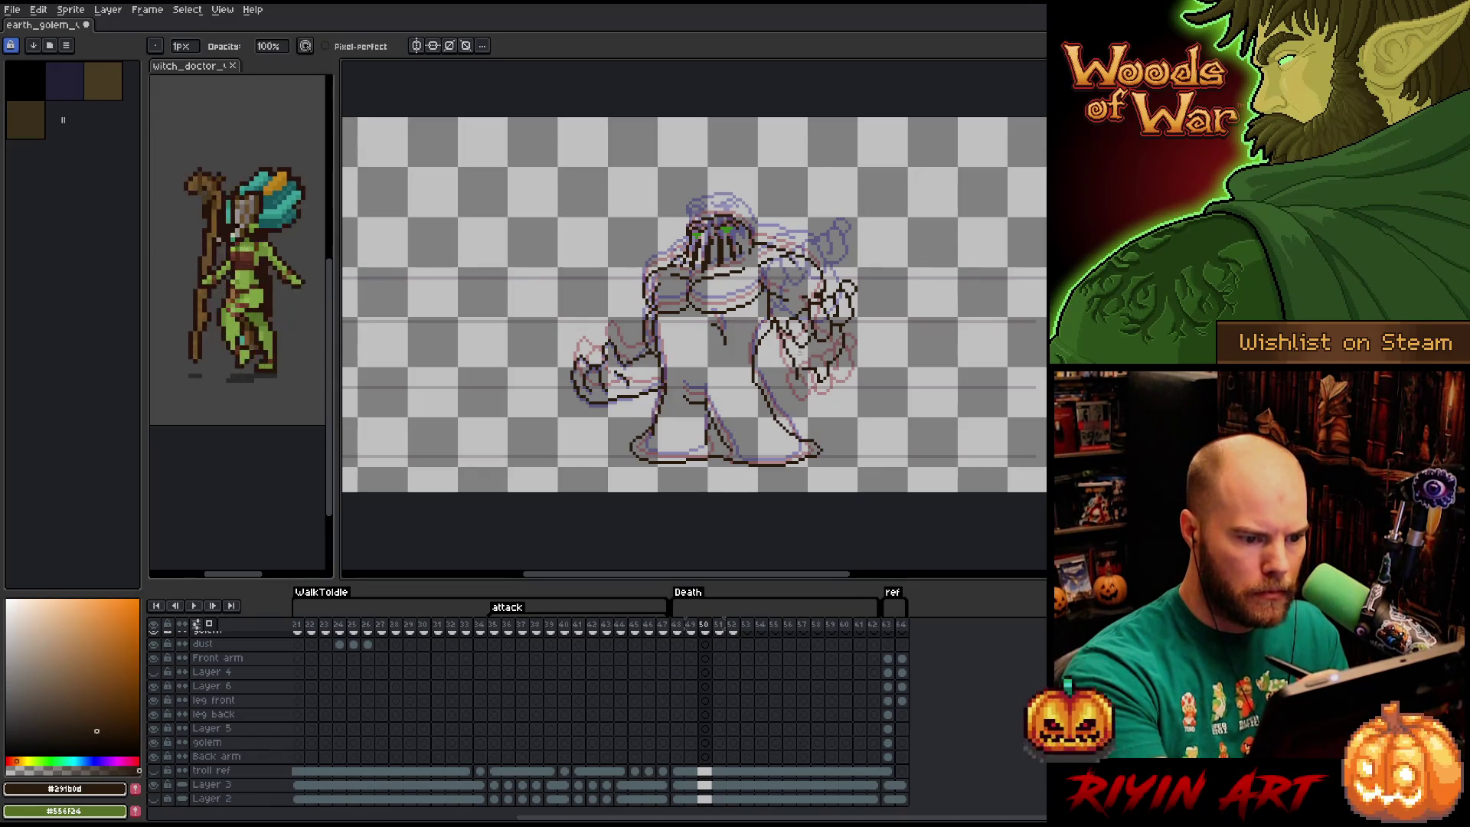
{"action": "key", "text": "b"}
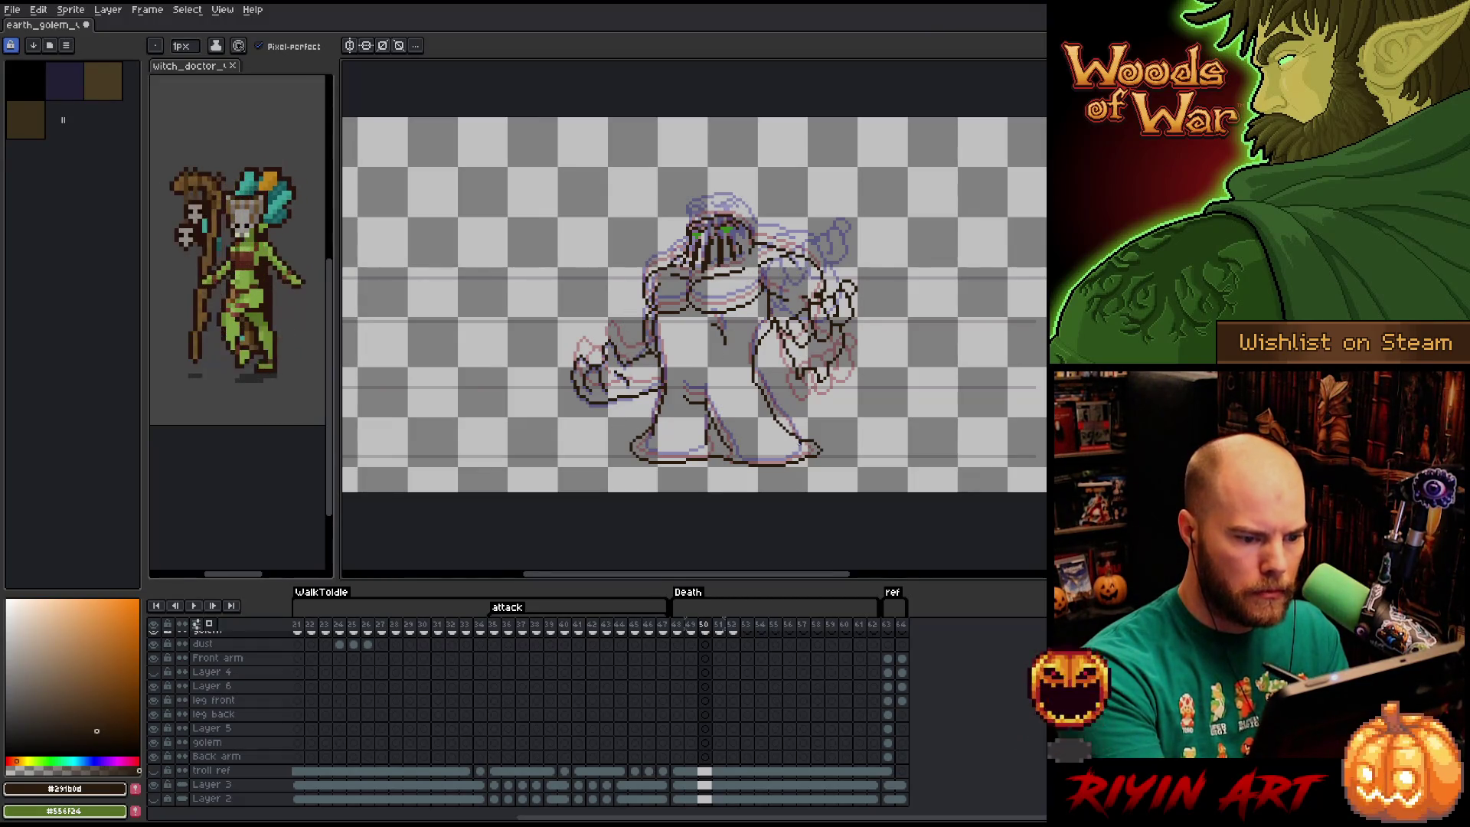
{"action": "mouse_move", "coordinate": [798, 445]}
{"action": "left_mouse_down"}
{"action": "mouse_move", "coordinate": [753, 458]}
{"action": "mouse_move", "coordinate": [649, 442]}
{"action": "mouse_move", "coordinate": [677, 435]}
{"action": "left_mouse_up"}
{"action": "key", "text": "ctrl+z"}
{"action": "left_click_drag", "start_coordinate": [674, 431], "coordinate": [689, 442]}
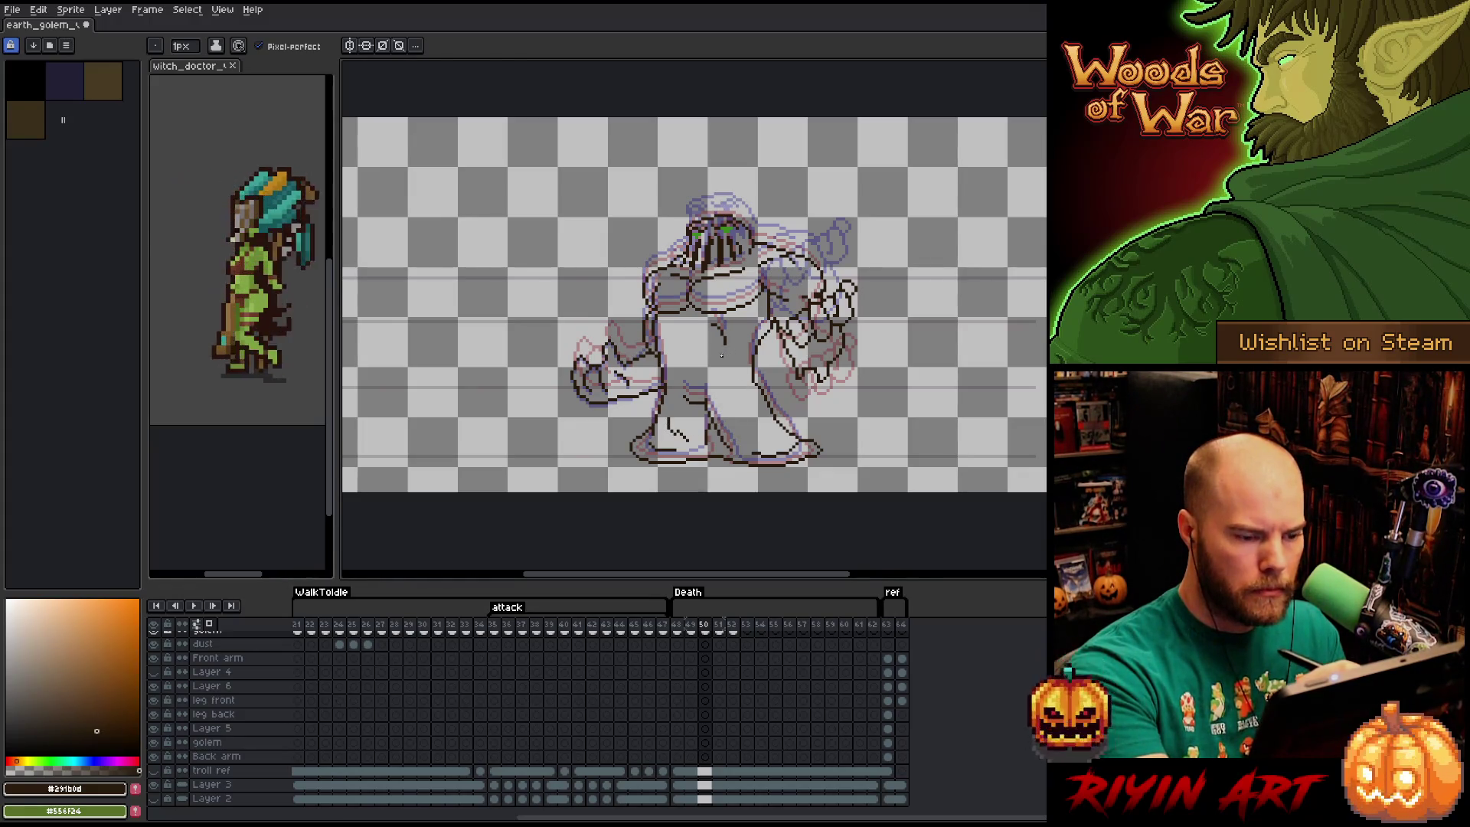
Marquee-select a small area of the golem's torso, then clear the selection.
{"action": "key", "text": "m"}
{"action": "left_click_drag", "start_coordinate": [701, 314], "coordinate": [739, 360]}
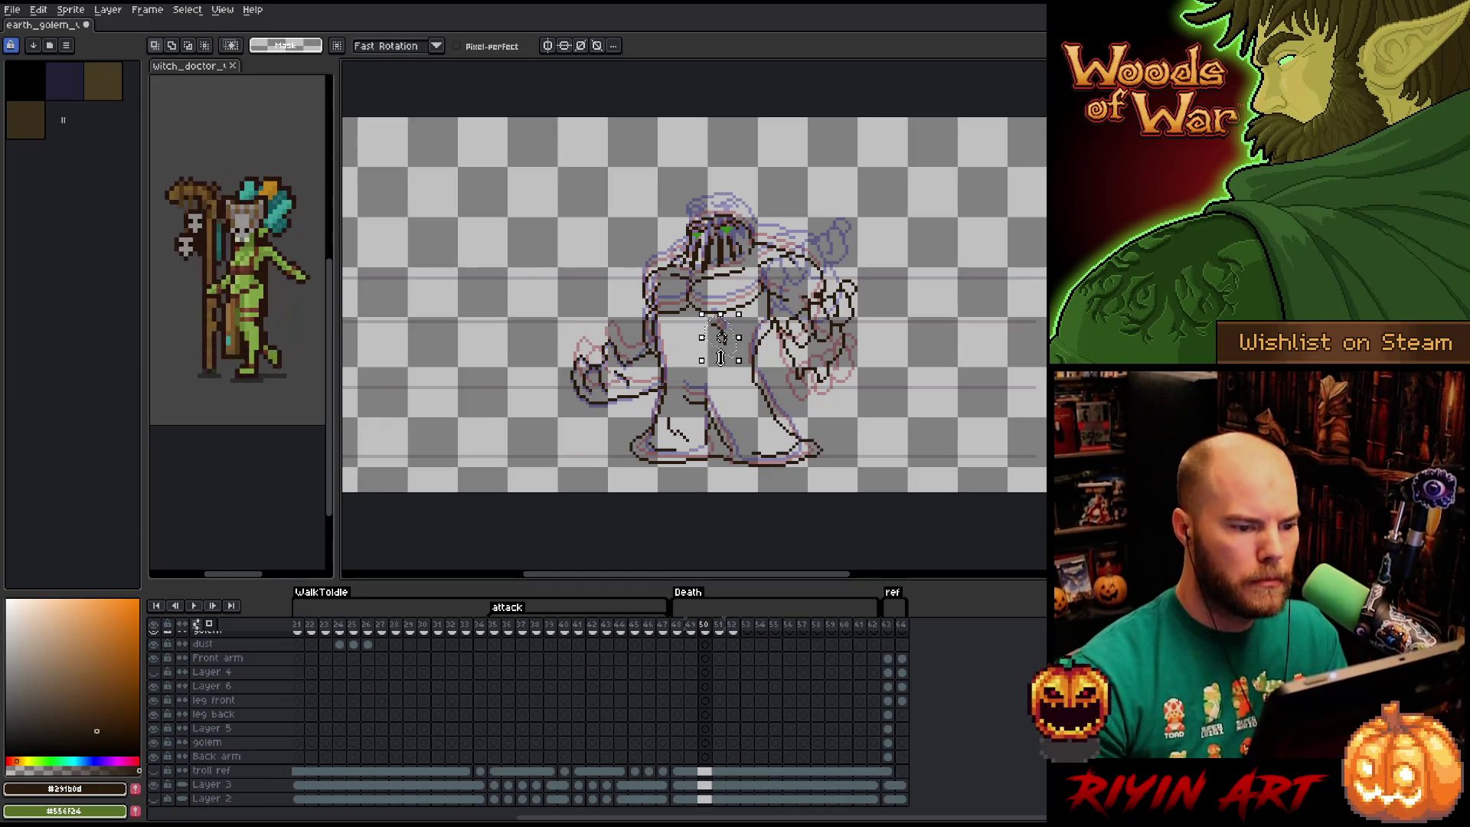
{"action": "key", "text": "ctrl+d"}
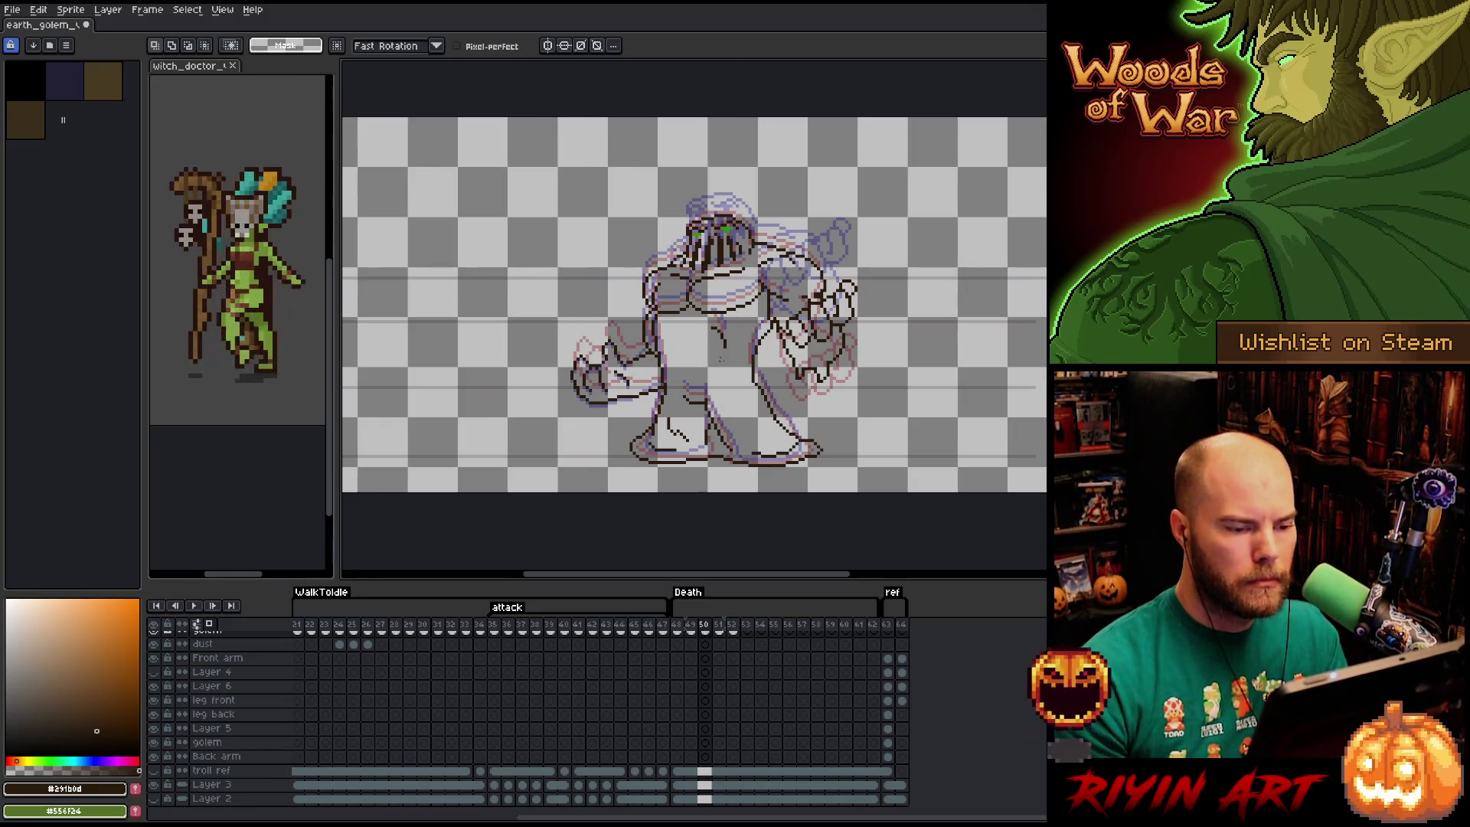
{"action": "key", "text": "Left"}
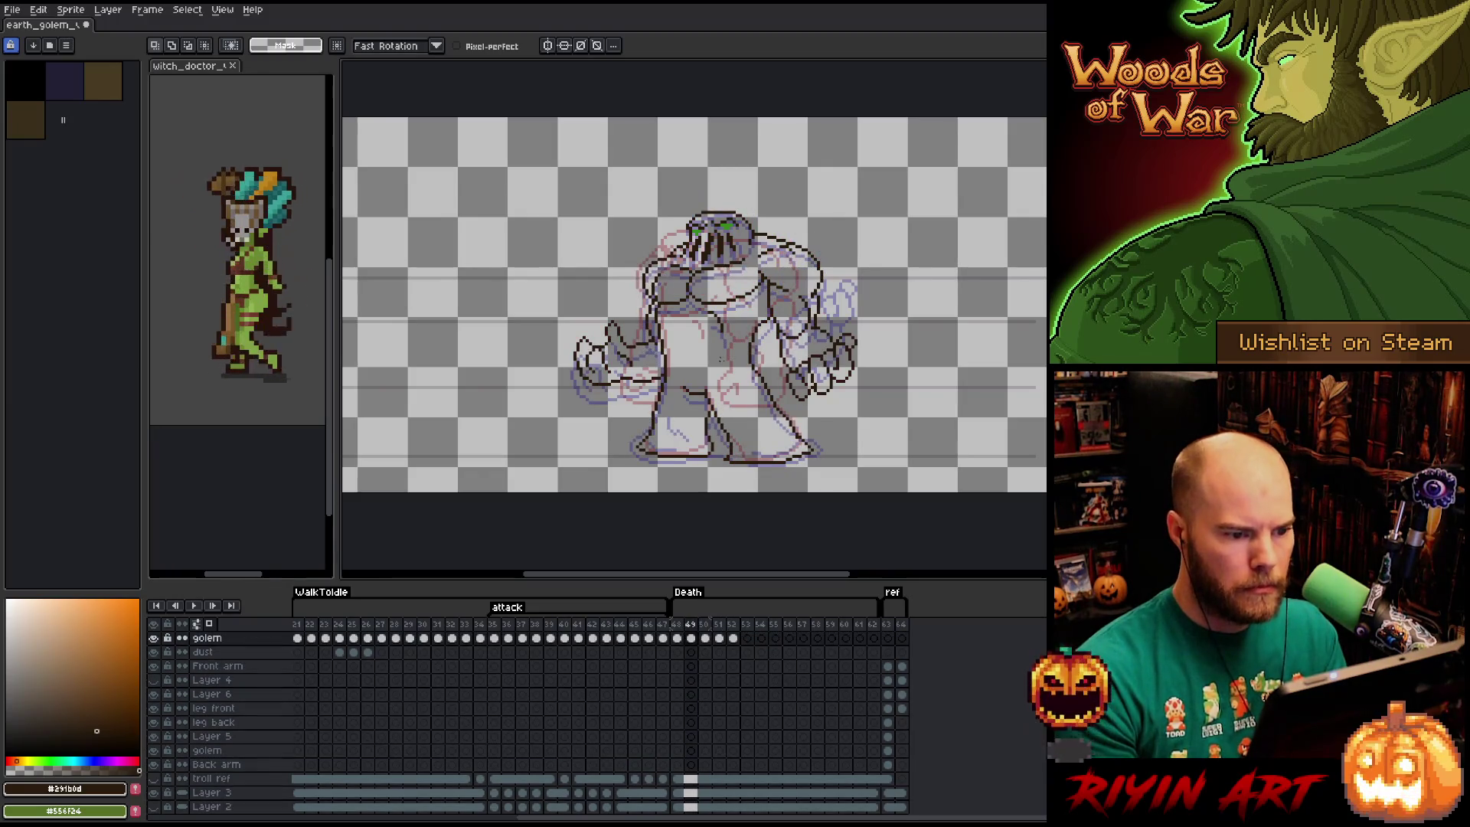
{"action": "key", "text": "Right"}
{"action": "key", "text": "Right"}
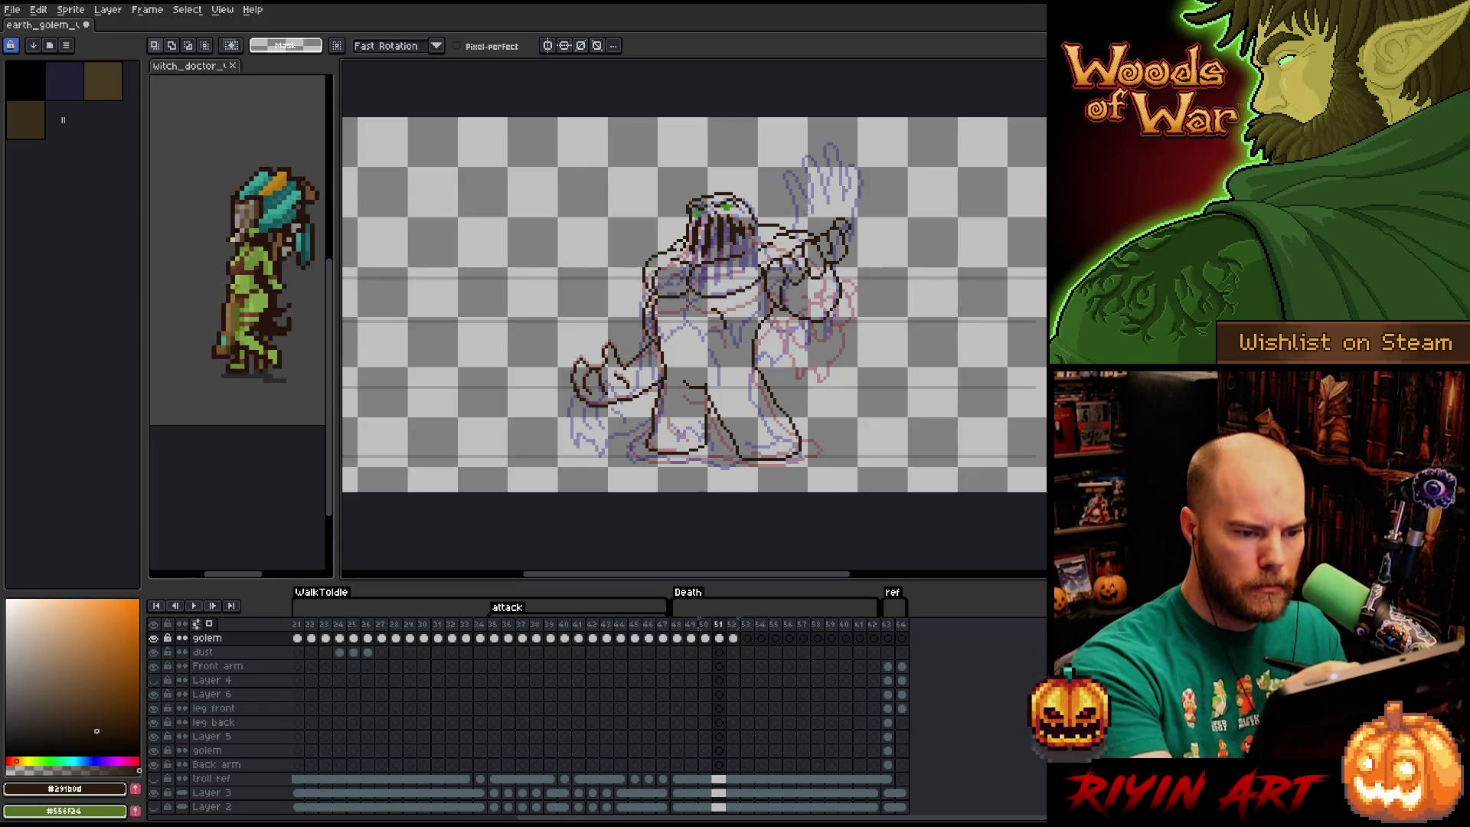
{"action": "key", "text": "Left"}
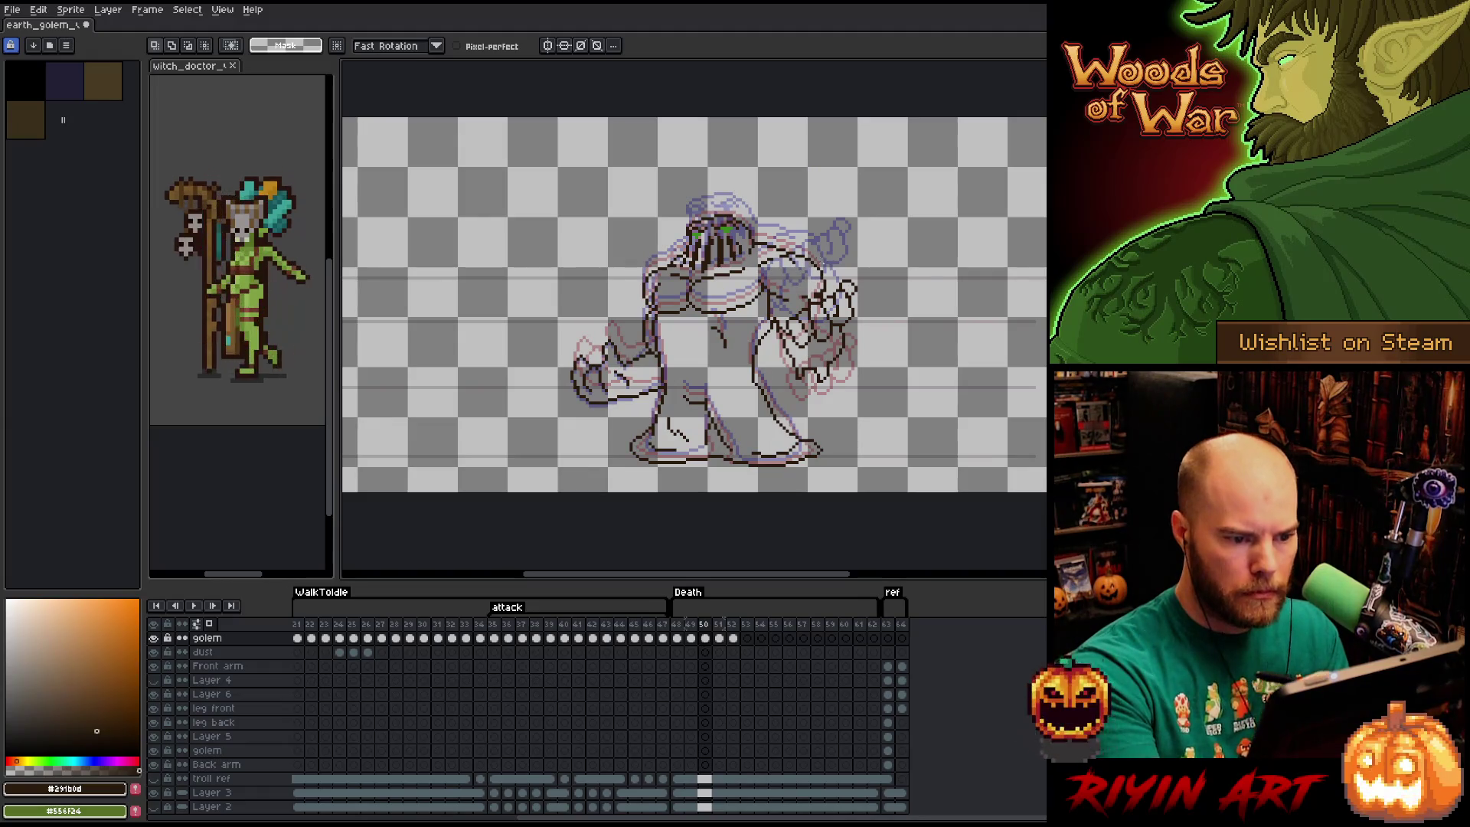
{"action": "key", "text": "b"}
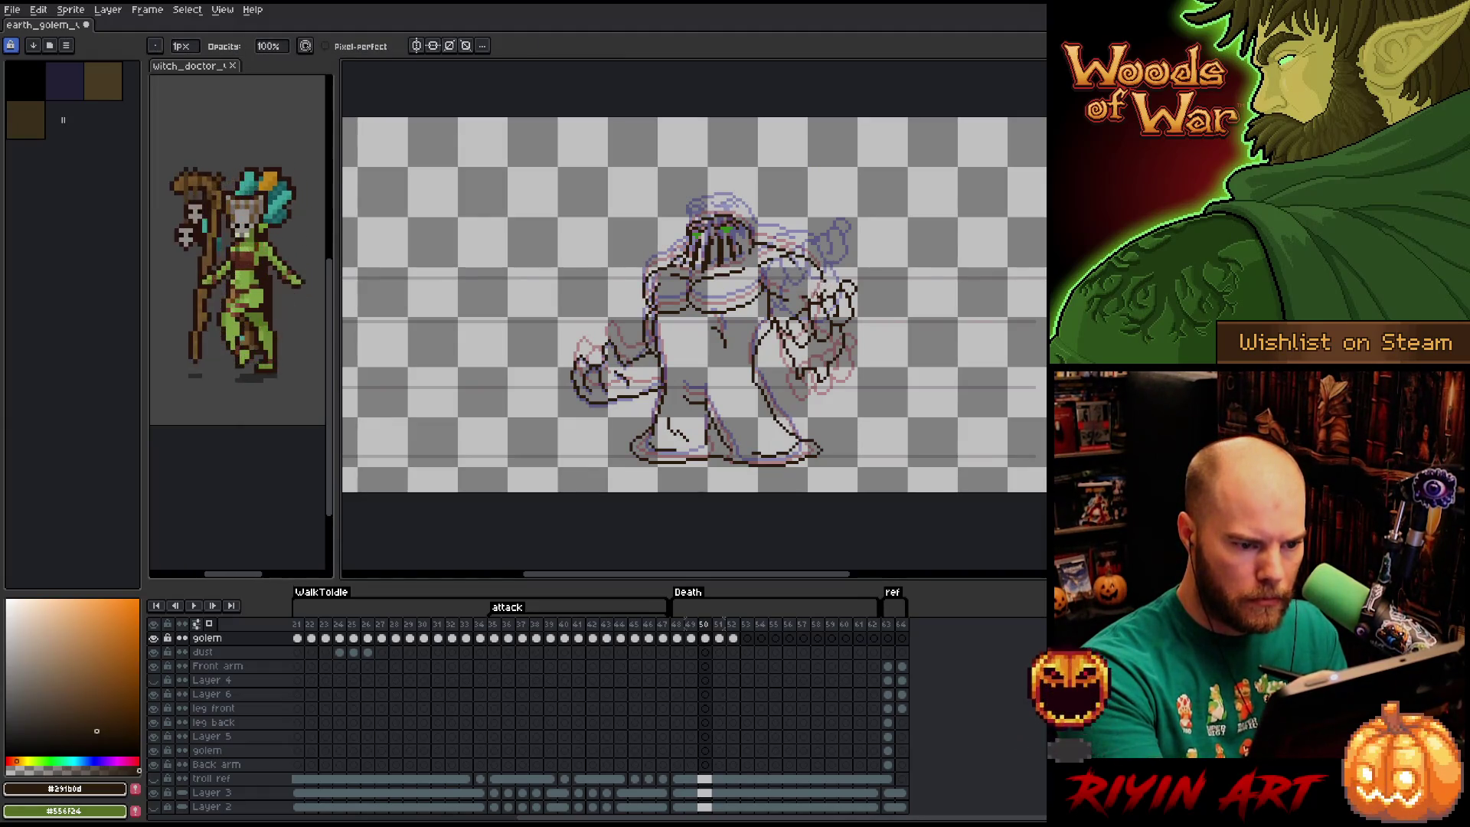
{"action": "key", "text": "e"}
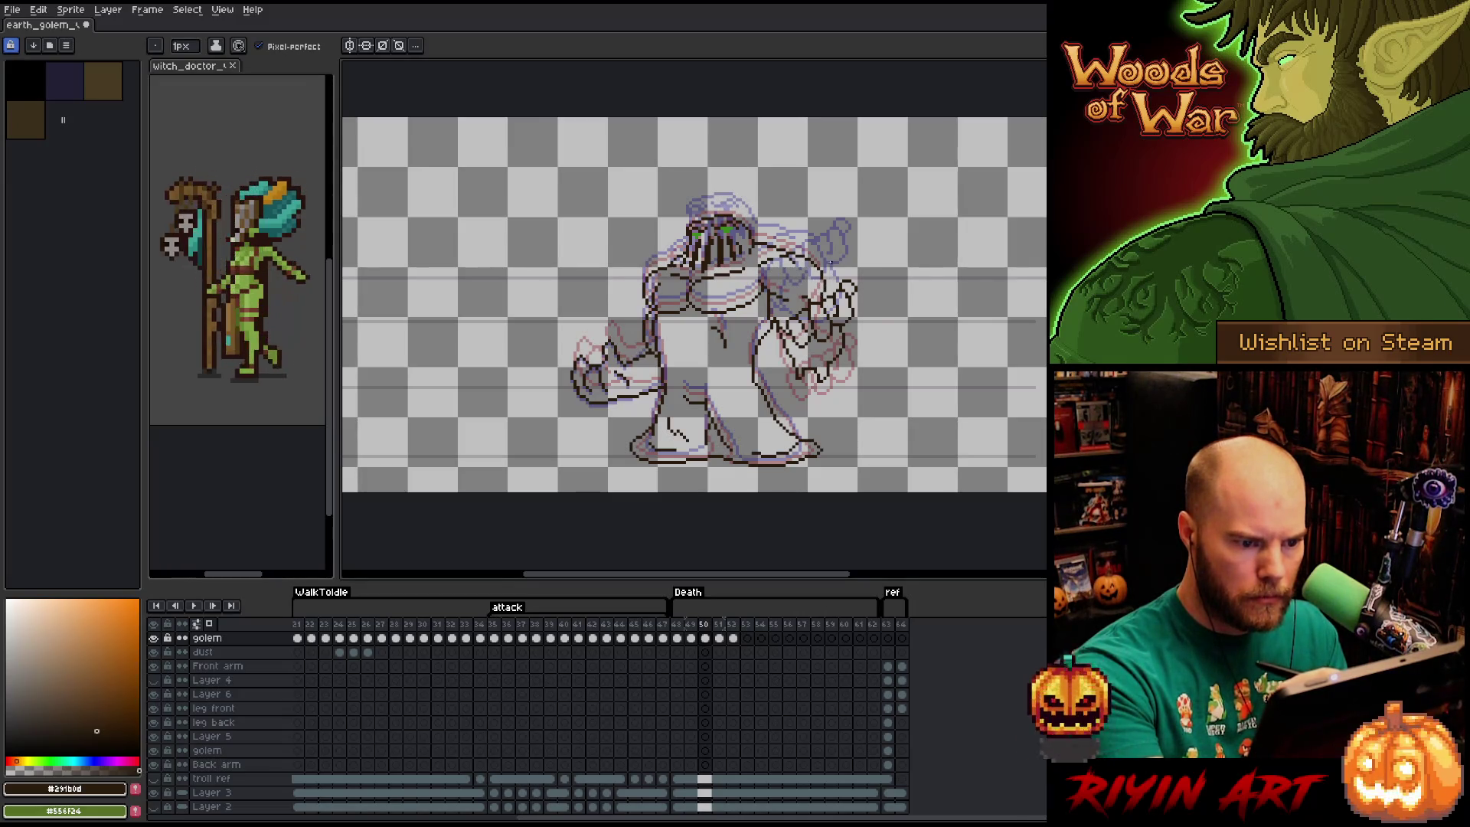
{"action": "key", "text": "b"}
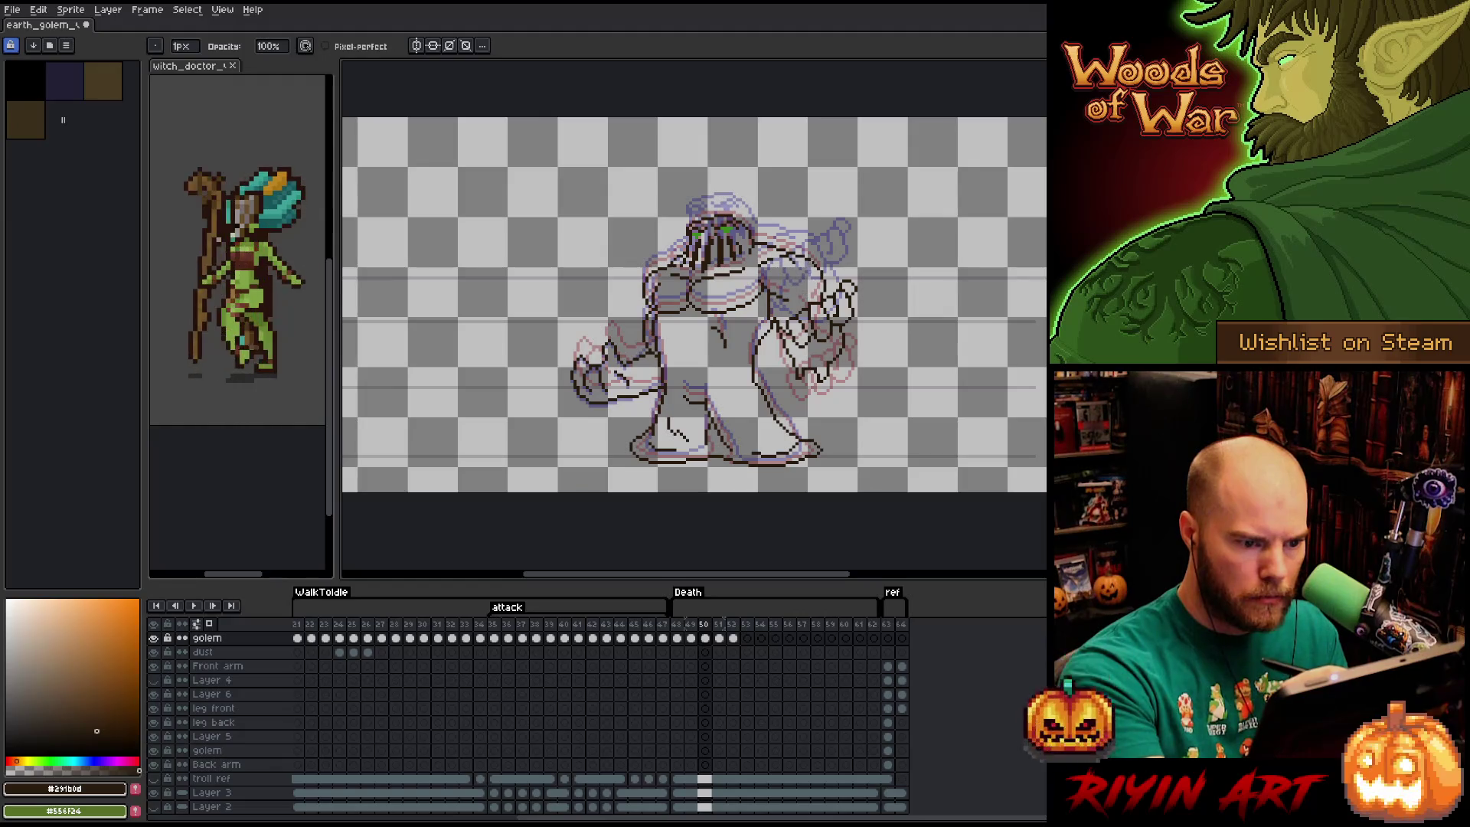
{"action": "key", "text": "e"}
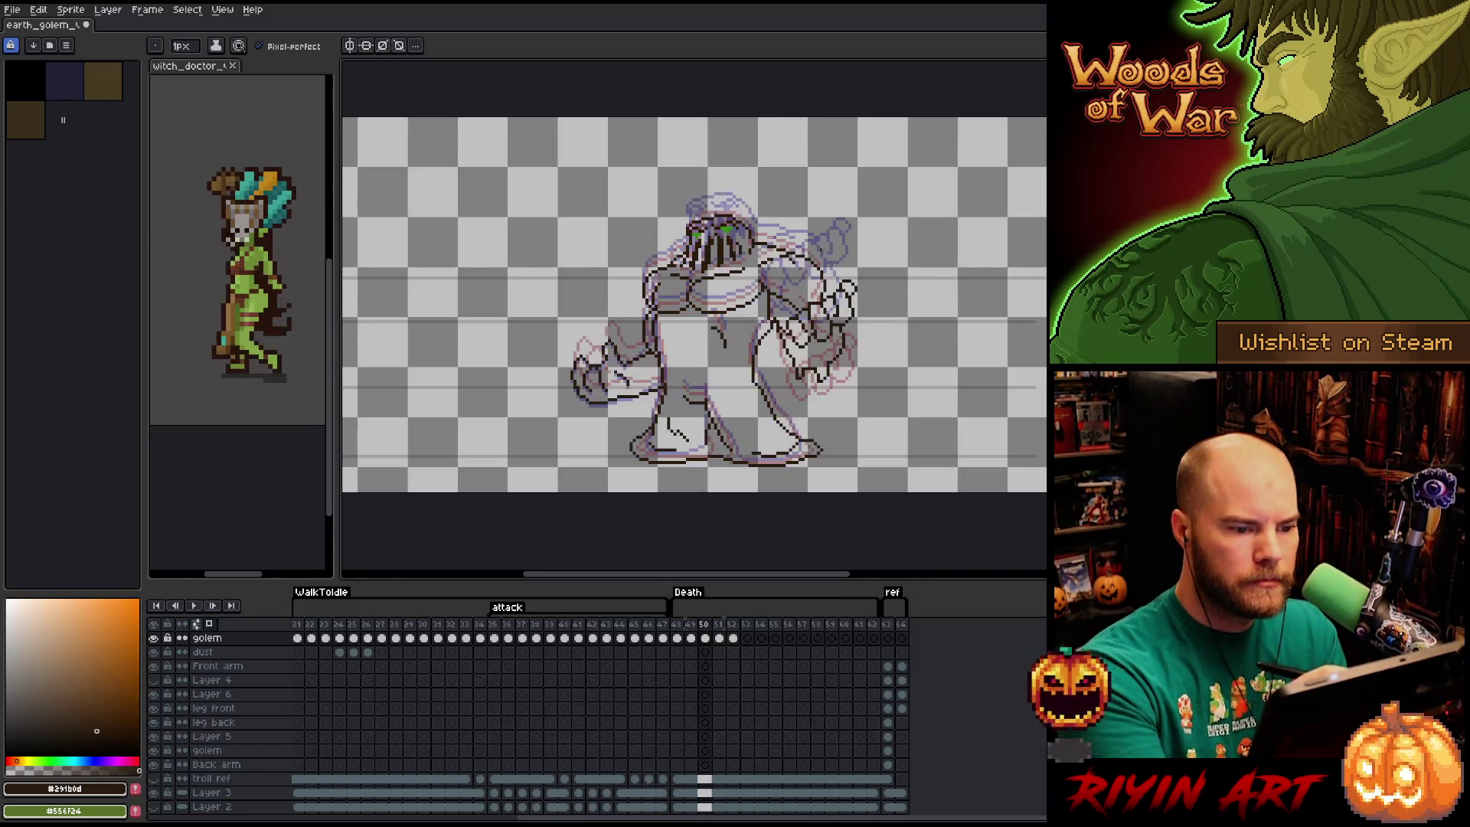
Step through frames 48 to 51 to compare the golem's poses.
{"action": "key", "text": "Left"}
{"action": "key", "text": "b"}
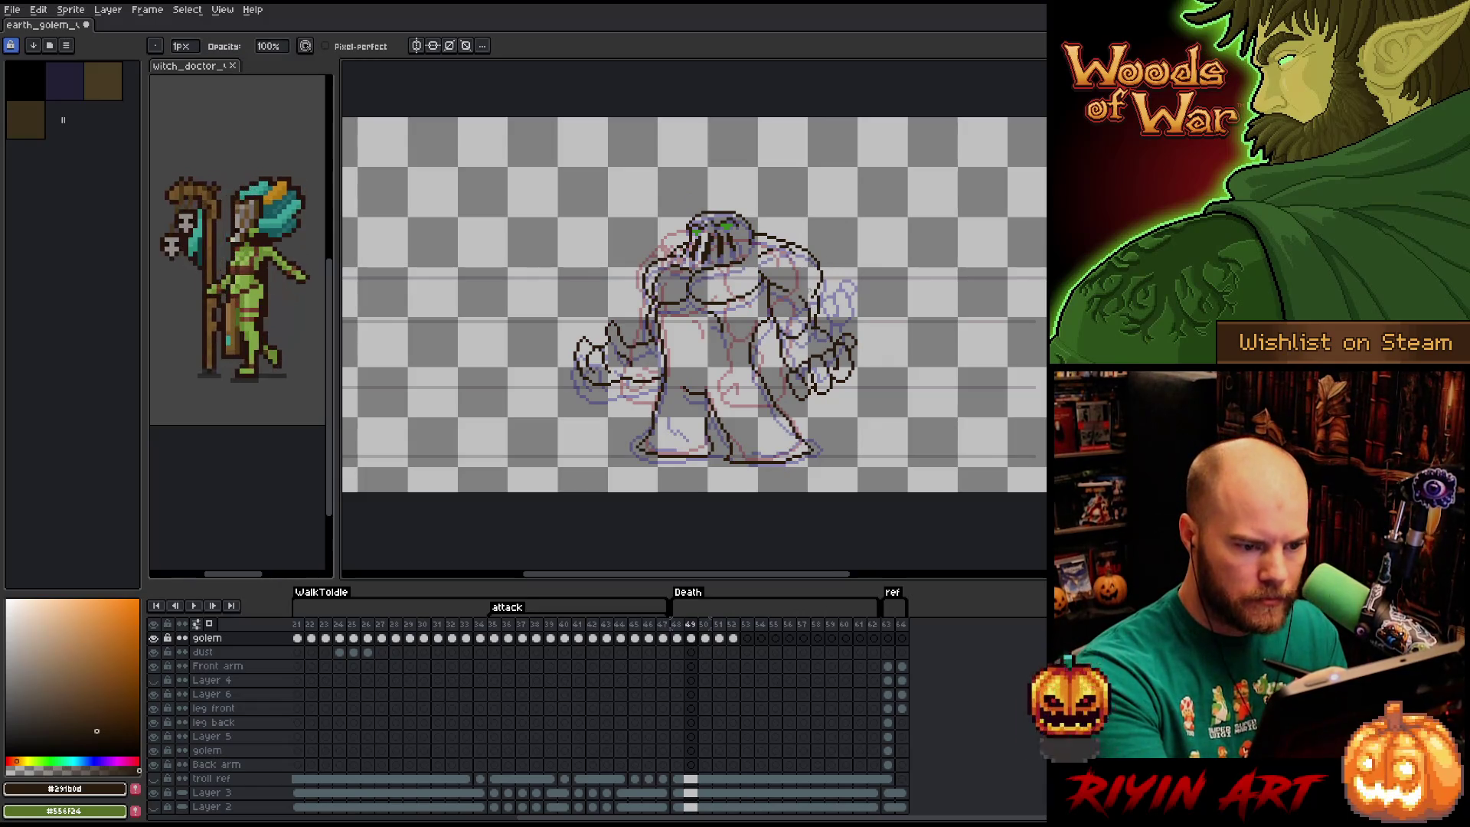
{"action": "key", "text": "Left"}
{"action": "key", "text": "Right"}
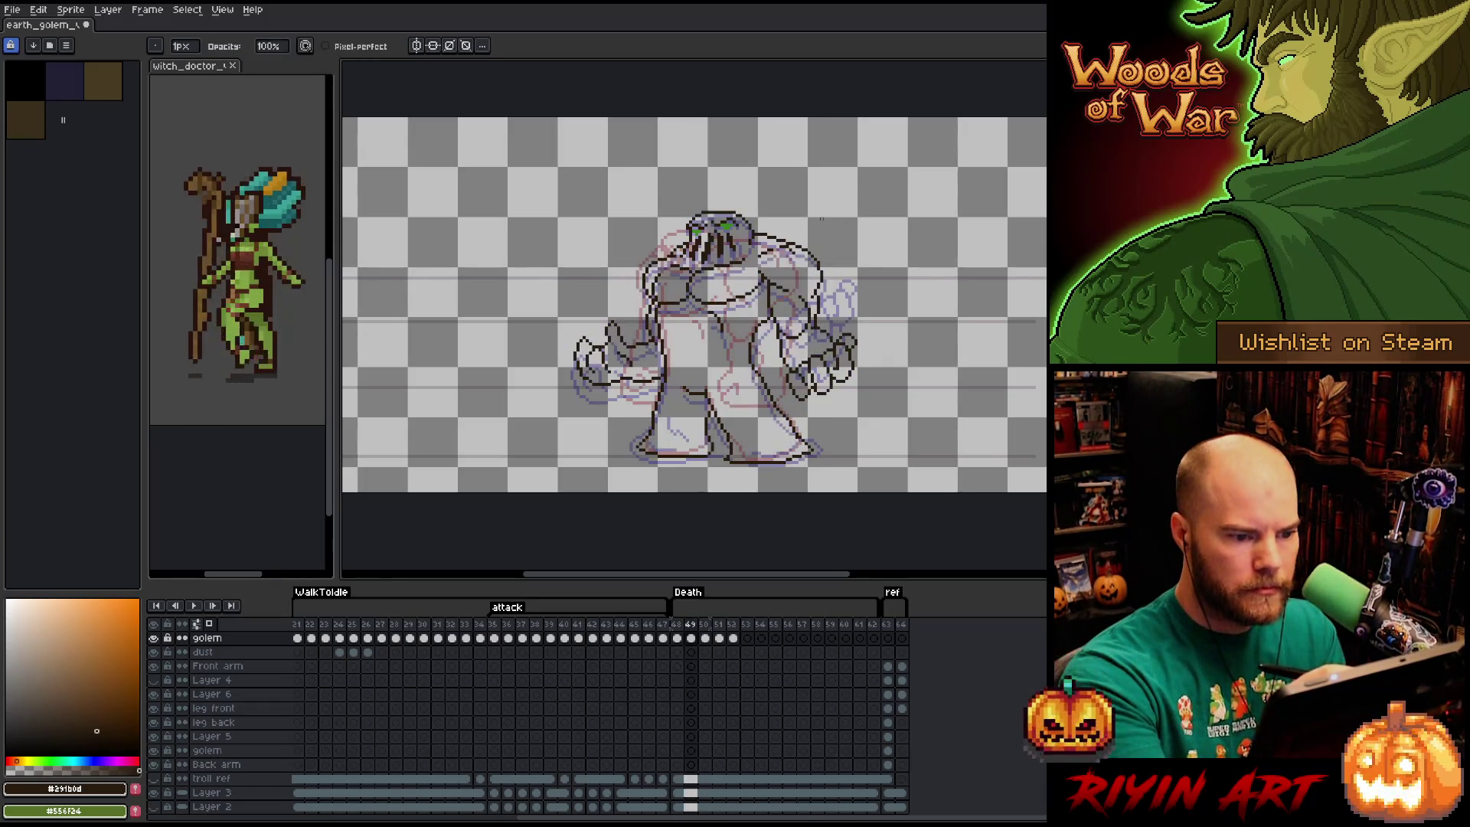
{"action": "key", "text": "Right"}
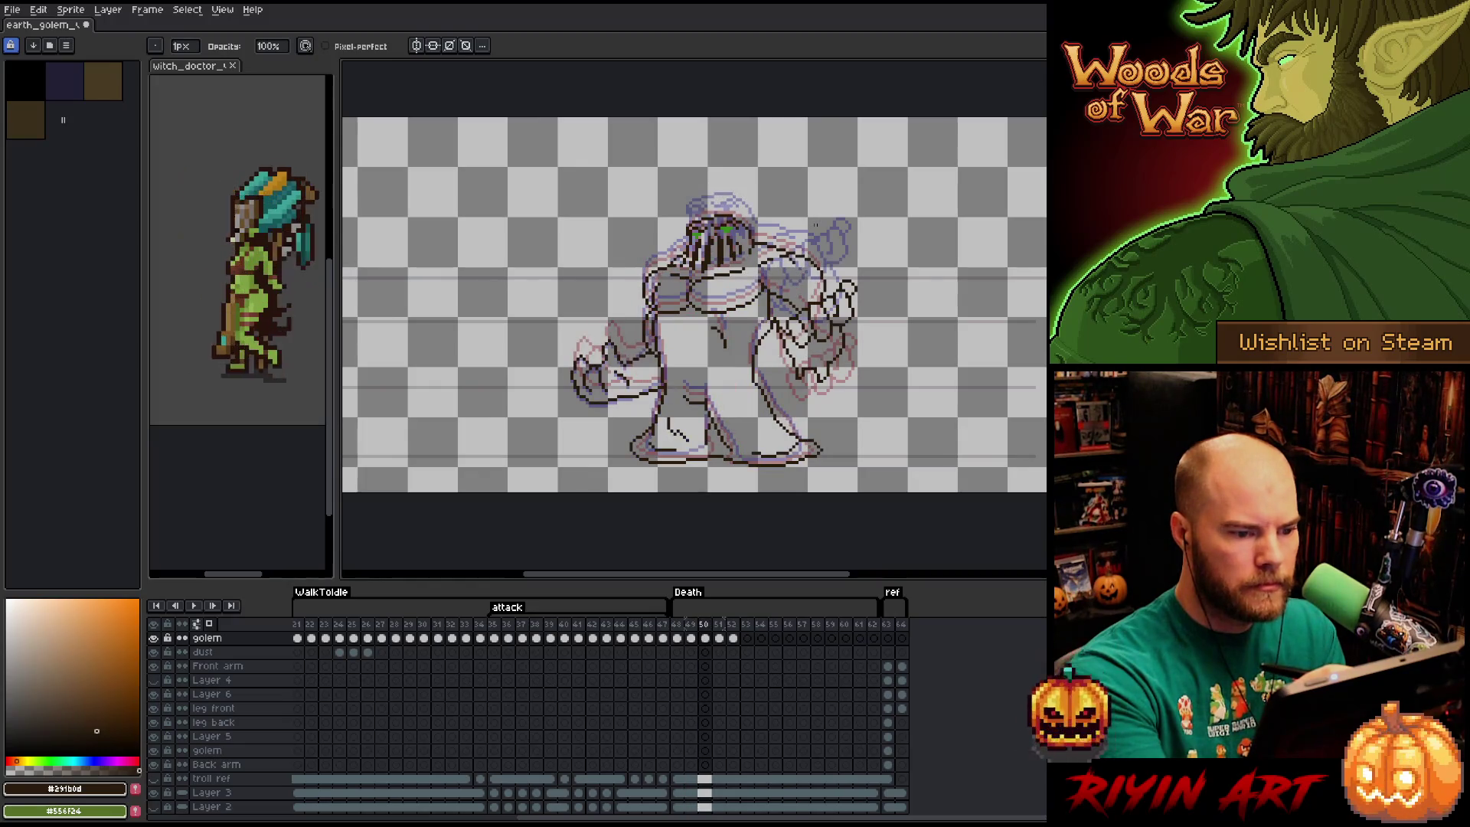
{"action": "key", "text": "Right"}
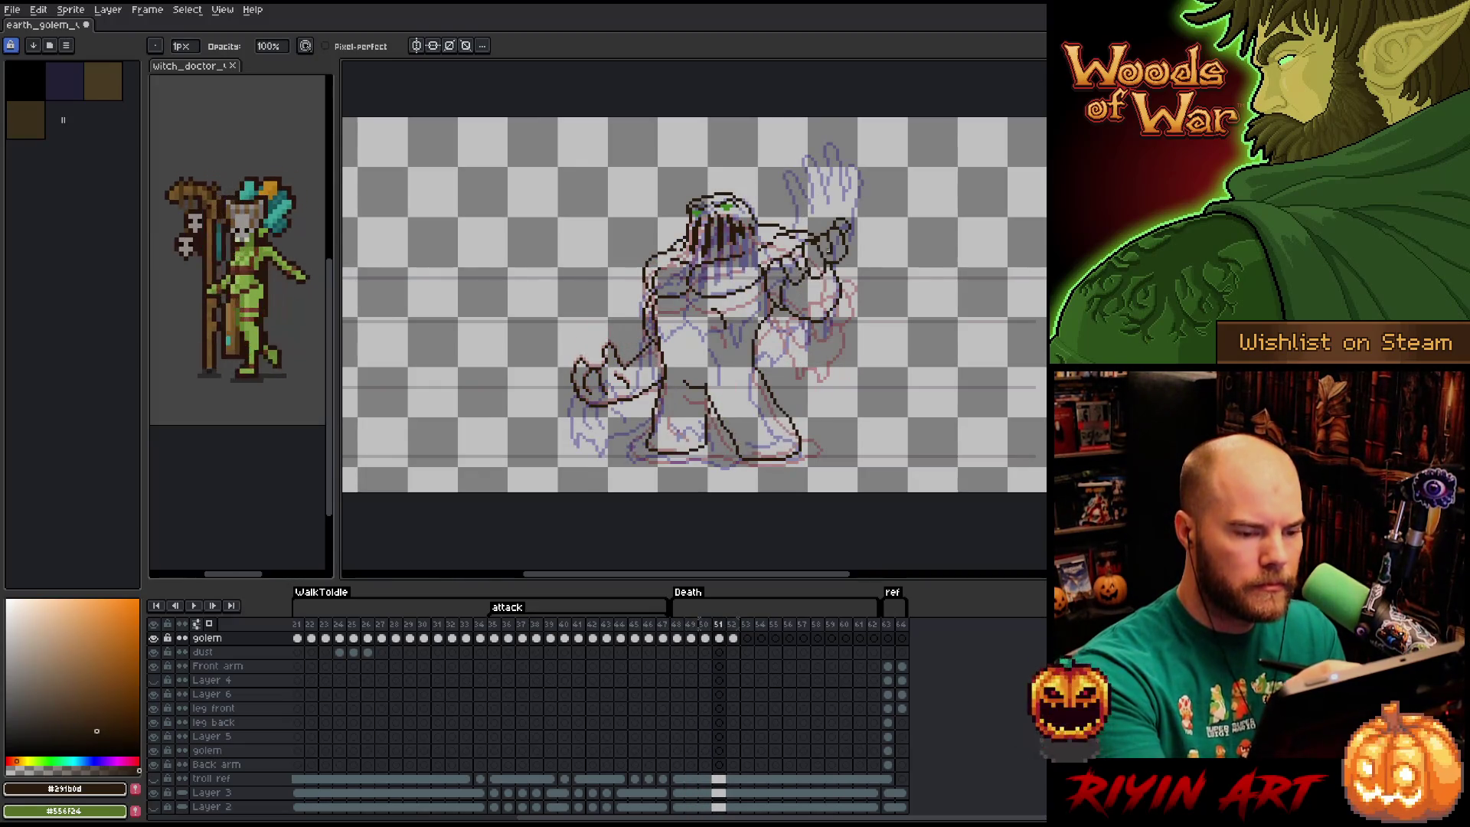
On frame 51, add short dark strokes beside and on the raised claw, then advance to frame 52.
{"action": "key", "text": "e"}
{"action": "key", "text": "b"}
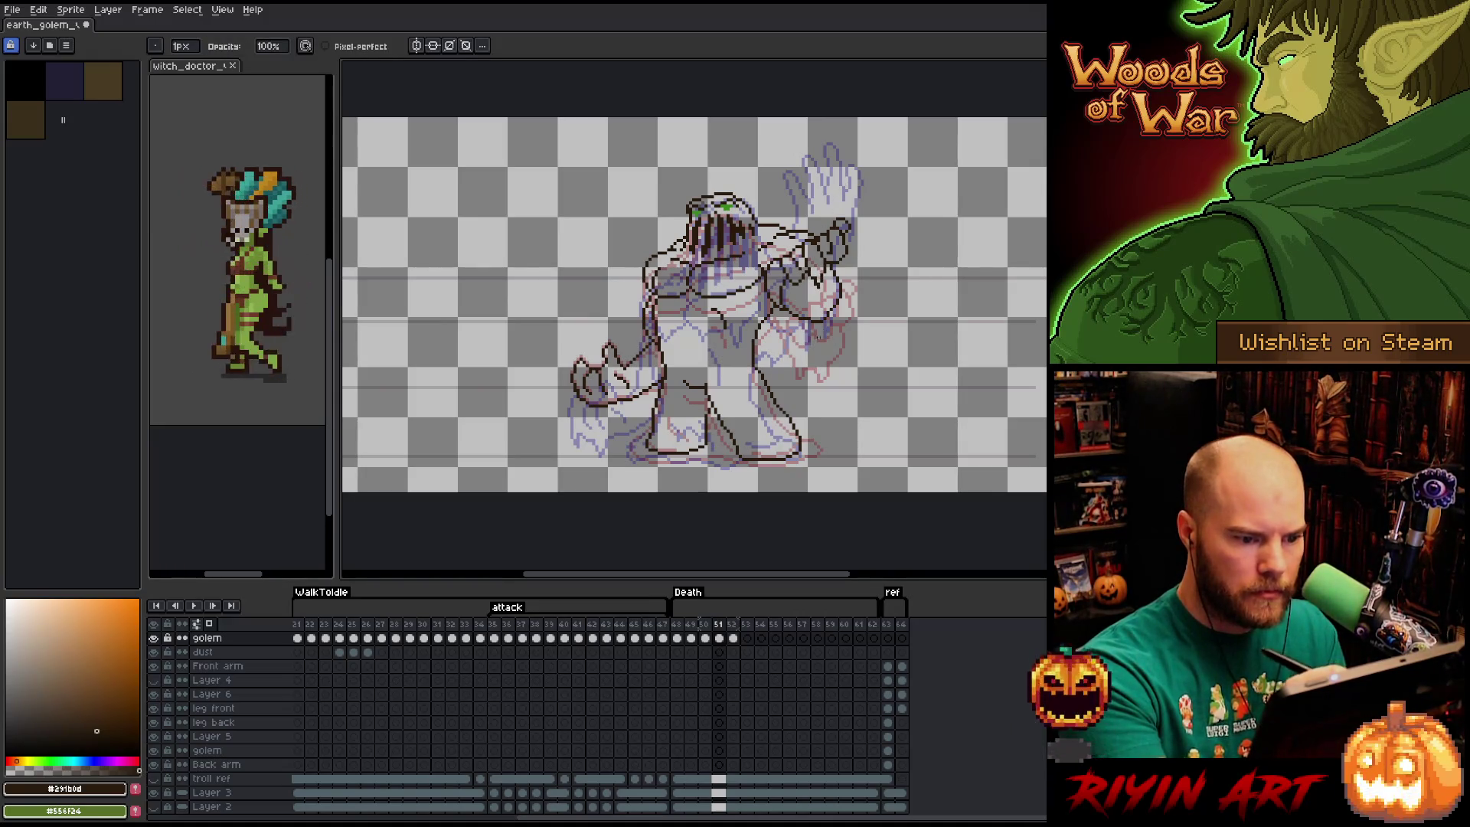
{"action": "left_click_drag", "start_coordinate": [819, 320], "coordinate": [817, 349]}
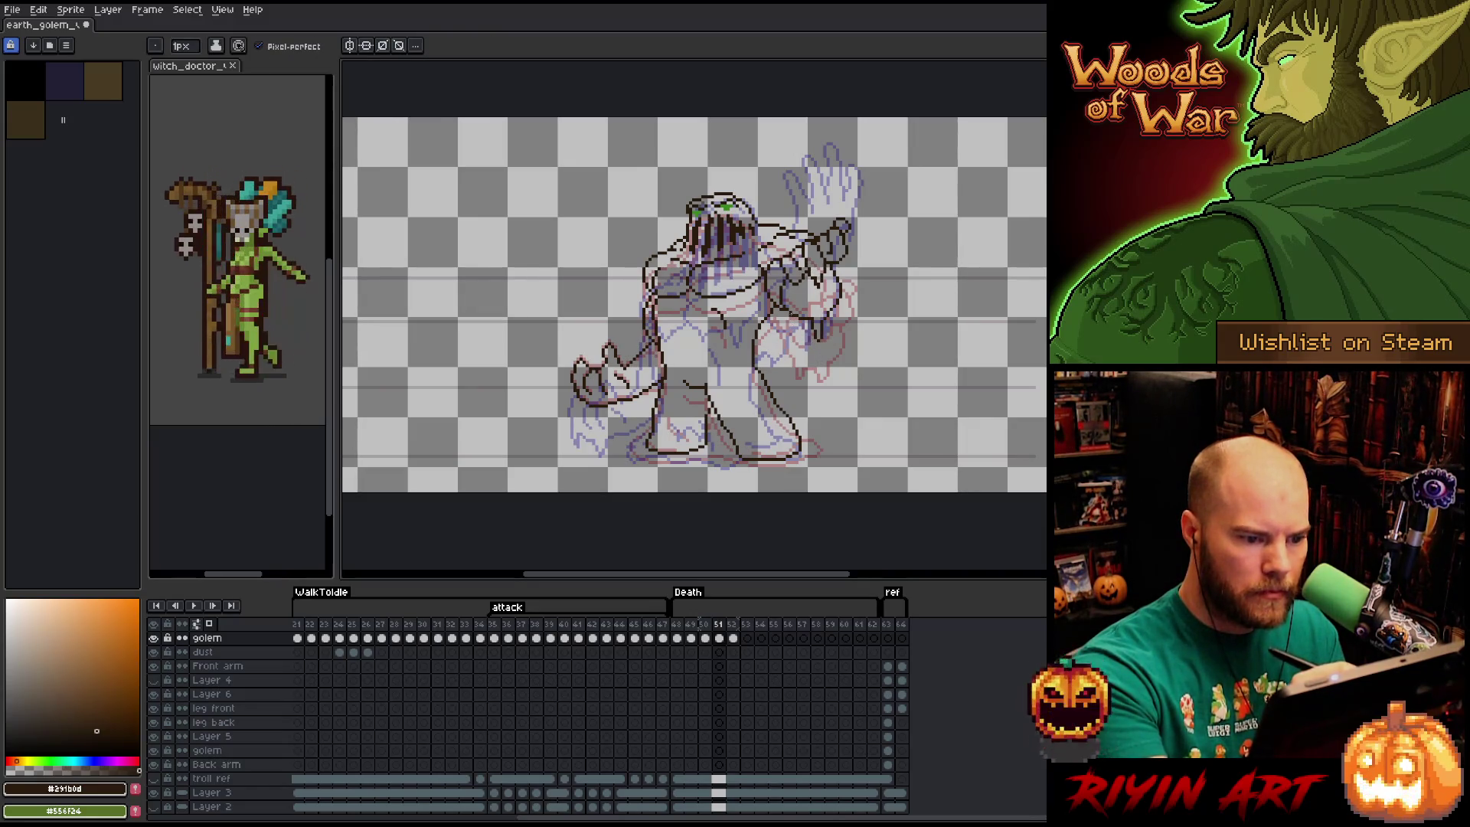
{"action": "left_click_drag", "start_coordinate": [789, 314], "coordinate": [800, 331]}
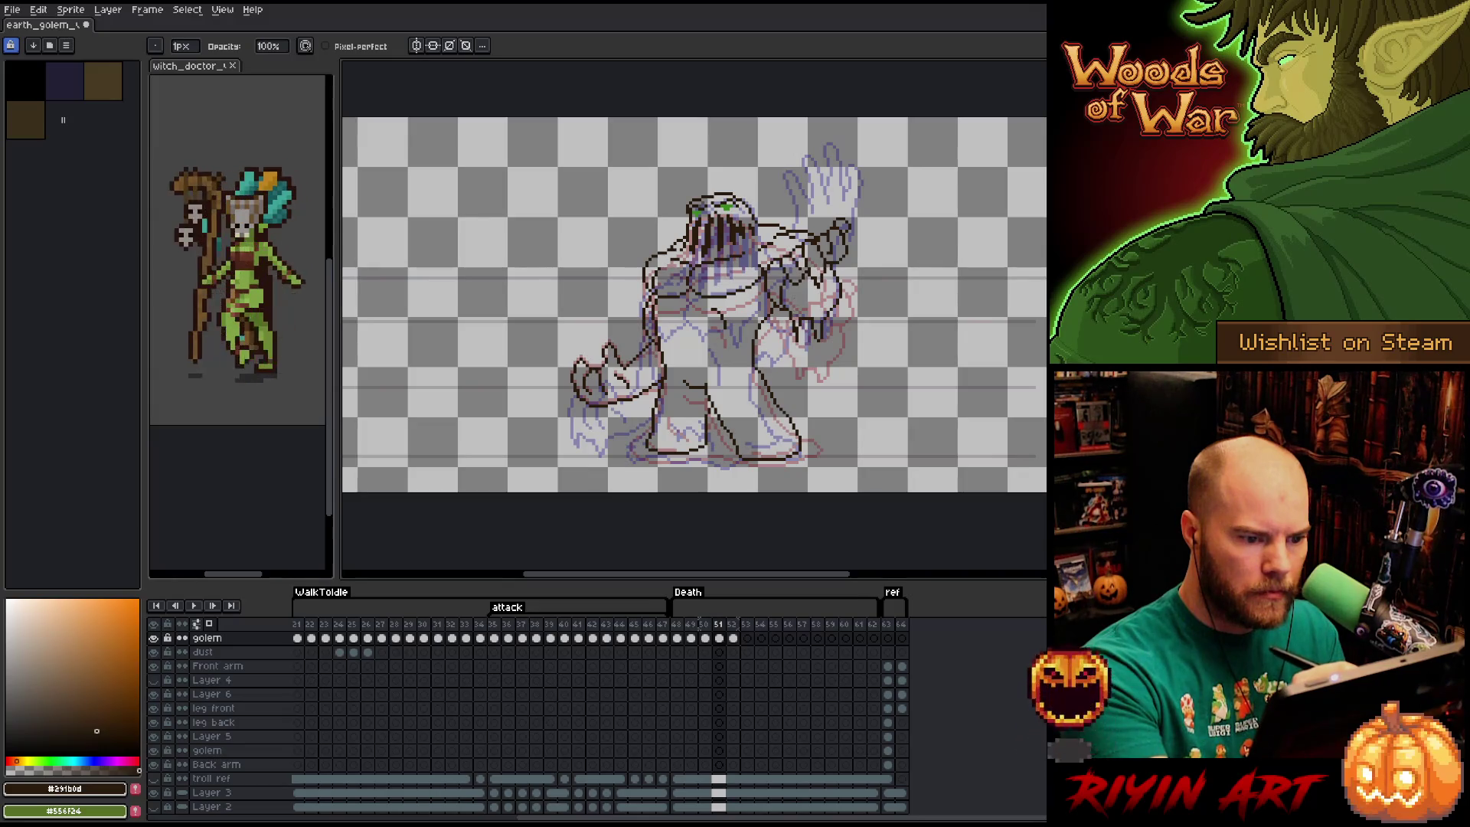
{"action": "key", "text": "e"}
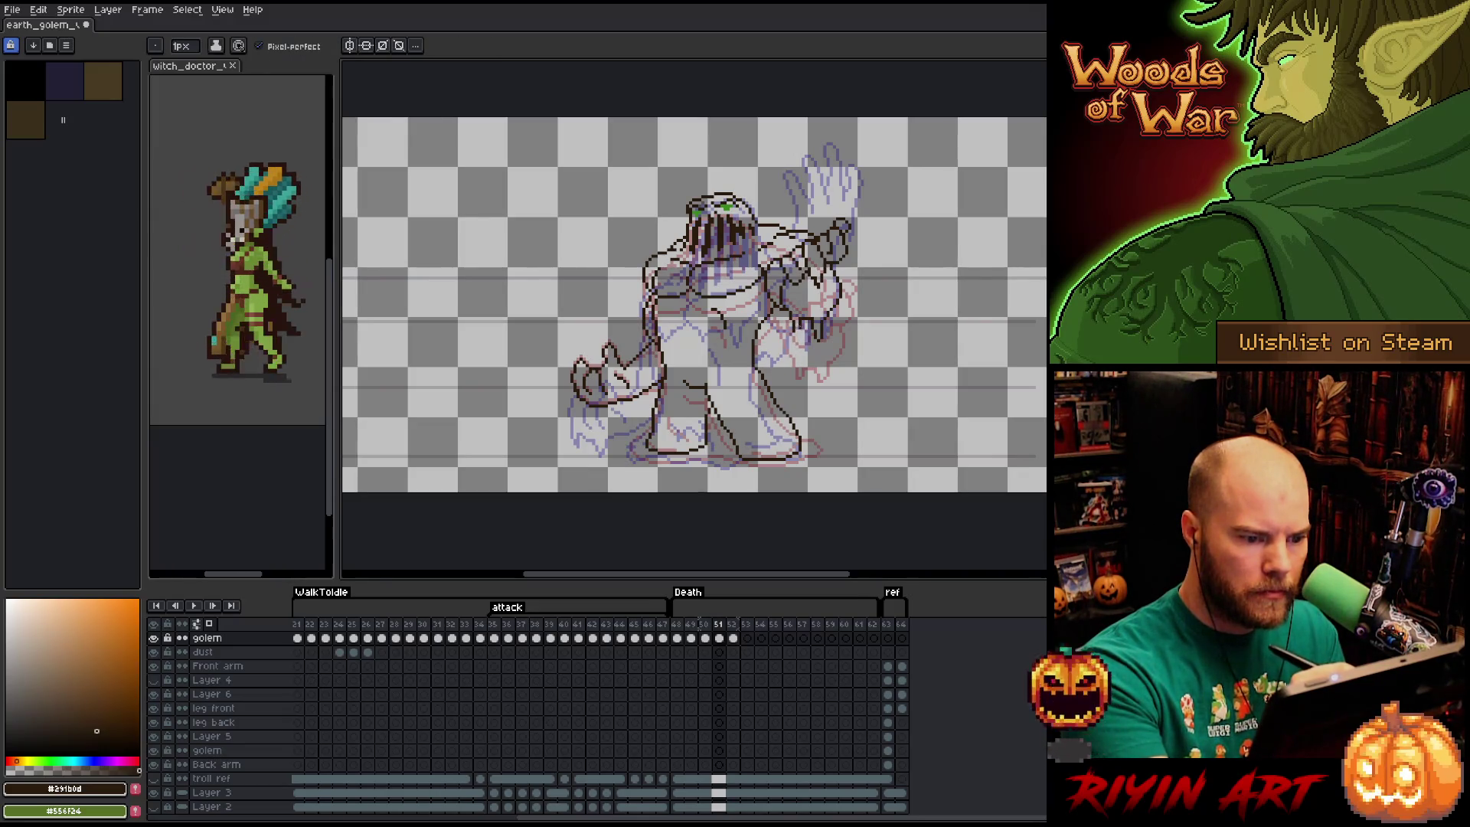
{"action": "key", "text": "b"}
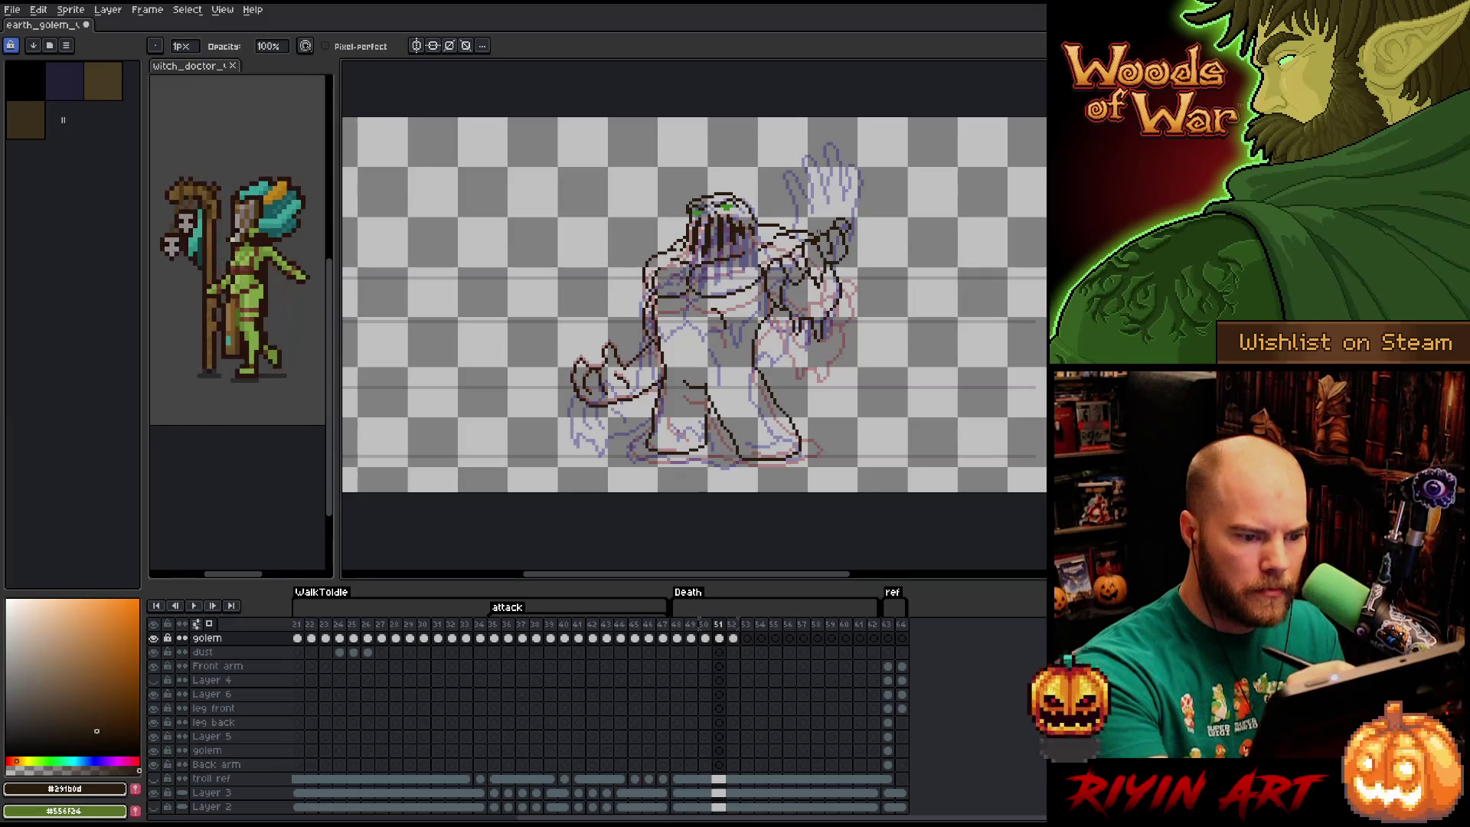
{"action": "key", "text": "e"}
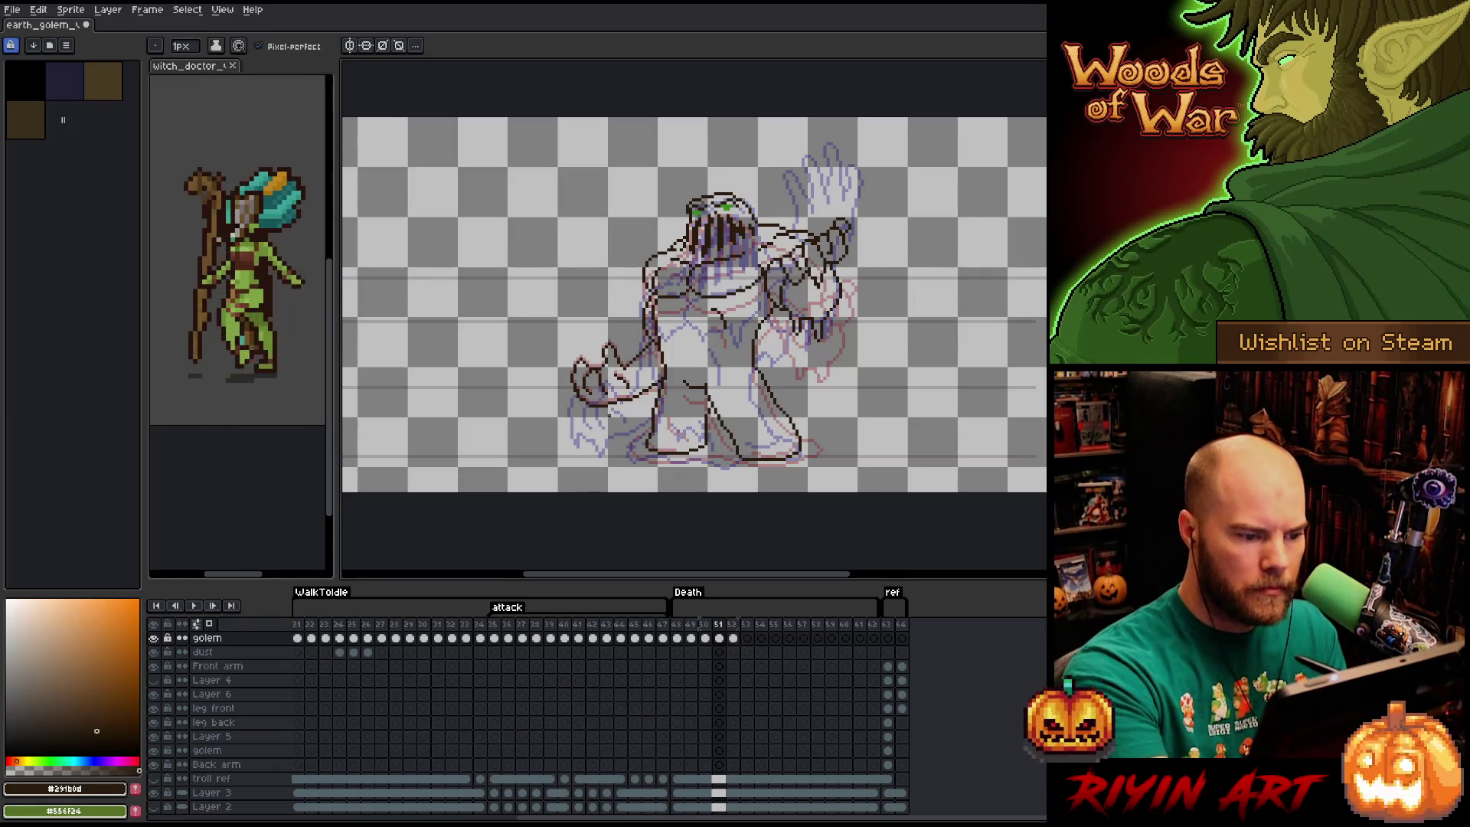
{"action": "key", "text": "b"}
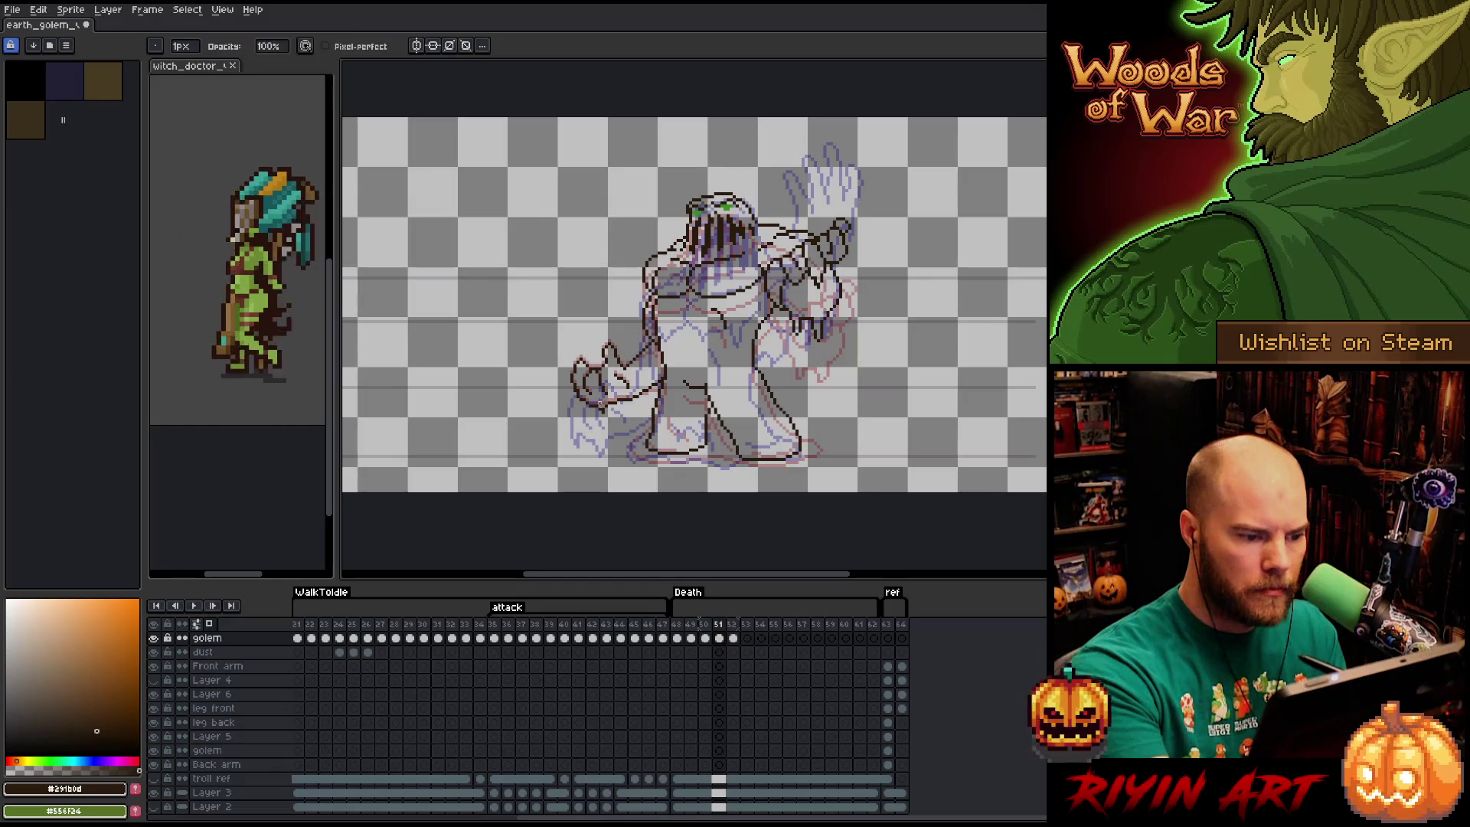
{"action": "key", "text": "e"}
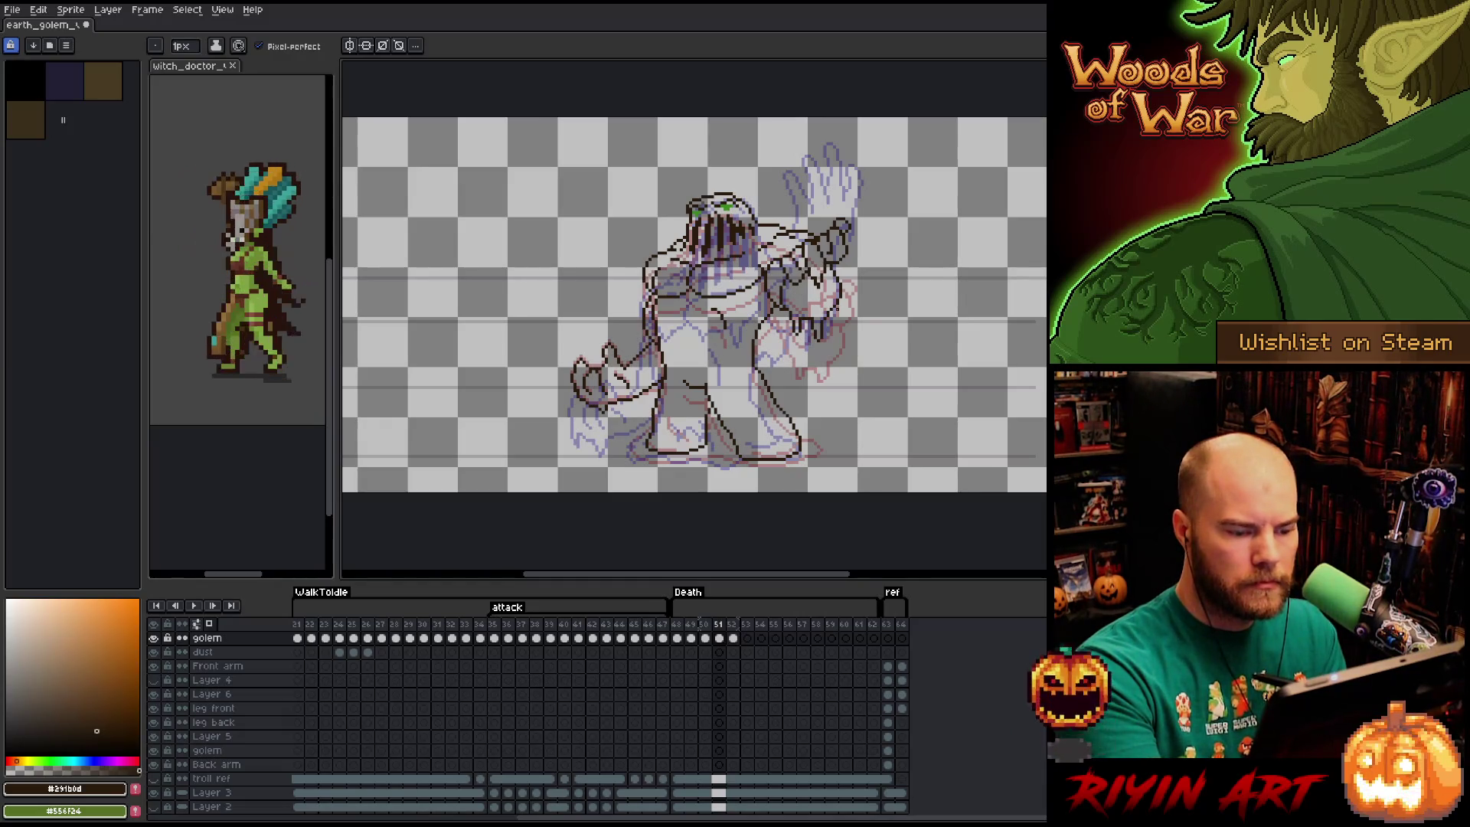
{"action": "key", "text": "period"}
Marquee-select the golem's raised hand and rotate it to a new angle.
{"action": "key", "text": "m"}
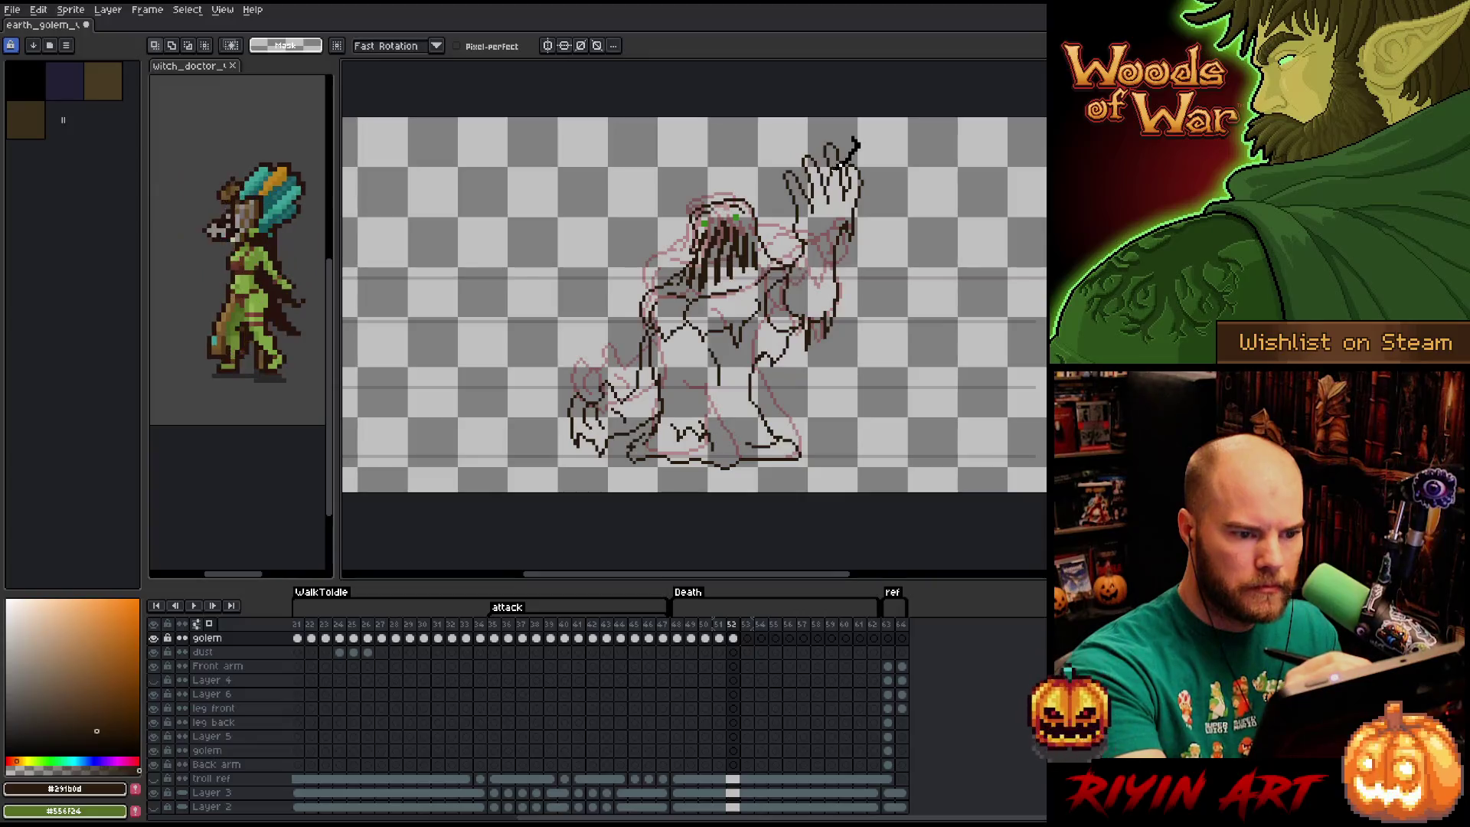
{"action": "left_click_drag", "start_coordinate": [857, 137], "coordinate": [775, 204]}
{"action": "mouse_move", "coordinate": [866, 137]}
{"action": "left_mouse_down"}
{"action": "mouse_move", "coordinate": [879, 135]}
{"action": "mouse_move", "coordinate": [861, 130]}
{"action": "mouse_move", "coordinate": [842, 168]}
{"action": "left_mouse_up"}
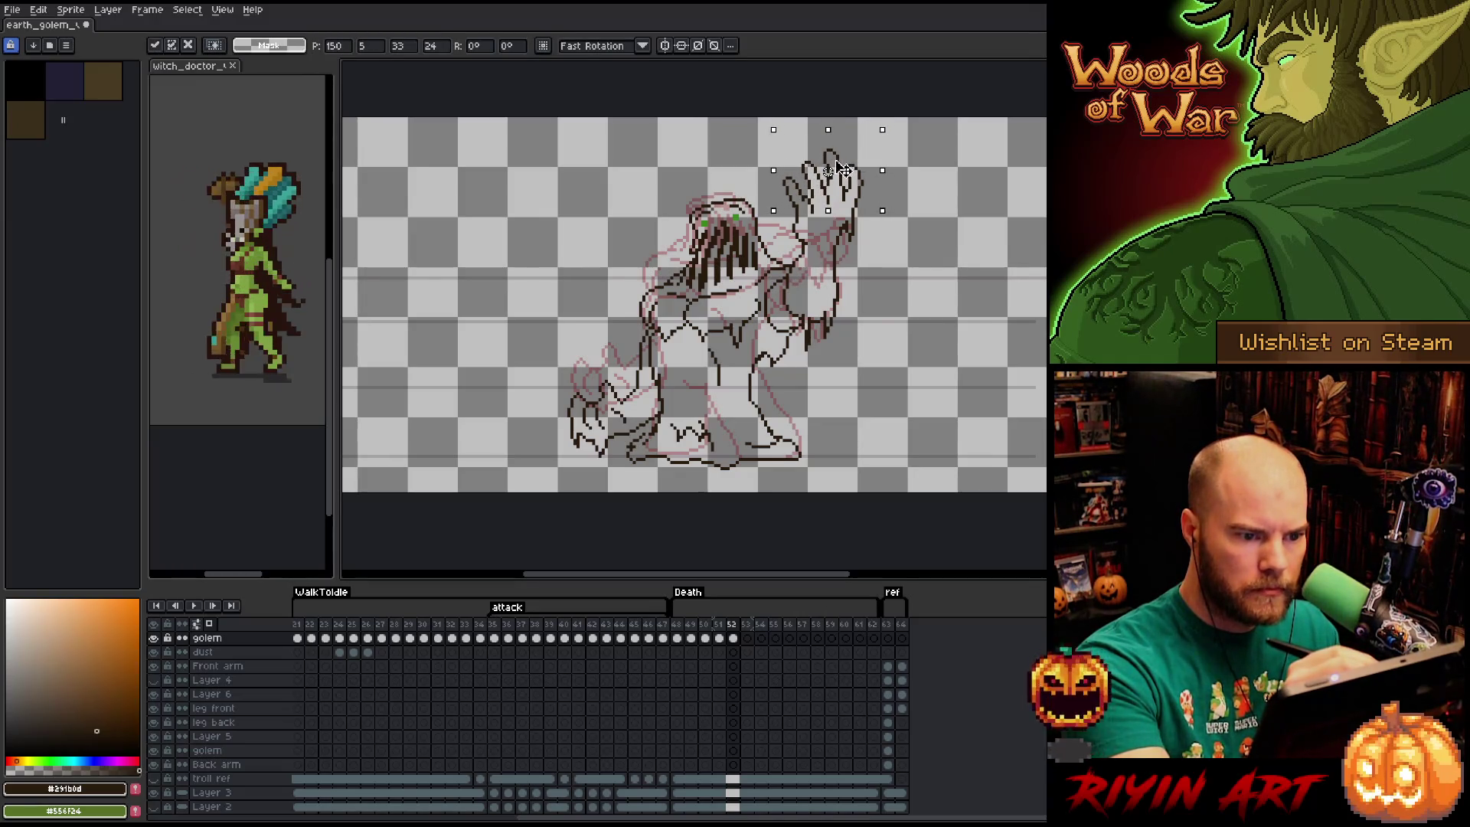
{"action": "key", "text": "Return"}
{"action": "key", "text": "b"}
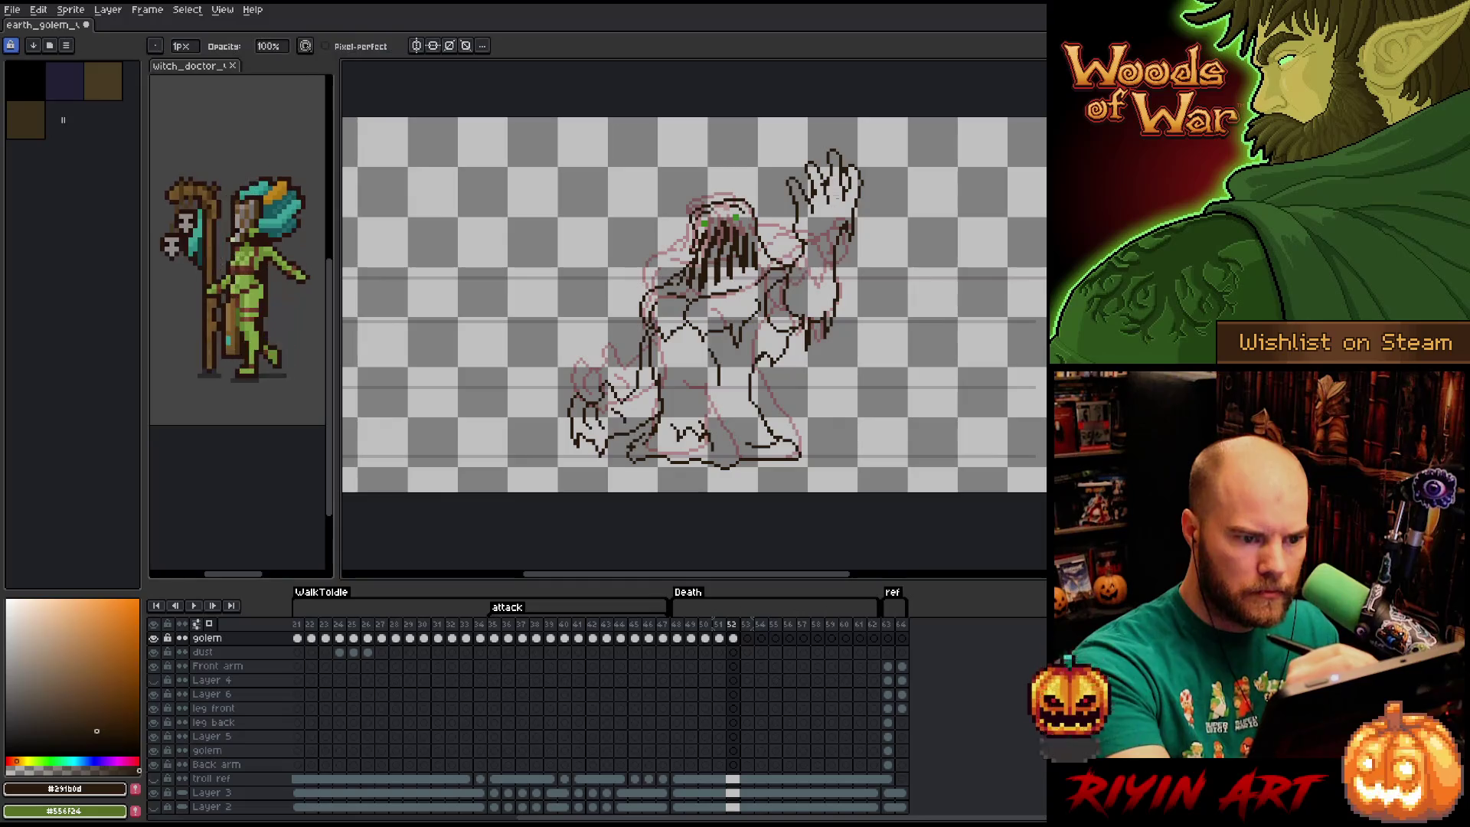
Touch up the rotated hand with pencil and eraser, then go back to frame 51.
{"action": "key", "text": "e"}
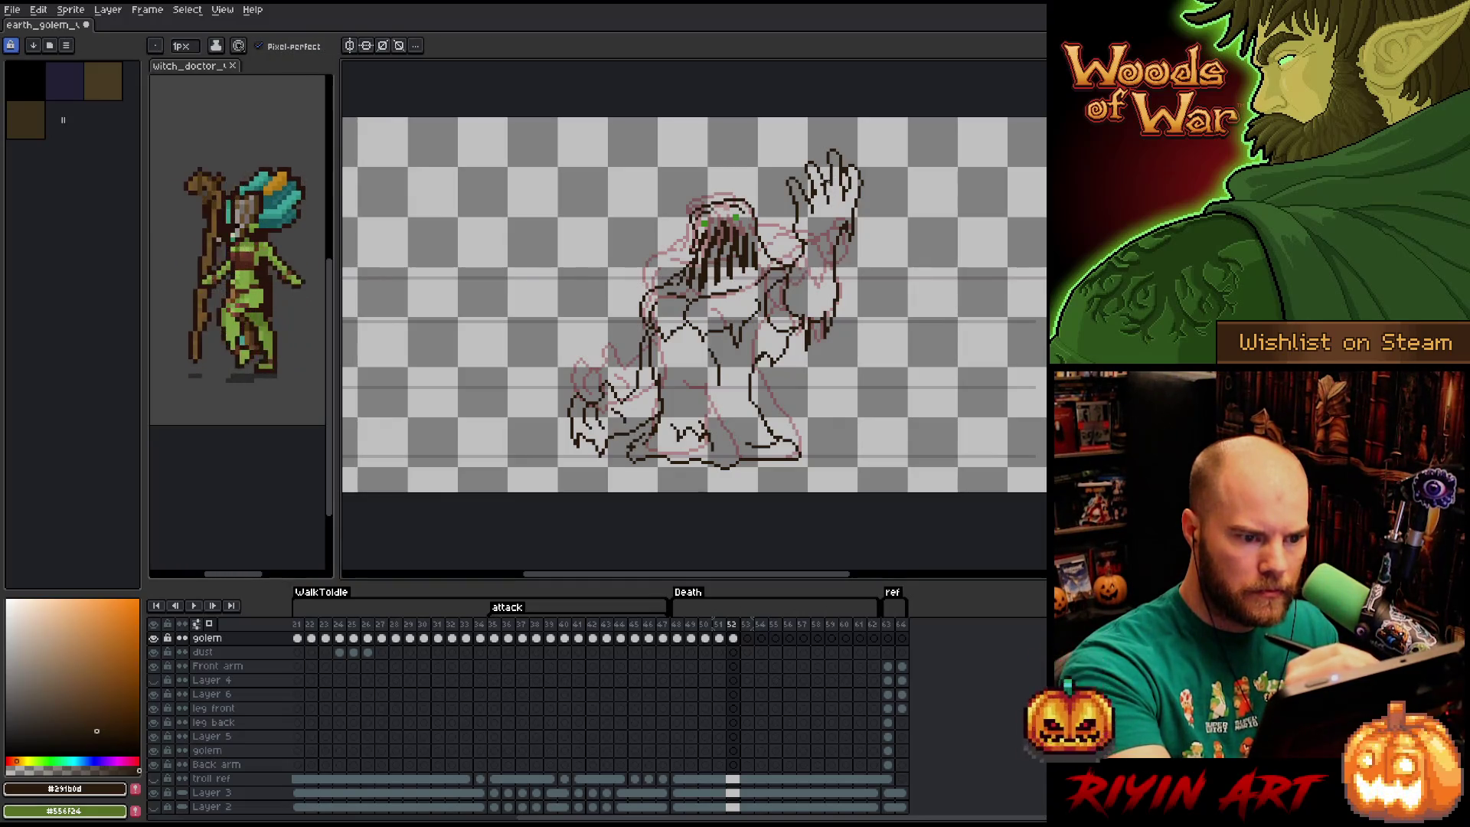
{"action": "key", "text": "b"}
{"action": "key", "text": "e"}
{"action": "key", "text": "b"}
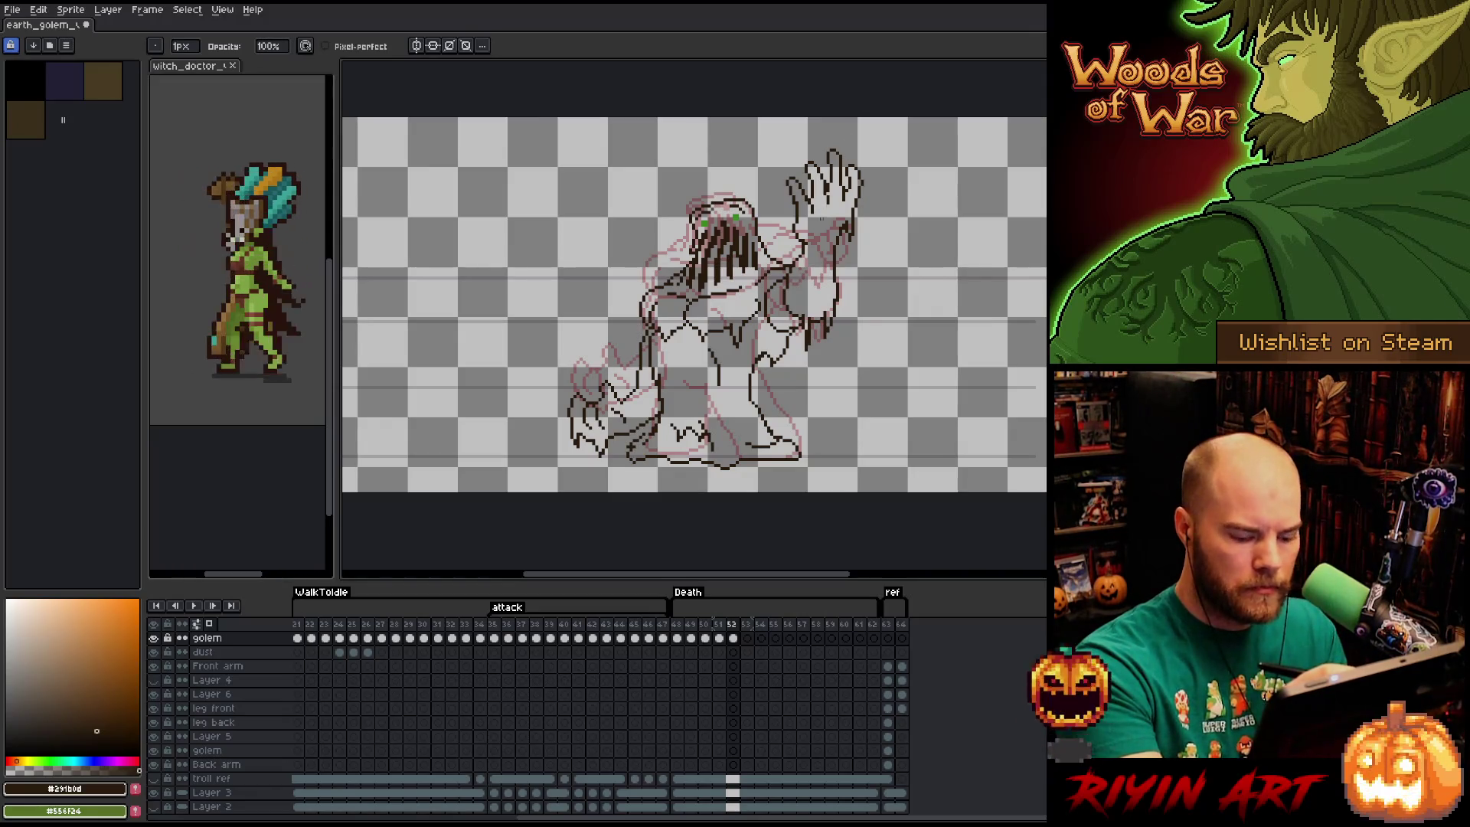
{"action": "key", "text": "Left"}
{"action": "key", "text": "Left"}
{"action": "key", "text": "Right"}
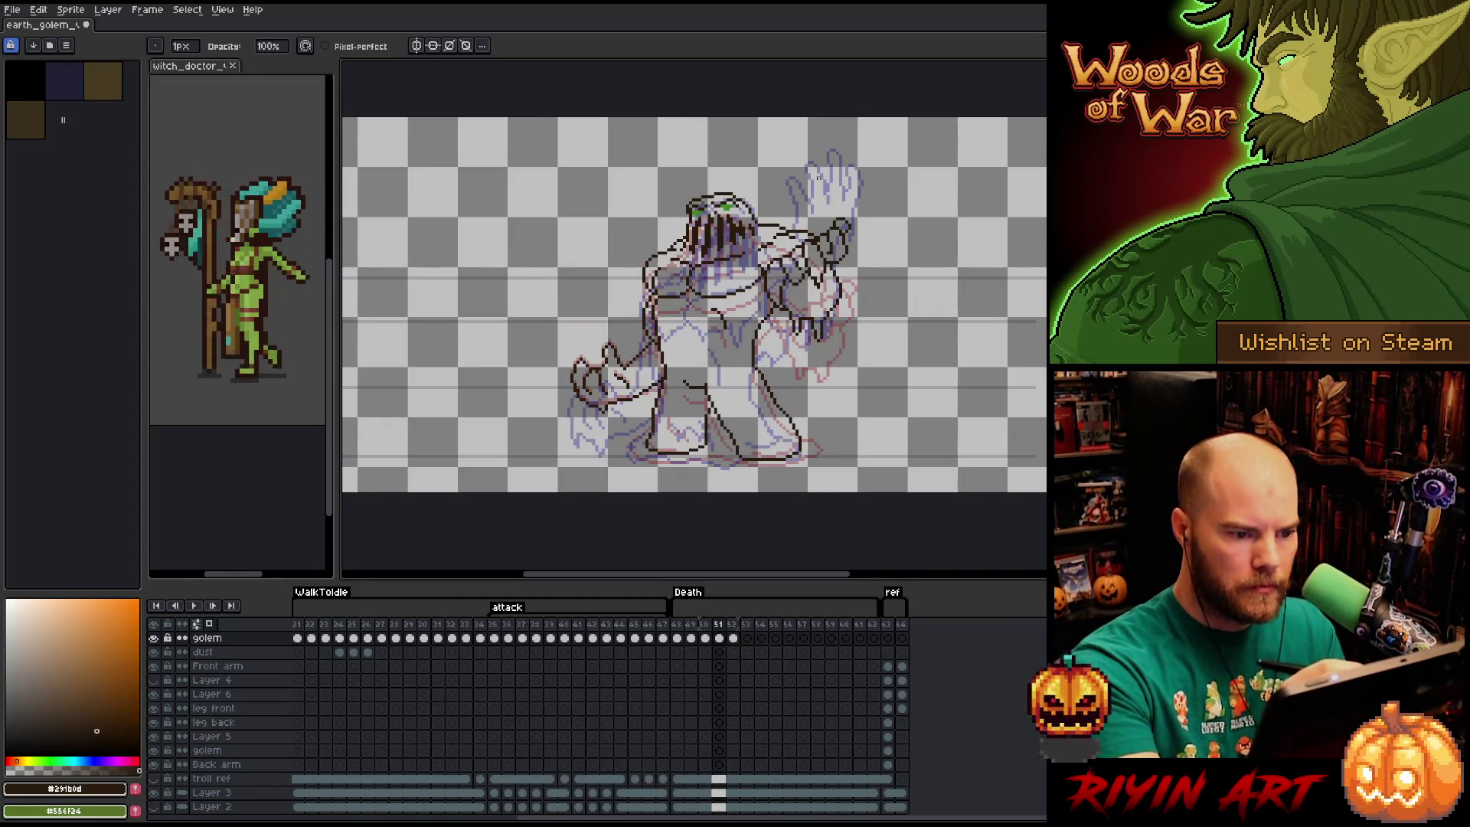
Lasso the golem's right side and feet on frame 51, move them into their new position, and commit.
{"action": "key", "text": "m"}
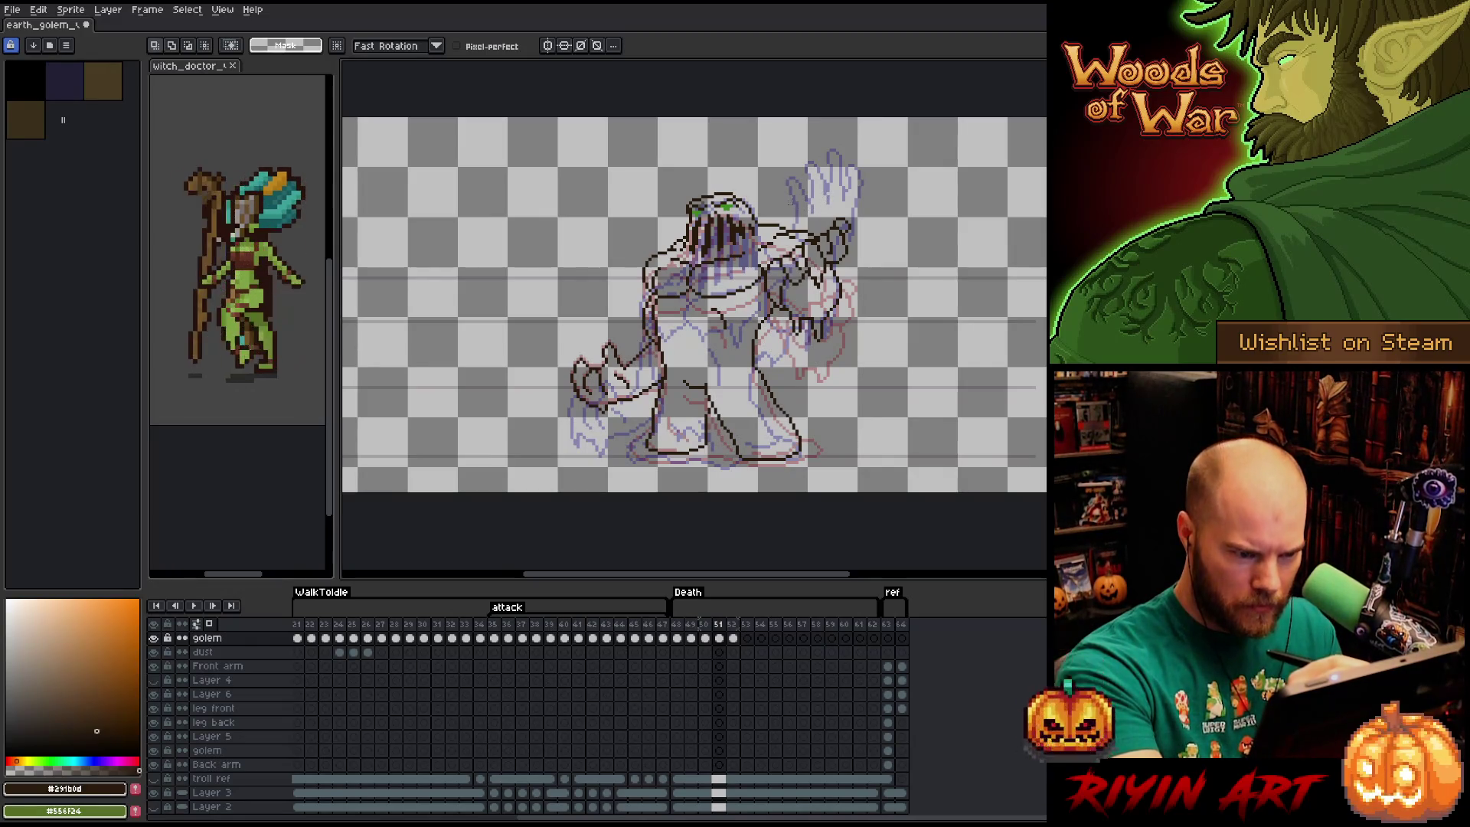
{"action": "key", "text": "b"}
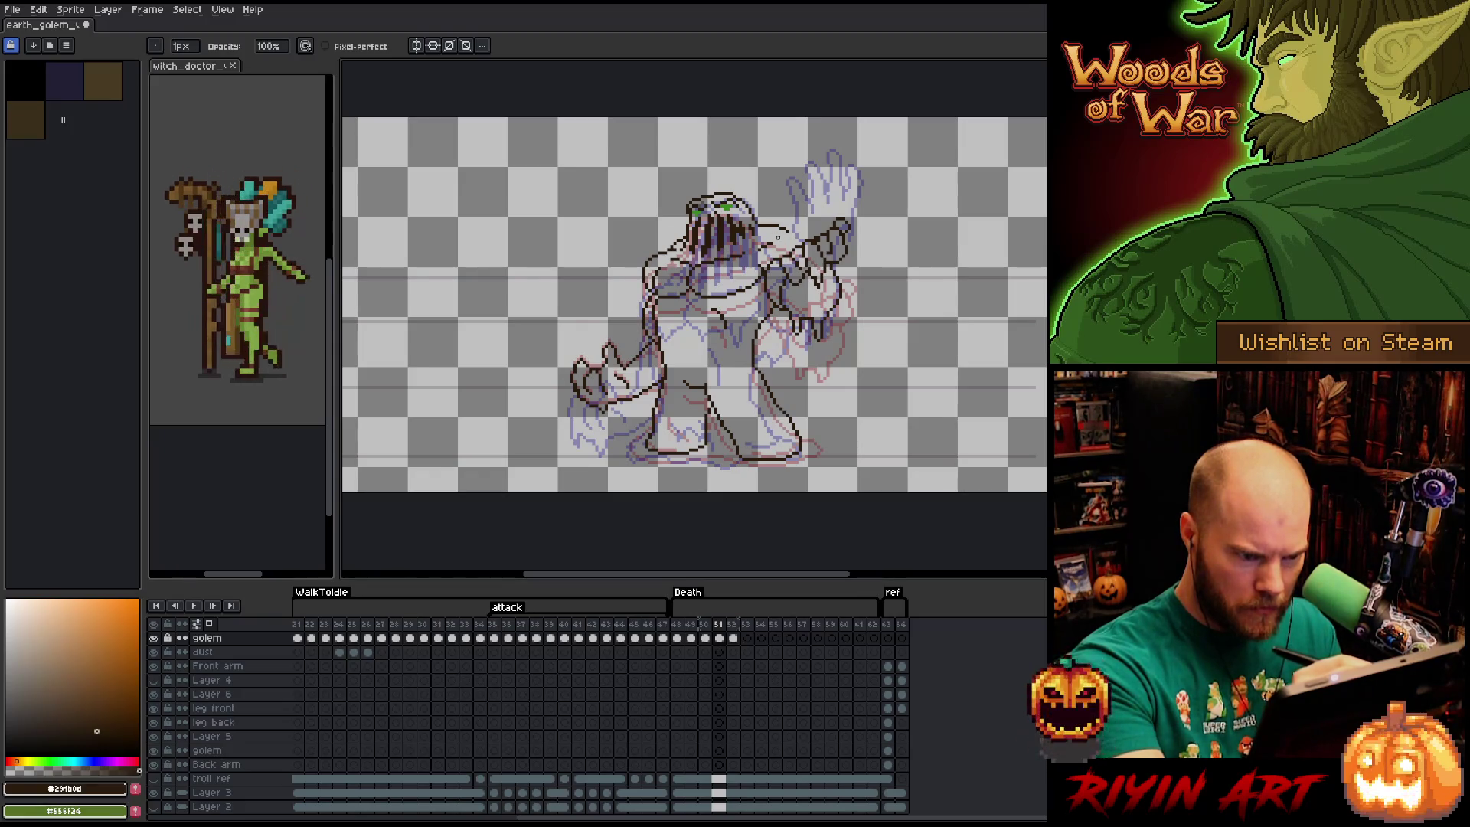
{"action": "key", "text": "m"}
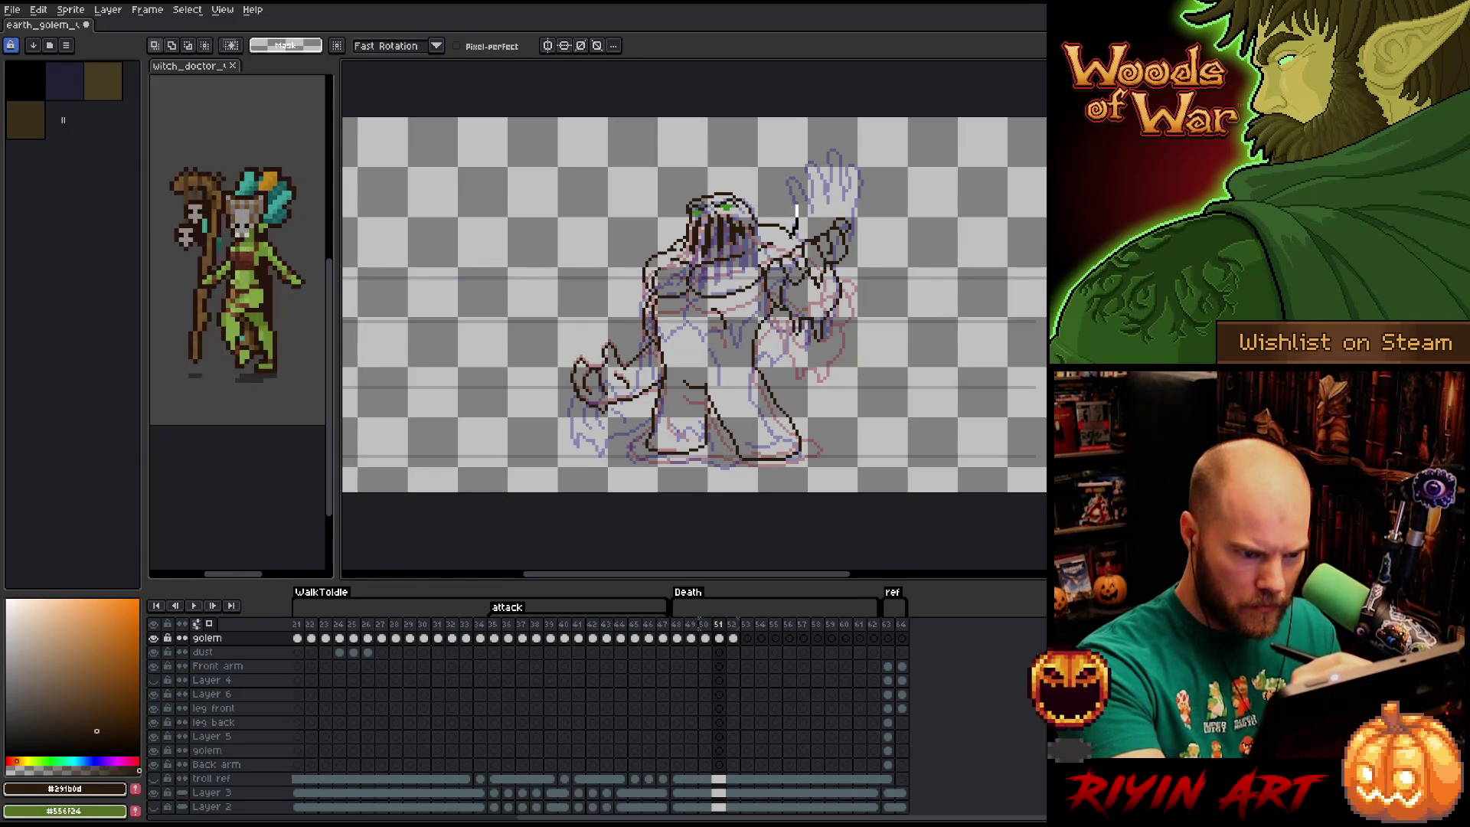
{"action": "mouse_move", "coordinate": [778, 292]}
{"action": "left_mouse_down"}
{"action": "mouse_move", "coordinate": [814, 461]}
{"action": "mouse_move", "coordinate": [579, 449]}
{"action": "mouse_move", "coordinate": [708, 157]}
{"action": "mouse_move", "coordinate": [780, 170]}
{"action": "mouse_move", "coordinate": [804, 230]}
{"action": "mouse_move", "coordinate": [788, 233]}
{"action": "mouse_move", "coordinate": [787, 272]}
{"action": "mouse_move", "coordinate": [789, 249]}
{"action": "left_mouse_up"}
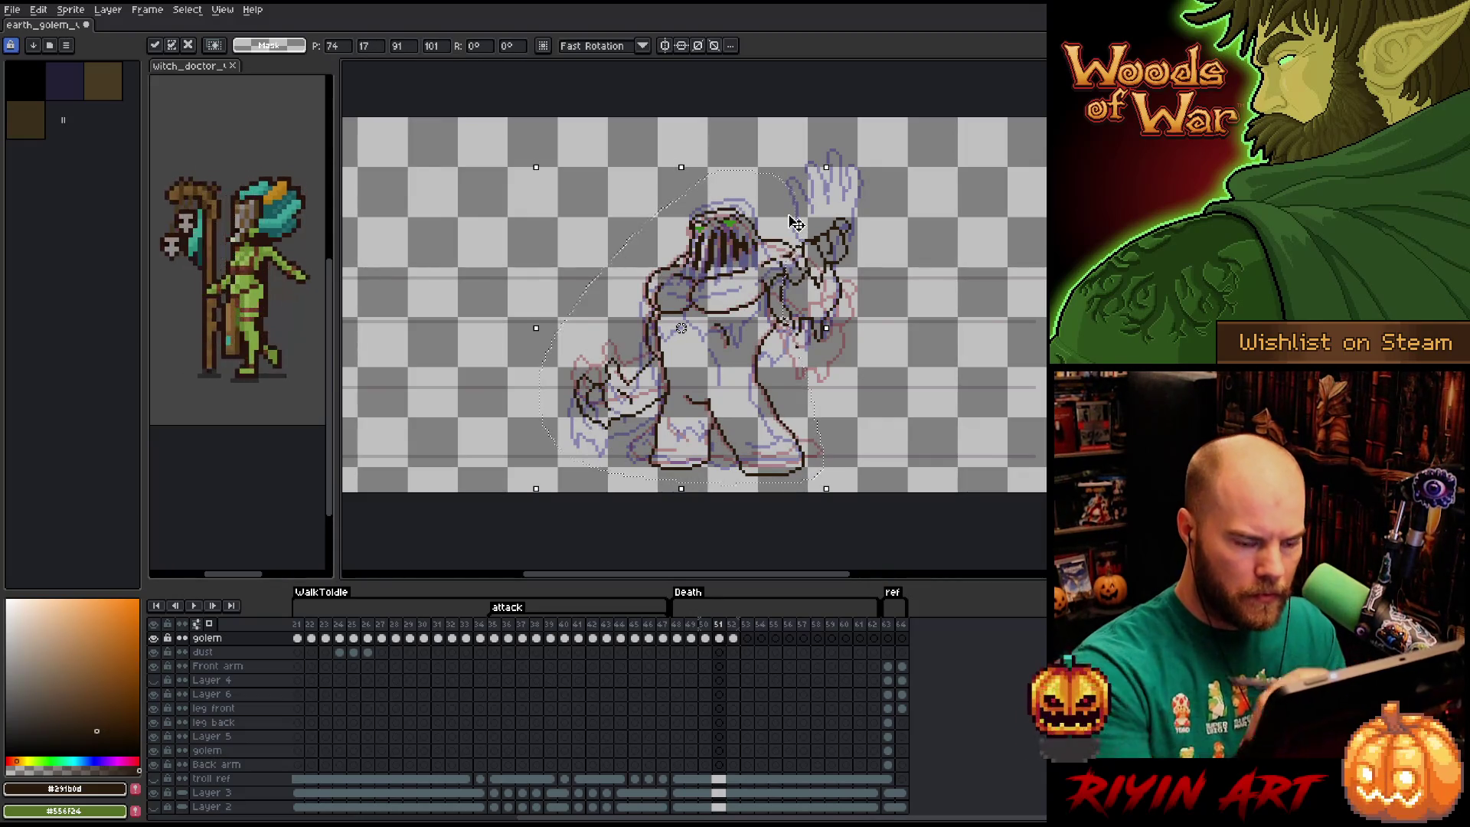
{"action": "key", "text": "Return"}
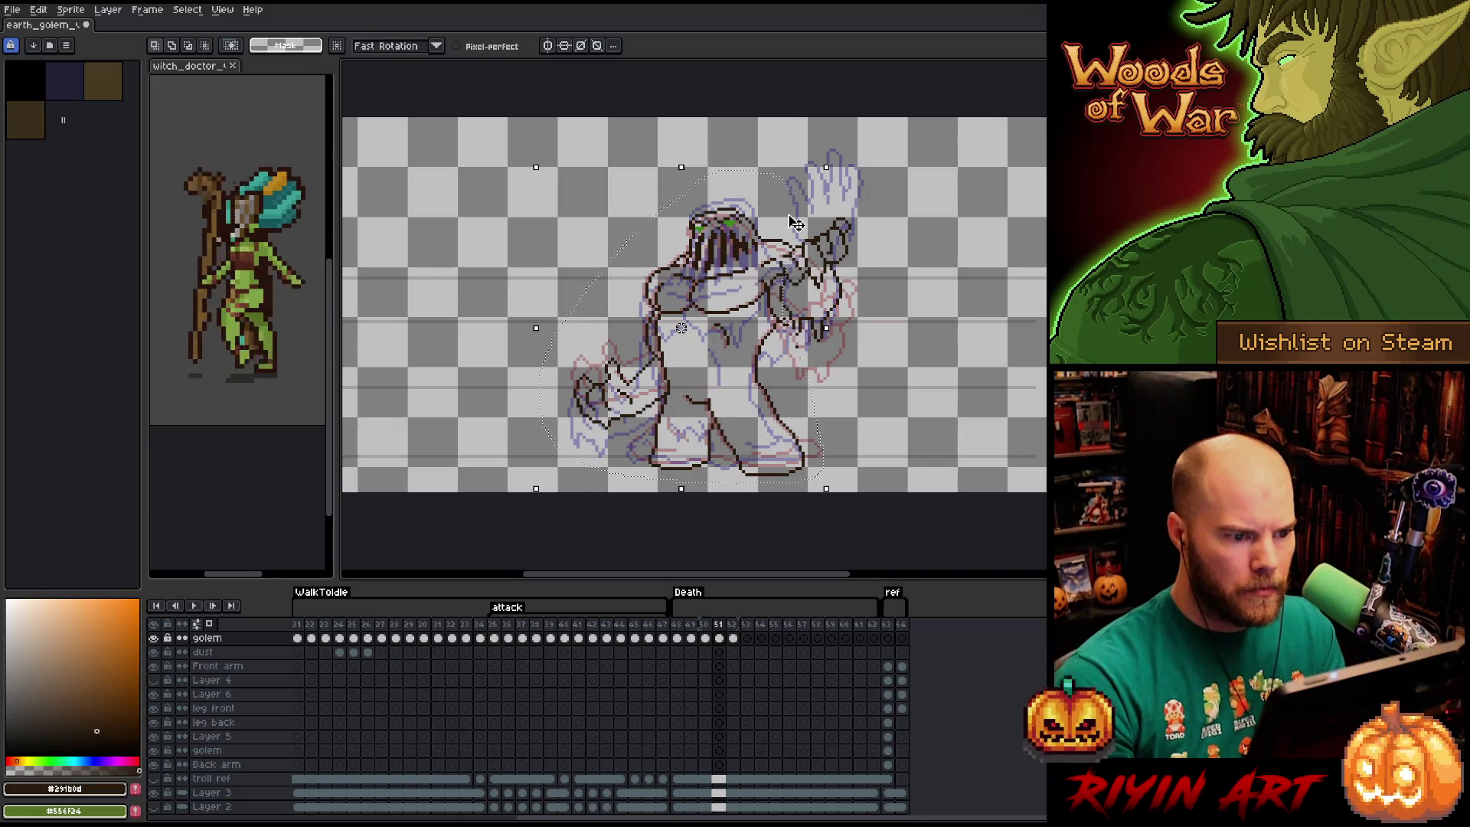
{"action": "key", "text": "ctrl+d"}
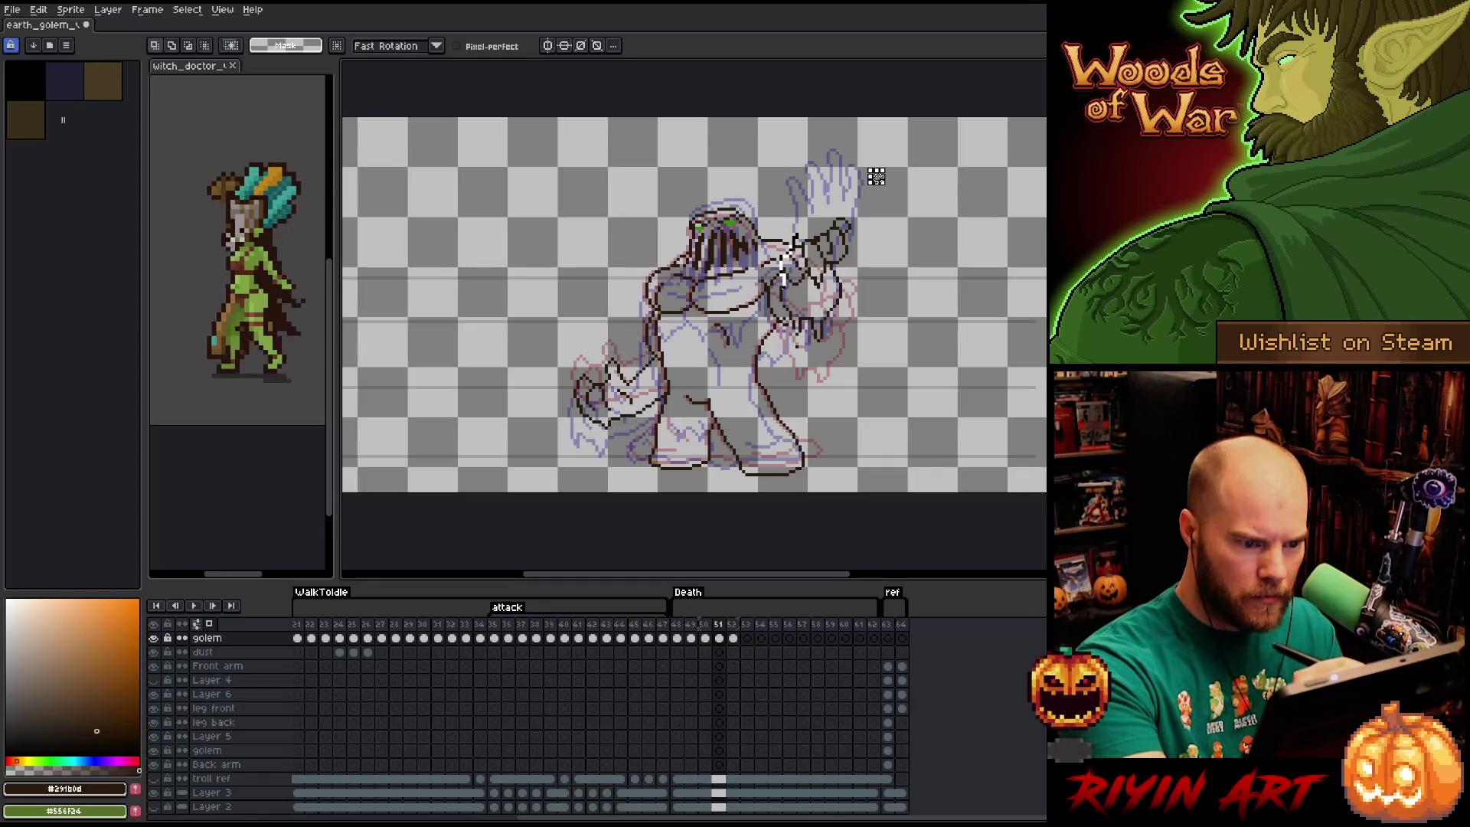
{"action": "mouse_move", "coordinate": [828, 457]}
{"action": "left_mouse_down"}
{"action": "mouse_move", "coordinate": [689, 487]}
{"action": "mouse_move", "coordinate": [526, 383]}
{"action": "mouse_move", "coordinate": [588, 228]}
{"action": "left_mouse_up"}
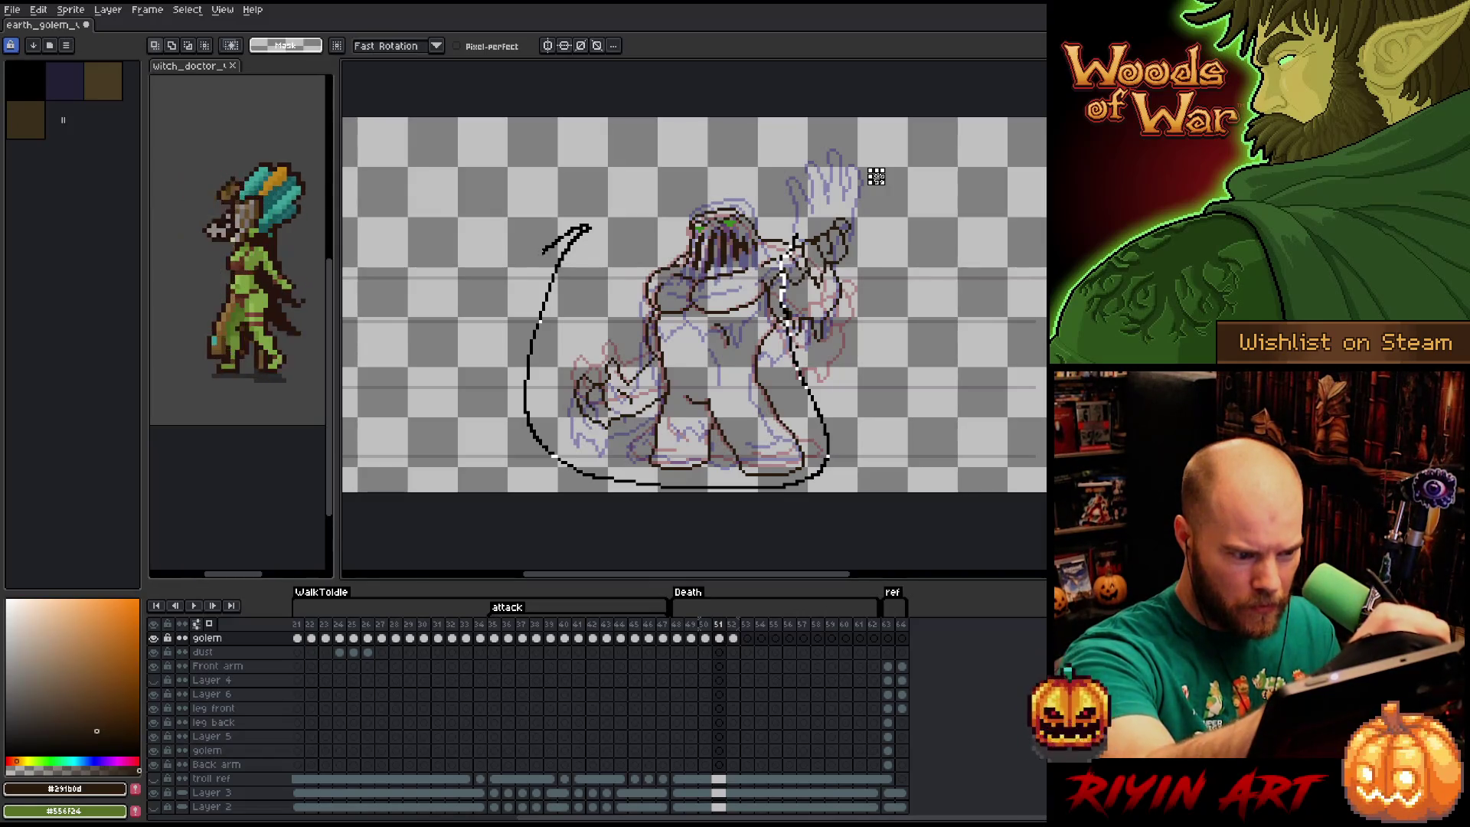
Select the golem's lower-left body outline and nudge it a net 1 pixel down, then commit.
{"action": "mouse_move", "coordinate": [588, 228]}
{"action": "left_mouse_down"}
{"action": "mouse_move", "coordinate": [521, 482]}
{"action": "mouse_move", "coordinate": [772, 431]}
{"action": "mouse_move", "coordinate": [735, 475]}
{"action": "mouse_move", "coordinate": [699, 487]}
{"action": "mouse_move", "coordinate": [526, 421]}
{"action": "mouse_move", "coordinate": [609, 213]}
{"action": "mouse_move", "coordinate": [715, 188]}
{"action": "mouse_move", "coordinate": [779, 222]}
{"action": "mouse_move", "coordinate": [781, 421]}
{"action": "left_mouse_up"}
{"action": "left_click_drag", "start_coordinate": [762, 152], "coordinate": [765, 208]}
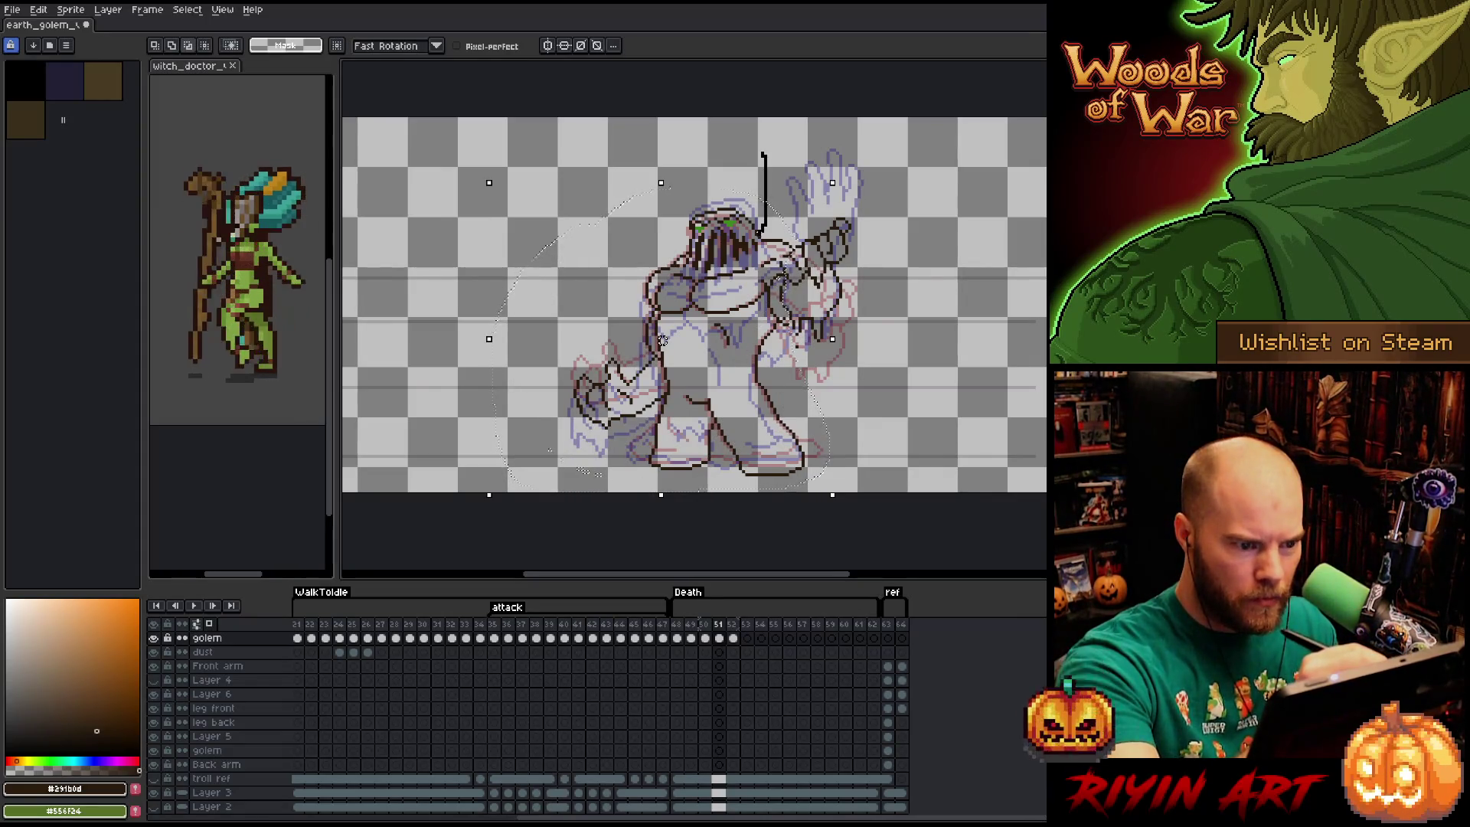
{"action": "left_click_drag", "start_coordinate": [666, 183], "coordinate": [666, 183]}
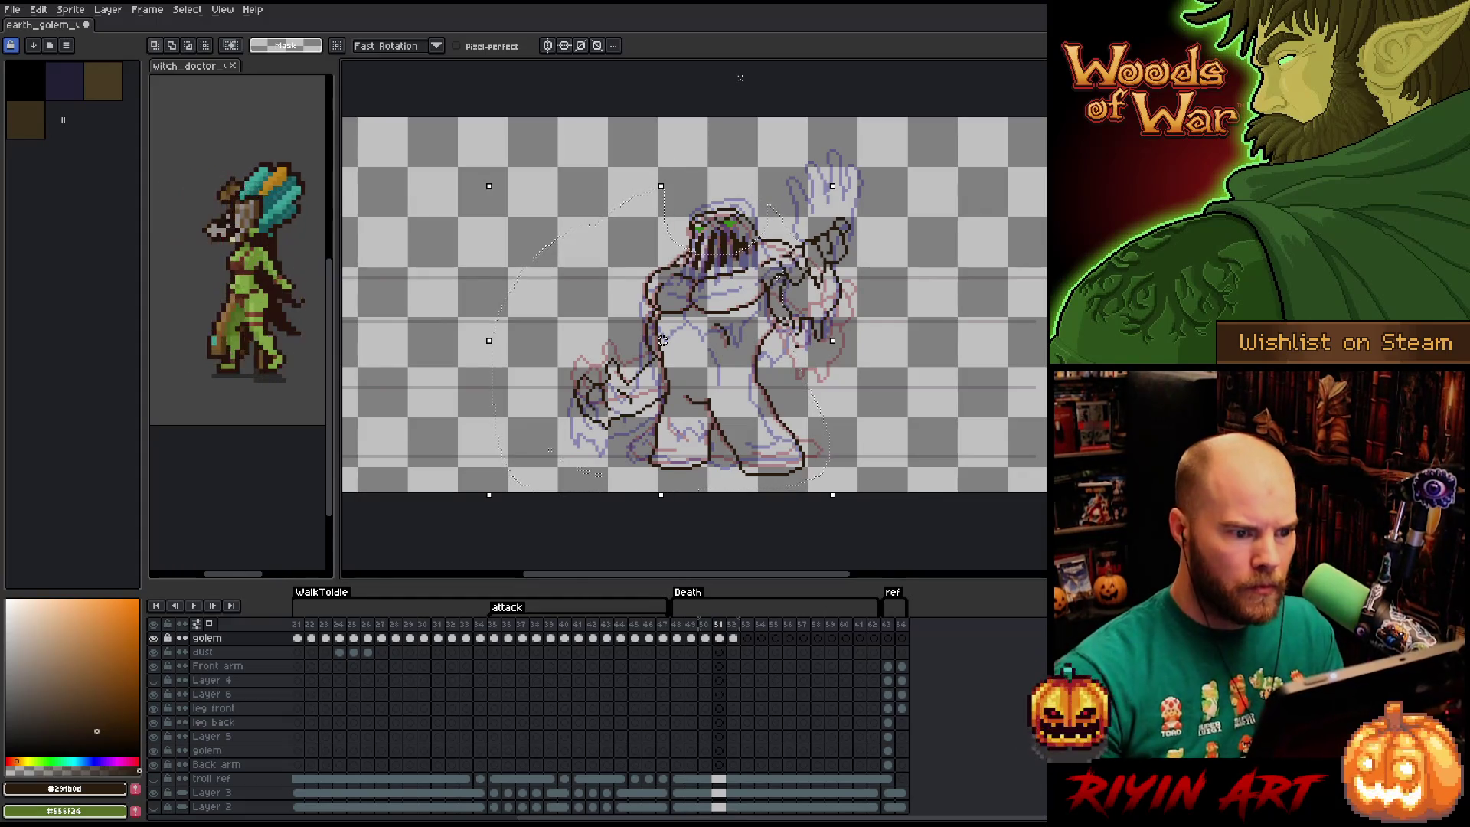
{"action": "key", "text": "ctrl+t"}
{"action": "key", "text": "Down"}
{"action": "key", "text": "Down"}
{"action": "key", "text": "Down"}
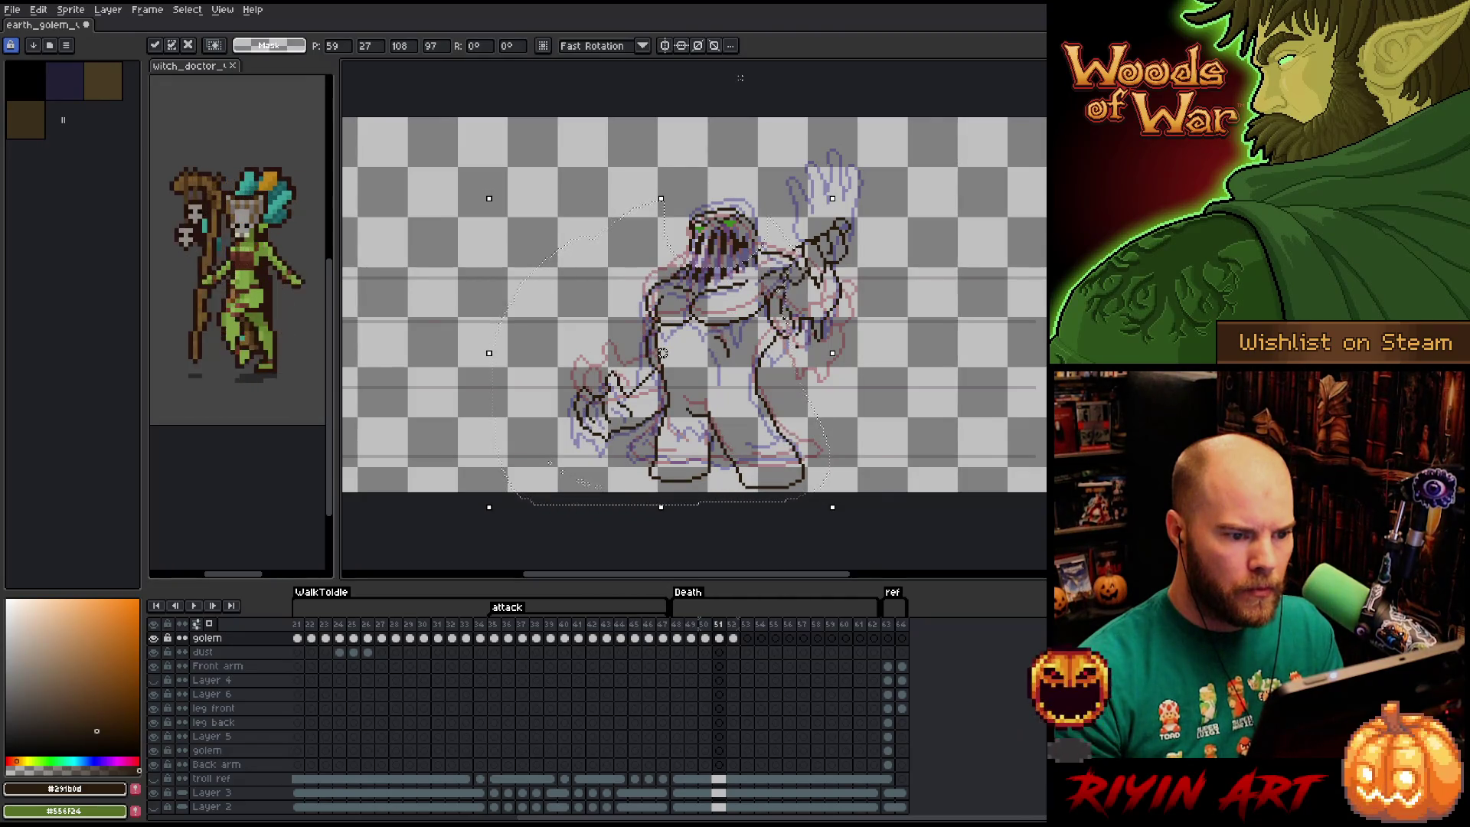
{"action": "key", "text": "Up"}
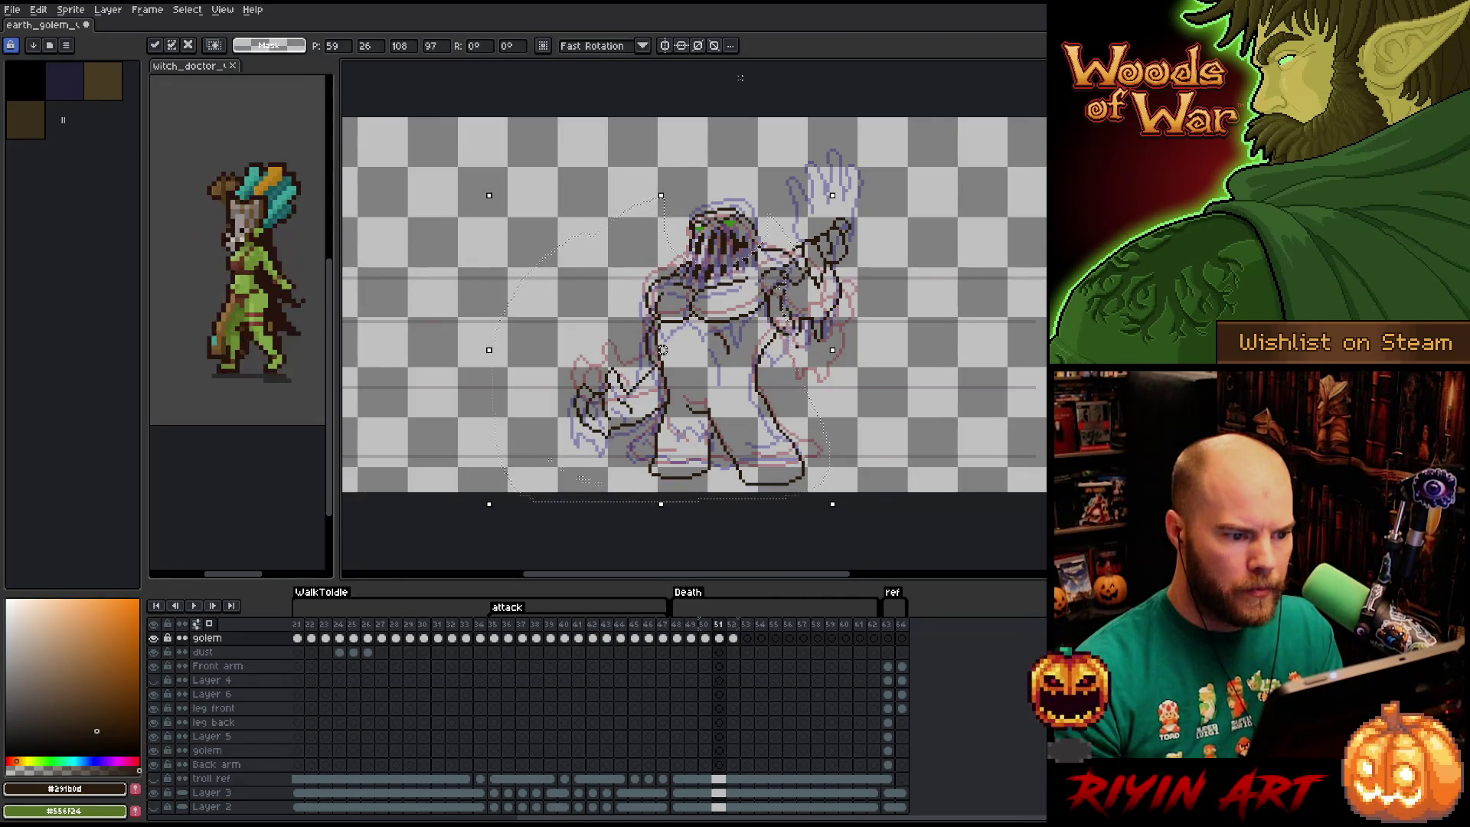
{"action": "key", "text": "Down"}
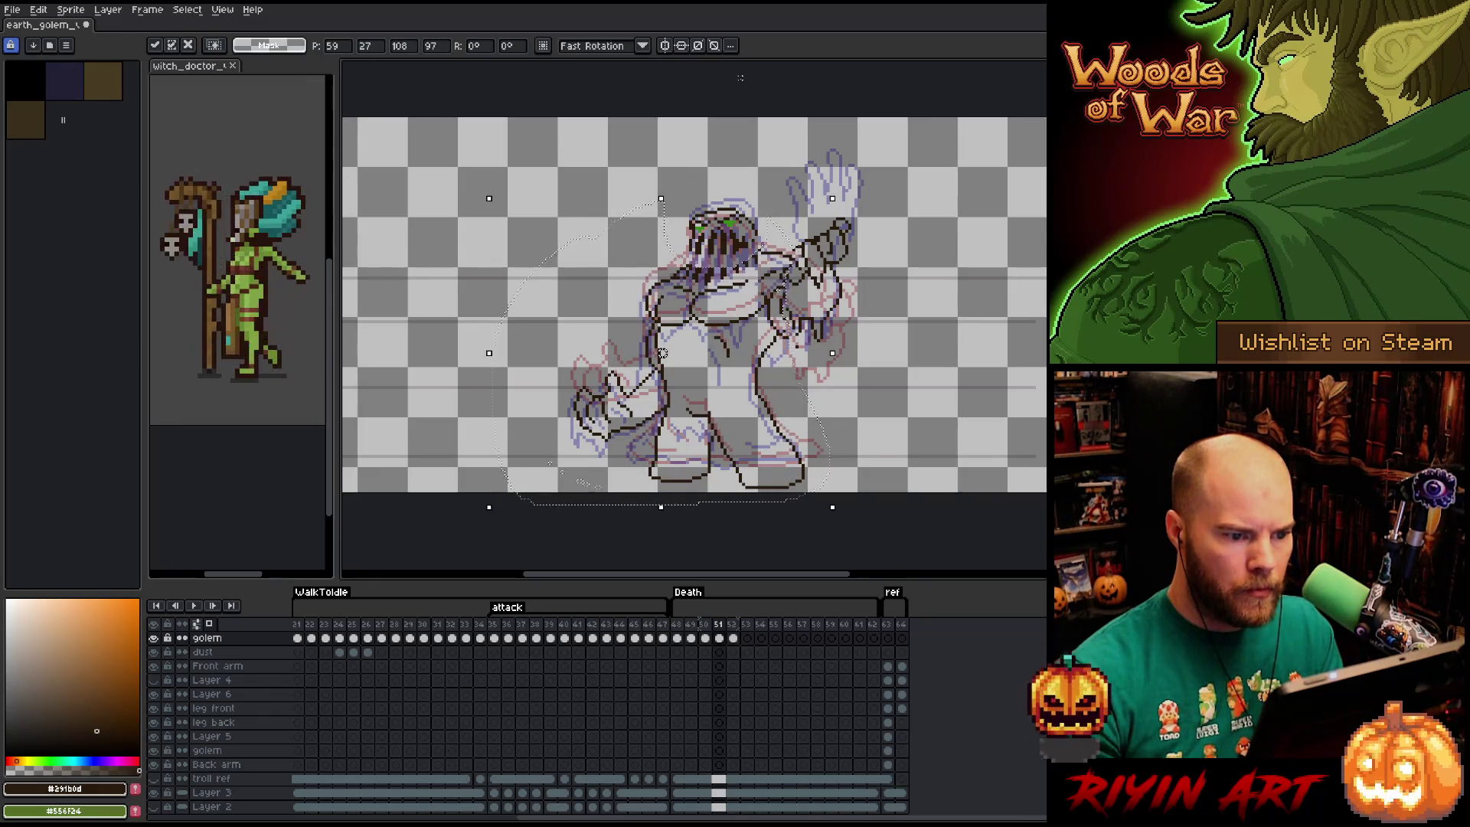
{"action": "key", "text": "Up"}
{"action": "key", "text": "Up"}
{"action": "key", "text": "Up"}
{"action": "key", "text": "Up"}
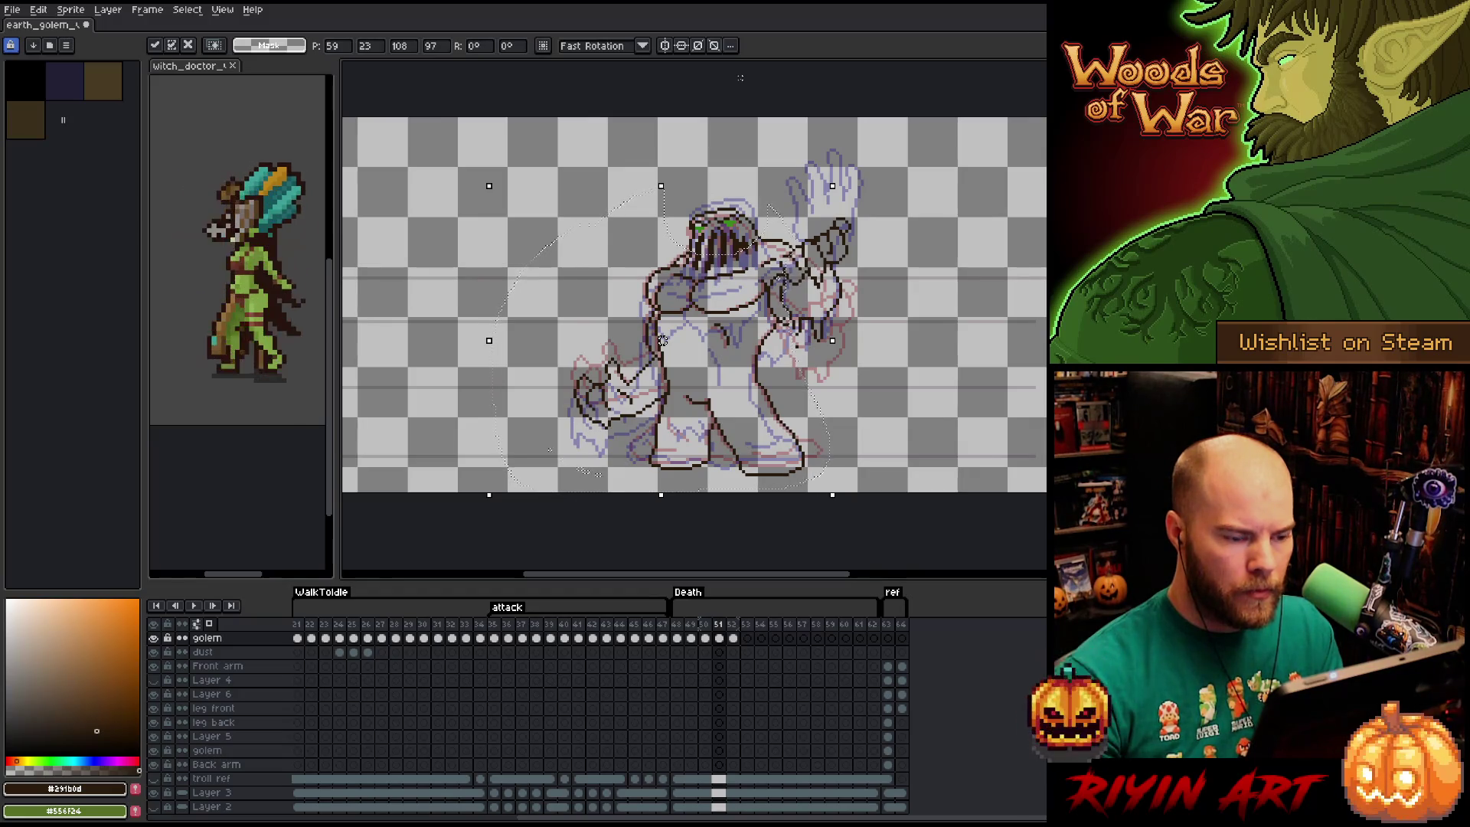
{"action": "key", "text": "Return"}
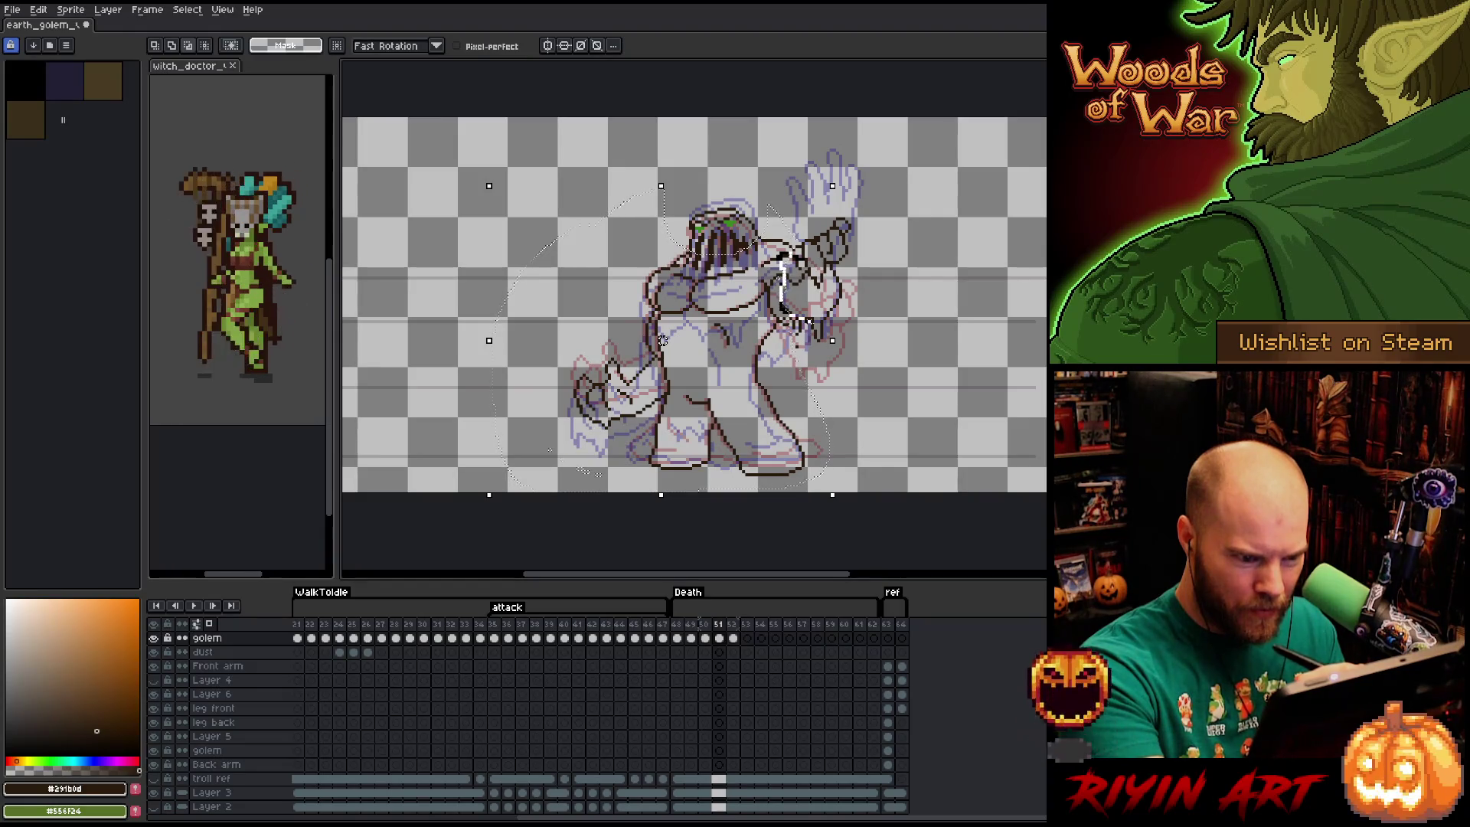
Nudge the outline a further 2 pixels down, deselect, and turn off onion skin.
{"action": "key", "text": "Down"}
{"action": "key", "text": "Down"}
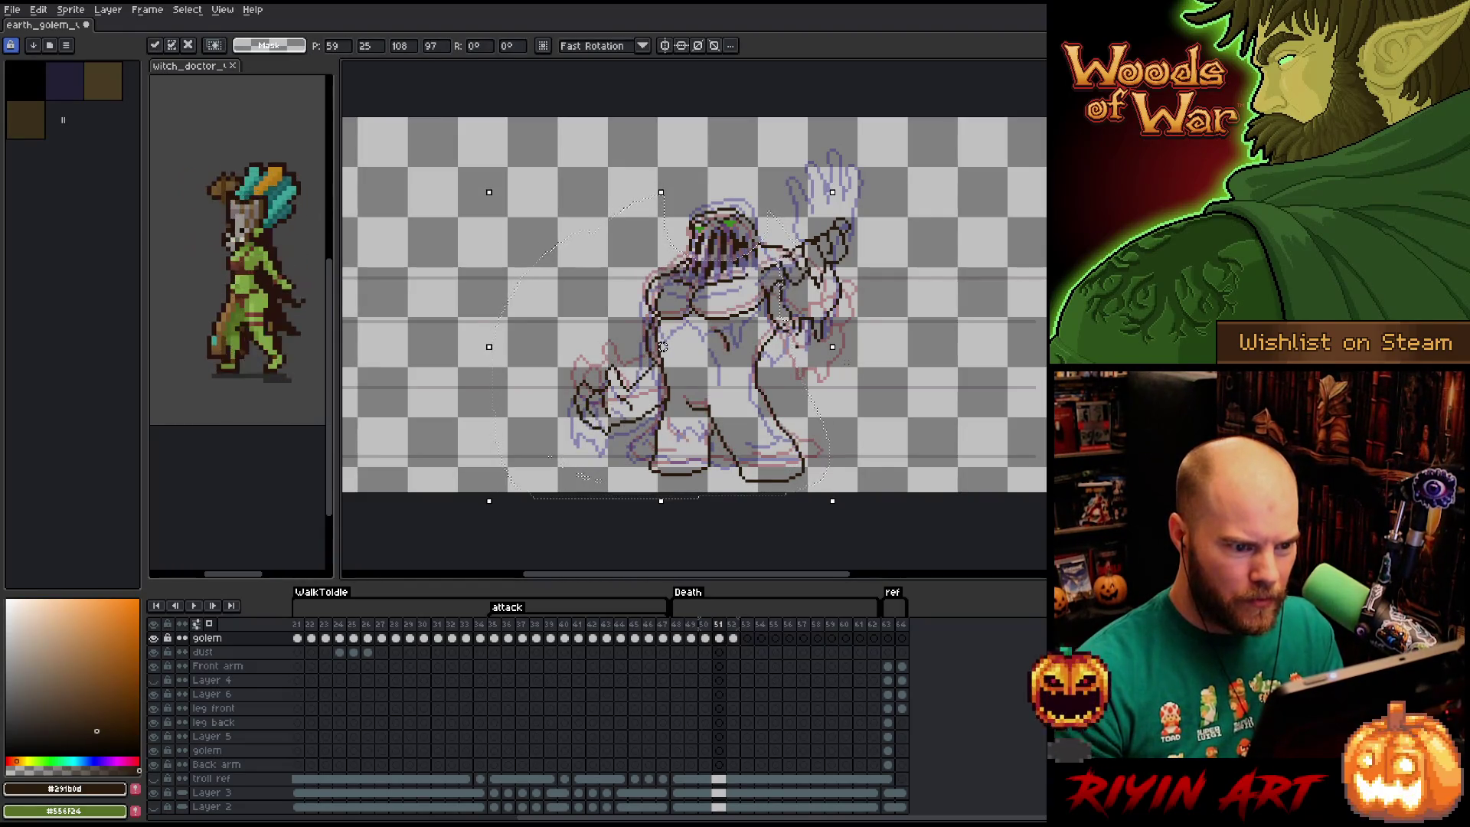
{"action": "key", "text": "Down"}
{"action": "key", "text": "Up"}
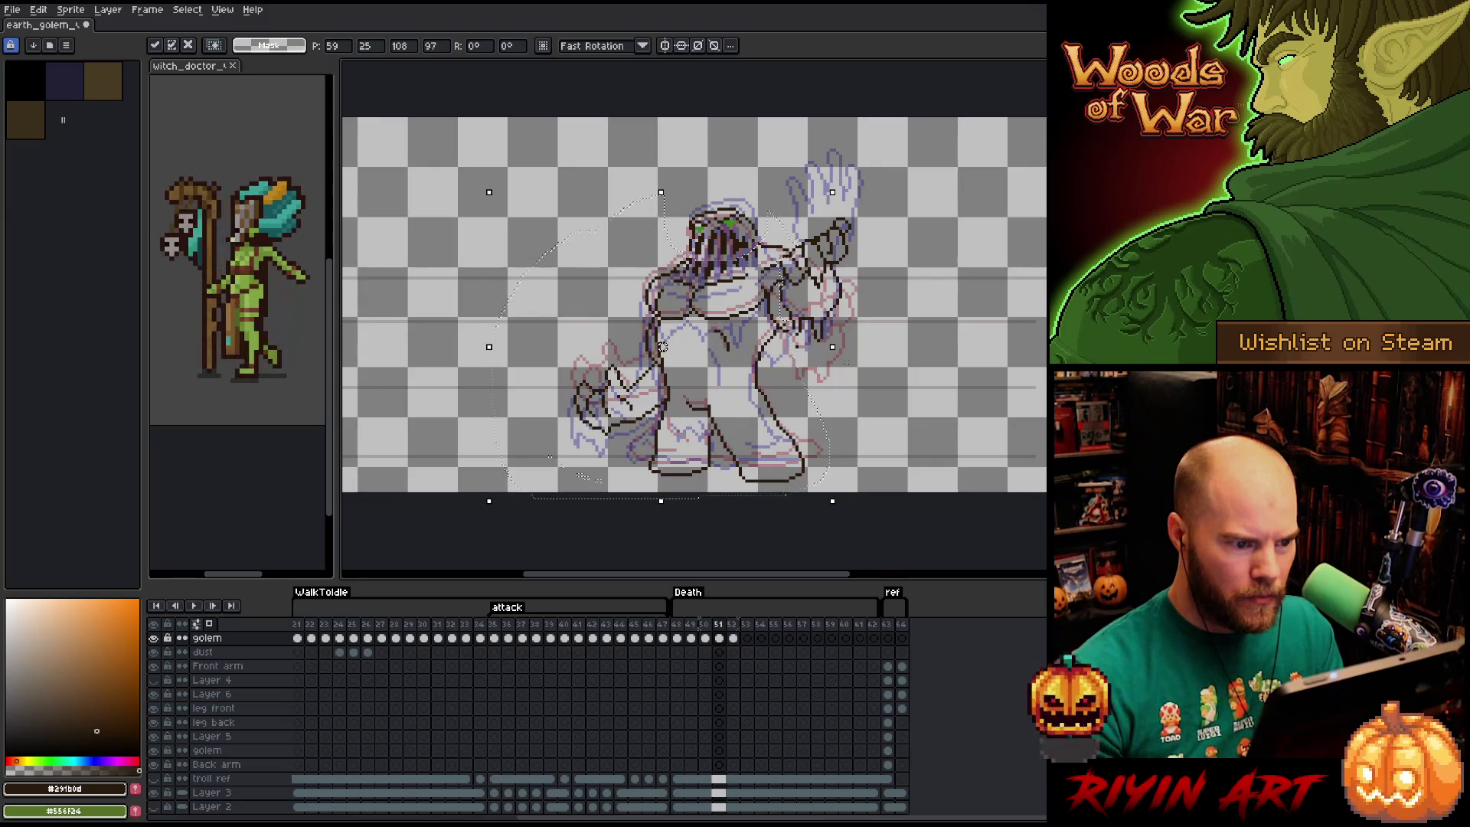
{"action": "key", "text": "ctrl+d"}
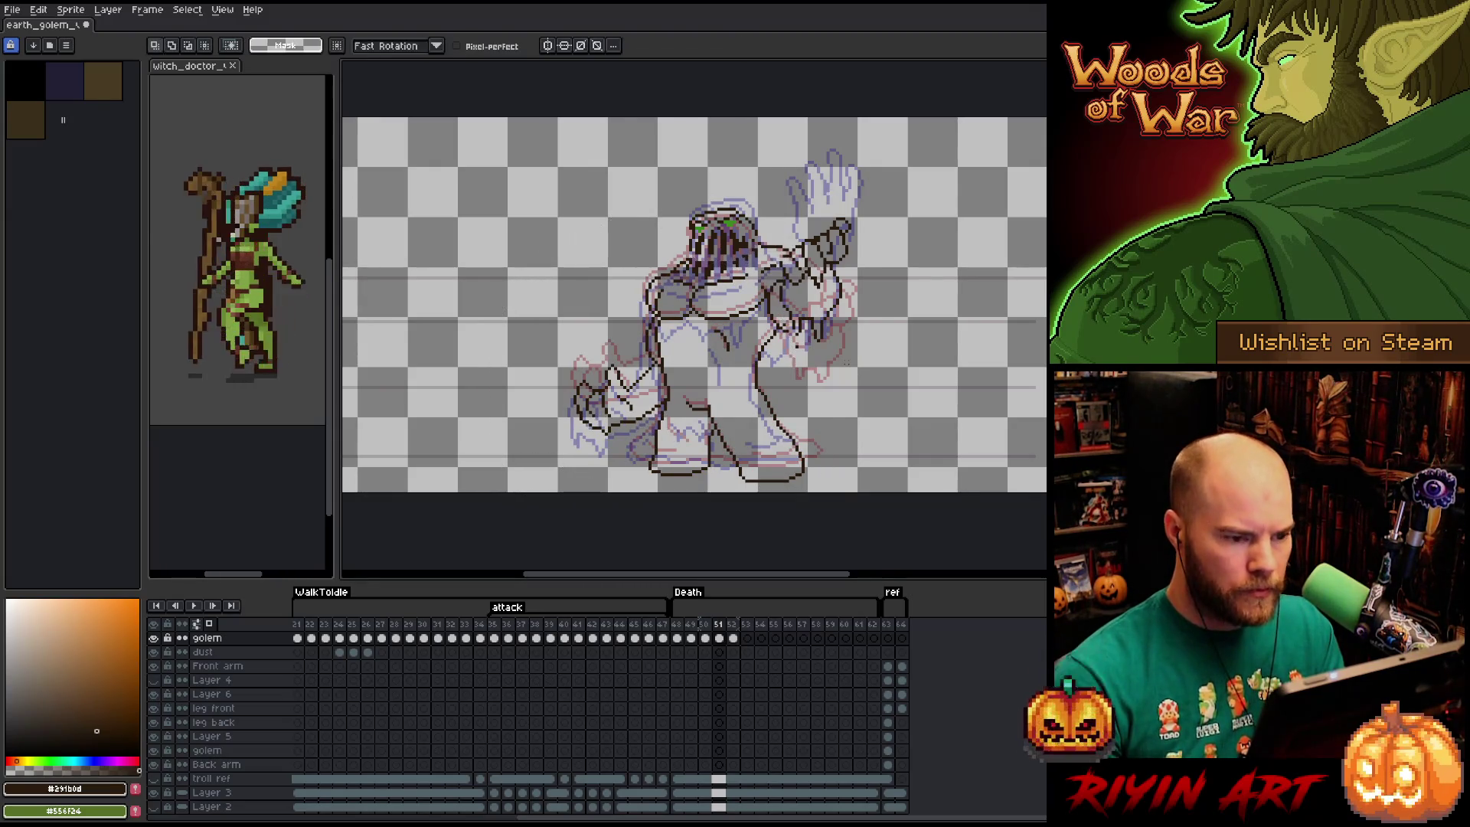
{"action": "left_click", "coordinate": [154, 806]}
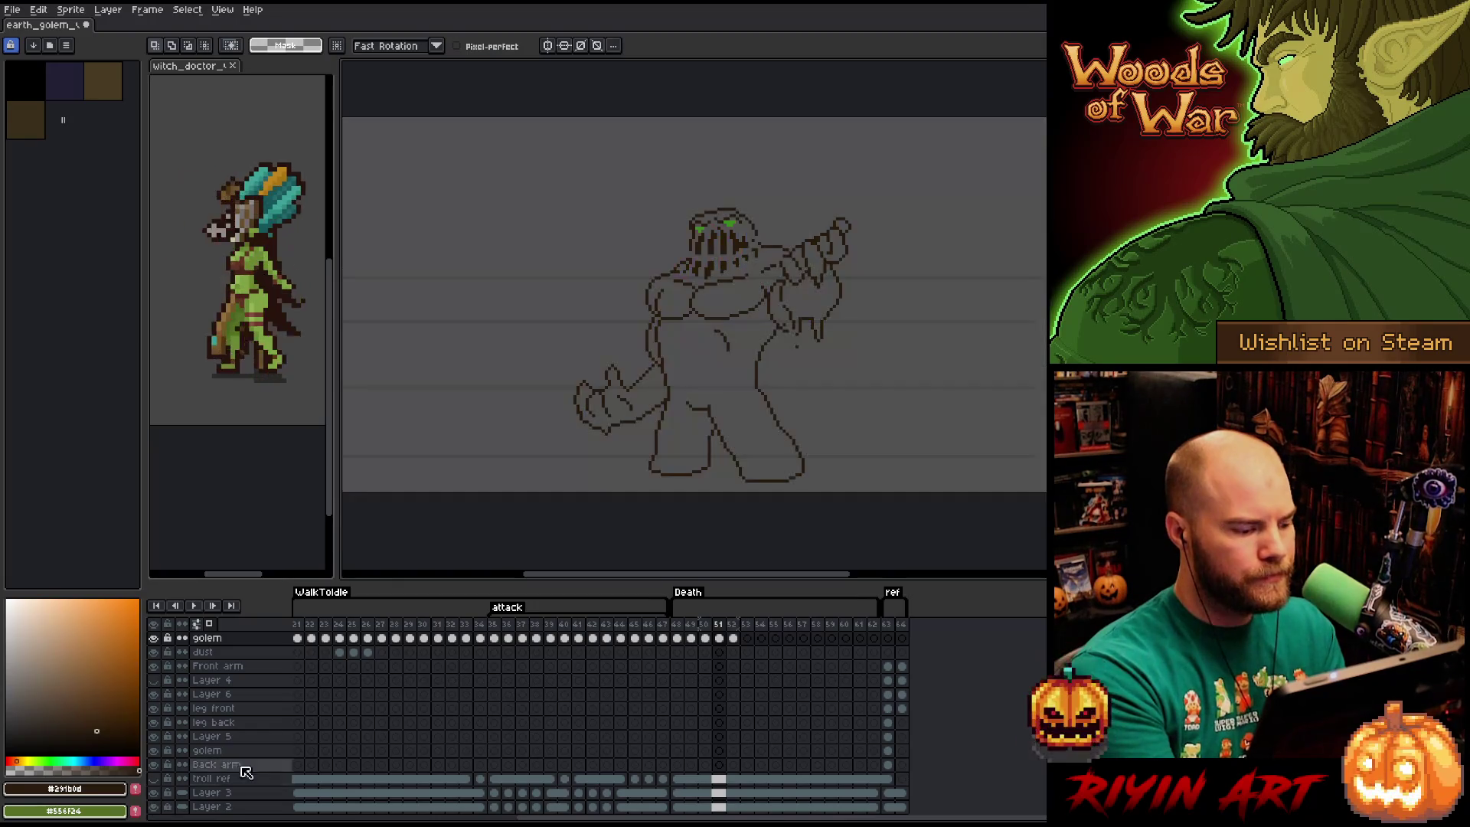
{"action": "key", "text": "b"}
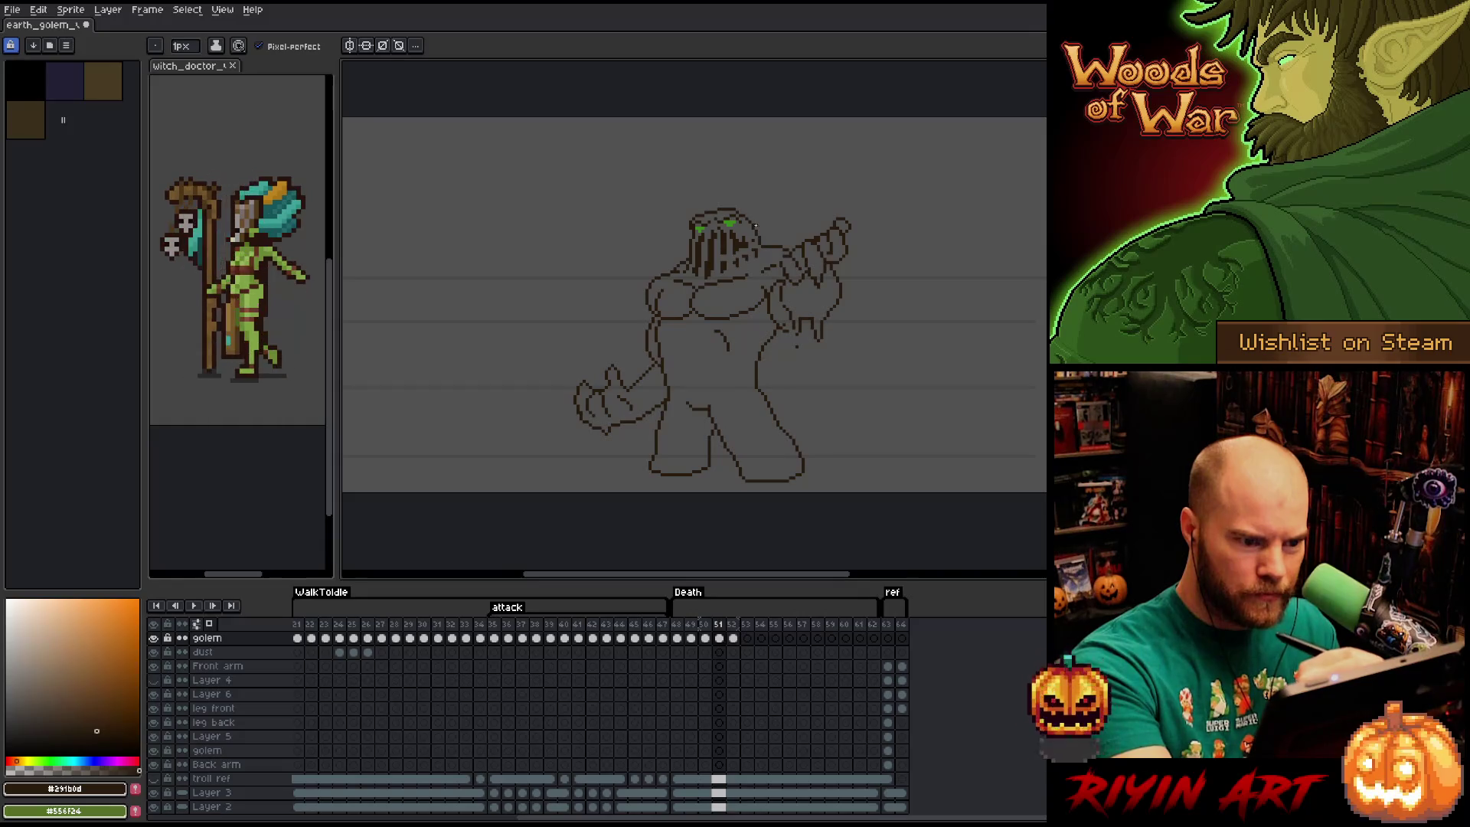
{"action": "key", "text": "e"}
{"action": "key", "text": "b"}
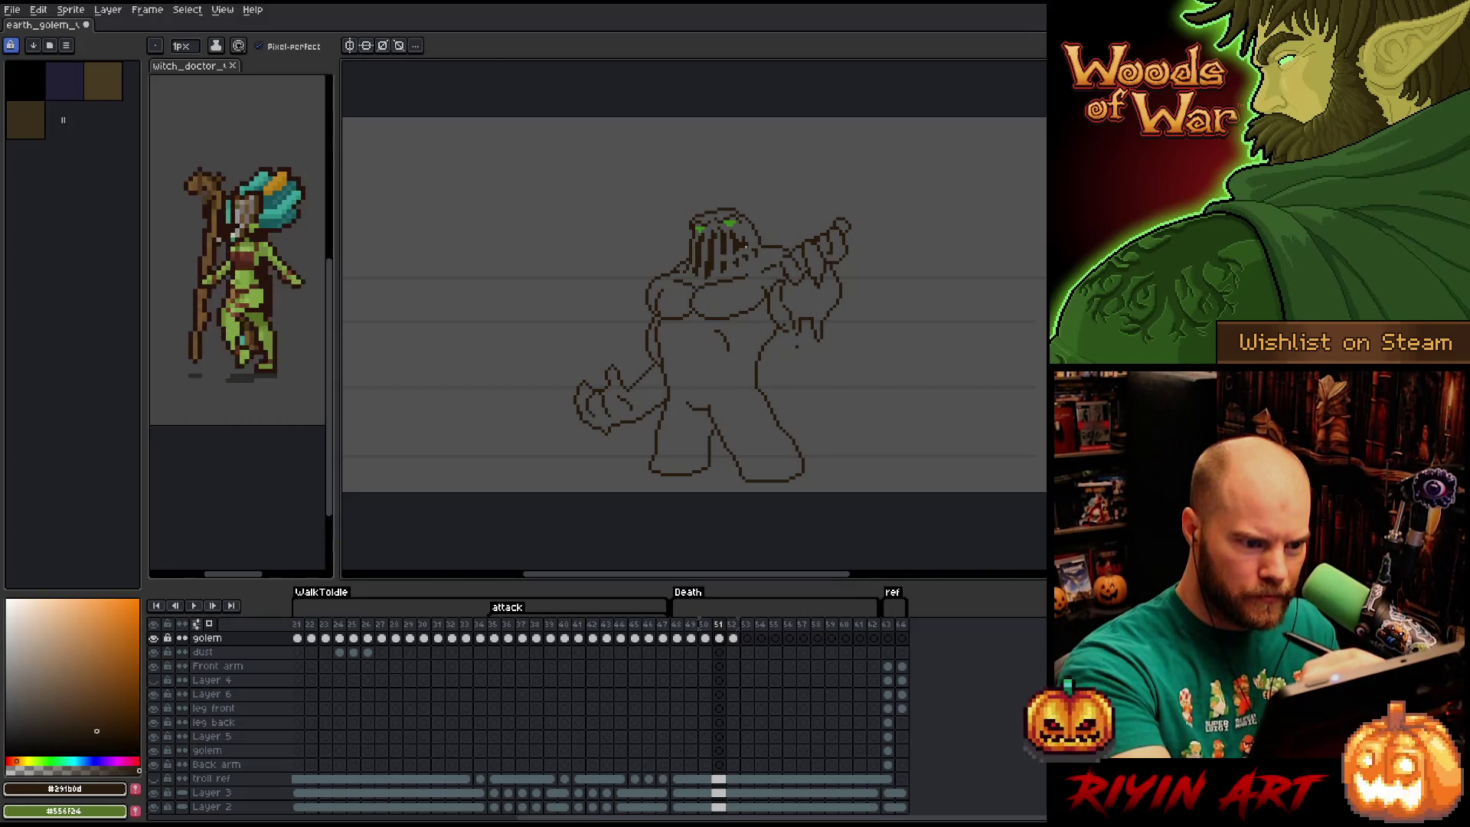
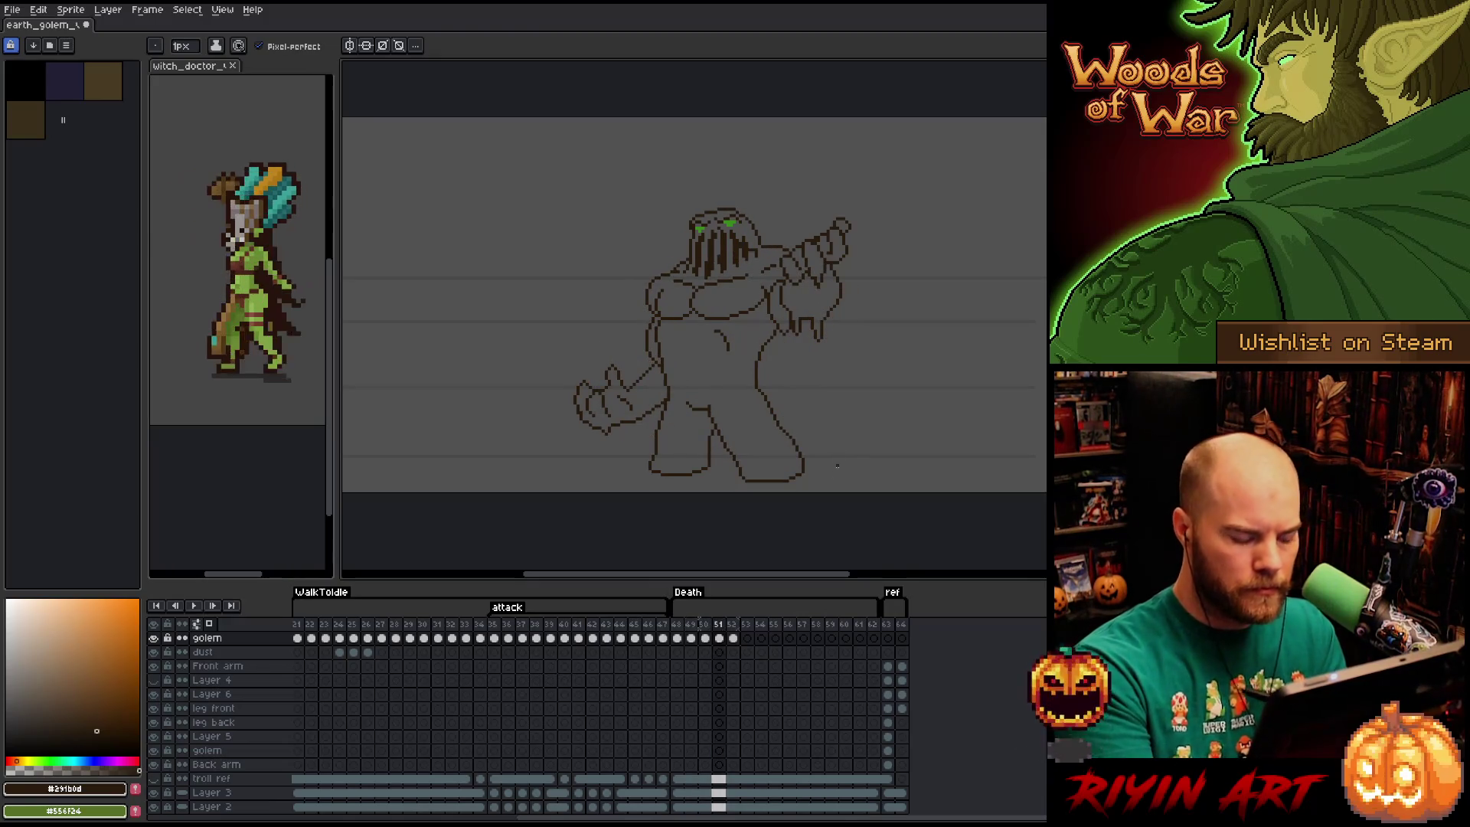
Turn on onion skins, then try and discard a freehand selection around the golem's feet.
{"action": "key", "text": "F3"}
{"action": "key", "text": "m"}
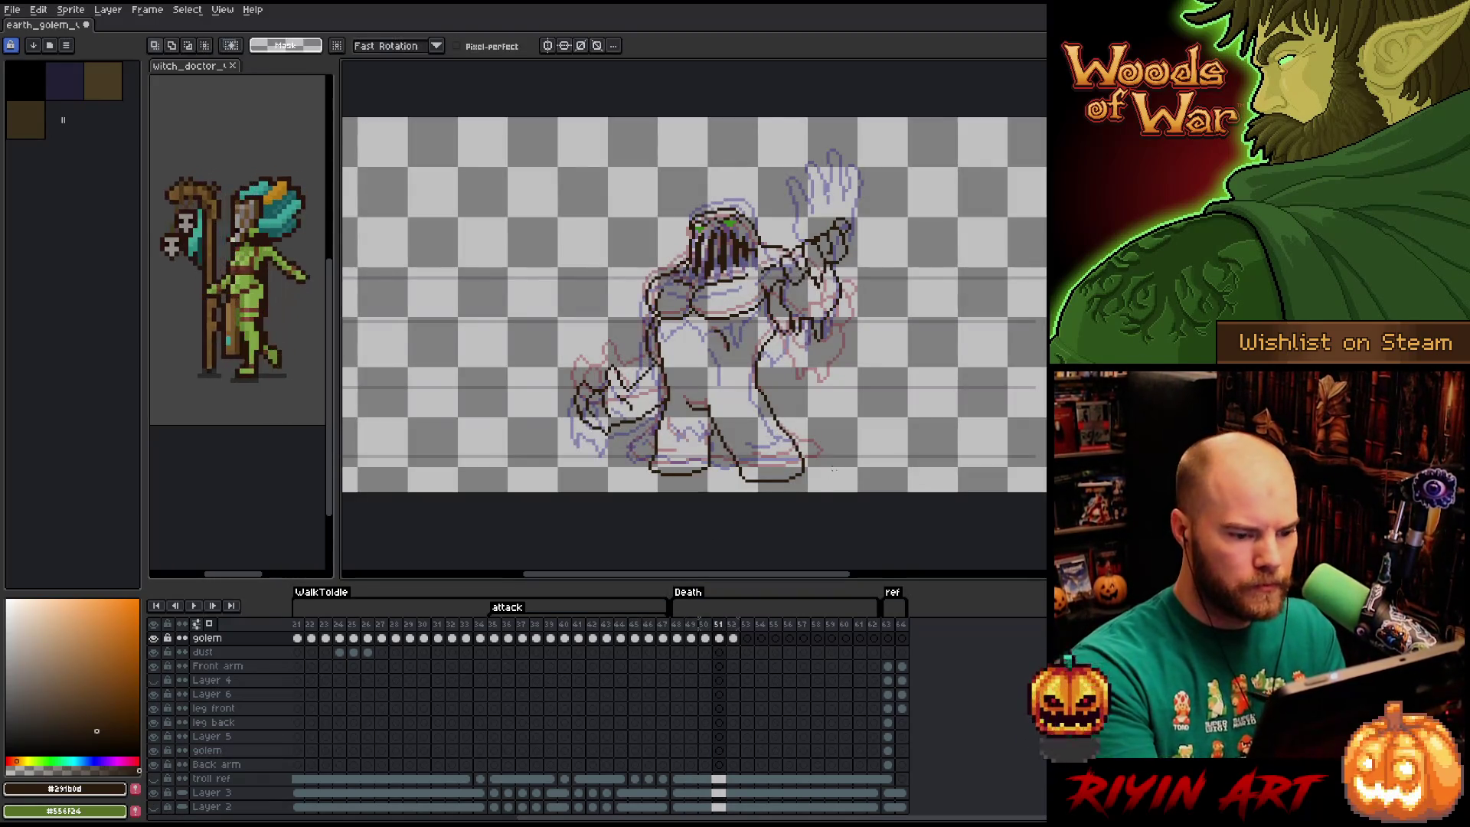
{"action": "mouse_move", "coordinate": [824, 443]}
{"action": "left_mouse_down"}
{"action": "mouse_move", "coordinate": [668, 431]}
{"action": "mouse_move", "coordinate": [624, 490]}
{"action": "mouse_move", "coordinate": [928, 426]}
{"action": "mouse_move", "coordinate": [915, 404]}
{"action": "left_mouse_up"}
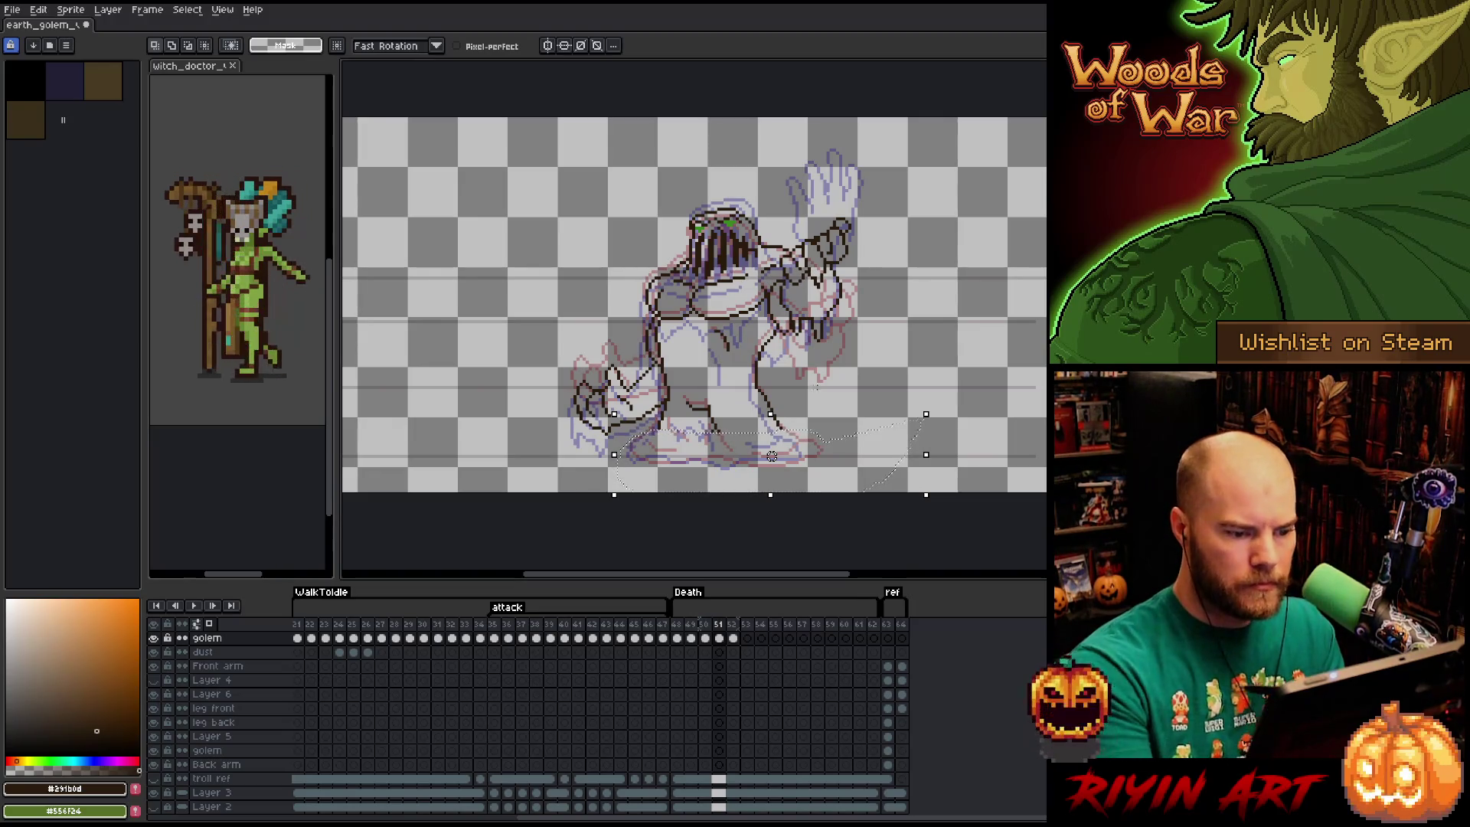
{"action": "mouse_move", "coordinate": [821, 408]}
{"action": "left_mouse_down"}
{"action": "mouse_move", "coordinate": [660, 423]}
{"action": "mouse_move", "coordinate": [729, 481]}
{"action": "left_mouse_up"}
{"action": "key", "text": "ctrl+z"}
{"action": "key", "text": "ctrl+z"}
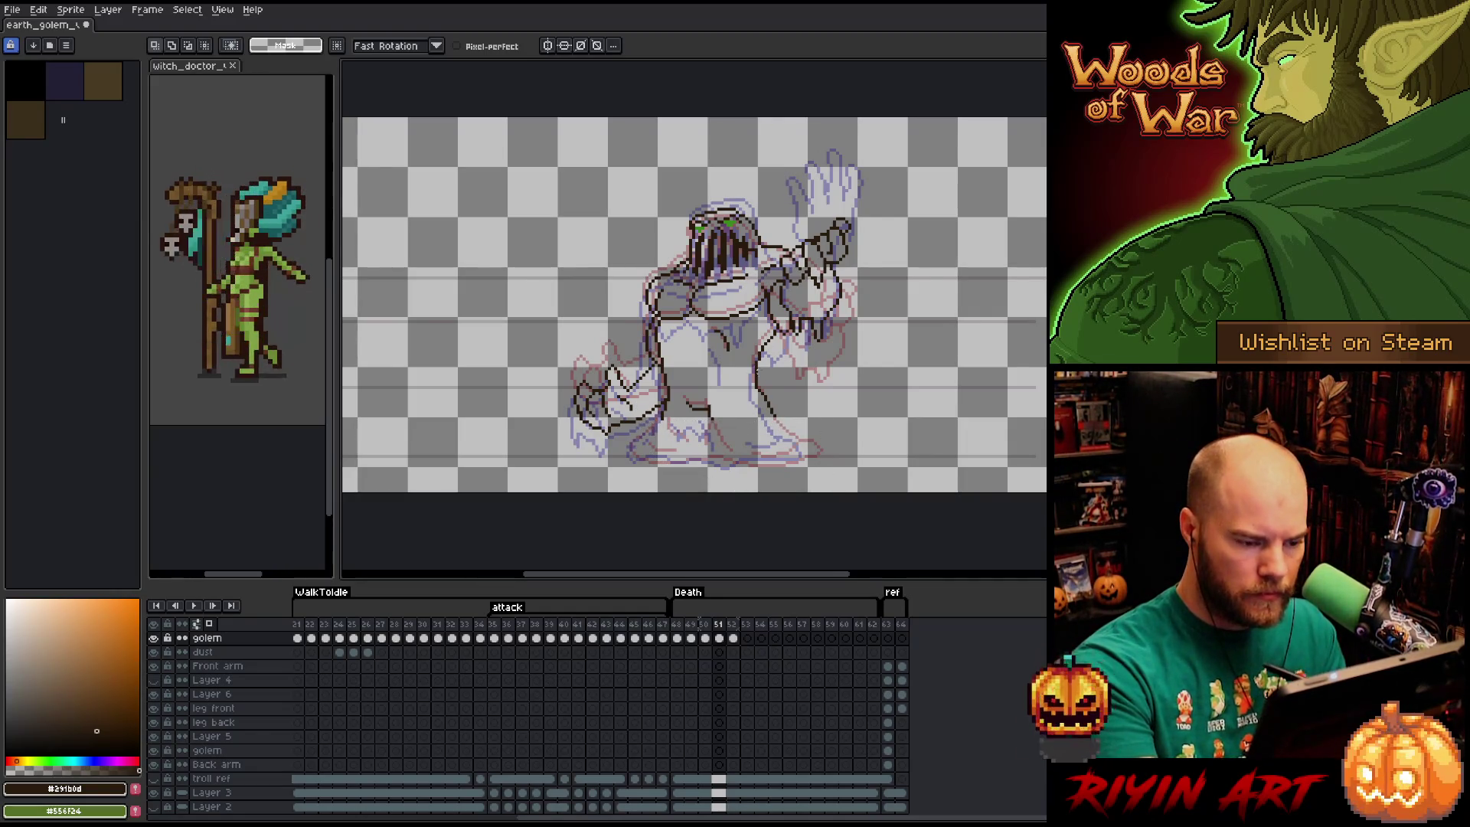
Pencil an outline along the golem's foot, undoing the first attempt.
{"action": "key", "text": "b"}
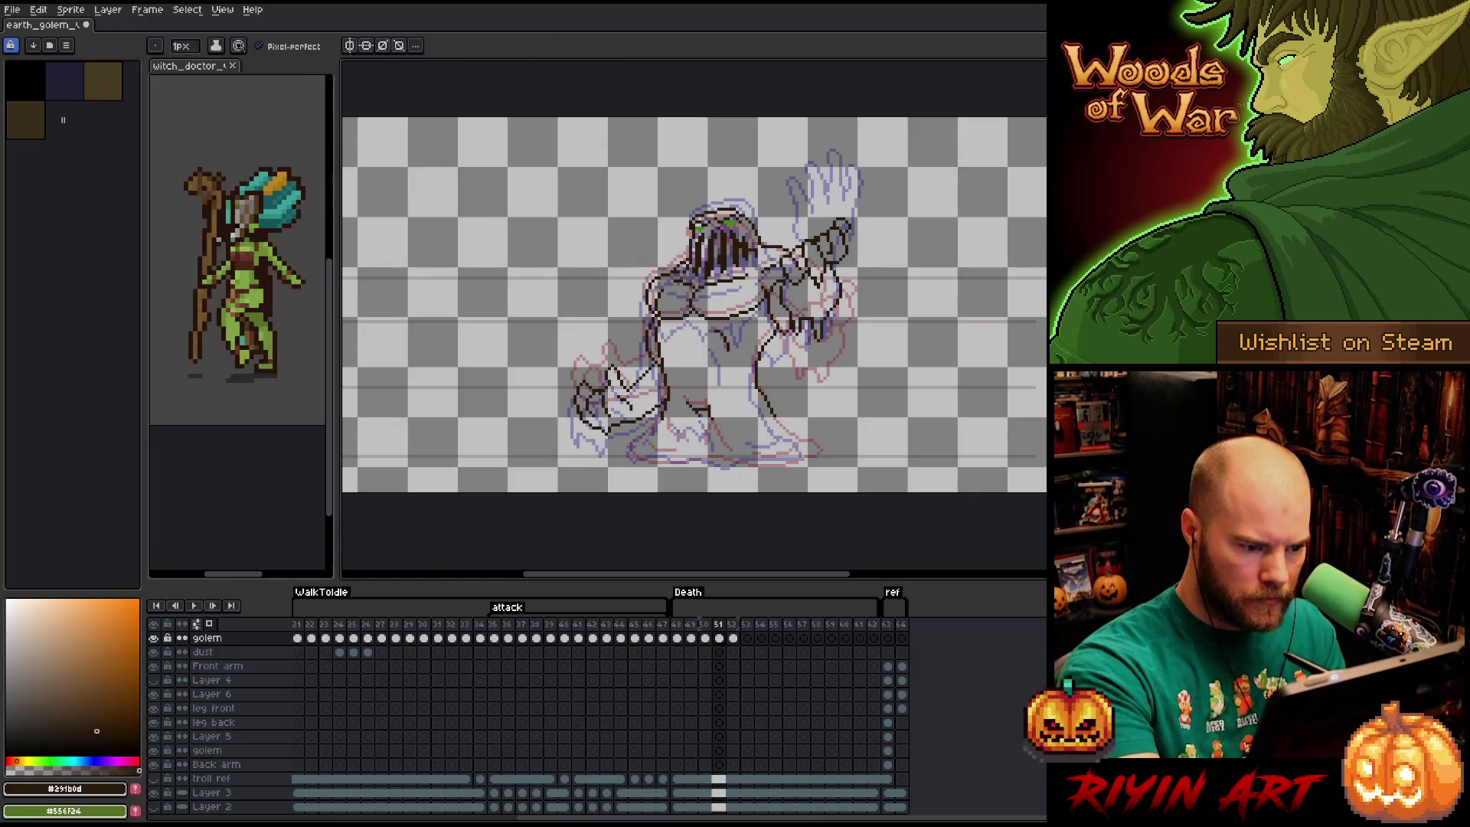
{"action": "key", "text": "e"}
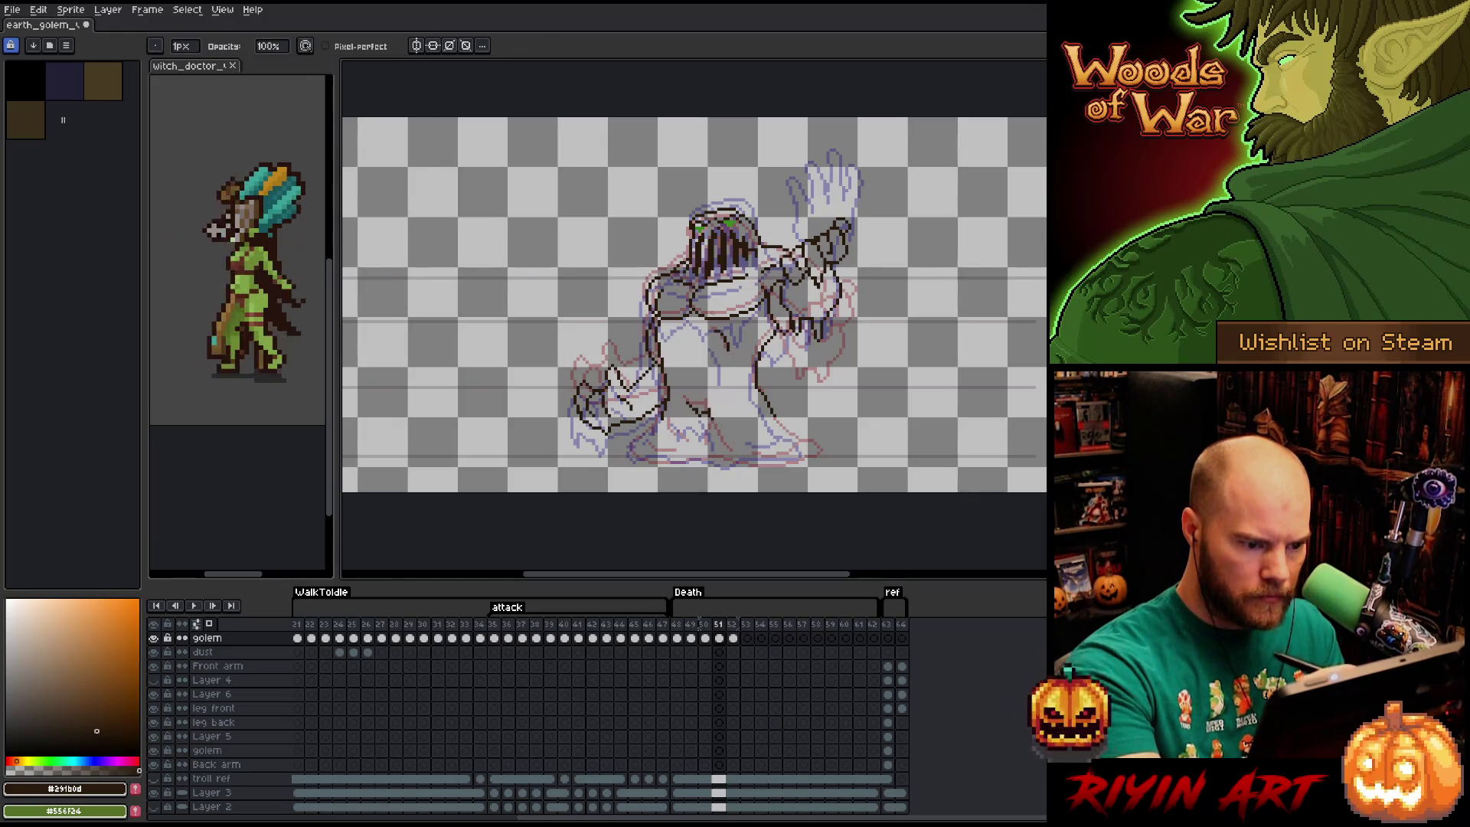
{"action": "key", "text": "b"}
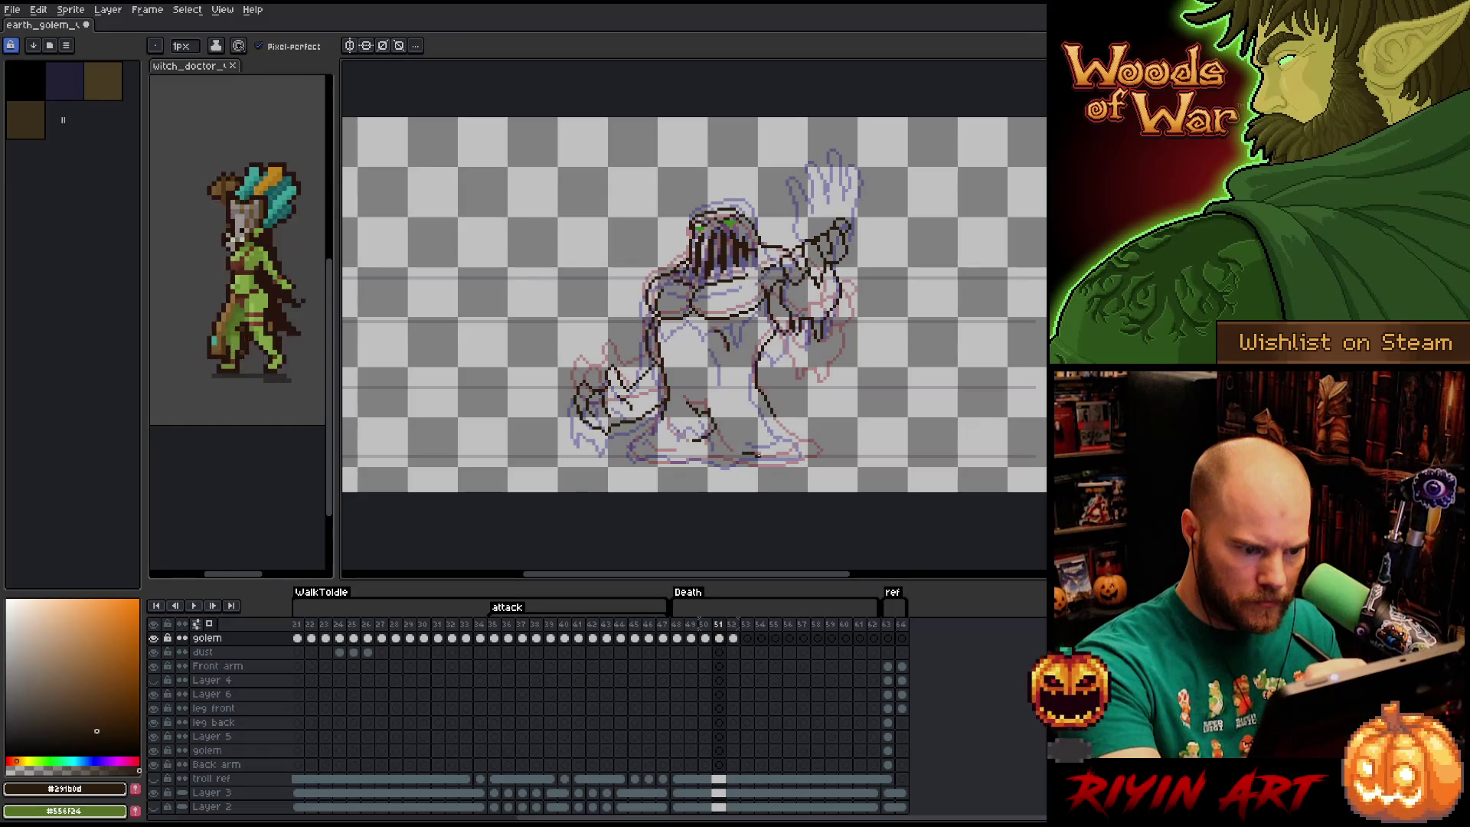
{"action": "left_click_drag", "start_coordinate": [786, 444], "coordinate": [733, 447]}
{"action": "key", "text": "ctrl+z"}
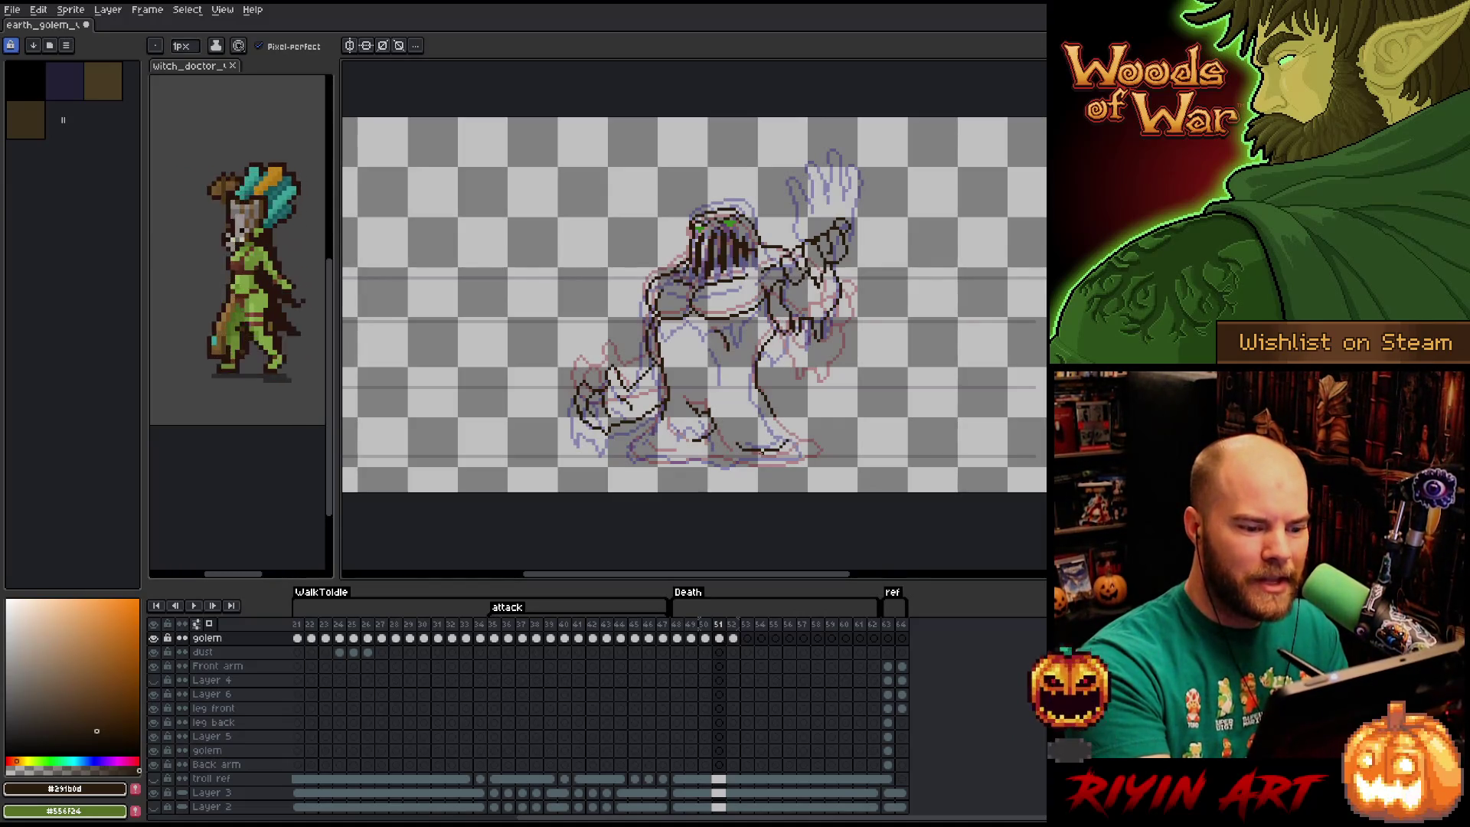
Extend the golem's lower-right outline and add an outline along its base.
{"action": "key", "text": "e"}
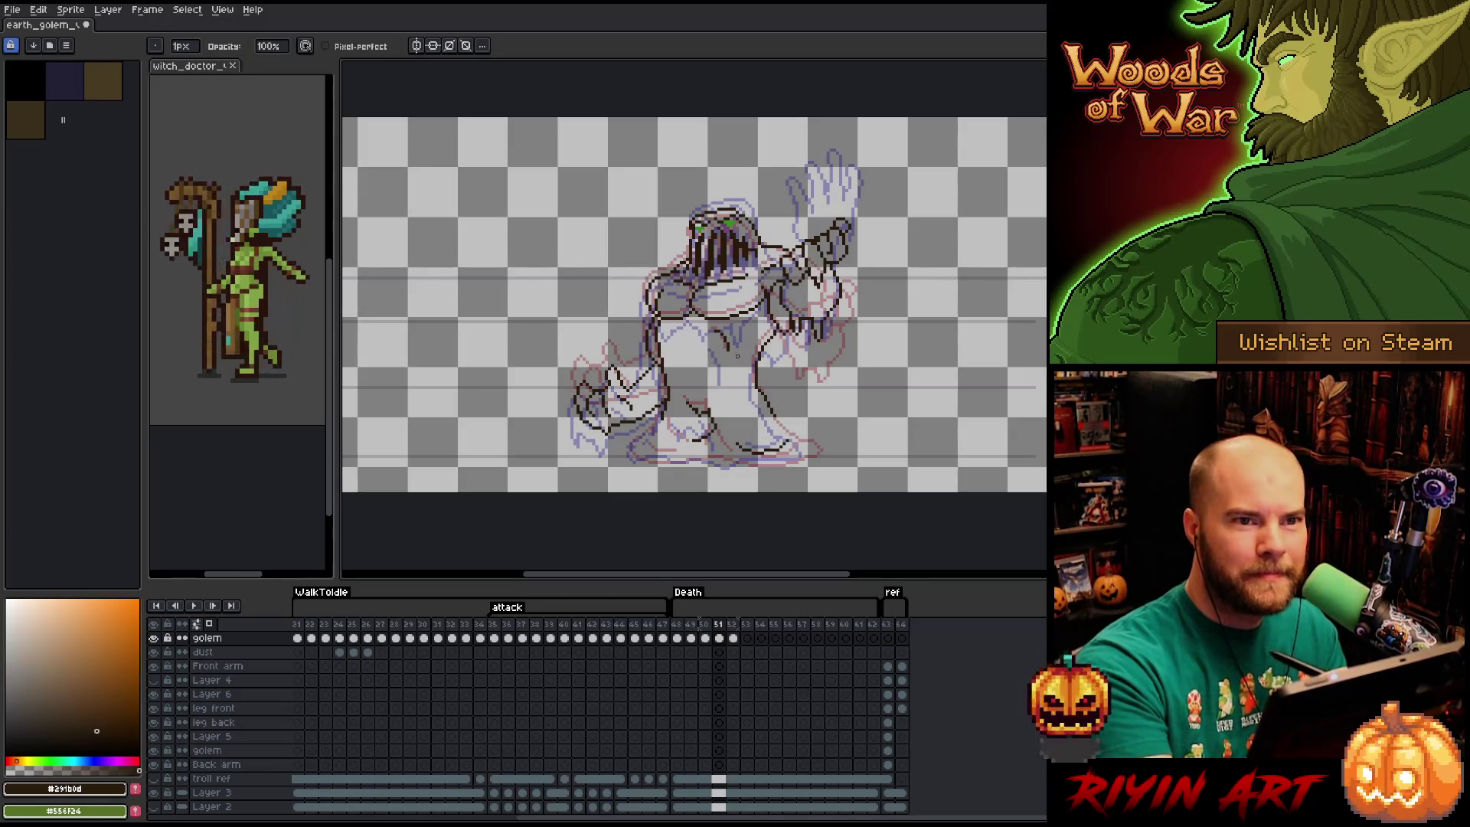
{"action": "key", "text": "b"}
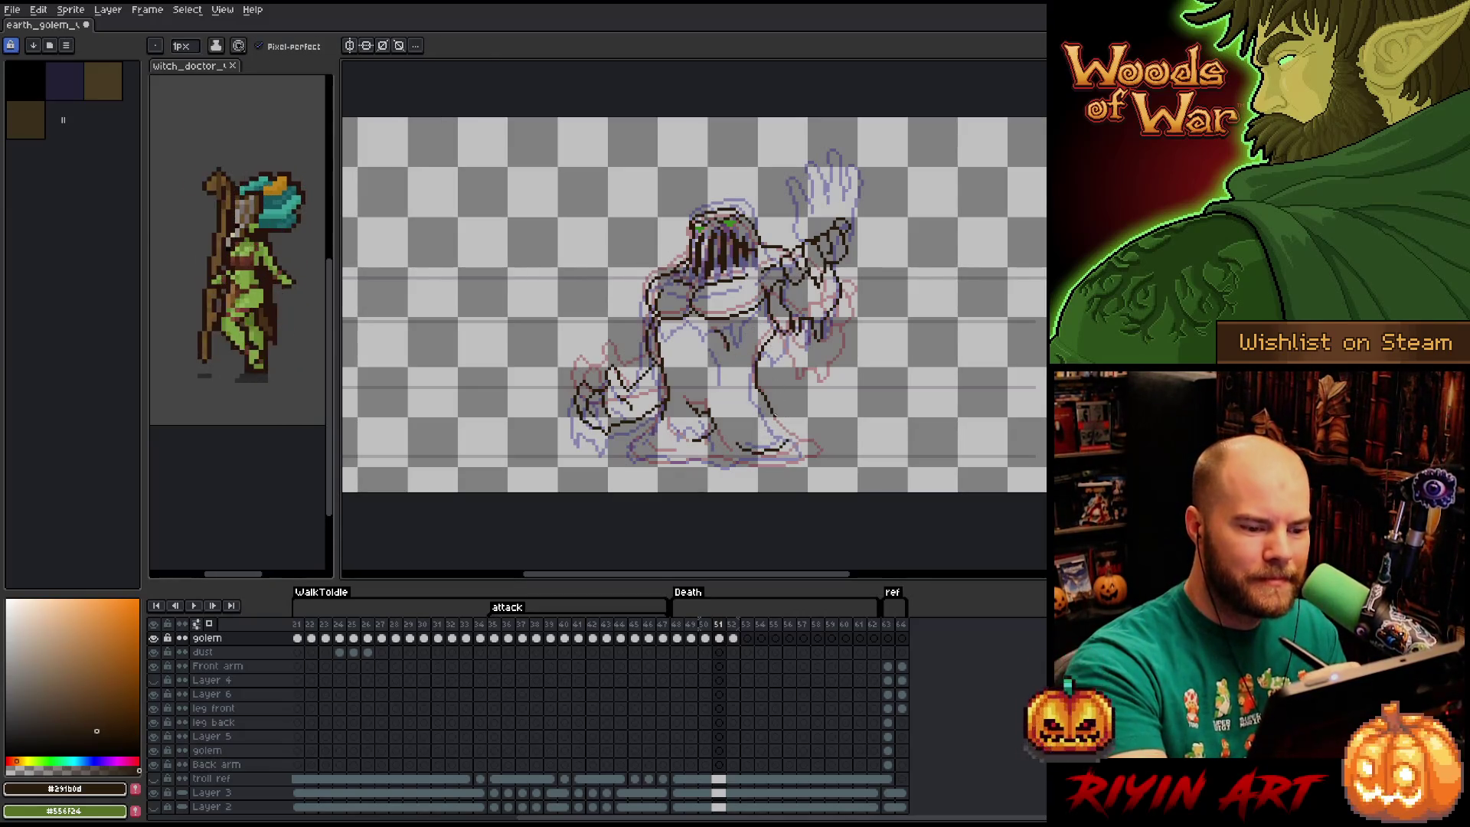
{"action": "left_click_drag", "start_coordinate": [774, 414], "coordinate": [797, 433]}
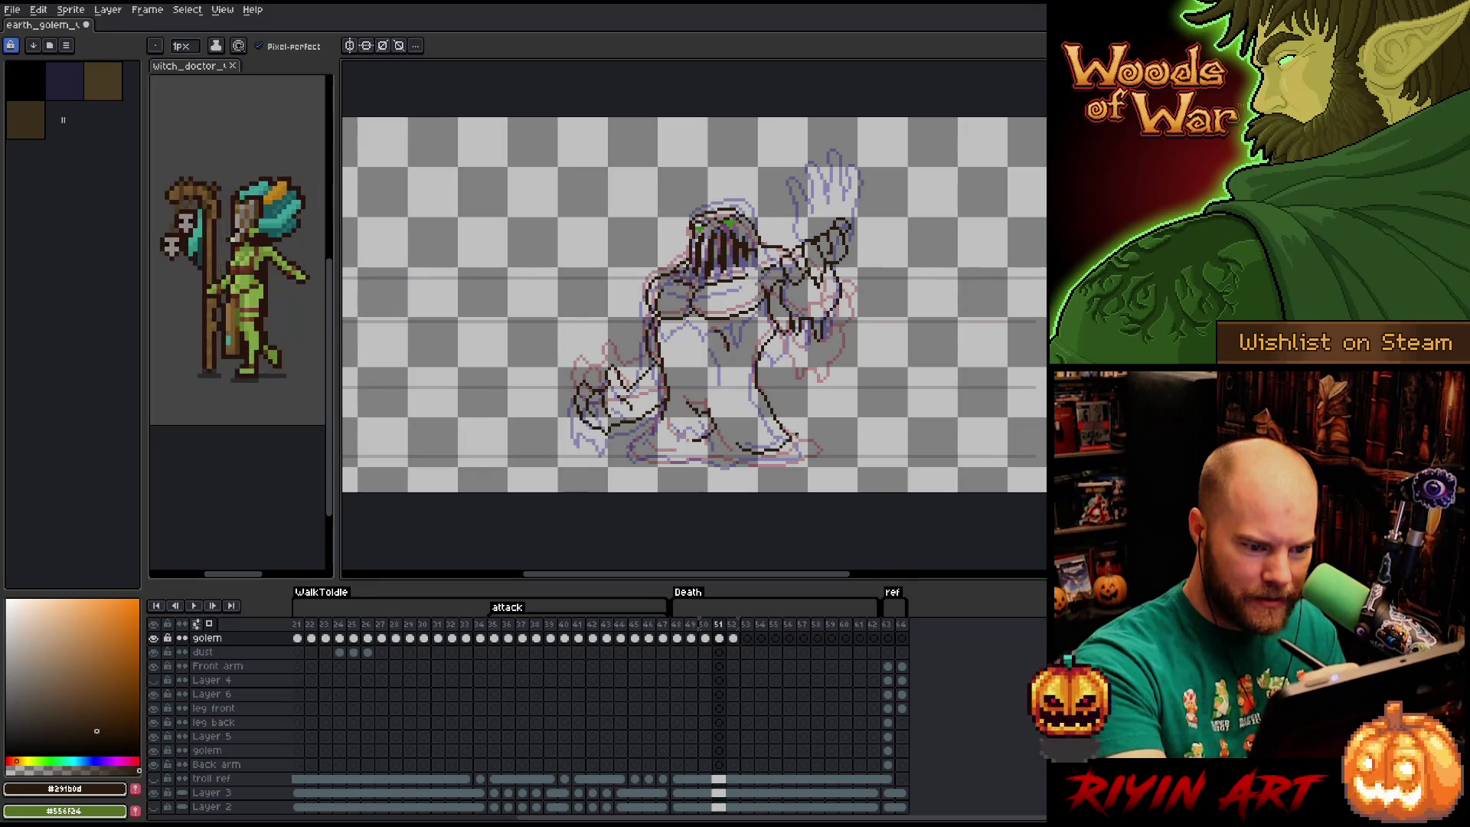
{"action": "mouse_move", "coordinate": [804, 450]}
{"action": "left_mouse_down"}
{"action": "mouse_move", "coordinate": [632, 460]}
{"action": "mouse_move", "coordinate": [617, 447]}
{"action": "mouse_move", "coordinate": [642, 435]}
{"action": "mouse_move", "coordinate": [658, 452]}
{"action": "left_mouse_up"}
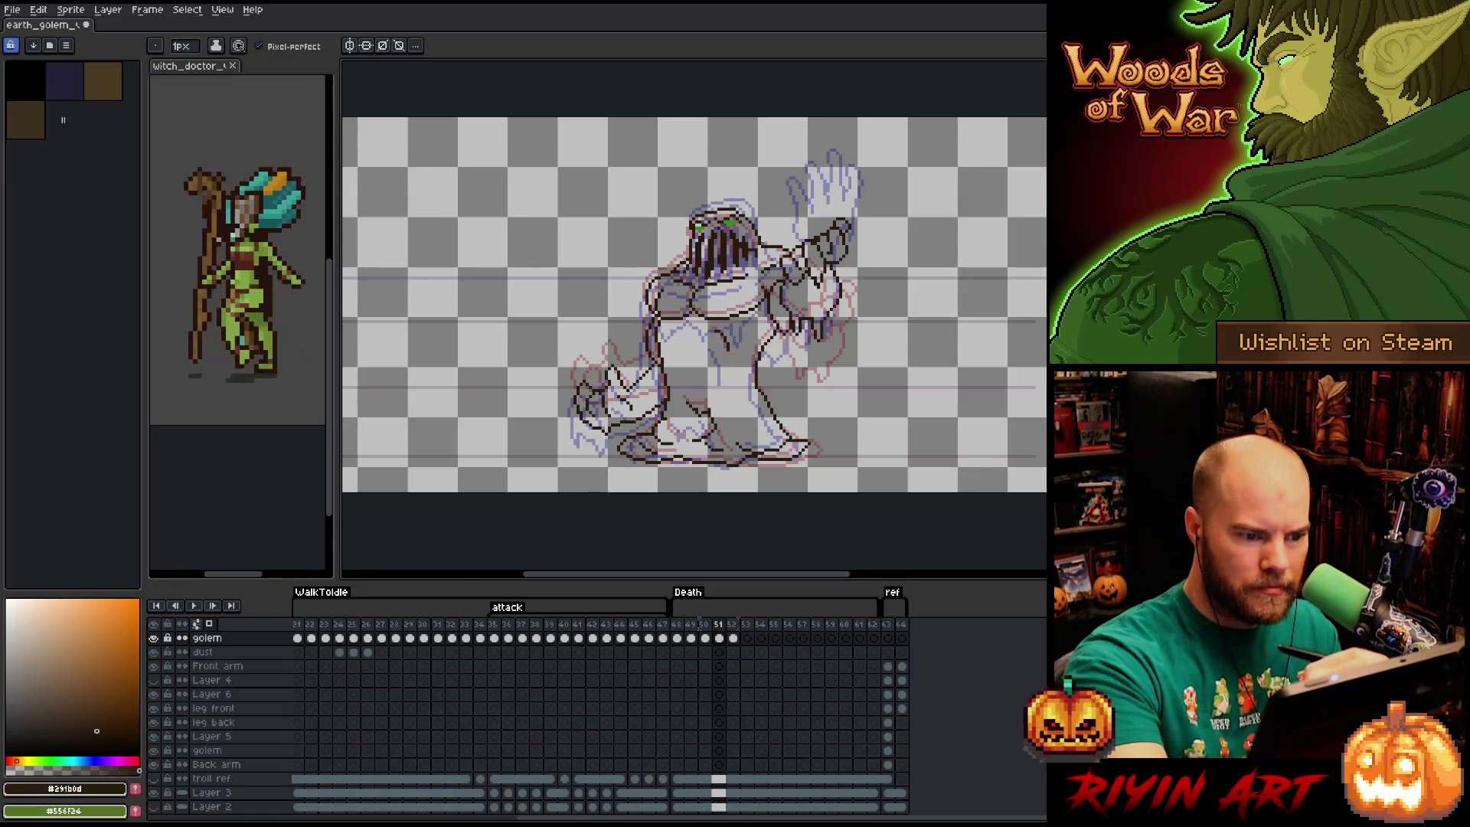
Draw a line down the golem's body, trimming the excess and dropping a trial chest selection.
{"action": "mouse_move", "coordinate": [714, 340]}
{"action": "left_mouse_down"}
{"action": "mouse_move", "coordinate": [728, 376]}
{"action": "mouse_move", "coordinate": [728, 360]}
{"action": "left_mouse_up"}
{"action": "key", "text": "ctrl+z"}
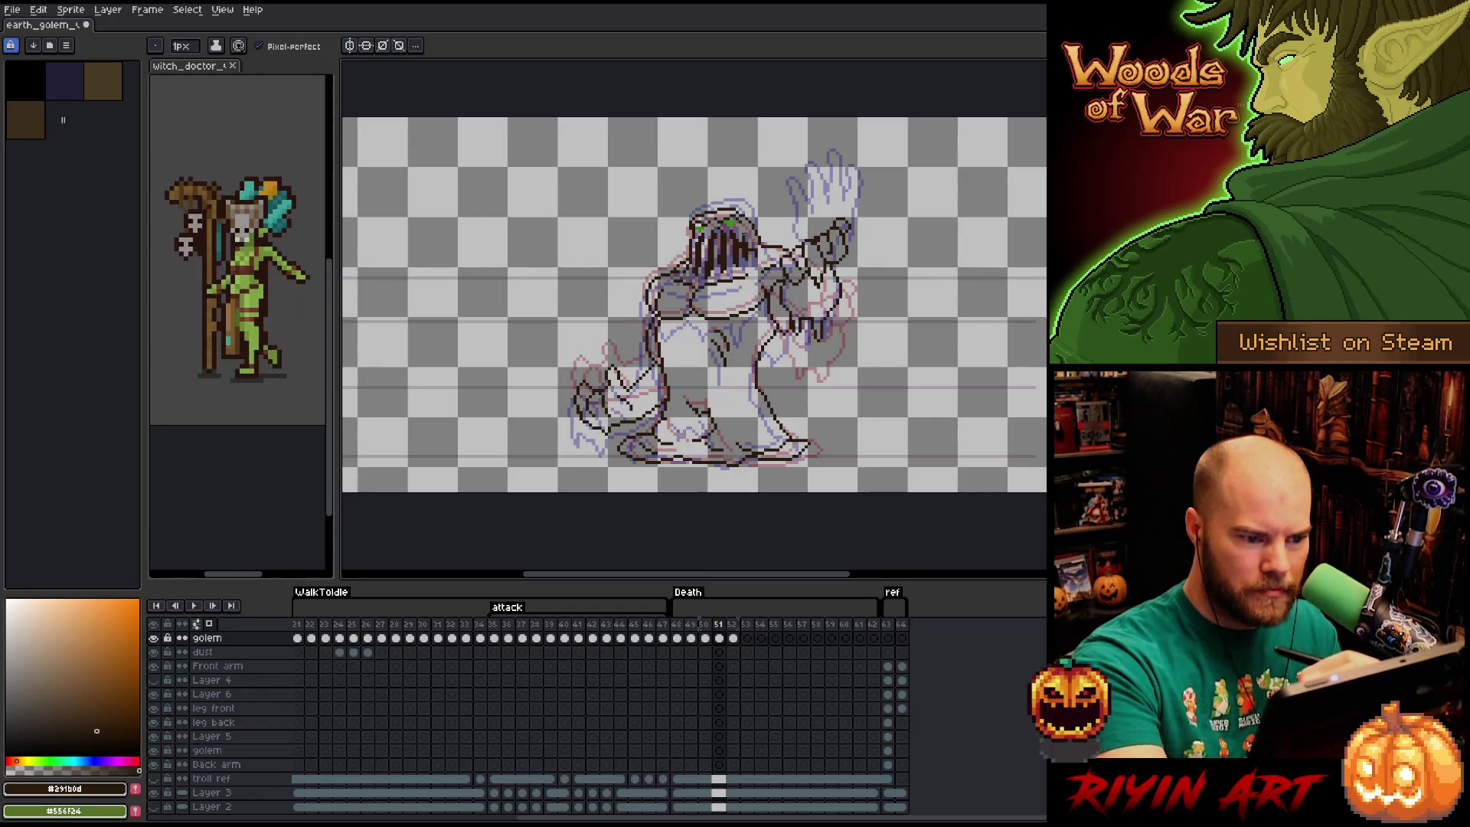
{"action": "key", "text": "e"}
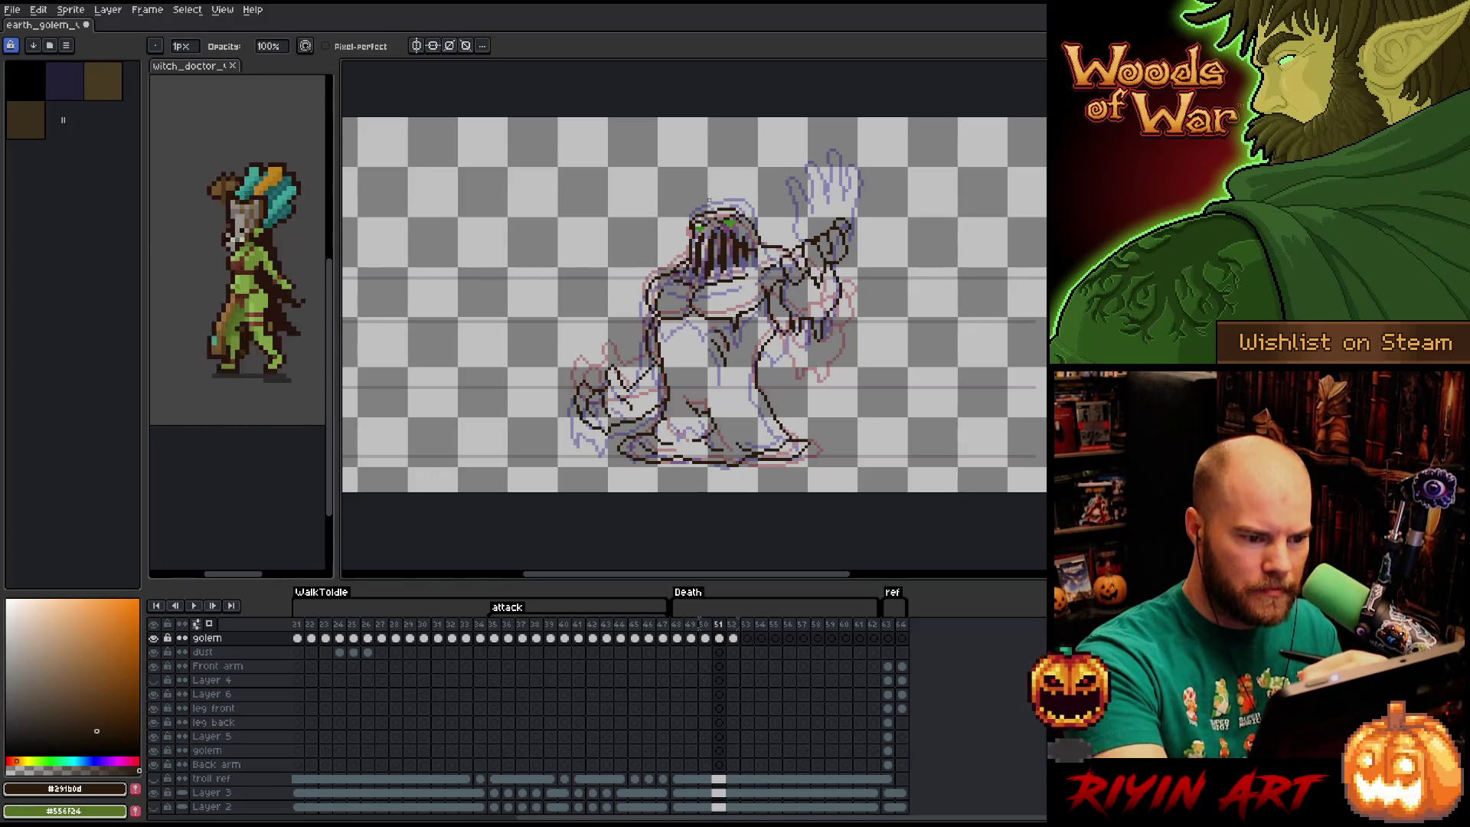
{"action": "key", "text": "m"}
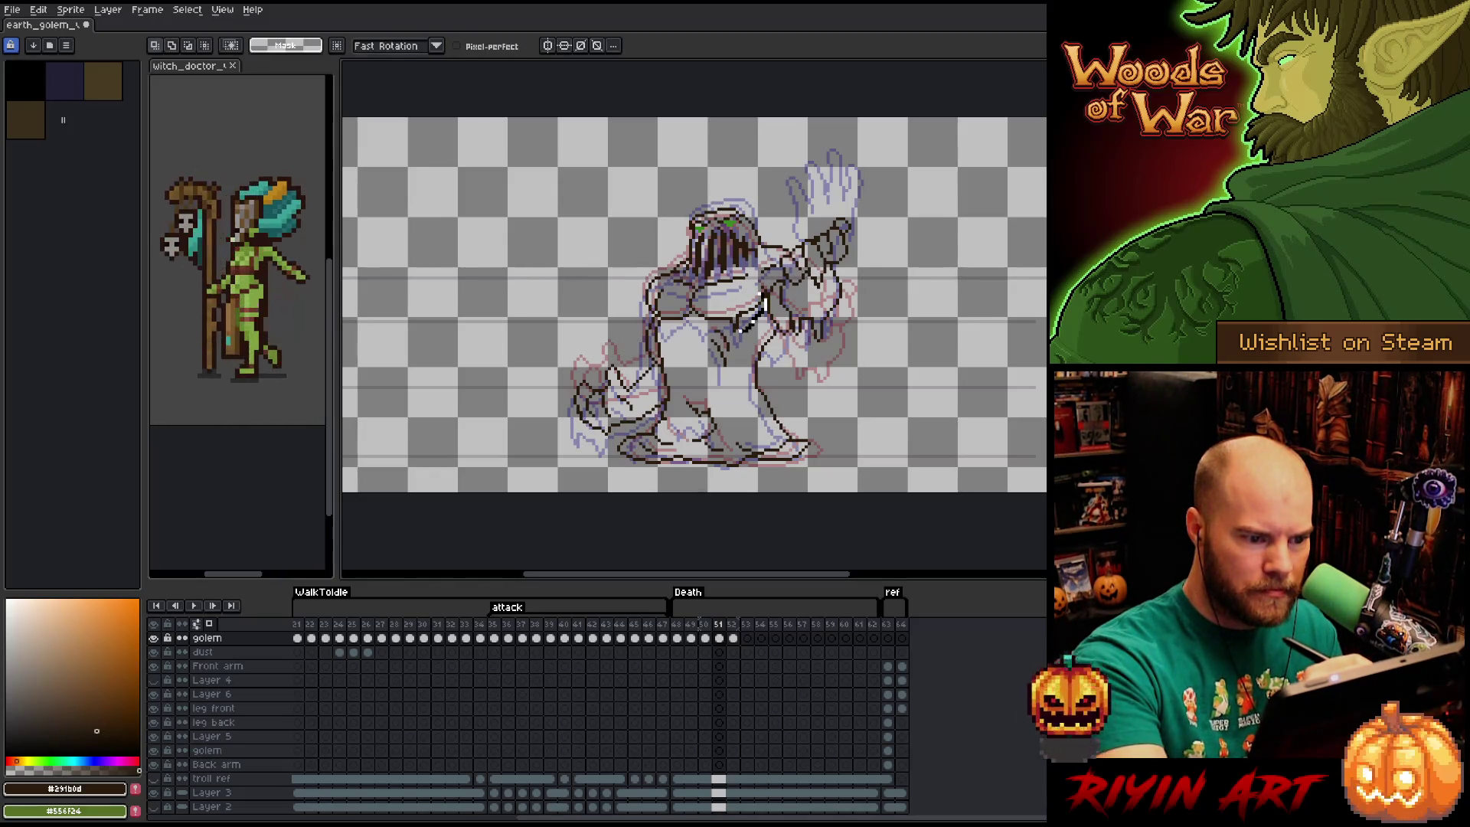
{"action": "left_click_drag", "start_coordinate": [695, 290], "coordinate": [770, 335]}
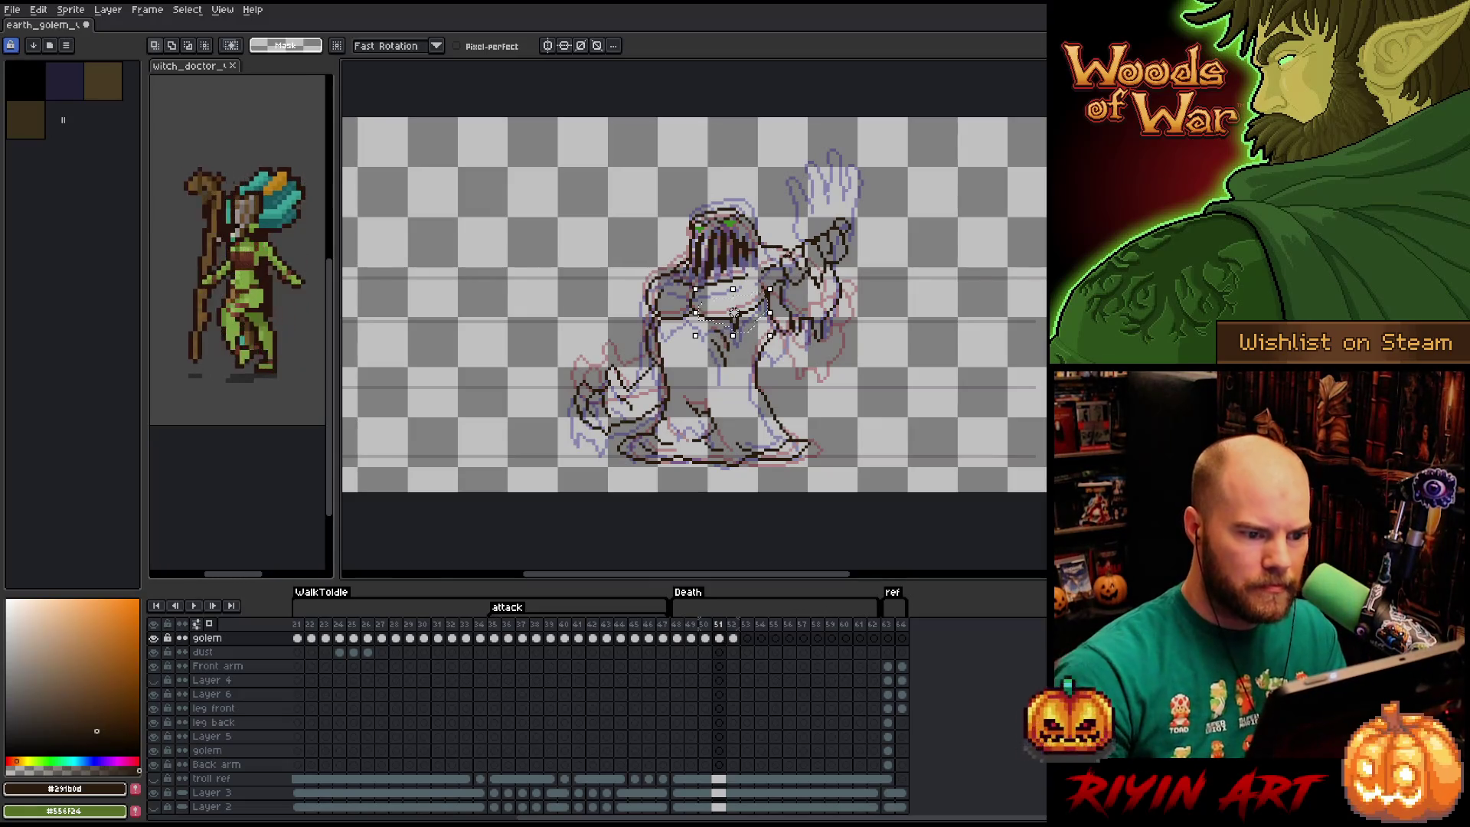
{"action": "key", "text": "ctrl+d"}
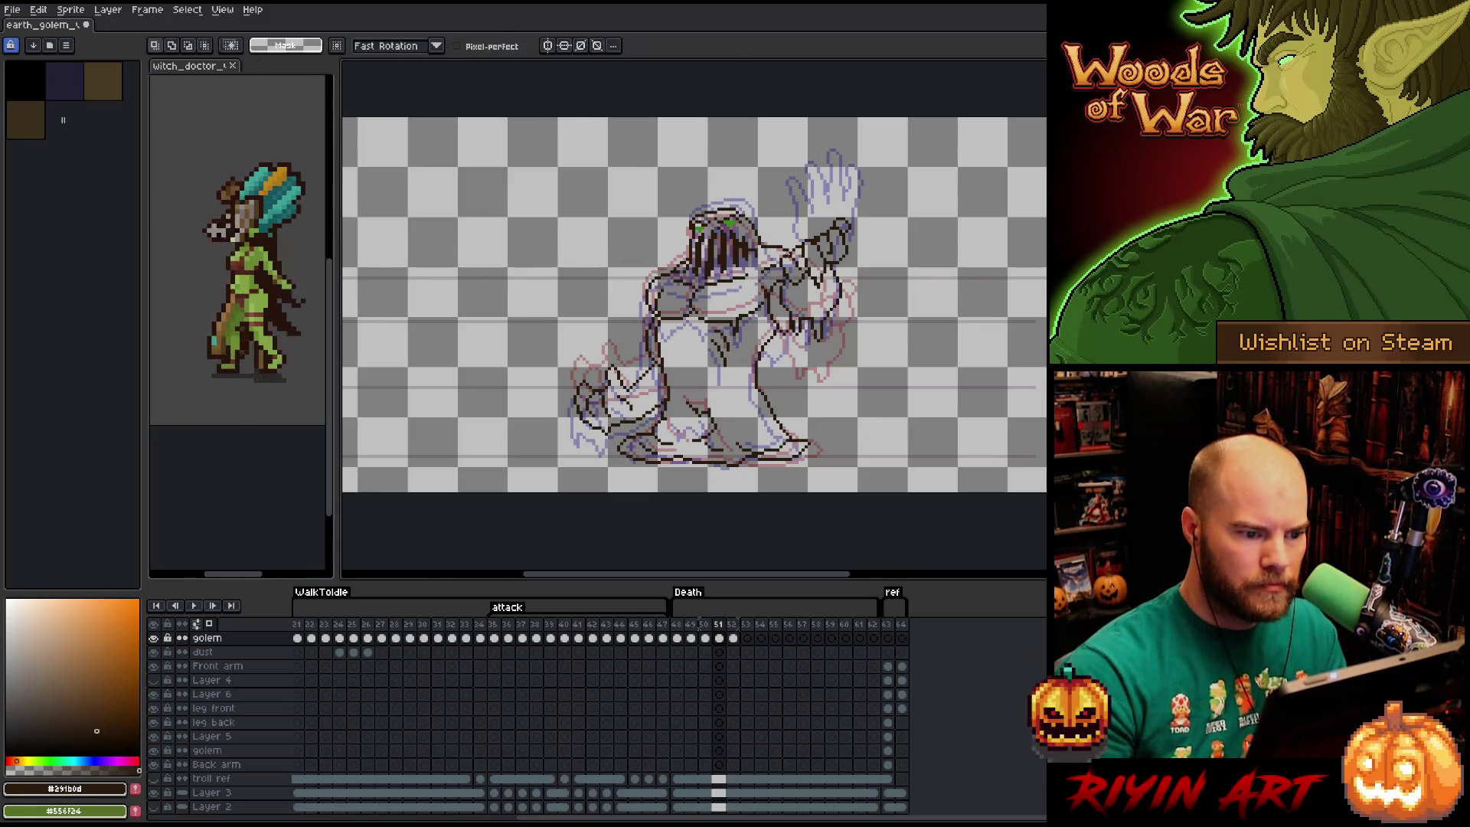
{"action": "key", "text": "b"}
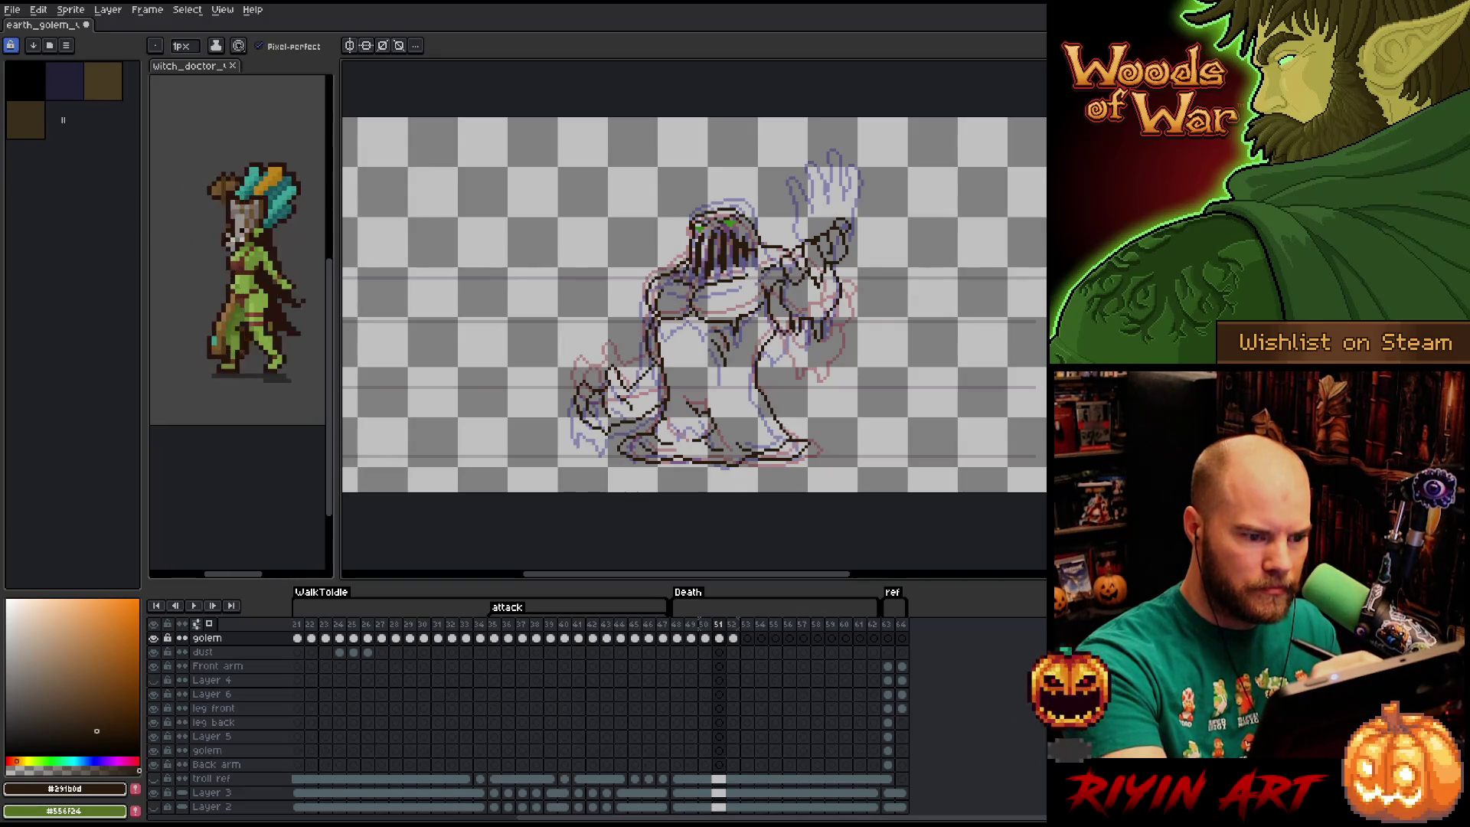
{"action": "key", "text": "e"}
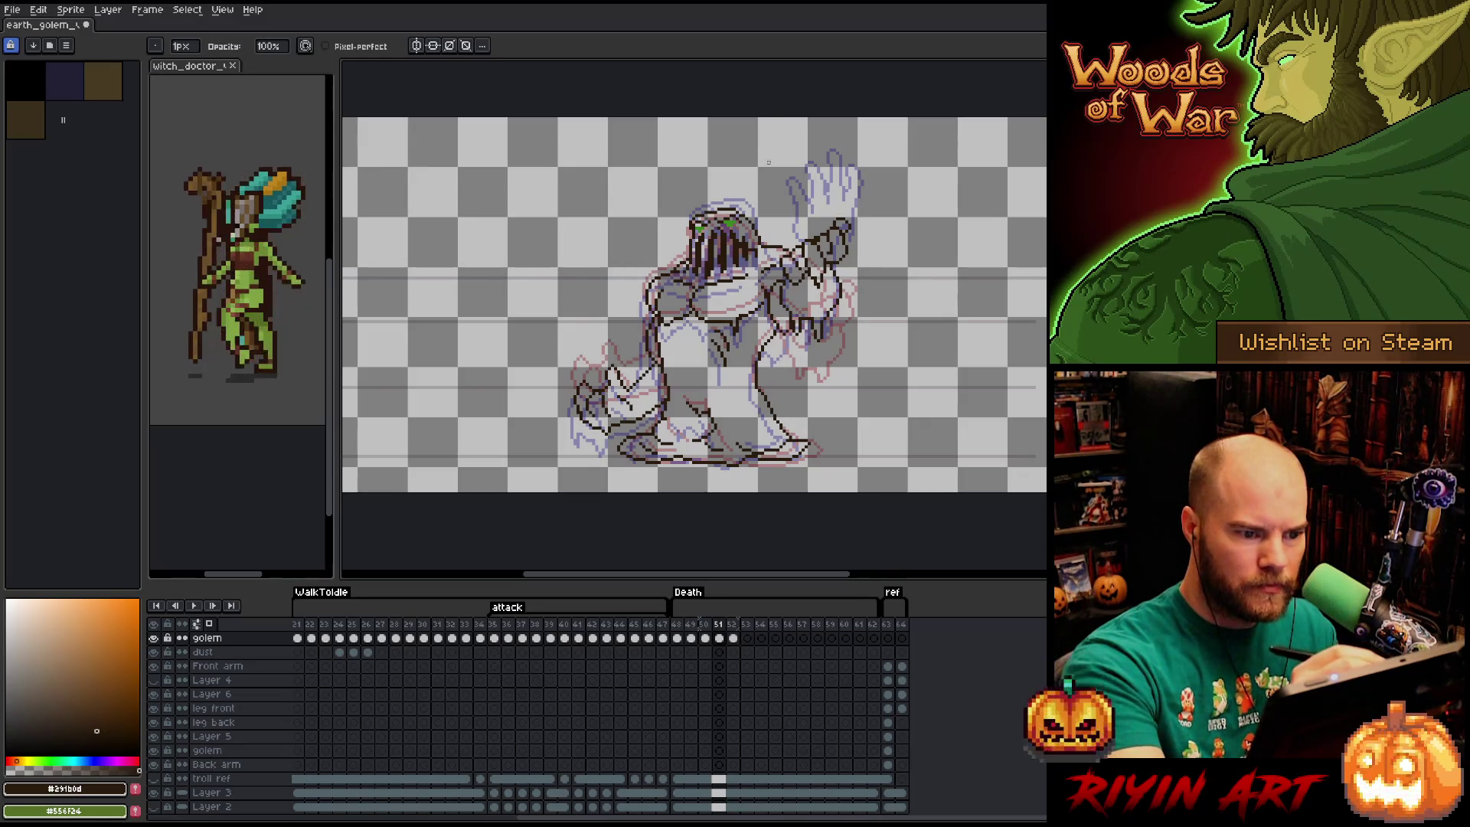
{"action": "key", "text": "b"}
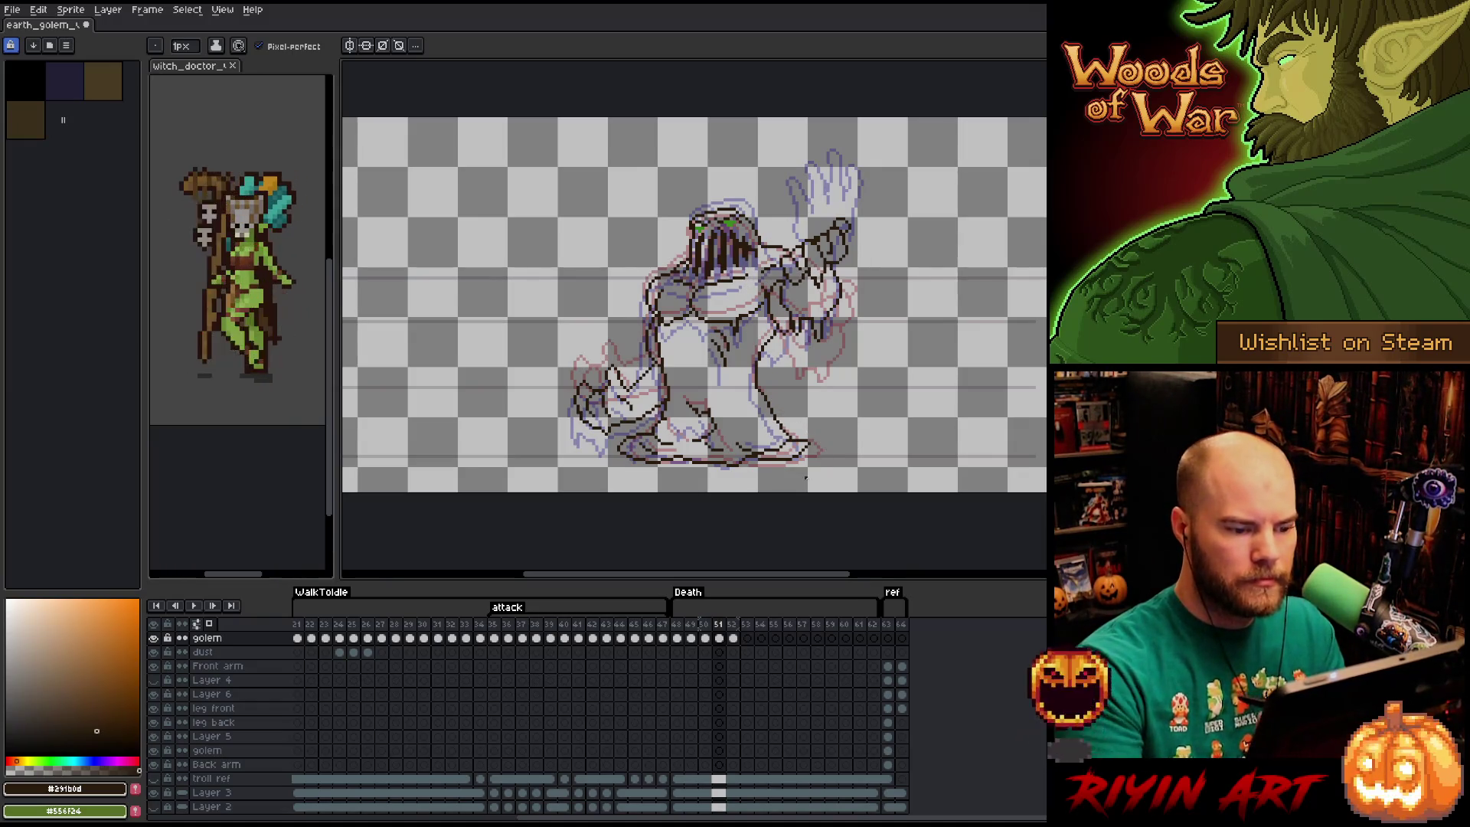
Flip between frames 50, 51 and 52 to compare drawings, ending on frame 52.
{"action": "key", "text": "Left"}
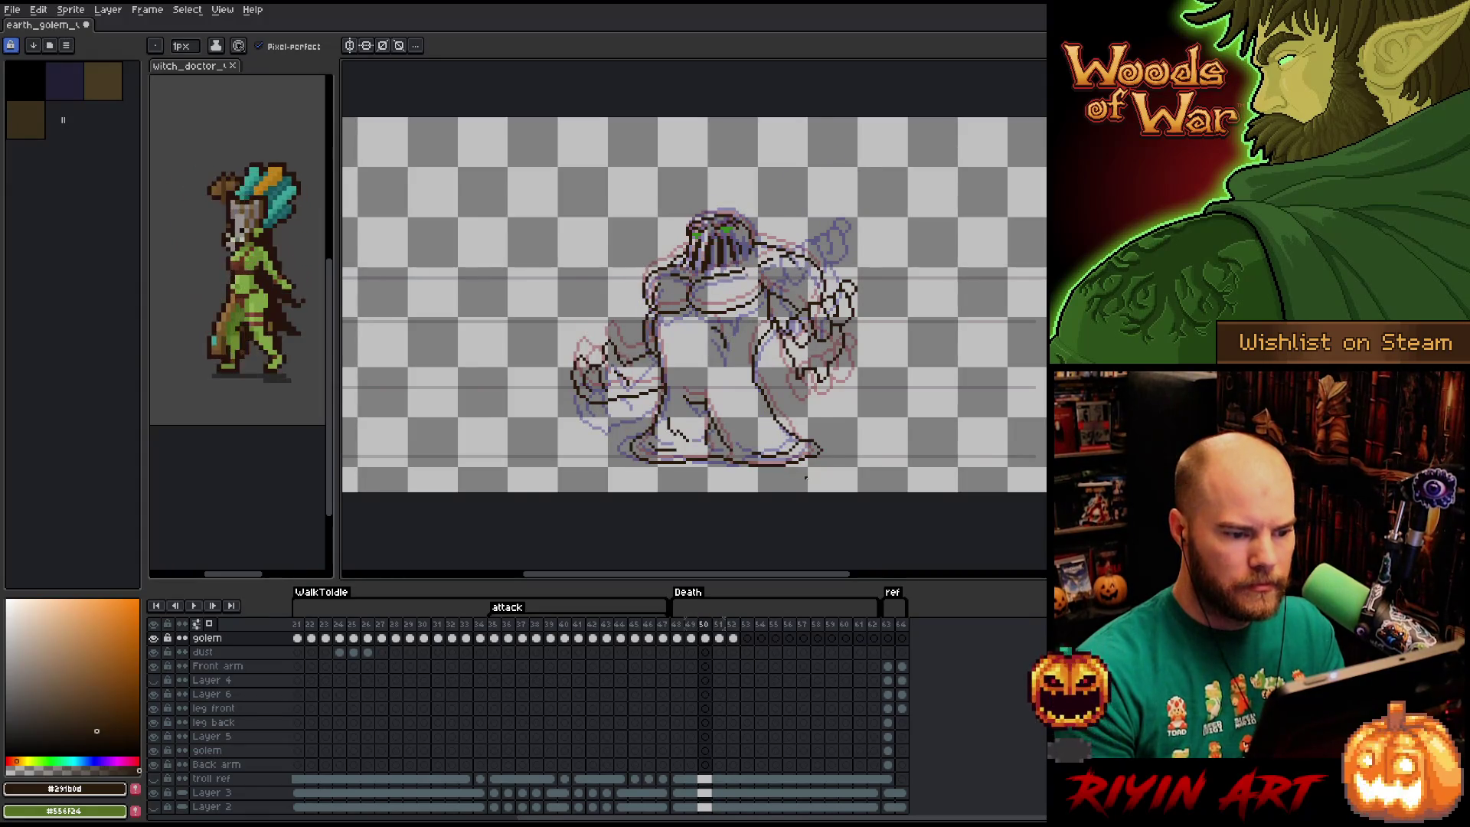
{"action": "key", "text": "Right"}
{"action": "key", "text": "Right"}
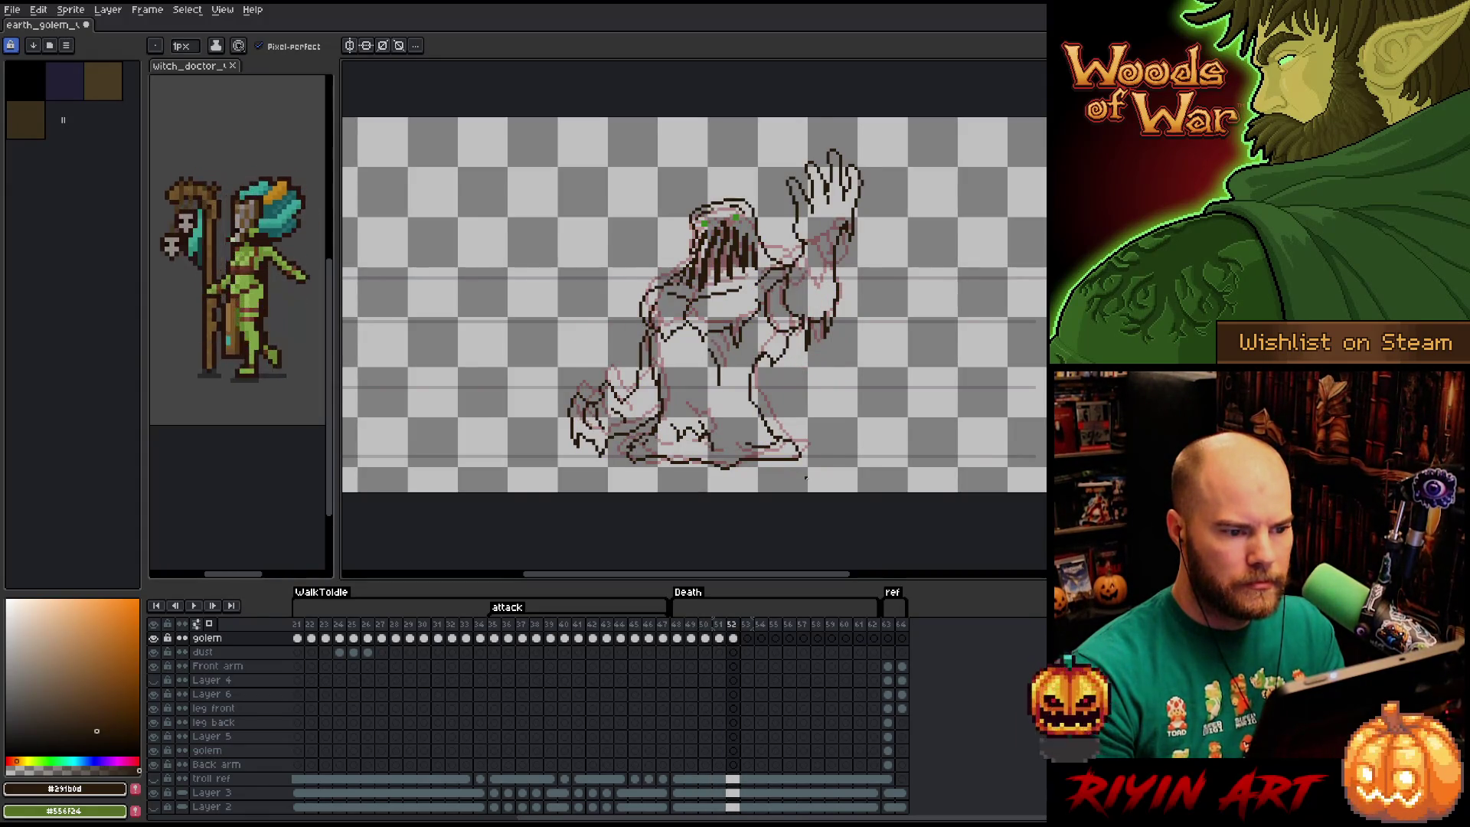
{"action": "key", "text": "Left"}
{"action": "key", "text": "Right"}
{"action": "key", "text": "Left"}
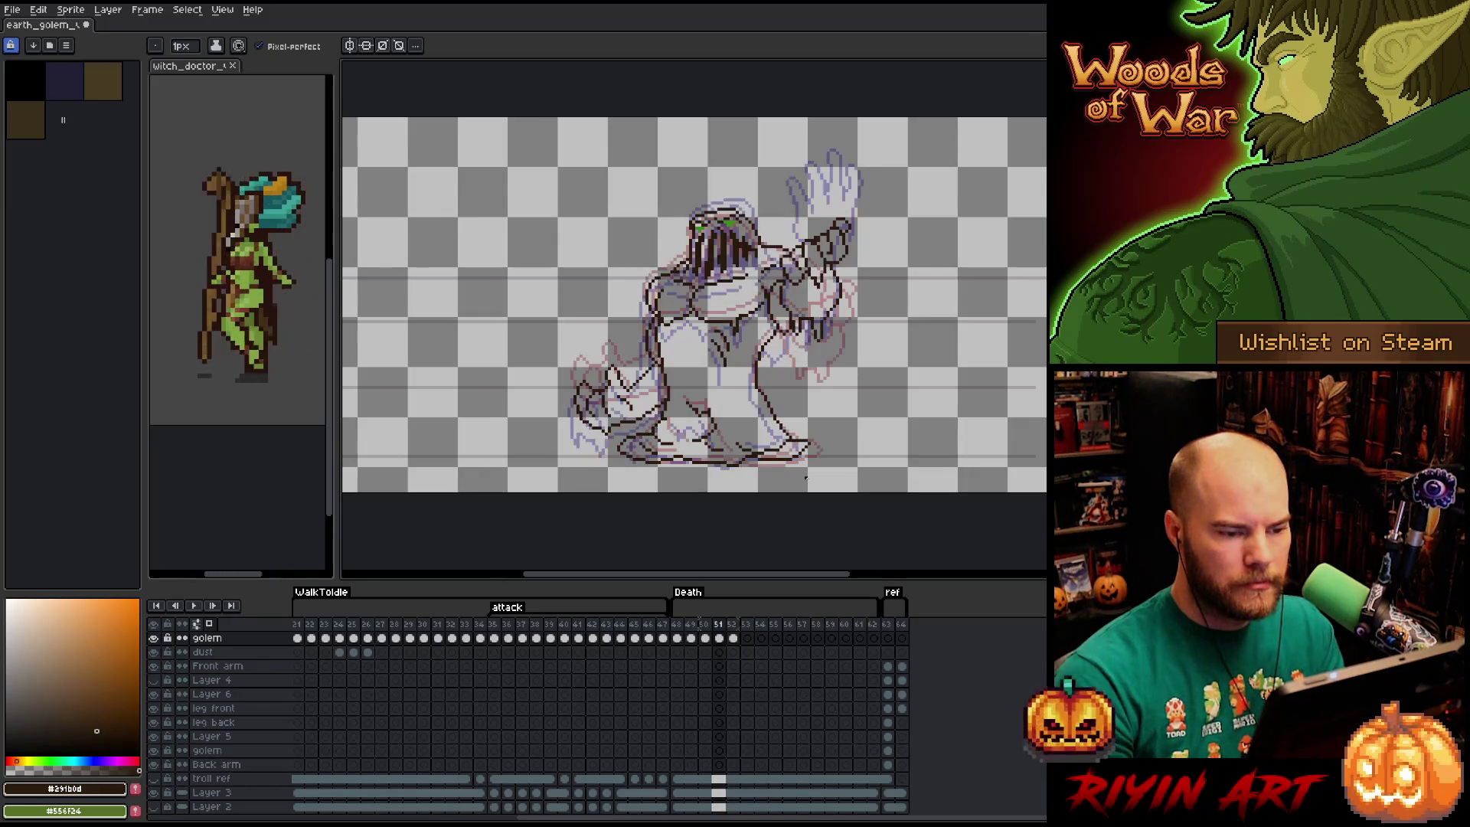
{"action": "key", "text": "Right"}
{"action": "key", "text": "Left"}
{"action": "key", "text": "Right"}
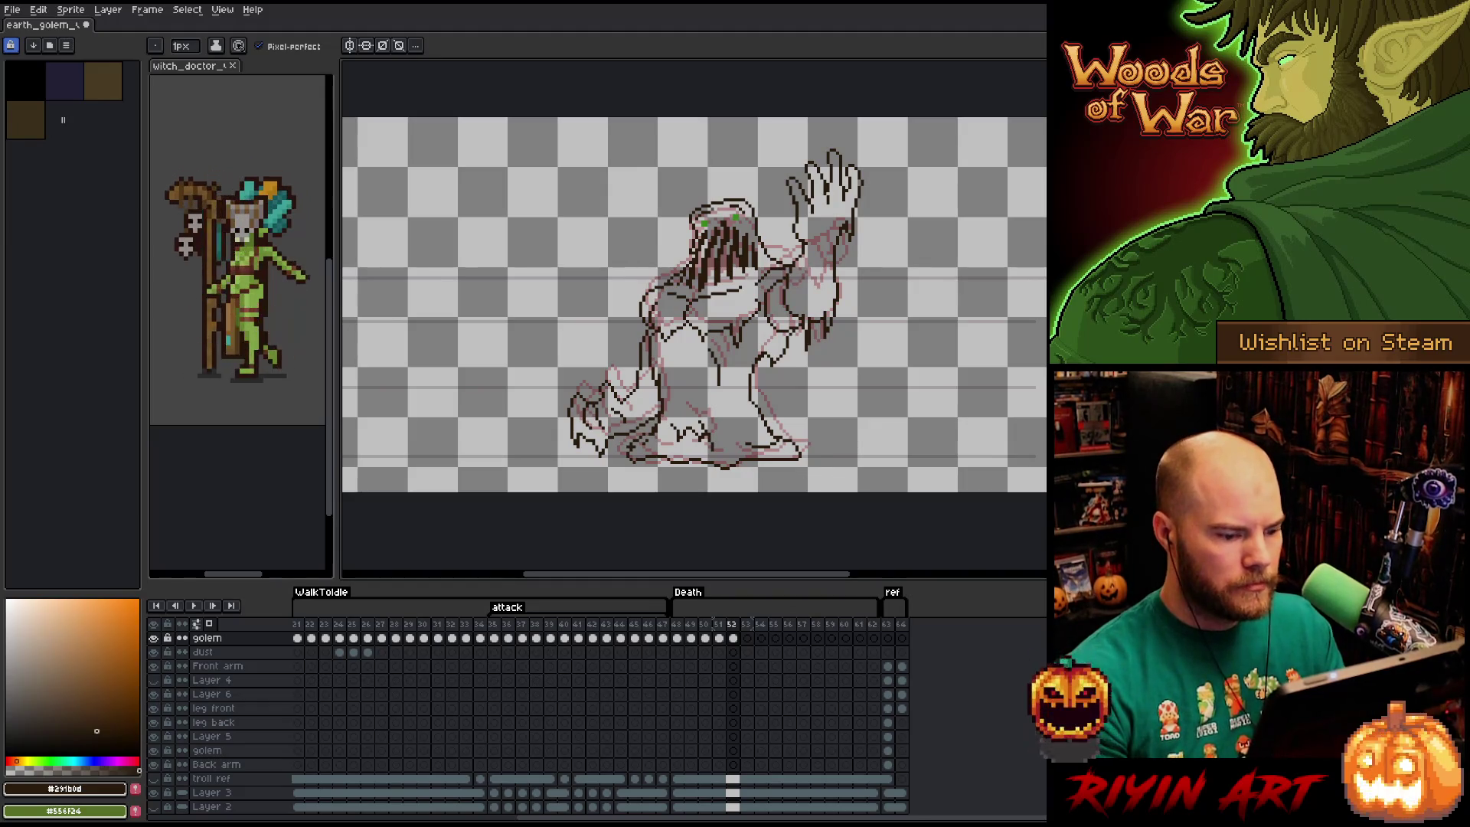
Copy the frame 52 golem cel and paste it into frame 53.
{"action": "left_click", "coordinate": [736, 640]}
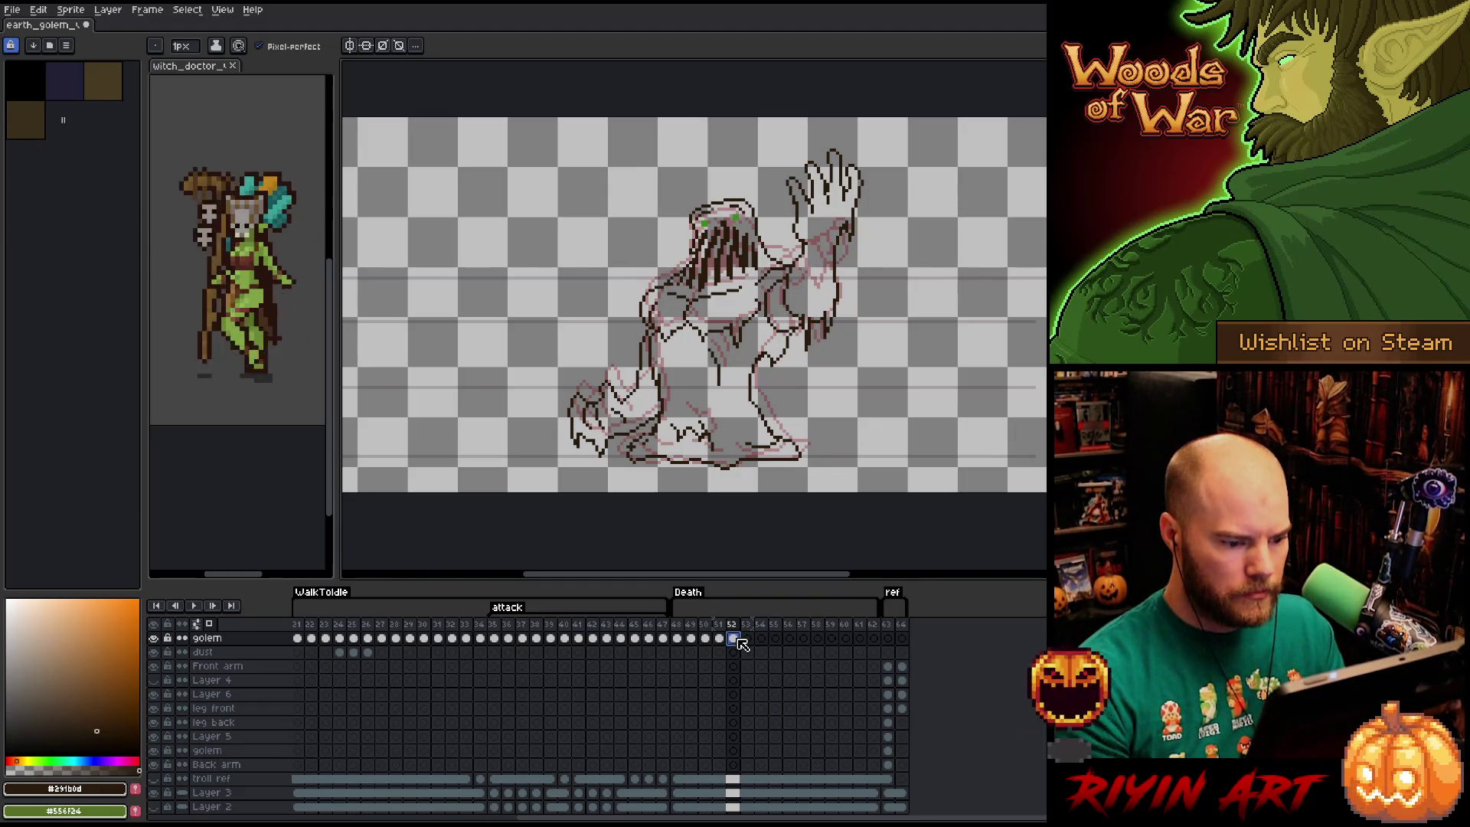
{"action": "left_click", "coordinate": [746, 642]}
{"action": "key", "text": "ctrl+v"}
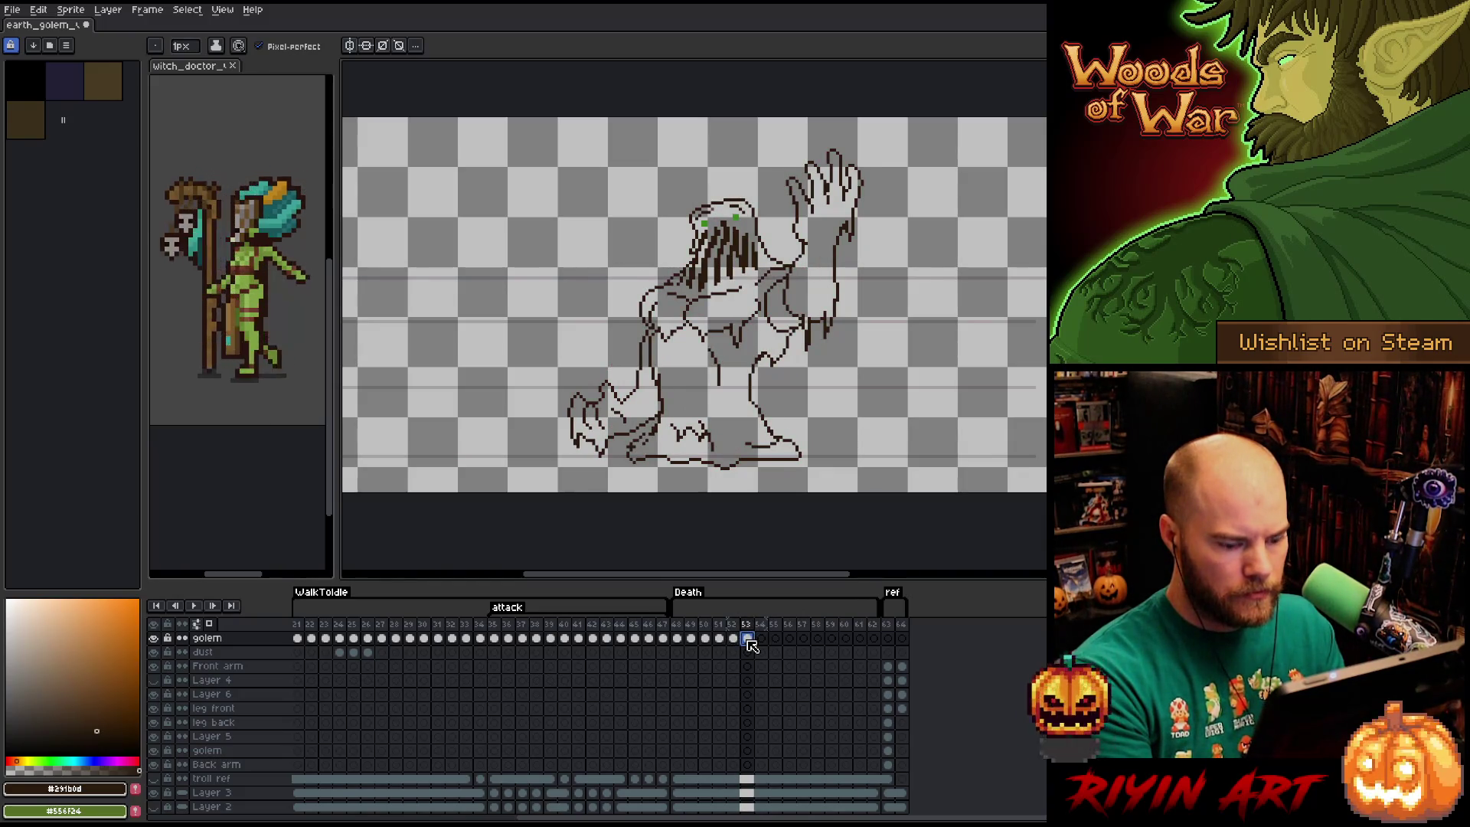
Play the death animation from frame 48 and stop on frame 53.
{"action": "key", "text": "Left"}
{"action": "key", "text": "Left"}
{"action": "key", "text": "Left"}
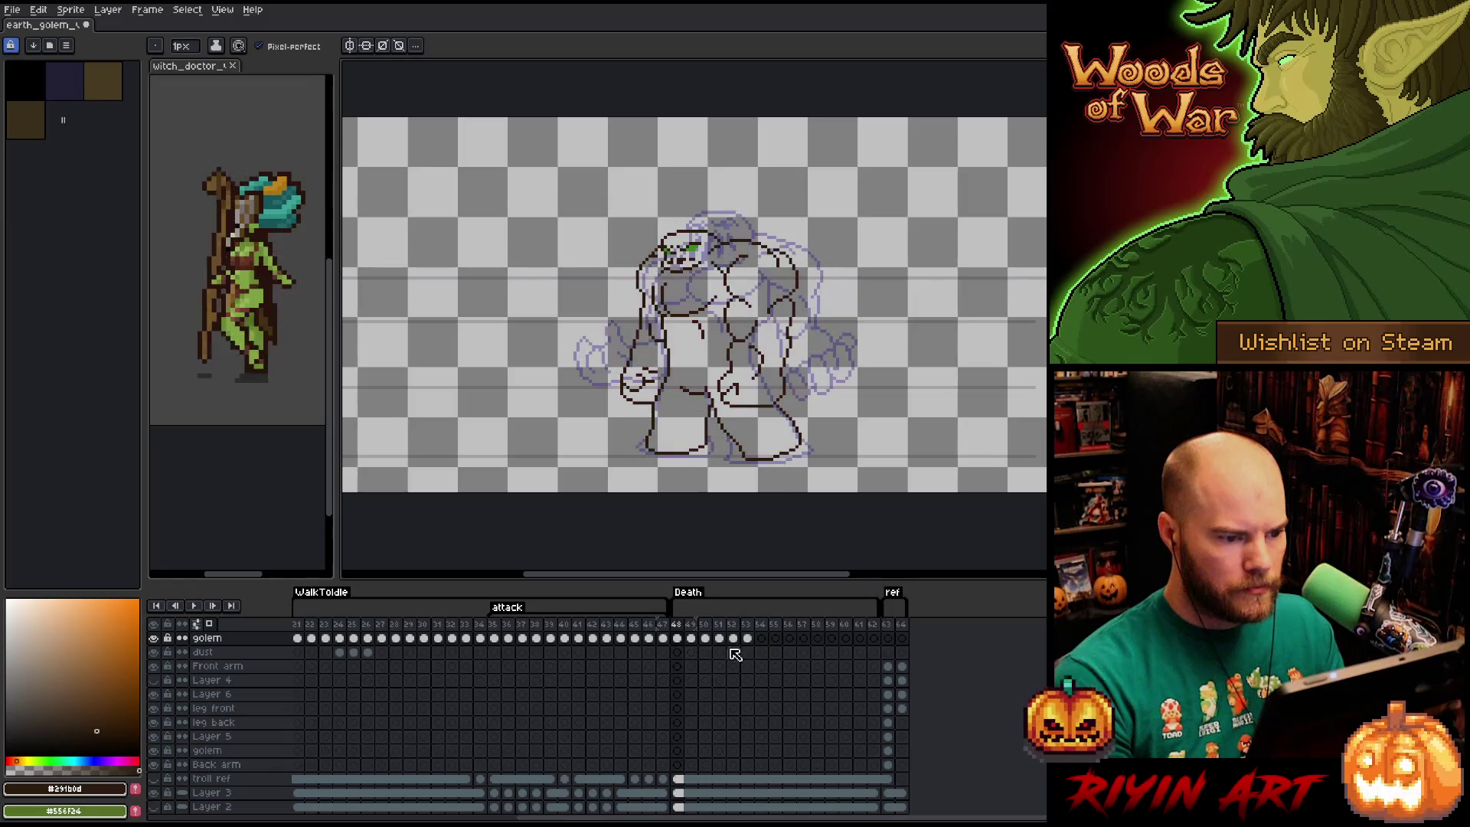
{"action": "key", "text": "Return"}
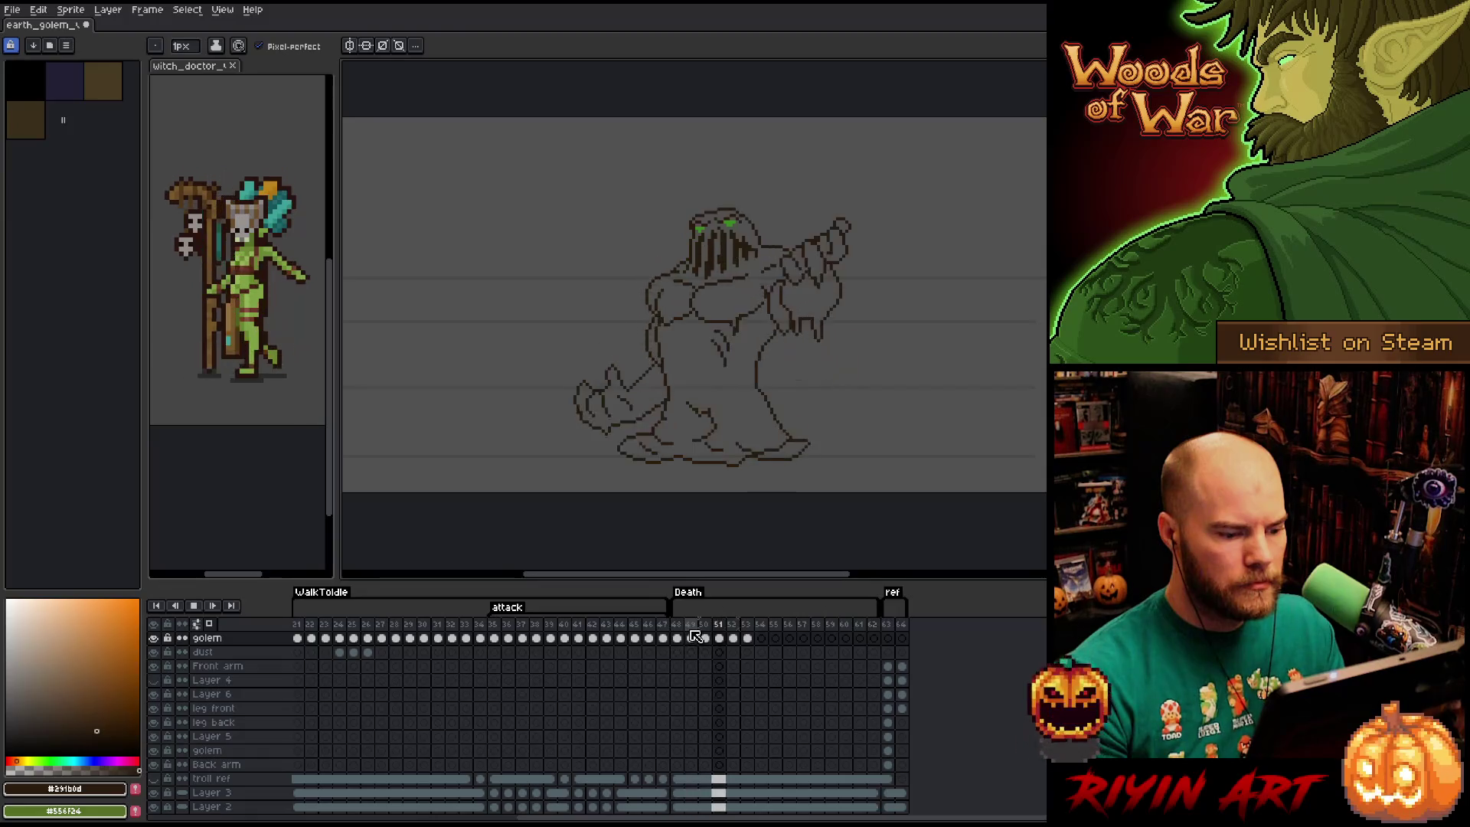
{"action": "left_click", "coordinate": [746, 638]}
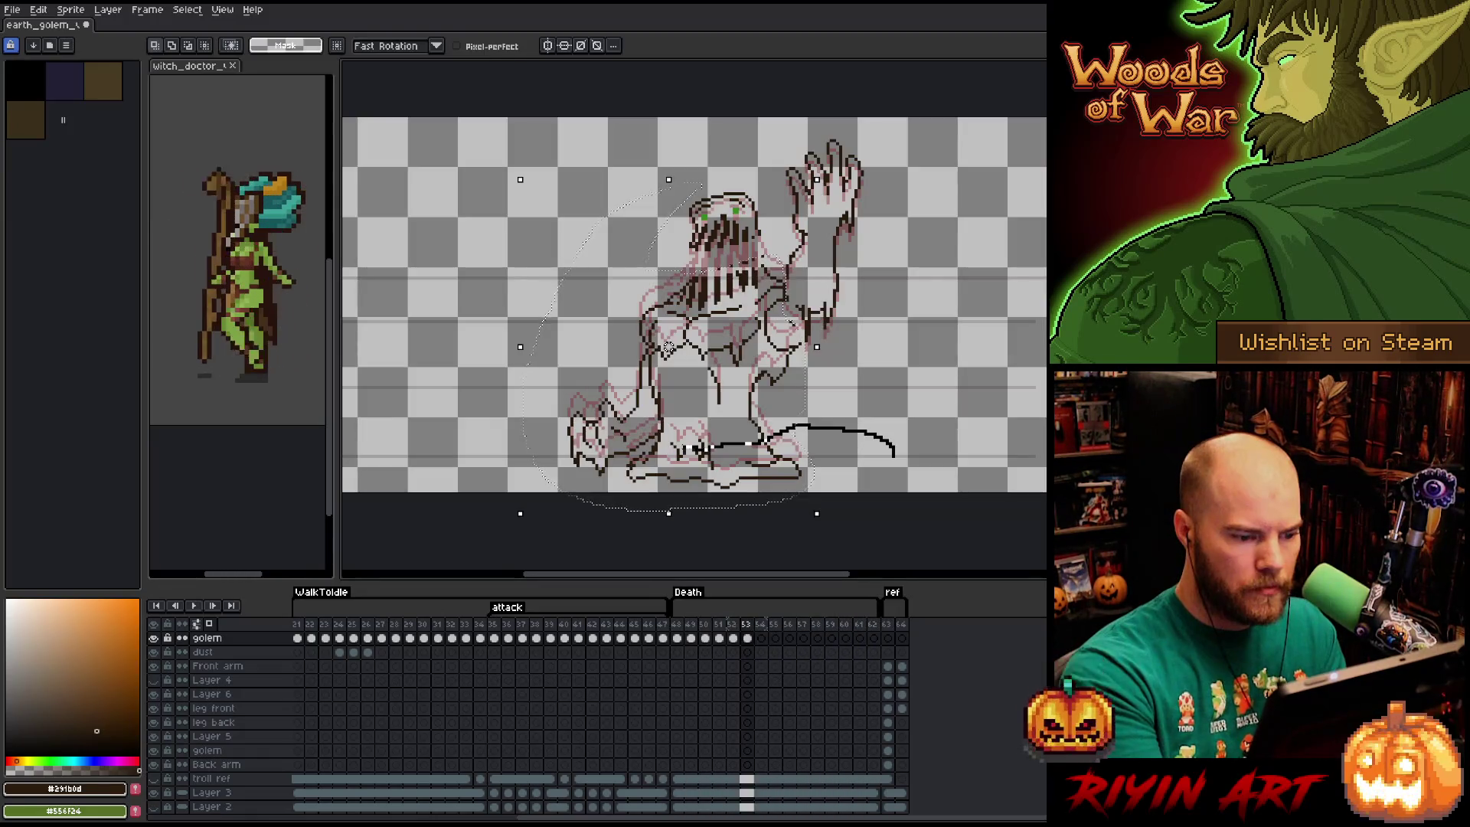
Delete the old foot lines on frame 53 and draw a new line across the lower body.
{"action": "mouse_move", "coordinate": [643, 443]}
{"action": "left_mouse_down"}
{"action": "mouse_move", "coordinate": [560, 444]}
{"action": "mouse_move", "coordinate": [519, 490]}
{"action": "mouse_move", "coordinate": [943, 518]}
{"action": "left_mouse_up"}
{"action": "key", "text": "Delete"}
{"action": "key", "text": "ctrl+d"}
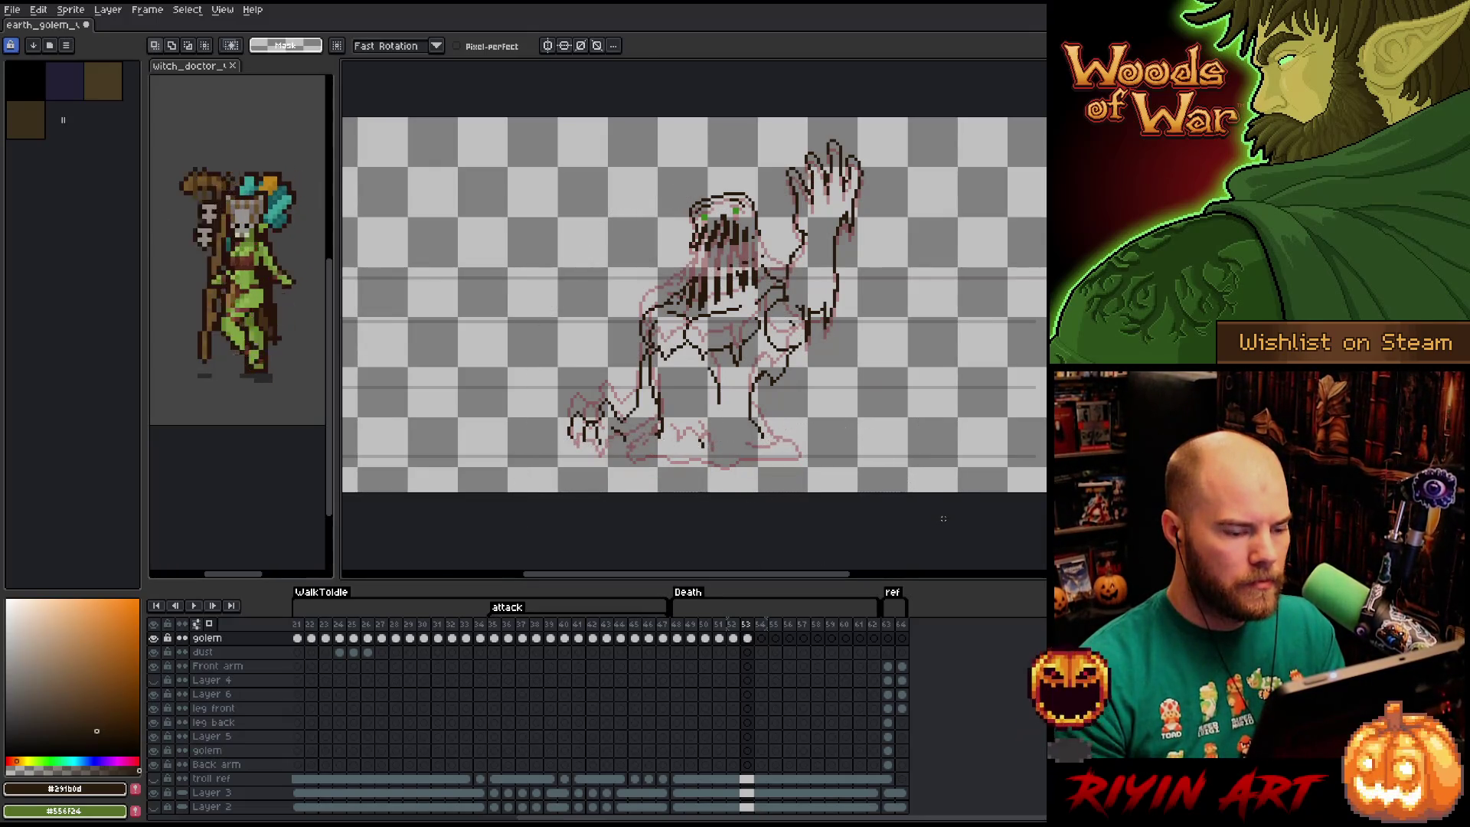
{"action": "mouse_move", "coordinate": [805, 463]}
{"action": "left_mouse_down"}
{"action": "mouse_move", "coordinate": [750, 410]}
{"action": "mouse_move", "coordinate": [701, 409]}
{"action": "mouse_move", "coordinate": [647, 427]}
{"action": "mouse_move", "coordinate": [616, 474]}
{"action": "mouse_move", "coordinate": [812, 482]}
{"action": "left_mouse_up"}
{"action": "key", "text": "Delete"}
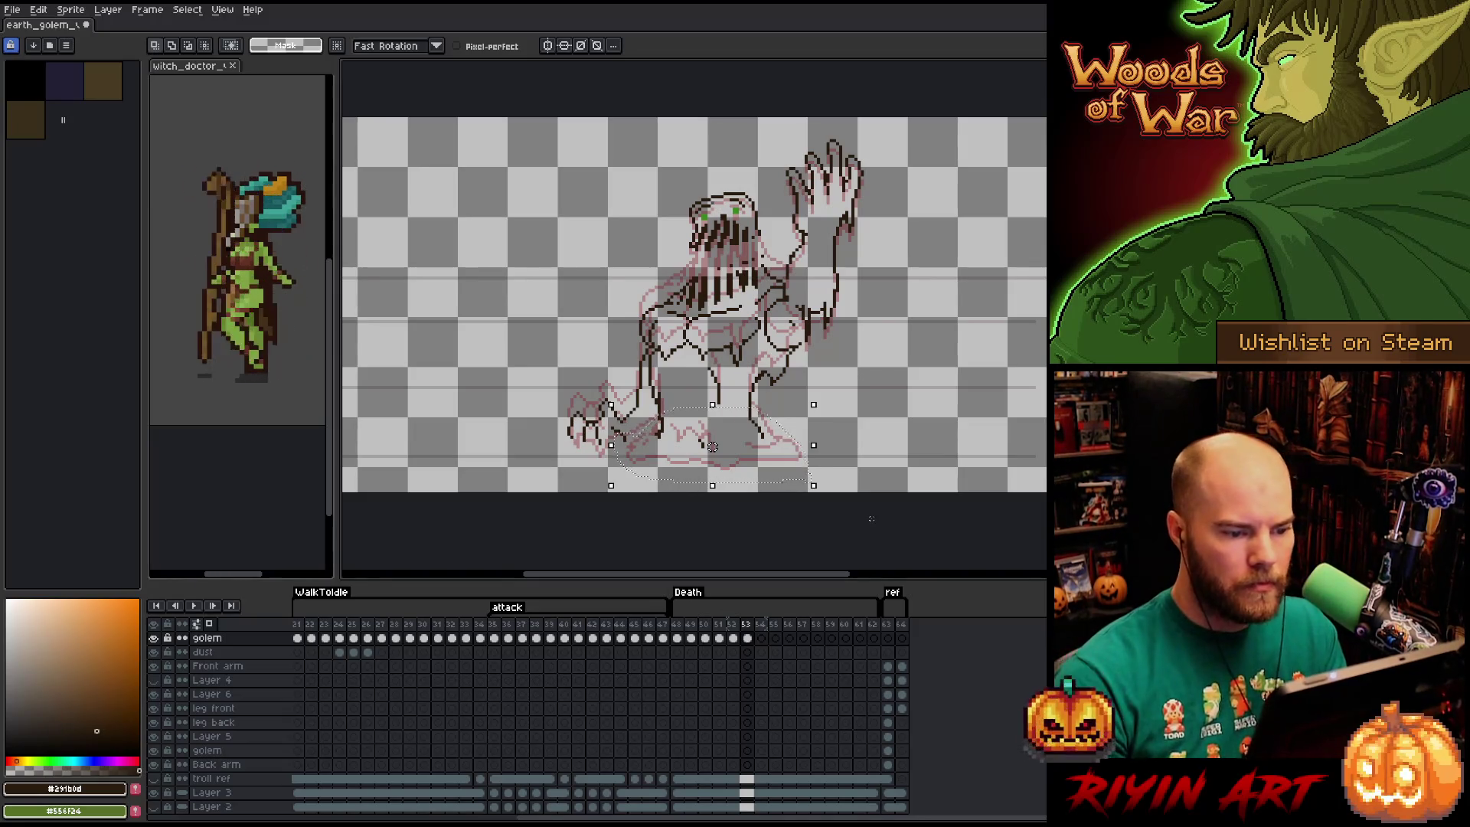
{"action": "key", "text": "ctrl+d"}
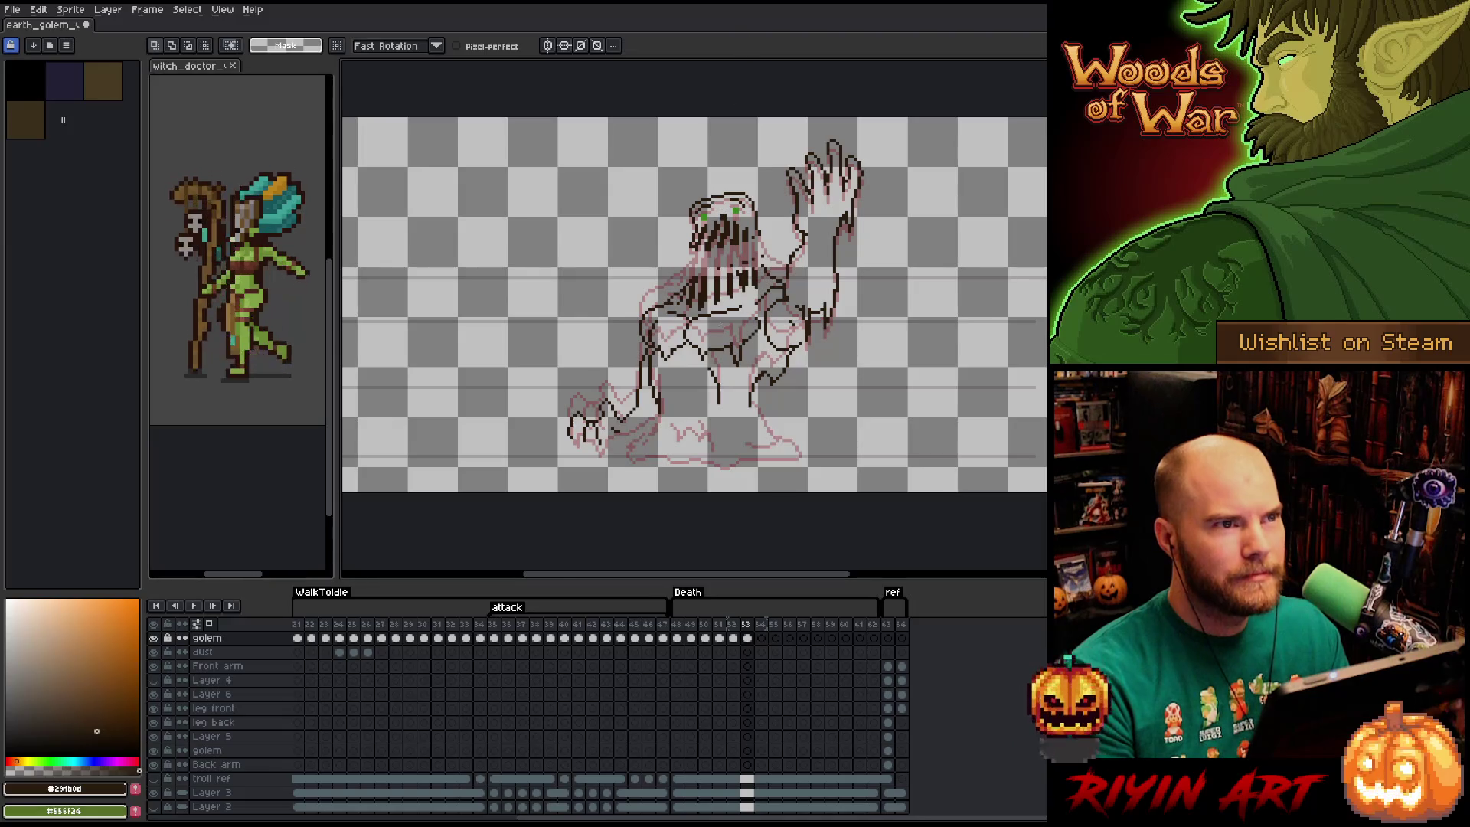
Compare frames 52 and 53, then pan the canvas to frame the golem's raised arm.
{"action": "scroll", "coordinate": [827, 321], "scroll_direction": "up", "scroll_amount": 2}
{"action": "scroll", "coordinate": [697, 408], "scroll_direction": "down", "scroll_amount": 1}
{"action": "scroll", "coordinate": [697, 409], "scroll_direction": "up", "scroll_amount": 1}
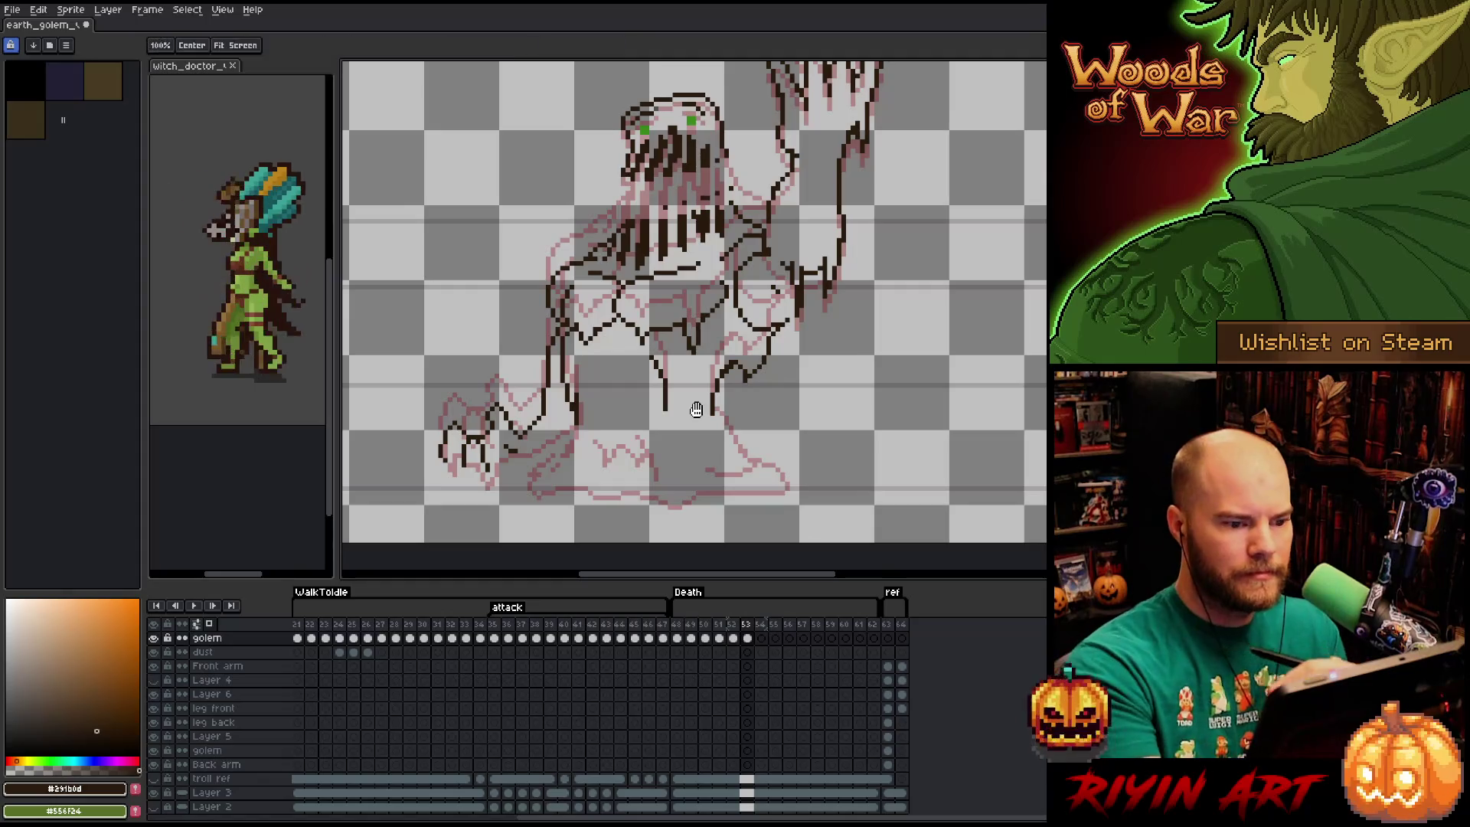
{"action": "scroll", "coordinate": [766, 410], "scroll_direction": "down", "scroll_amount": 1}
{"action": "scroll", "coordinate": [771, 420], "scroll_direction": "up", "scroll_amount": 1}
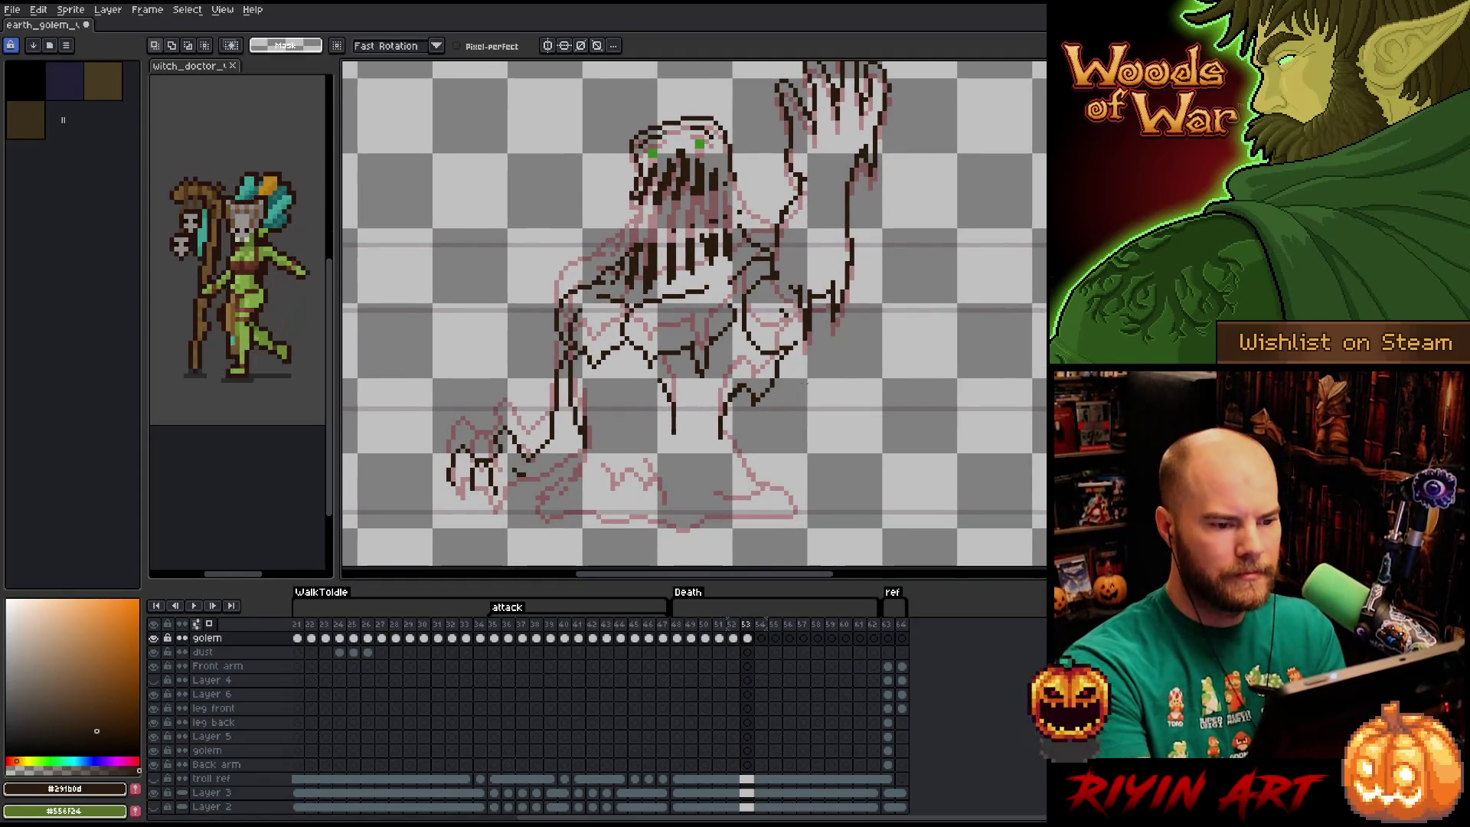
{"action": "key", "text": "comma"}
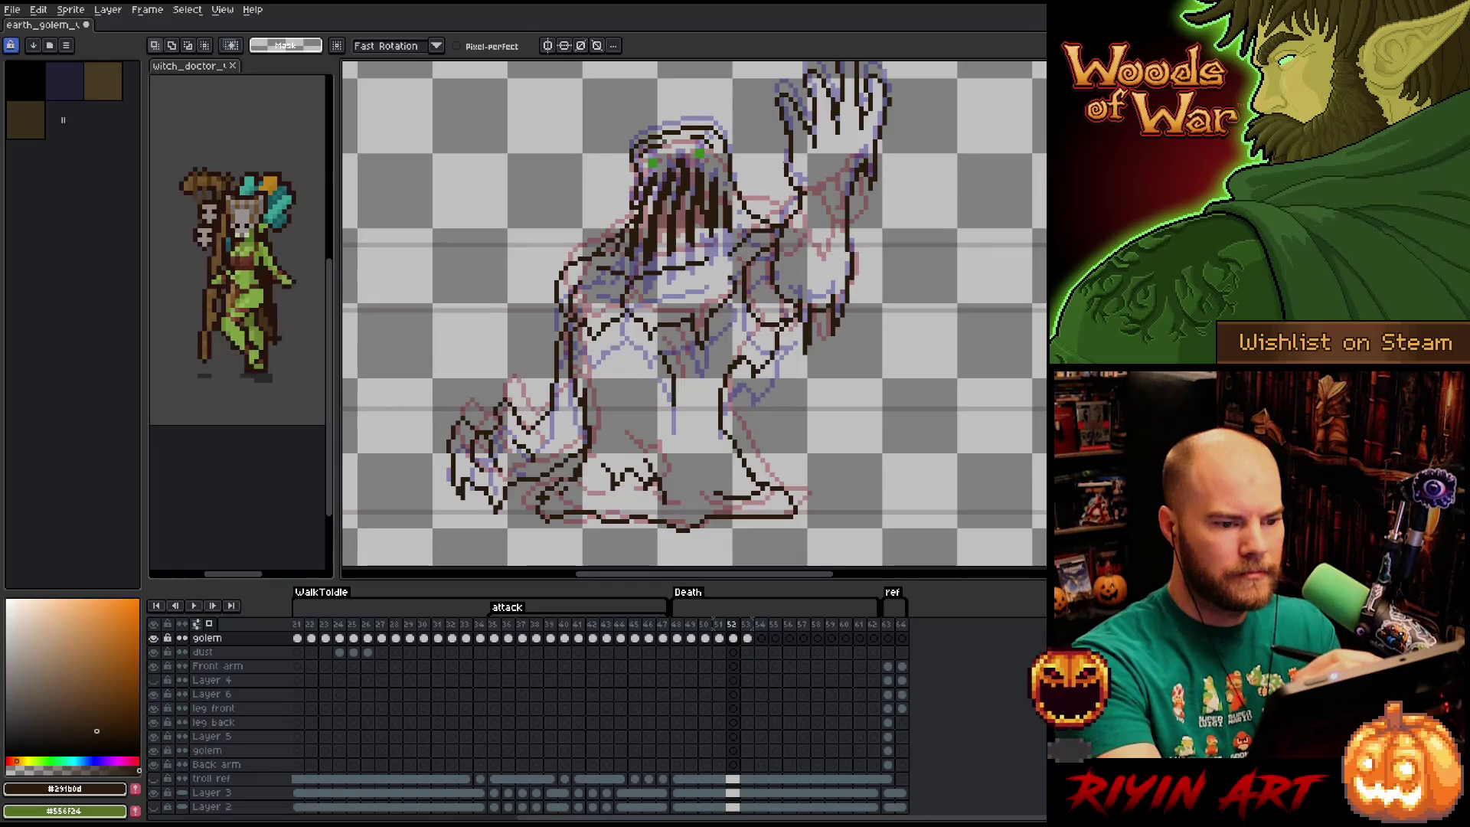
{"action": "key", "text": "period"}
{"action": "key", "text": "b"}
{"action": "key", "text": "h"}
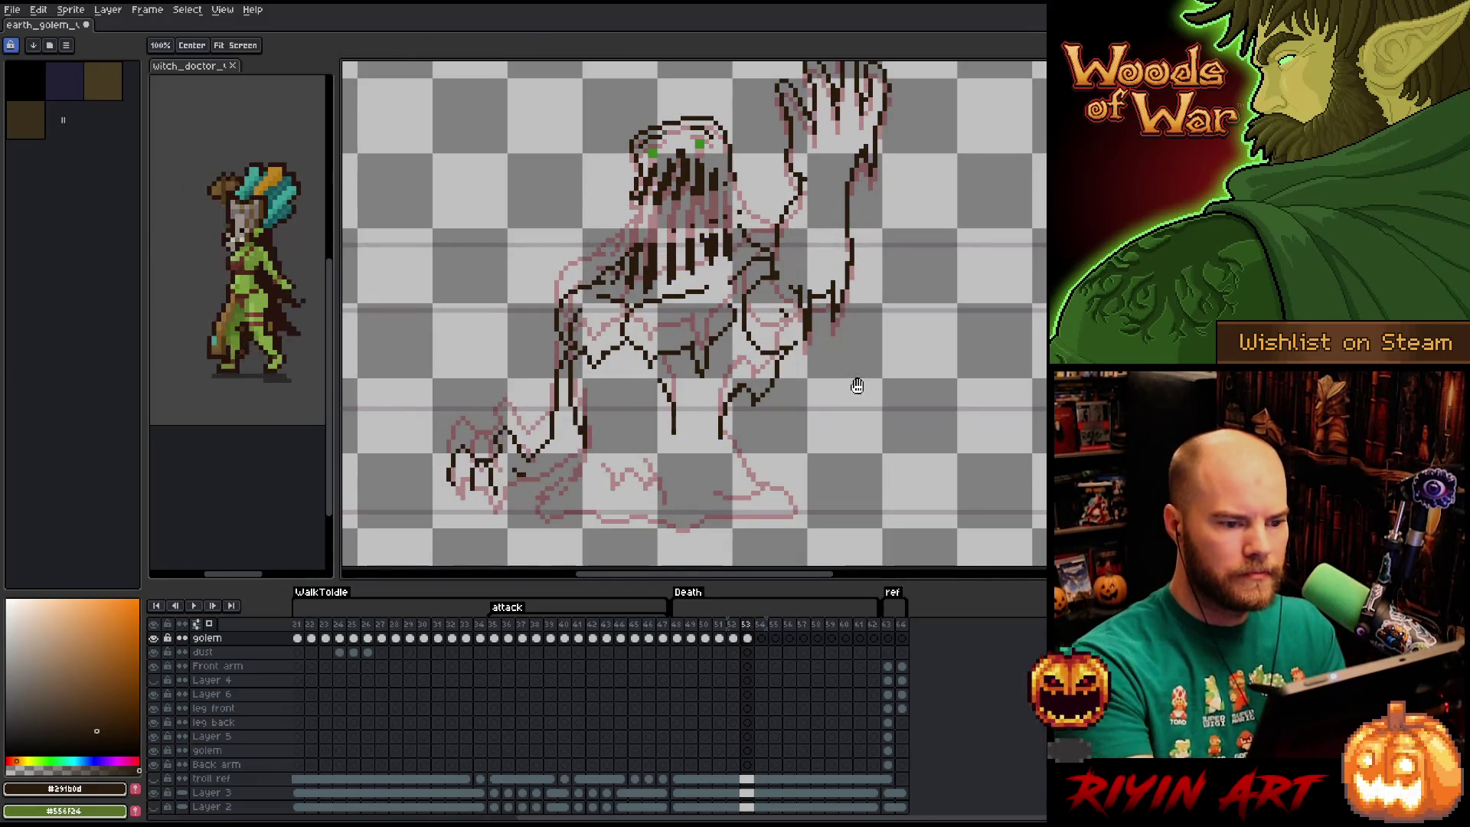
{"action": "left_click_drag", "start_coordinate": [858, 383], "coordinate": [863, 370]}
{"action": "left_click_drag", "start_coordinate": [864, 273], "coordinate": [866, 299]}
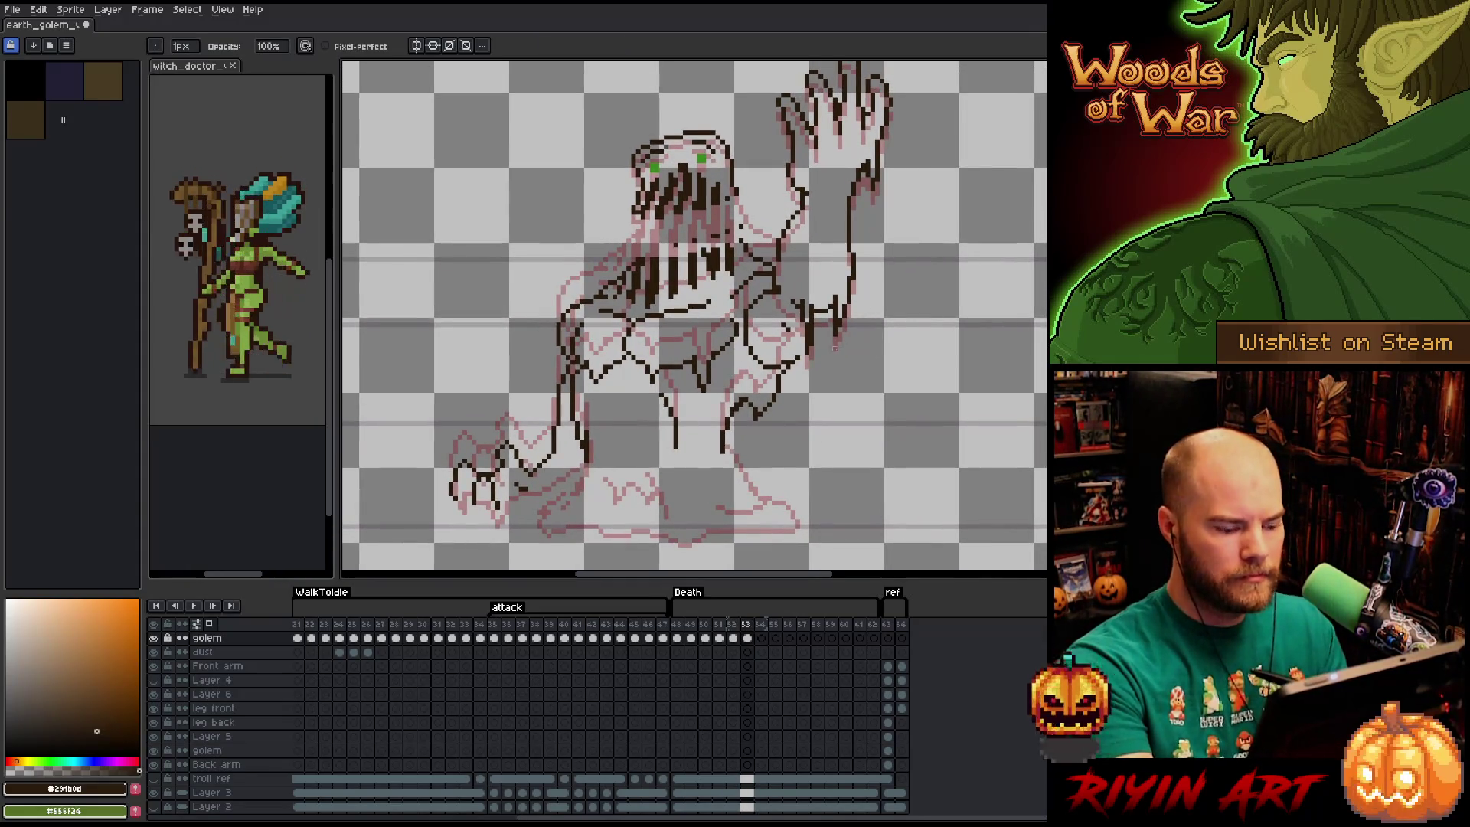
Move the raised forearm down one pixel, then move the lower arm section and commit.
{"action": "key", "text": "m"}
{"action": "mouse_move", "coordinate": [894, 153]}
{"action": "left_mouse_down"}
{"action": "mouse_move", "coordinate": [876, 141]}
{"action": "mouse_move", "coordinate": [854, 174]}
{"action": "mouse_move", "coordinate": [845, 241]}
{"action": "mouse_move", "coordinate": [881, 268]}
{"action": "left_mouse_up"}
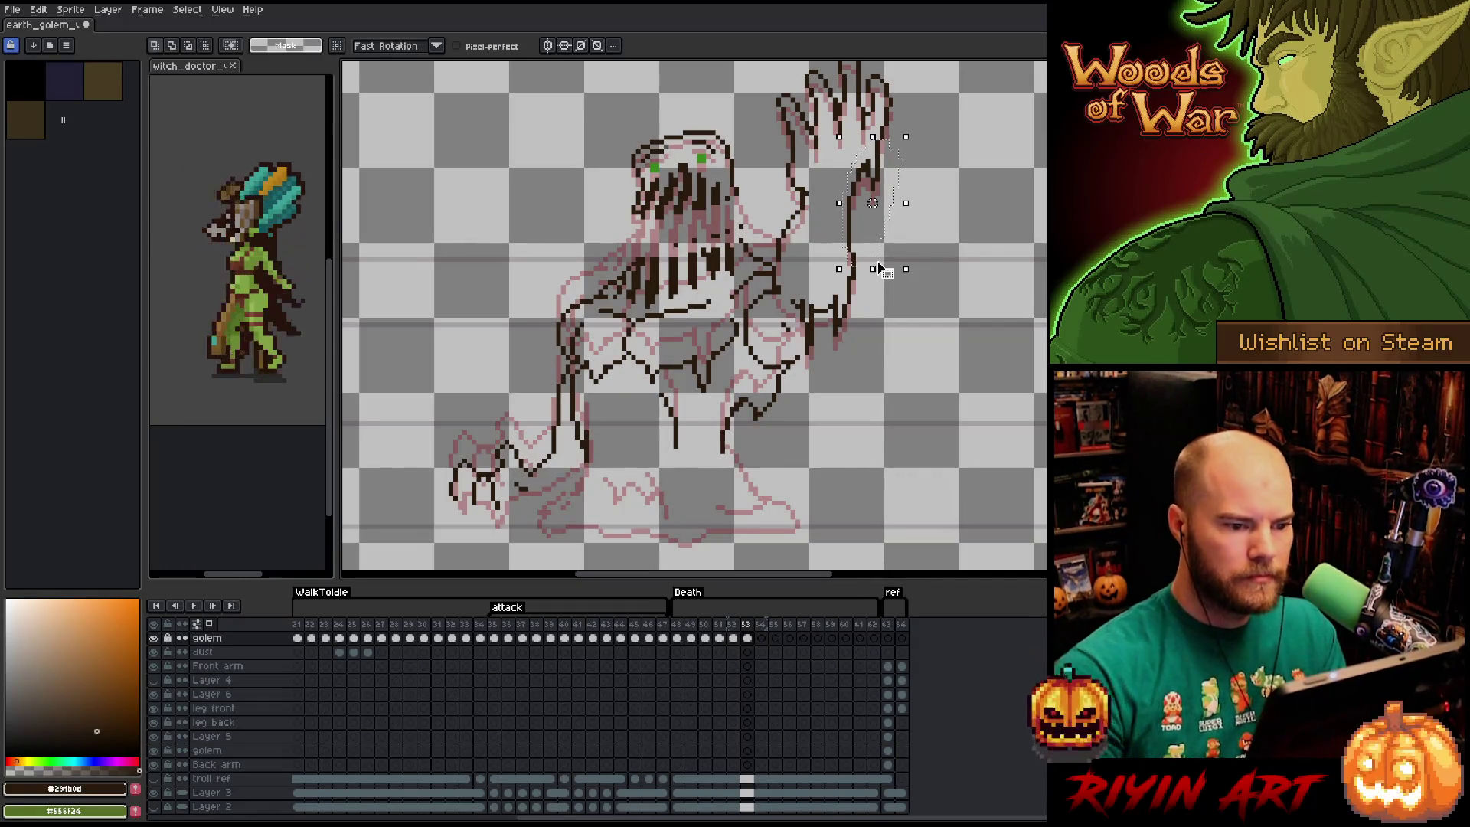
{"action": "key", "text": "Down"}
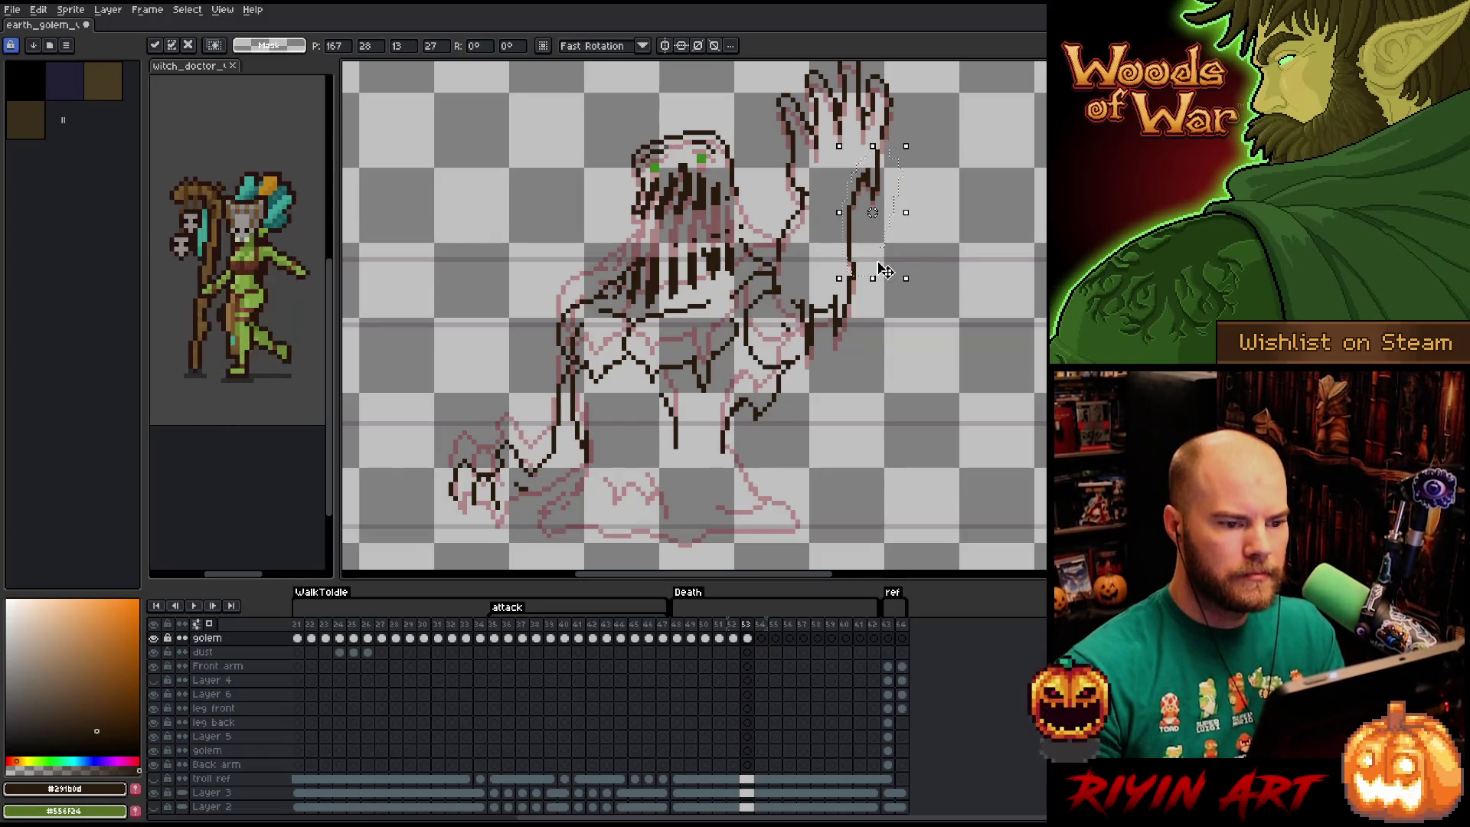
{"action": "key", "text": "ctrl+d"}
{"action": "mouse_move", "coordinate": [865, 291]}
{"action": "left_mouse_down"}
{"action": "mouse_move", "coordinate": [853, 274]}
{"action": "mouse_move", "coordinate": [841, 306]}
{"action": "mouse_move", "coordinate": [849, 421]}
{"action": "left_mouse_up"}
{"action": "mouse_move", "coordinate": [855, 367]}
{"action": "left_mouse_down"}
{"action": "mouse_move", "coordinate": [821, 349]}
{"action": "mouse_move", "coordinate": [818, 290]}
{"action": "mouse_move", "coordinate": [804, 300]}
{"action": "mouse_move", "coordinate": [811, 383]}
{"action": "mouse_move", "coordinate": [831, 309]}
{"action": "left_mouse_up"}
{"action": "key", "text": "Return"}
{"action": "key", "text": "Return"}
{"action": "key", "text": "b"}
Add dark pixels to the arm and erase the stray pixels around it.
{"action": "left_click", "coordinate": [823, 327]}
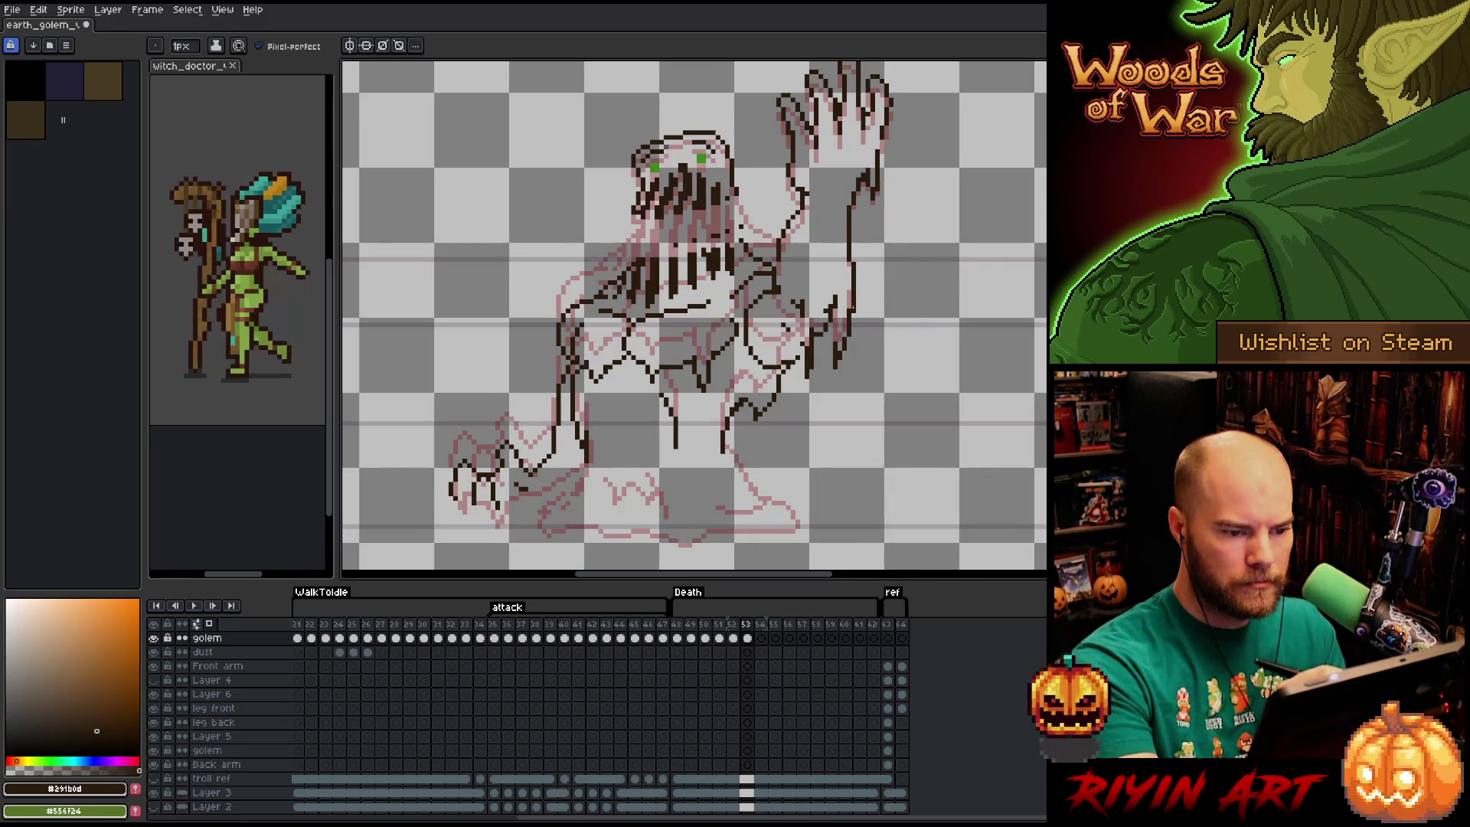
{"action": "key", "text": "e"}
{"action": "left_click", "coordinate": [848, 329]}
{"action": "left_click", "coordinate": [841, 355]}
{"action": "left_click", "coordinate": [844, 343]}
{"action": "left_click", "coordinate": [835, 354]}
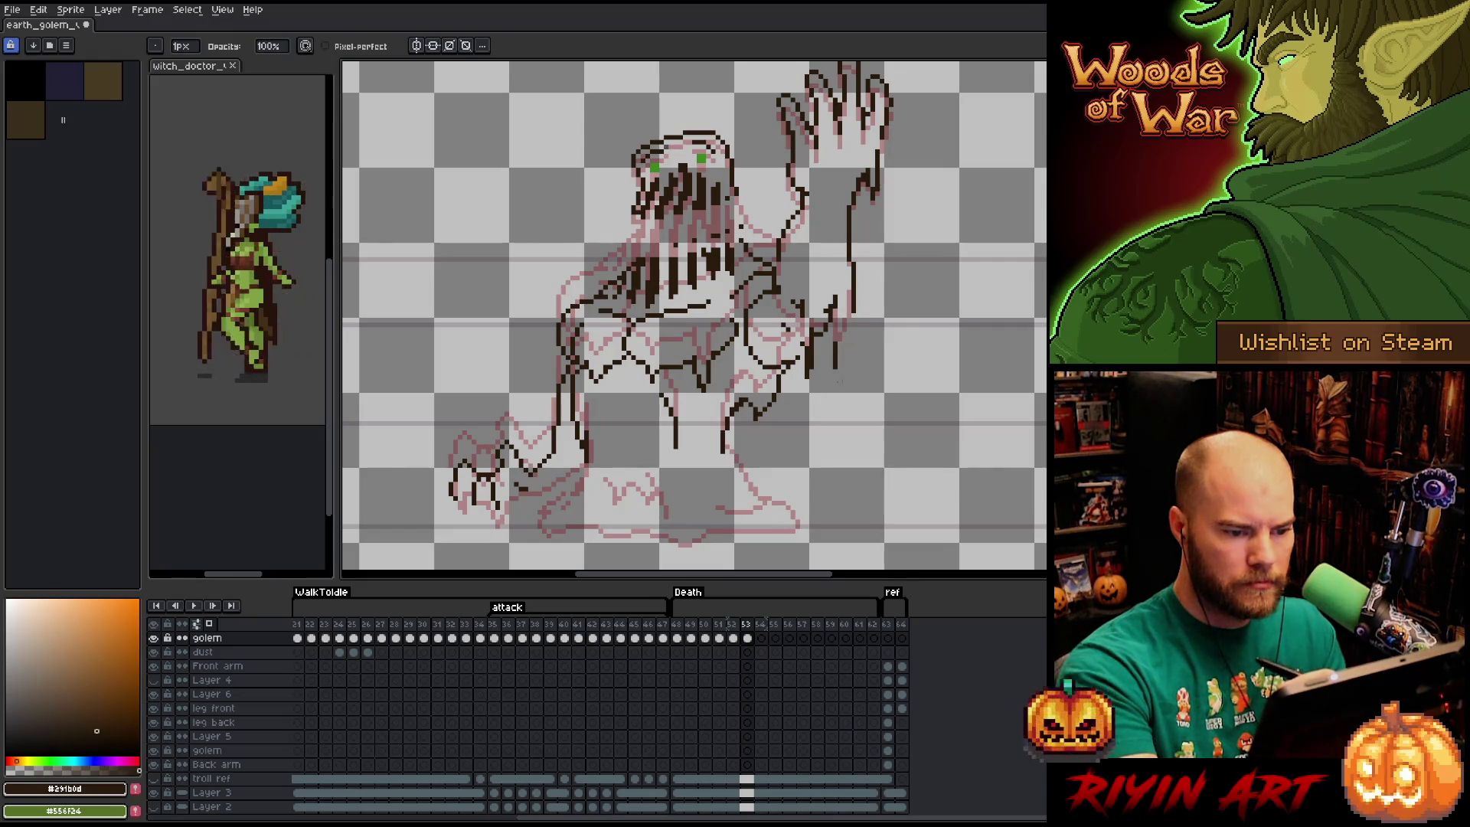
{"action": "key", "text": "b"}
{"action": "mouse_move", "coordinate": [835, 317]}
{"action": "left_mouse_down"}
{"action": "mouse_move", "coordinate": [850, 387]}
{"action": "mouse_move", "coordinate": [855, 317]}
{"action": "mouse_move", "coordinate": [842, 381]}
{"action": "mouse_move", "coordinate": [834, 308]}
{"action": "left_mouse_up"}
{"action": "key", "text": "ctrl+z"}
Erase dark pixels on the lower arm and redraw its inner edge.
{"action": "key", "text": "e"}
{"action": "left_click_drag", "start_coordinate": [842, 364], "coordinate": [840, 387]}
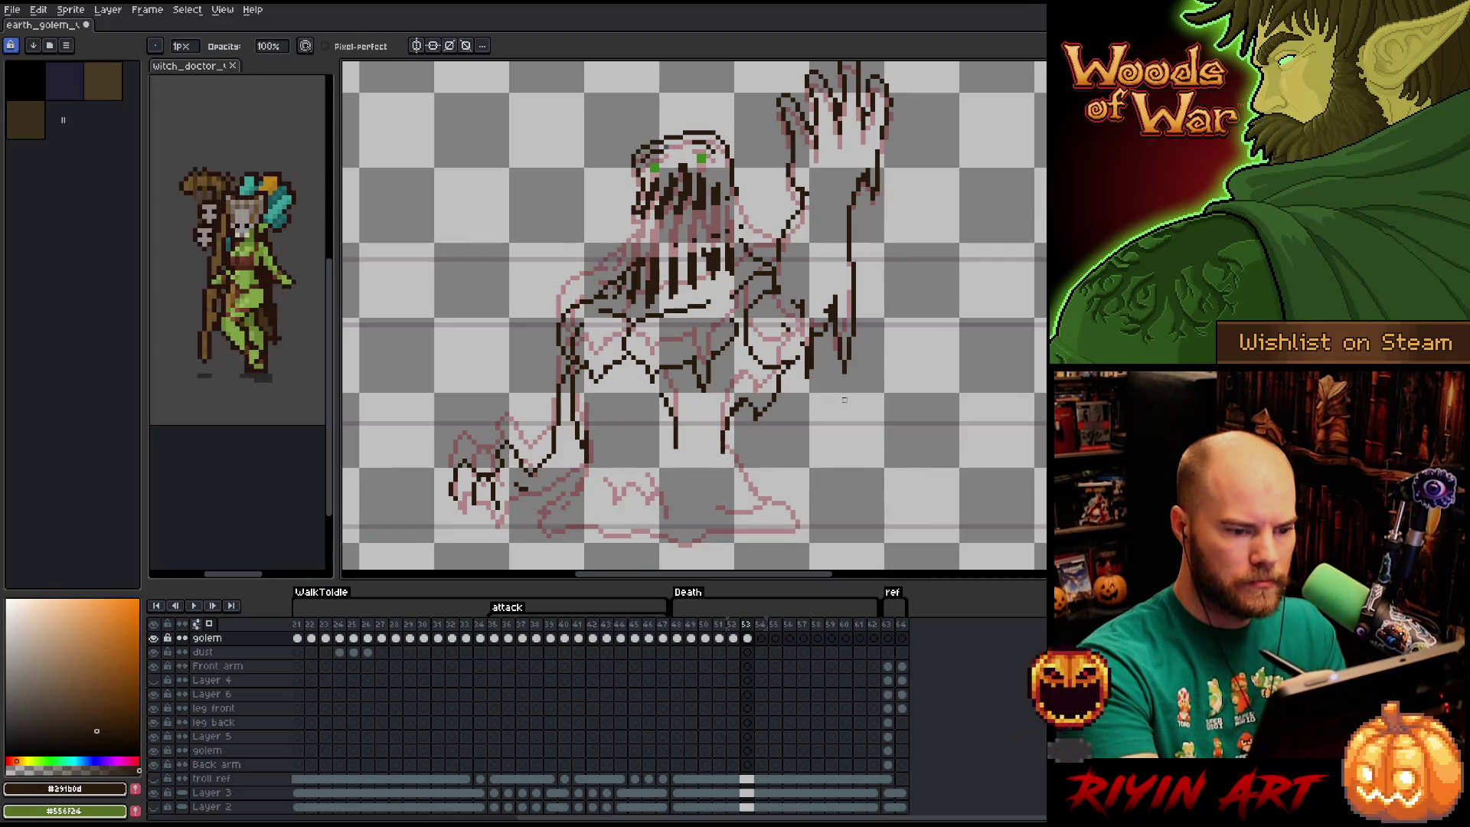
{"action": "mouse_move", "coordinate": [812, 329]}
{"action": "left_mouse_down"}
{"action": "mouse_move", "coordinate": [804, 379]}
{"action": "mouse_move", "coordinate": [804, 343]}
{"action": "left_mouse_up"}
{"action": "key", "text": "b"}
{"action": "key", "text": "e"}
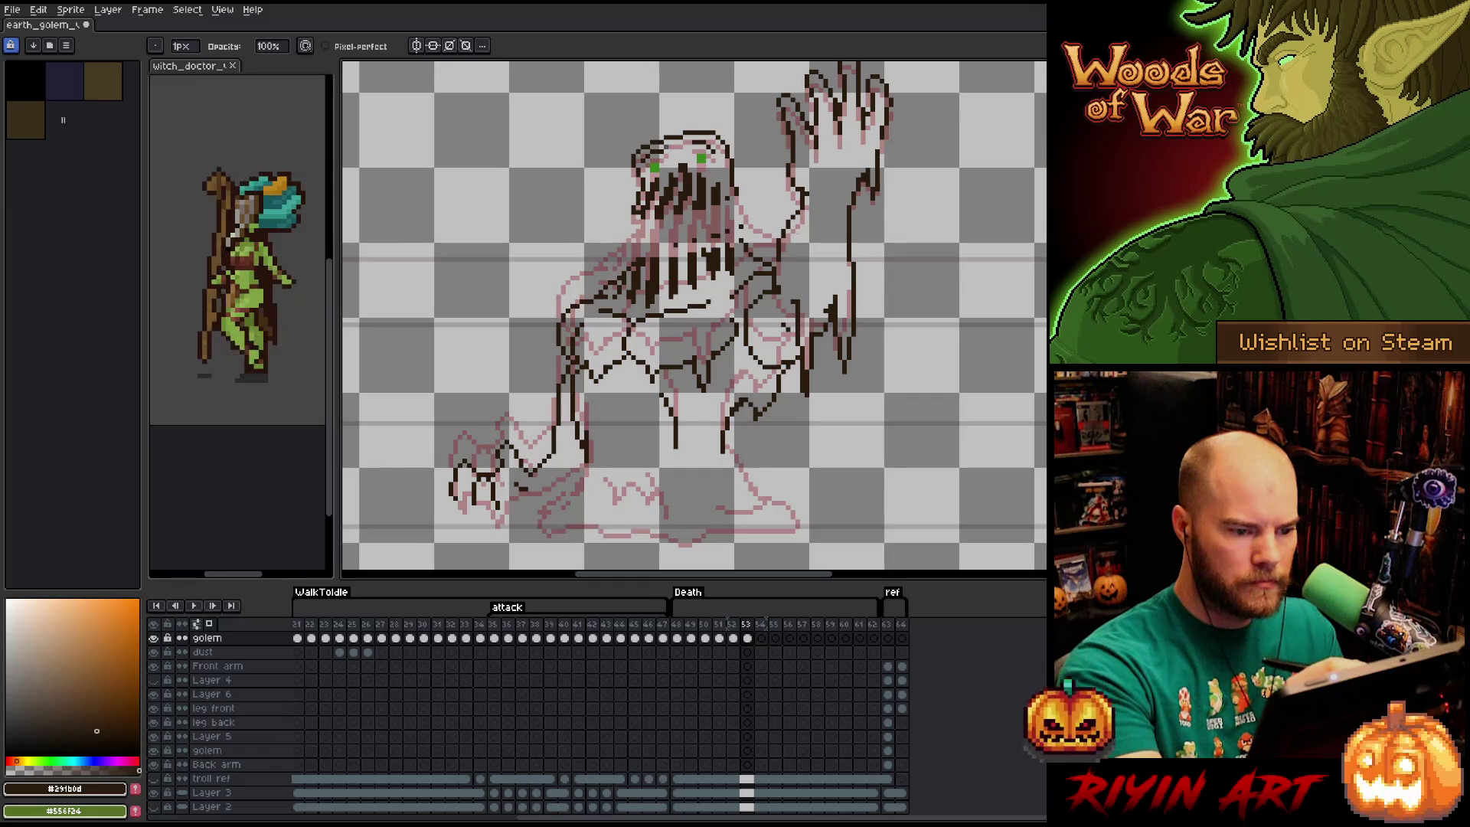
{"action": "key", "text": "b"}
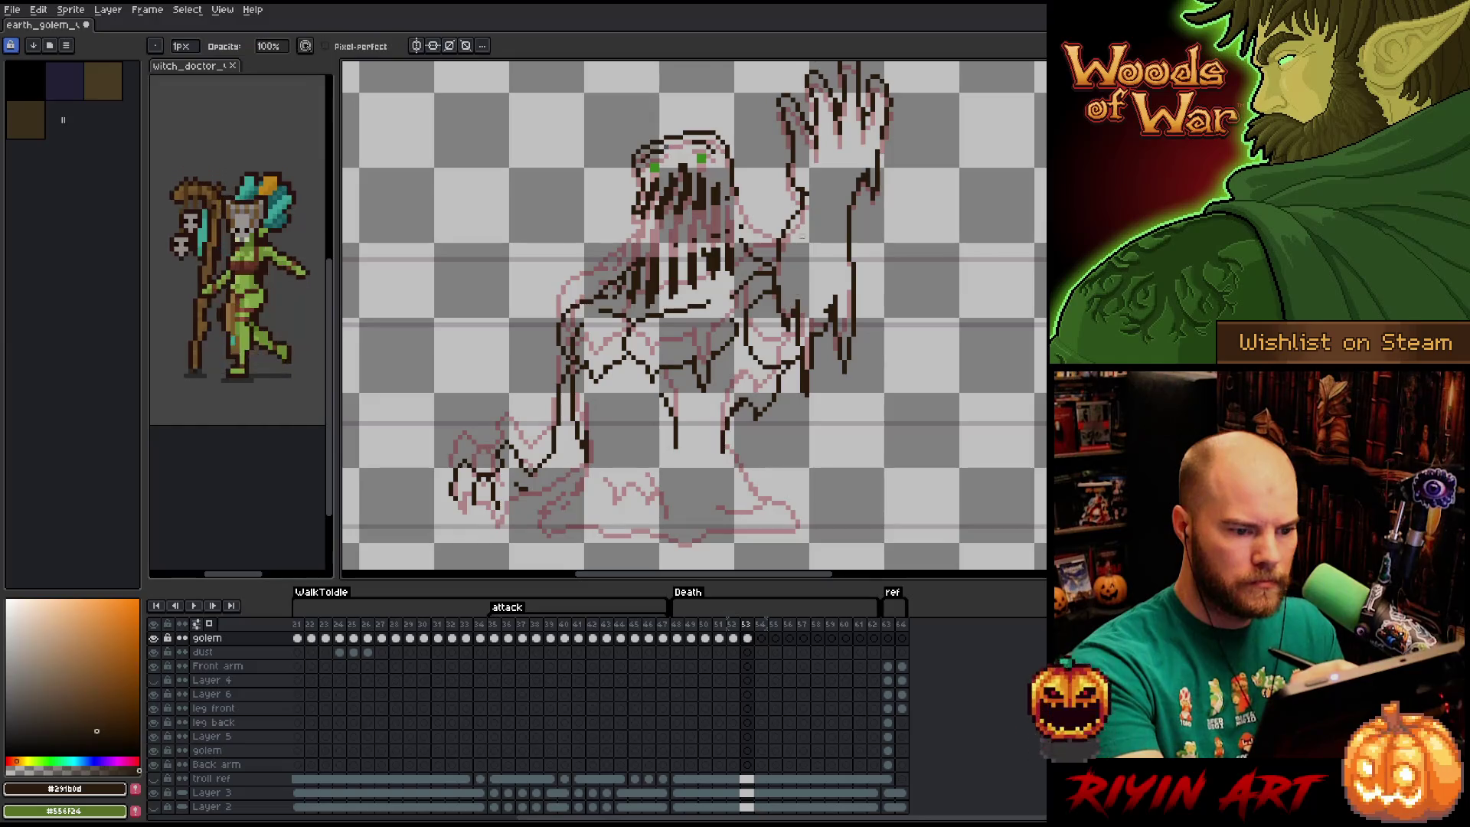
Redraw and thicken the vertical finger line on the raised hand.
{"action": "mouse_move", "coordinate": [841, 181]}
{"action": "left_mouse_down"}
{"action": "mouse_move", "coordinate": [820, 274]}
{"action": "mouse_move", "coordinate": [837, 250]}
{"action": "left_mouse_up"}
{"action": "key", "text": "e"}
{"action": "left_click", "coordinate": [830, 245]}
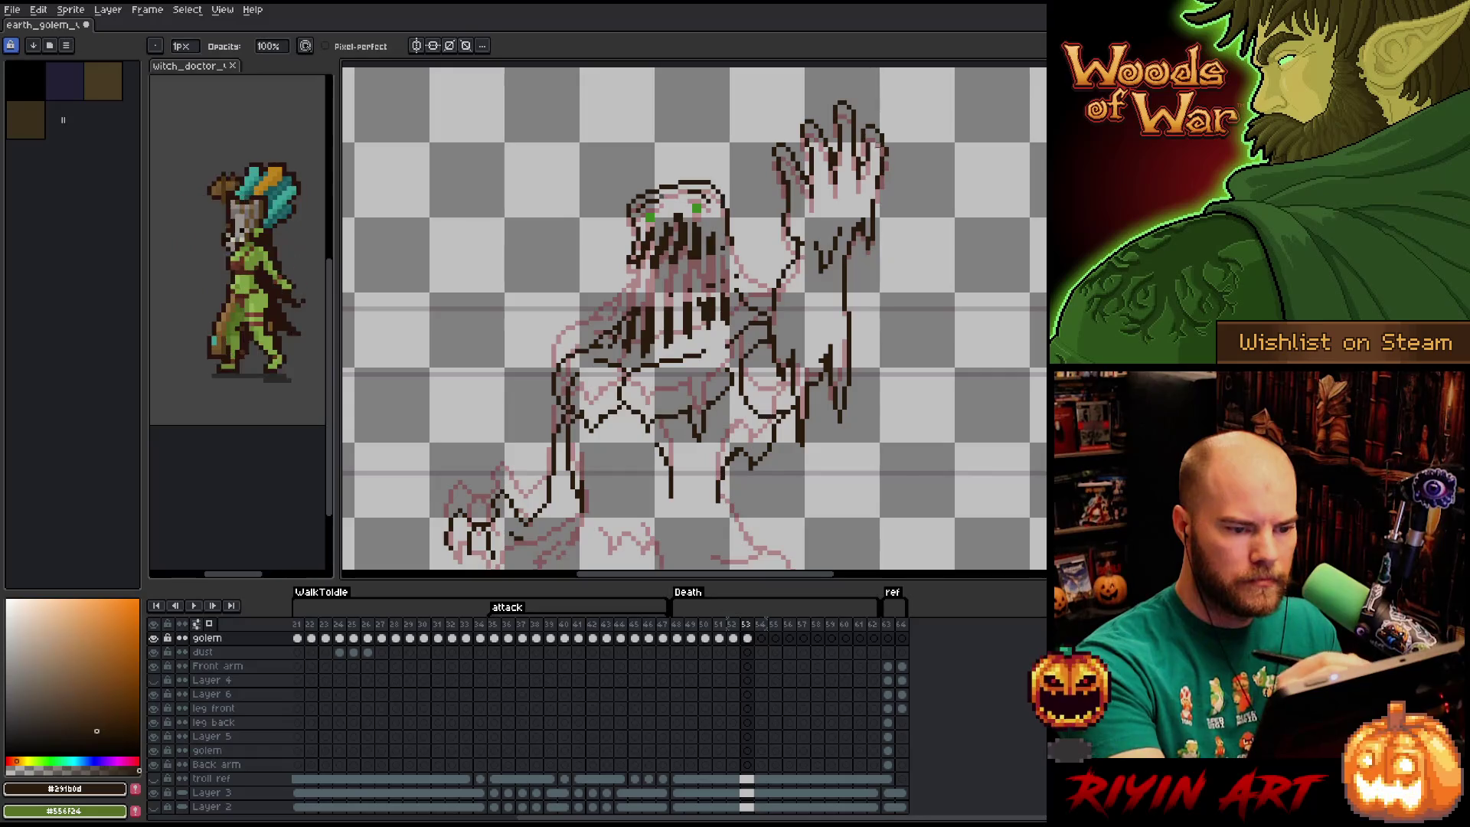
{"action": "mouse_move", "coordinate": [867, 249]}
{"action": "left_mouse_down"}
{"action": "mouse_move", "coordinate": [872, 226]}
{"action": "mouse_move", "coordinate": [868, 289]}
{"action": "left_mouse_up"}
{"action": "key", "text": "b"}
{"action": "left_click_drag", "start_coordinate": [869, 276], "coordinate": [861, 239]}
{"action": "key", "text": "e"}
{"action": "key", "text": "b"}
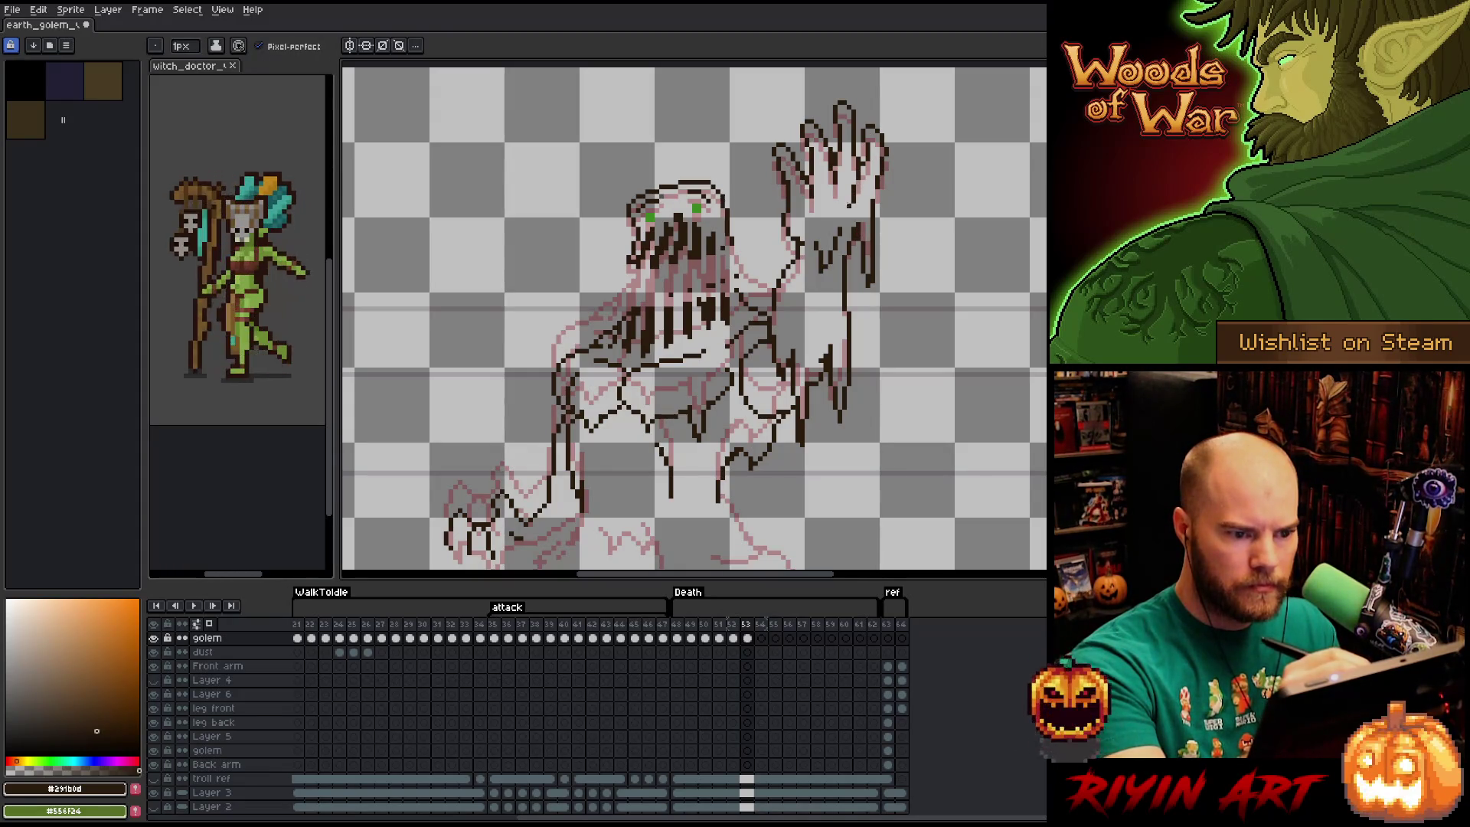
{"action": "mouse_move", "coordinate": [892, 356]}
{"action": "left_mouse_down"}
{"action": "mouse_move", "coordinate": [934, 285]}
{"action": "mouse_move", "coordinate": [941, 306]}
{"action": "left_mouse_up"}
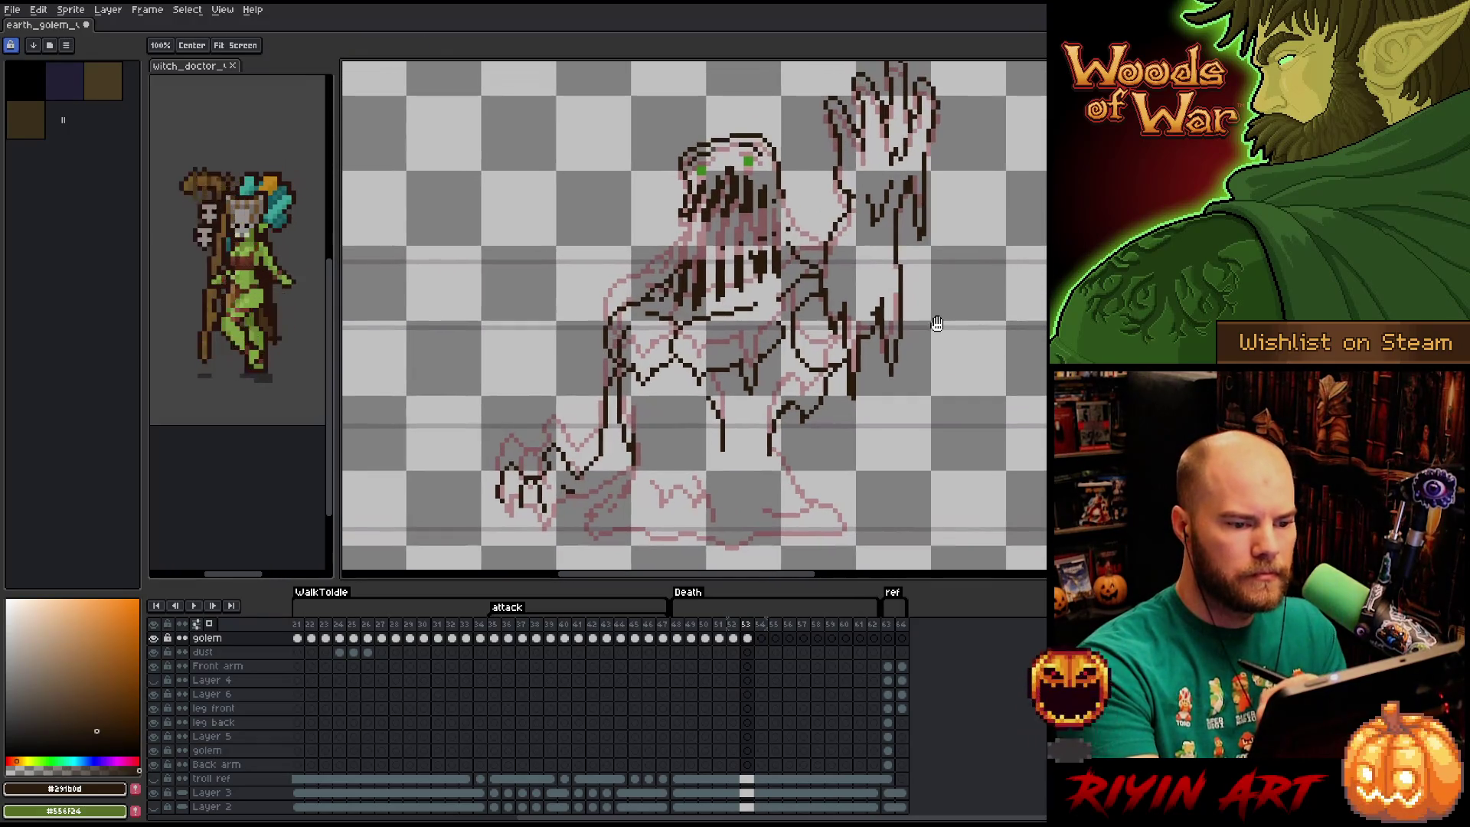
Marquee-select and clear the stray pixel patches beside the raised hand and right arm.
{"action": "key", "text": "m"}
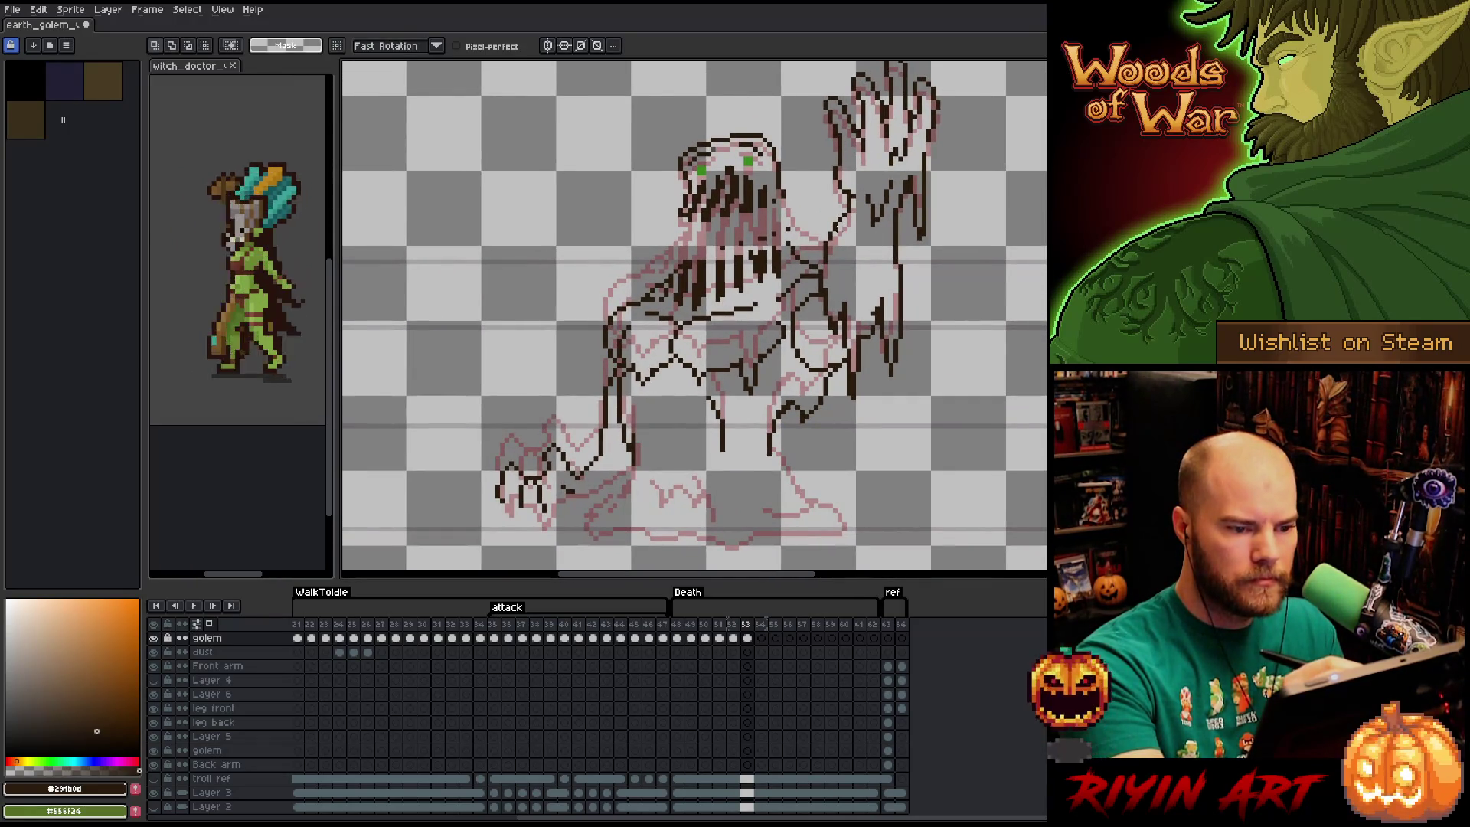
{"action": "left_click_drag", "start_coordinate": [844, 206], "coordinate": [821, 271]}
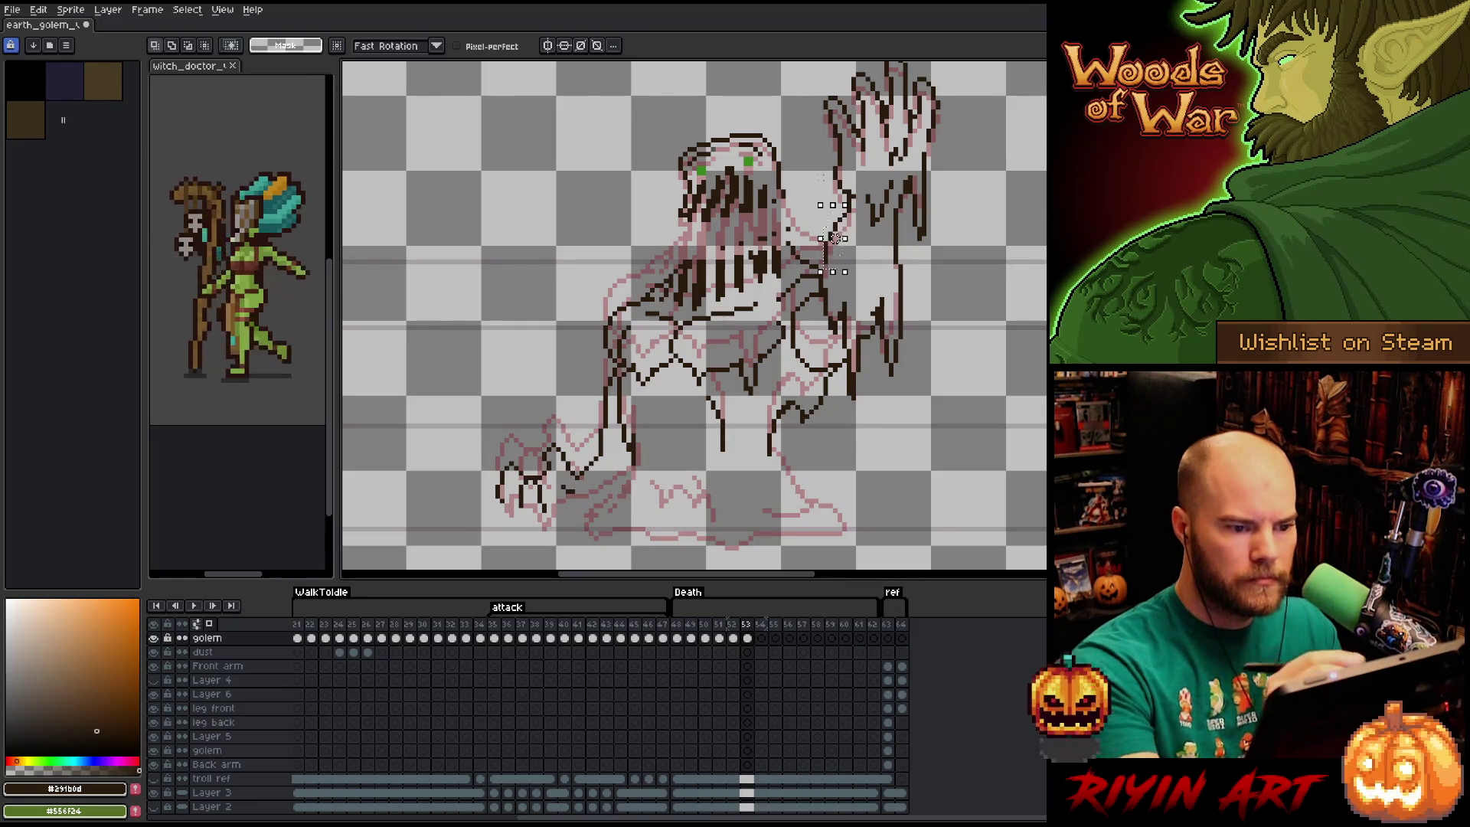
{"action": "key", "text": "ctrl+d"}
{"action": "key", "text": "b"}
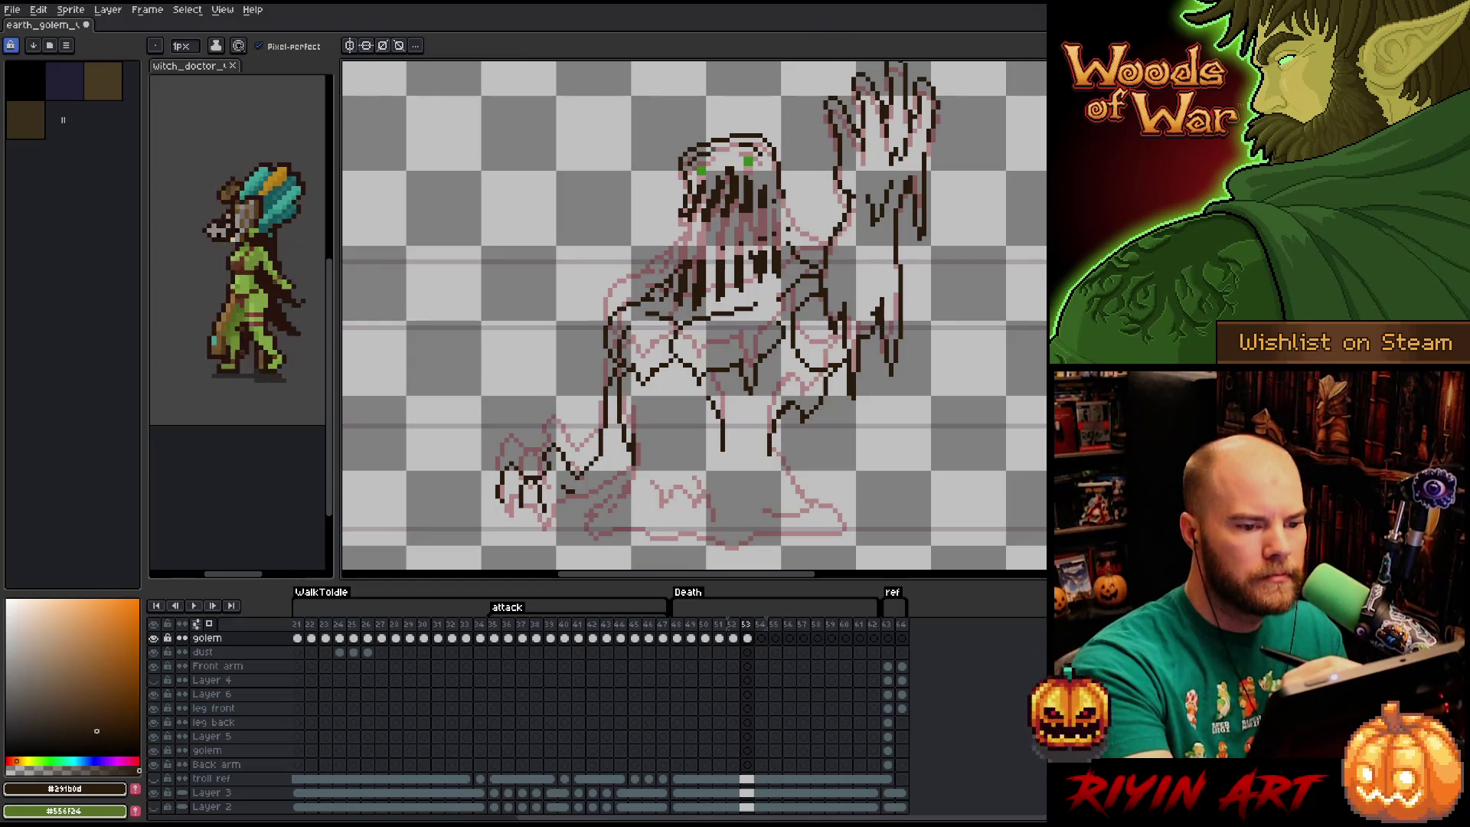
{"action": "key", "text": "m"}
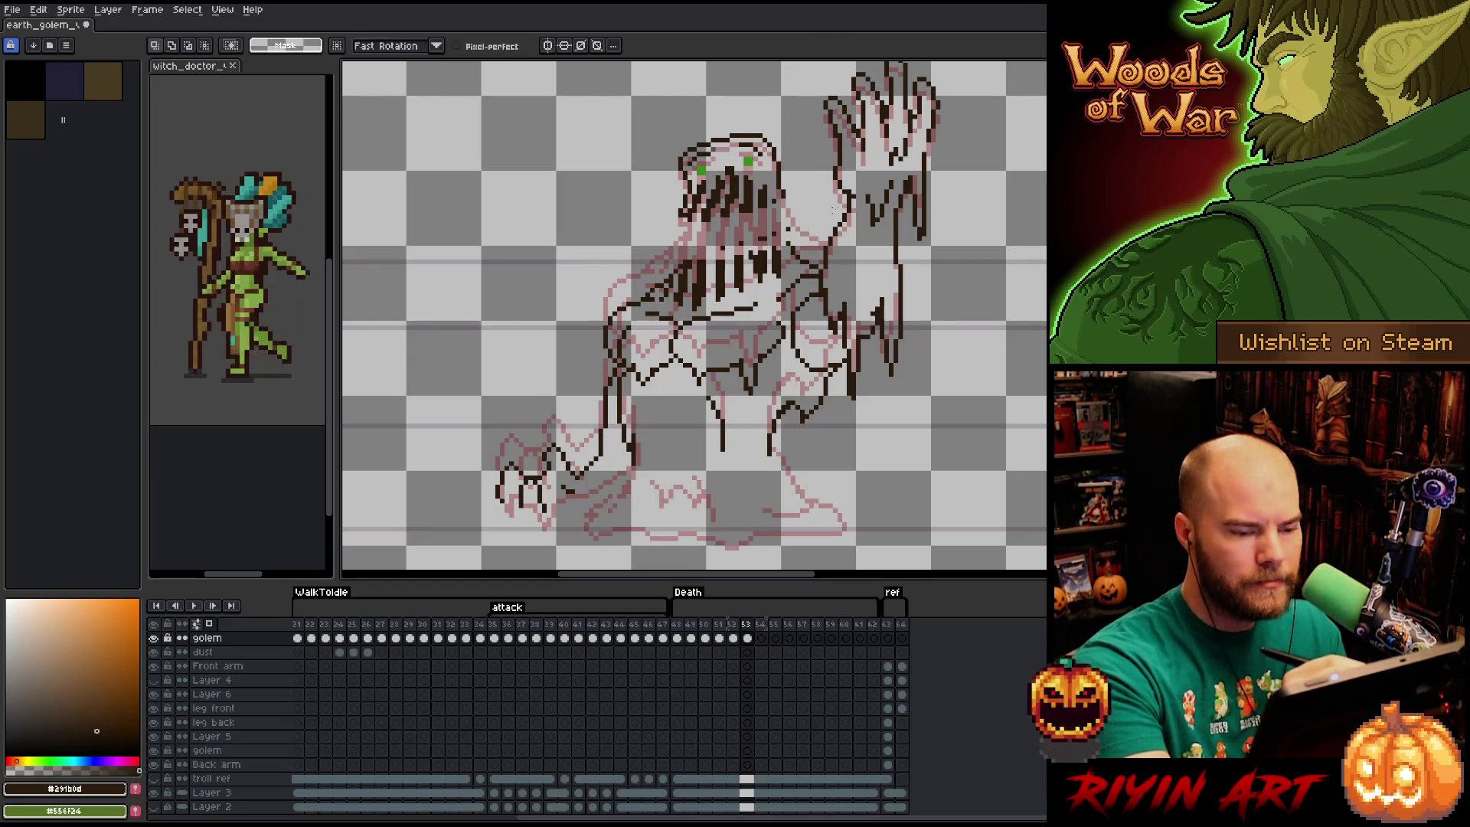
{"action": "left_click_drag", "start_coordinate": [821, 276], "coordinate": [841, 196]}
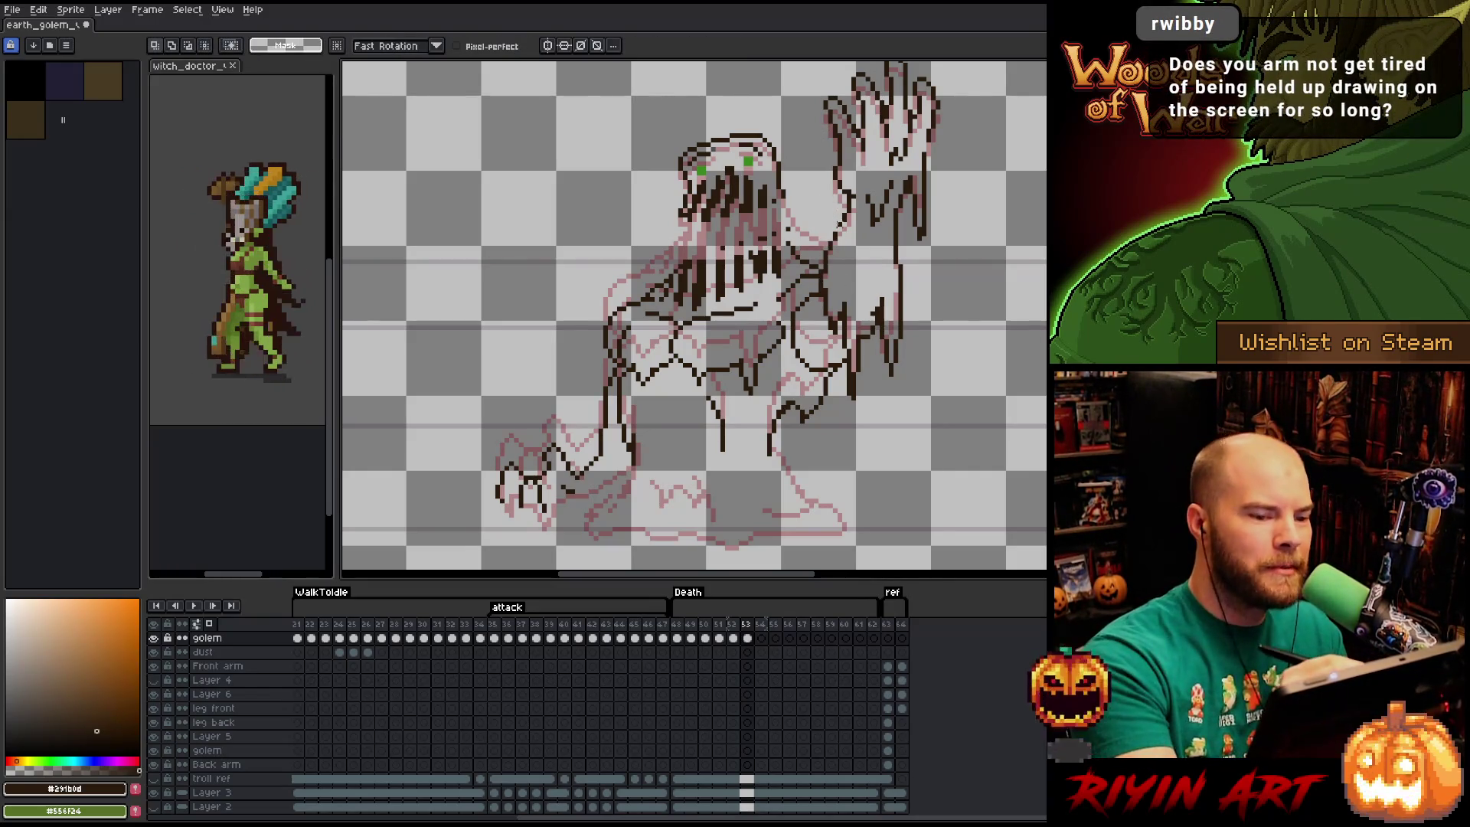
{"action": "key", "text": "b"}
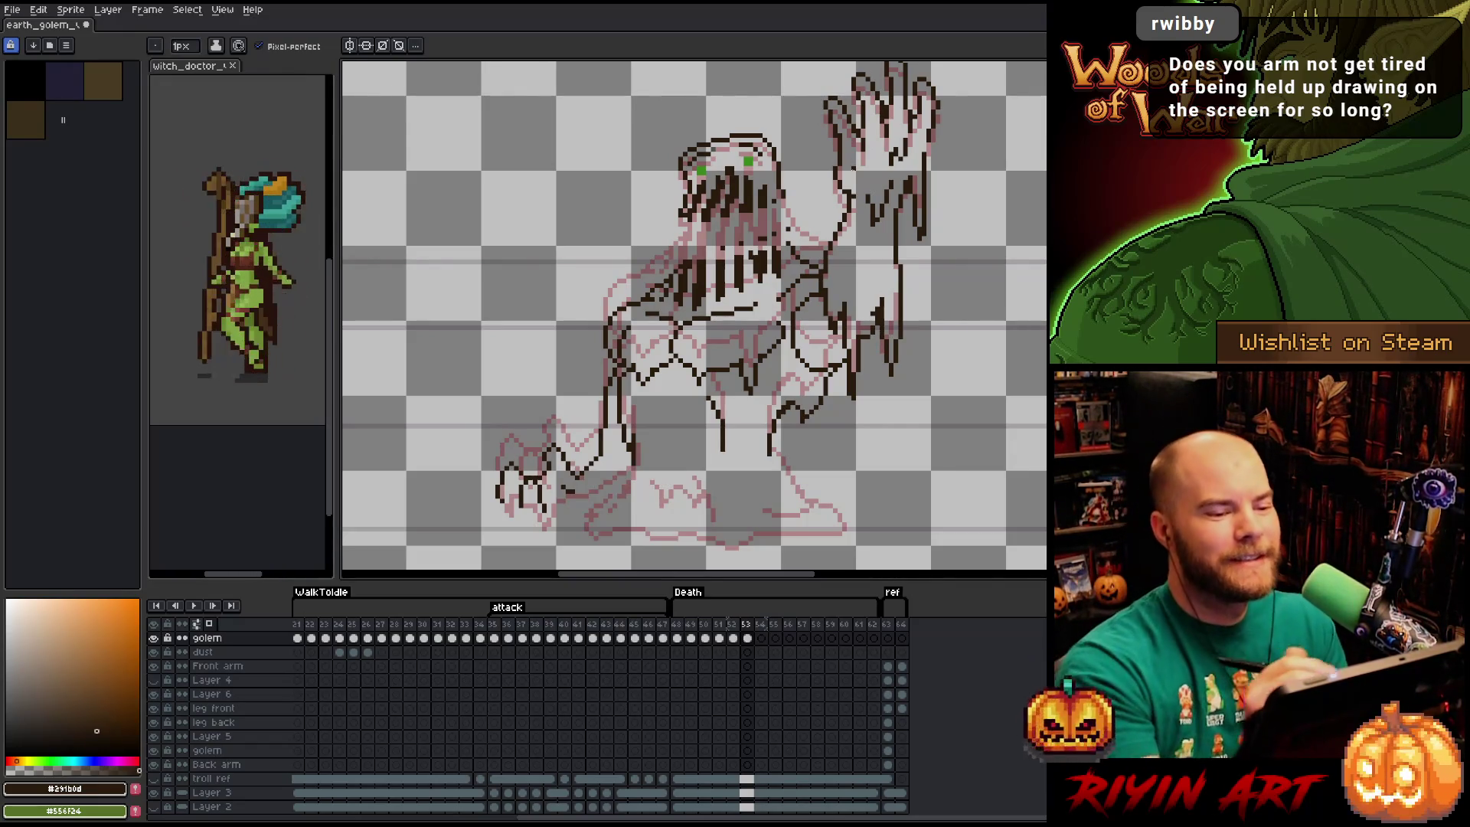
Draw a V-shaped crease on the golem's torso, then undo it to redraw.
{"action": "key", "text": "e"}
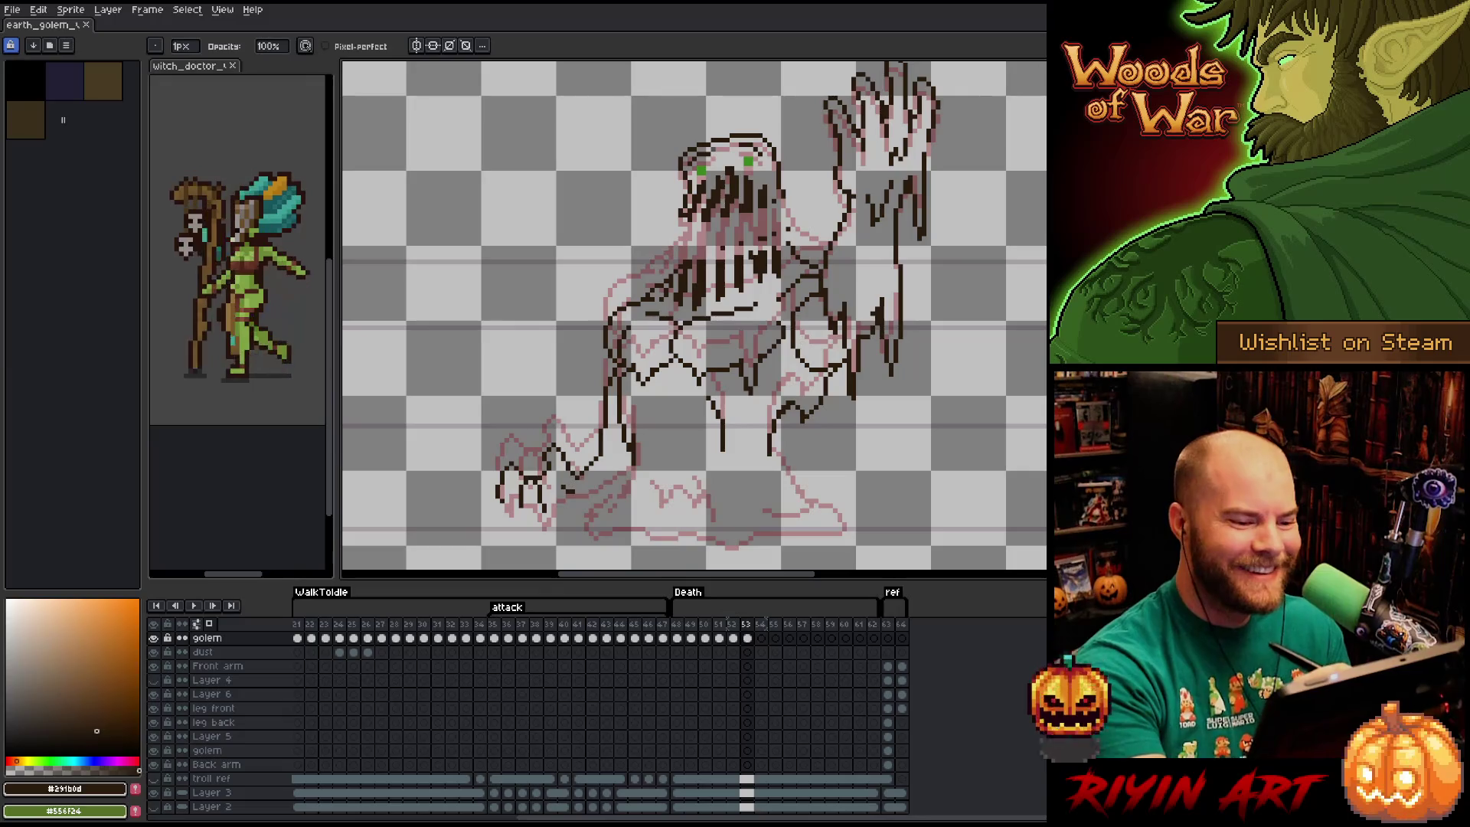
{"action": "key", "text": "e"}
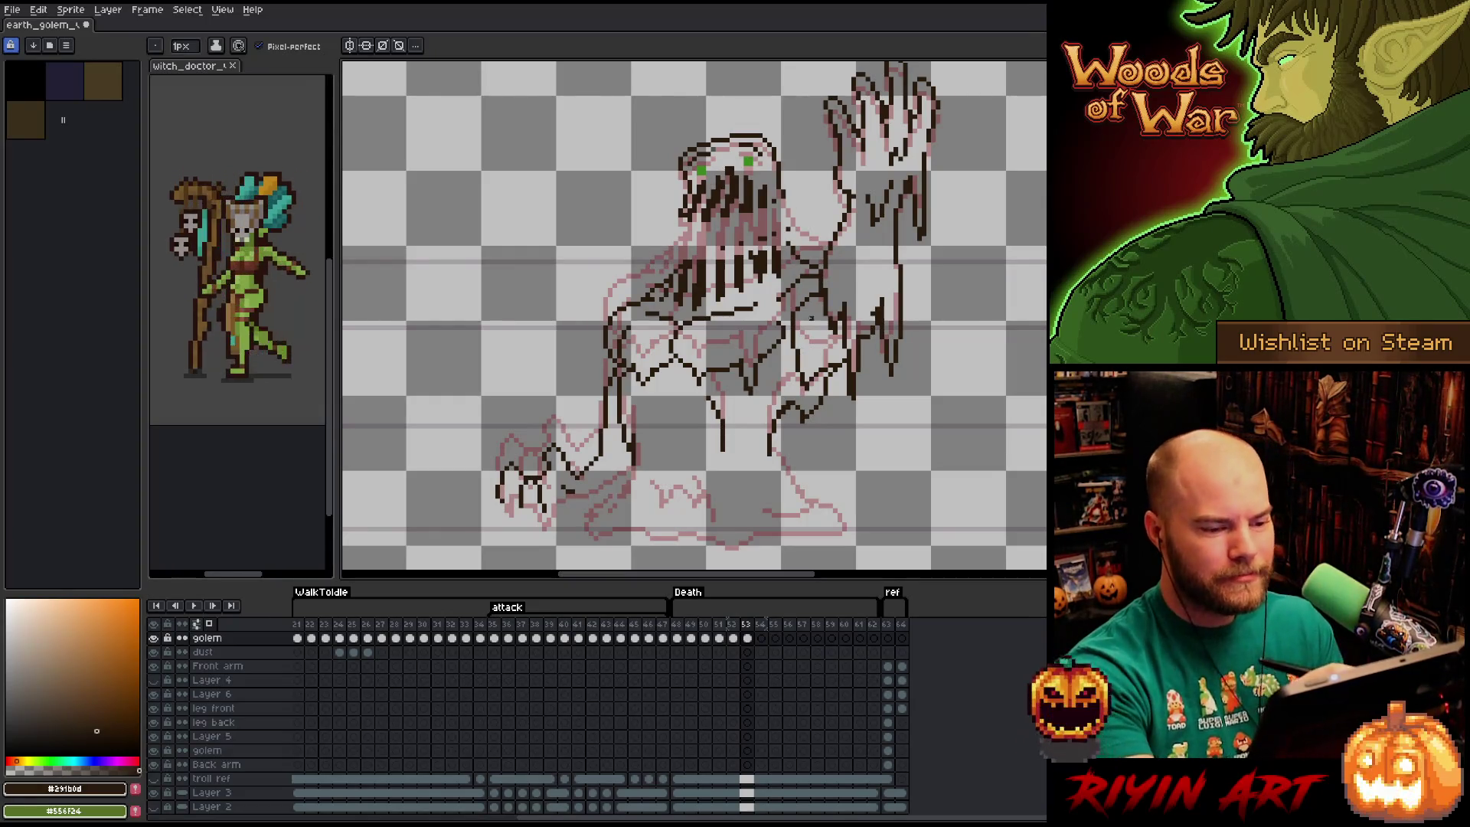
{"action": "key", "text": "b"}
{"action": "key", "text": "e"}
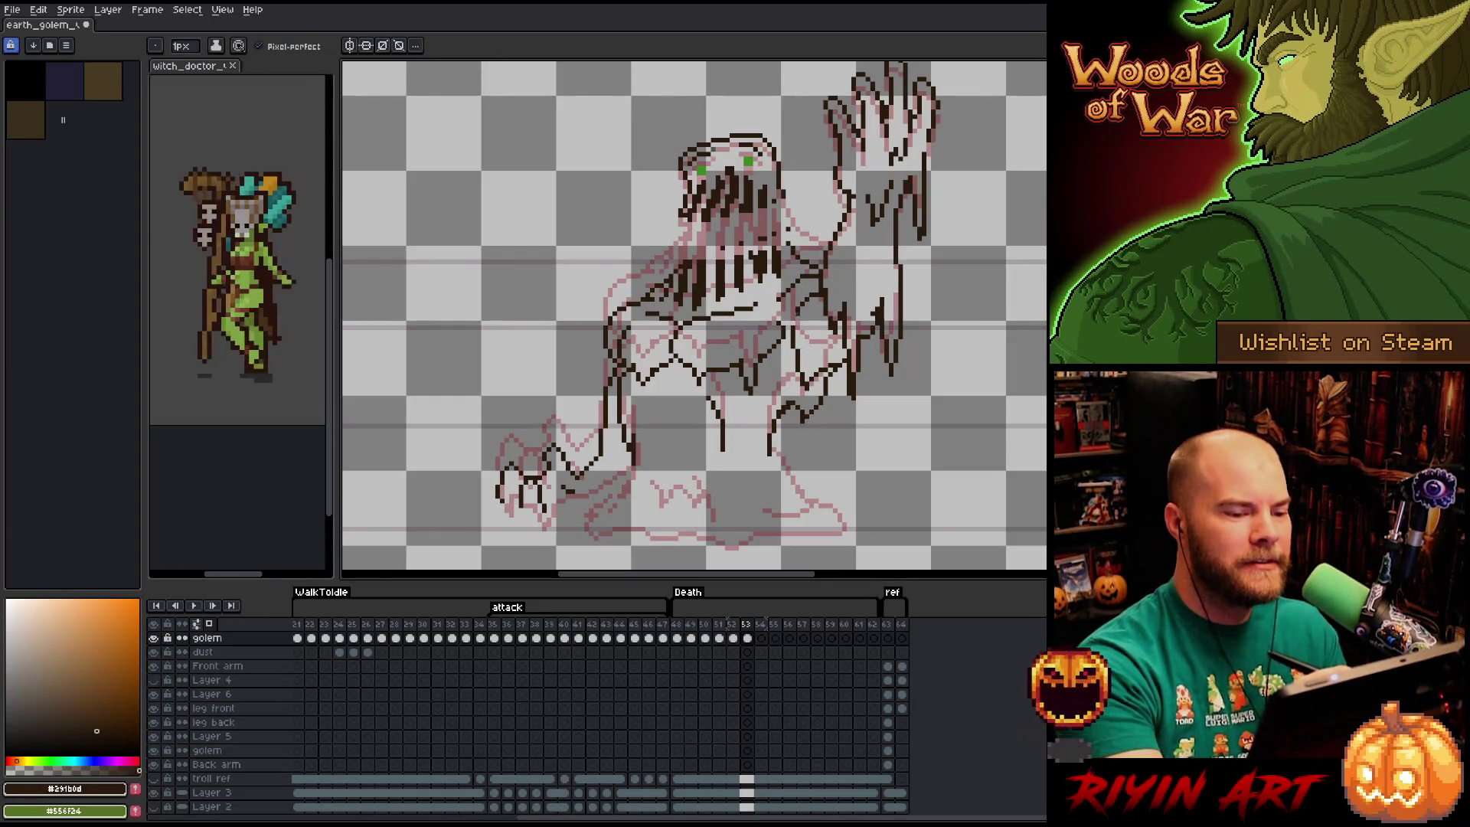
{"action": "key", "text": "b"}
{"action": "key", "text": "e"}
{"action": "key", "text": "b"}
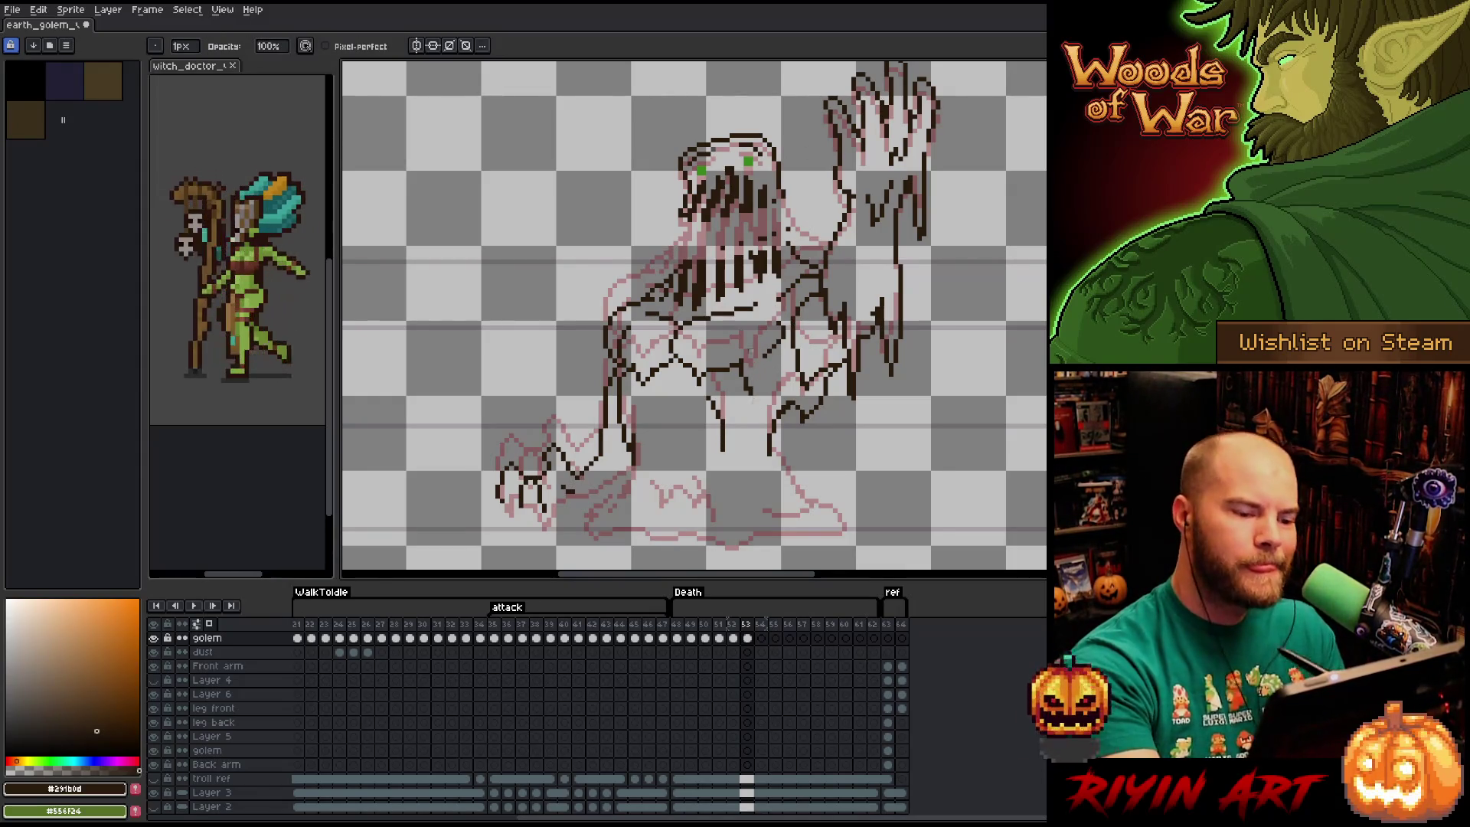
{"action": "key", "text": "e"}
{"action": "mouse_move", "coordinate": [763, 371]}
{"action": "left_mouse_down"}
{"action": "mouse_move", "coordinate": [735, 370]}
{"action": "mouse_move", "coordinate": [765, 372]}
{"action": "mouse_move", "coordinate": [745, 360]}
{"action": "mouse_move", "coordinate": [765, 379]}
{"action": "mouse_move", "coordinate": [744, 406]}
{"action": "mouse_move", "coordinate": [740, 365]}
{"action": "left_mouse_up"}
{"action": "key", "text": "ctrl+z"}
{"action": "key", "text": "ctrl+z"}
{"action": "key", "text": "ctrl+z"}
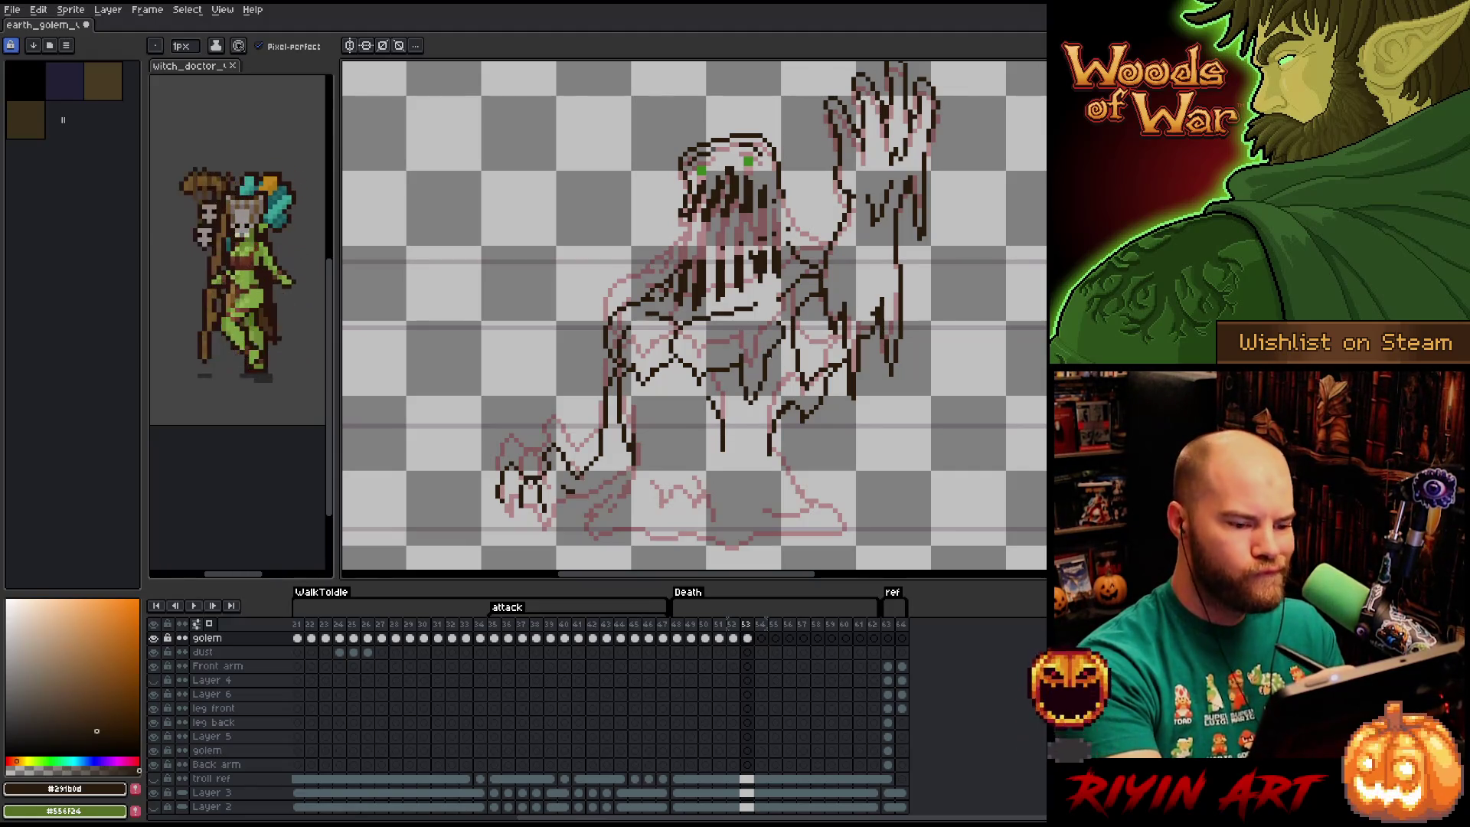
Erase part of the V stroke on the body and compare against the previous frame.
{"action": "key", "text": "e"}
{"action": "left_click_drag", "start_coordinate": [747, 349], "coordinate": [740, 369]}
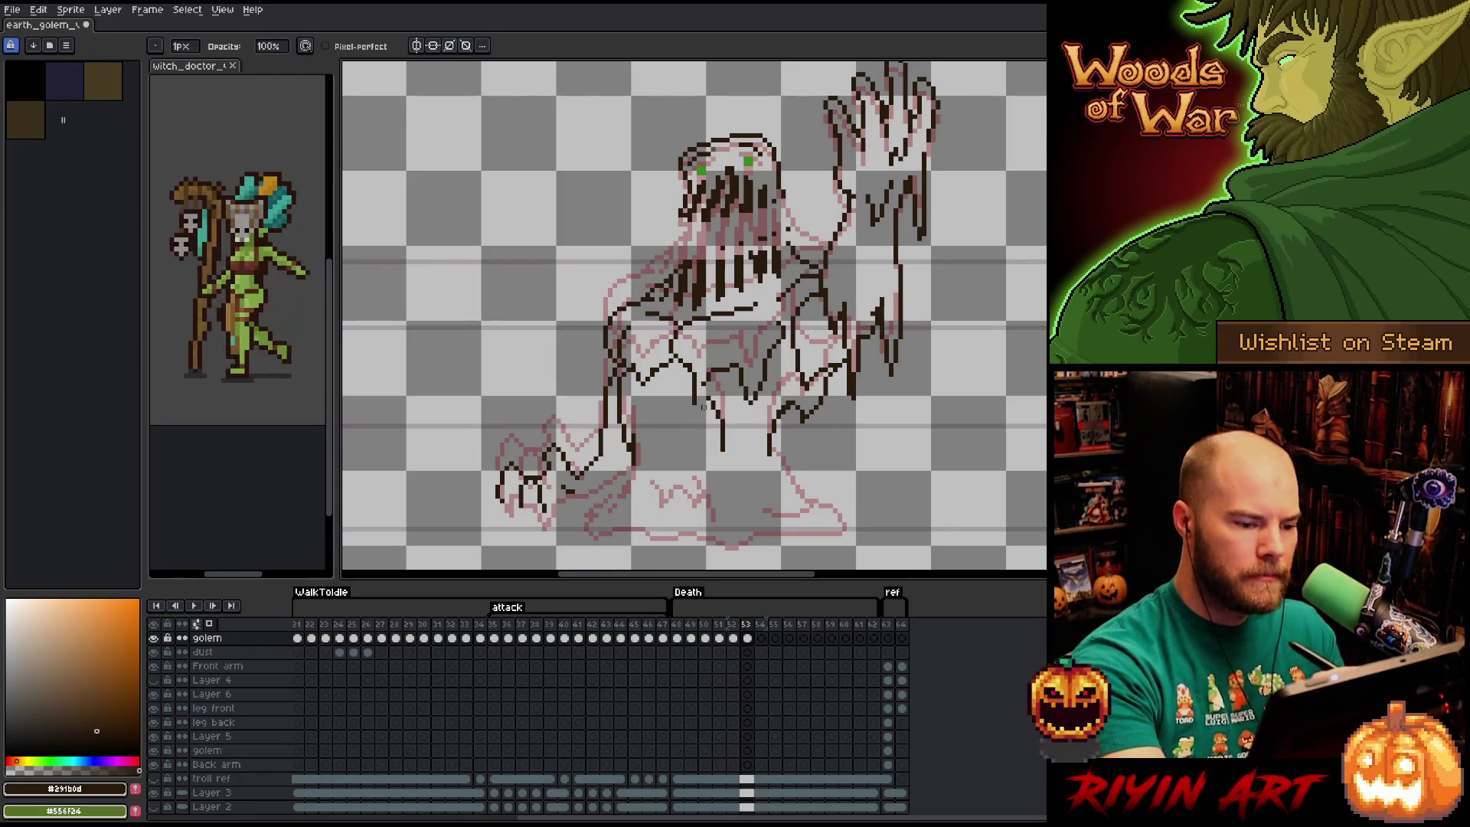
{"action": "key", "text": "b"}
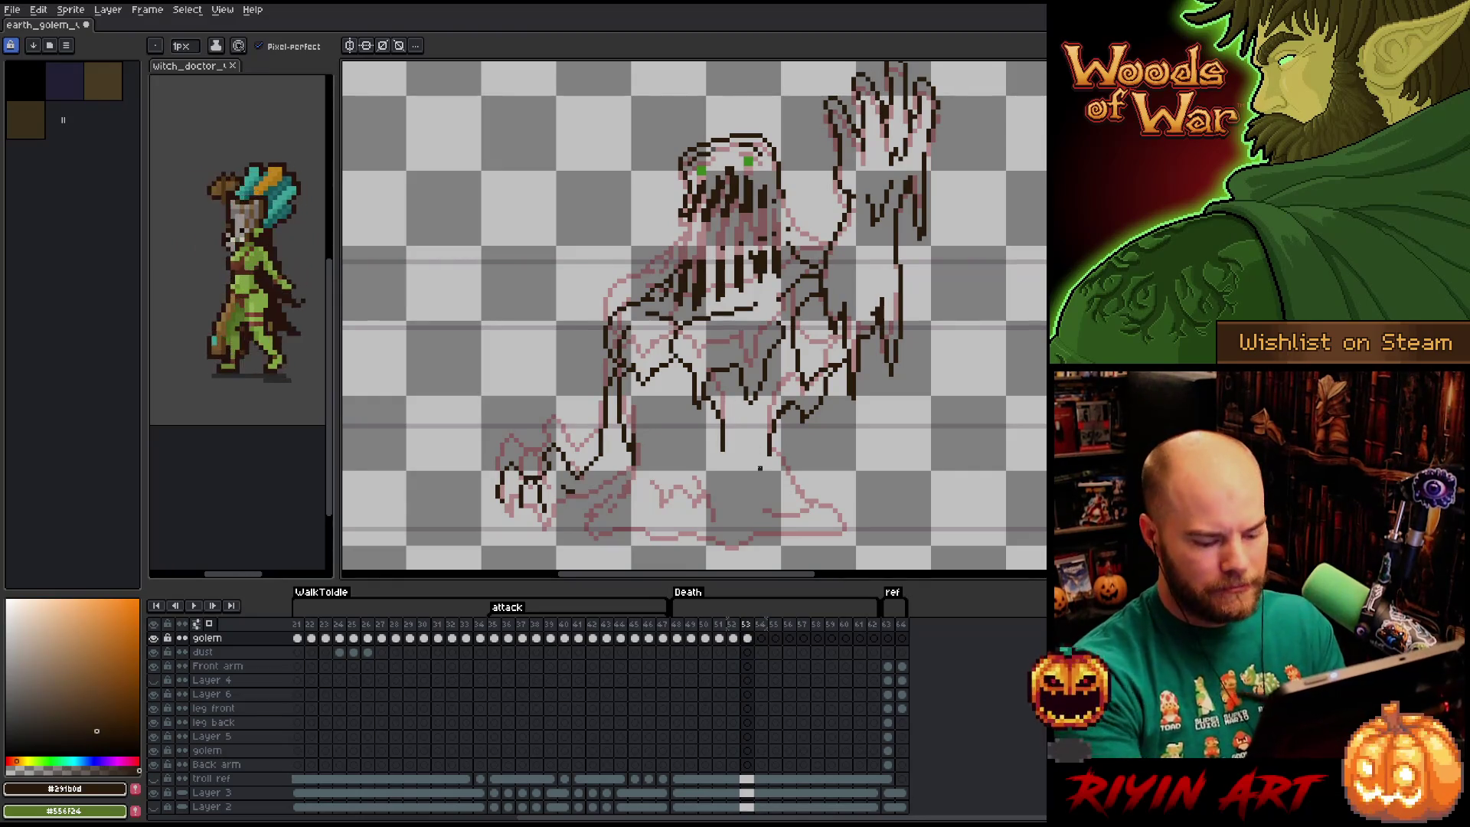
{"action": "key", "text": "Left"}
{"action": "key", "text": "Right"}
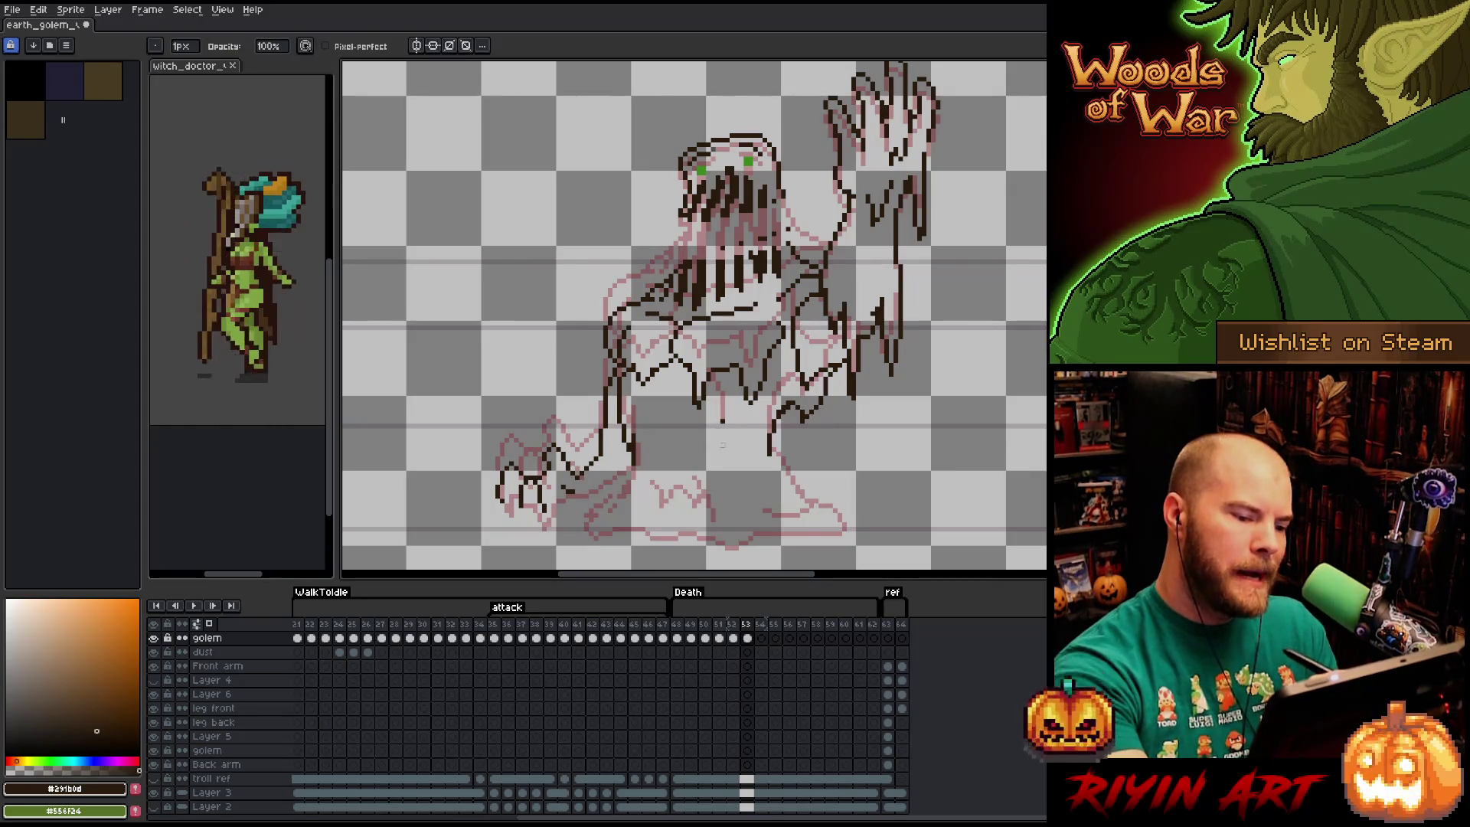
Try diagonal drip strokes on the body and leg, undoing both.
{"action": "mouse_move", "coordinate": [704, 418]}
{"action": "left_mouse_down"}
{"action": "mouse_move", "coordinate": [737, 459]}
{"action": "mouse_move", "coordinate": [688, 418]}
{"action": "mouse_move", "coordinate": [739, 457]}
{"action": "left_mouse_up"}
{"action": "key", "text": "ctrl+z"}
{"action": "key", "text": "ctrl+z"}
{"action": "key", "text": "ctrl+z"}
{"action": "key", "text": "ctrl+z"}
{"action": "key", "text": "ctrl+z"}
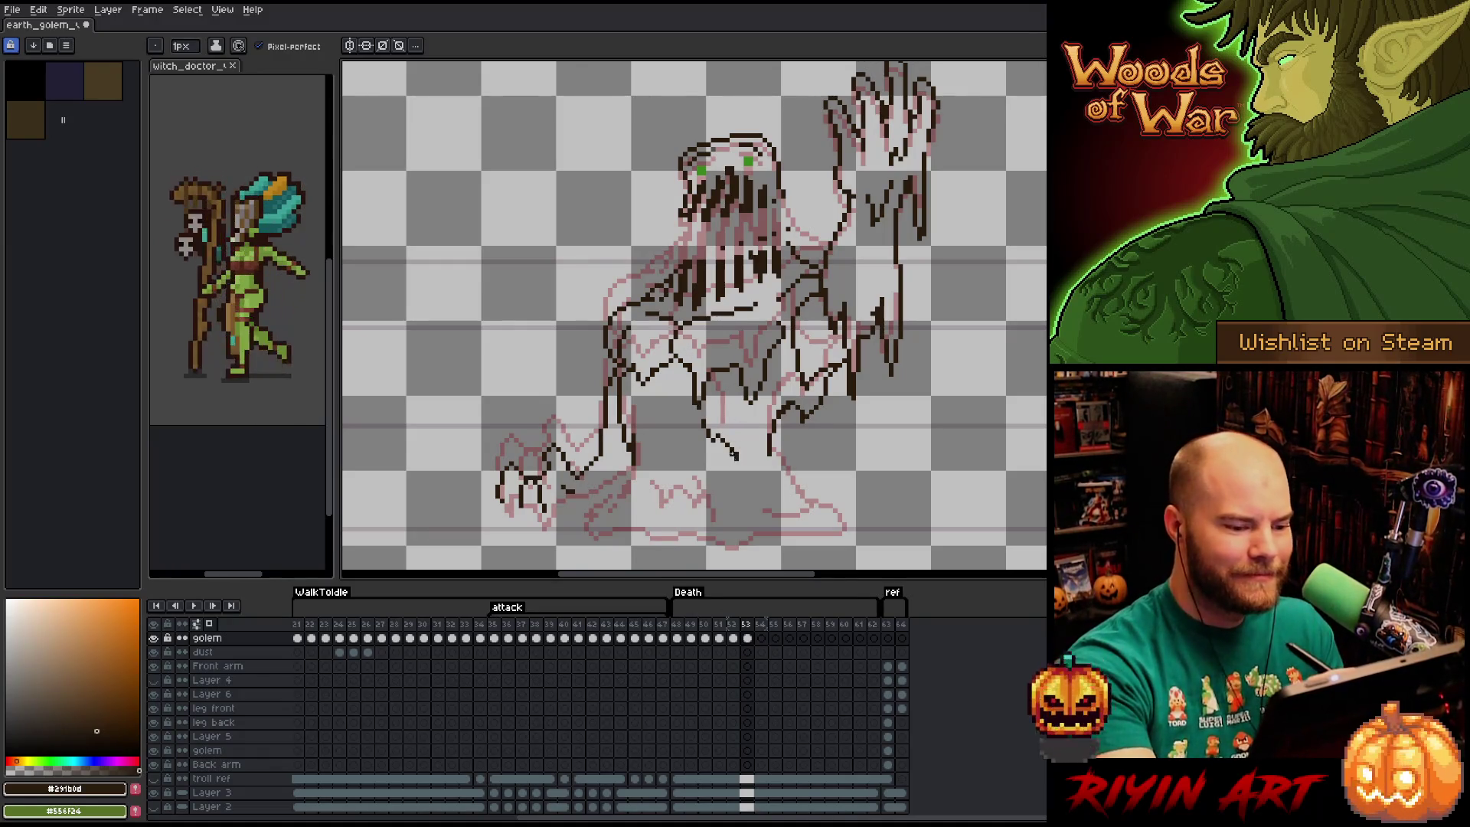
{"action": "key", "text": "e"}
{"action": "key", "text": "b"}
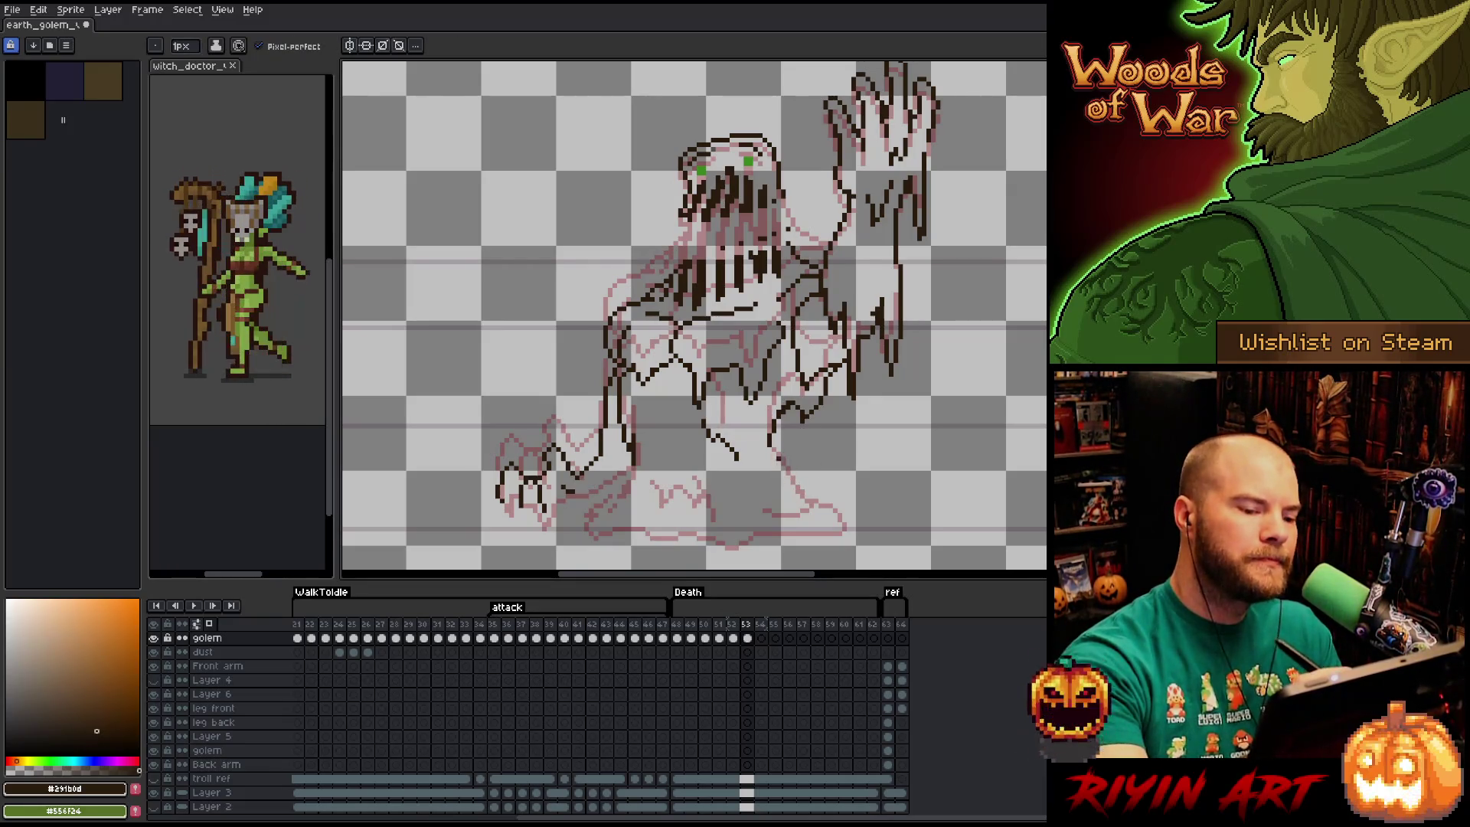
{"action": "mouse_move", "coordinate": [773, 458]}
{"action": "left_mouse_down"}
{"action": "mouse_move", "coordinate": [786, 484]}
{"action": "mouse_move", "coordinate": [854, 511]}
{"action": "left_mouse_up"}
{"action": "key", "text": "ctrl+z"}
Draw a drip line down-right from the leg and a short stroke near the left claw.
{"action": "mouse_move", "coordinate": [773, 449]}
{"action": "left_mouse_down"}
{"action": "mouse_move", "coordinate": [816, 509]}
{"action": "mouse_move", "coordinate": [866, 527]}
{"action": "mouse_move", "coordinate": [730, 550]}
{"action": "mouse_move", "coordinate": [594, 540]}
{"action": "mouse_move", "coordinate": [560, 521]}
{"action": "mouse_move", "coordinate": [500, 528]}
{"action": "mouse_move", "coordinate": [494, 504]}
{"action": "left_mouse_up"}
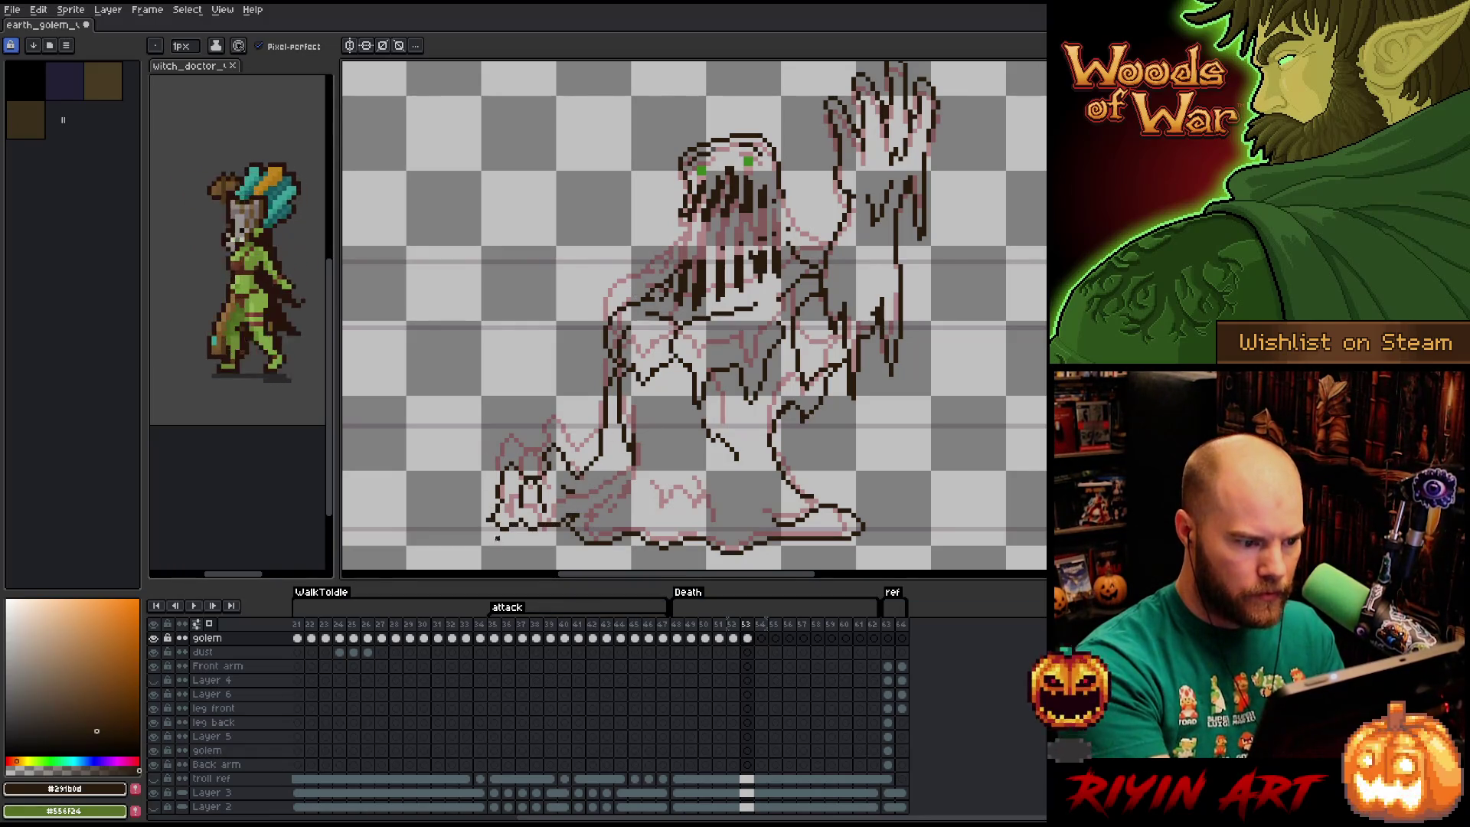
{"action": "key", "text": "e"}
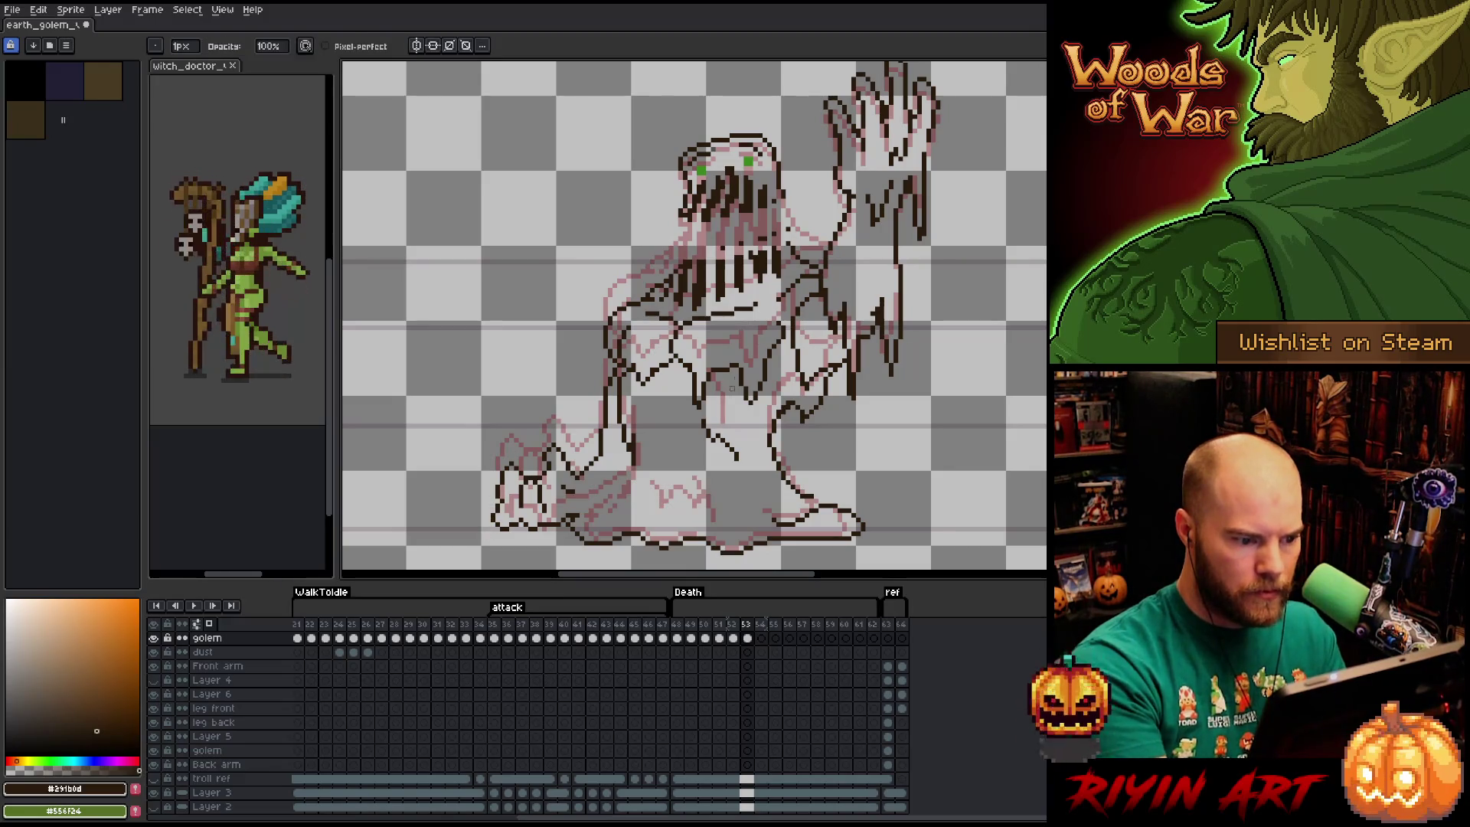
{"action": "key", "text": "b"}
{"action": "mouse_move", "coordinate": [626, 482]}
{"action": "left_mouse_down"}
{"action": "mouse_move", "coordinate": [597, 497]}
{"action": "mouse_move", "coordinate": [640, 520]}
{"action": "mouse_move", "coordinate": [734, 512]}
{"action": "mouse_move", "coordinate": [748, 524]}
{"action": "left_mouse_up"}
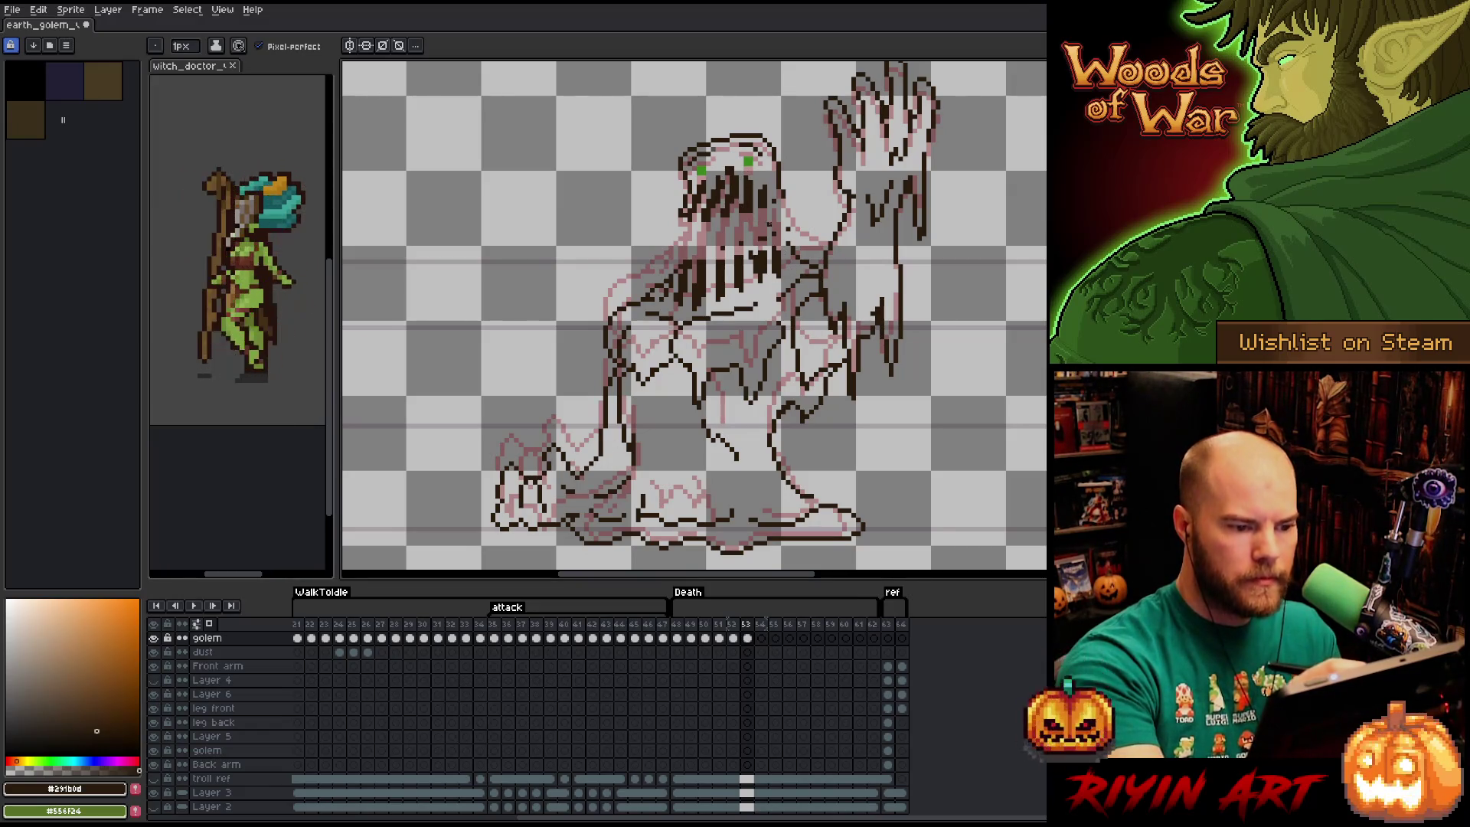
Lasso-select the golem's torso, drag it down and slightly wider, and commit.
{"action": "key", "text": "m"}
{"action": "mouse_move", "coordinate": [760, 407]}
{"action": "left_mouse_down"}
{"action": "mouse_move", "coordinate": [790, 320]}
{"action": "mouse_move", "coordinate": [721, 347]}
{"action": "mouse_move", "coordinate": [631, 346]}
{"action": "mouse_move", "coordinate": [633, 418]}
{"action": "left_mouse_up"}
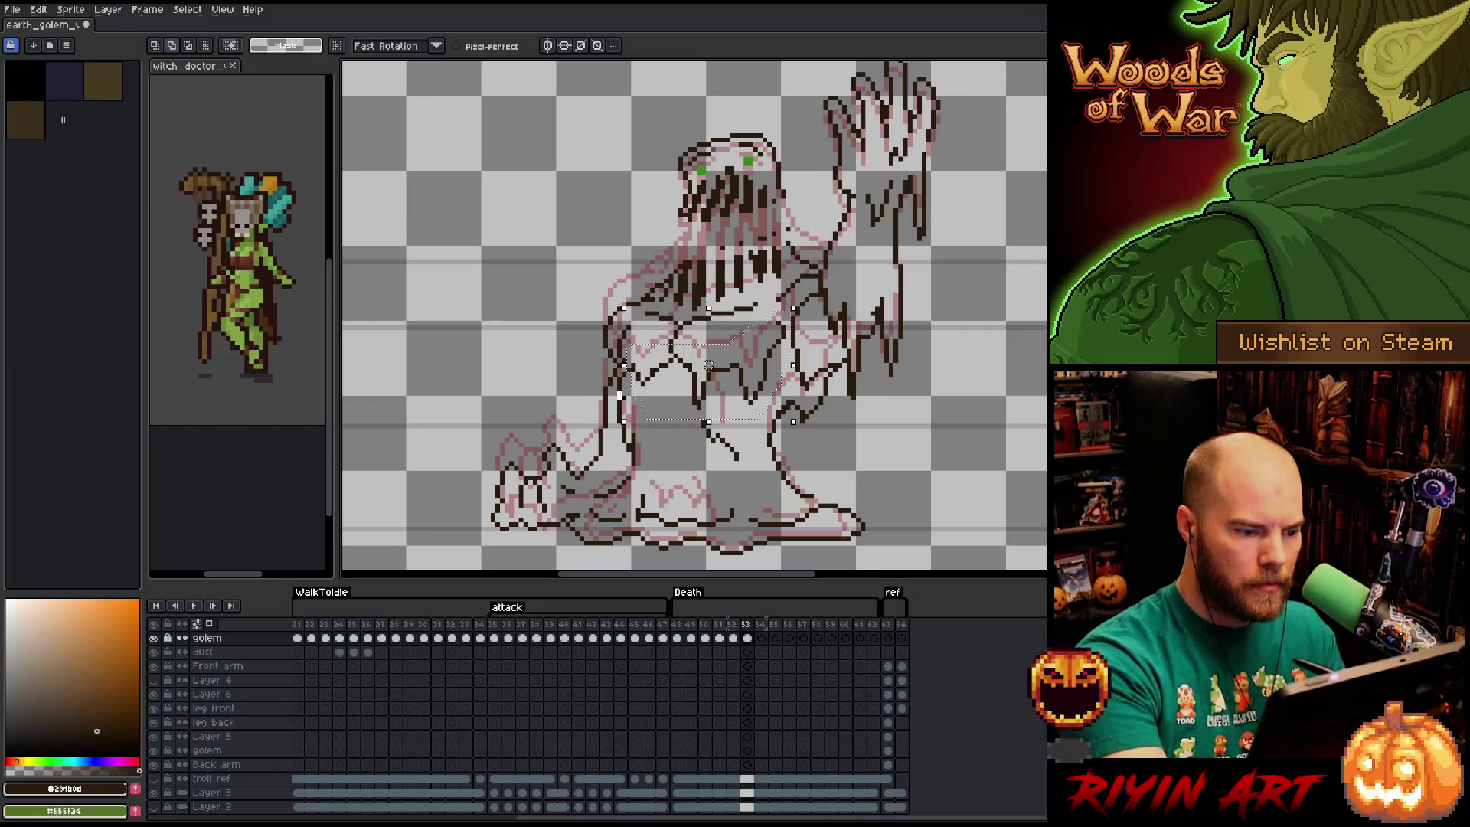
{"action": "left_click_drag", "start_coordinate": [715, 359], "coordinate": [729, 373]}
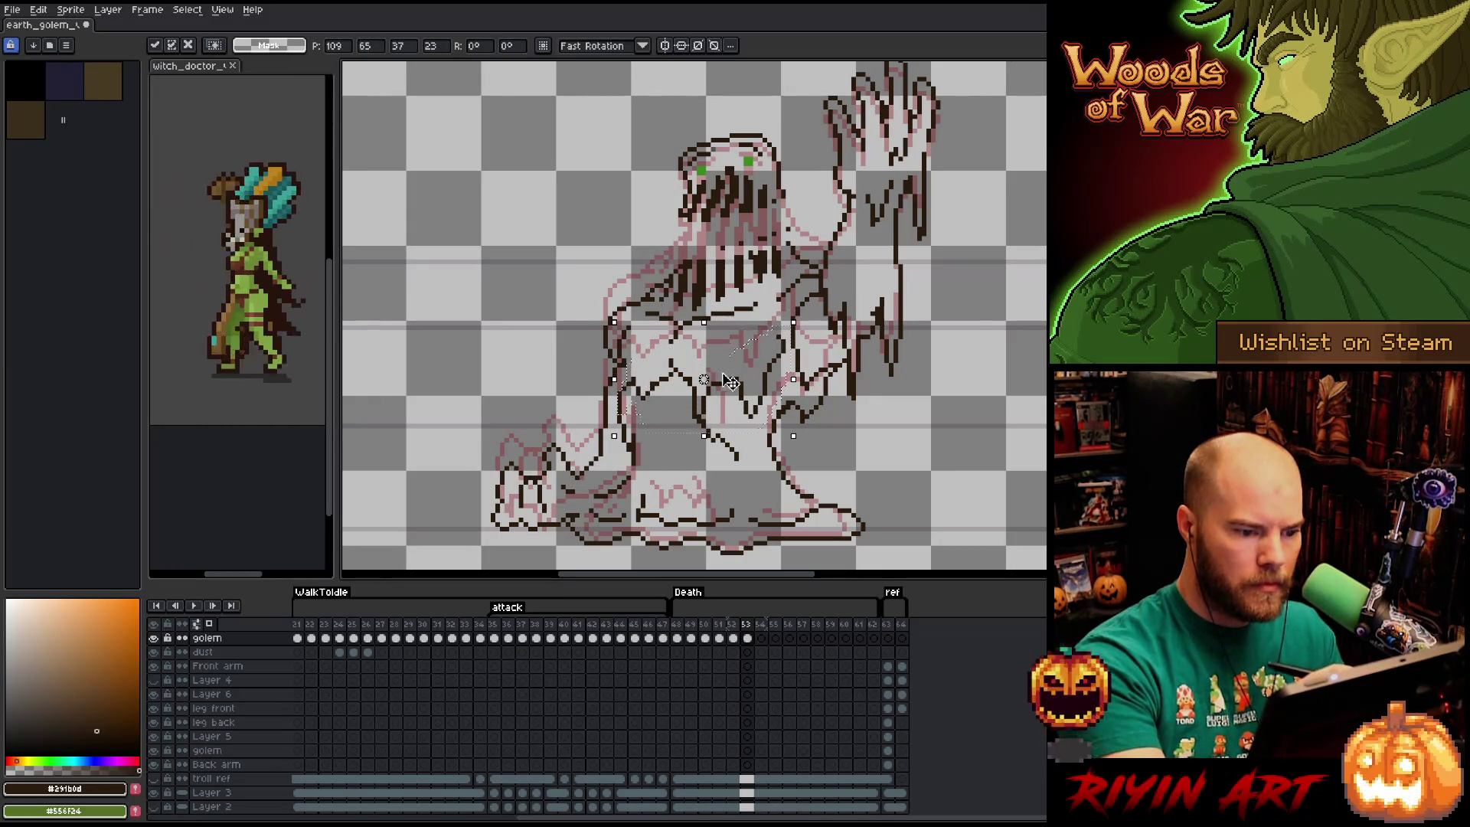
{"action": "mouse_move", "coordinate": [701, 459]}
{"action": "left_mouse_down"}
{"action": "mouse_move", "coordinate": [720, 423]}
{"action": "mouse_move", "coordinate": [739, 460]}
{"action": "left_mouse_up"}
{"action": "key", "text": "Return"}
{"action": "key", "text": "b"}
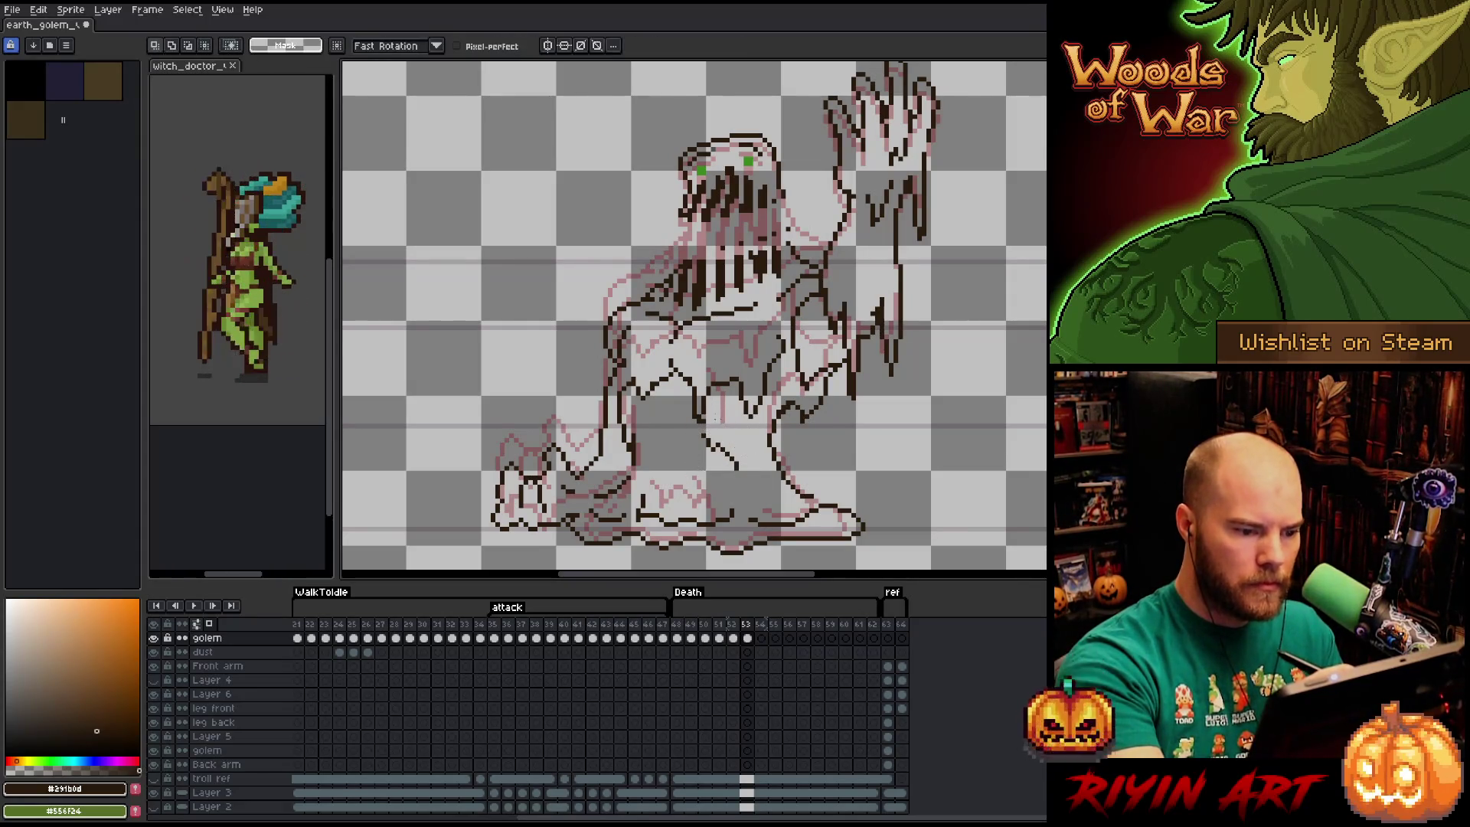
{"action": "key", "text": "e"}
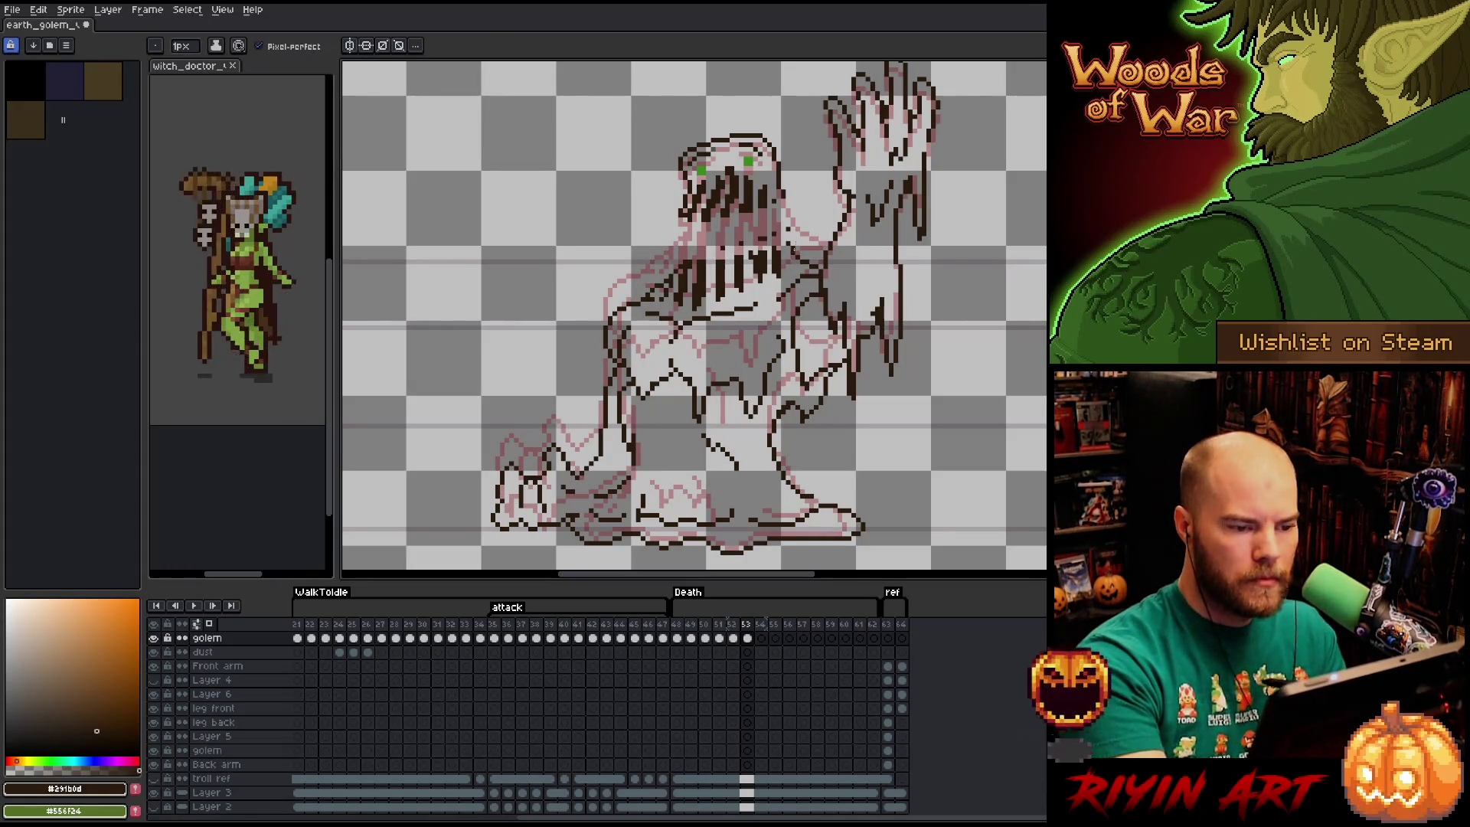
Draw a drip stroke beside the head and add dark pixels at the left shoulder.
{"action": "left_click_drag", "start_coordinate": [787, 198], "coordinate": [824, 255]}
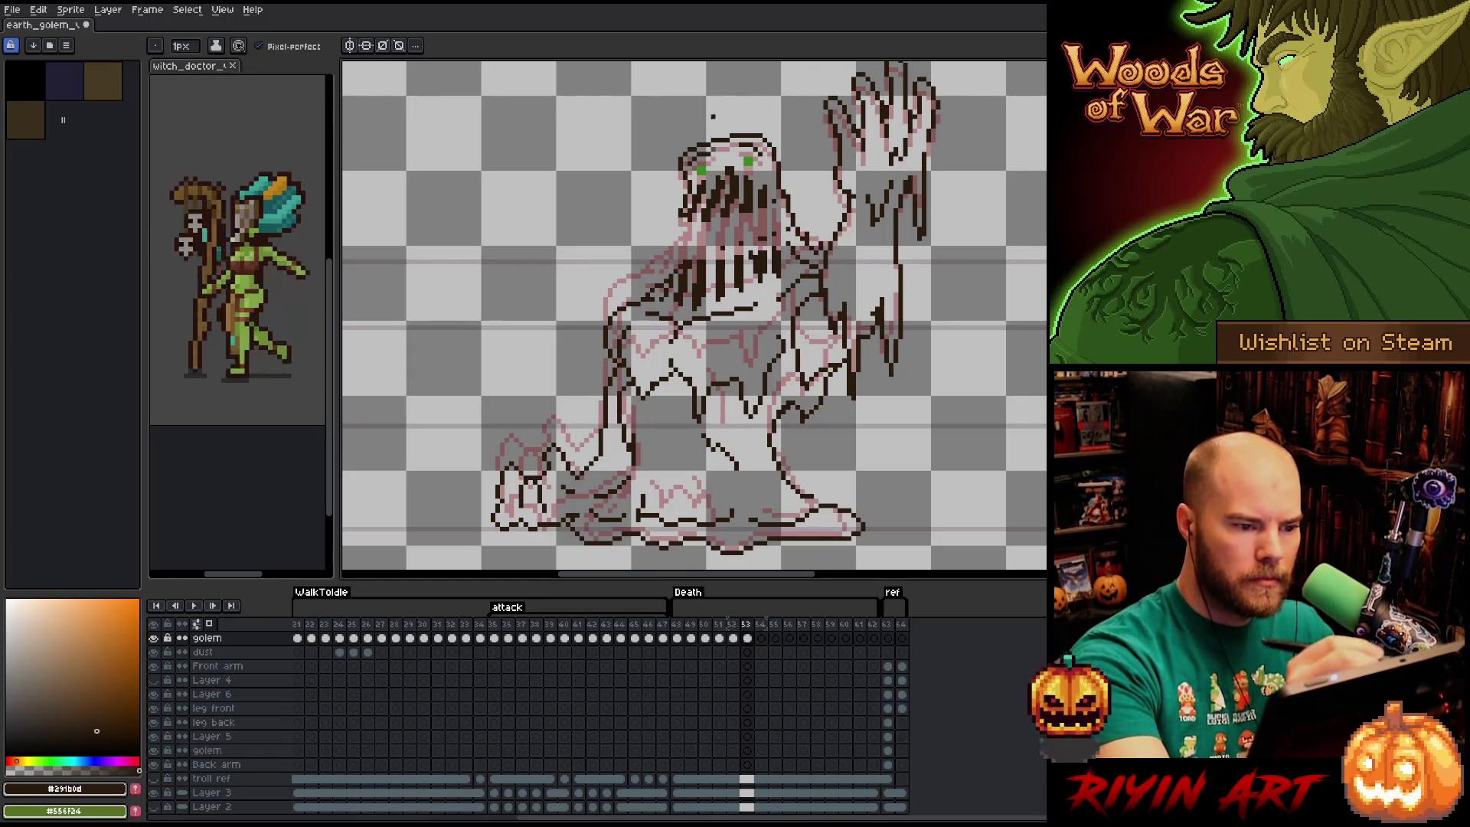
{"action": "mouse_move", "coordinate": [693, 217]}
{"action": "left_mouse_down"}
{"action": "mouse_move", "coordinate": [682, 232]}
{"action": "mouse_move", "coordinate": [703, 218]}
{"action": "left_mouse_up"}
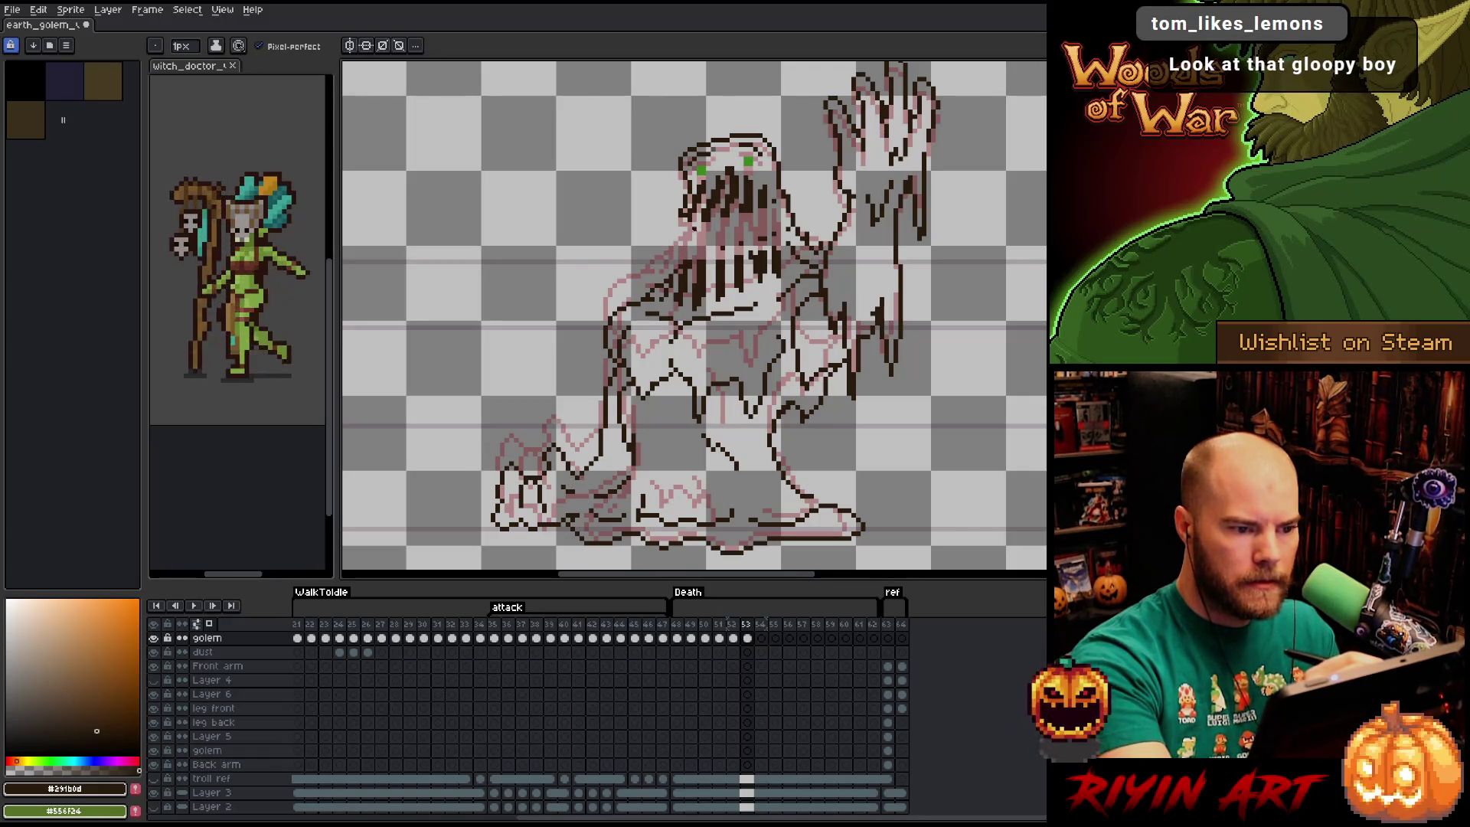
{"action": "key", "text": "e"}
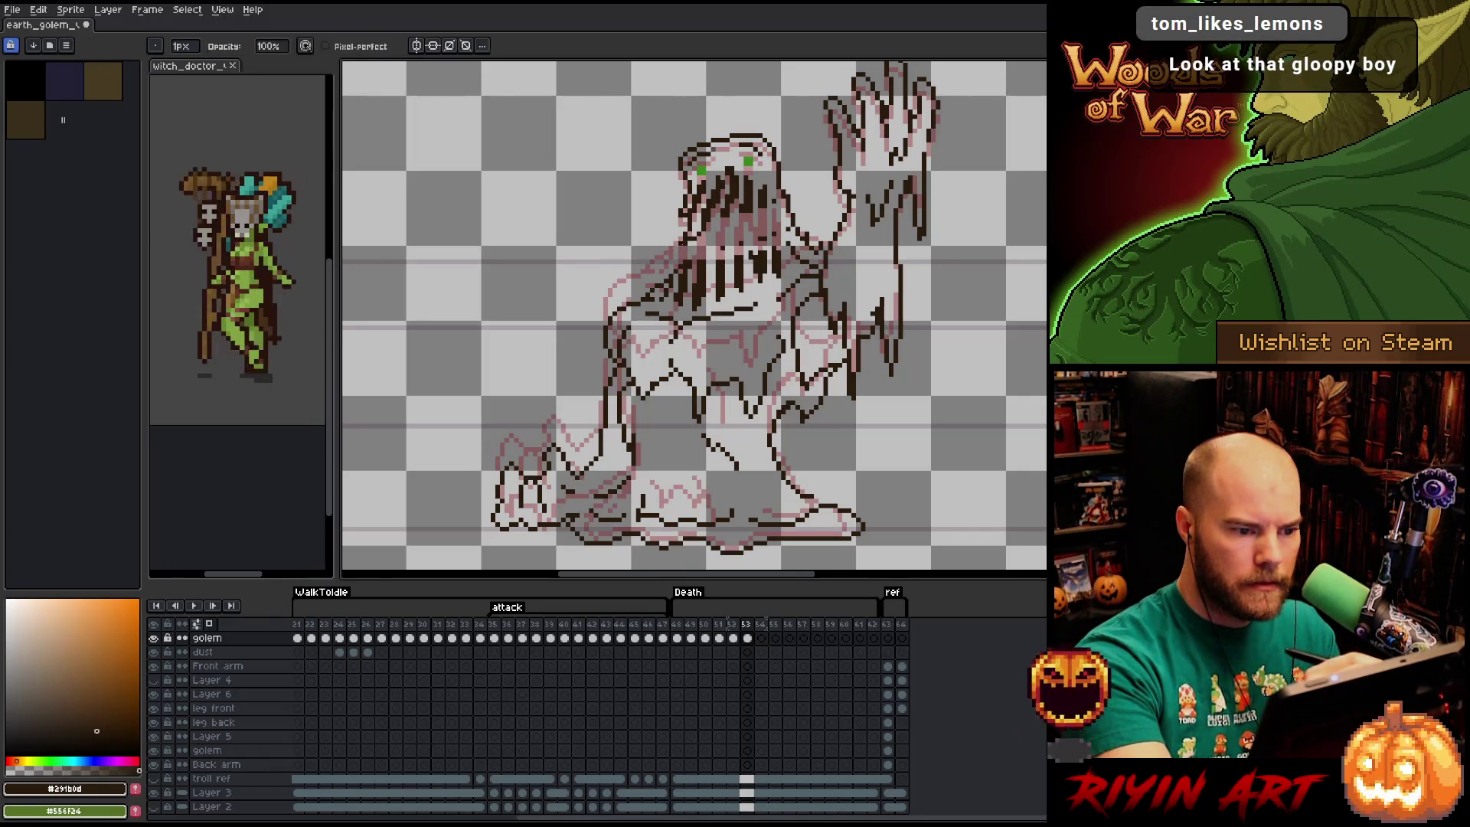
{"action": "key", "text": "b"}
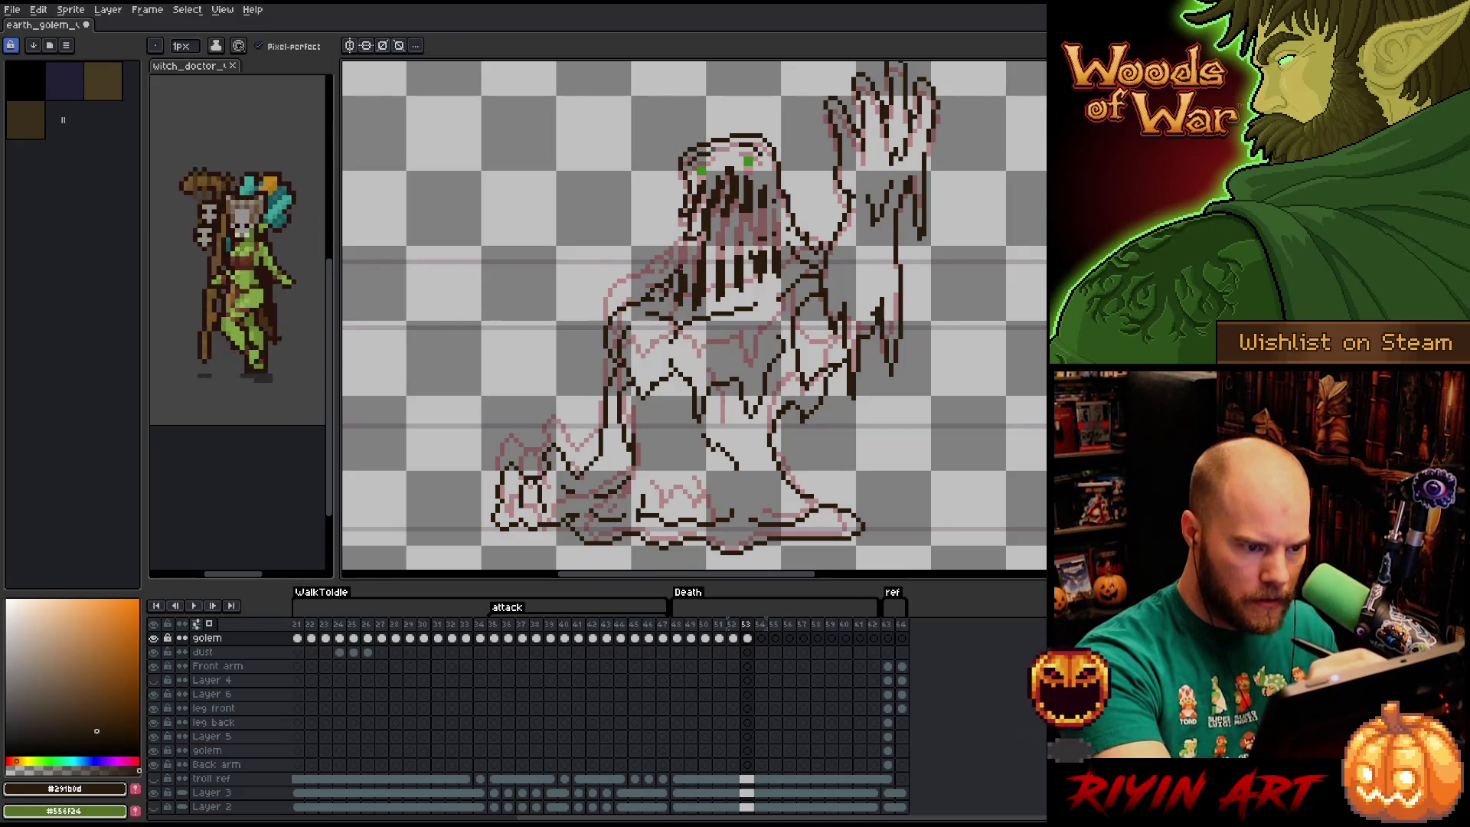
Draw vertical drip lines down the golem's body and chest on frame 53.
{"action": "key", "text": "e"}
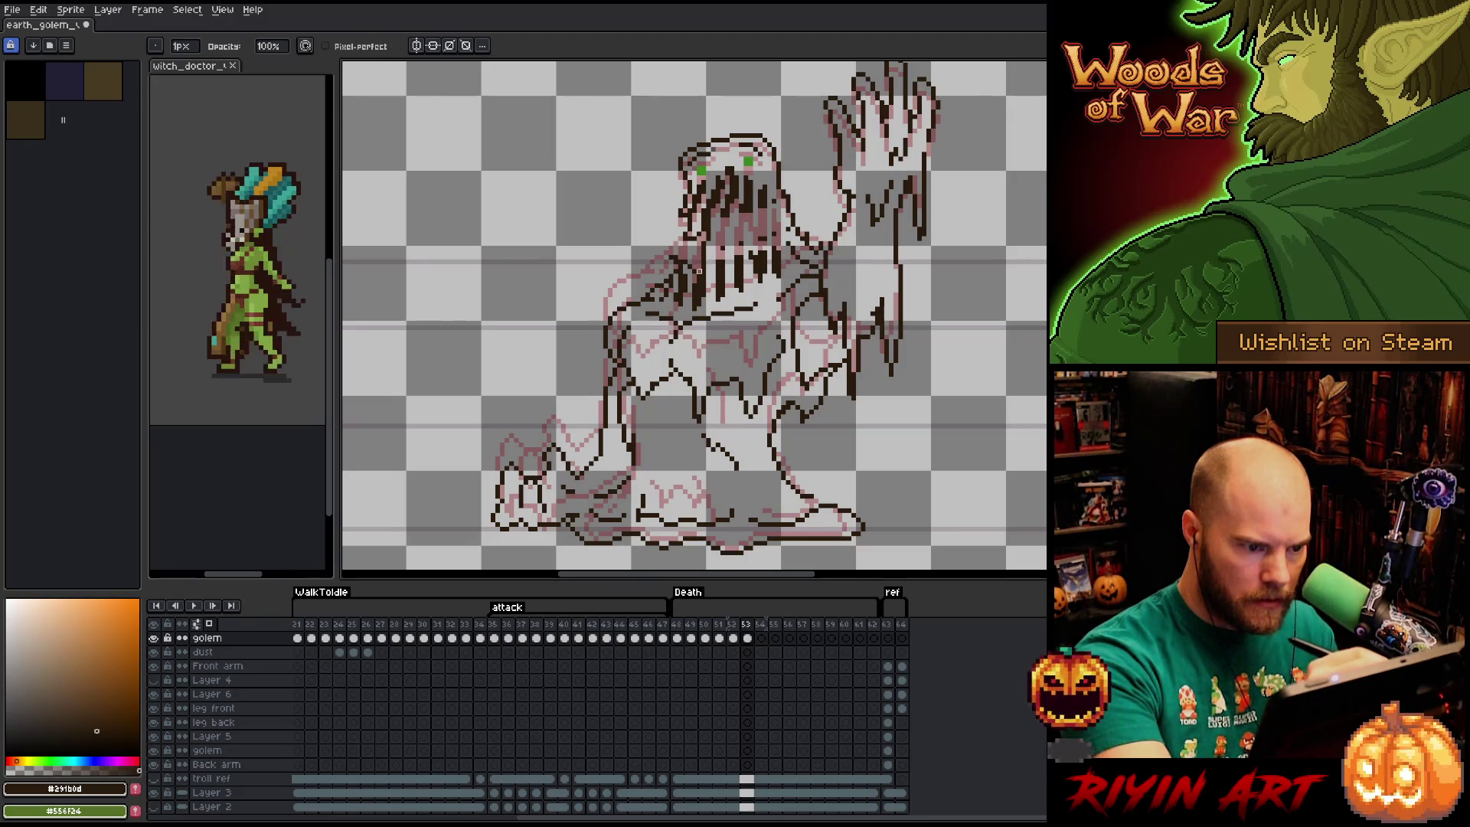
{"action": "key", "text": "b"}
{"action": "left_click_drag", "start_coordinate": [700, 231], "coordinate": [699, 283]}
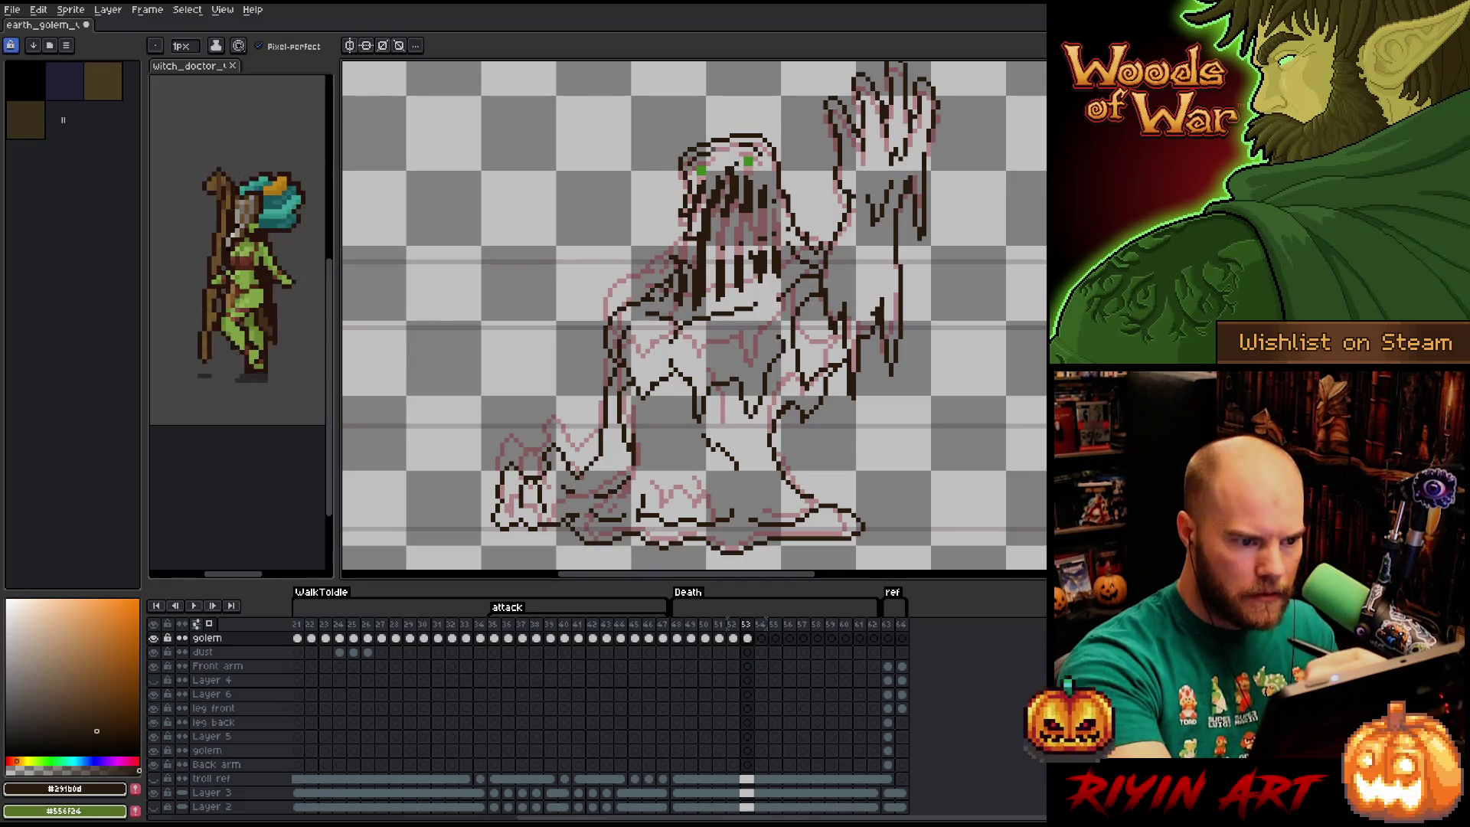
{"action": "mouse_move", "coordinate": [724, 220]}
{"action": "left_mouse_down"}
{"action": "mouse_move", "coordinate": [712, 270]}
{"action": "mouse_move", "coordinate": [713, 256]}
{"action": "left_mouse_up"}
Add melting strands over the golem's face, redrawing one strand in two pieces.
{"action": "key", "text": "e"}
{"action": "key", "text": "b"}
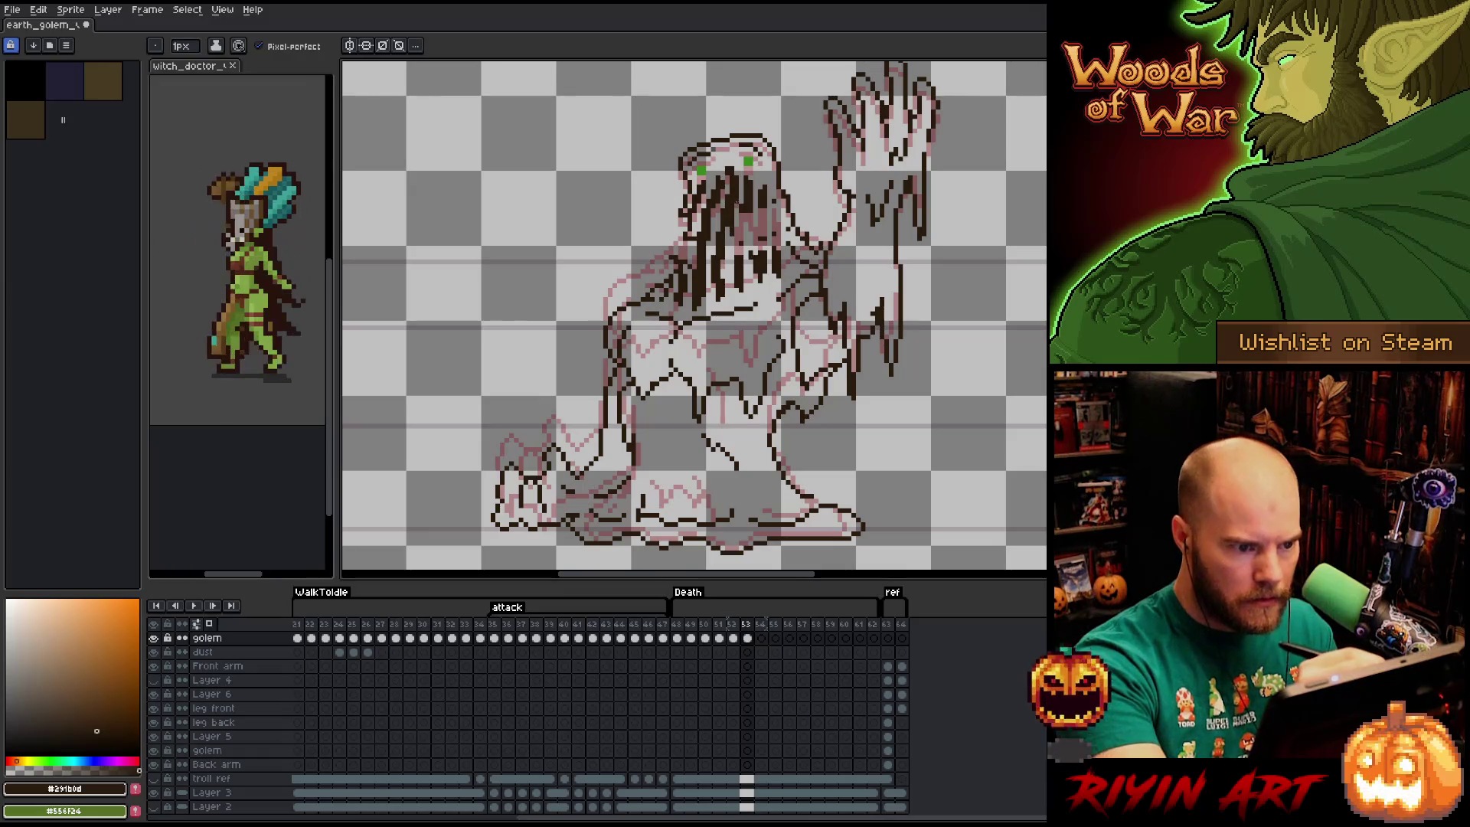
{"action": "key", "text": "e"}
{"action": "key", "text": "b"}
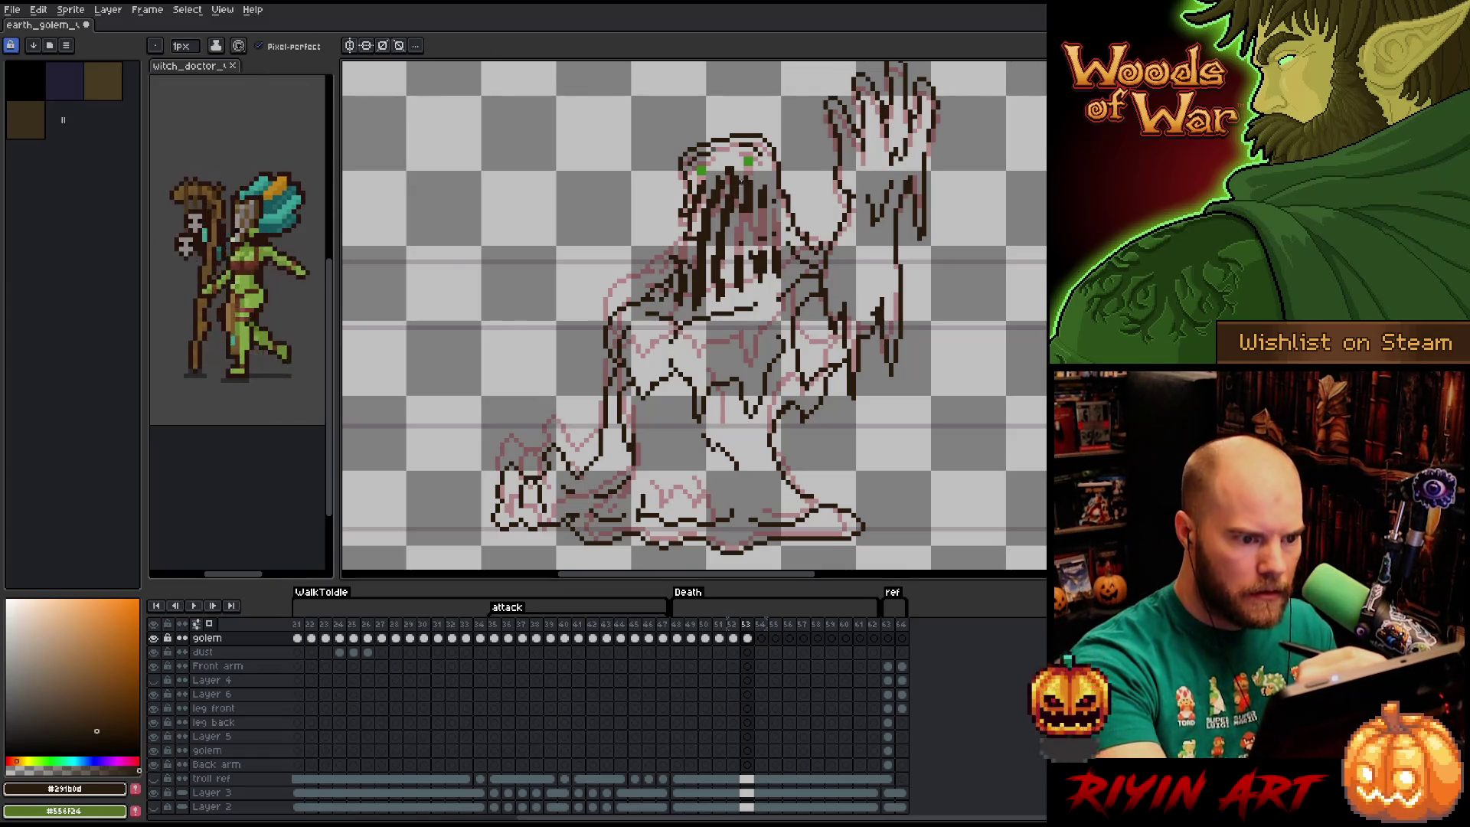
{"action": "left_click_drag", "start_coordinate": [743, 213], "coordinate": [740, 262]}
{"action": "left_click_drag", "start_coordinate": [760, 209], "coordinate": [755, 255]}
{"action": "mouse_move", "coordinate": [750, 204]}
{"action": "left_mouse_down"}
{"action": "mouse_move", "coordinate": [750, 246]}
{"action": "mouse_move", "coordinate": [774, 245]}
{"action": "mouse_move", "coordinate": [735, 222]}
{"action": "mouse_move", "coordinate": [732, 285]}
{"action": "left_mouse_up"}
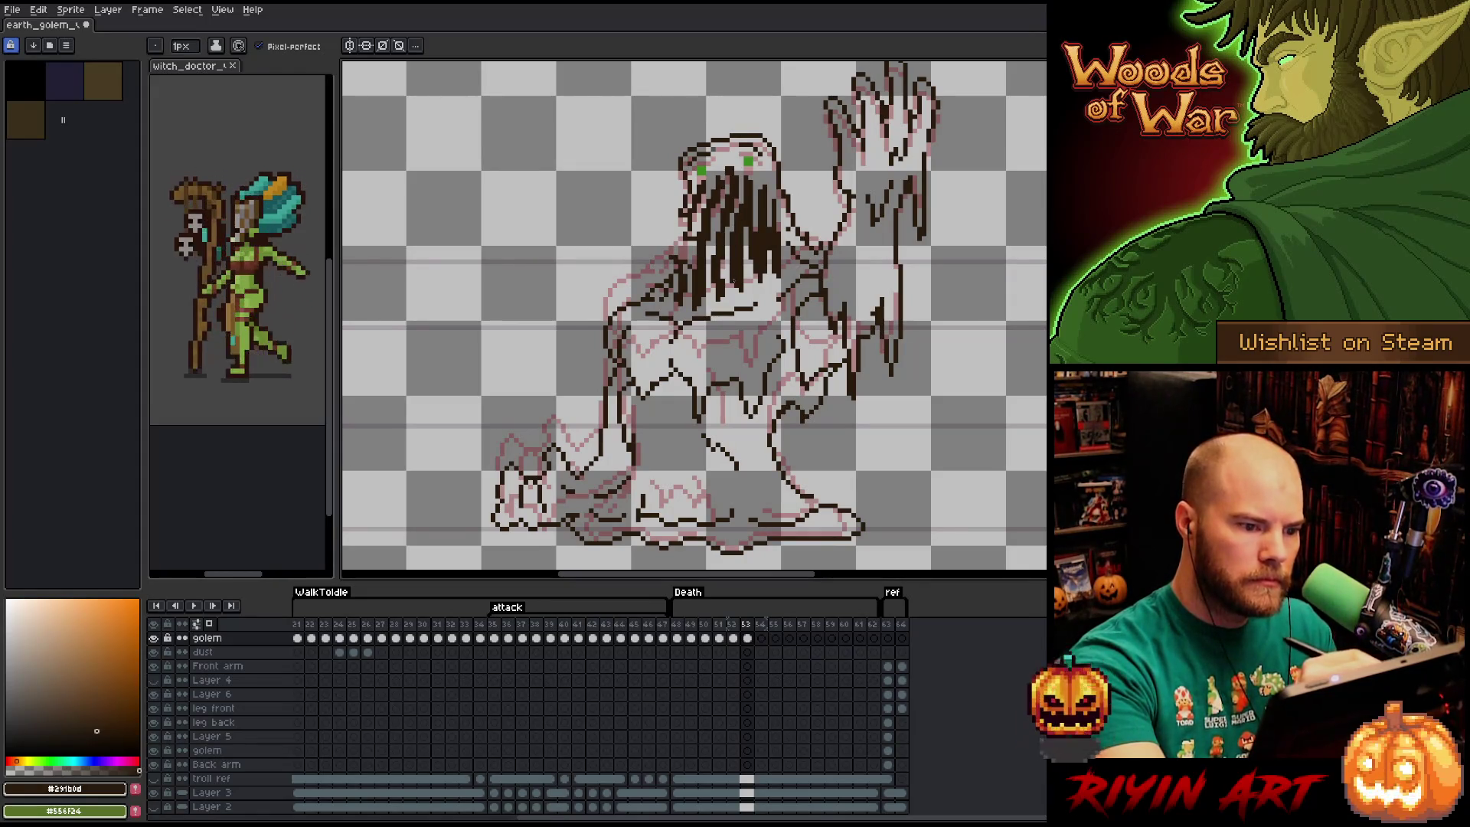
{"action": "key", "text": "ctrl+z"}
{"action": "left_click_drag", "start_coordinate": [736, 217], "coordinate": [733, 280]}
Add a horizontal outline stroke along the golem's left side.
{"action": "right_click", "coordinate": [705, 375]}
{"action": "left_click", "coordinate": [735, 191]}
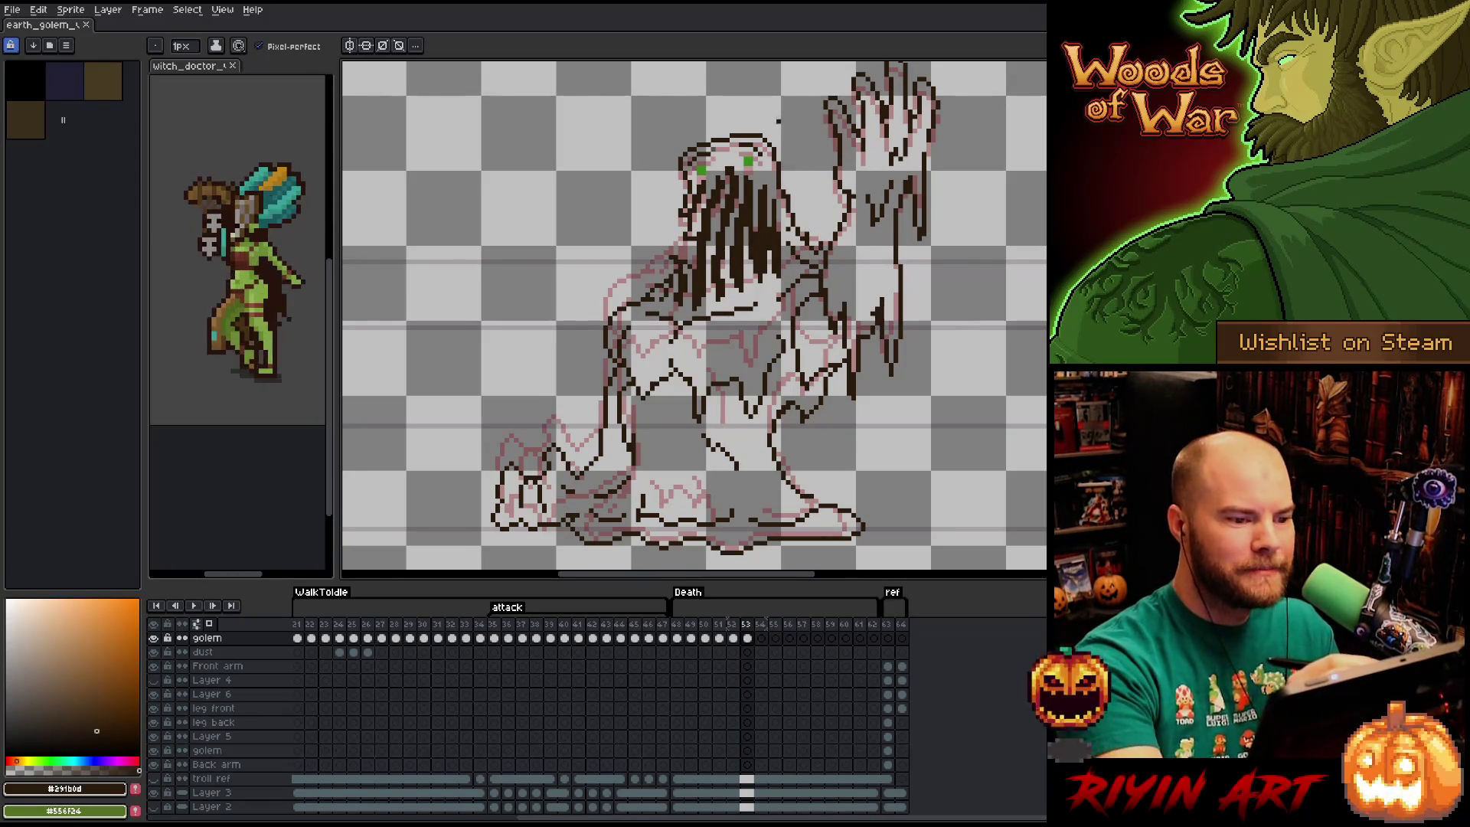
{"action": "key", "text": "e"}
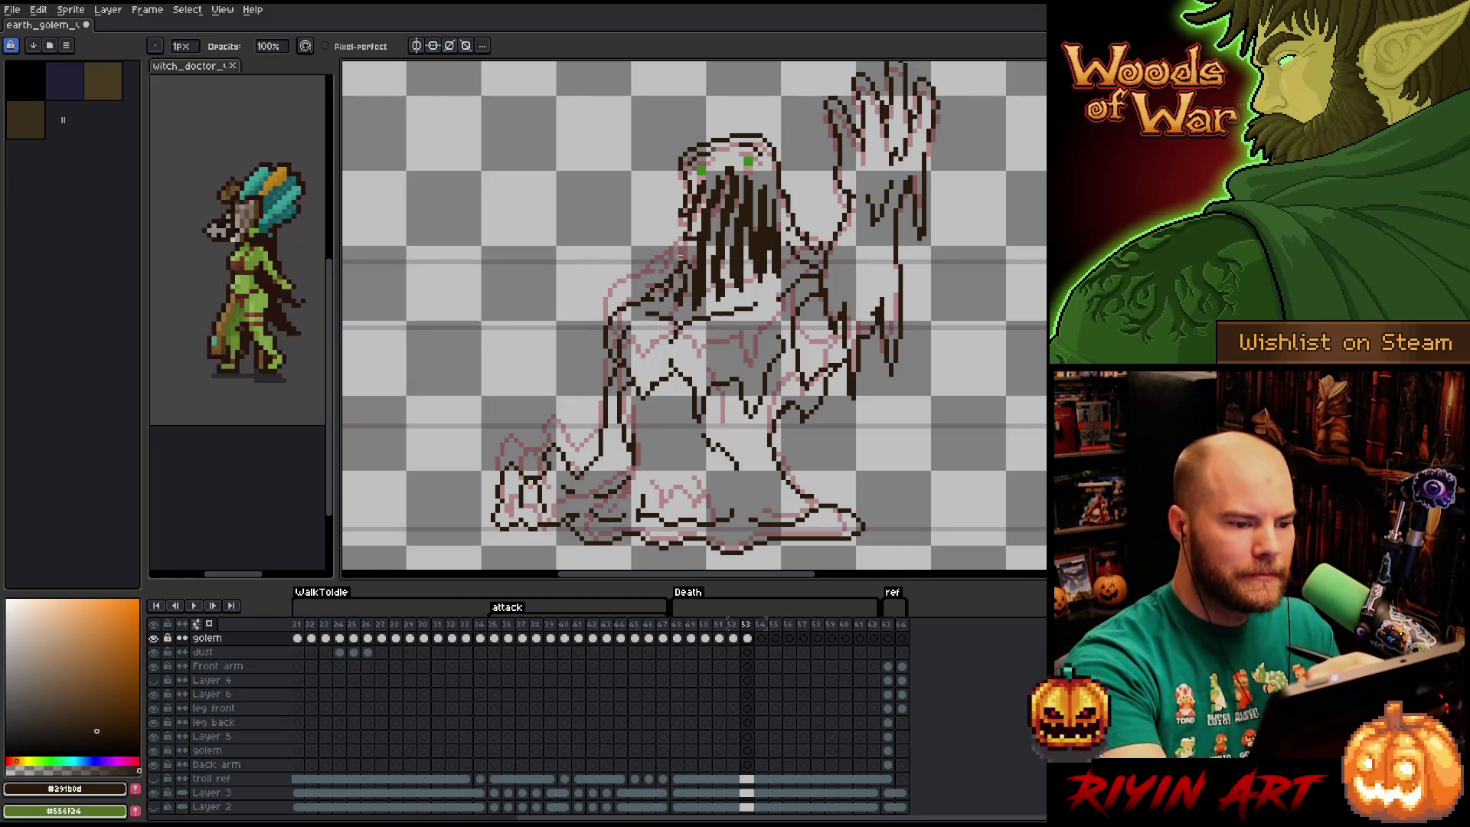
{"action": "key", "text": "b"}
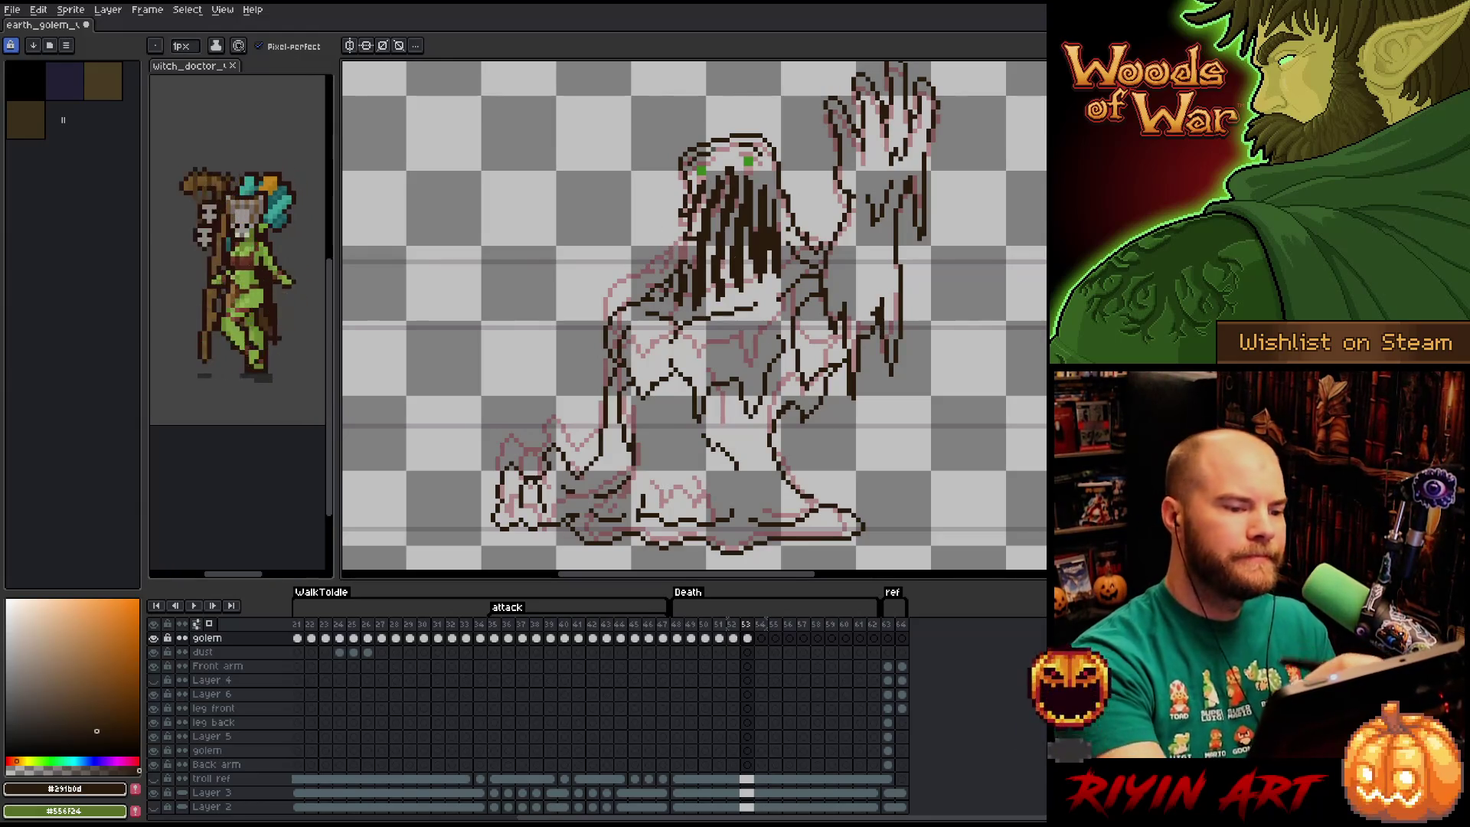
{"action": "key", "text": "e"}
{"action": "key", "text": "b"}
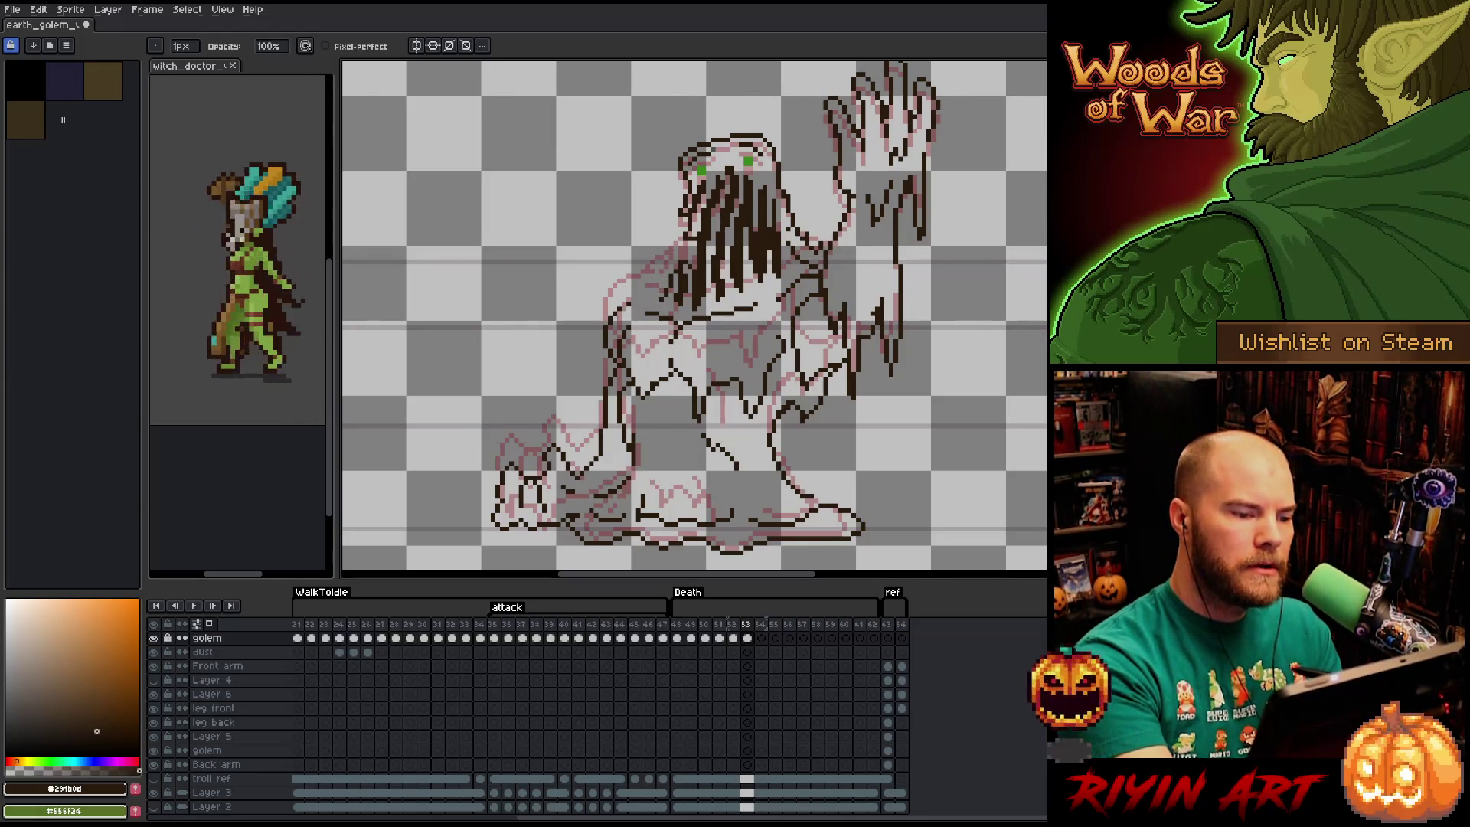
{"action": "left_click_drag", "start_coordinate": [641, 308], "coordinate": [609, 325]}
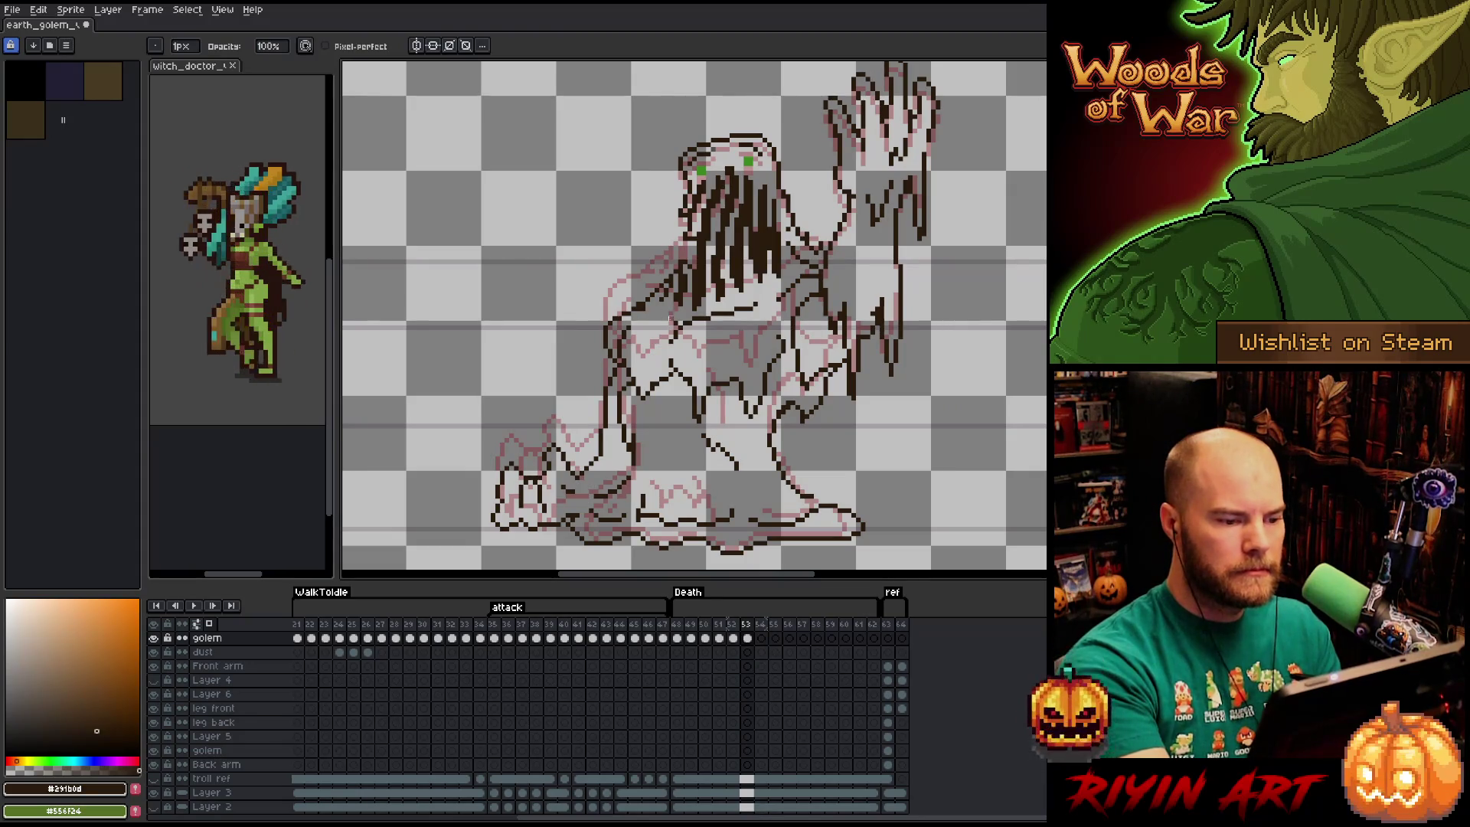
{"action": "left_click_drag", "start_coordinate": [641, 317], "coordinate": [668, 317]}
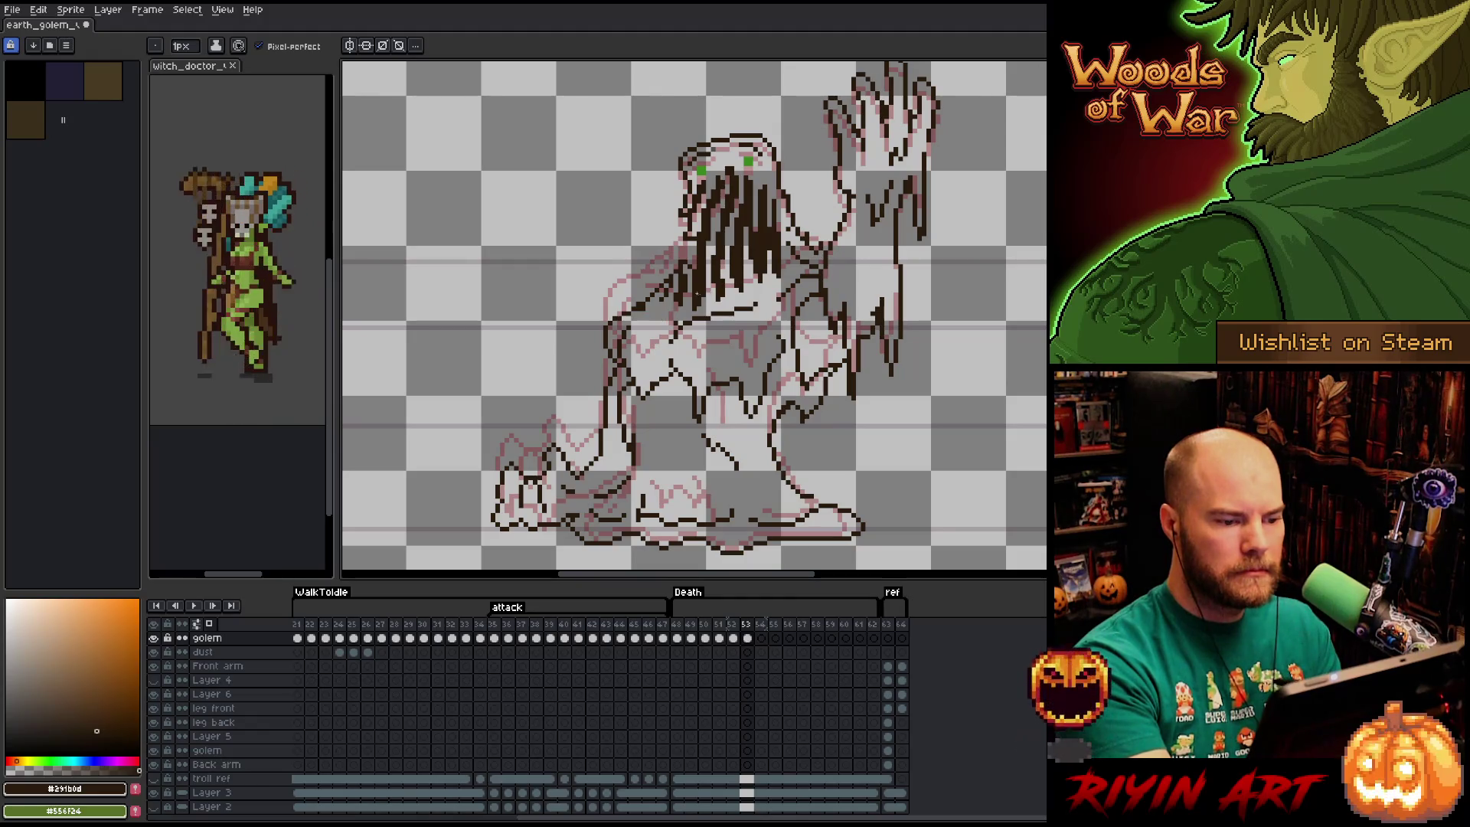
Touch up the remaining pixels with Eraser and Pencil, then step back to frame 52.
{"action": "key", "text": "e"}
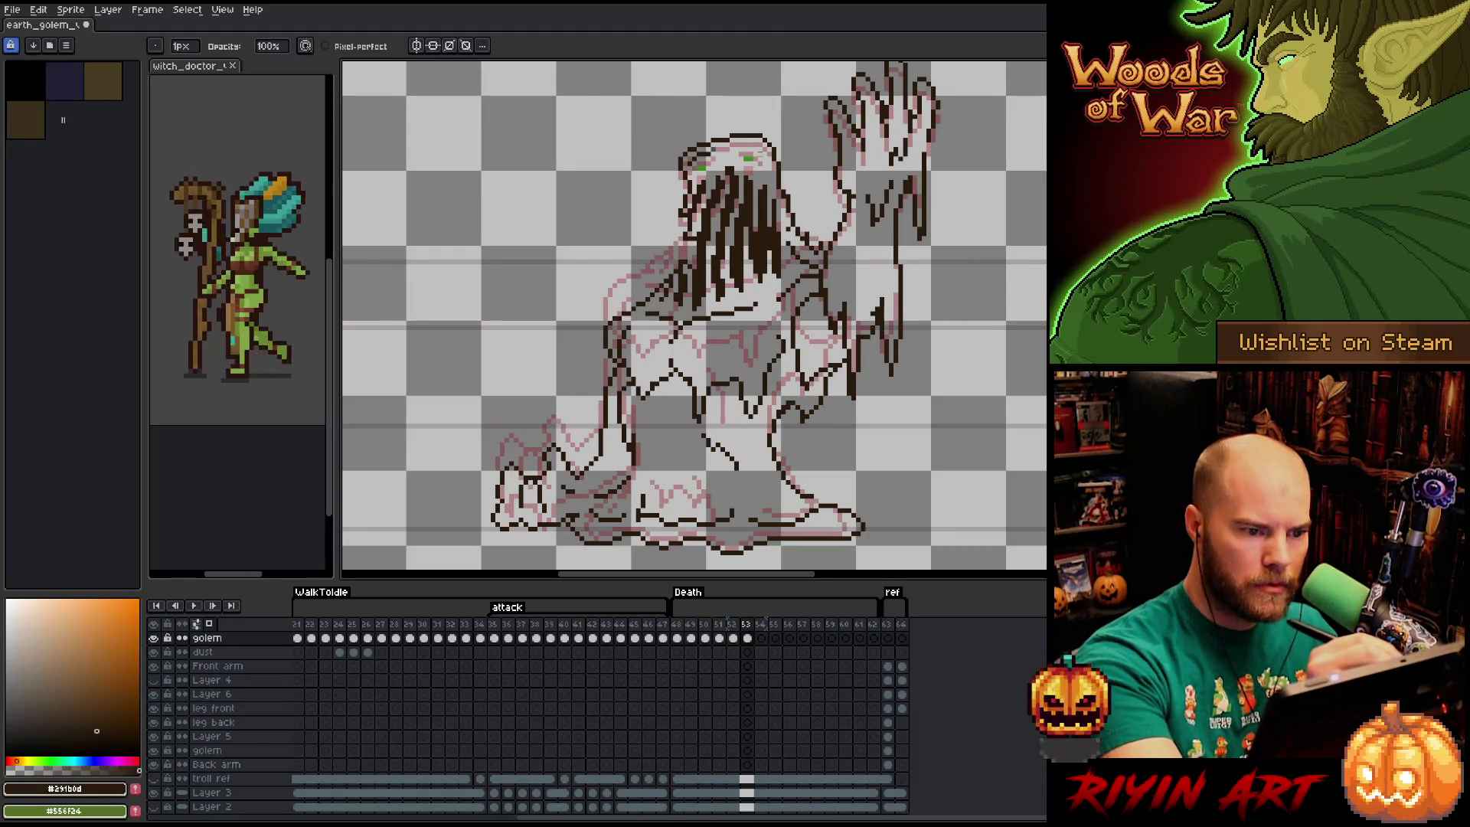
{"action": "key", "text": "e"}
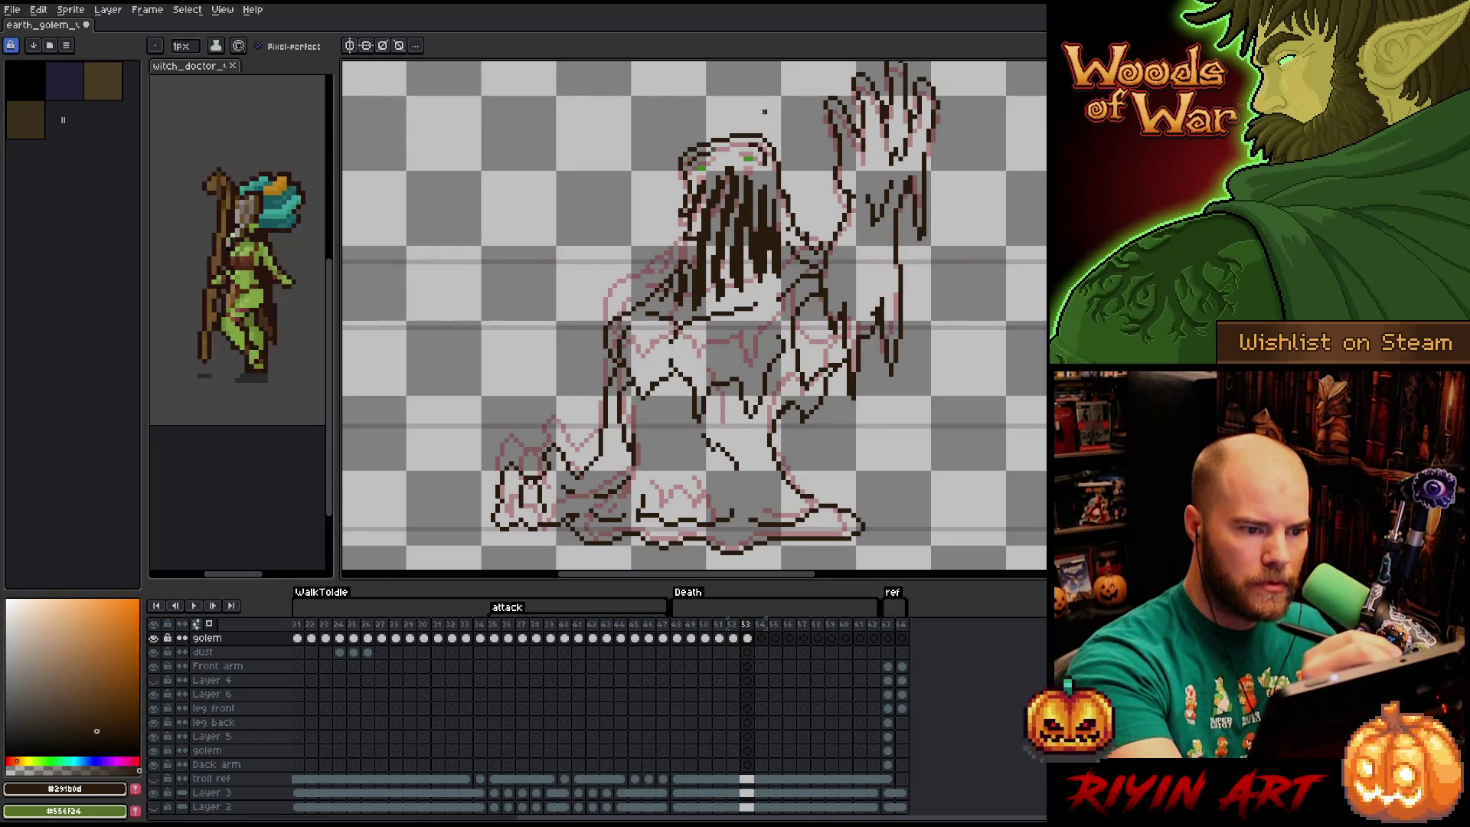
{"action": "key", "text": "b"}
{"action": "key", "text": "e"}
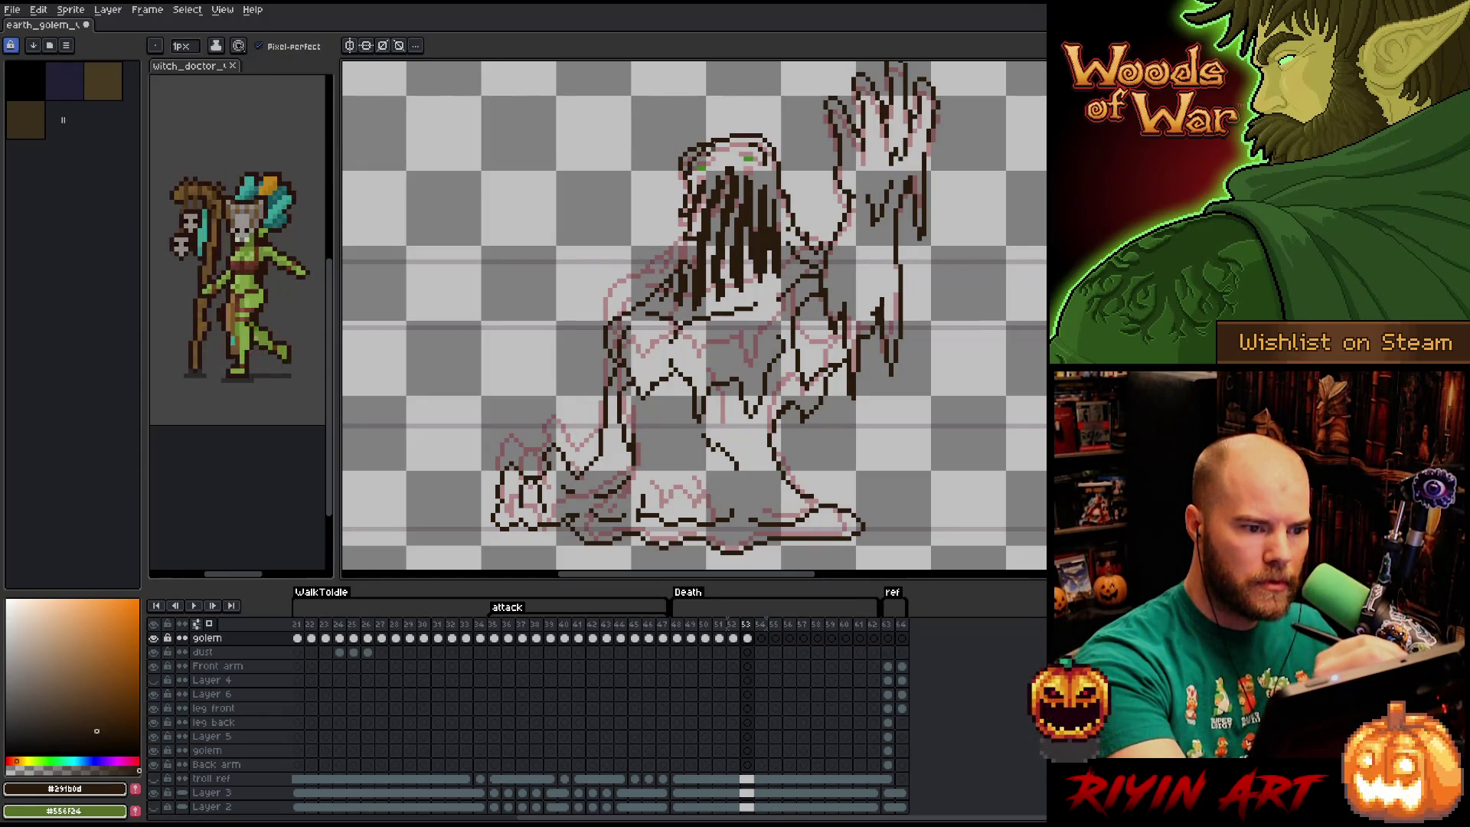
{"action": "key", "text": "b"}
{"action": "key", "text": "e"}
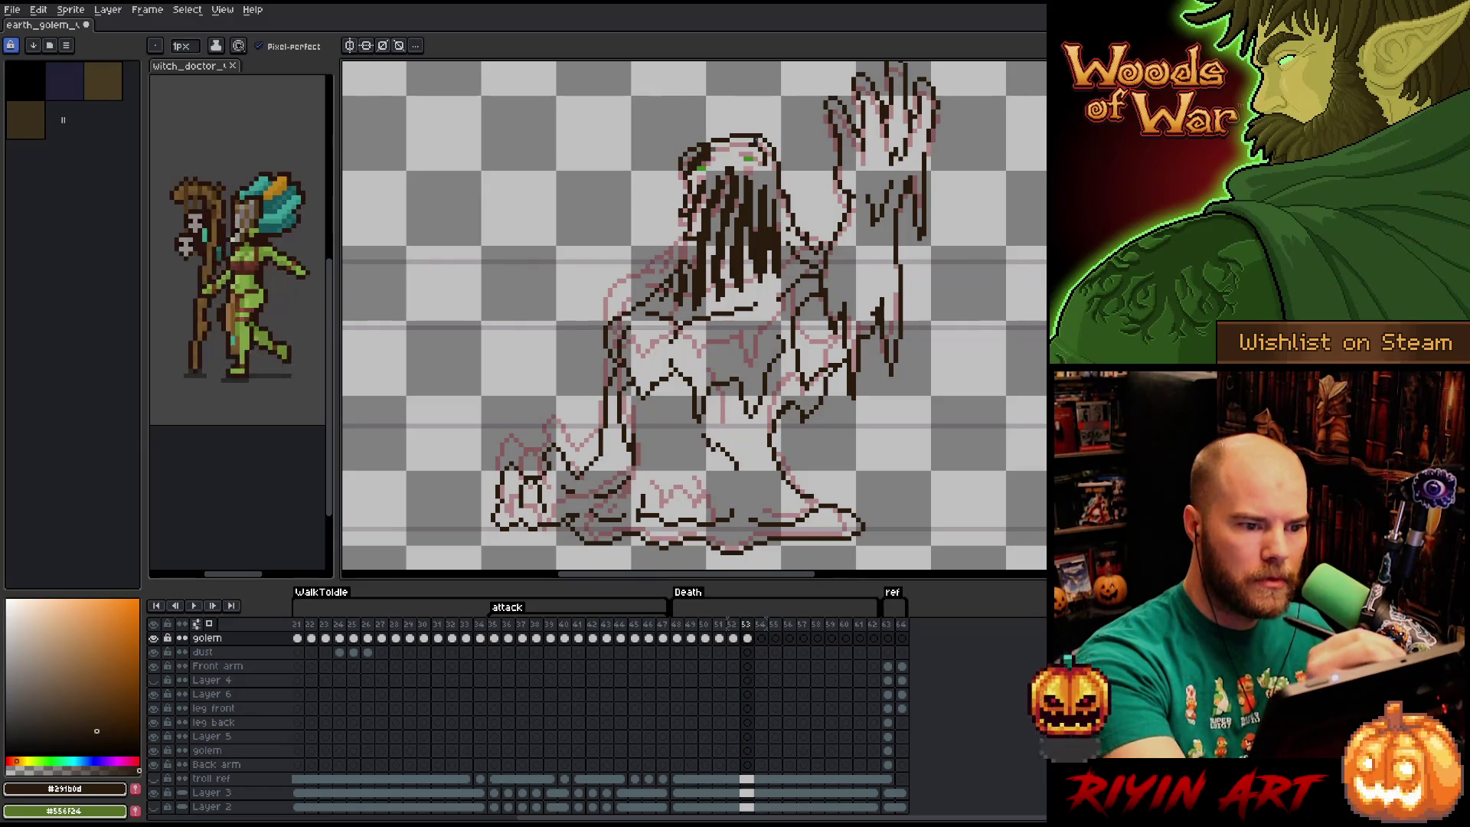
{"action": "key", "text": "b"}
{"action": "key", "text": "e"}
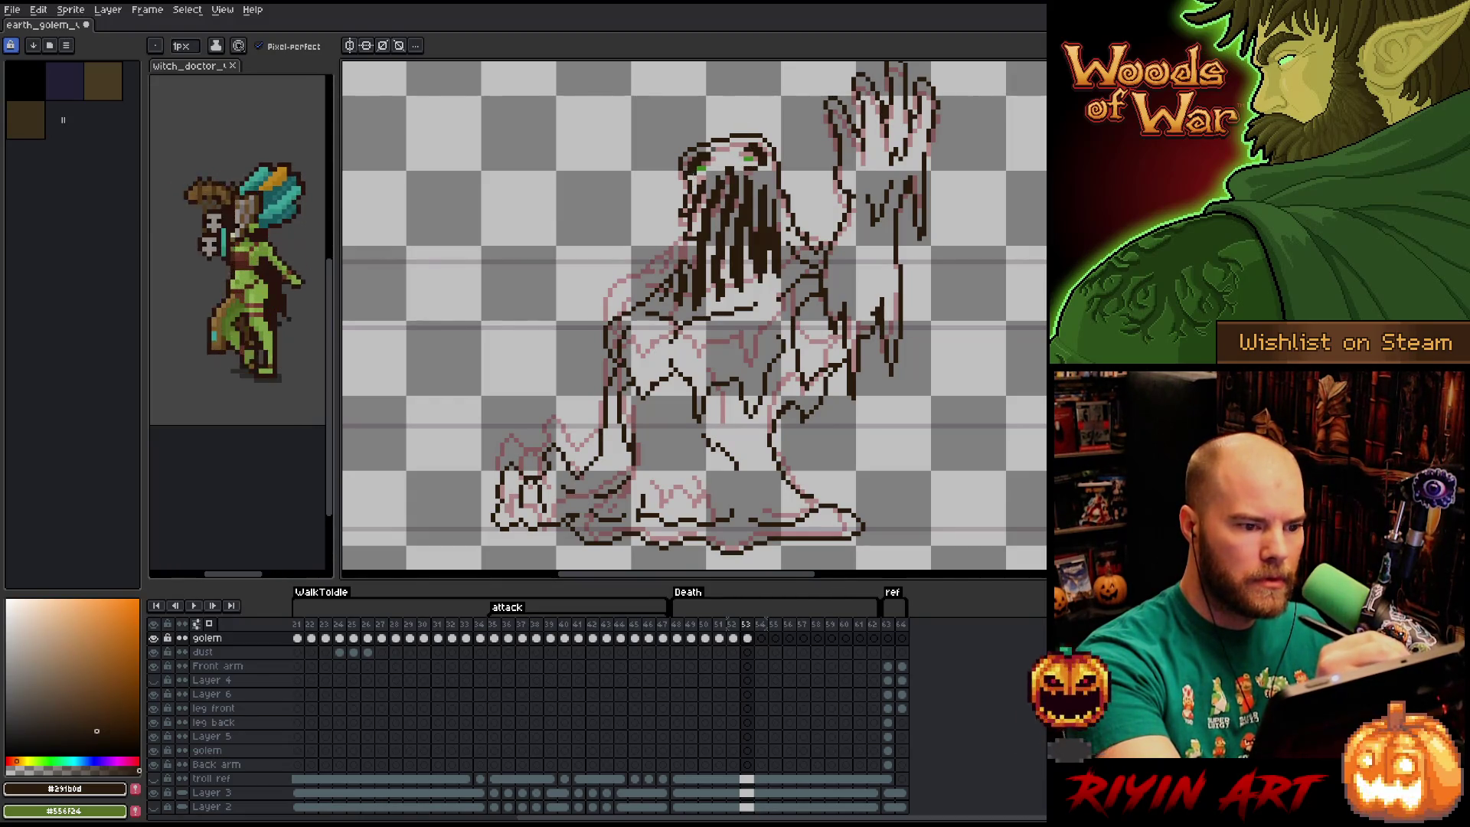
{"action": "key", "text": "Left"}
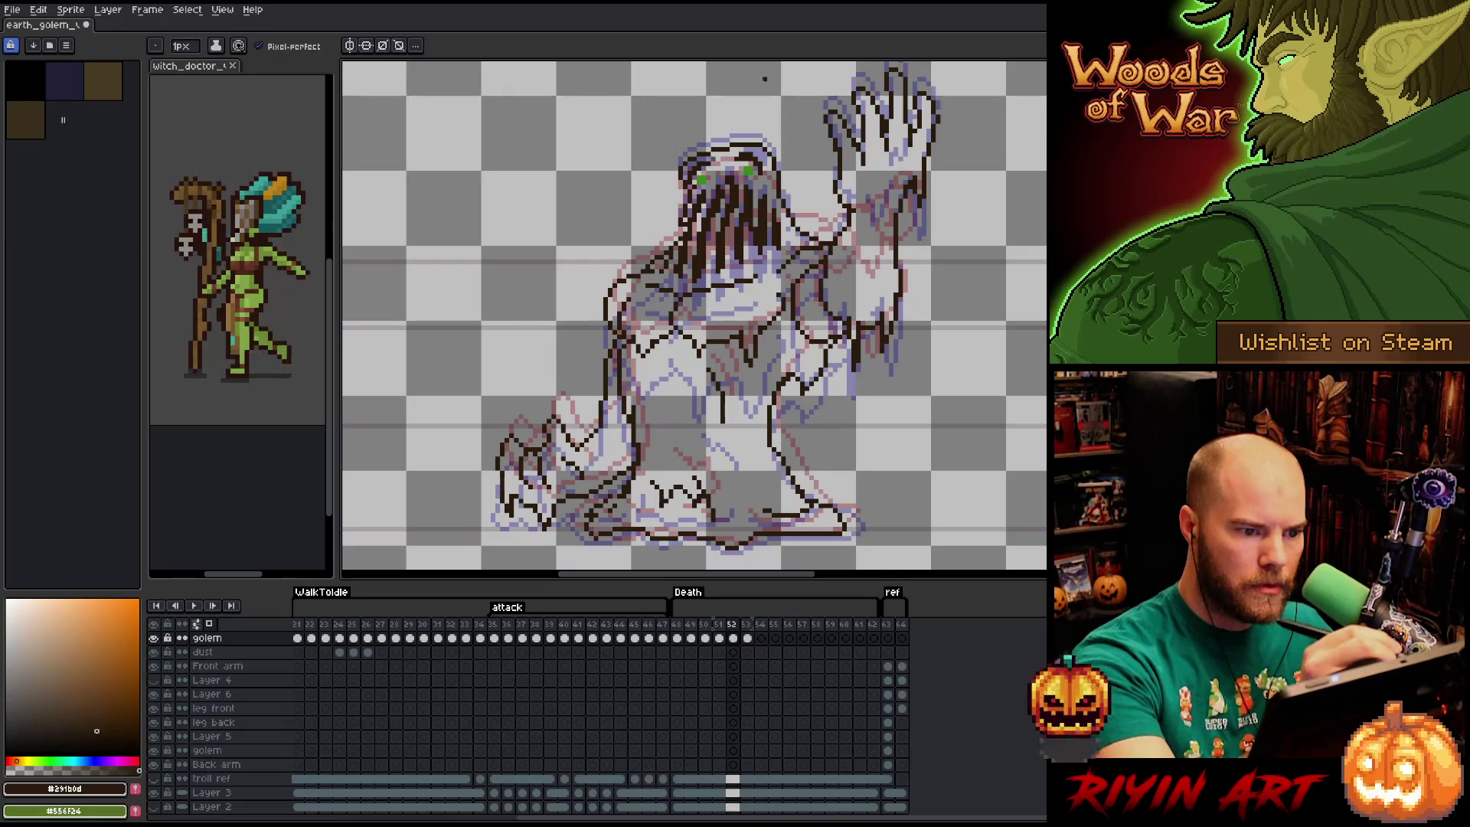
Back on frame 53, draw a dark line and a curved stroke down the golem's body, then clean them up.
{"action": "key", "text": "comma"}
{"action": "key", "text": "period"}
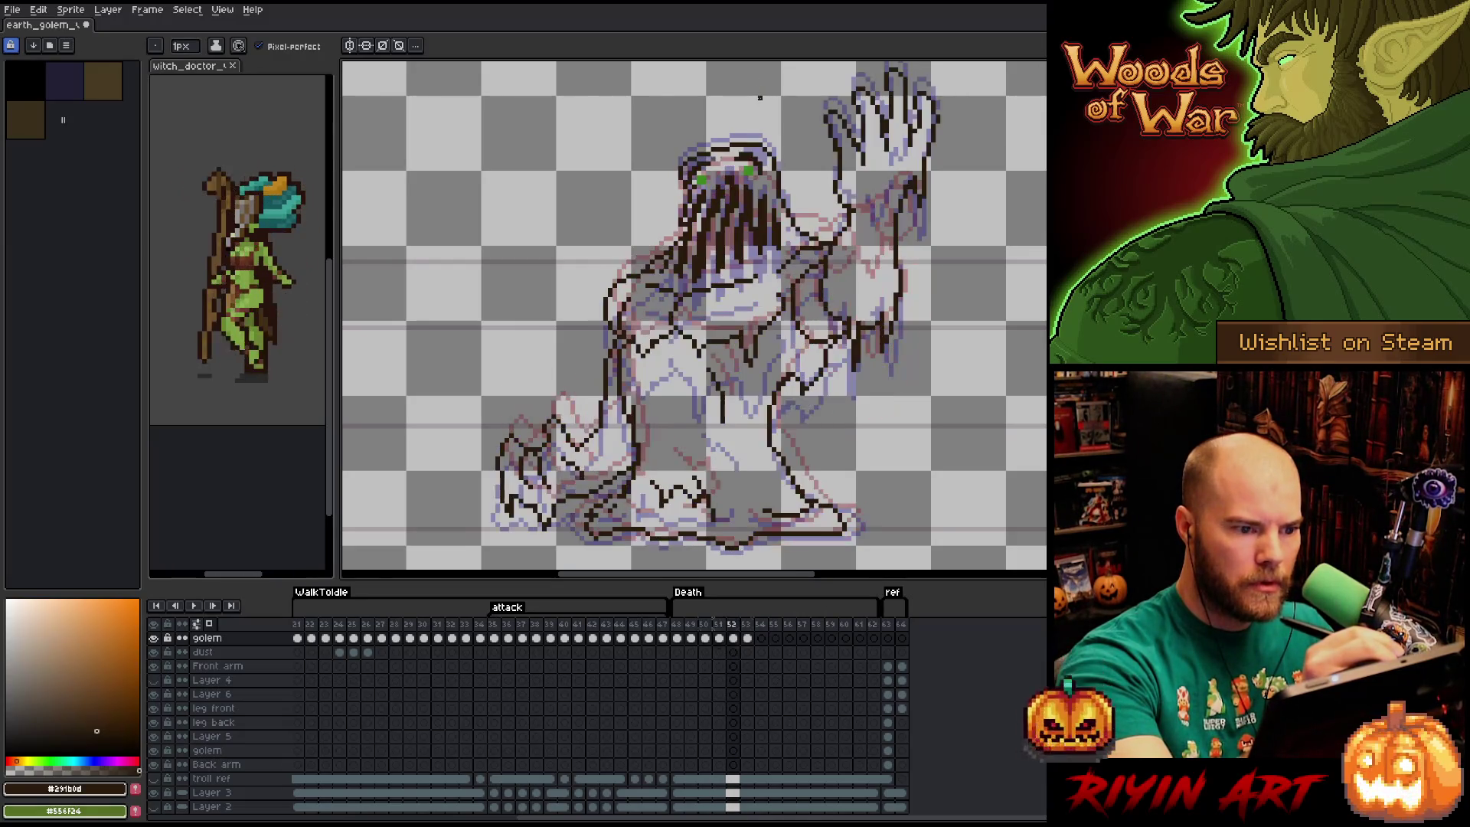
{"action": "key", "text": "period"}
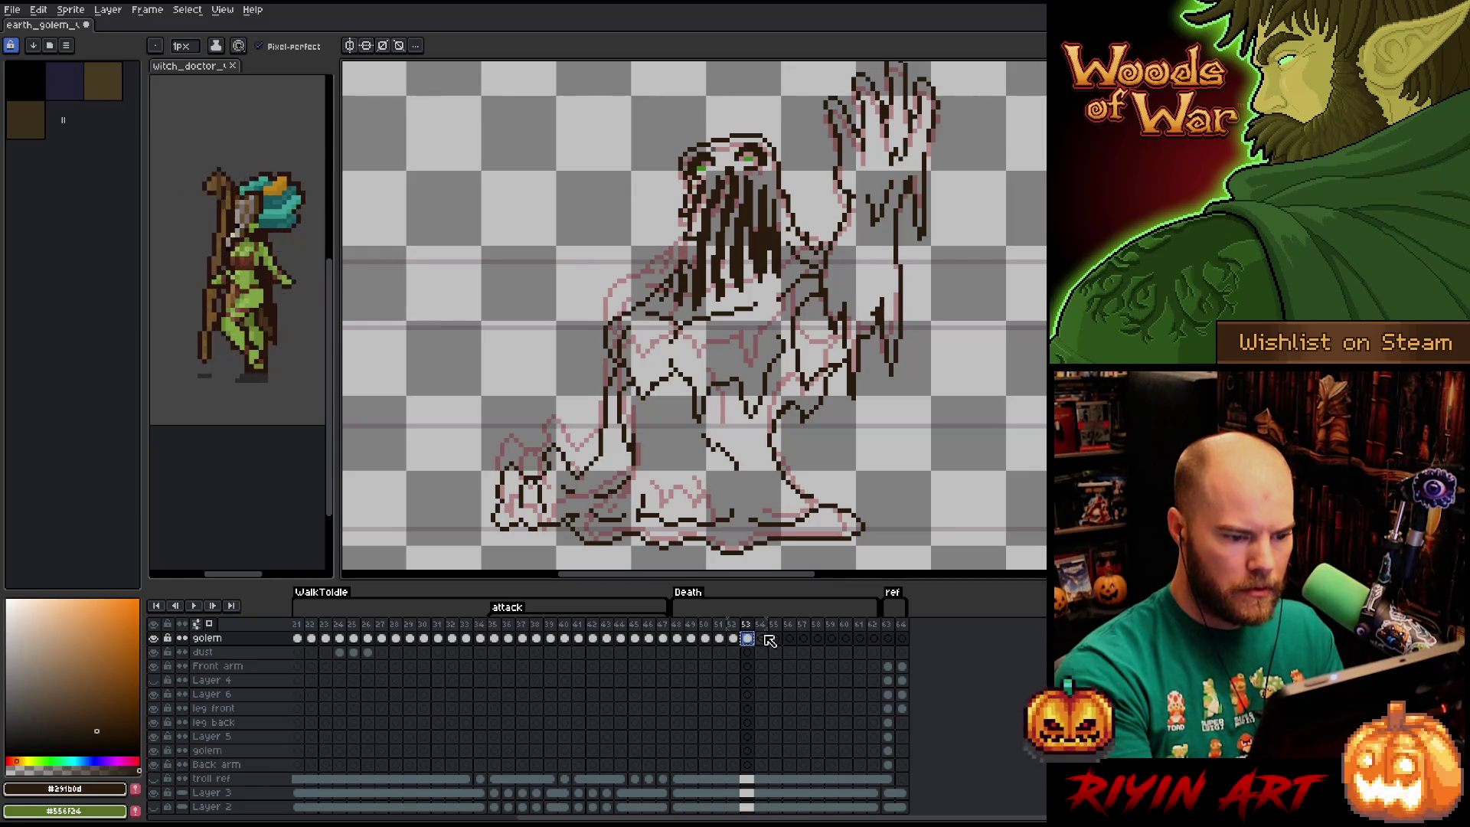
{"action": "key", "text": "e"}
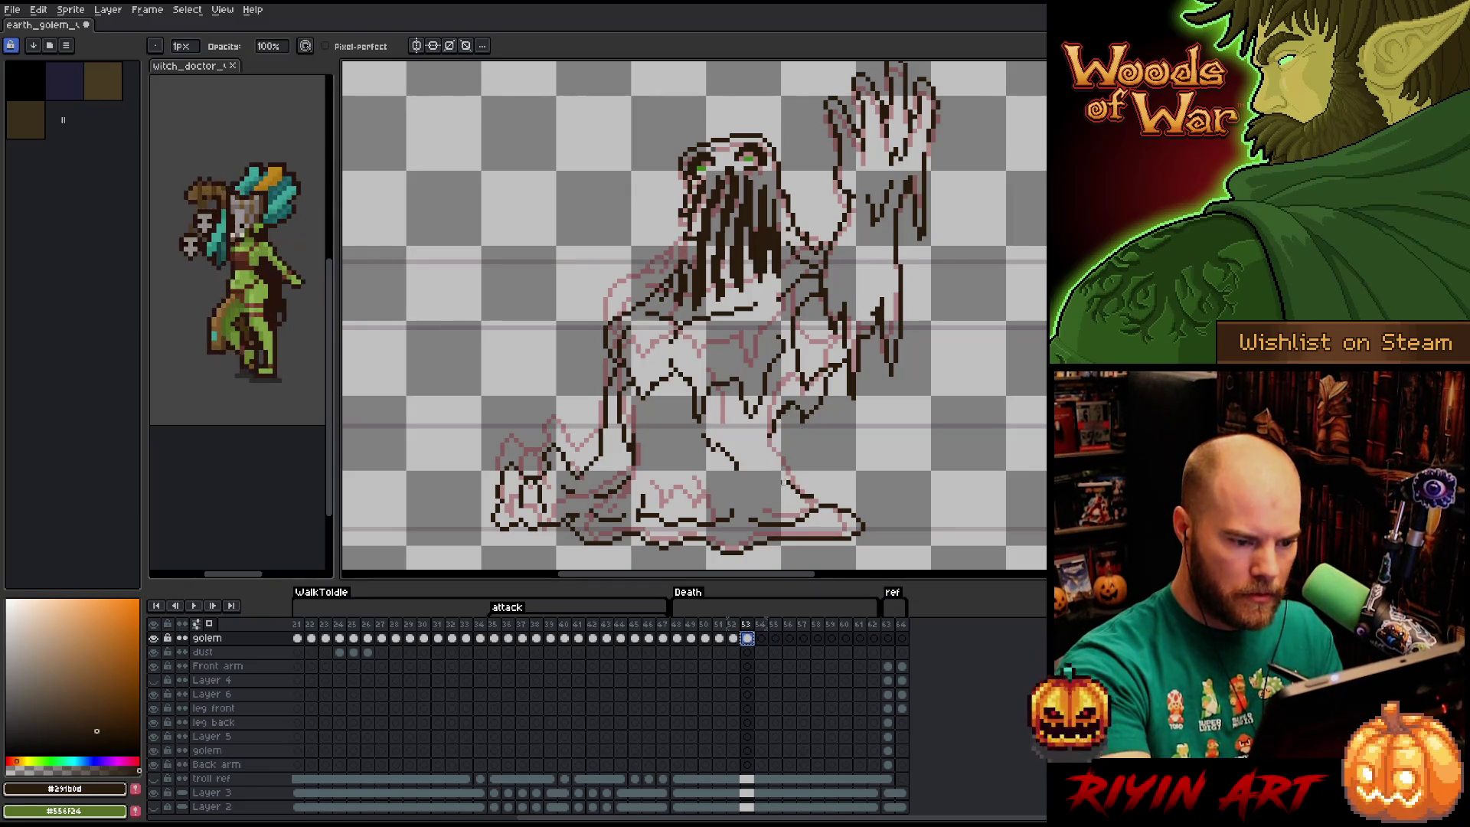
{"action": "key", "text": "b"}
{"action": "left_click_drag", "start_coordinate": [771, 435], "coordinate": [809, 493]}
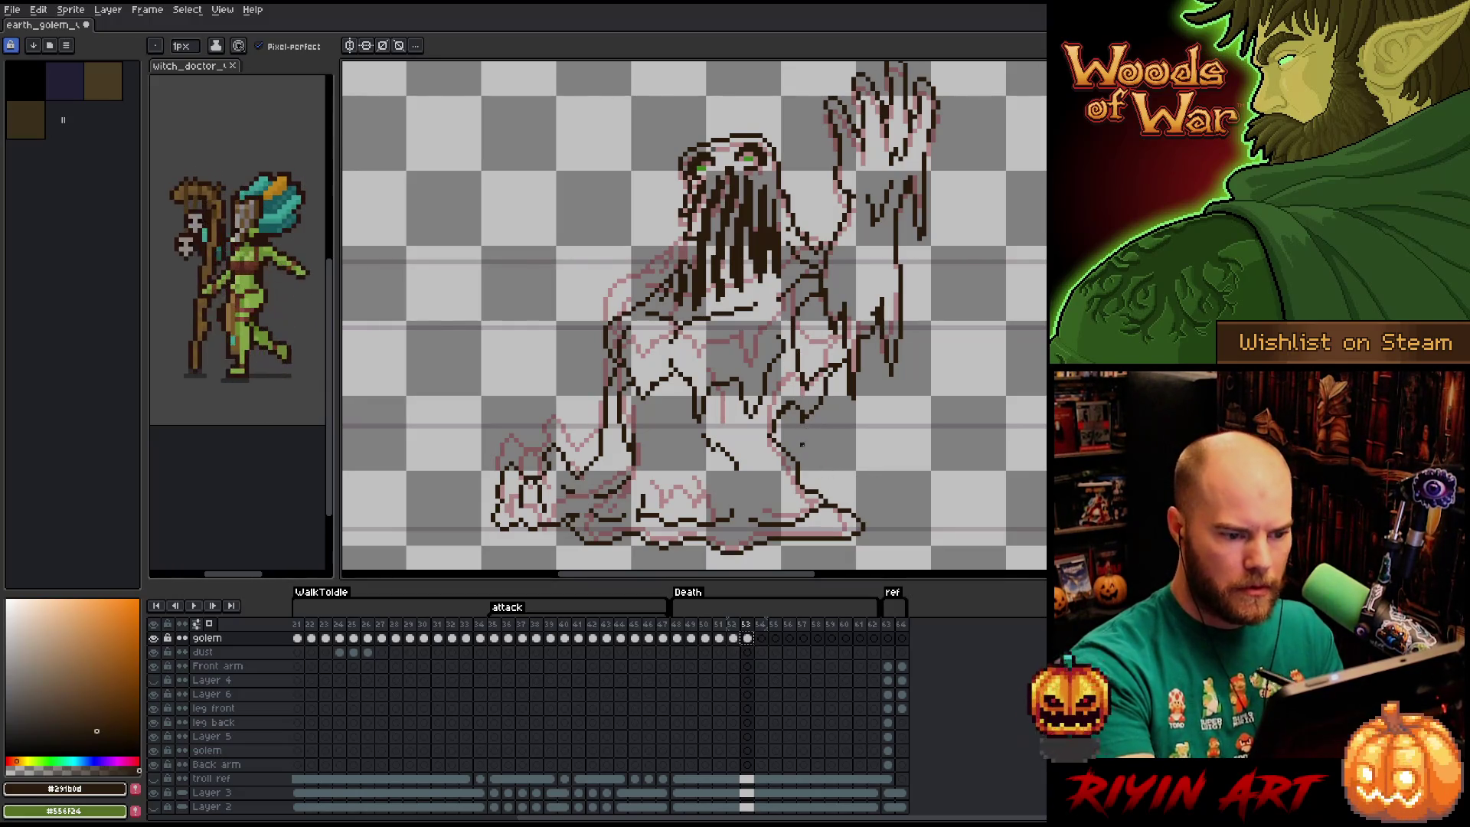
{"action": "mouse_move", "coordinate": [783, 417]}
{"action": "left_mouse_down"}
{"action": "mouse_move", "coordinate": [813, 446]}
{"action": "mouse_move", "coordinate": [820, 403]}
{"action": "mouse_move", "coordinate": [796, 423]}
{"action": "mouse_move", "coordinate": [778, 413]}
{"action": "left_mouse_up"}
{"action": "key", "text": "e"}
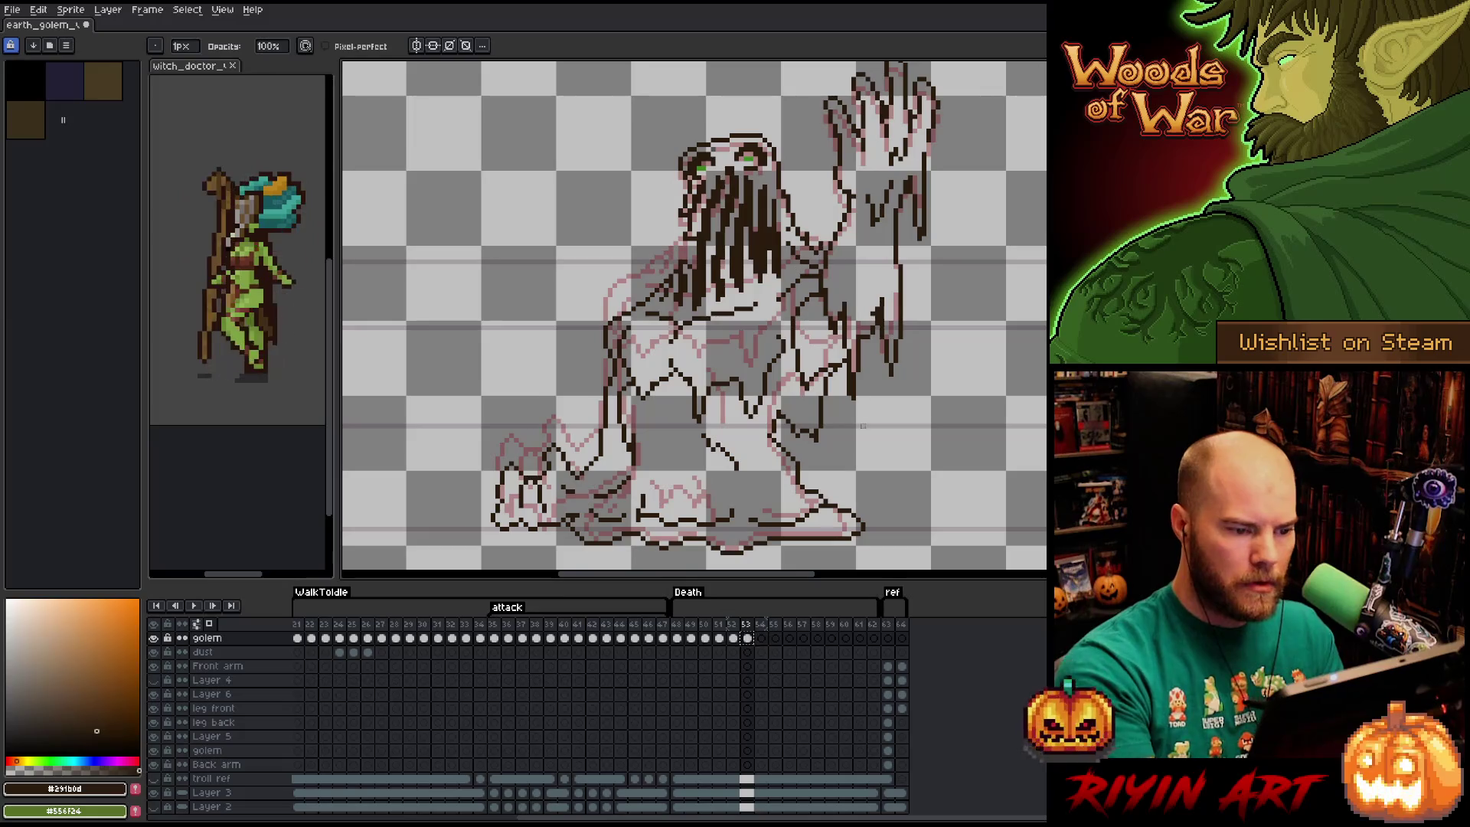
{"action": "left_click", "coordinate": [761, 625]}
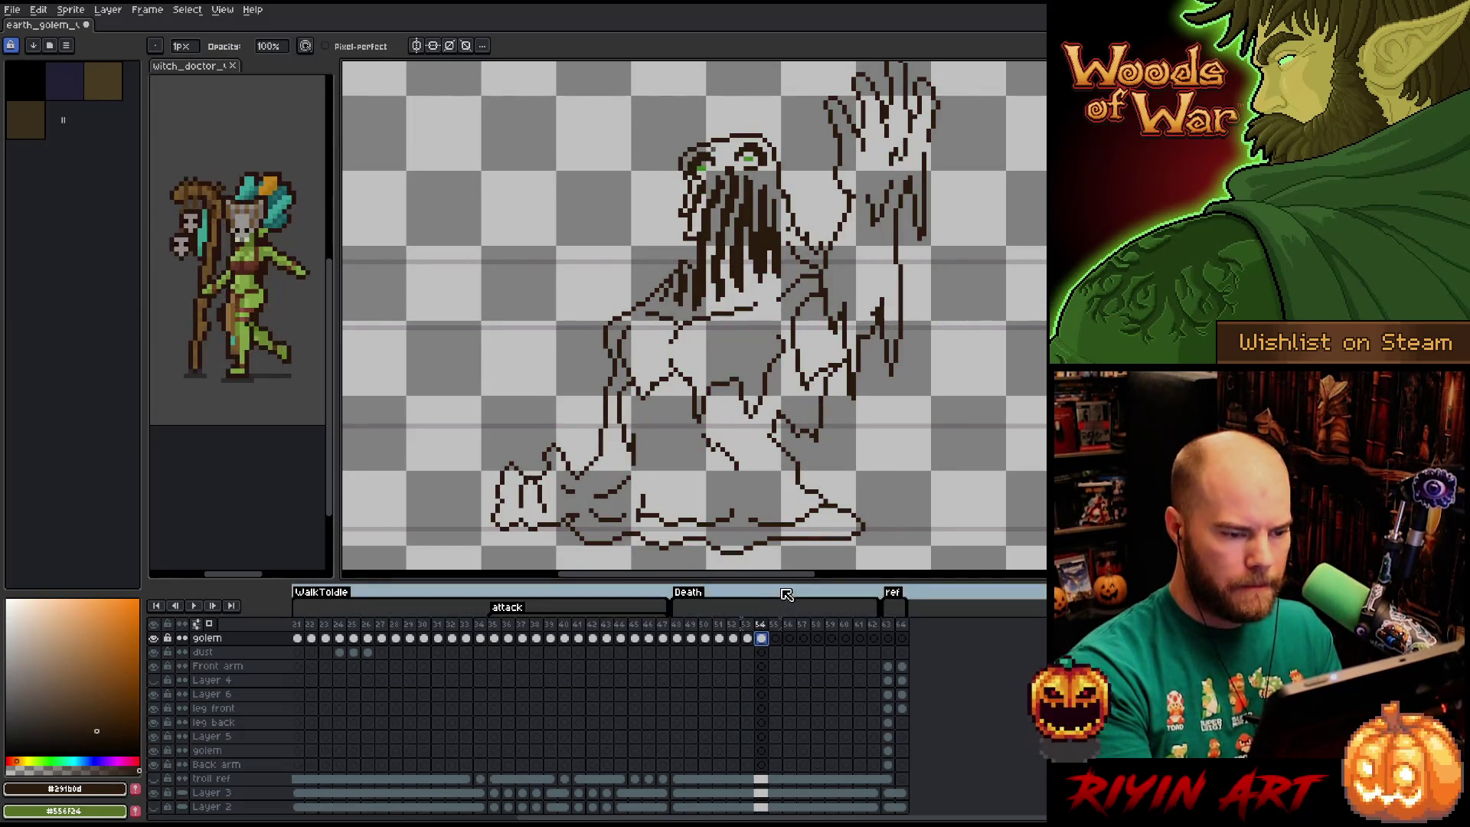
Reframe the golem on the canvas and compare frame 54 against frame 53.
{"action": "mouse_move", "coordinate": [835, 421]}
{"action": "left_mouse_down"}
{"action": "mouse_move", "coordinate": [896, 321]}
{"action": "mouse_move", "coordinate": [891, 358]}
{"action": "mouse_move", "coordinate": [895, 344]}
{"action": "left_mouse_up"}
{"action": "left_click_drag", "start_coordinate": [905, 292], "coordinate": [902, 292]}
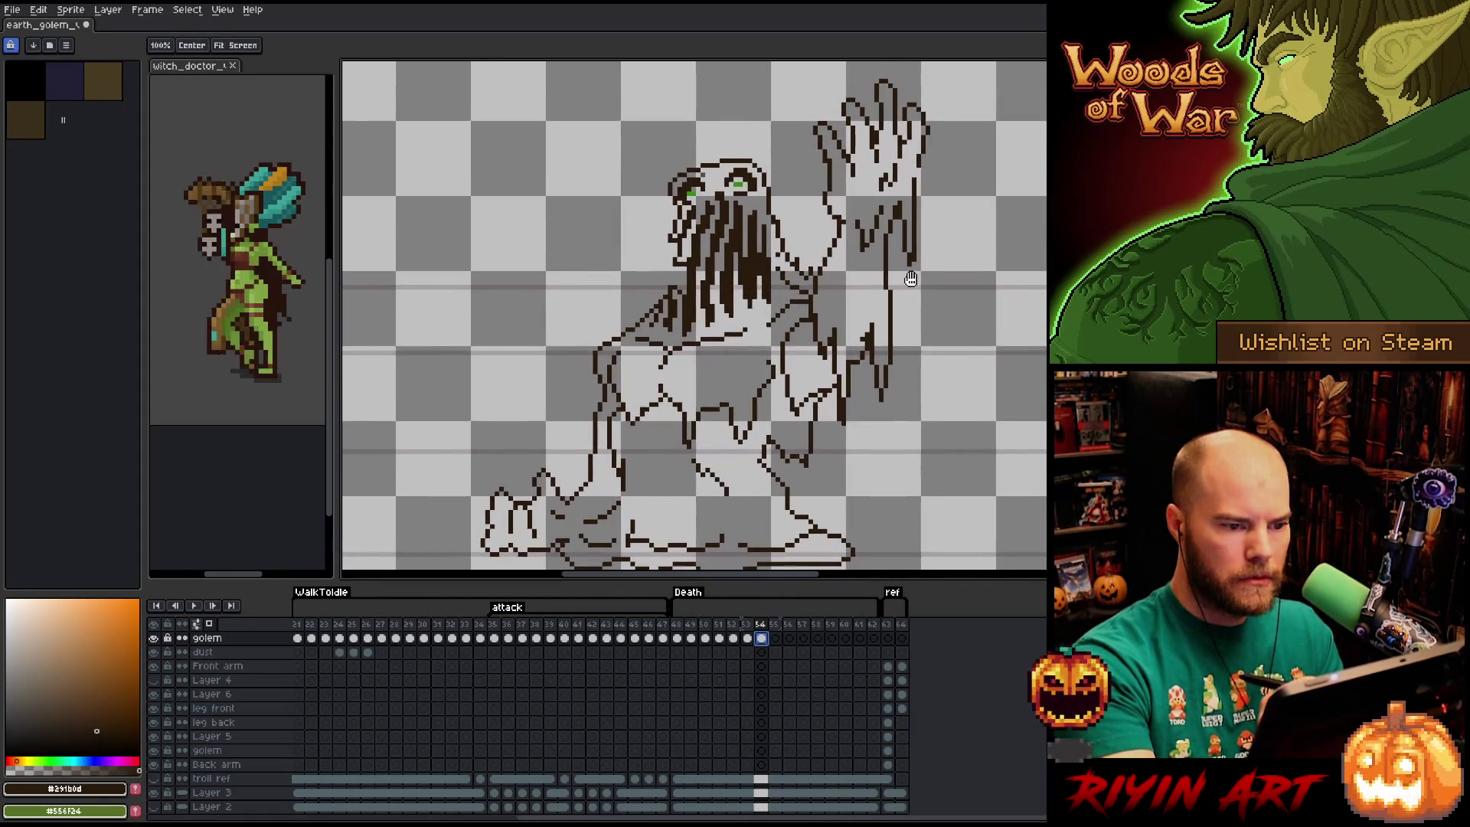
{"action": "scroll", "coordinate": [862, 376], "scroll_direction": "down", "scroll_amount": 1}
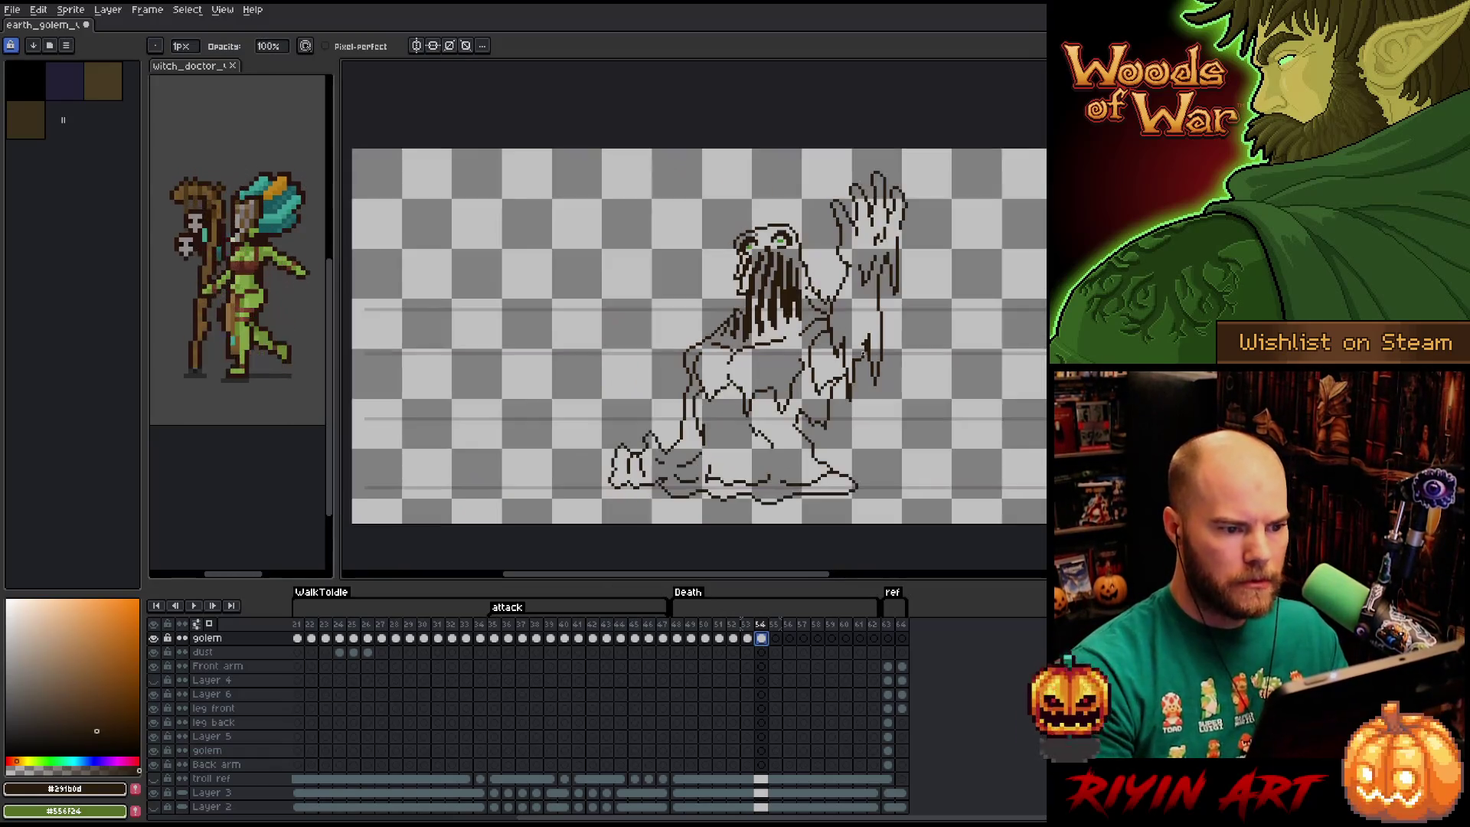
{"action": "left_click_drag", "start_coordinate": [759, 327], "coordinate": [747, 318]}
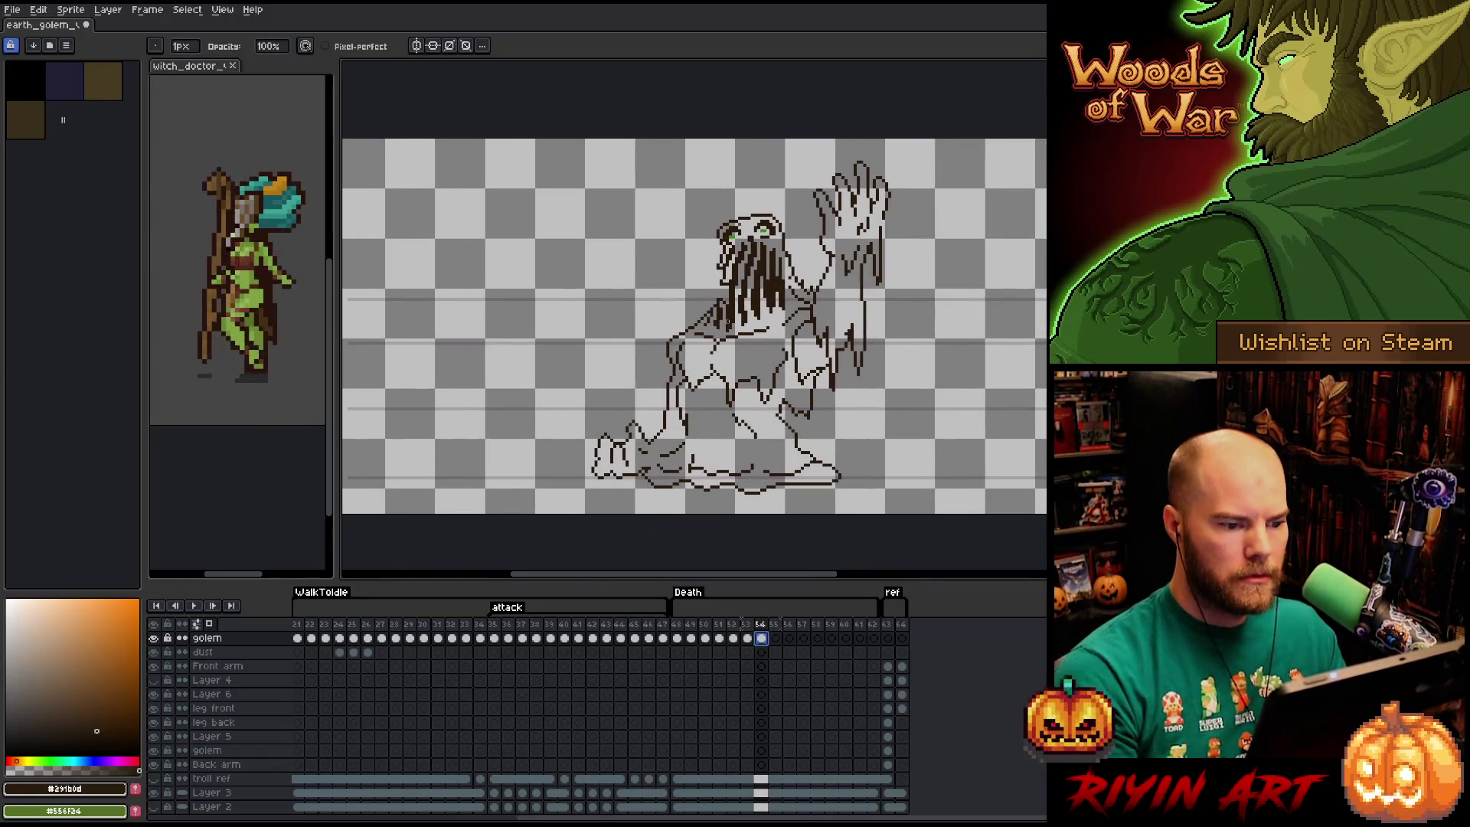
{"action": "scroll", "coordinate": [729, 318], "scroll_direction": "up", "scroll_amount": 1}
{"action": "scroll", "coordinate": [729, 318], "scroll_direction": "down", "scroll_amount": 1}
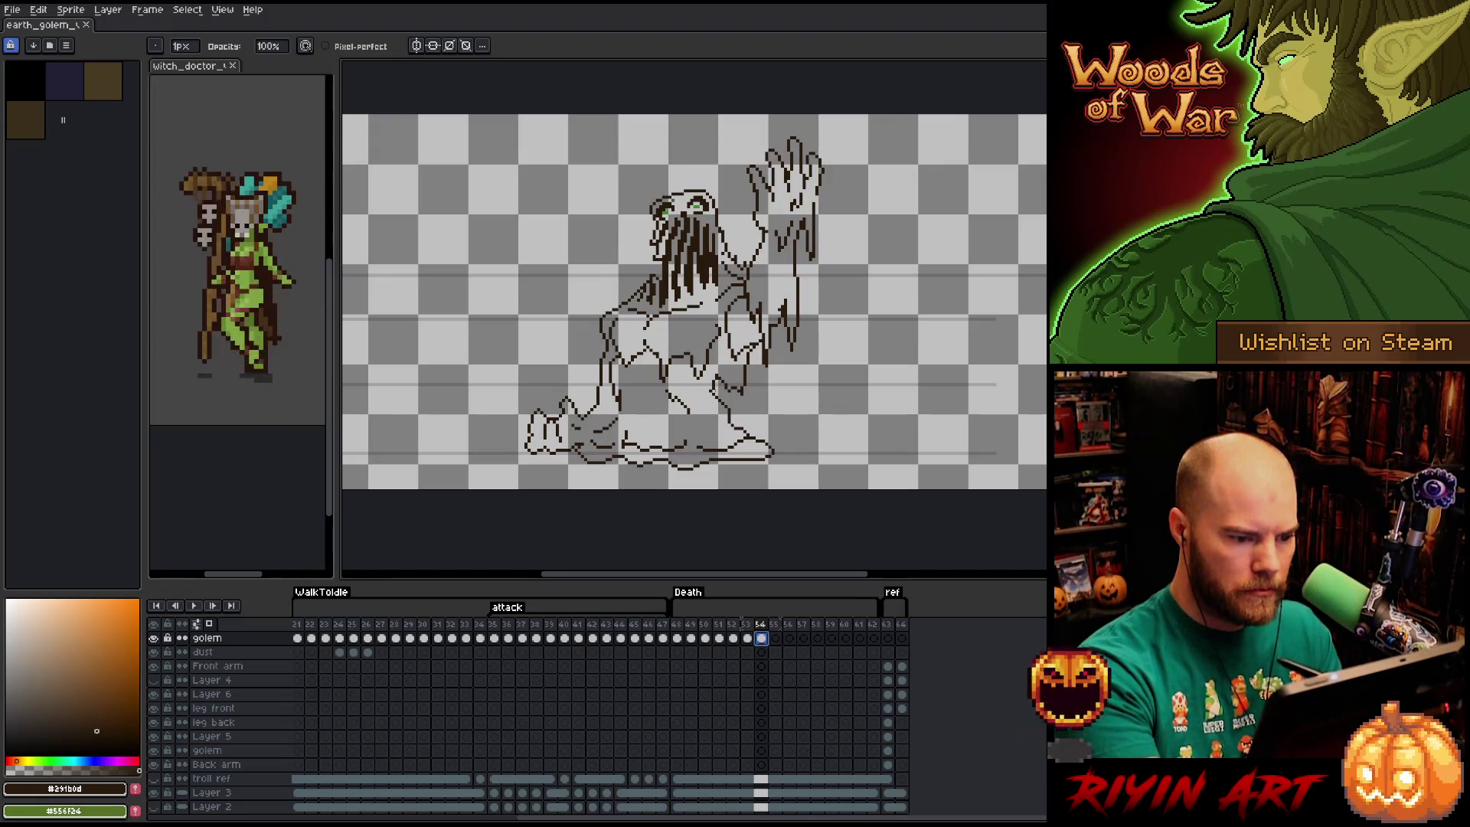
{"action": "key", "text": "Left"}
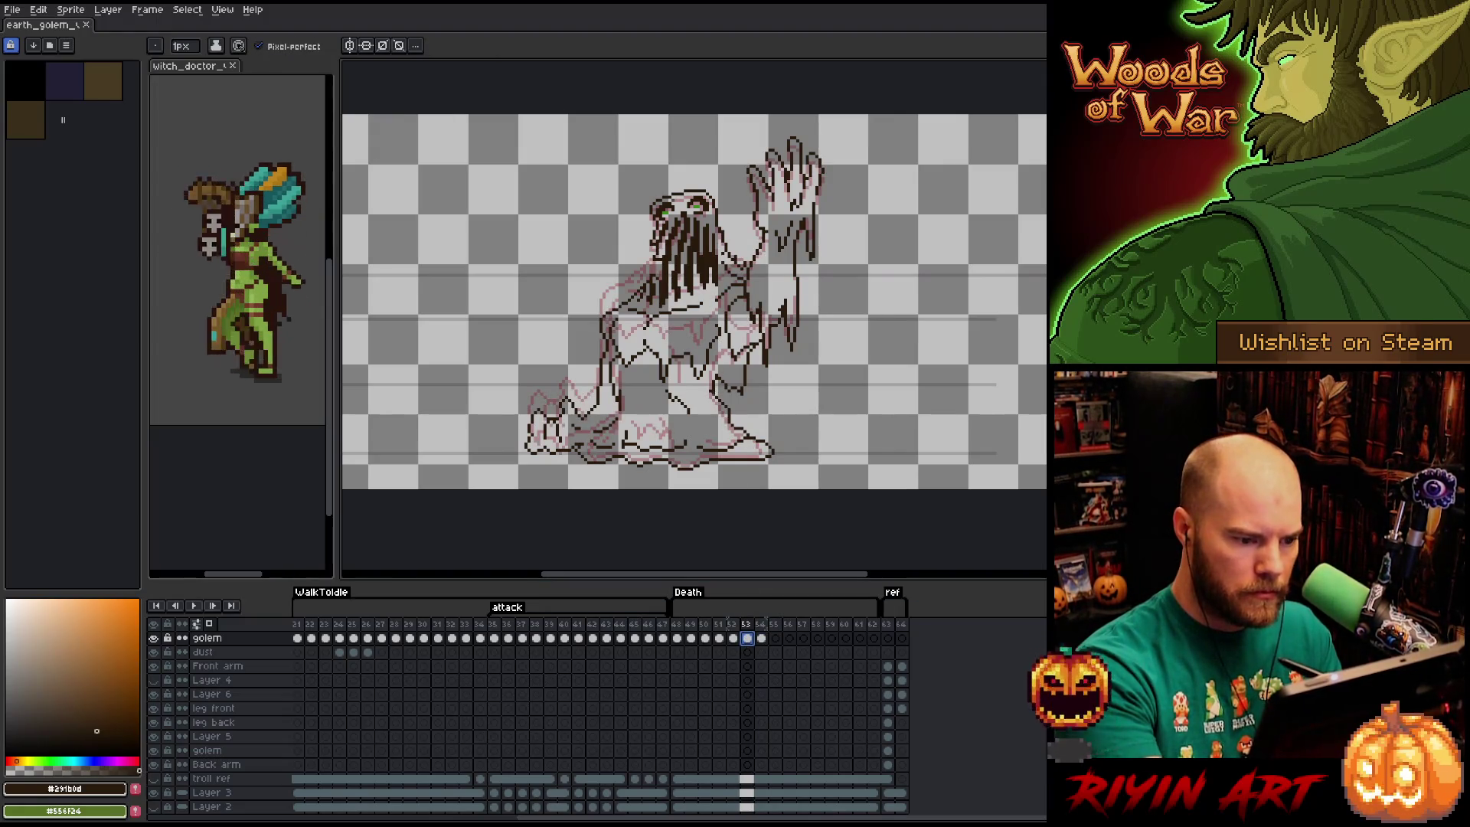
{"action": "left_click", "coordinate": [762, 638]}
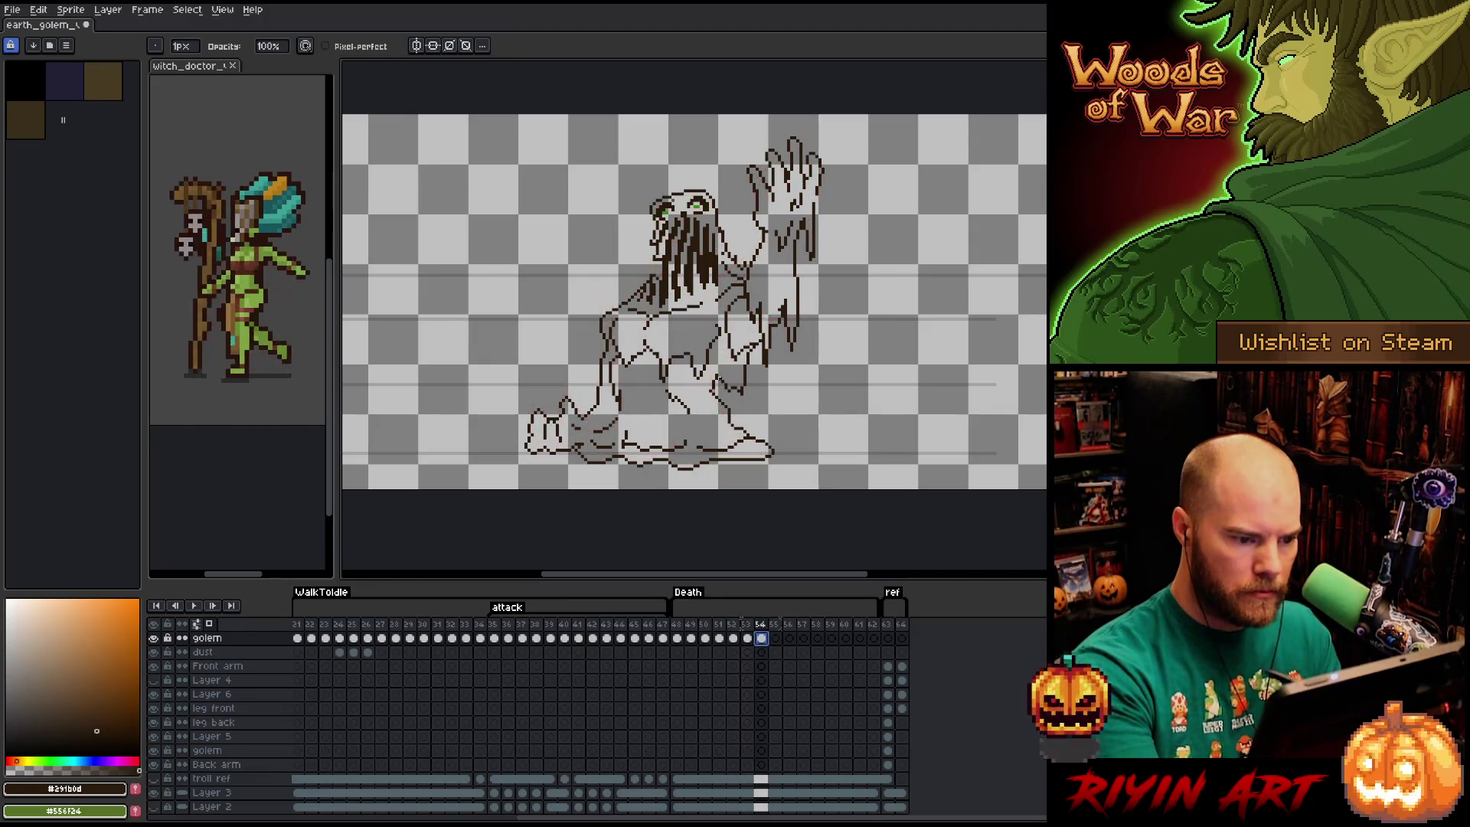
Lasso the golem's base lines on frame 54 and delete them.
{"action": "key", "text": "b"}
{"action": "key", "text": "e"}
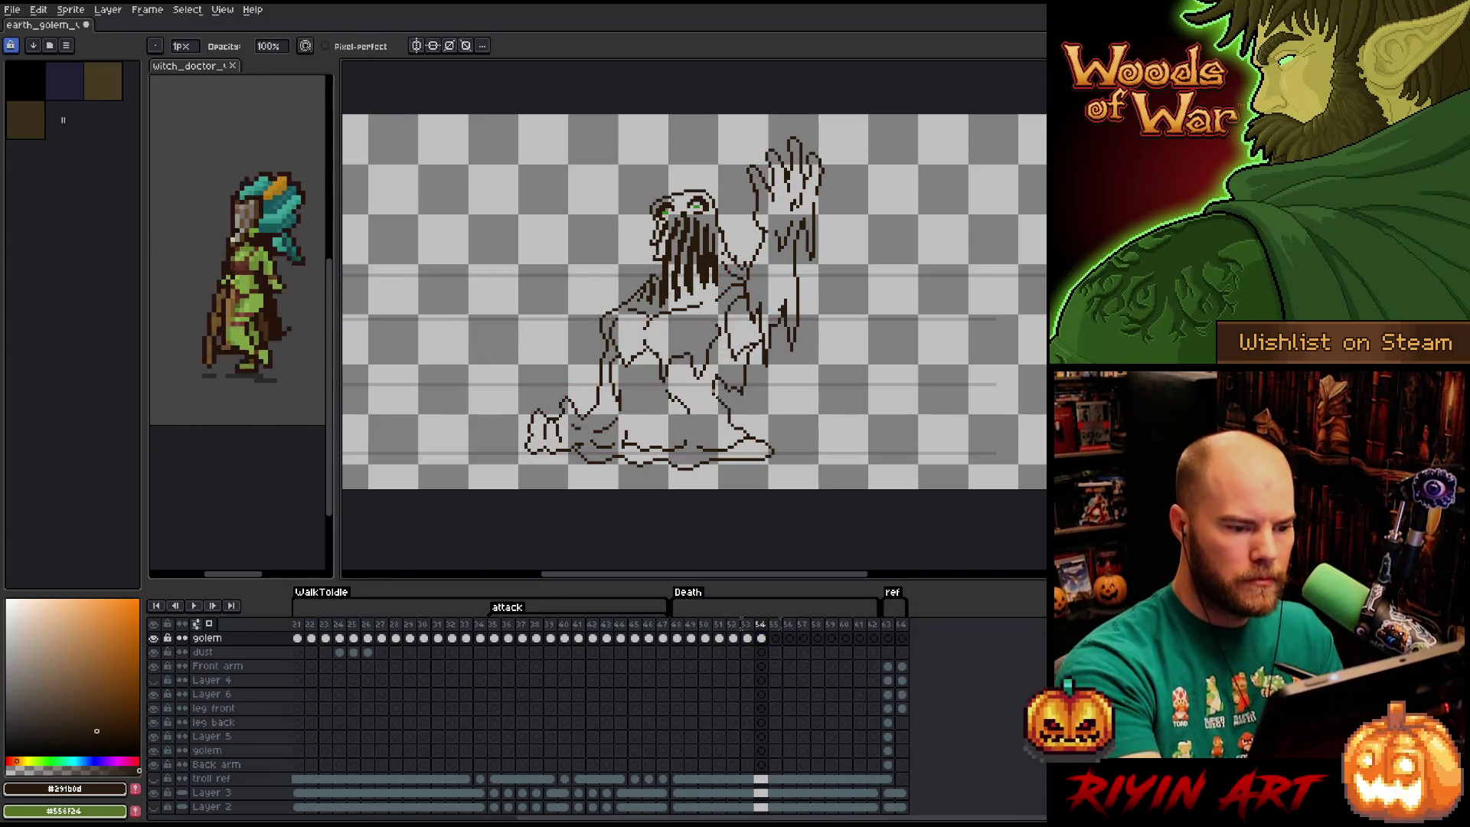
{"action": "left_click_drag", "start_coordinate": [689, 306], "coordinate": [716, 316]}
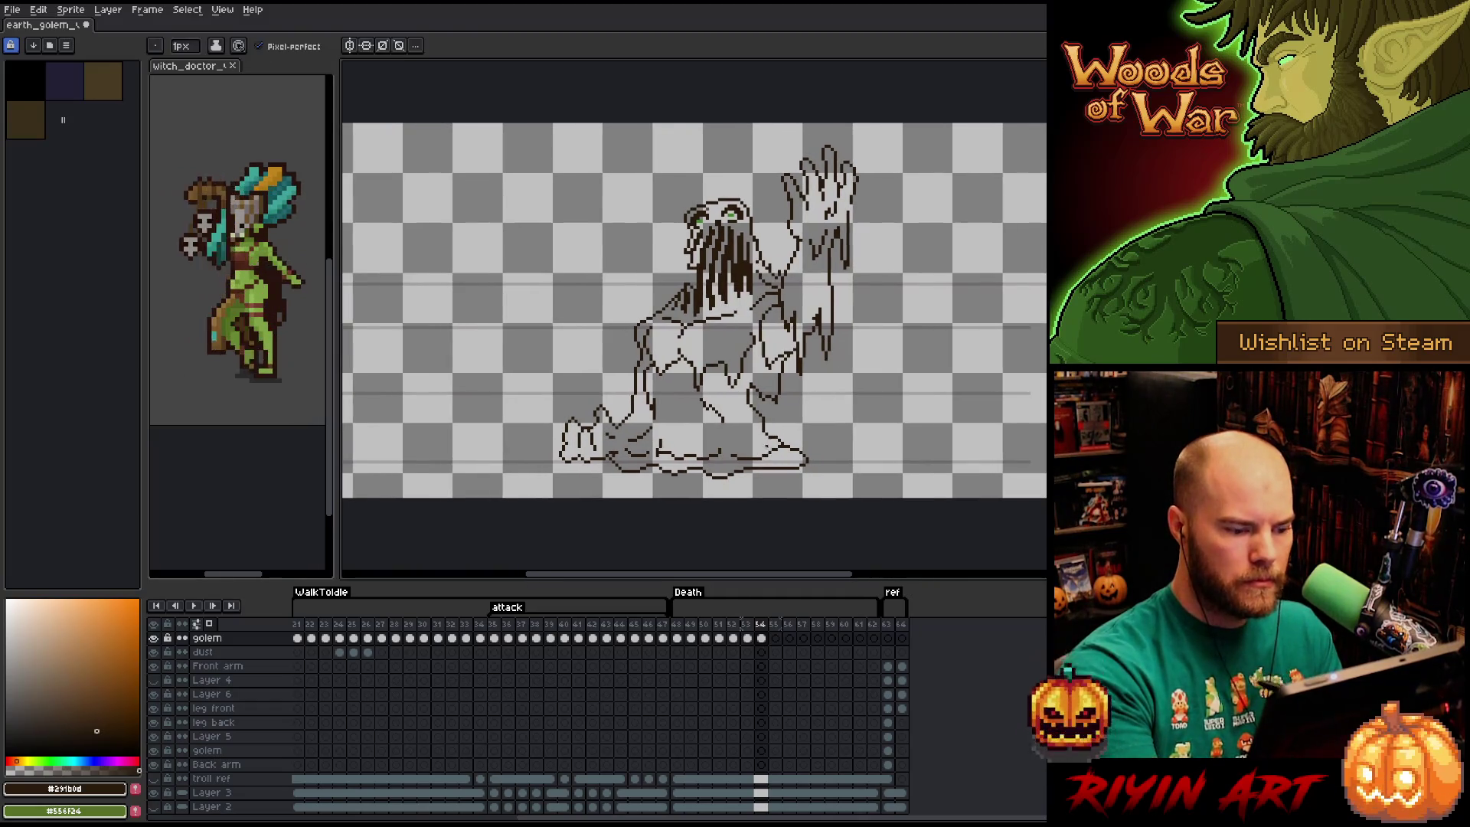
{"action": "key", "text": "q"}
{"action": "mouse_move", "coordinate": [846, 472]}
{"action": "left_mouse_down"}
{"action": "mouse_move", "coordinate": [744, 436]}
{"action": "mouse_move", "coordinate": [559, 446]}
{"action": "mouse_move", "coordinate": [689, 497]}
{"action": "mouse_move", "coordinate": [888, 498]}
{"action": "left_mouse_up"}
{"action": "key", "text": "Delete"}
{"action": "left_click_drag", "start_coordinate": [885, 149], "coordinate": [861, 287]}
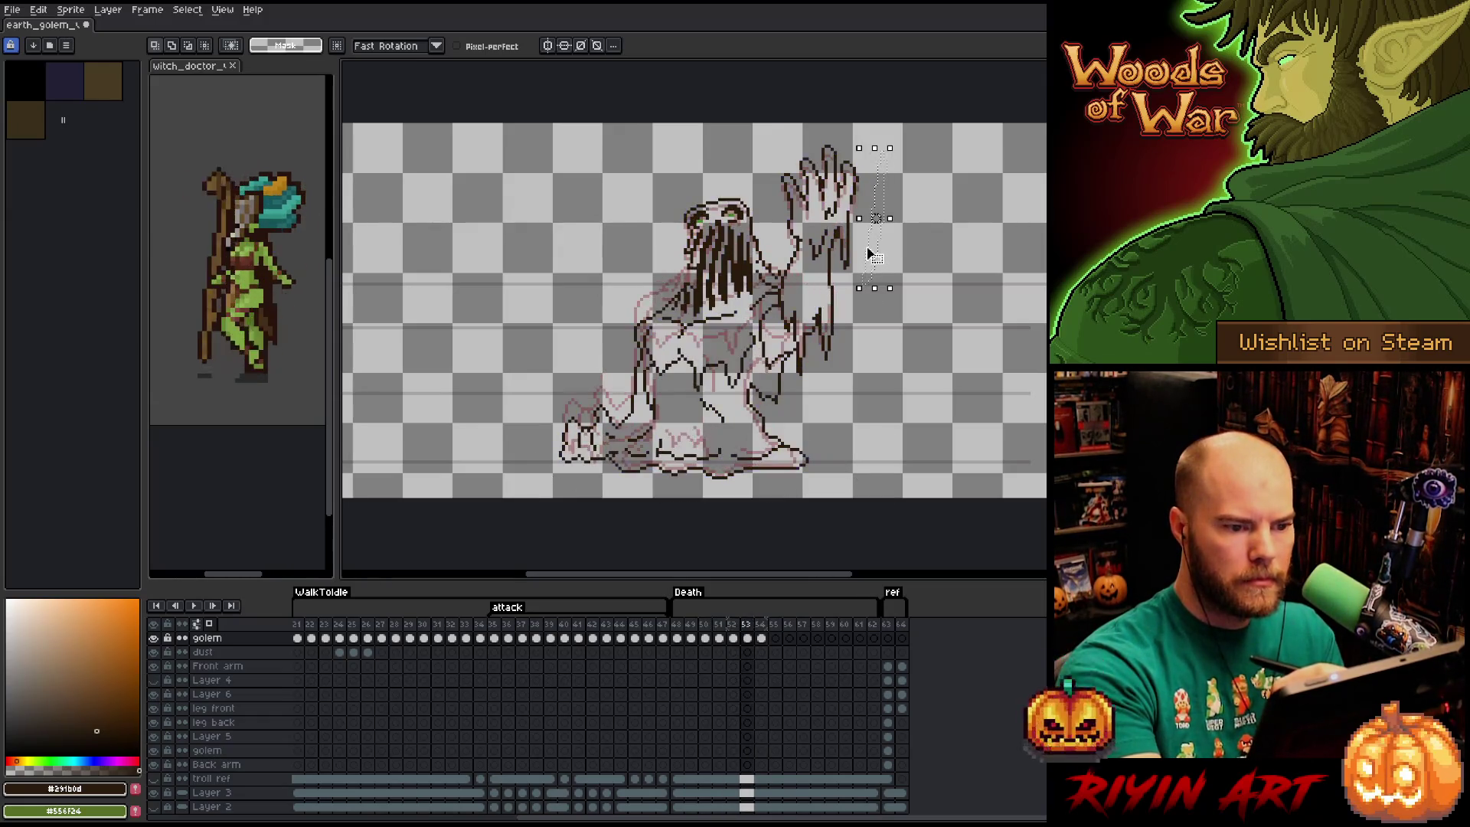
Nudge the lassoed raised arm up two pixels, then undo those changes.
{"action": "mouse_move", "coordinate": [872, 162]}
{"action": "left_mouse_down"}
{"action": "mouse_move", "coordinate": [842, 346]}
{"action": "mouse_move", "coordinate": [802, 378]}
{"action": "mouse_move", "coordinate": [781, 326]}
{"action": "mouse_move", "coordinate": [784, 155]}
{"action": "left_mouse_up"}
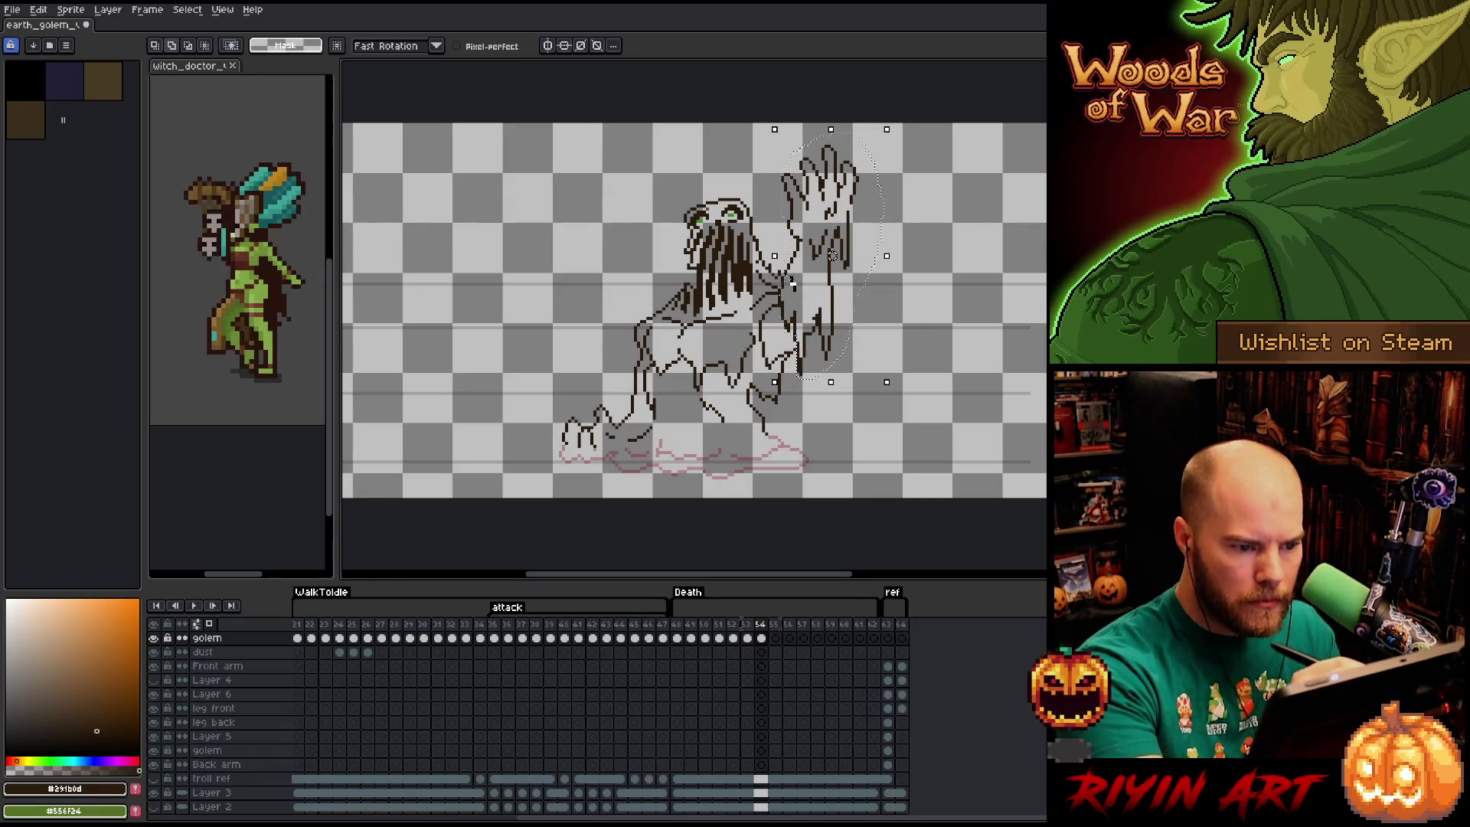
{"action": "key", "text": "Up"}
{"action": "key", "text": "Up"}
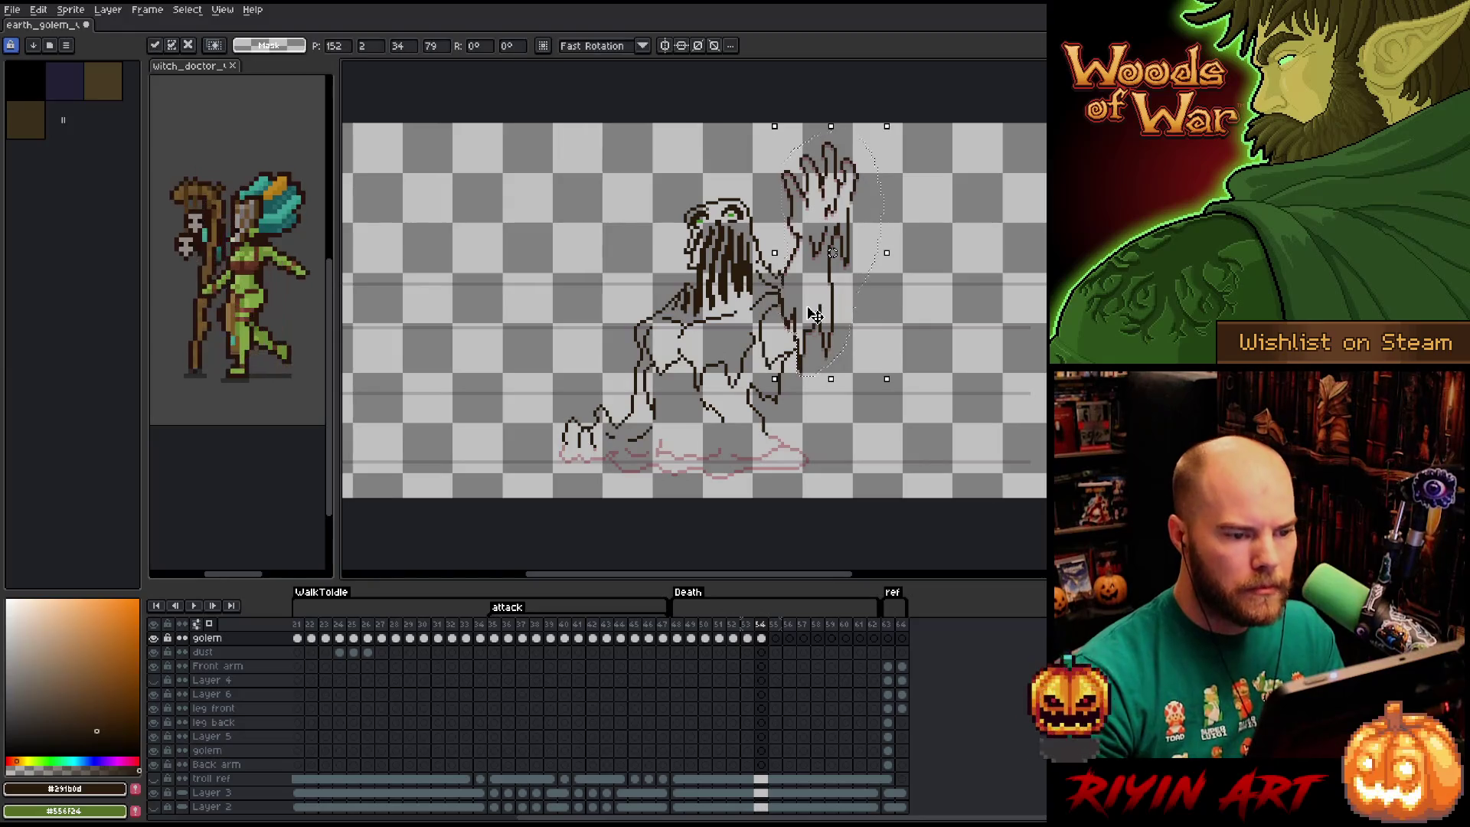
{"action": "key", "text": "Up"}
{"action": "key", "text": "Return"}
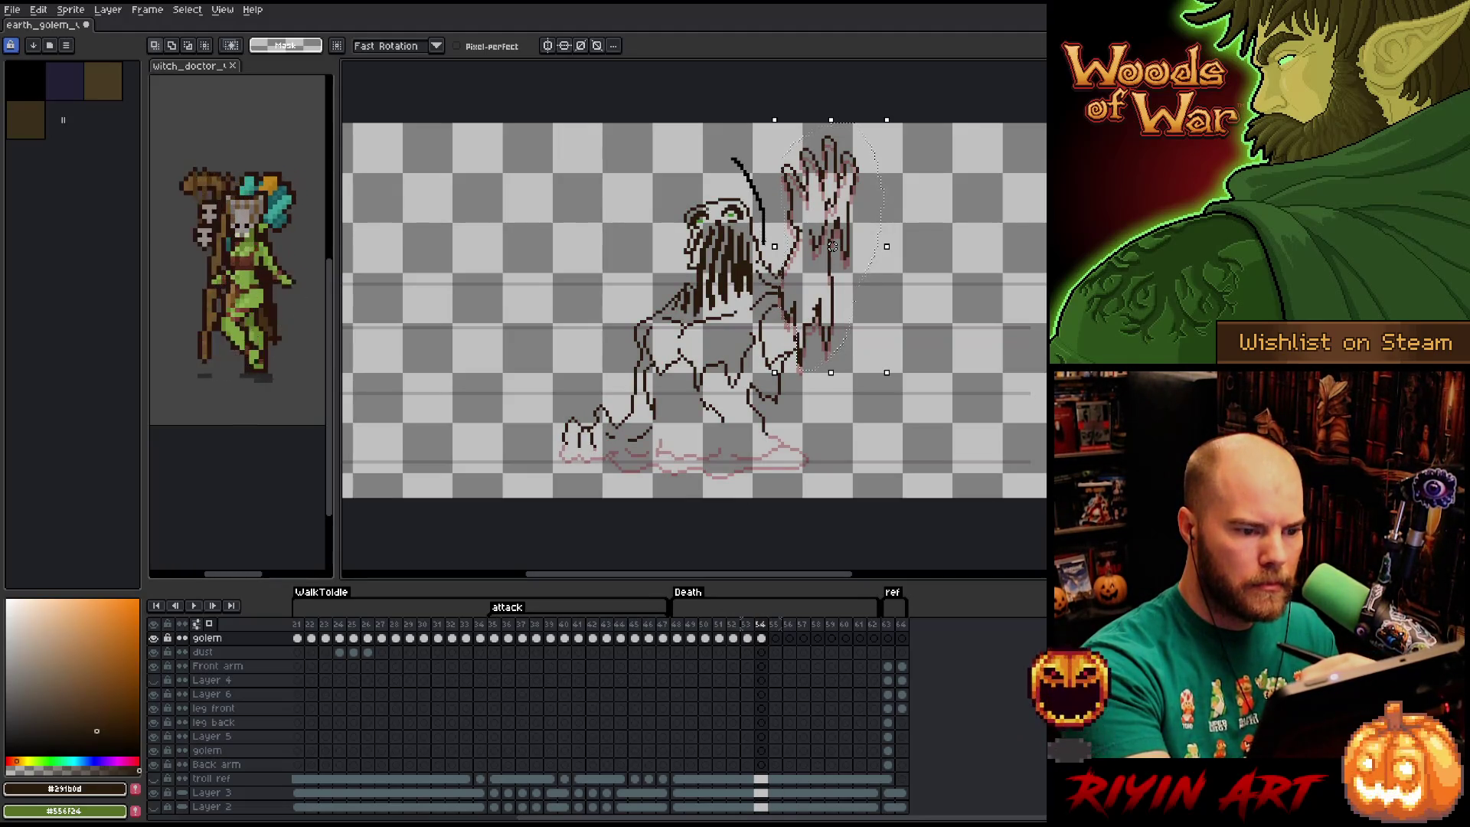
{"action": "key", "text": "ctrl+z"}
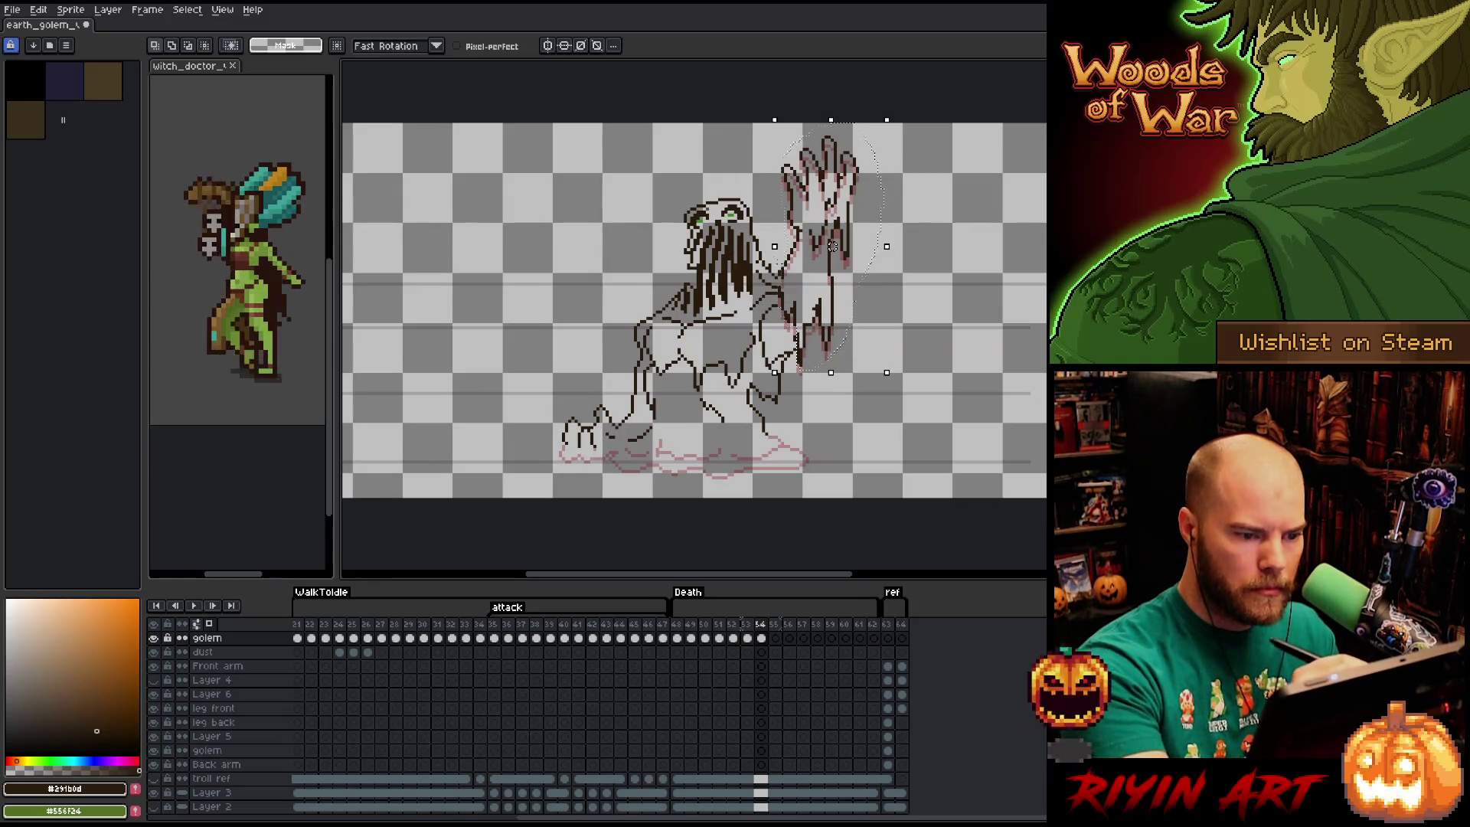
{"action": "key", "text": "ctrl+z"}
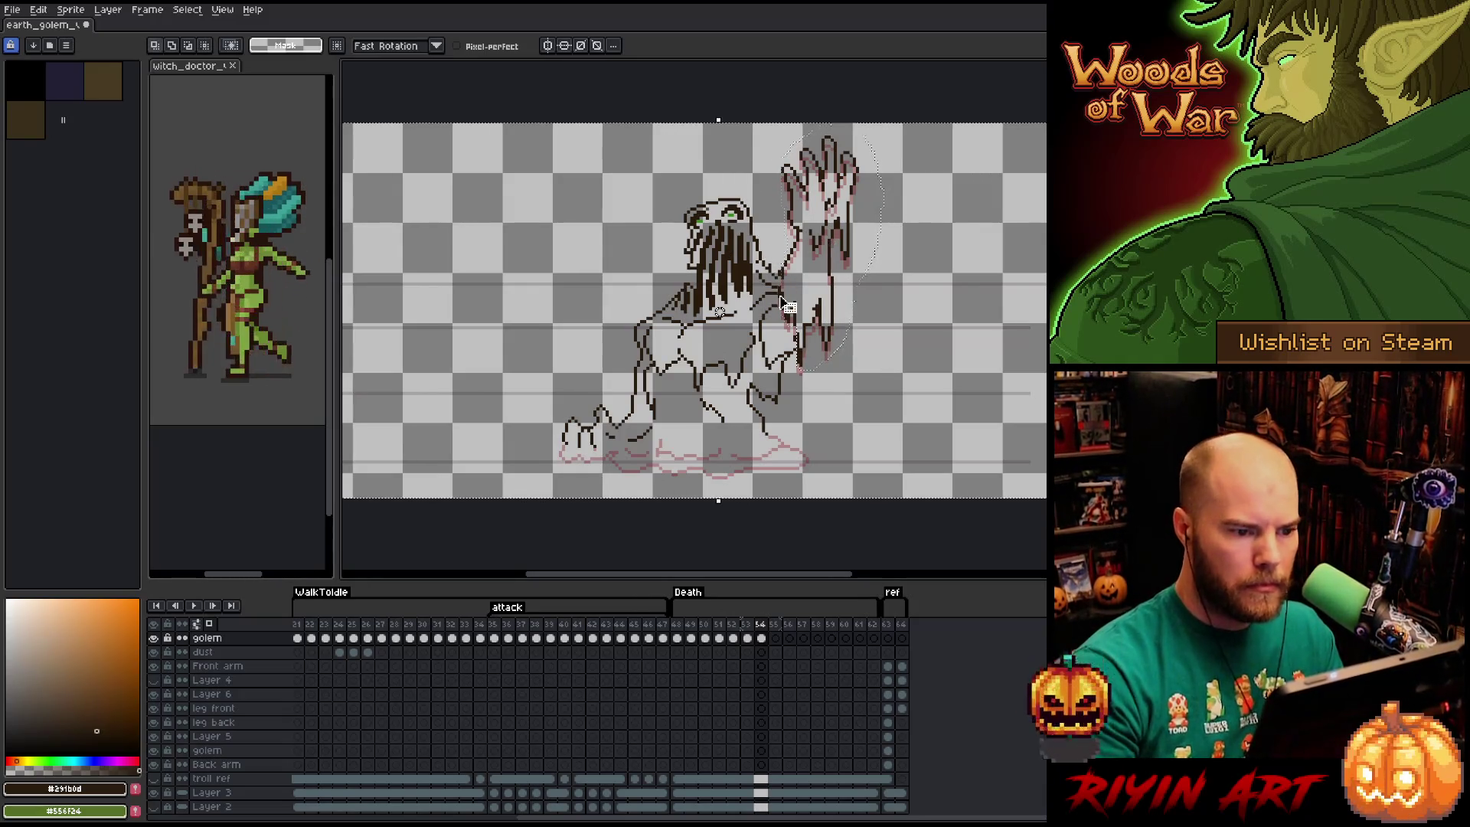
Lasso the golem's head and lower it several pixels, plus one more pixel.
{"action": "mouse_move", "coordinate": [735, 284]}
{"action": "left_mouse_down"}
{"action": "mouse_move", "coordinate": [655, 184]}
{"action": "mouse_move", "coordinate": [758, 164]}
{"action": "left_mouse_up"}
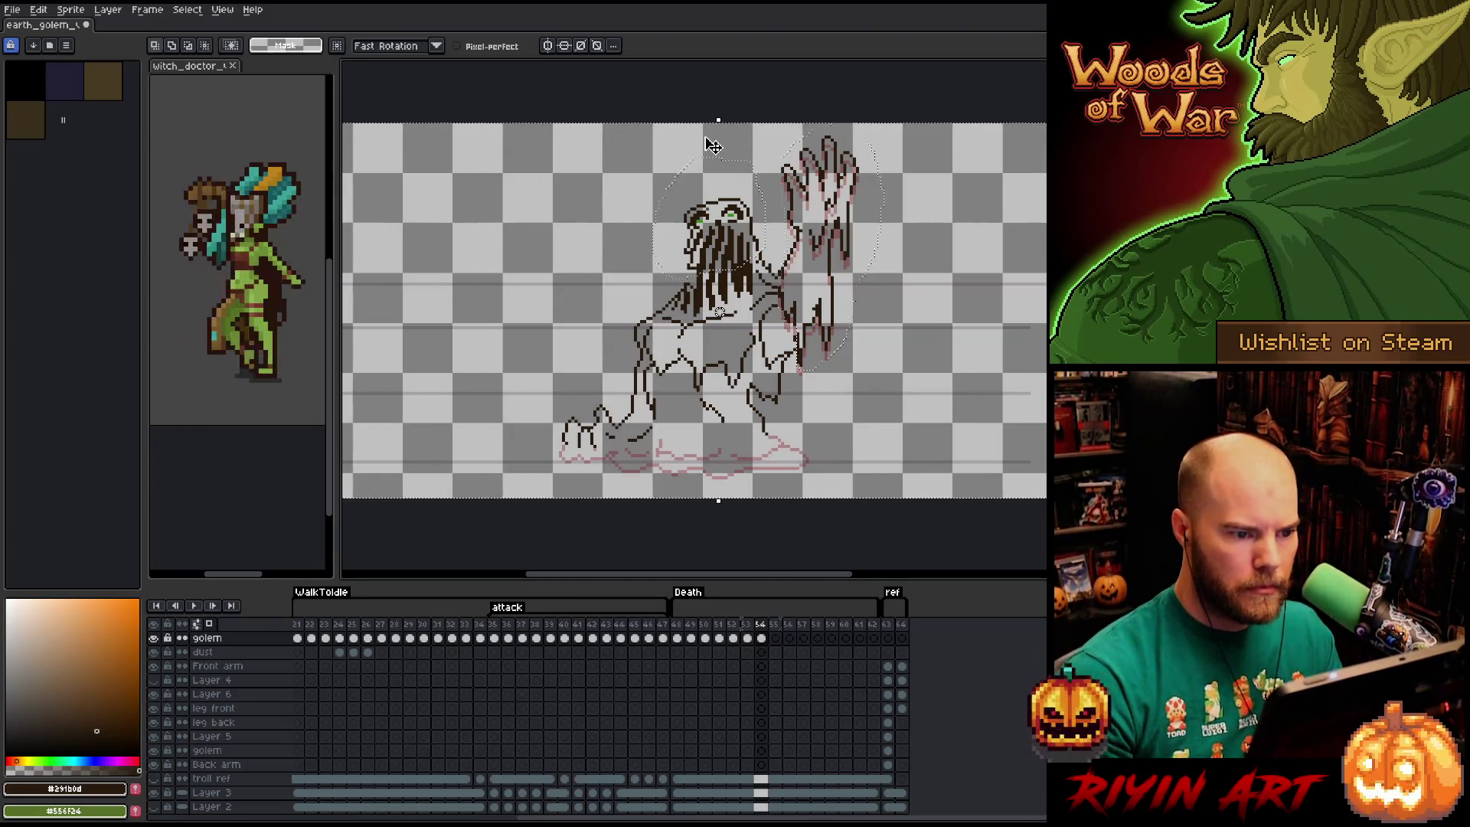
{"action": "key", "text": "Down"}
{"action": "key", "text": "Down"}
{"action": "key", "text": "Down"}
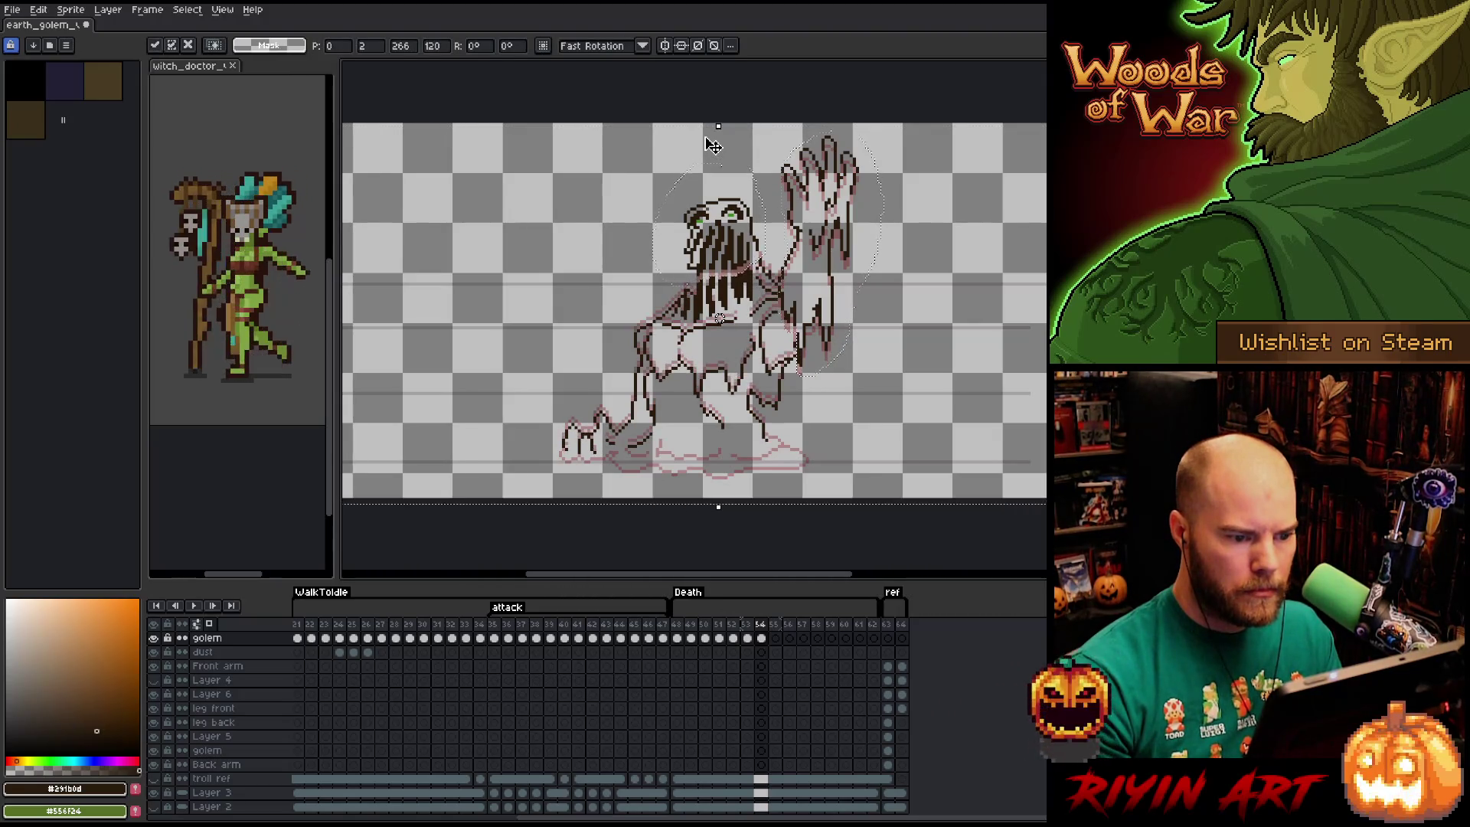
{"action": "key", "text": "Down"}
{"action": "key", "text": "Down"}
{"action": "key", "text": "Down"}
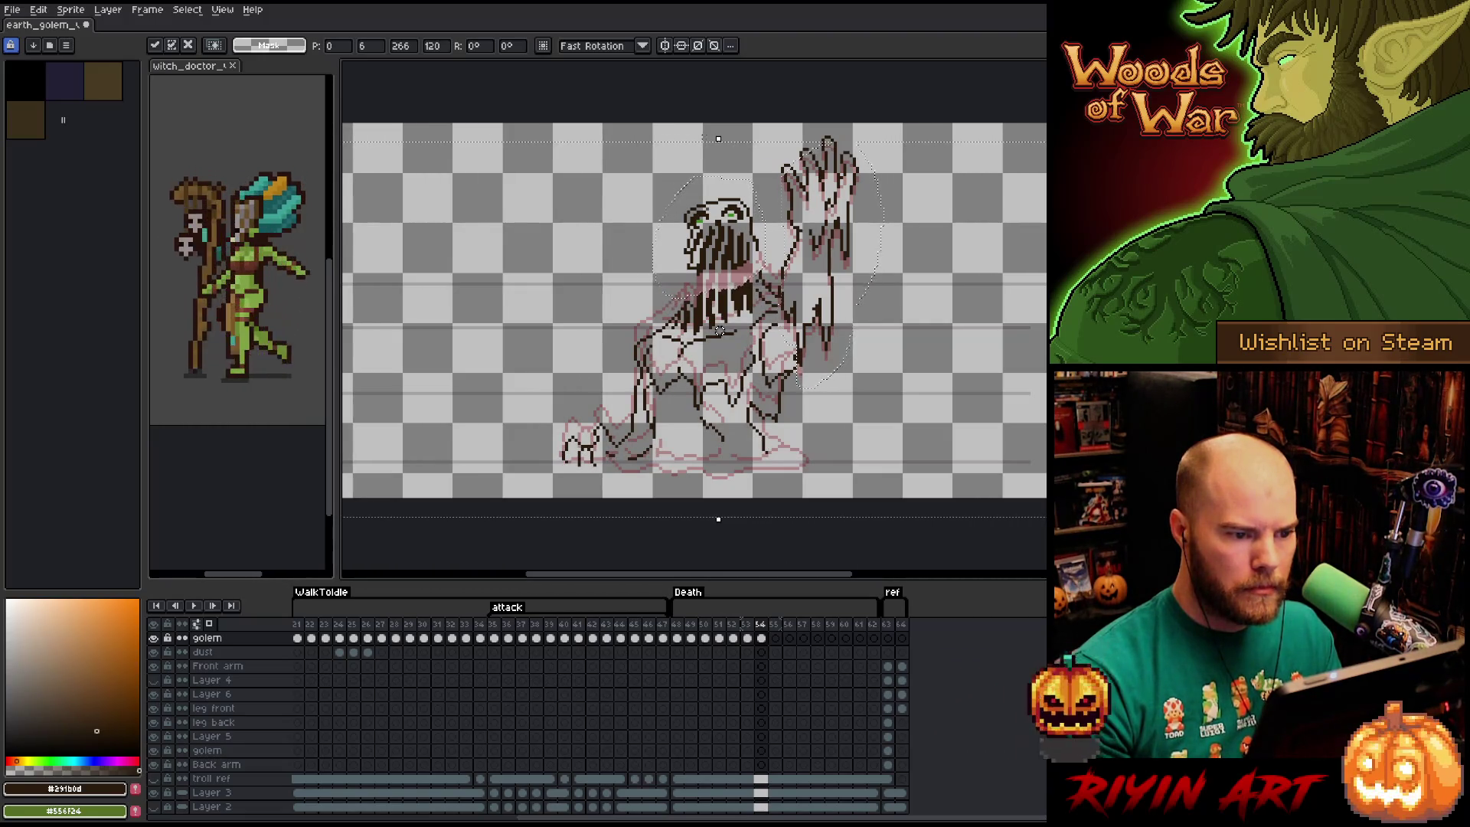
{"action": "key", "text": "ctrl+d"}
{"action": "left_click_drag", "start_coordinate": [744, 178], "coordinate": [758, 200]}
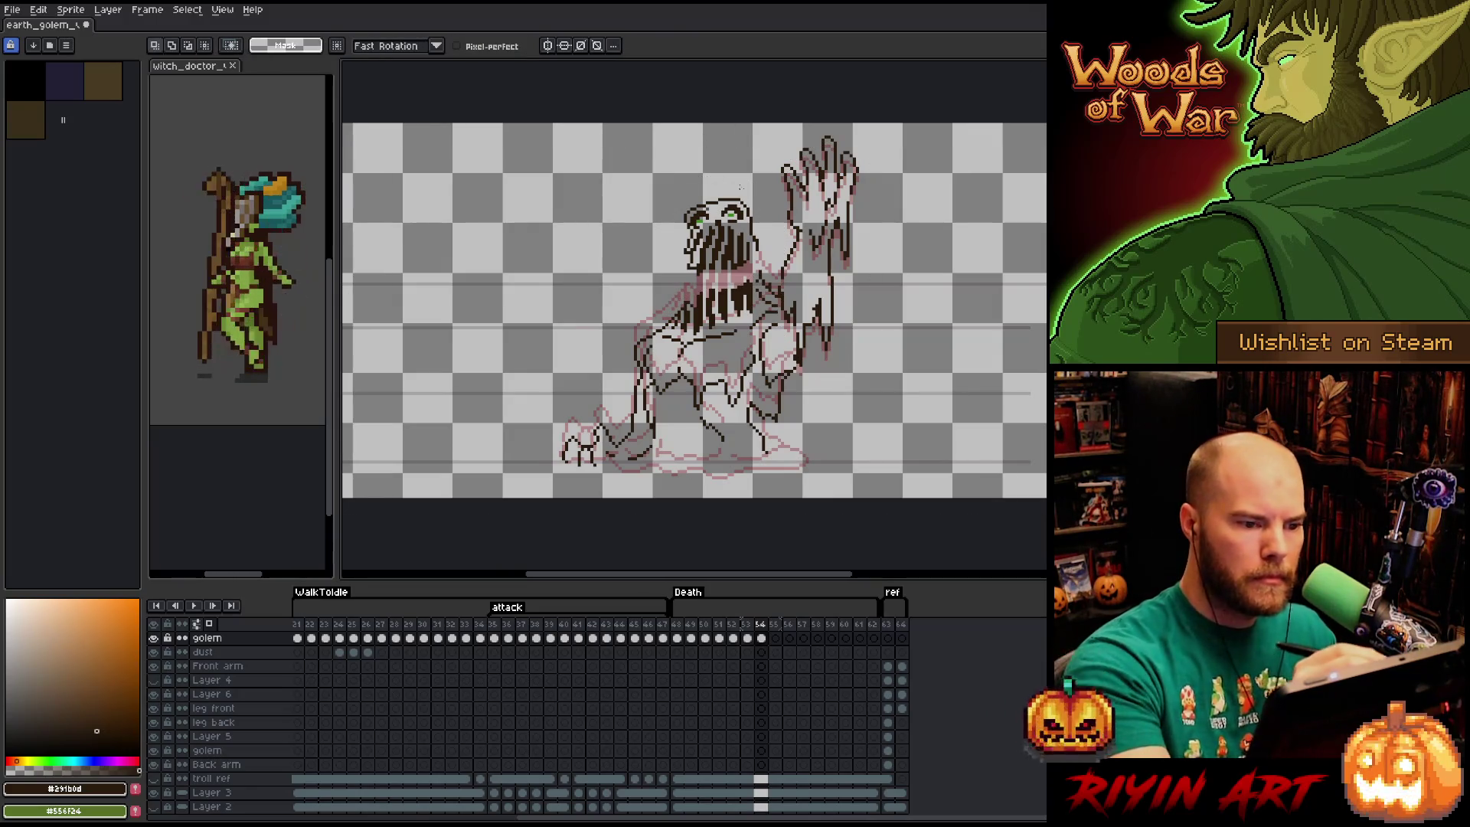
{"action": "key", "text": "ctrl+z"}
{"action": "left_click_drag", "start_coordinate": [656, 161], "coordinate": [771, 288]}
{"action": "left_click", "coordinate": [712, 224]}
{"action": "left_click_drag", "start_coordinate": [713, 224], "coordinate": [713, 226]}
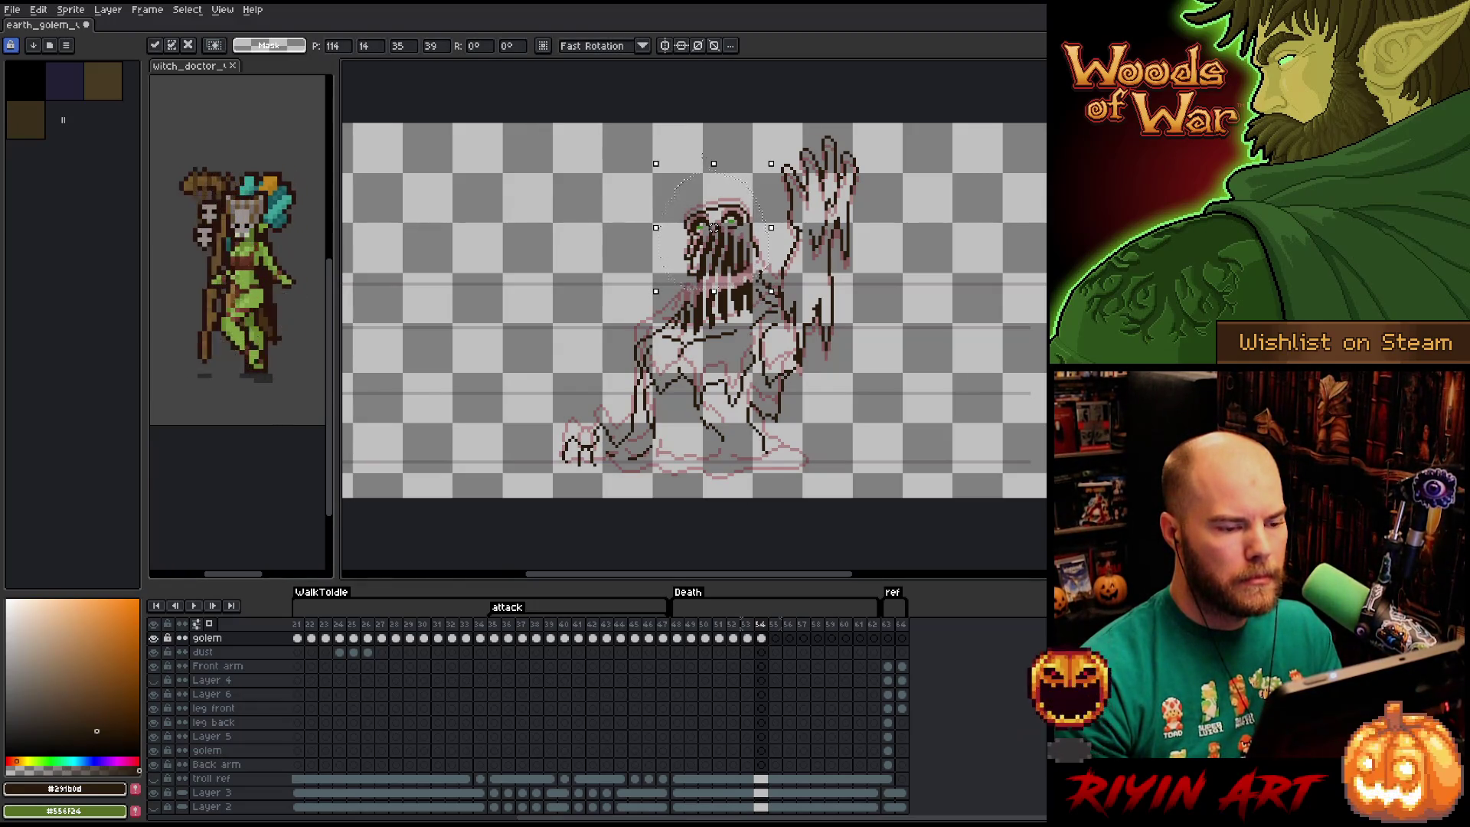
Commit the lowered head, compare with frame 53, and return to frame 54.
{"action": "key", "text": "Return"}
{"action": "key", "text": "Left"}
{"action": "key", "text": "b"}
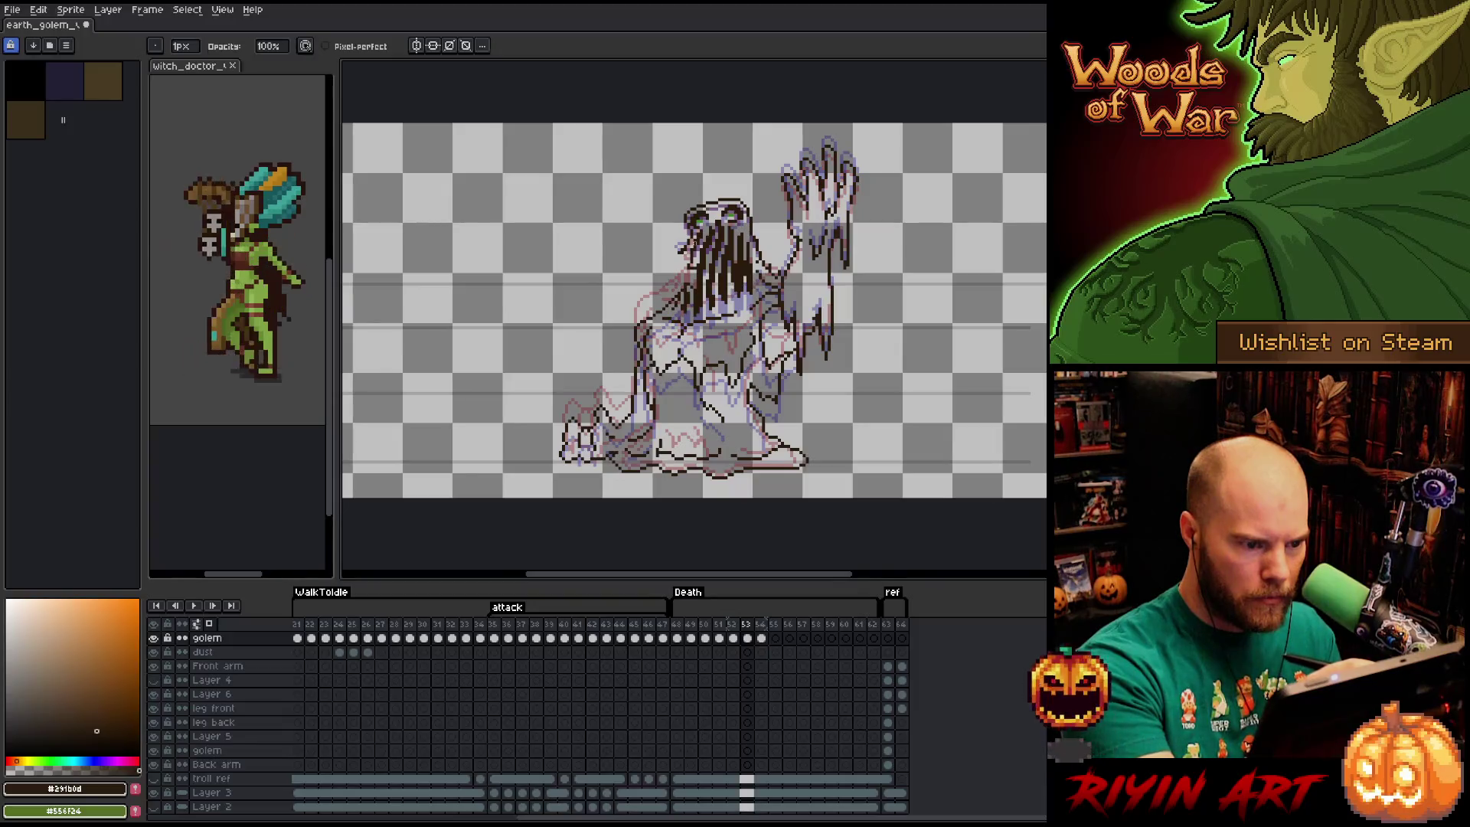
{"action": "key", "text": "e"}
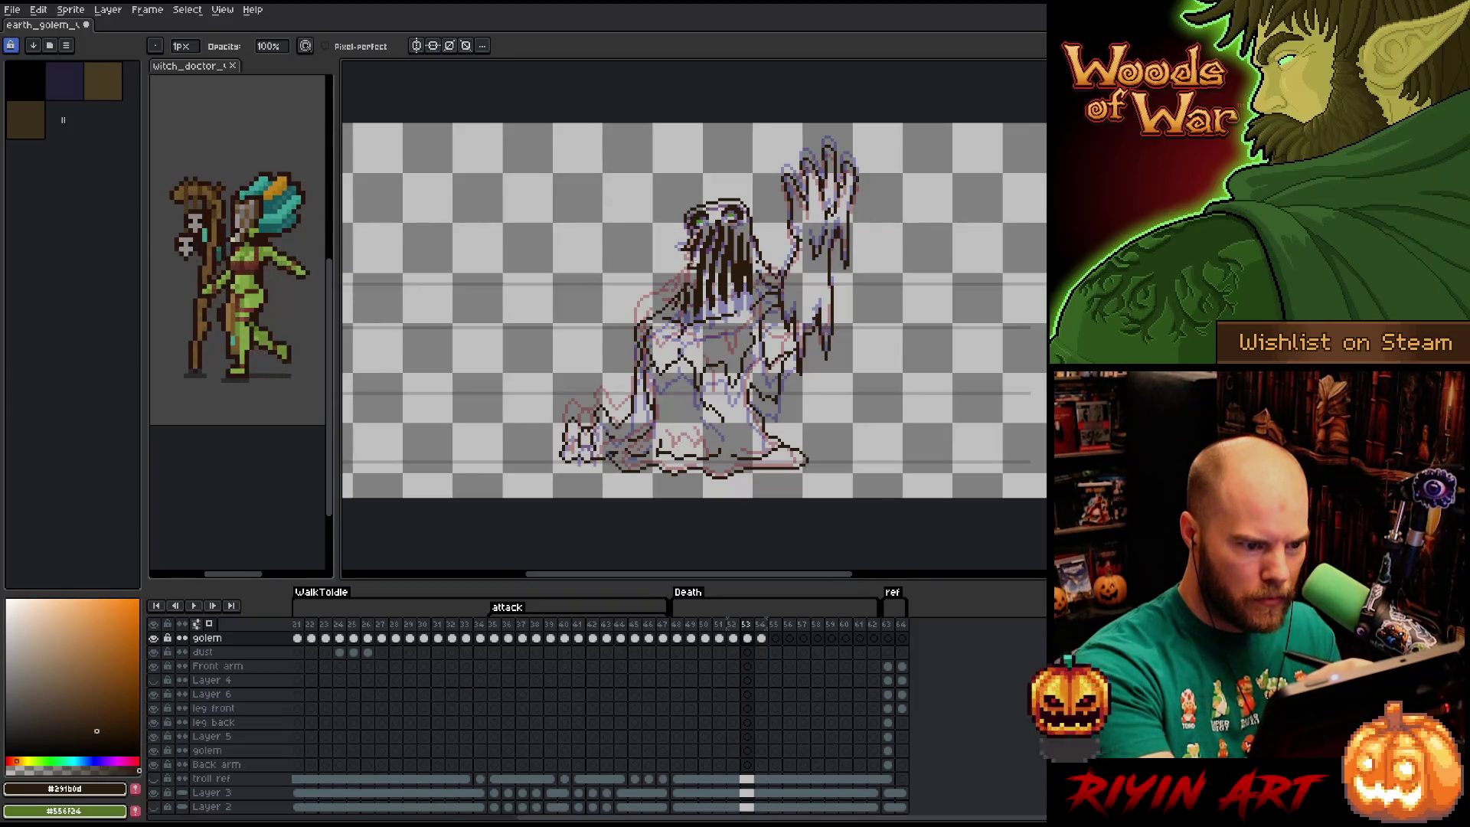
{"action": "key", "text": "b"}
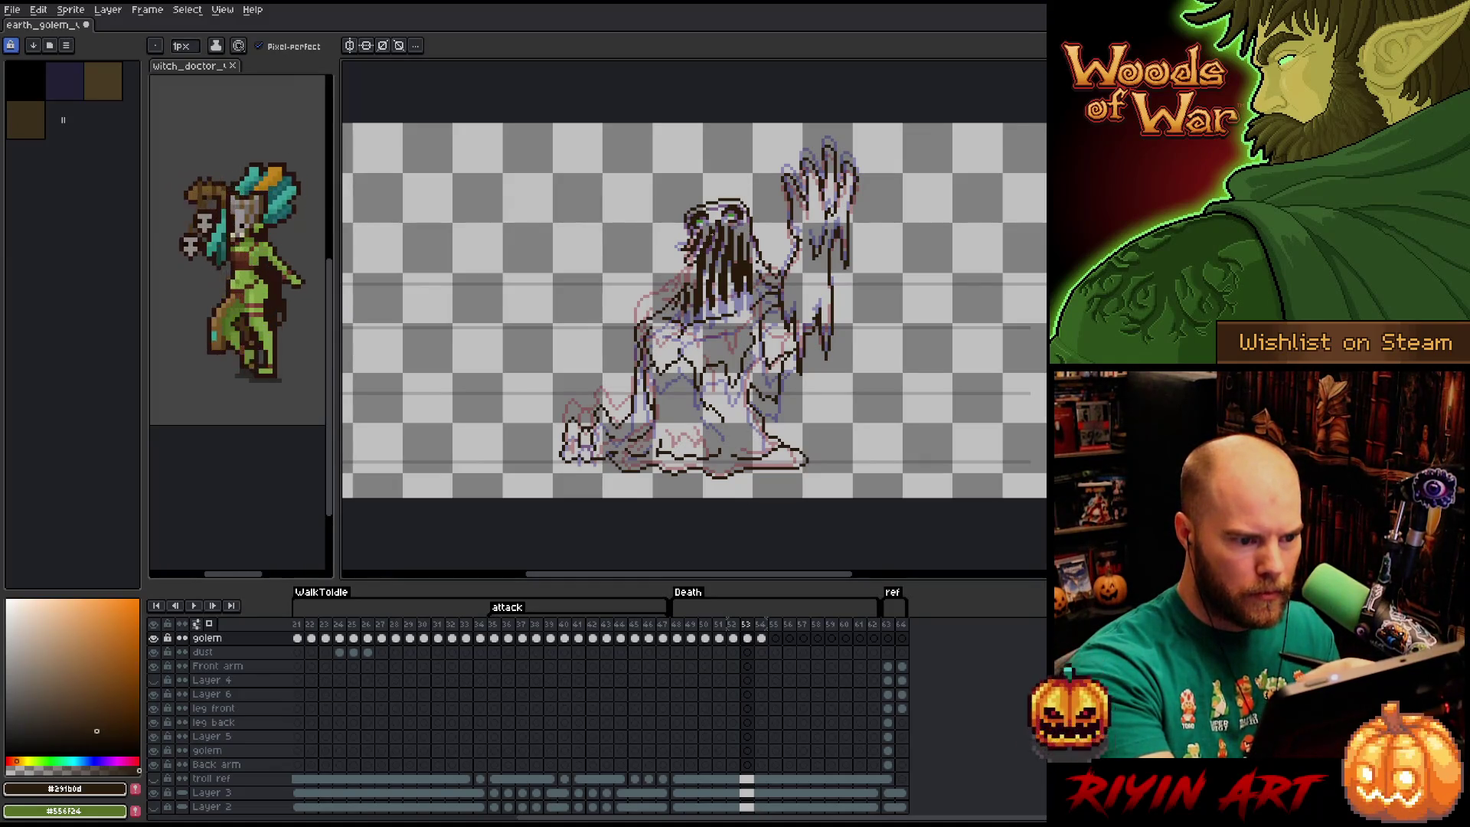
{"action": "key", "text": "Right"}
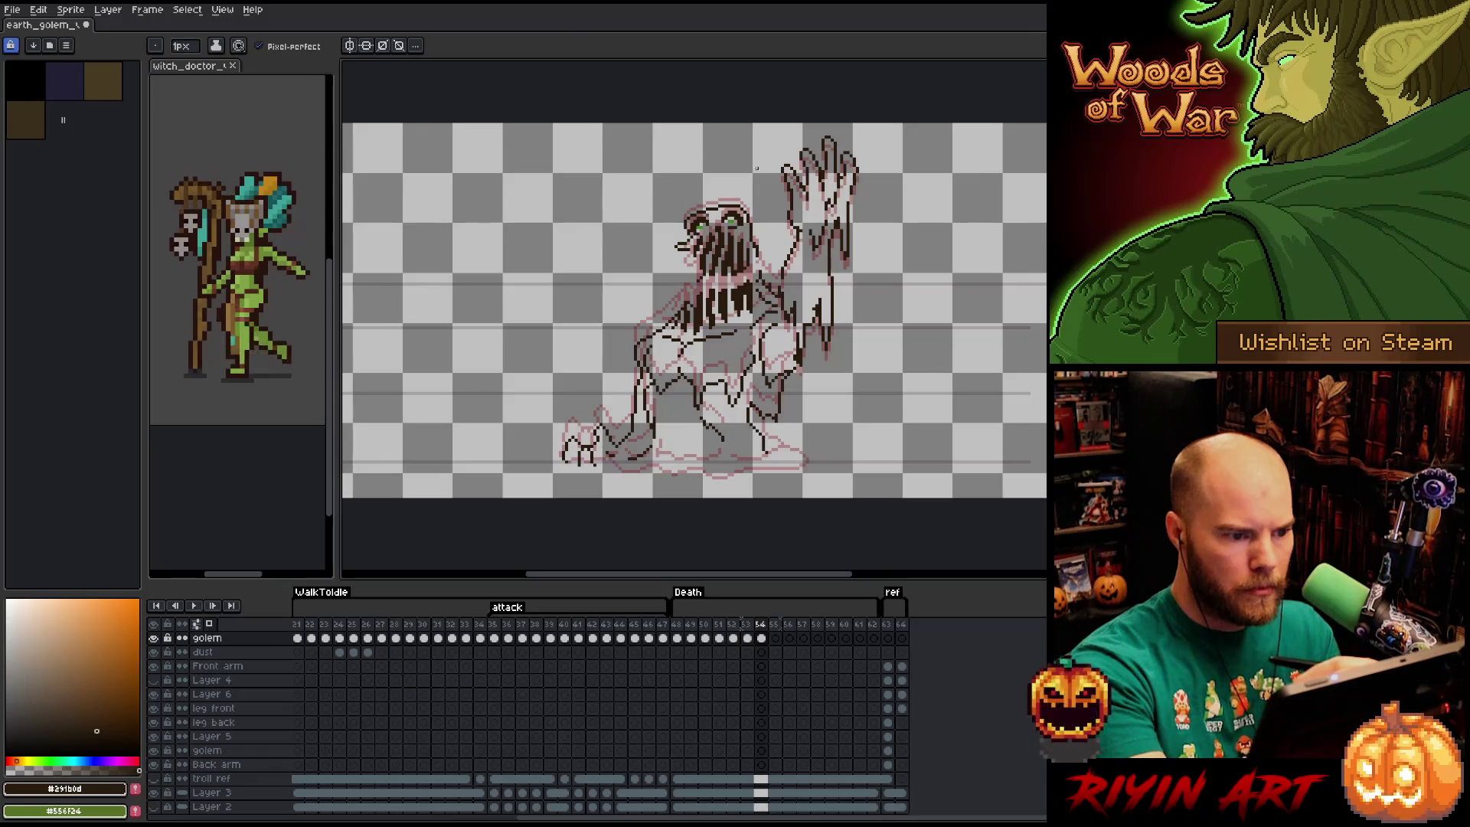
Redraw dark melting strands across the lowered head, alternating Pencil and Eraser.
{"action": "key", "text": "e"}
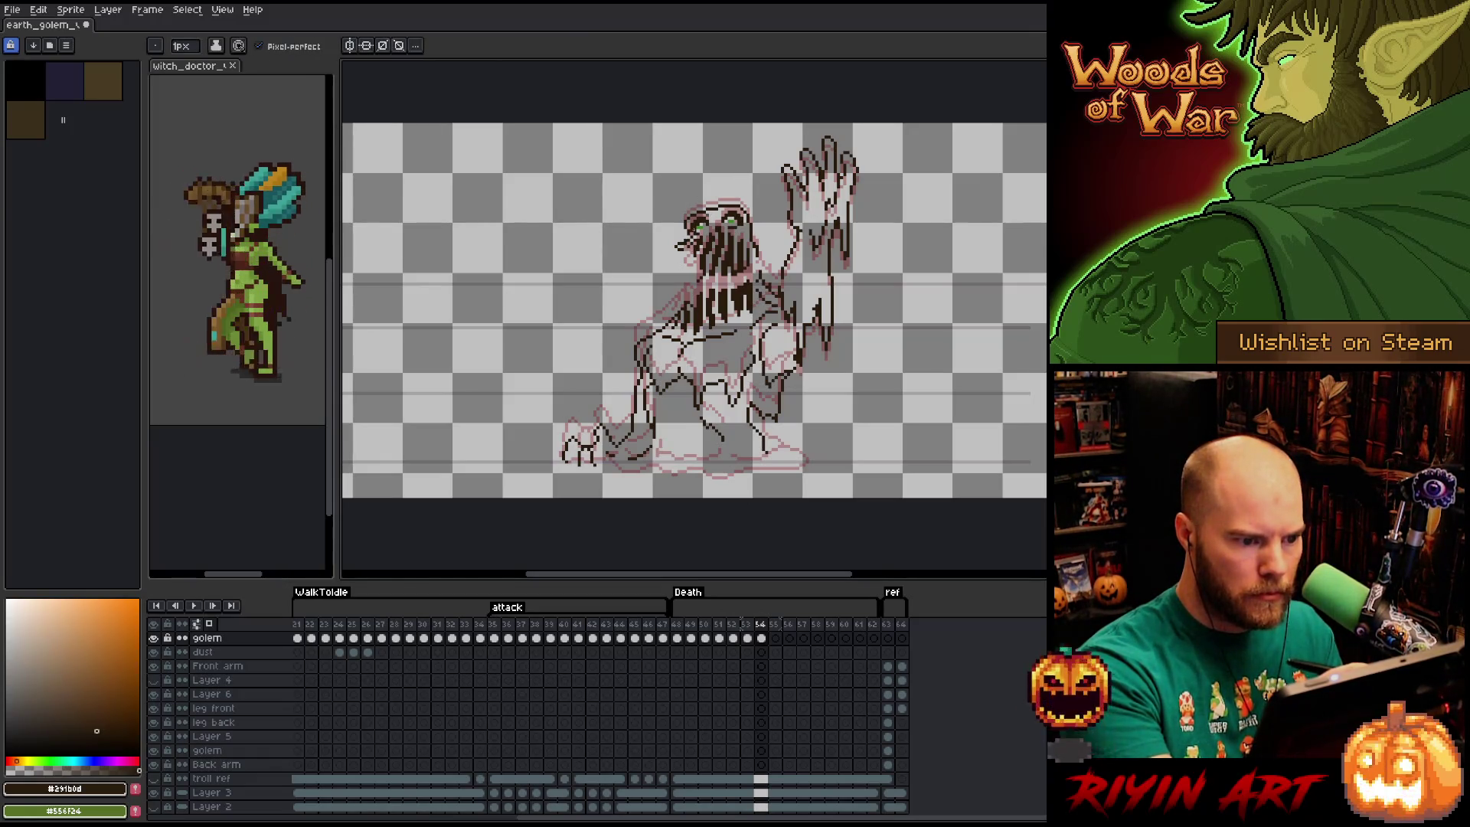
{"action": "key", "text": "b"}
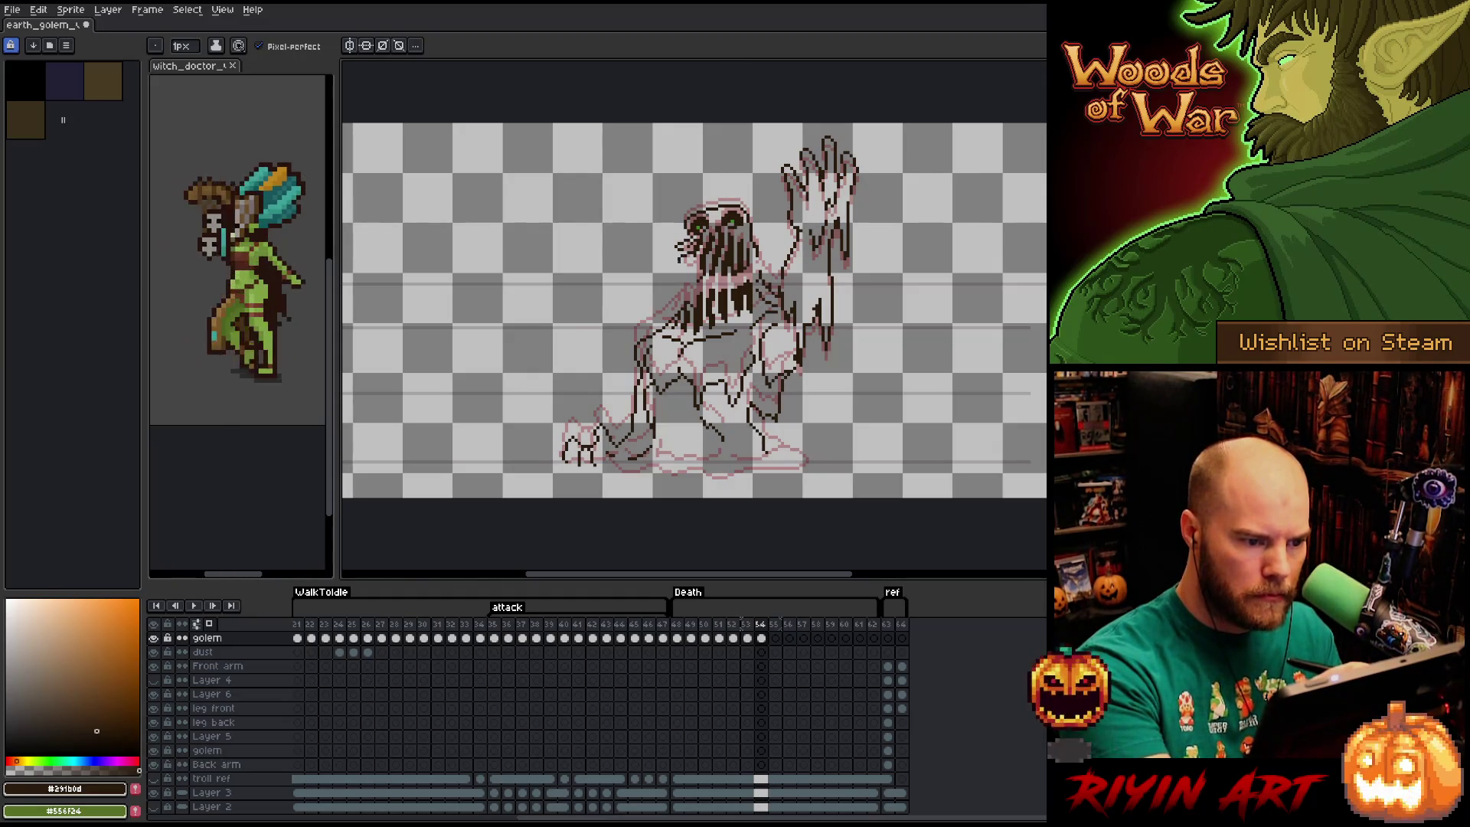
{"action": "key", "text": "b"}
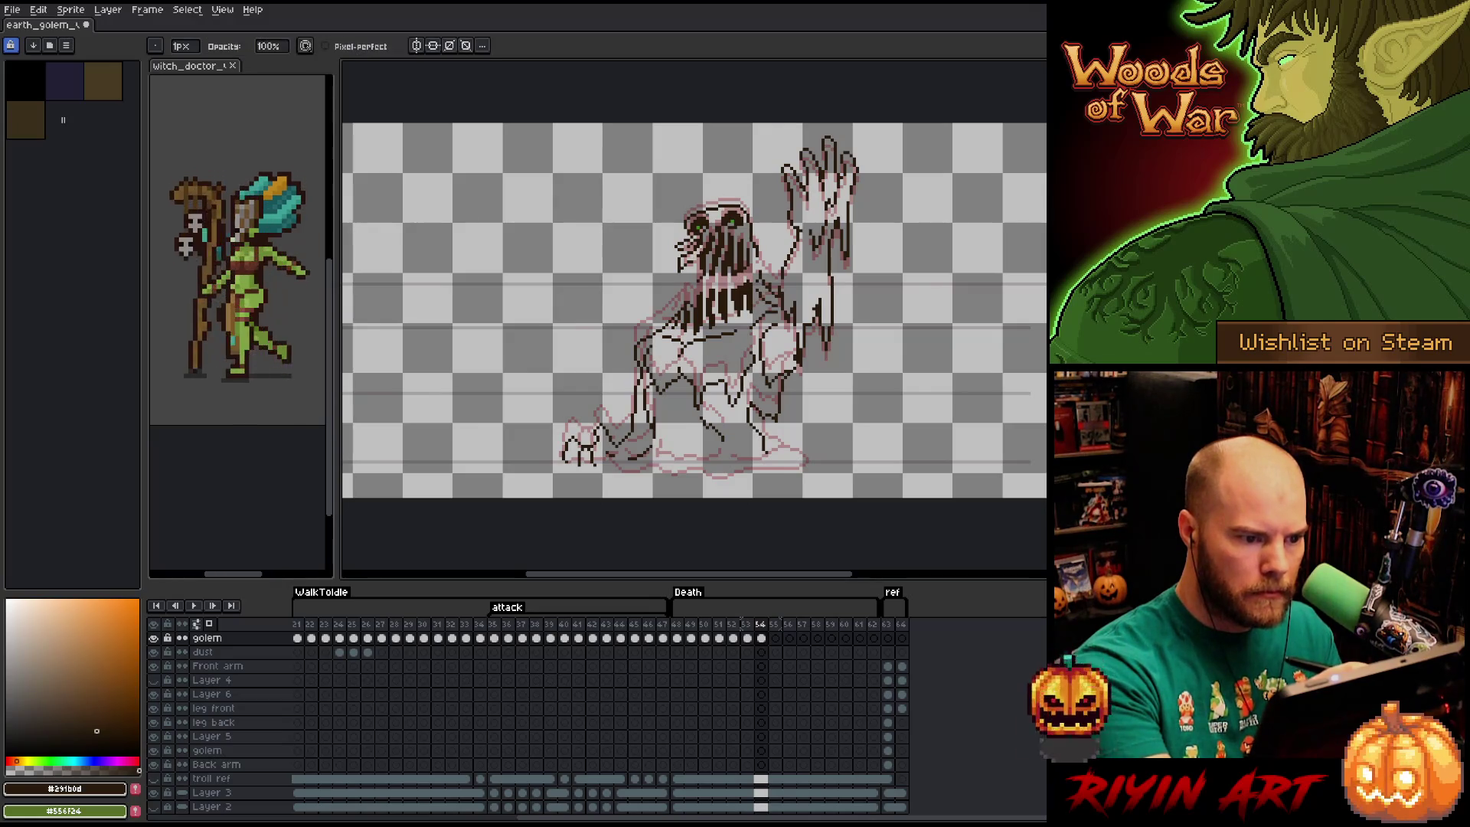
{"action": "key", "text": "e"}
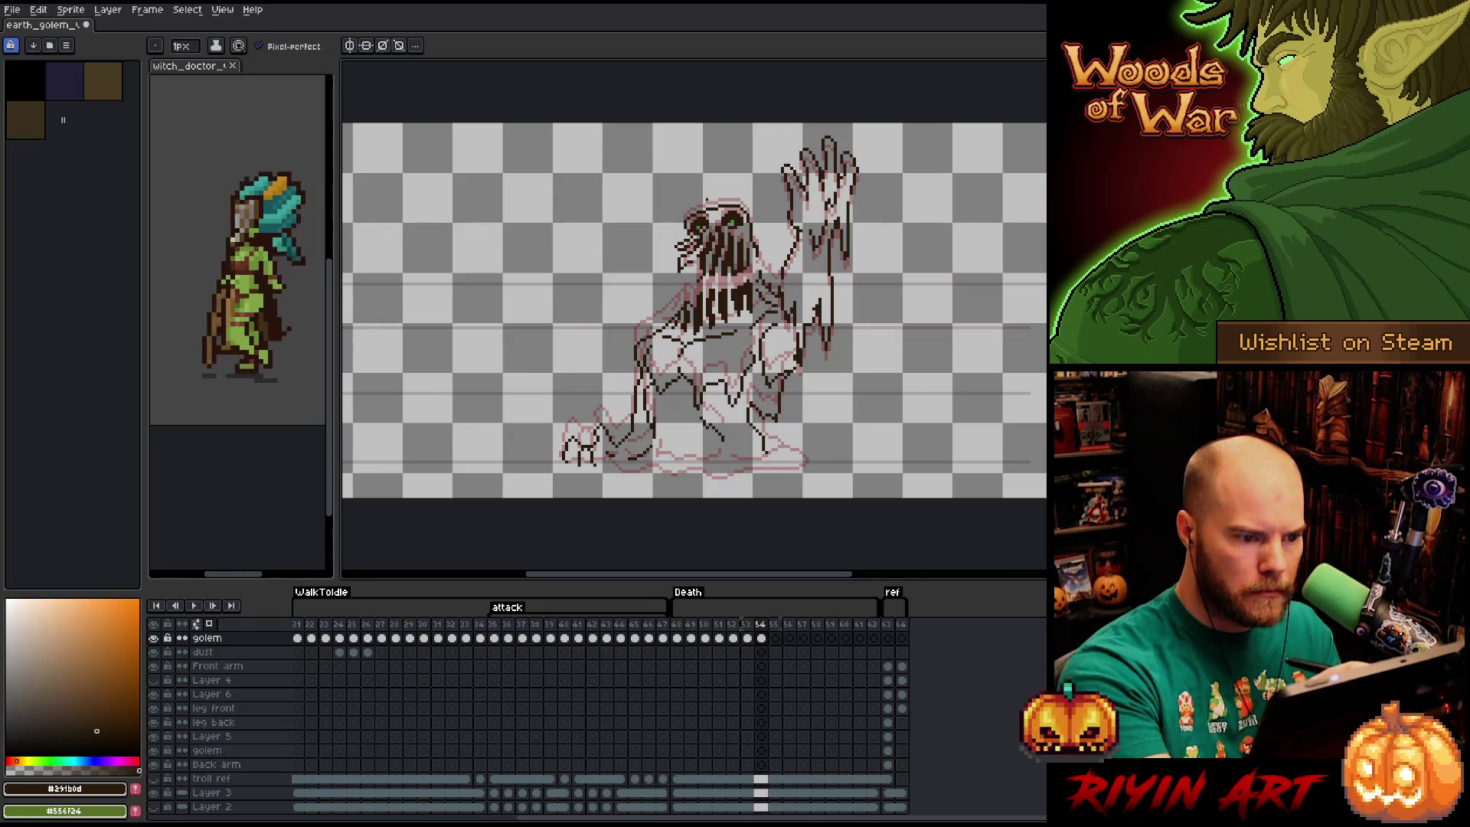
{"action": "key", "text": "b"}
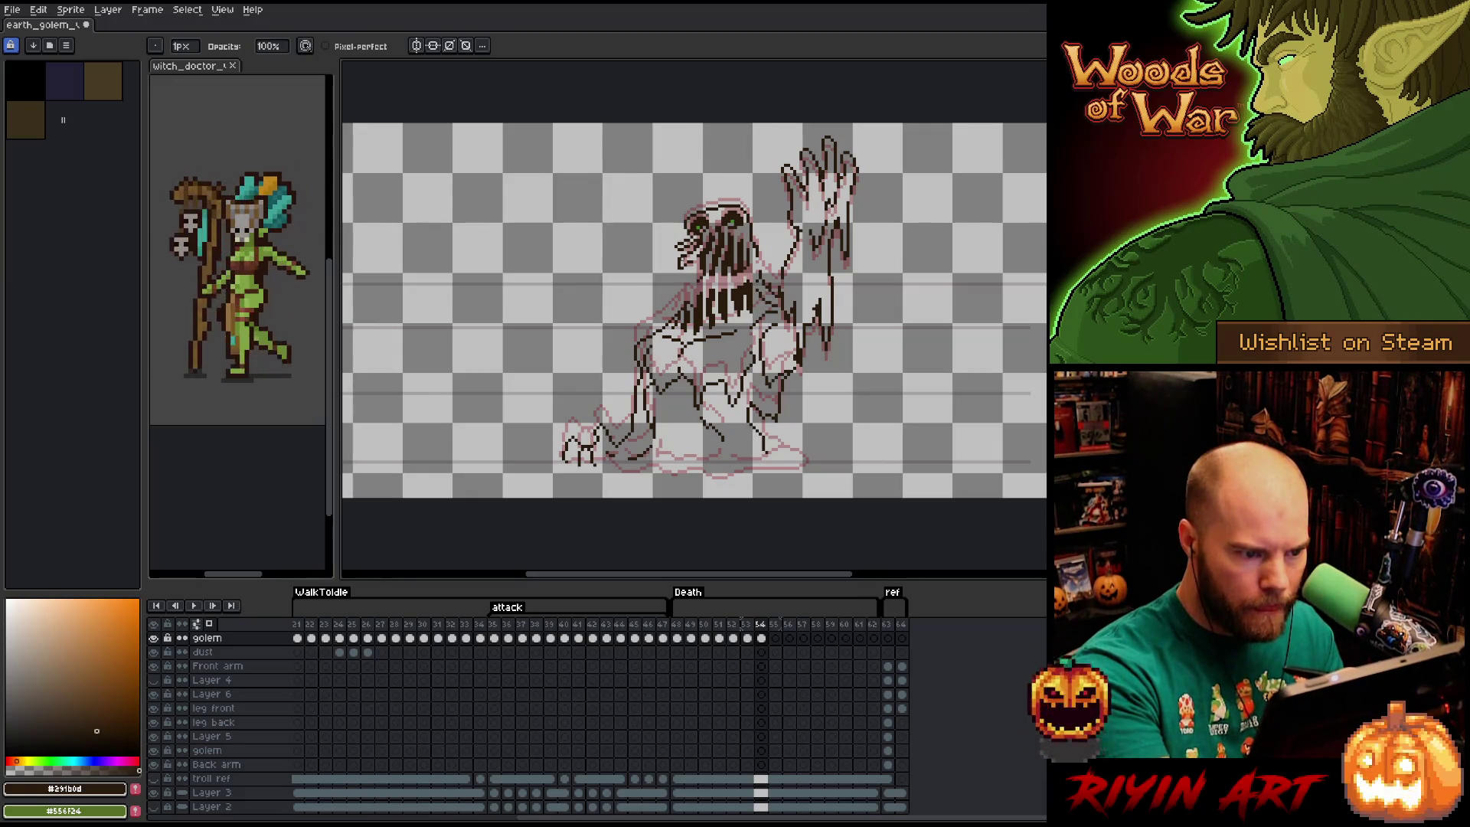
{"action": "key", "text": "e"}
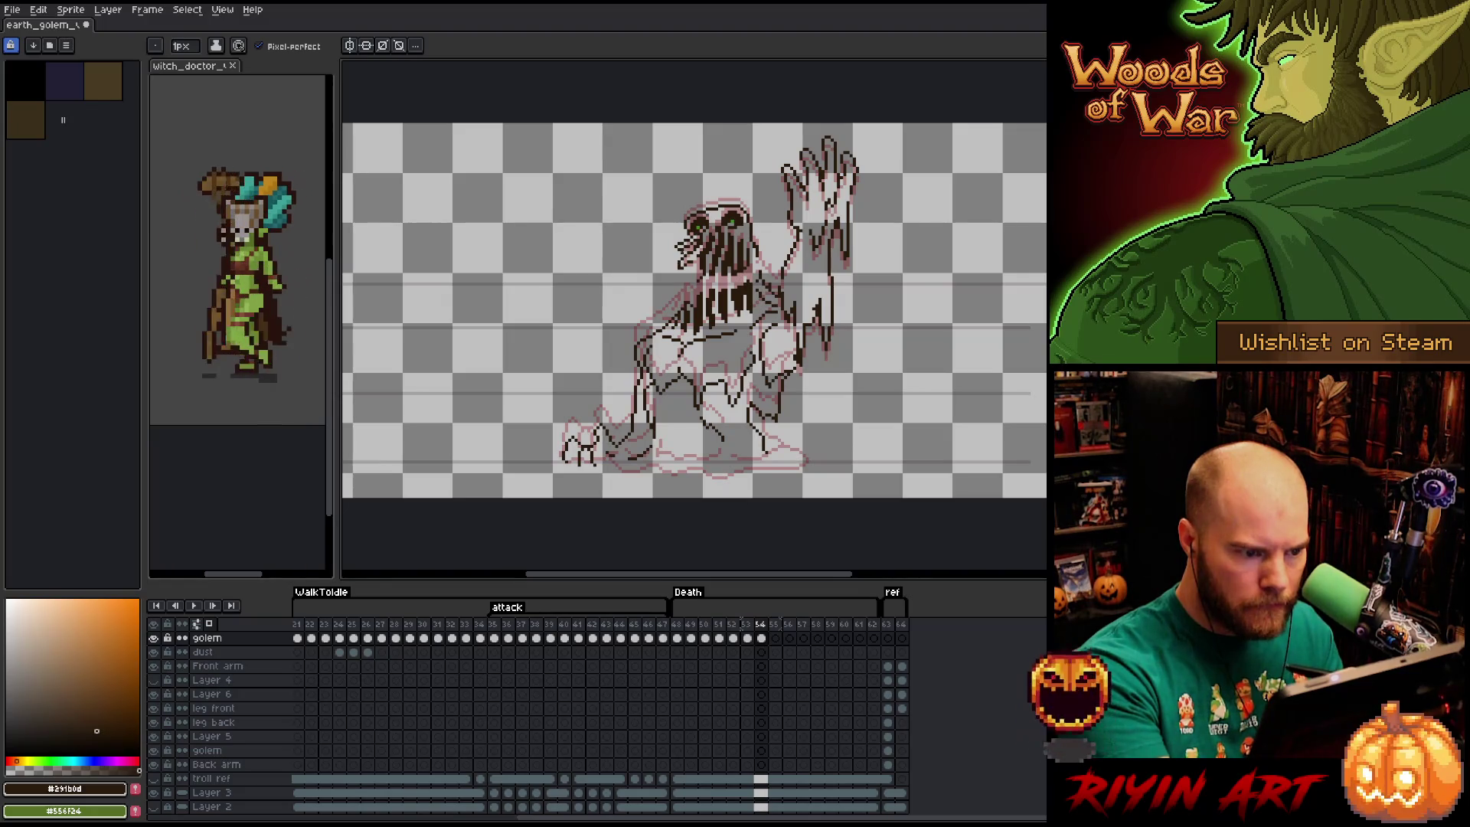
{"action": "key", "text": "b"}
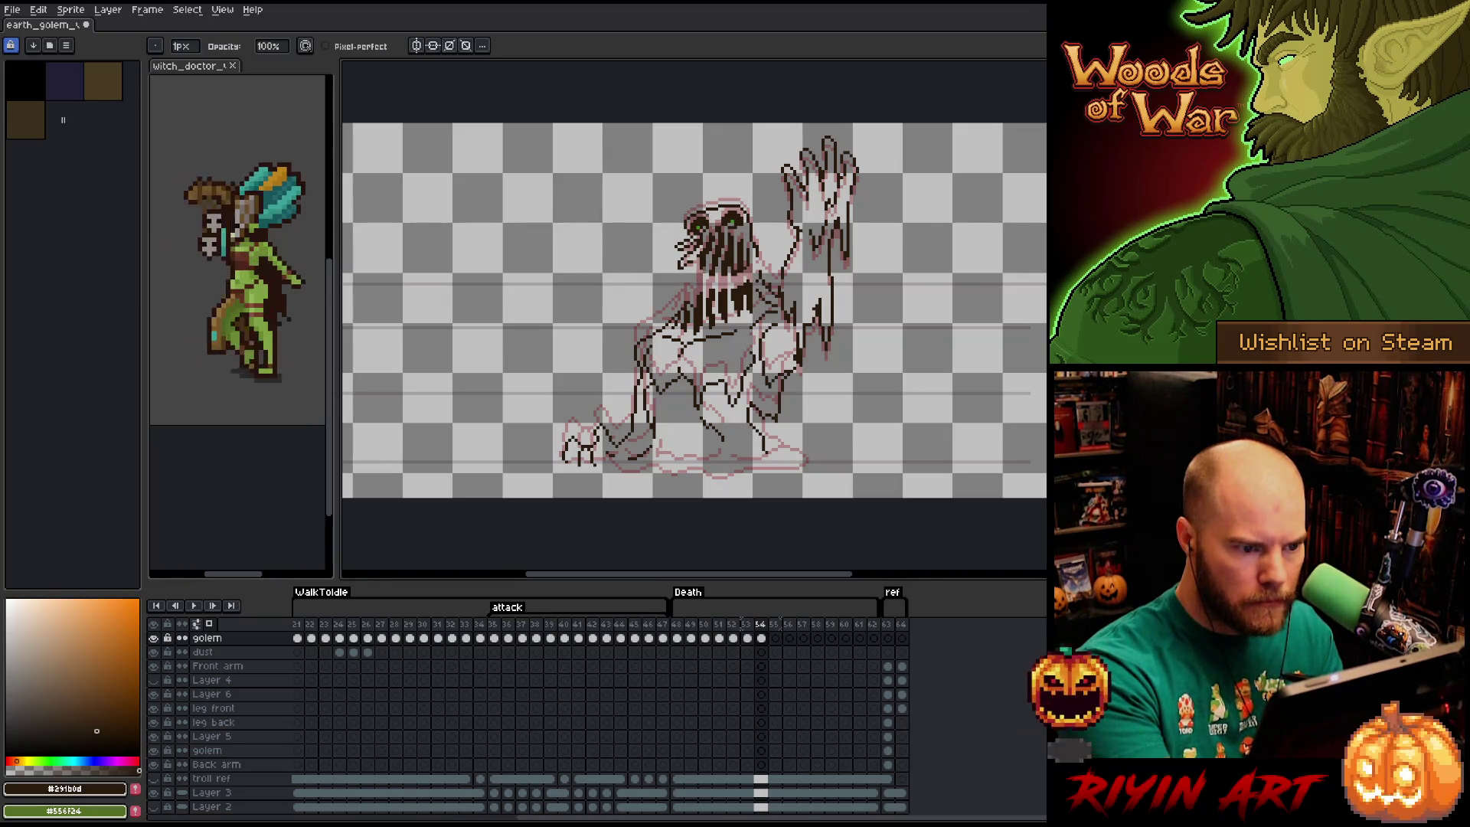
{"action": "key", "text": "e"}
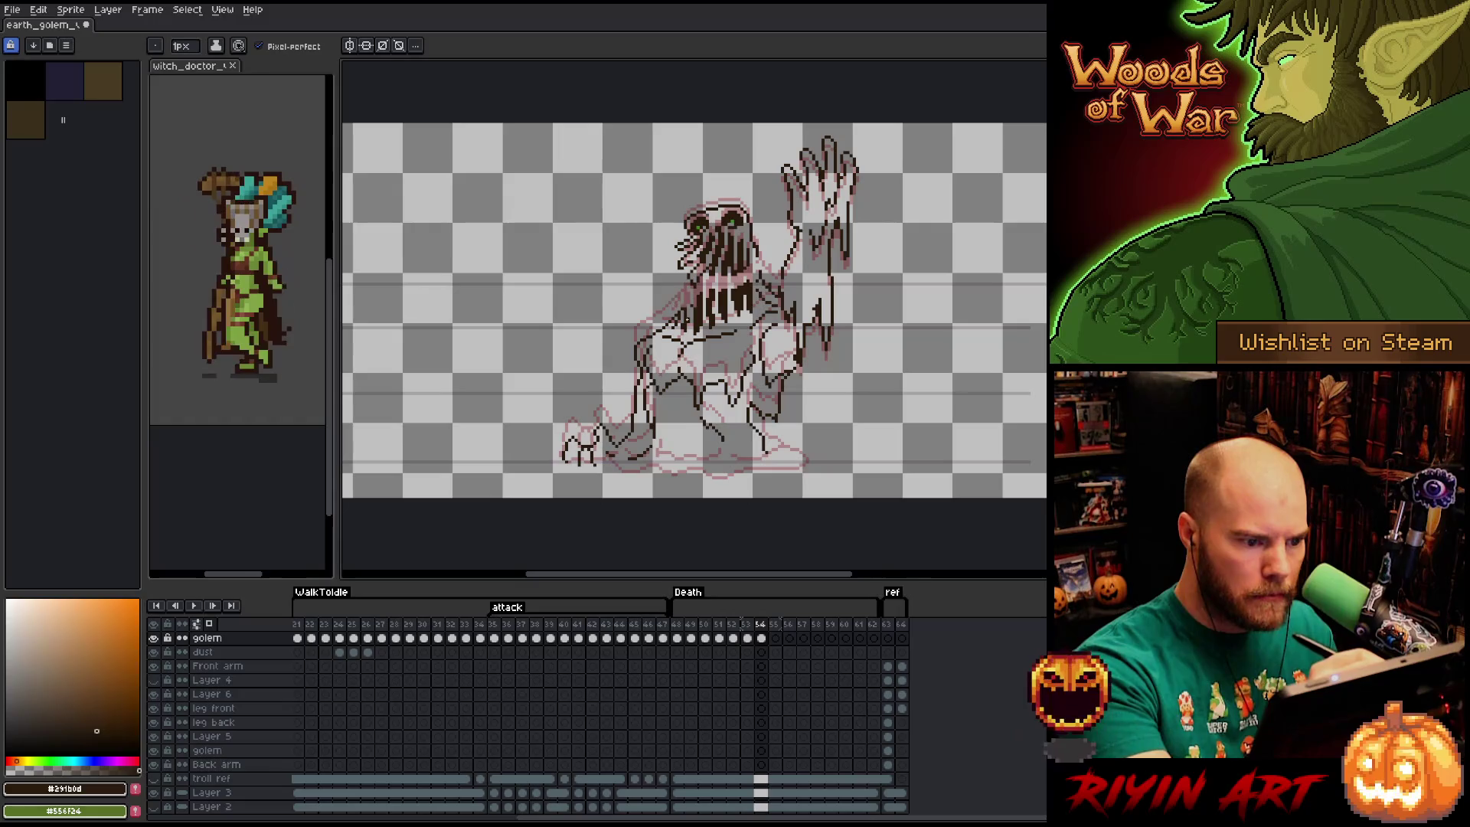
{"action": "key", "text": "b"}
{"action": "key", "text": "e"}
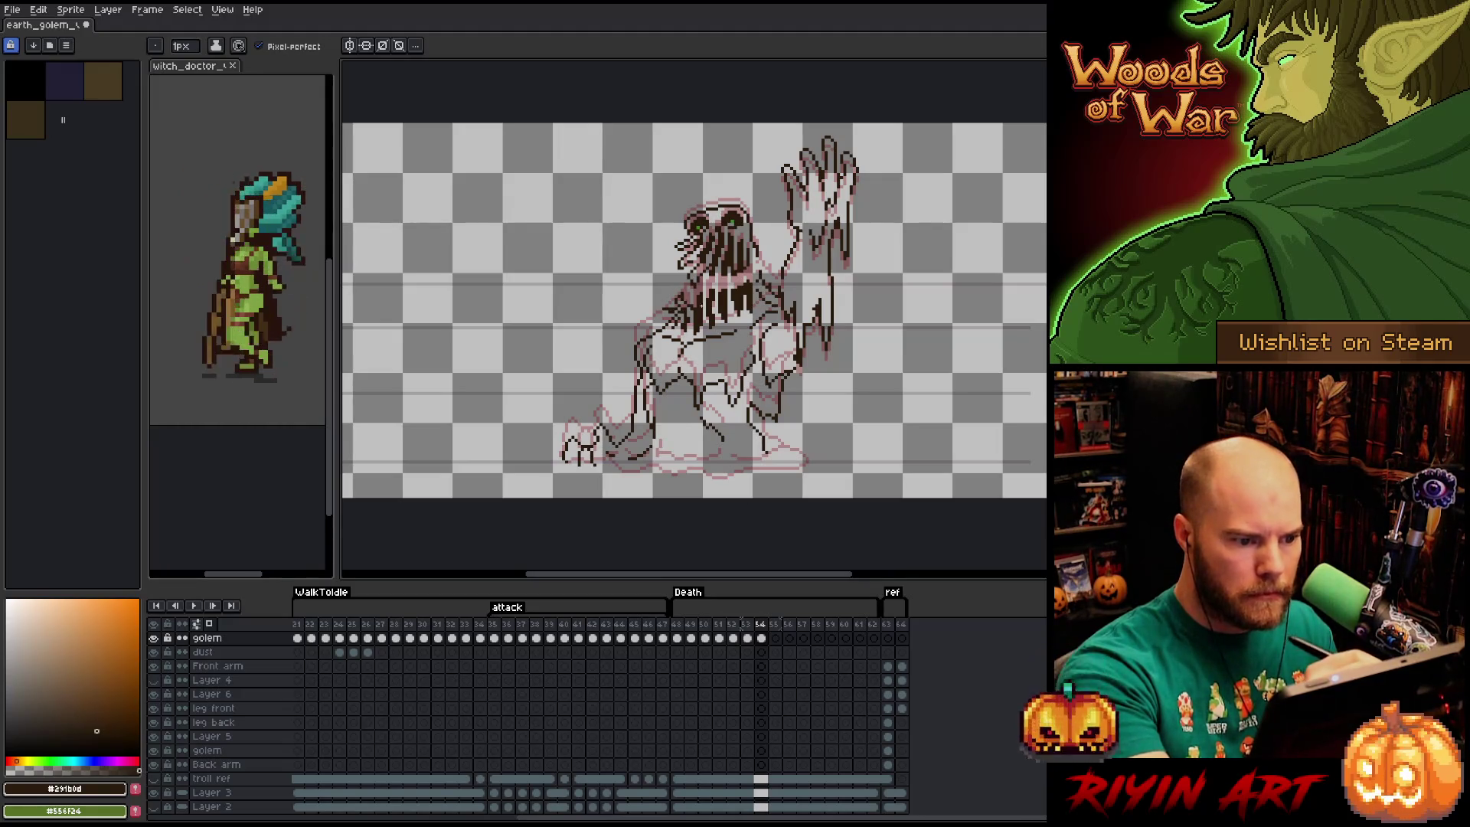
{"action": "key", "text": "b"}
{"action": "key", "text": "e"}
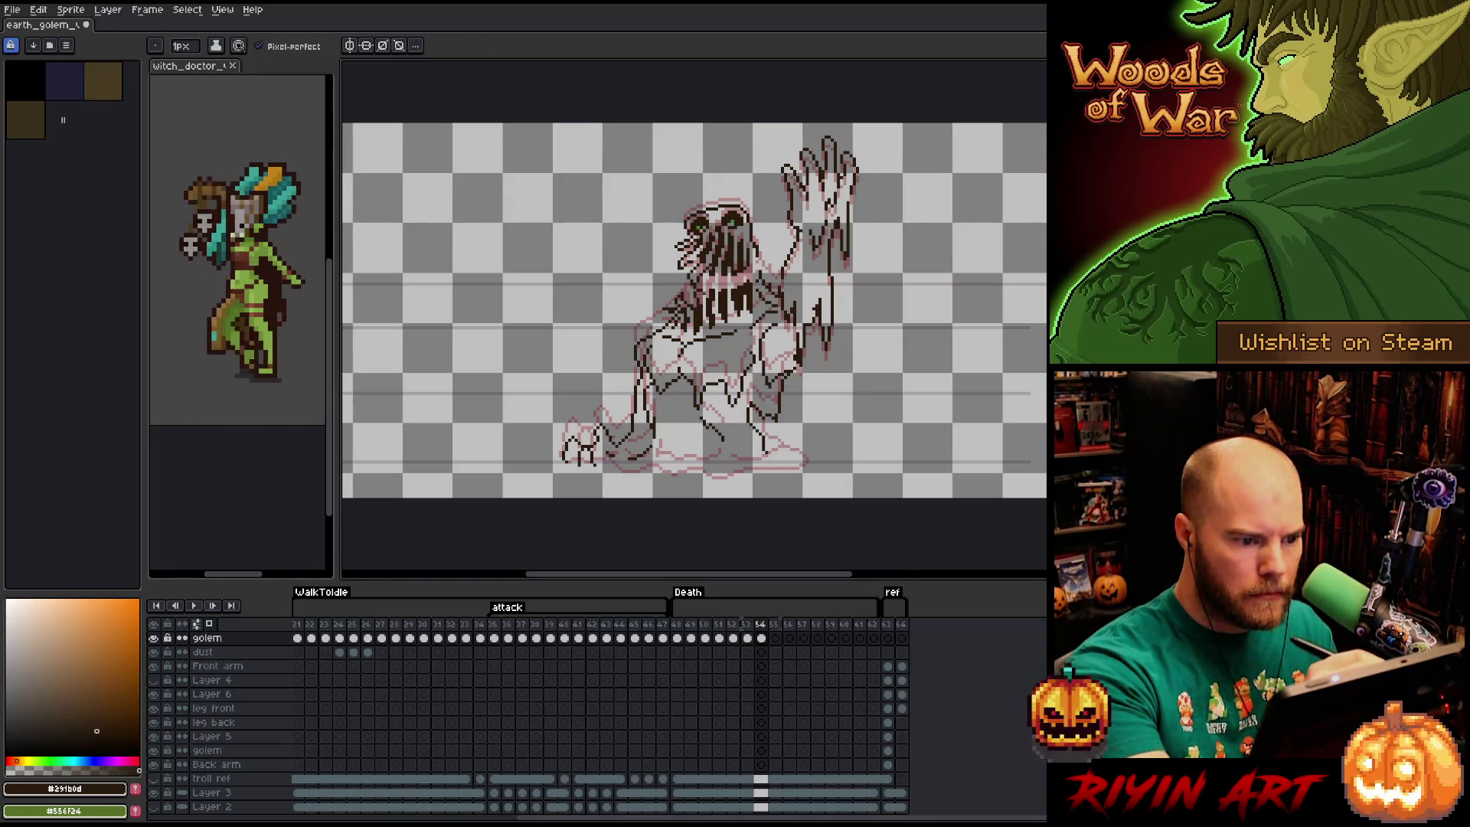
{"action": "key", "text": "b"}
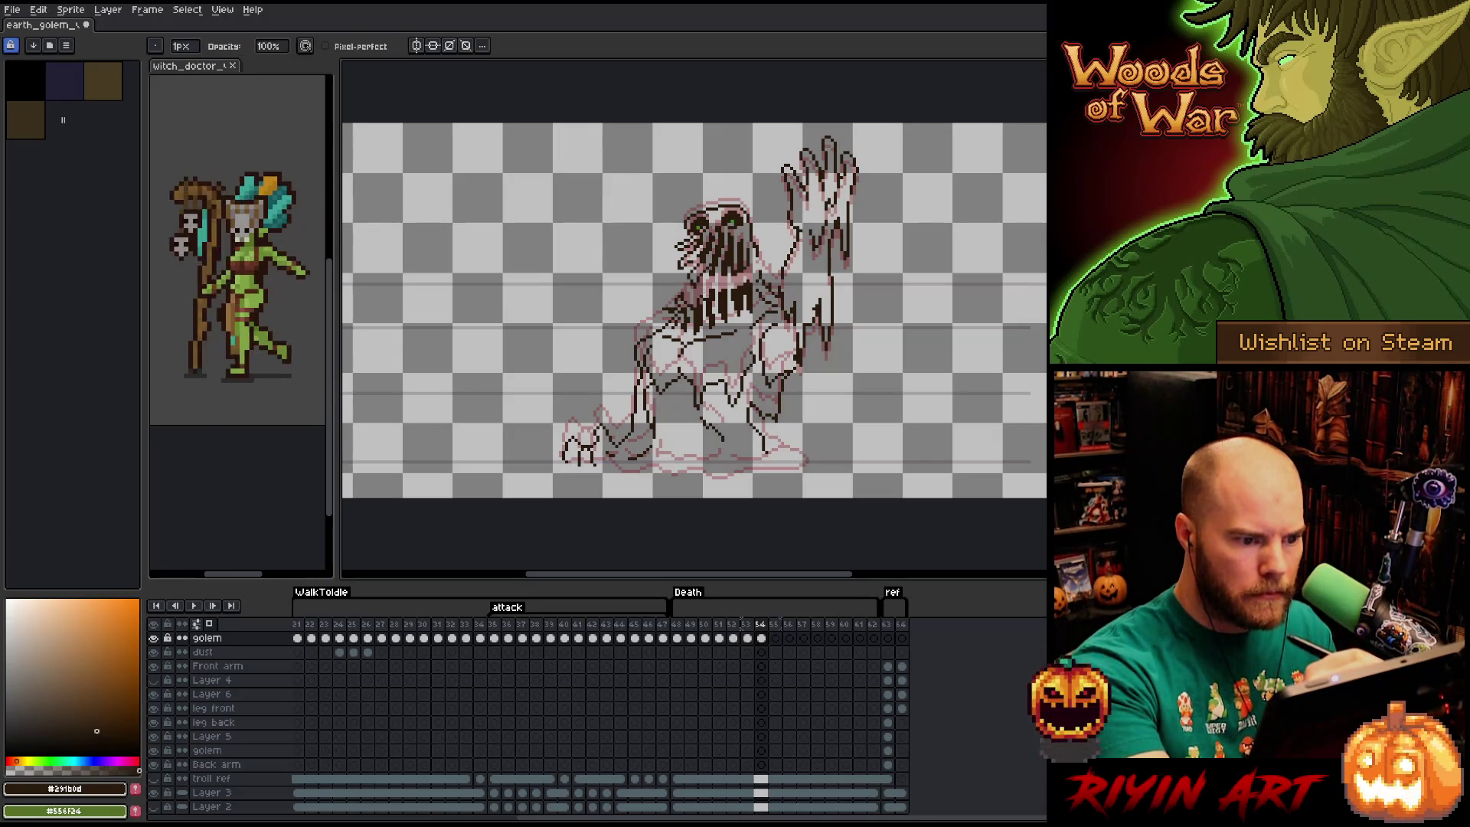
{"action": "key", "text": "e"}
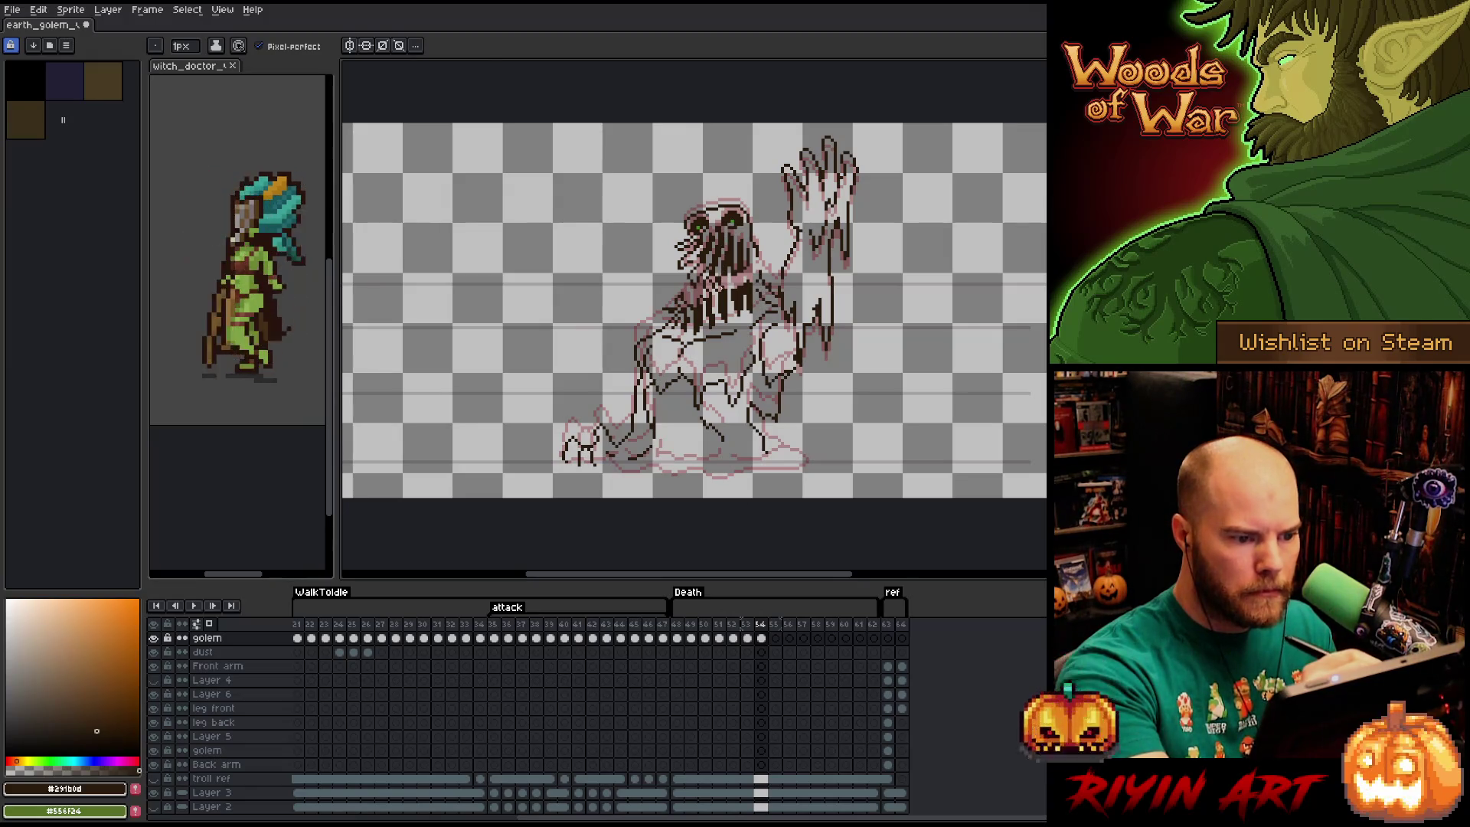
Continue reworking the torso's drip line work with Pencil and Eraser.
{"action": "key", "text": "e"}
{"action": "key", "text": "b"}
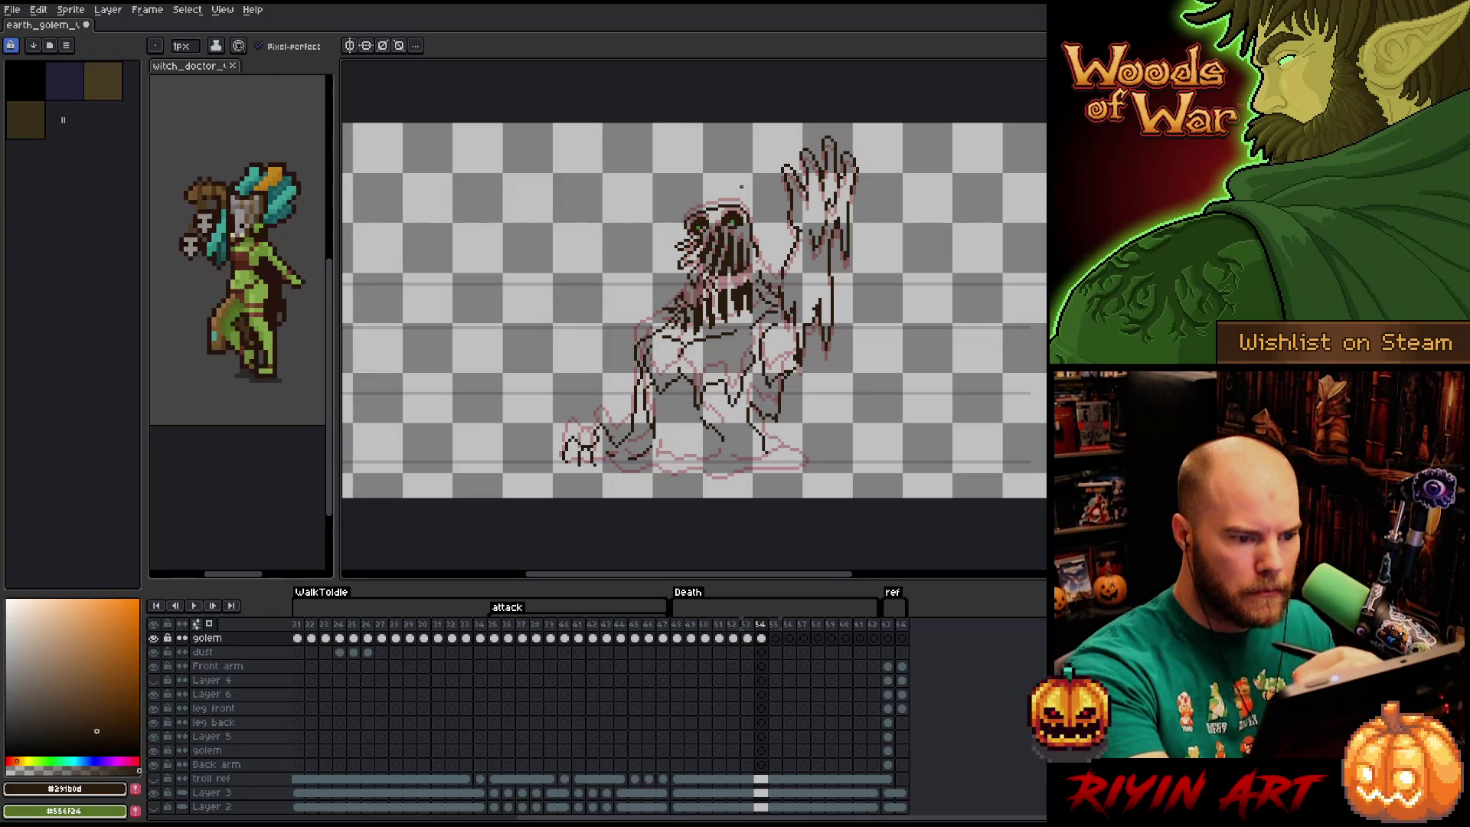
{"action": "key", "text": "e"}
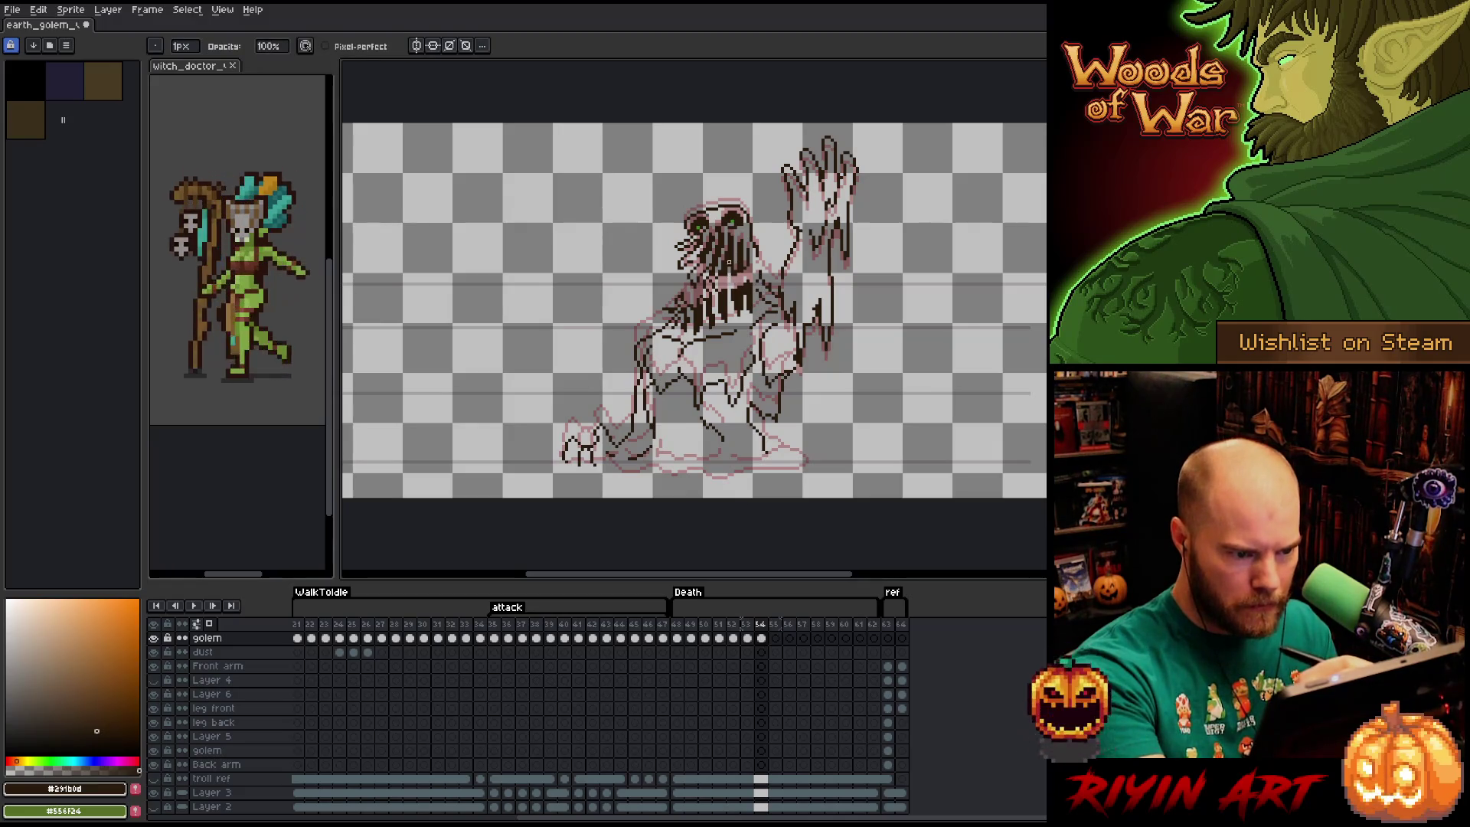
{"action": "key", "text": "b"}
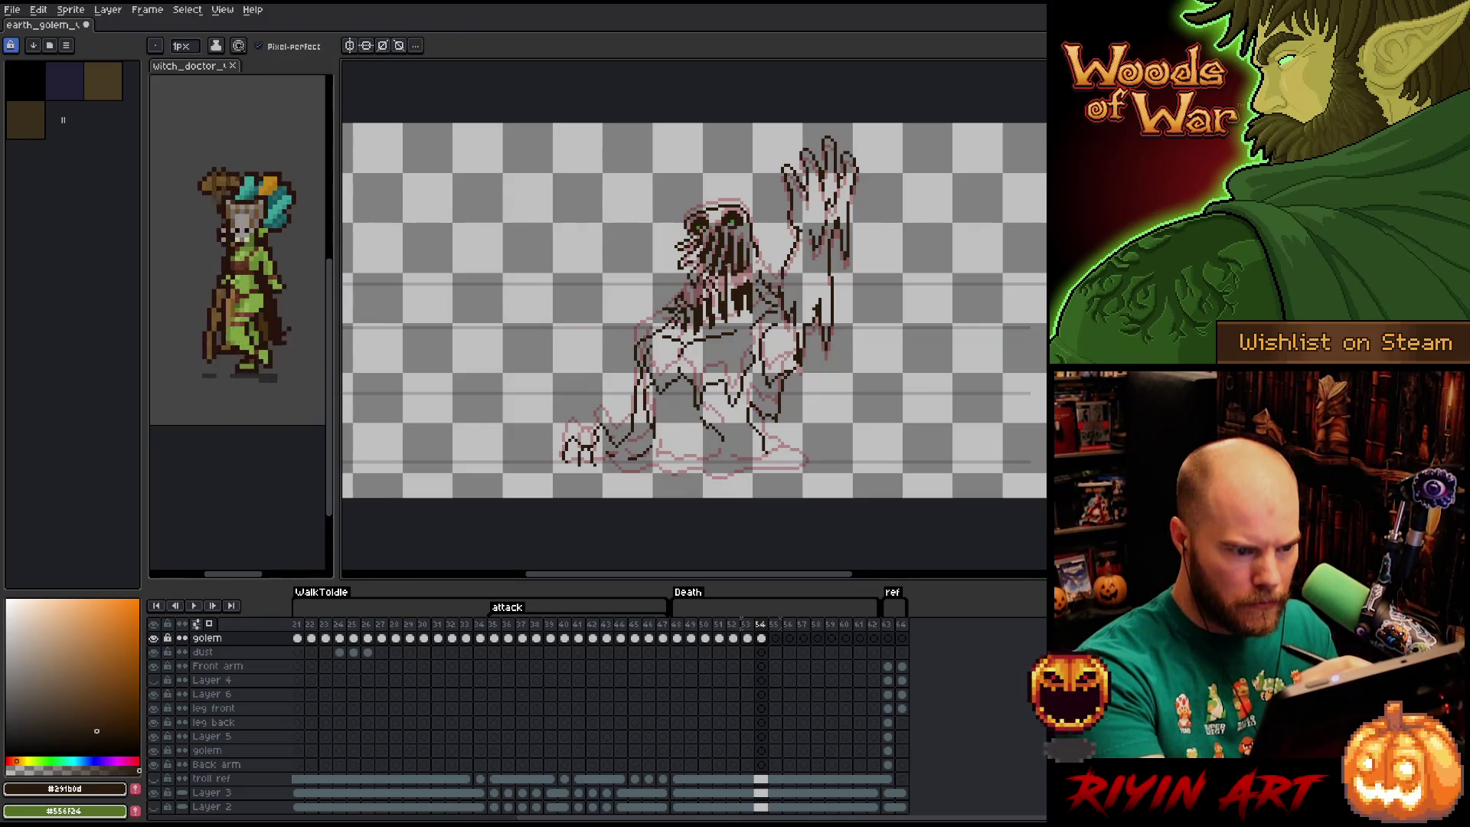
{"action": "key", "text": "e"}
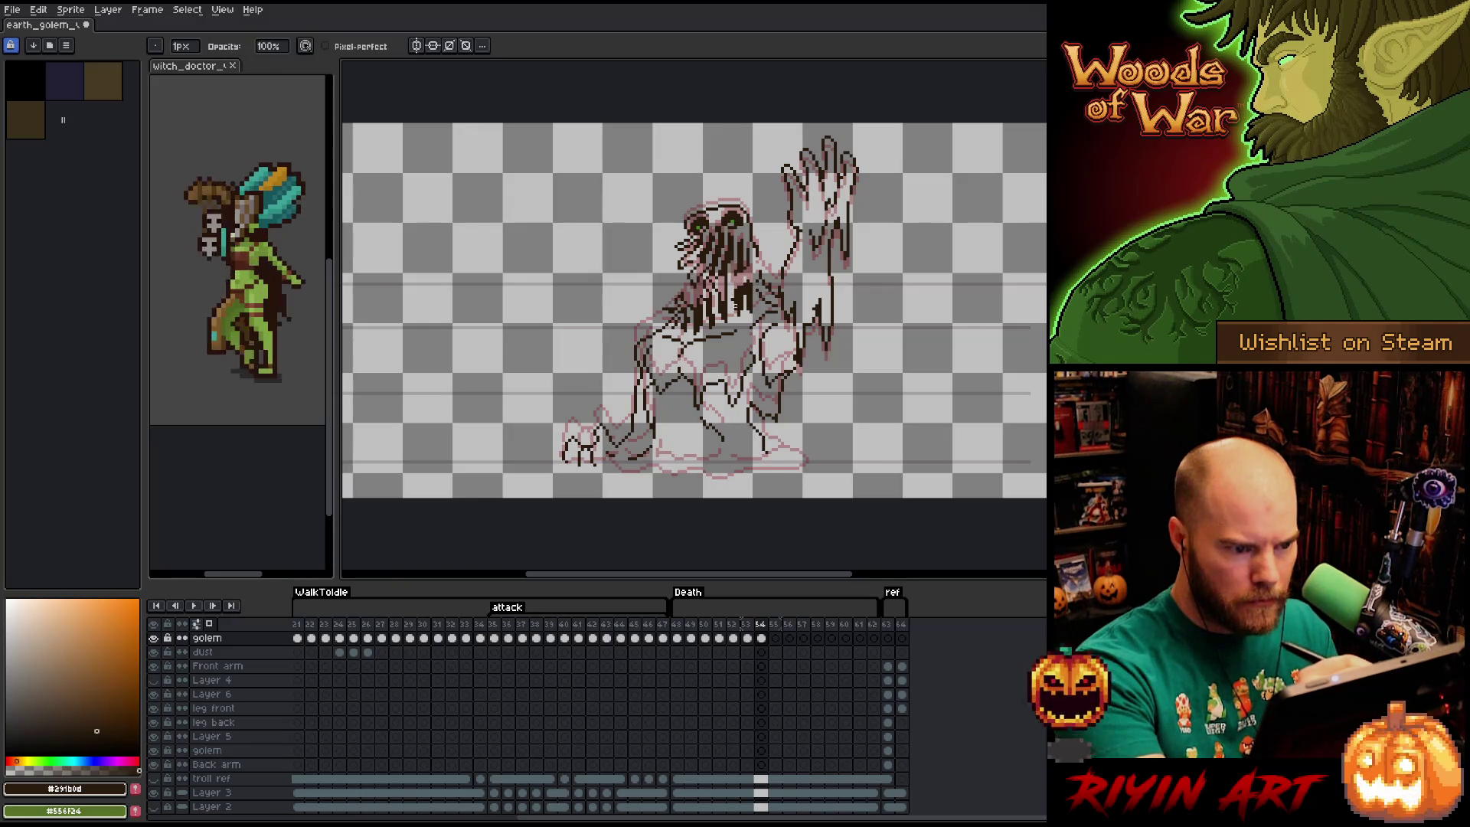
{"action": "key", "text": "b"}
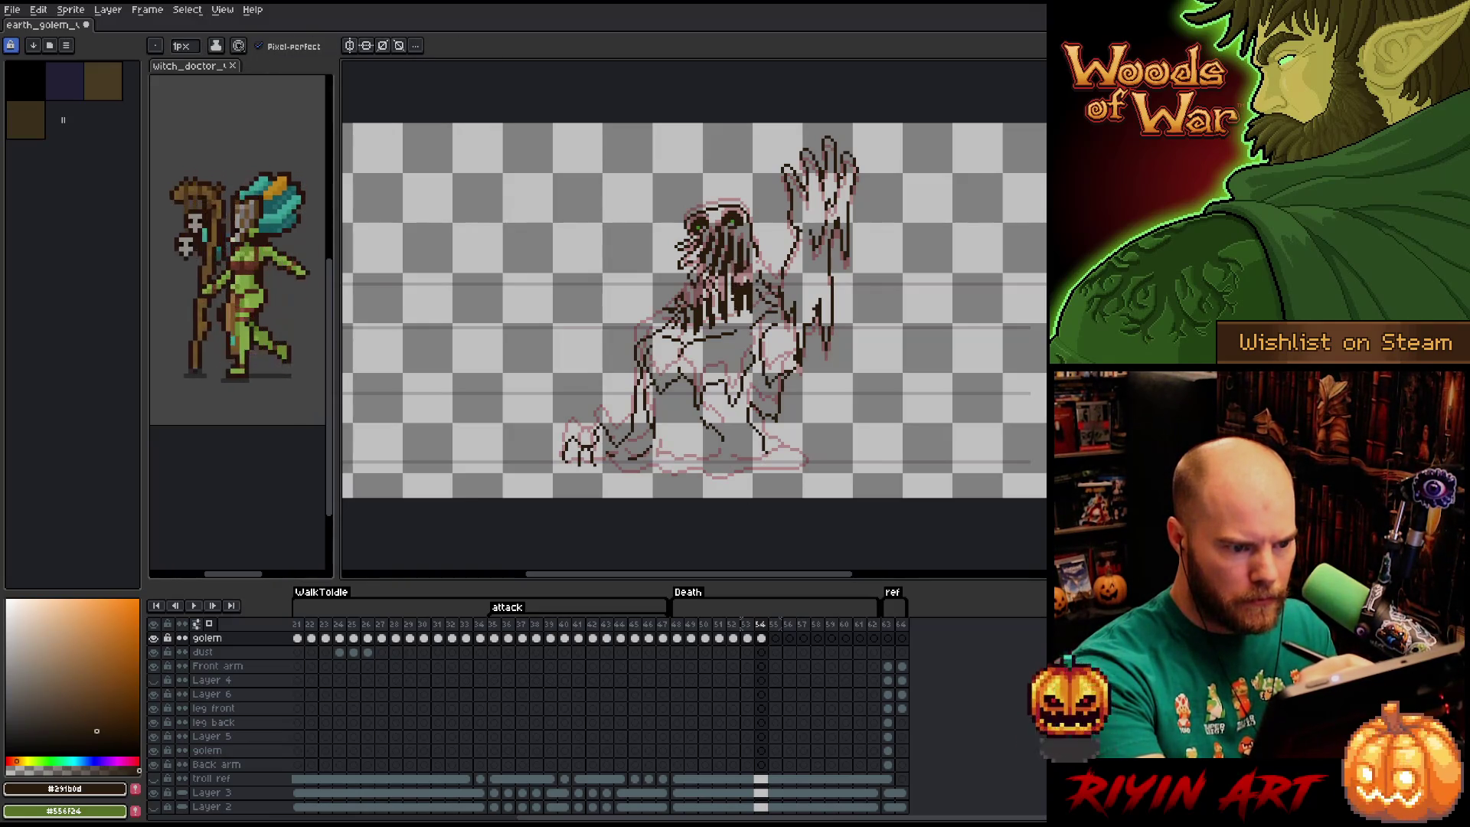
{"action": "key", "text": "e"}
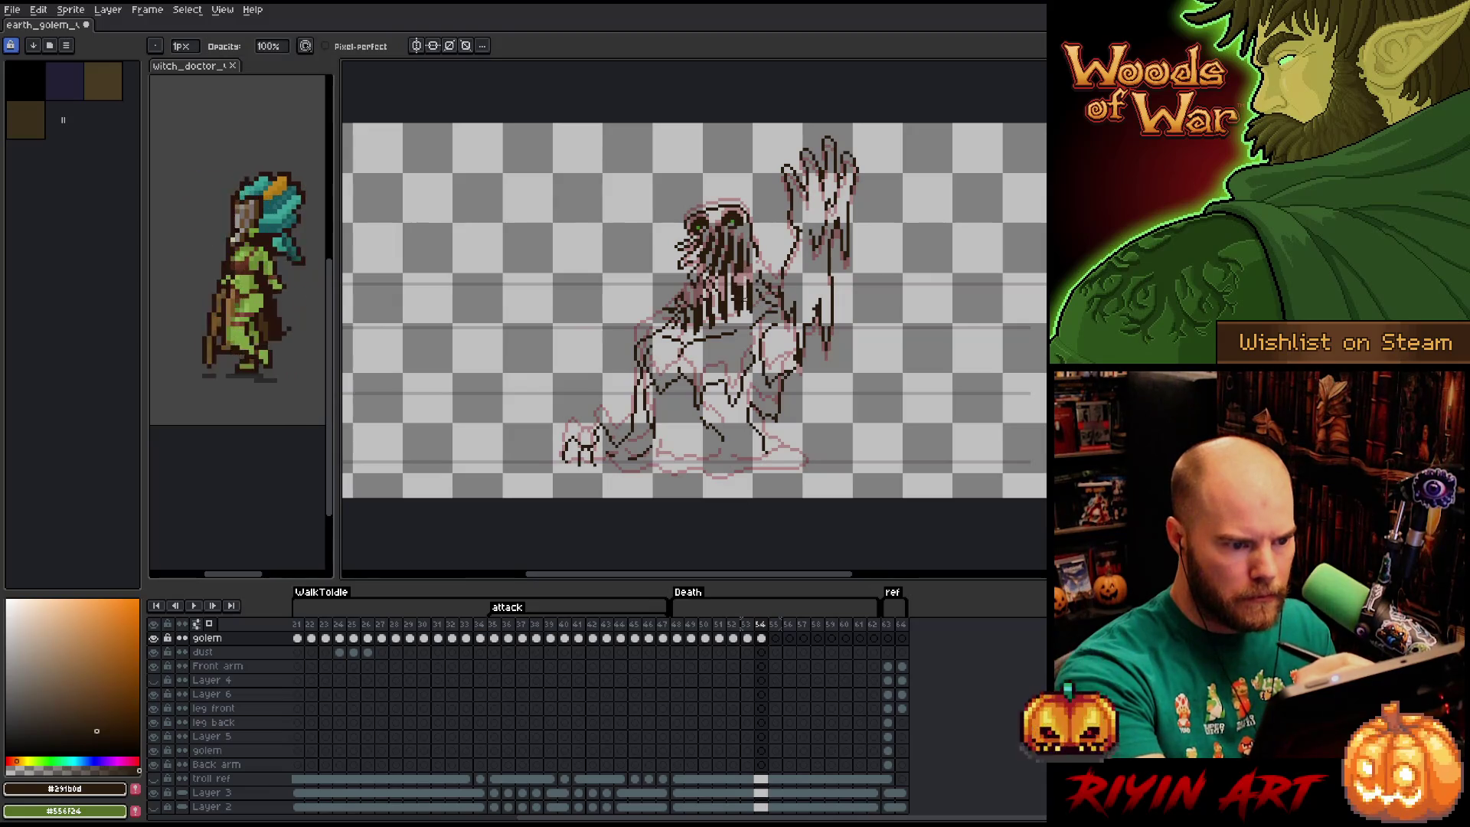
{"action": "key", "text": "b"}
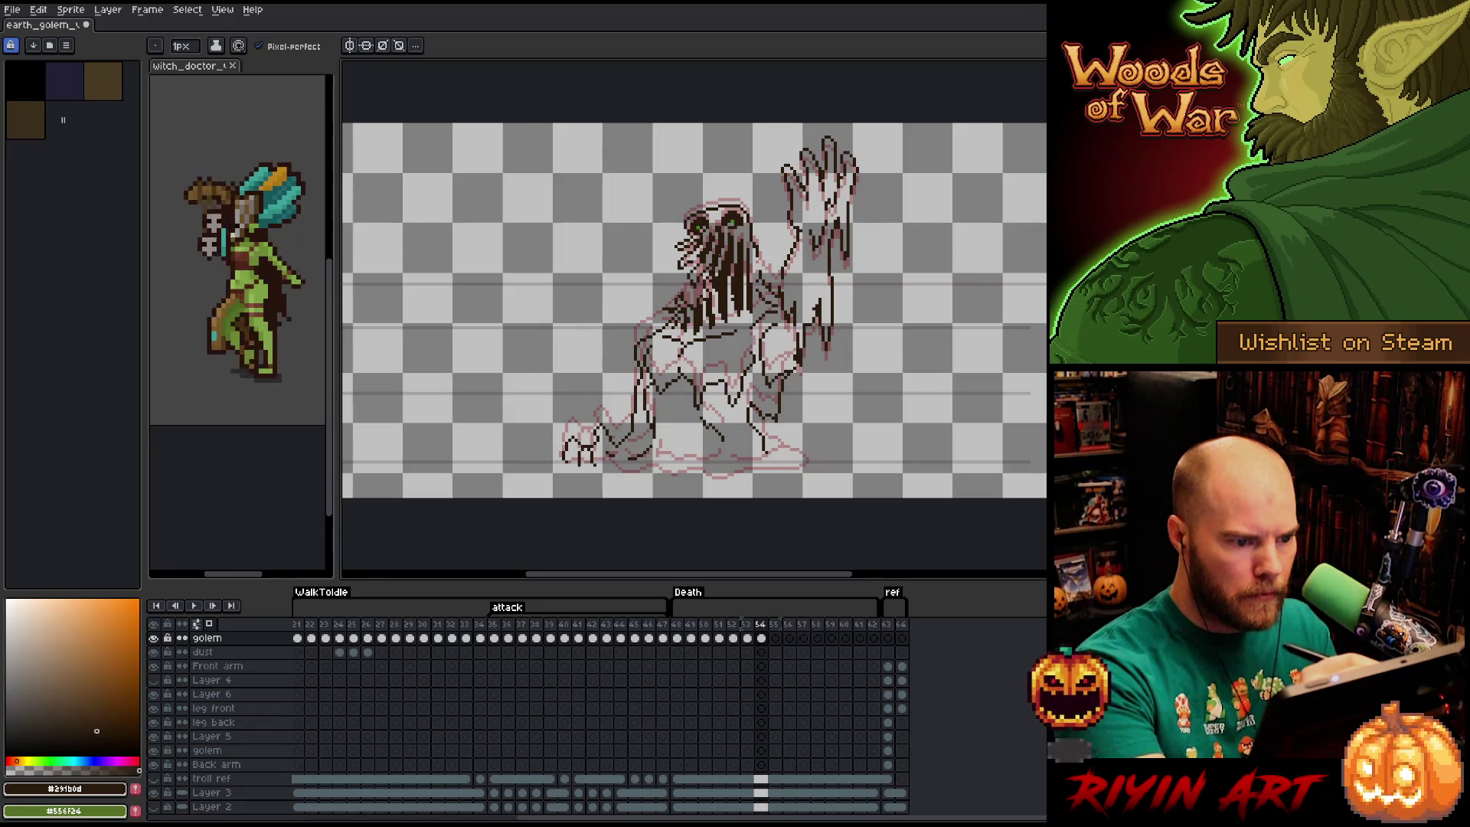
{"action": "key", "text": "e"}
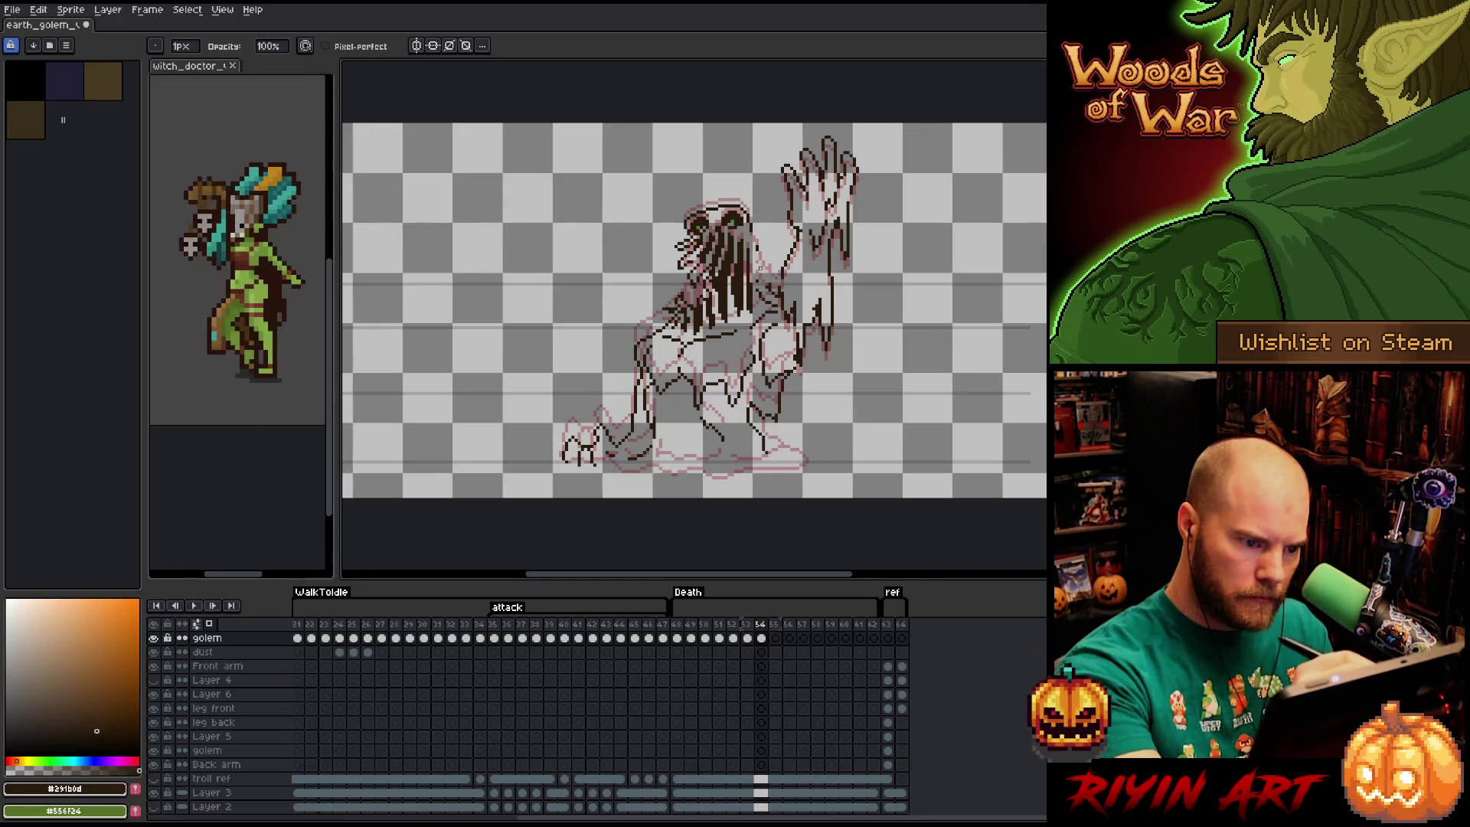
{"action": "key", "text": "b"}
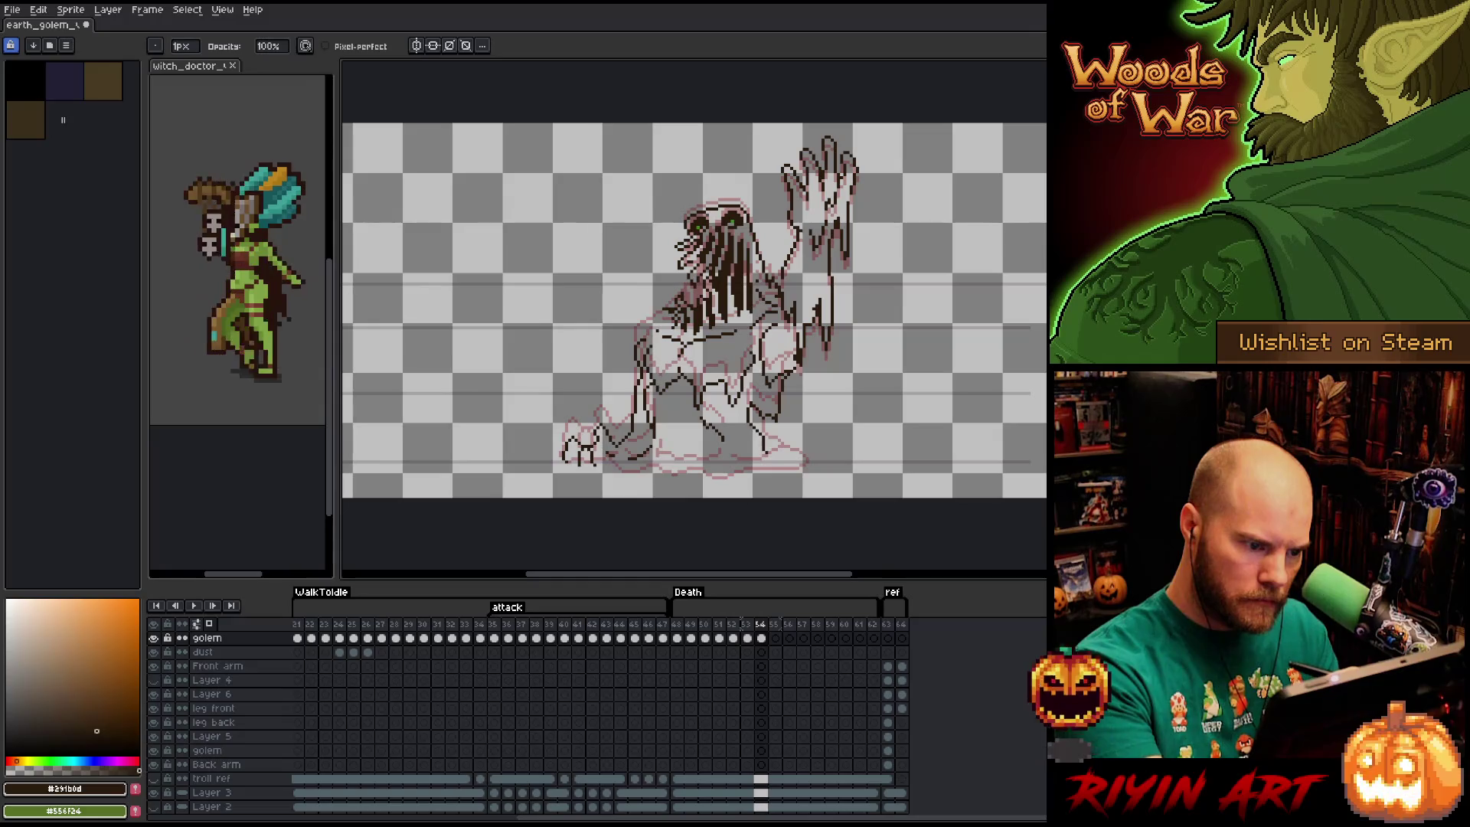
{"action": "key", "text": "e"}
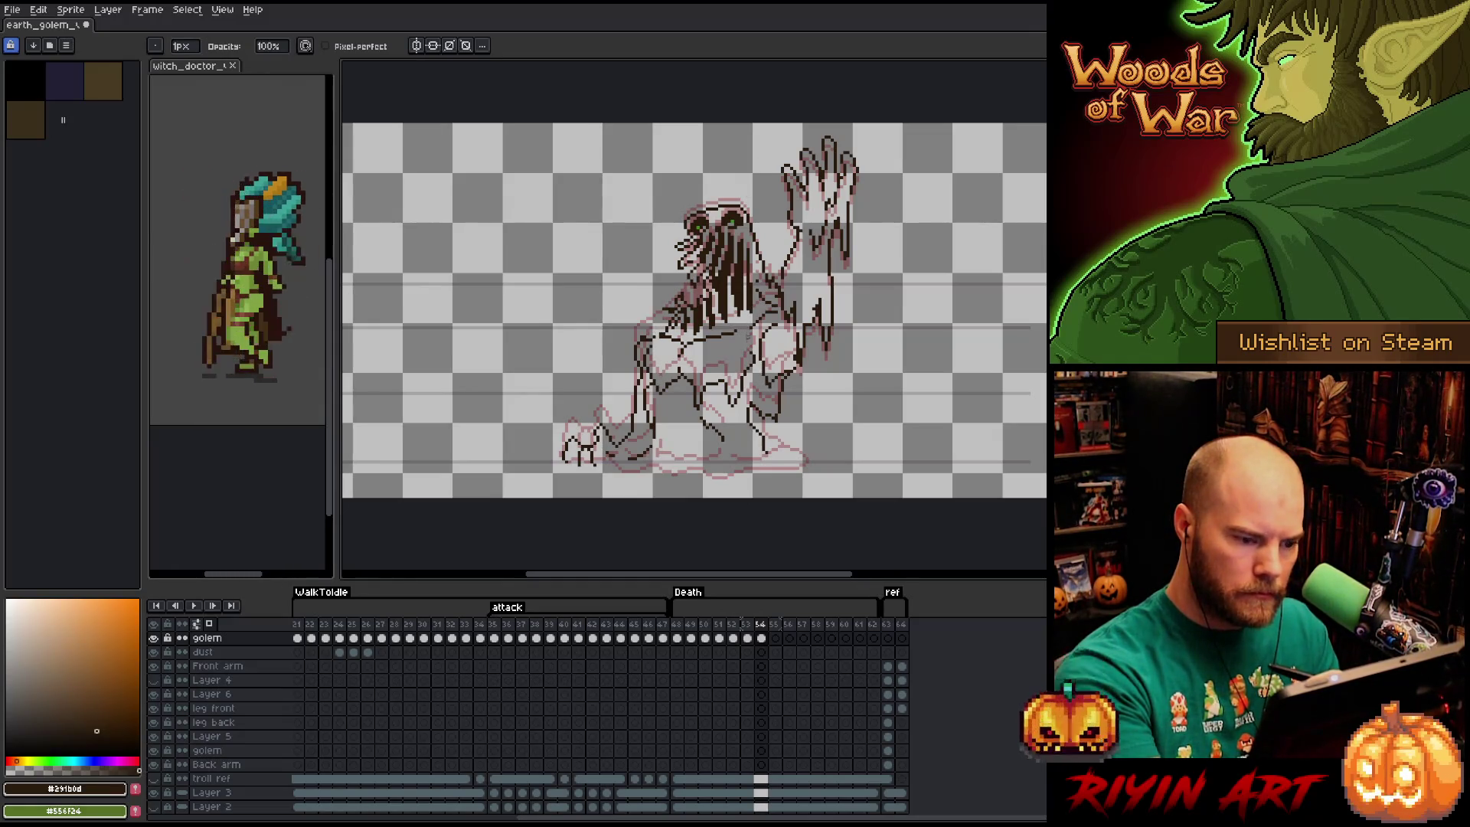
Draw a dark outline stroke across the golem's body and erase stray pixels.
{"action": "key", "text": "b"}
{"action": "mouse_move", "coordinate": [746, 372]}
{"action": "left_mouse_down"}
{"action": "mouse_move", "coordinate": [735, 425]}
{"action": "mouse_move", "coordinate": [724, 402]}
{"action": "mouse_move", "coordinate": [685, 429]}
{"action": "mouse_move", "coordinate": [648, 383]}
{"action": "left_mouse_up"}
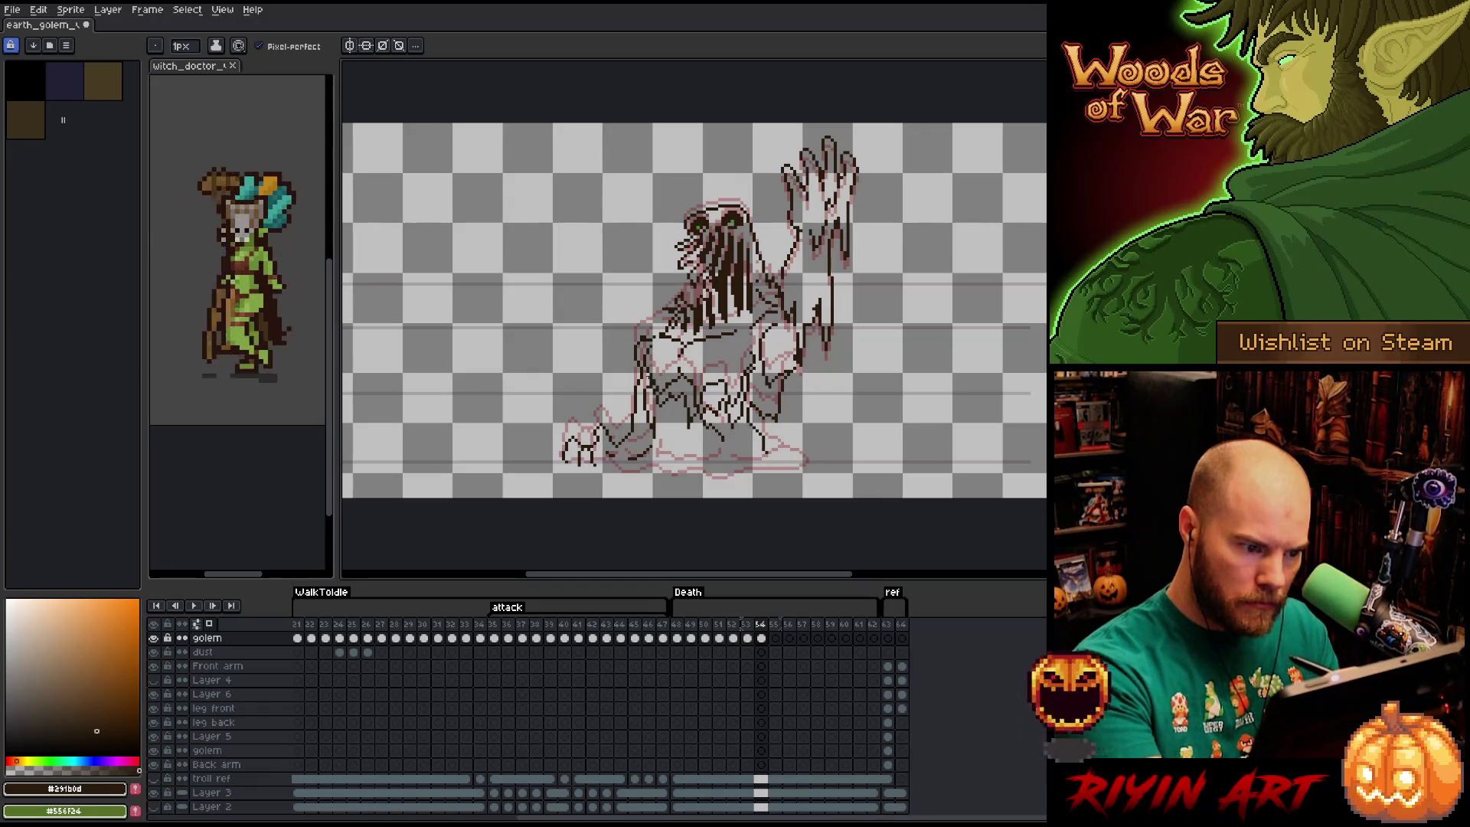
{"action": "key", "text": "e"}
{"action": "mouse_move", "coordinate": [741, 373]}
{"action": "left_mouse_down"}
{"action": "mouse_move", "coordinate": [729, 407]}
{"action": "mouse_move", "coordinate": [723, 394]}
{"action": "mouse_move", "coordinate": [694, 401]}
{"action": "left_mouse_up"}
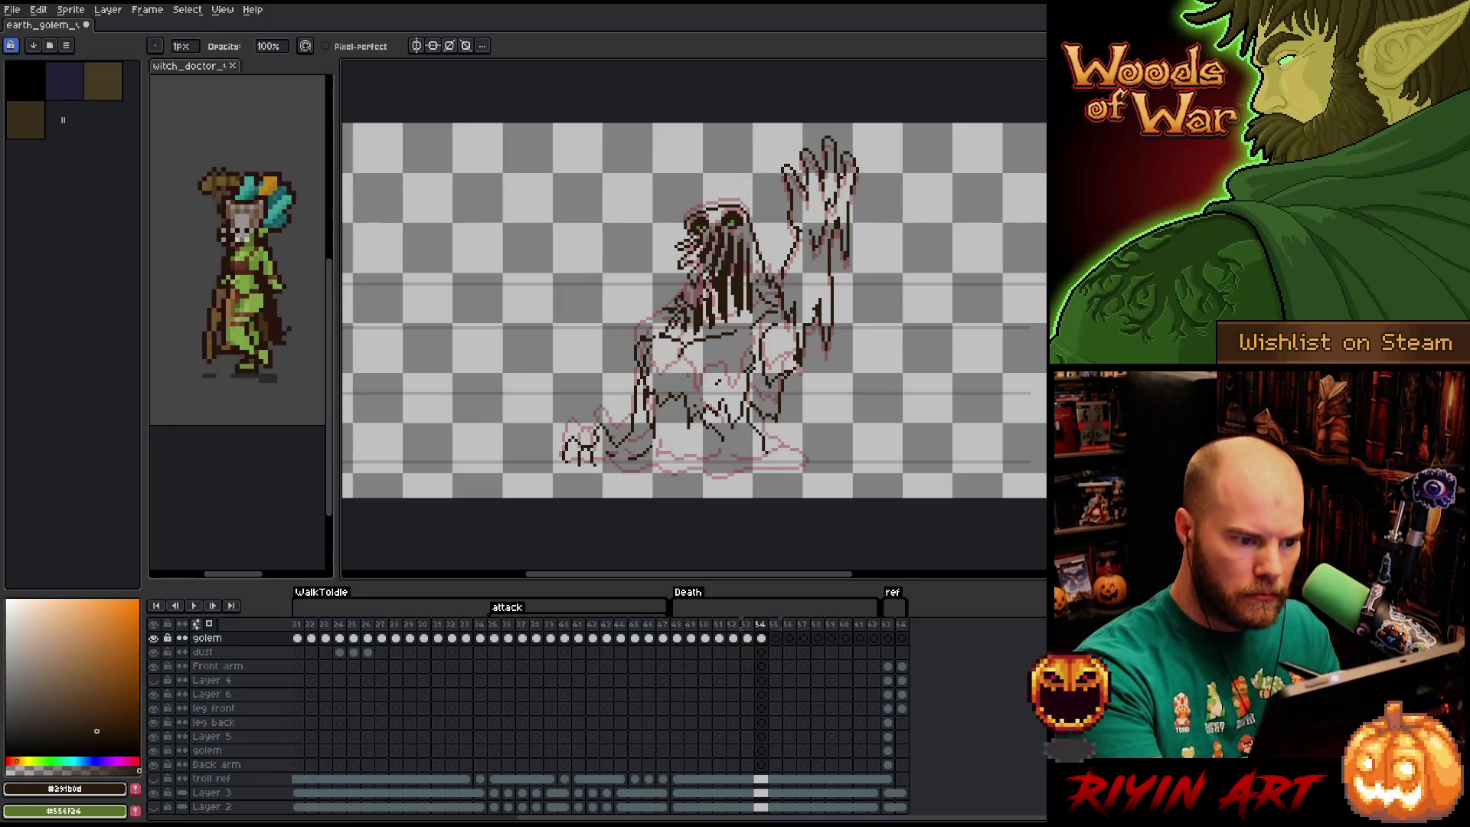
Keep touching up the strands and puddle base outline, alternating Pencil and Eraser.
{"action": "key", "text": "e"}
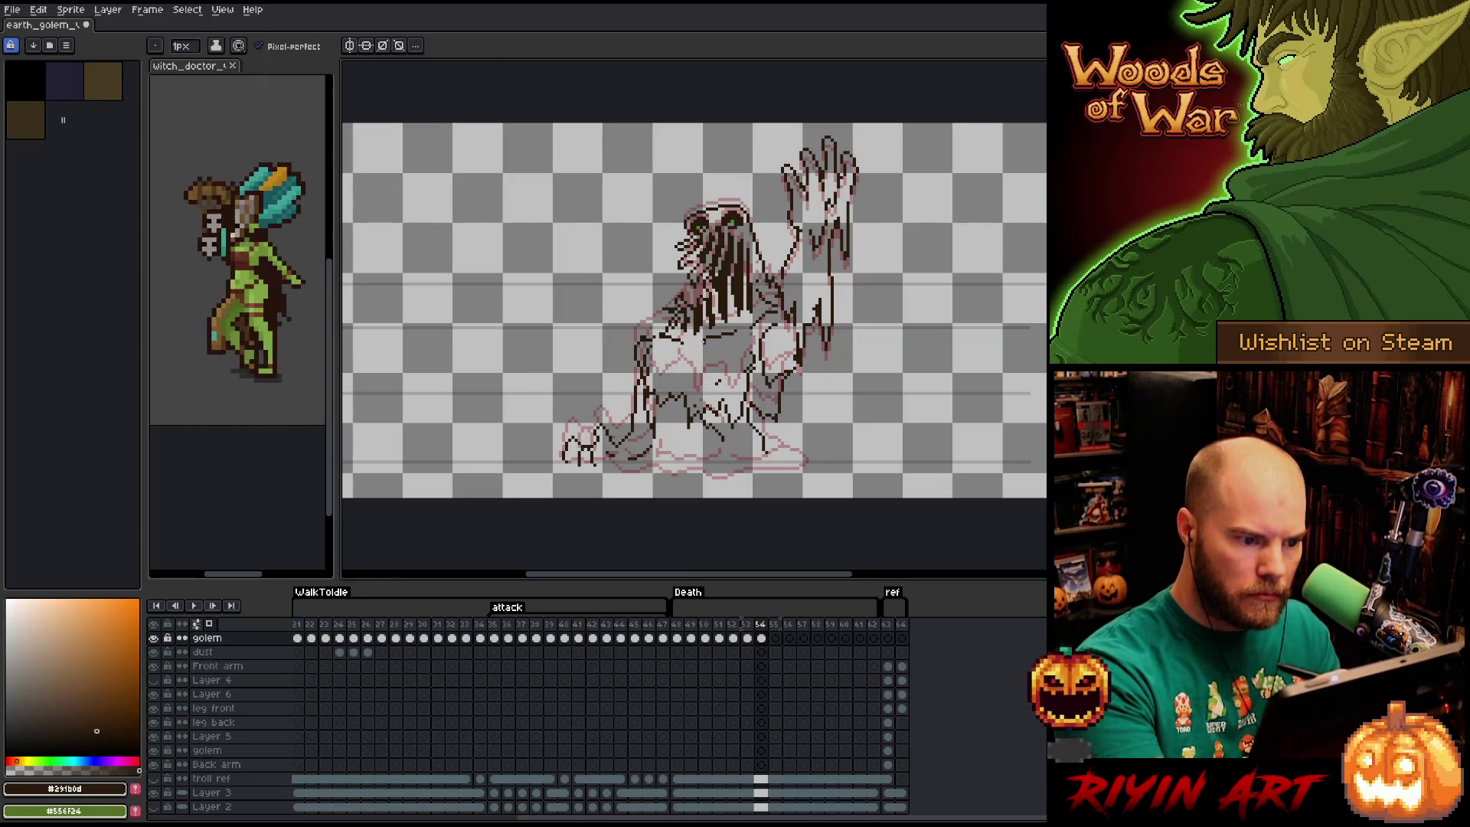
{"action": "key", "text": "b"}
{"action": "key", "text": "e"}
{"action": "key", "text": "b"}
{"action": "key", "text": "e"}
{"action": "key", "text": "b"}
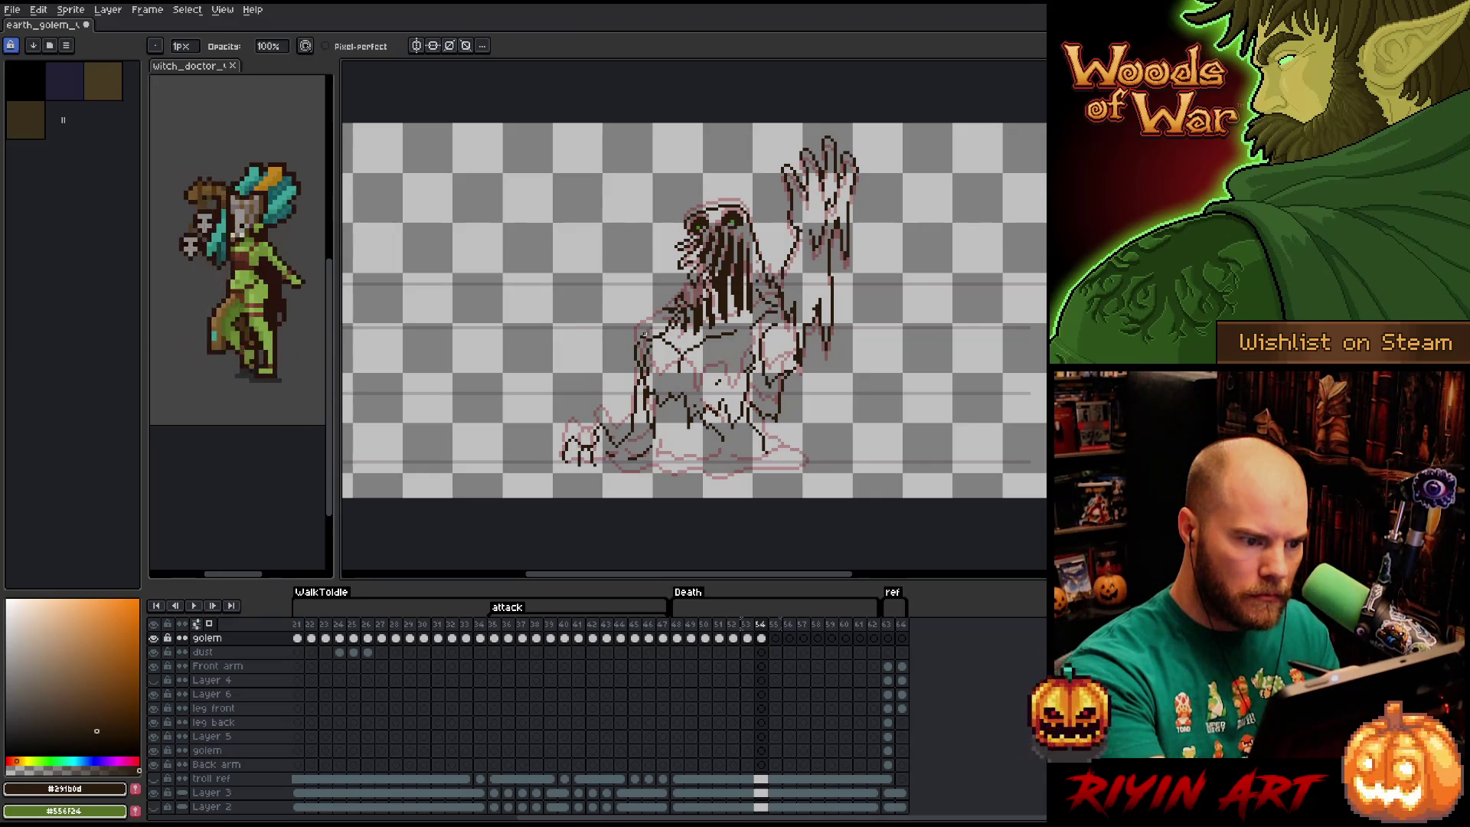
{"action": "key", "text": "e"}
{"action": "key", "text": "b"}
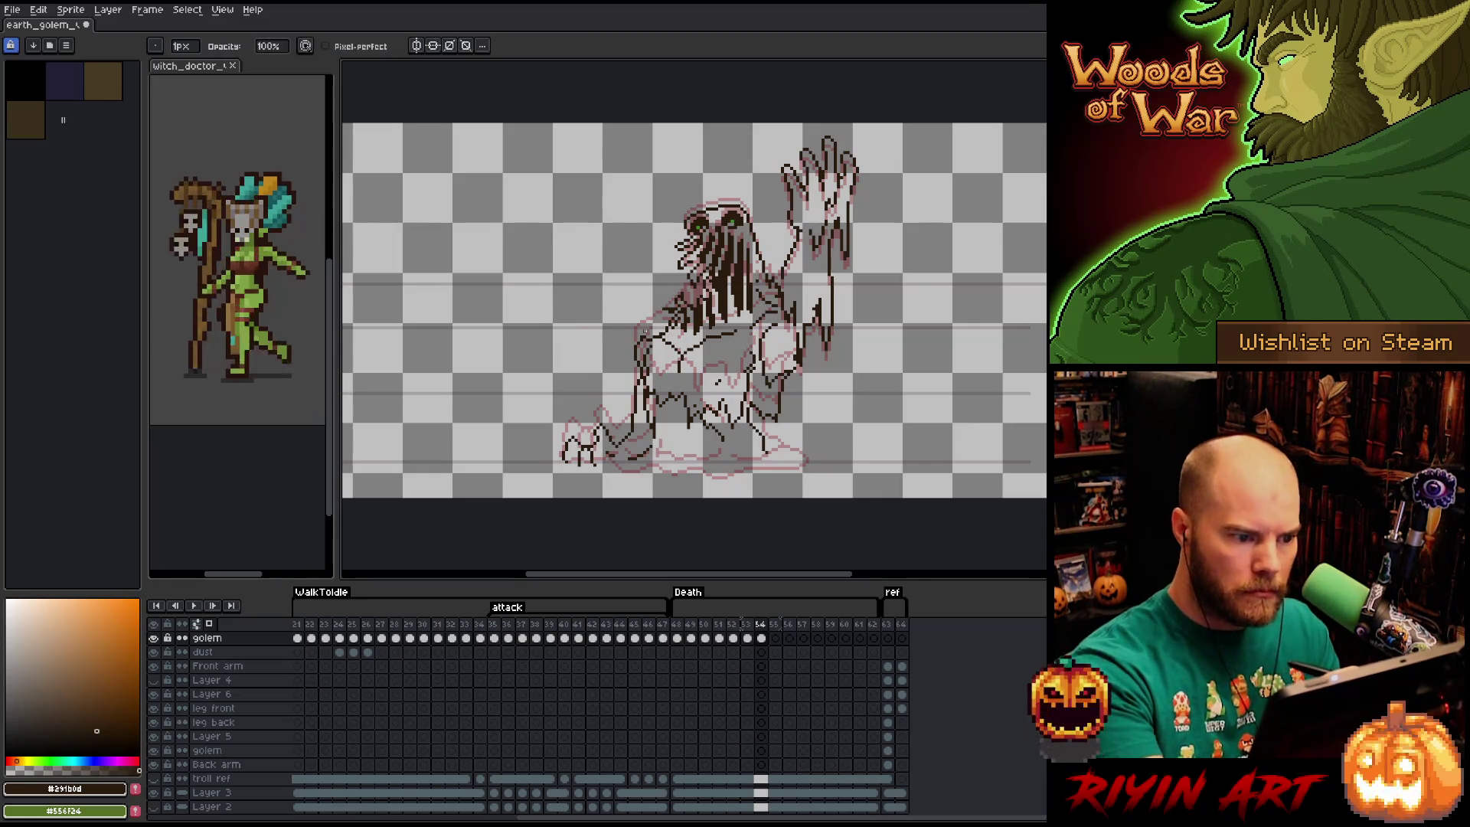
{"action": "key", "text": "e"}
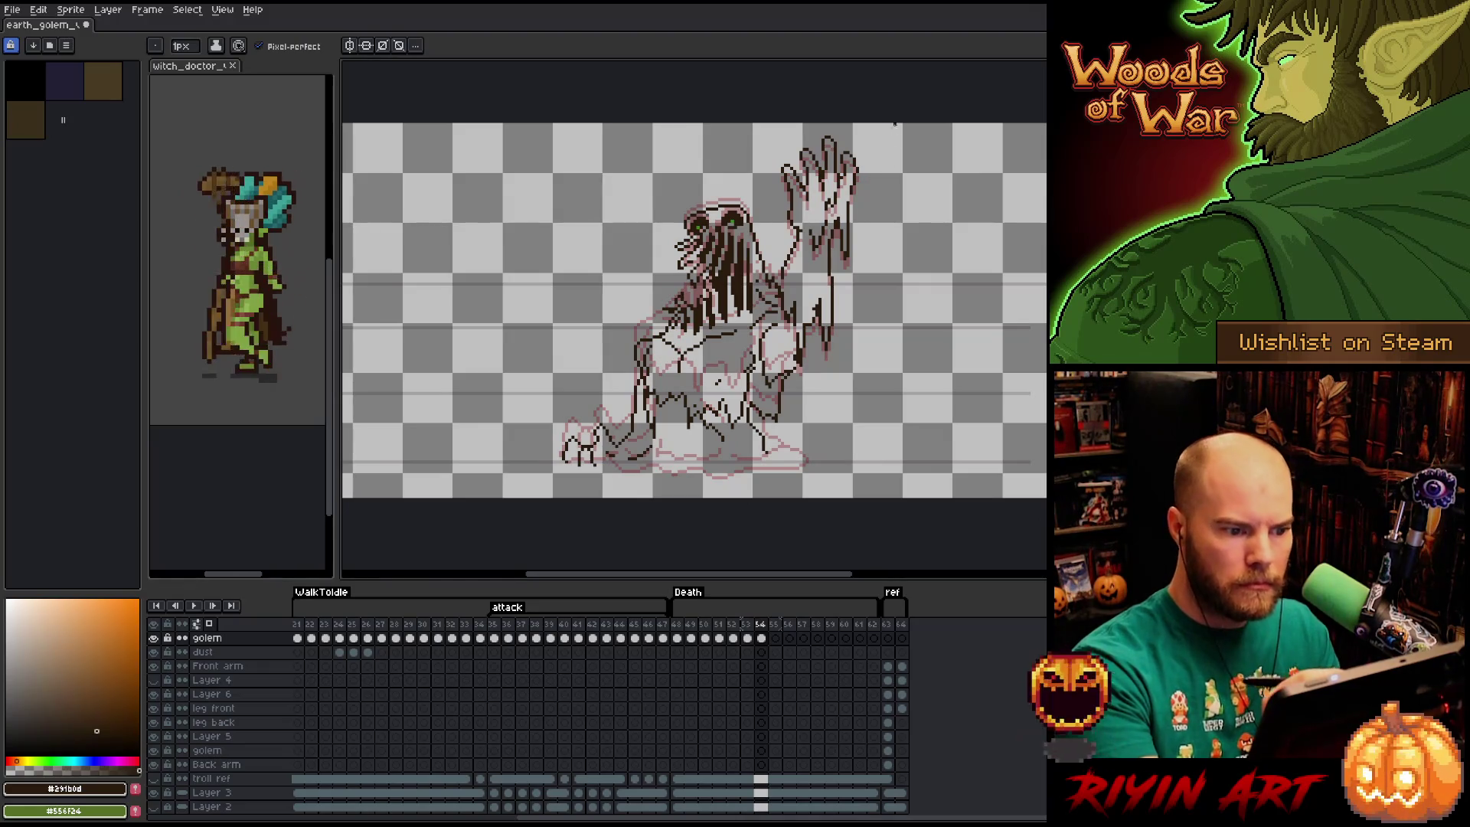
{"action": "key", "text": "b"}
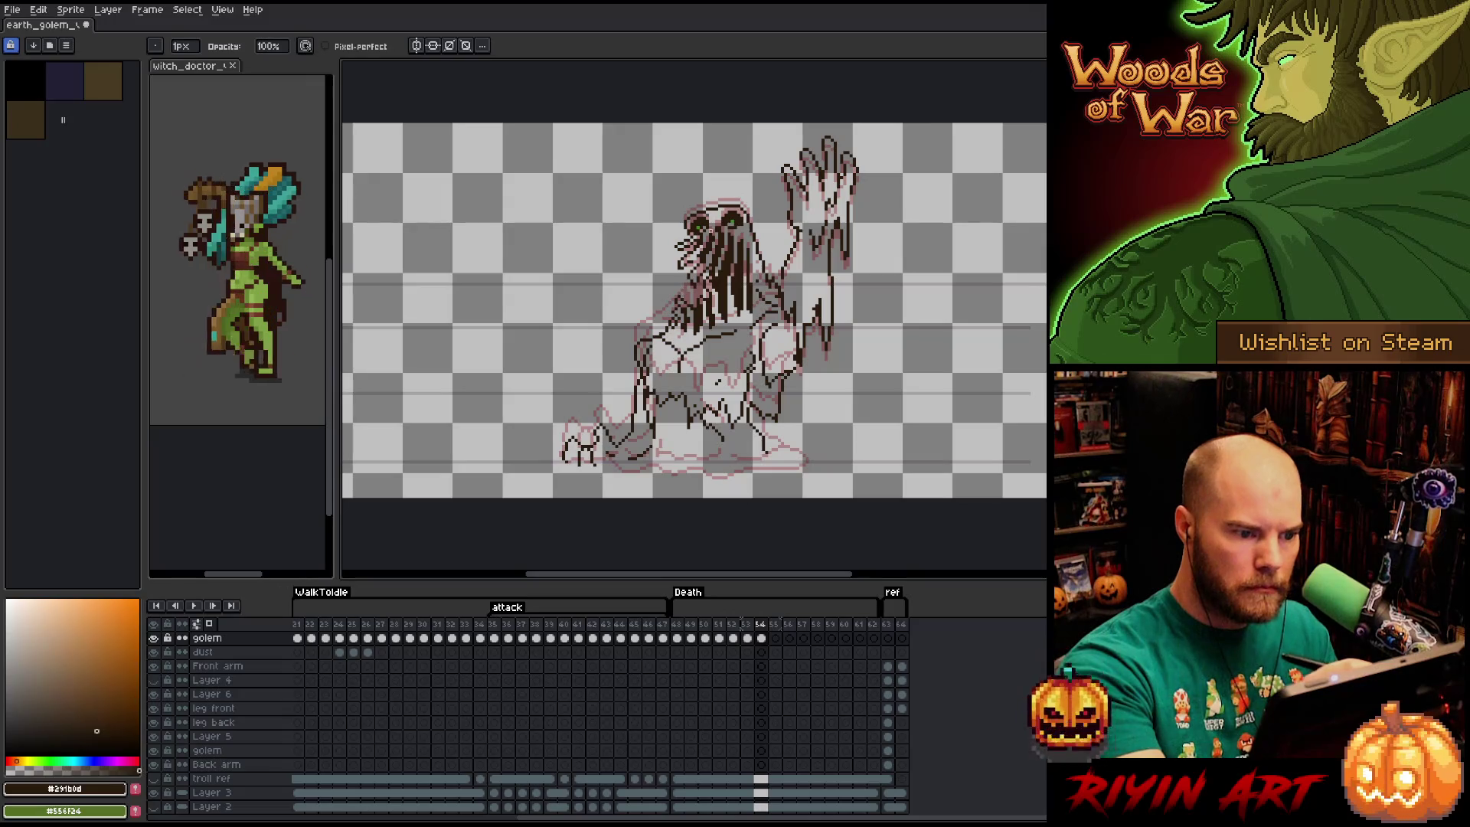
{"action": "right_click", "coordinate": [708, 372]}
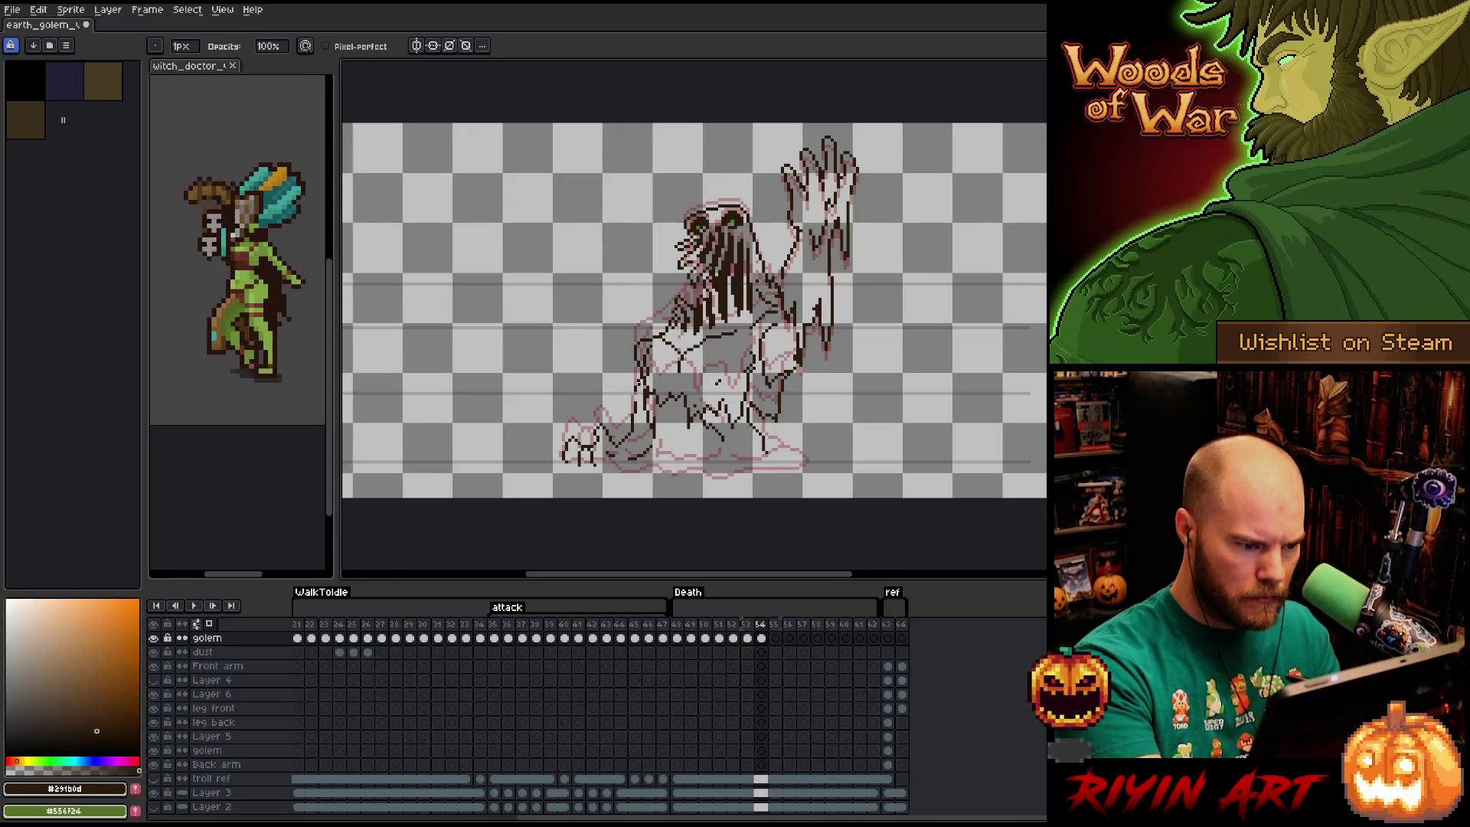
{"action": "key", "text": "e"}
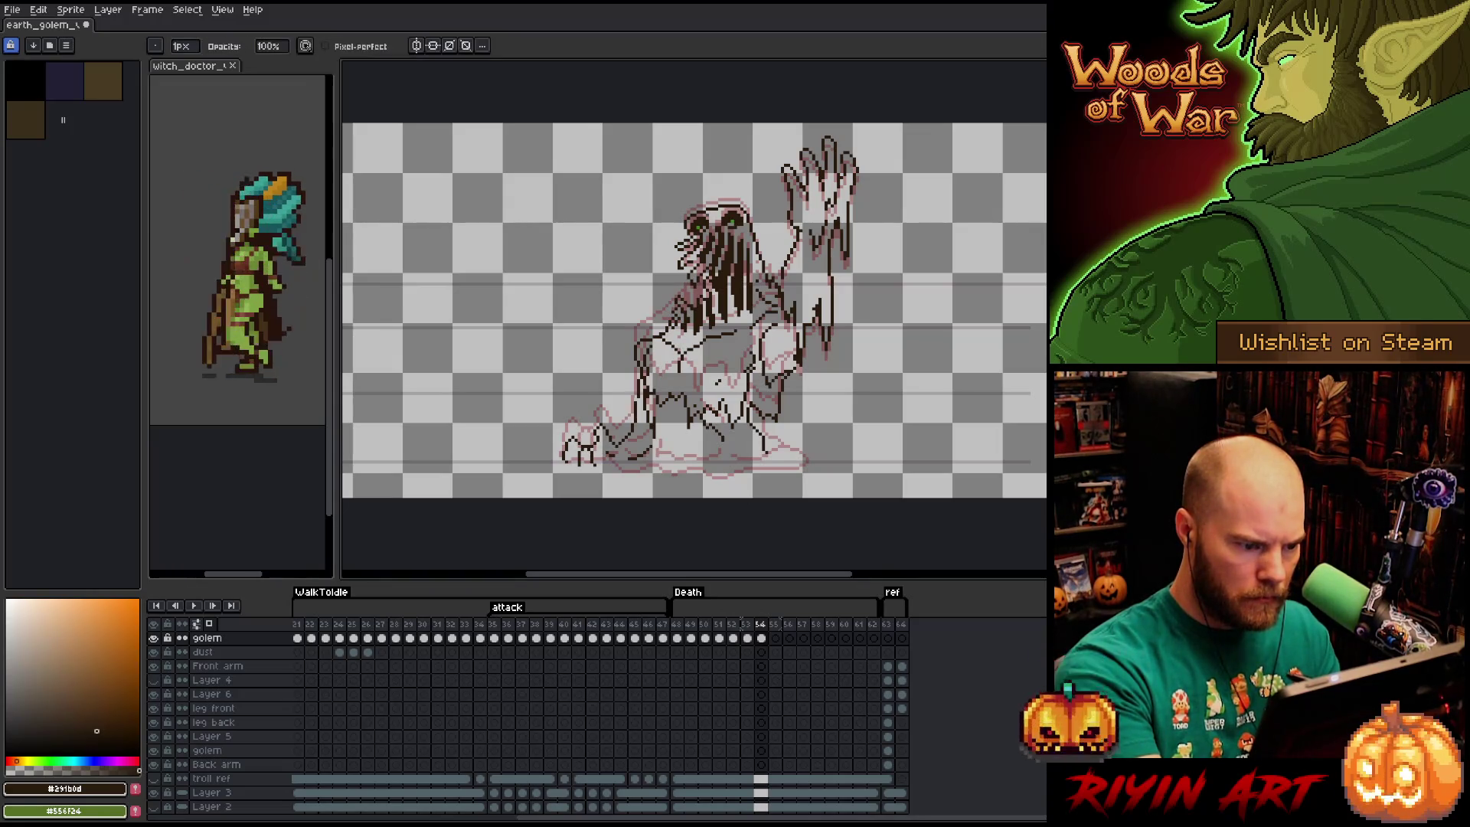
{"action": "key", "text": "b"}
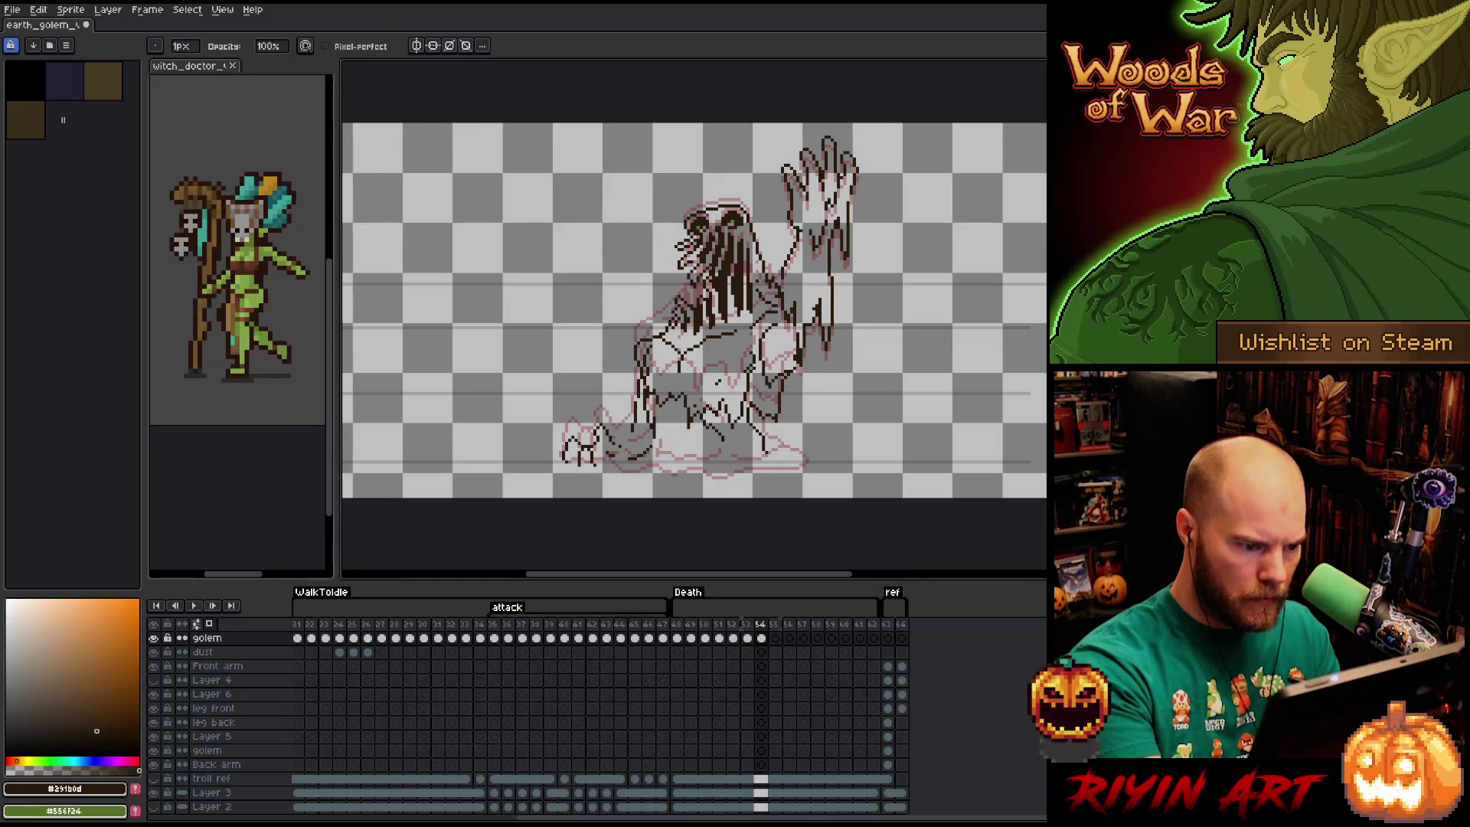
{"action": "key", "text": "e"}
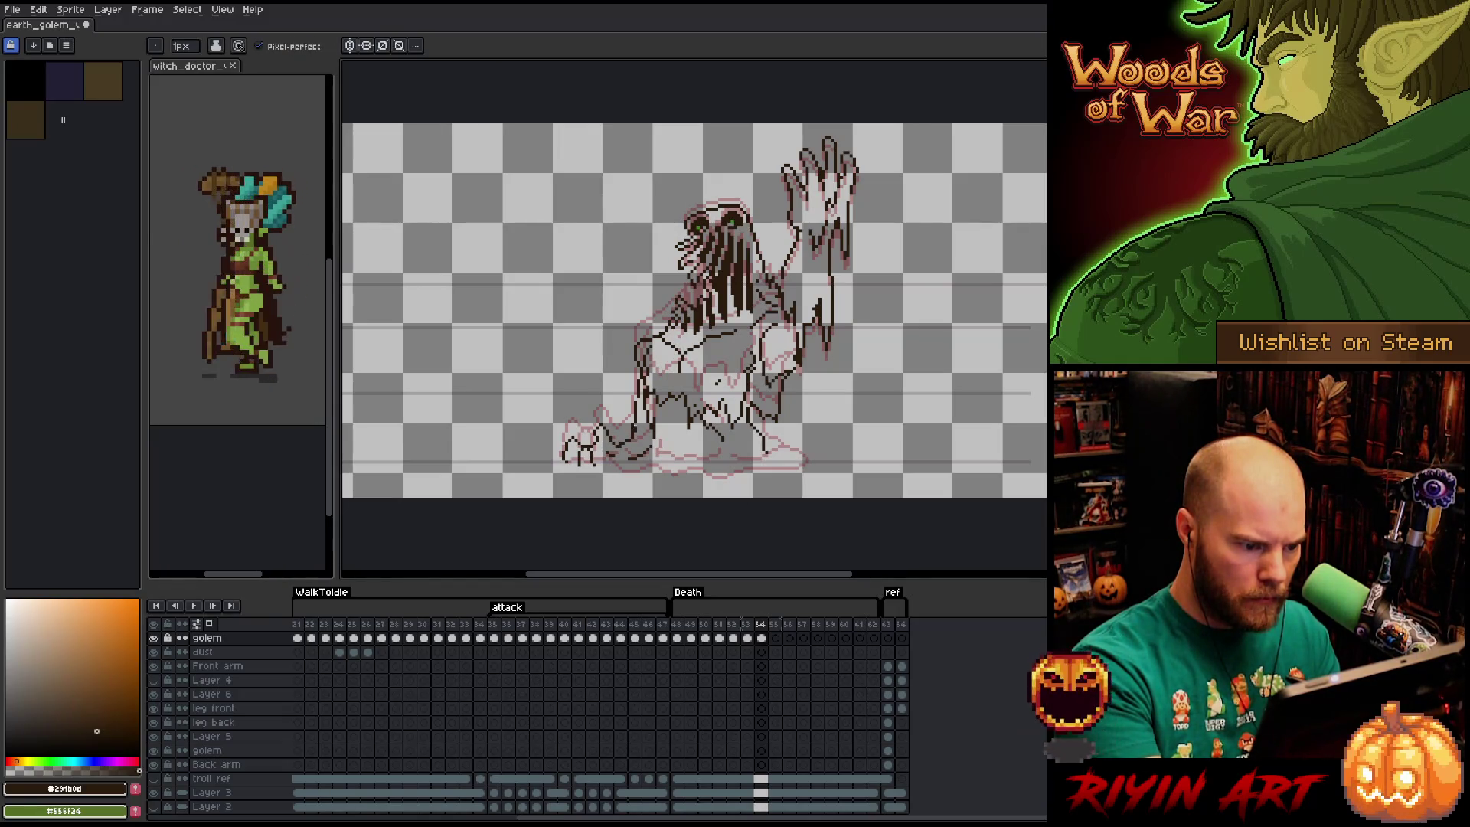
{"action": "key", "text": "e"}
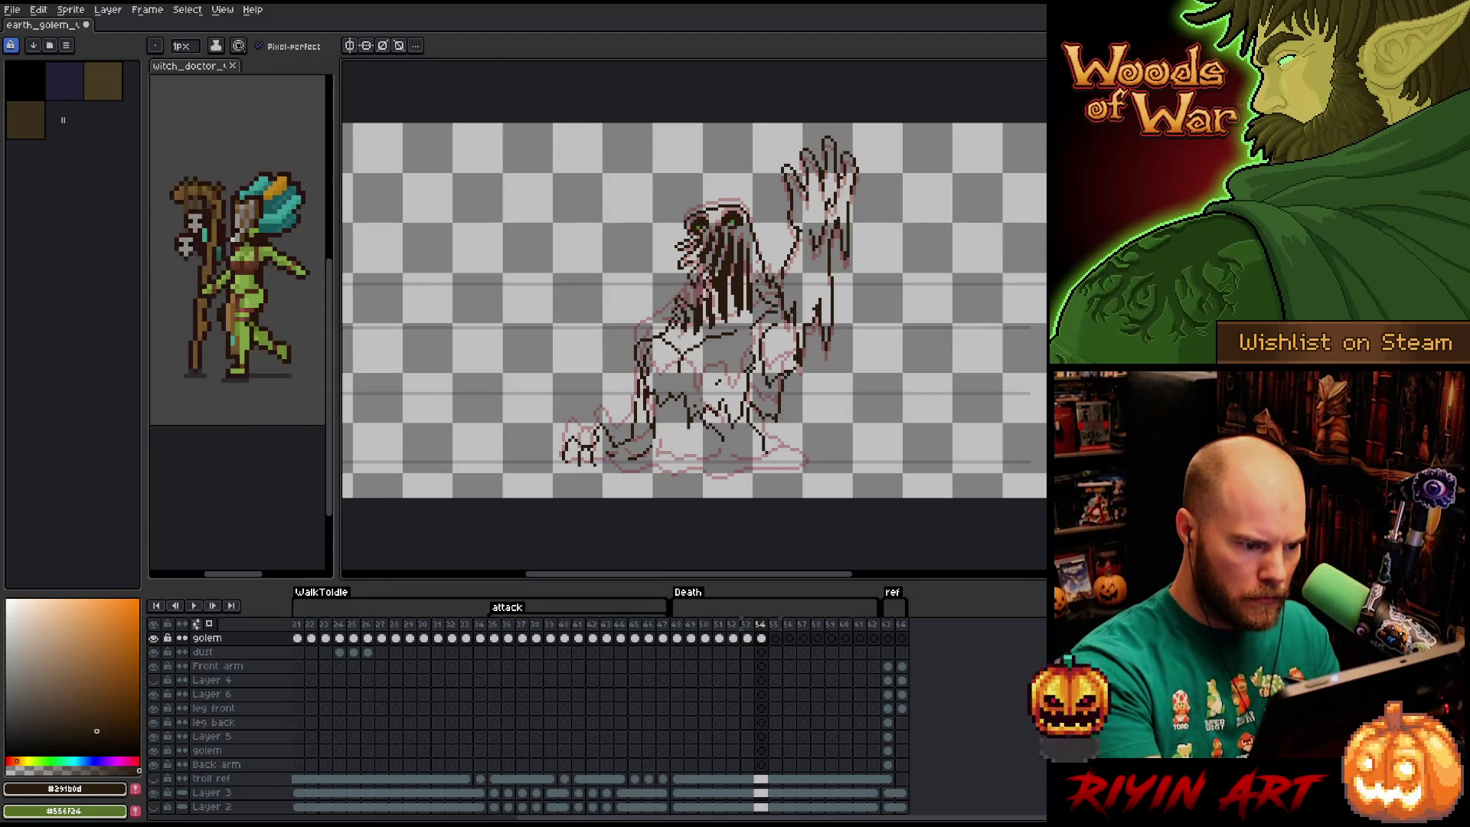
Marquee-select the golem's front foot and move it down one pixel.
{"action": "key", "text": "m"}
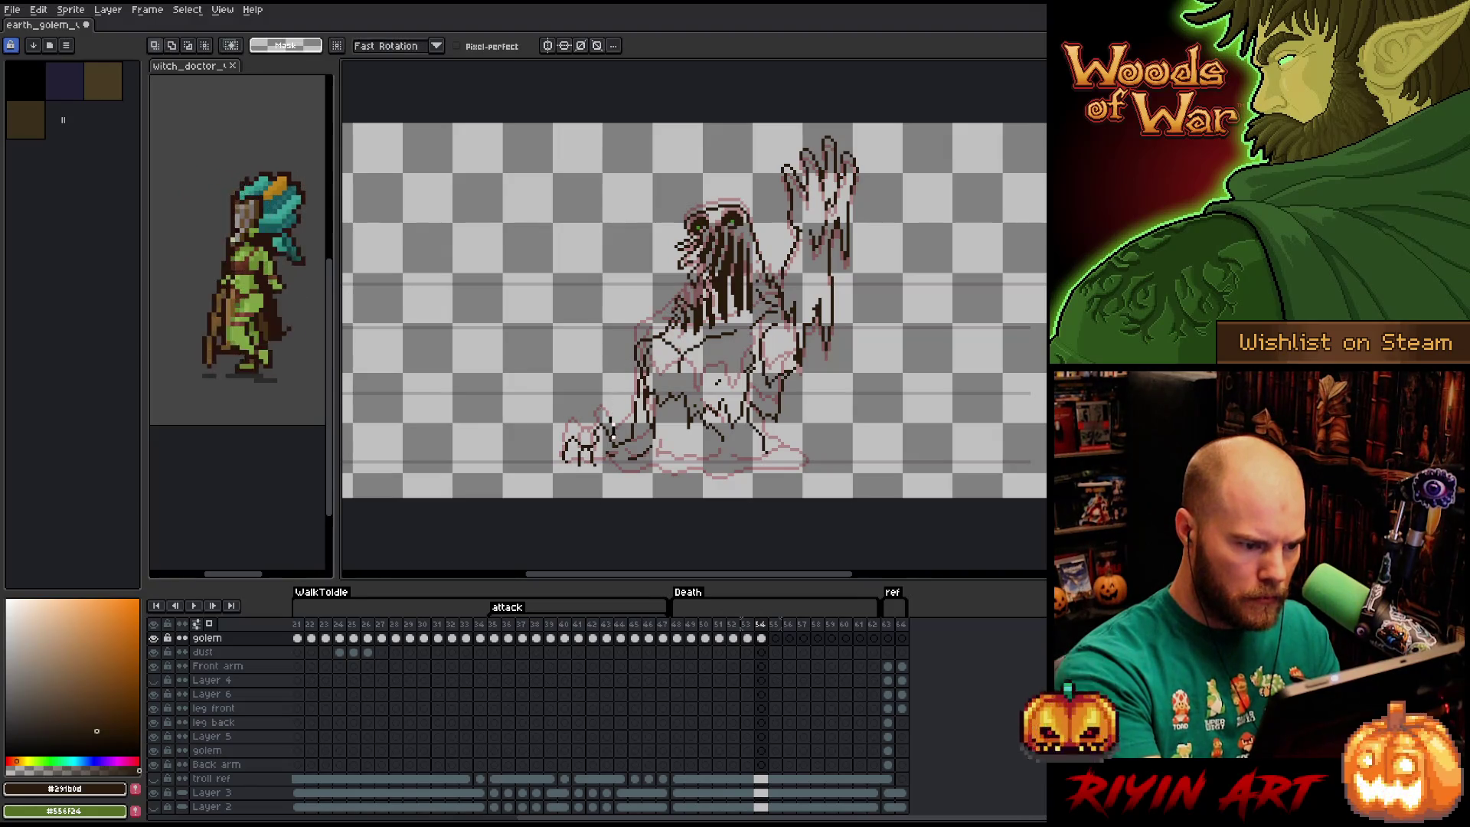
{"action": "left_click_drag", "start_coordinate": [587, 413], "coordinate": [619, 446]}
{"action": "left_click", "coordinate": [611, 442]}
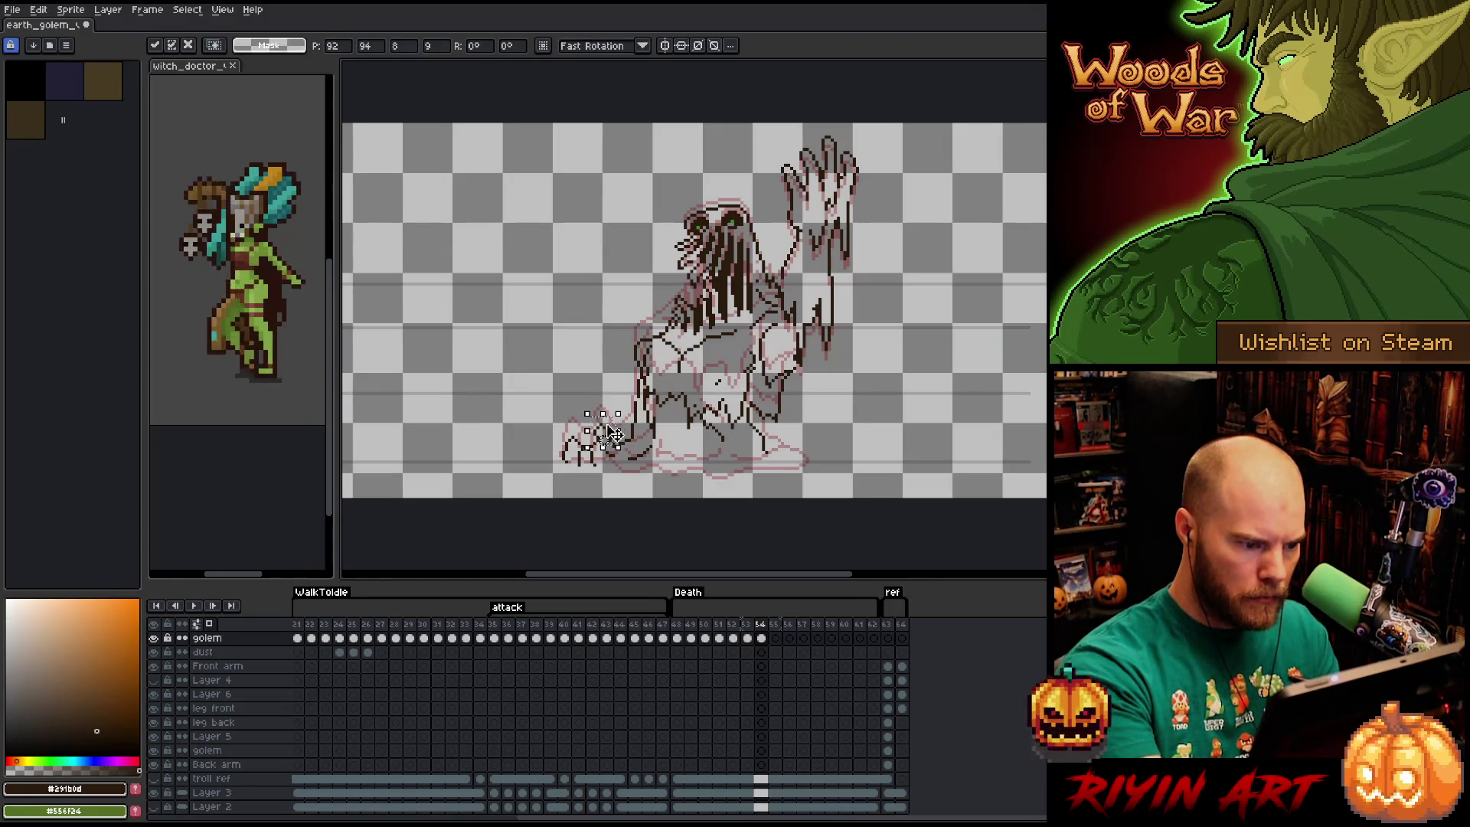
{"action": "key", "text": "Down"}
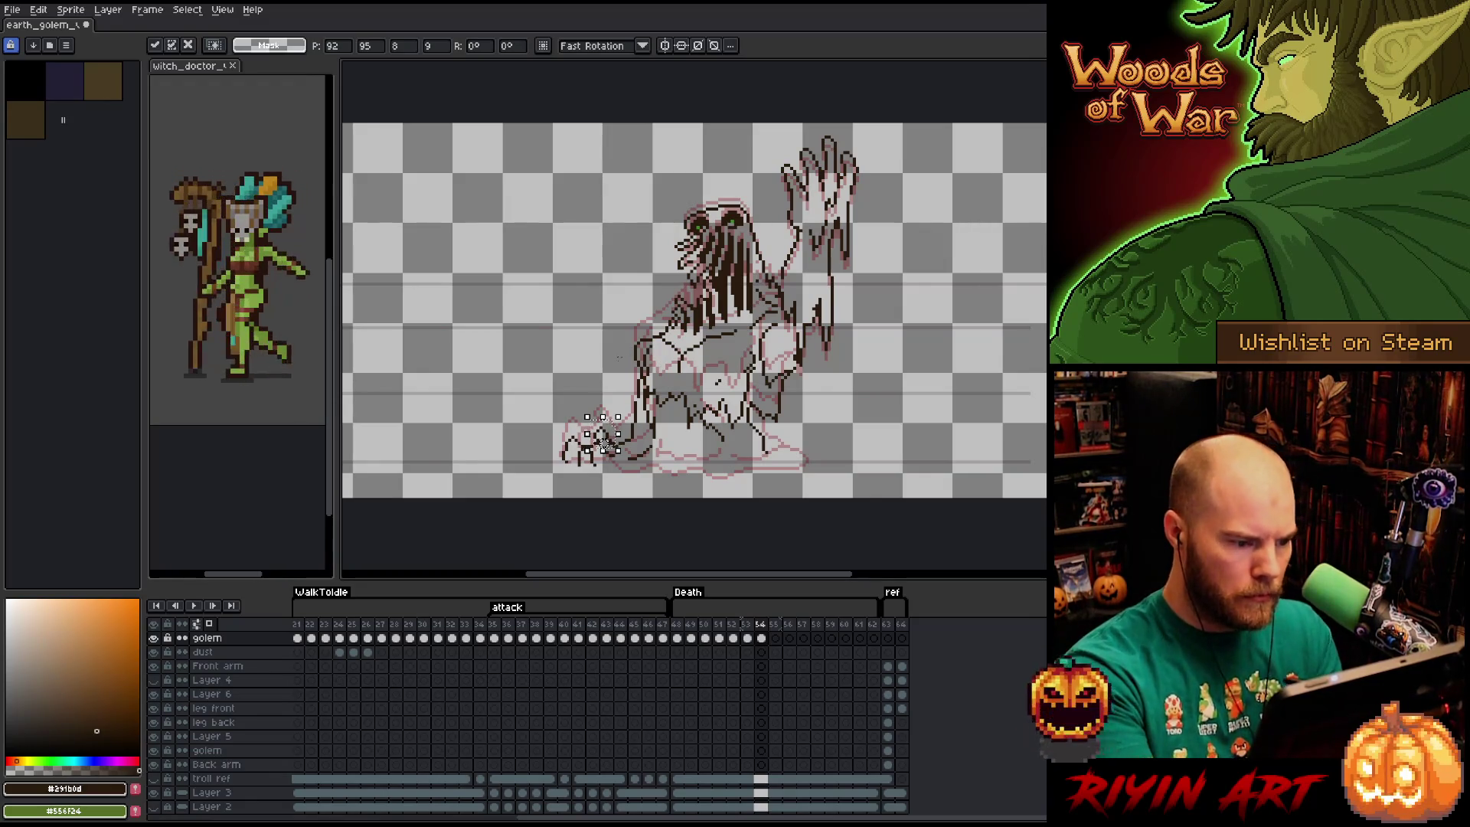
{"action": "key", "text": "Return"}
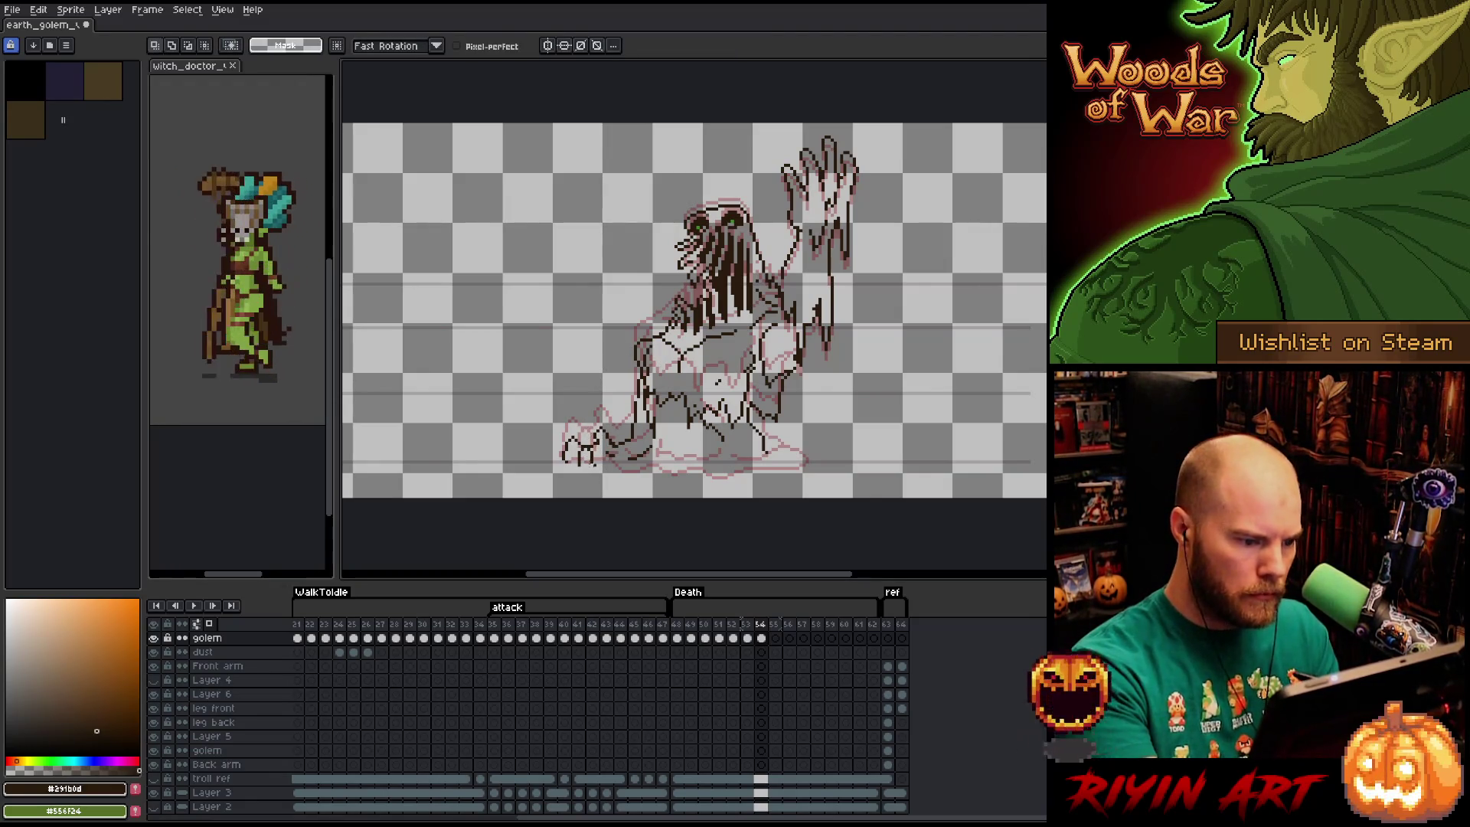
Lasso and transform the foot, then draw a short line beneath the left foot.
{"action": "mouse_move", "coordinate": [583, 452]}
{"action": "left_mouse_down"}
{"action": "mouse_move", "coordinate": [570, 432]}
{"action": "mouse_move", "coordinate": [563, 459]}
{"action": "left_mouse_up"}
{"action": "left_click", "coordinate": [582, 450]}
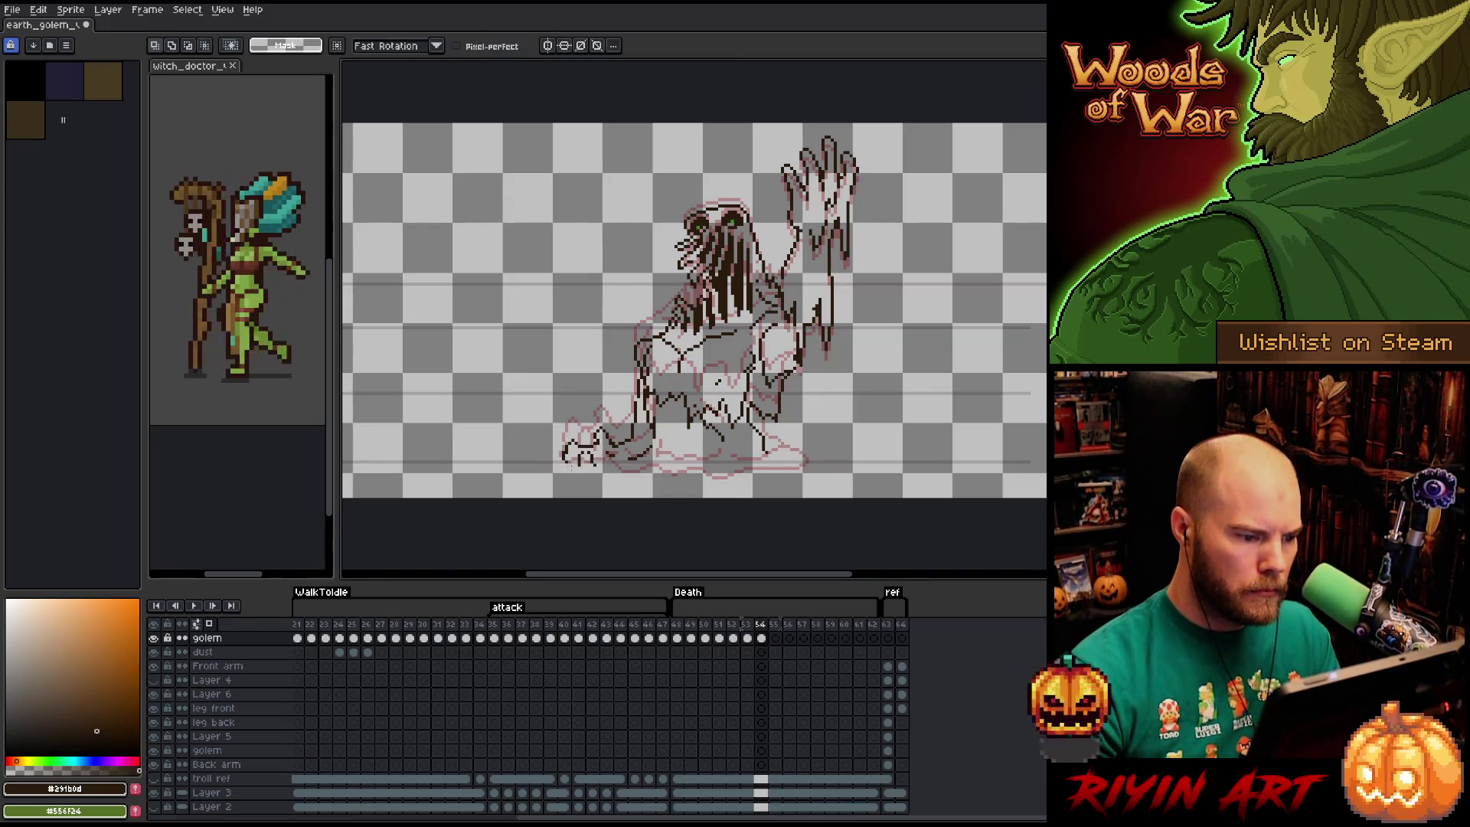
{"action": "key", "text": "Return"}
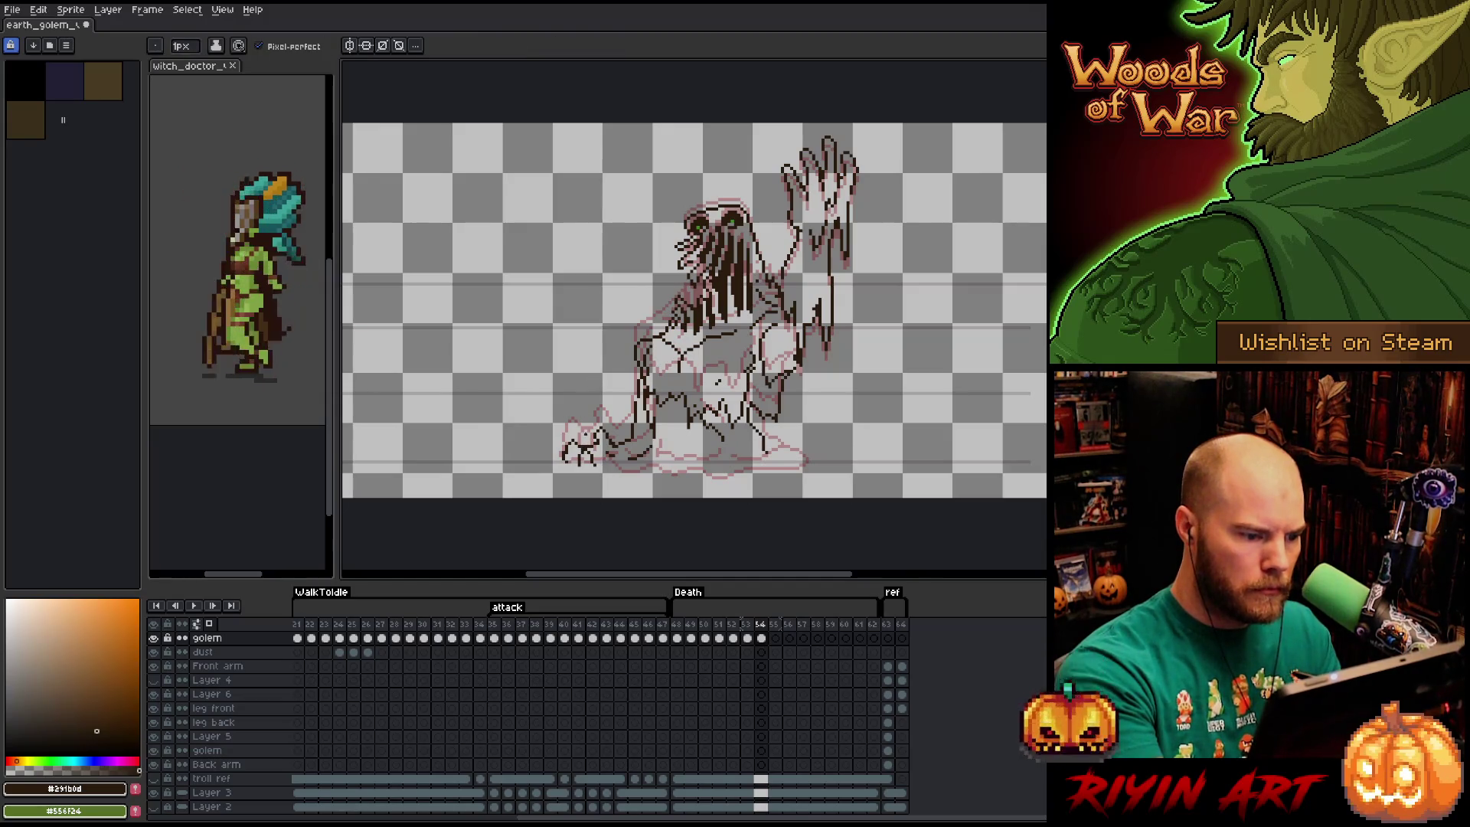
{"action": "key", "text": "e"}
{"action": "key", "text": "b"}
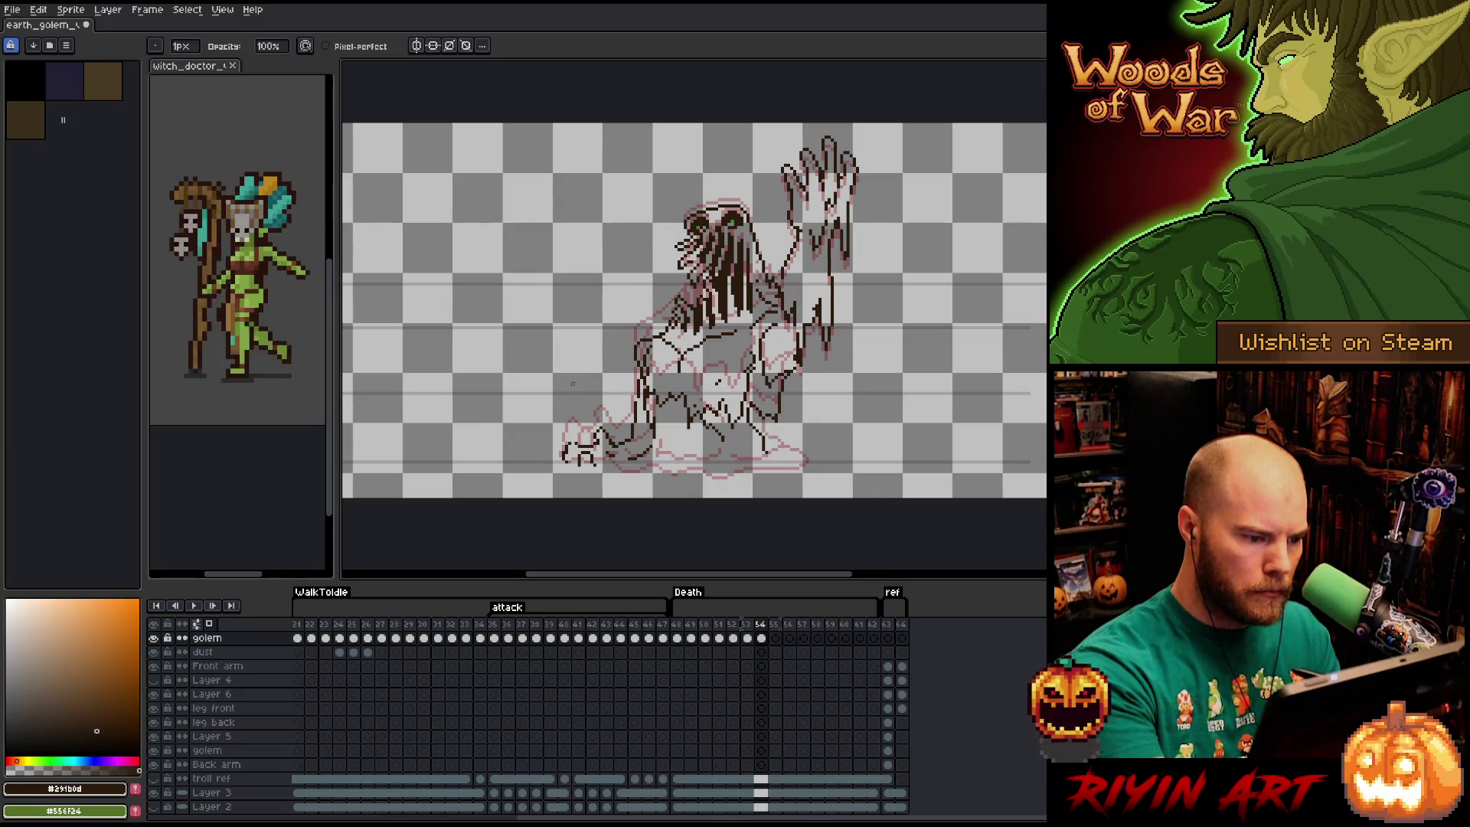
{"action": "key", "text": "e"}
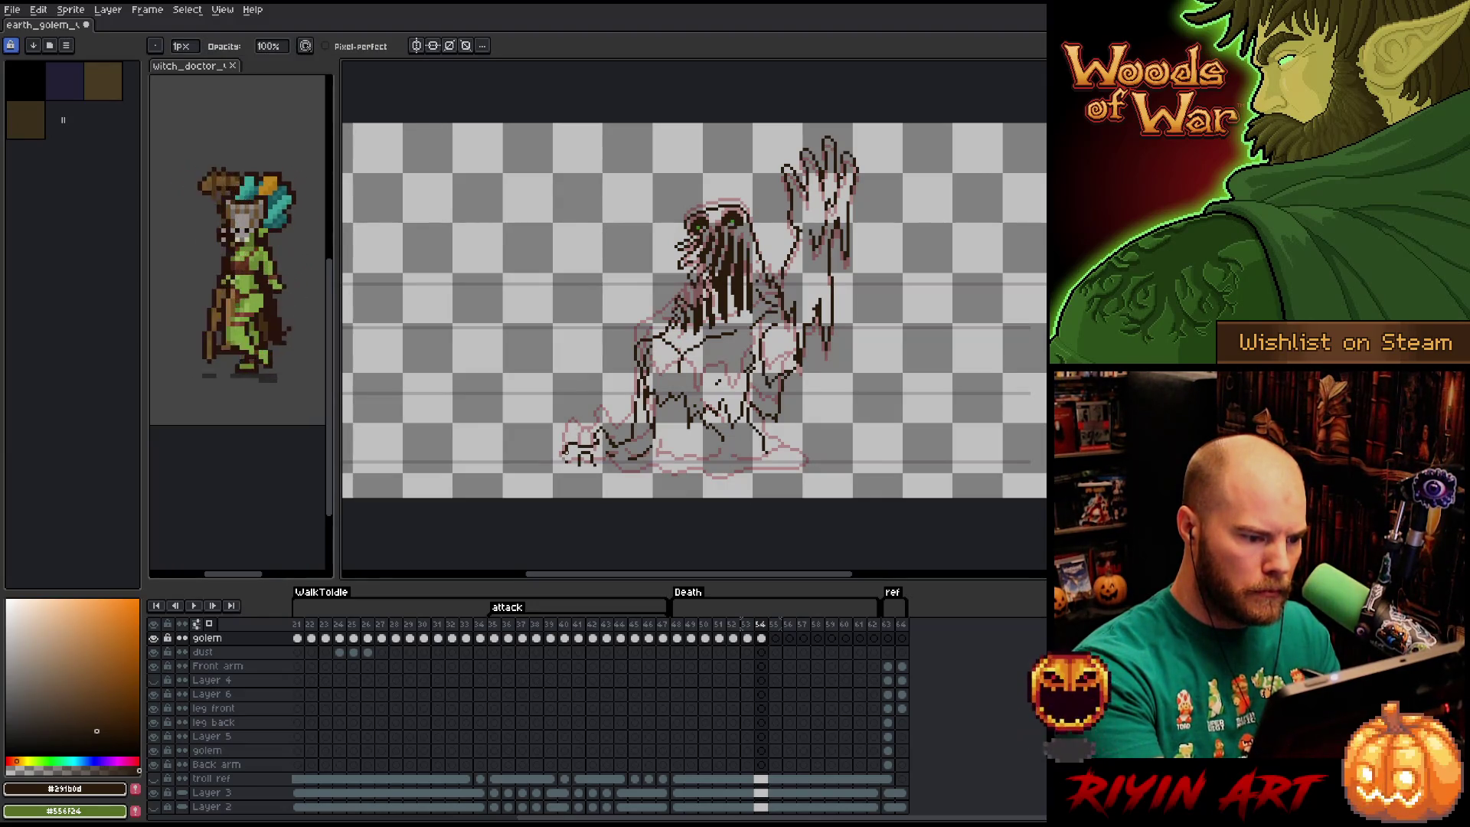
{"action": "key", "text": "b"}
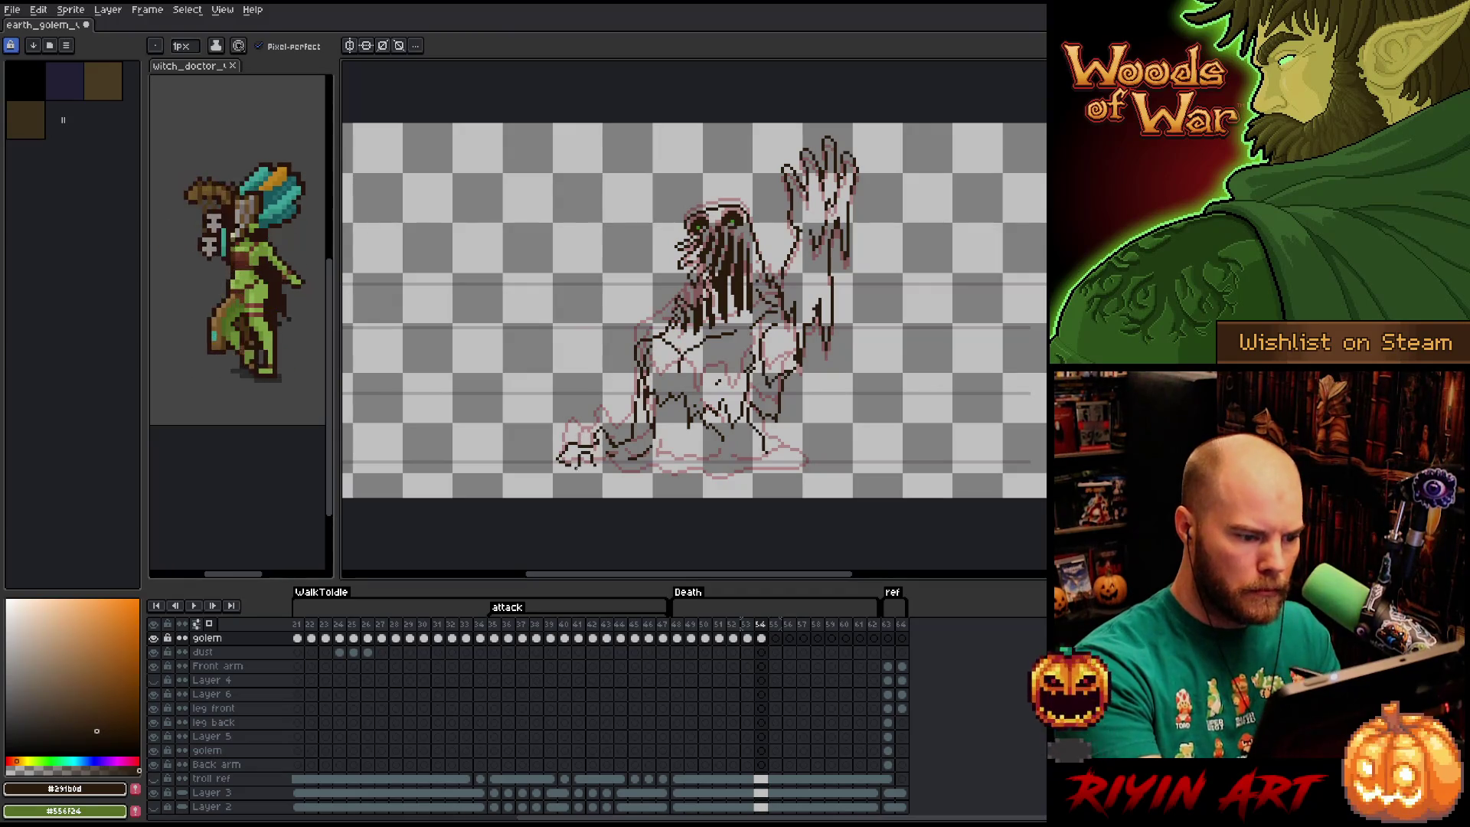
{"action": "left_click_drag", "start_coordinate": [573, 469], "coordinate": [685, 471]}
Extend the ground line under the golem's foot and darken its bottom outline.
{"action": "key", "text": "e"}
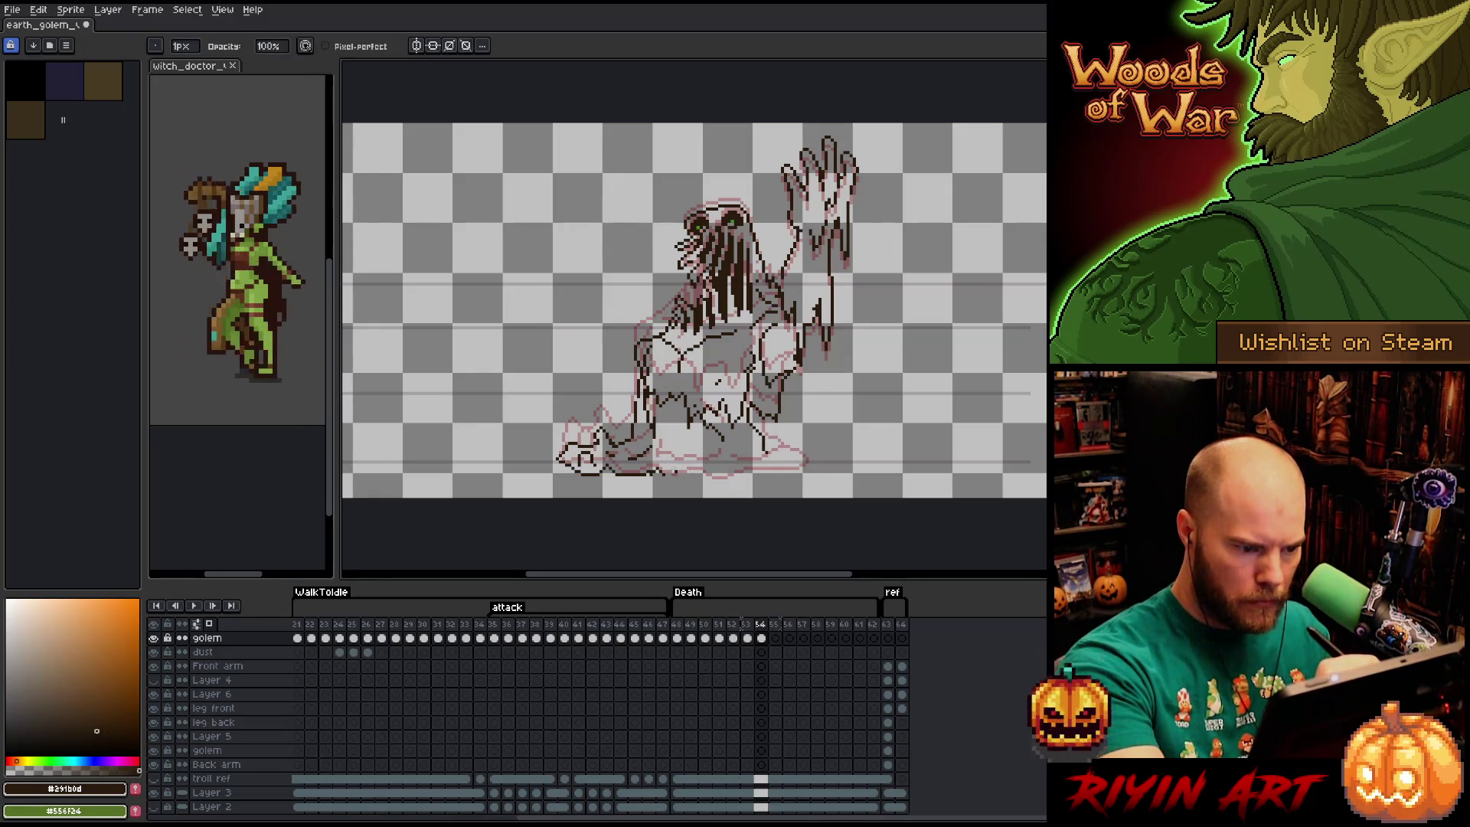
{"action": "key", "text": "b"}
{"action": "mouse_move", "coordinate": [671, 473]}
{"action": "left_mouse_down"}
{"action": "mouse_move", "coordinate": [831, 463]}
{"action": "mouse_move", "coordinate": [805, 455]}
{"action": "left_mouse_up"}
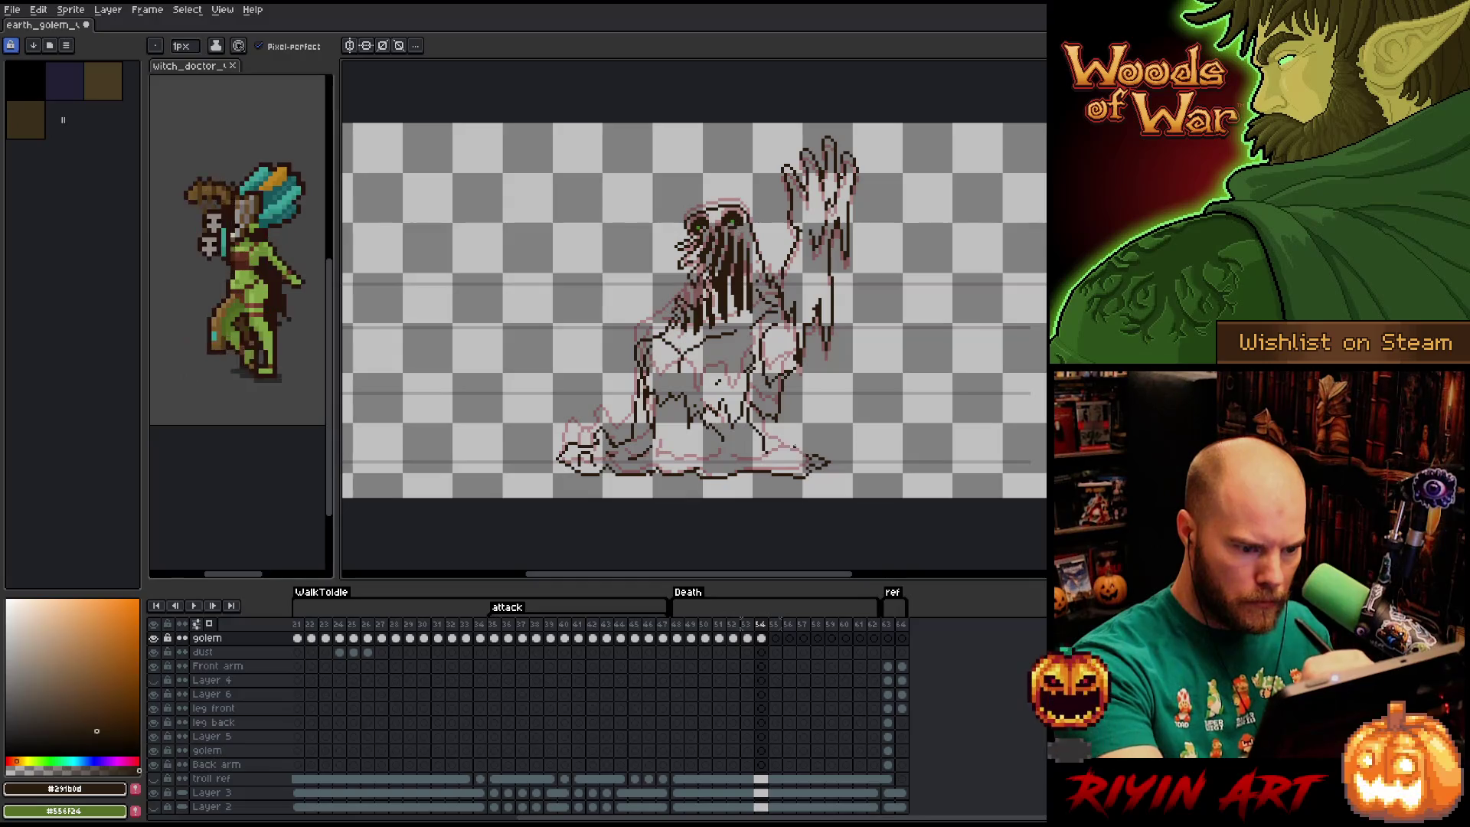
{"action": "key", "text": "e"}
{"action": "key", "text": "b"}
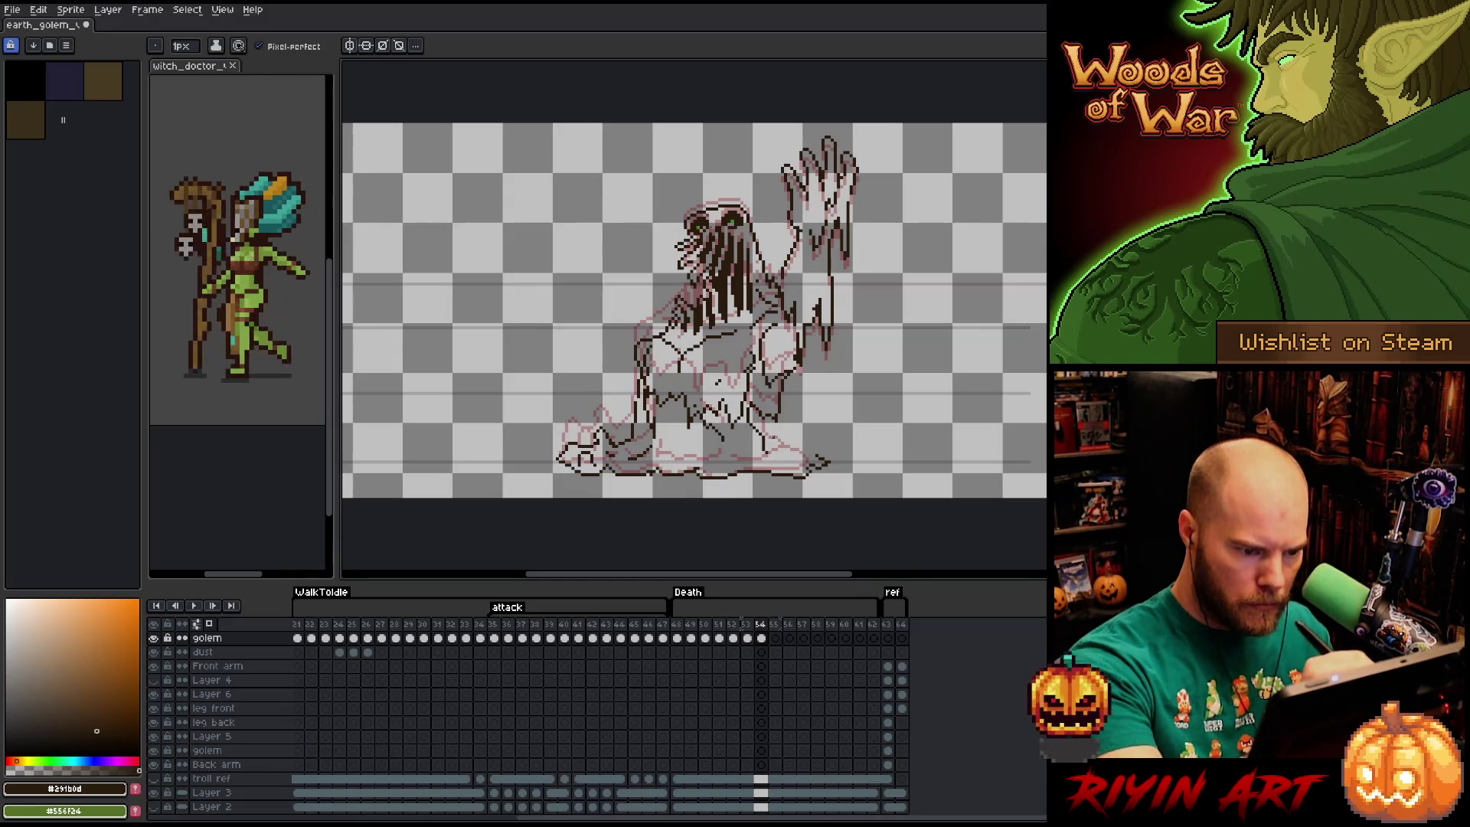
{"action": "left_click_drag", "start_coordinate": [766, 464], "coordinate": [720, 461]}
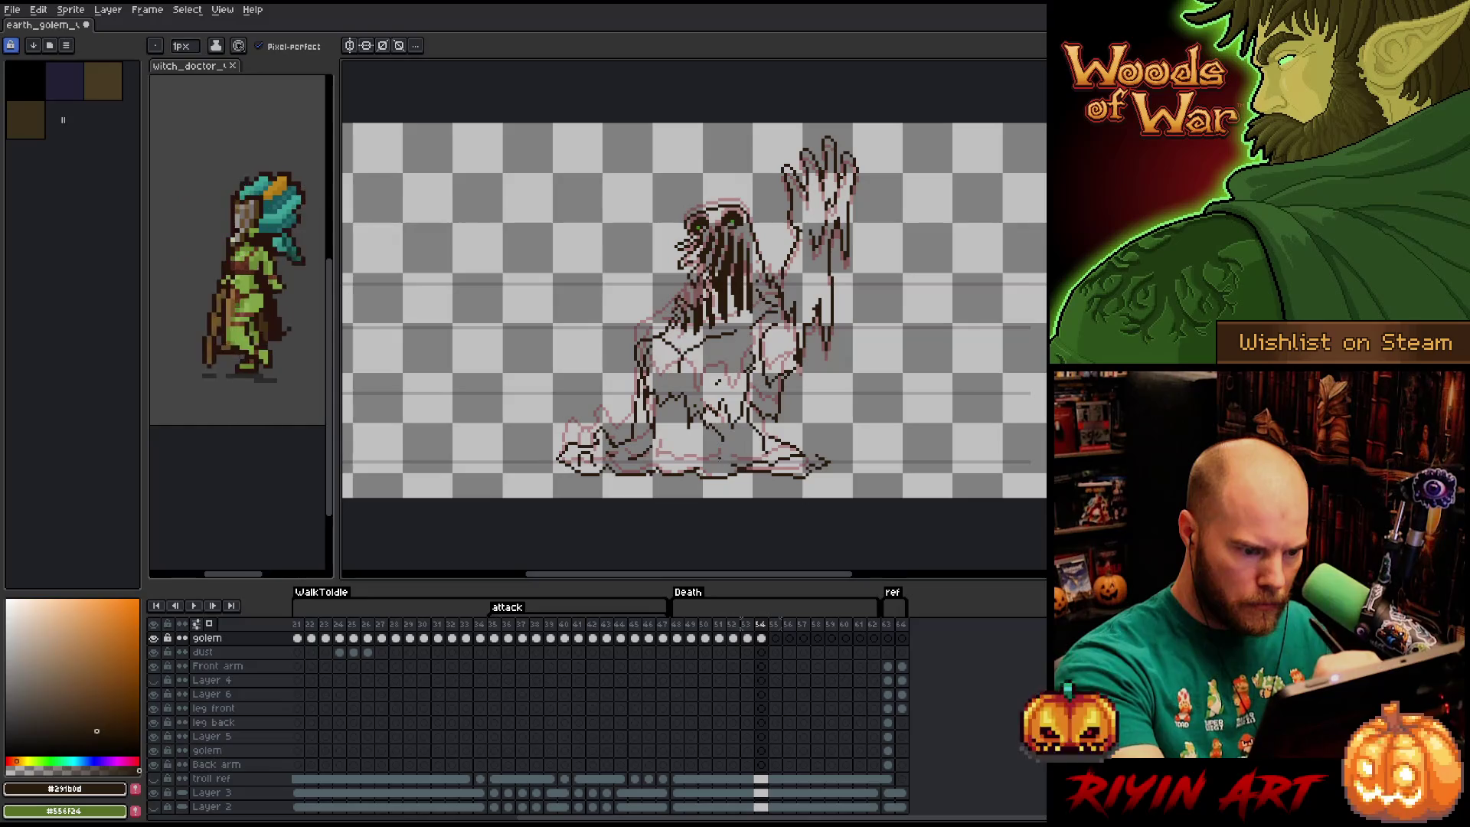
Try a dark outline stroke down the golem's side, then undo it.
{"action": "key", "text": "e"}
{"action": "key", "text": "b"}
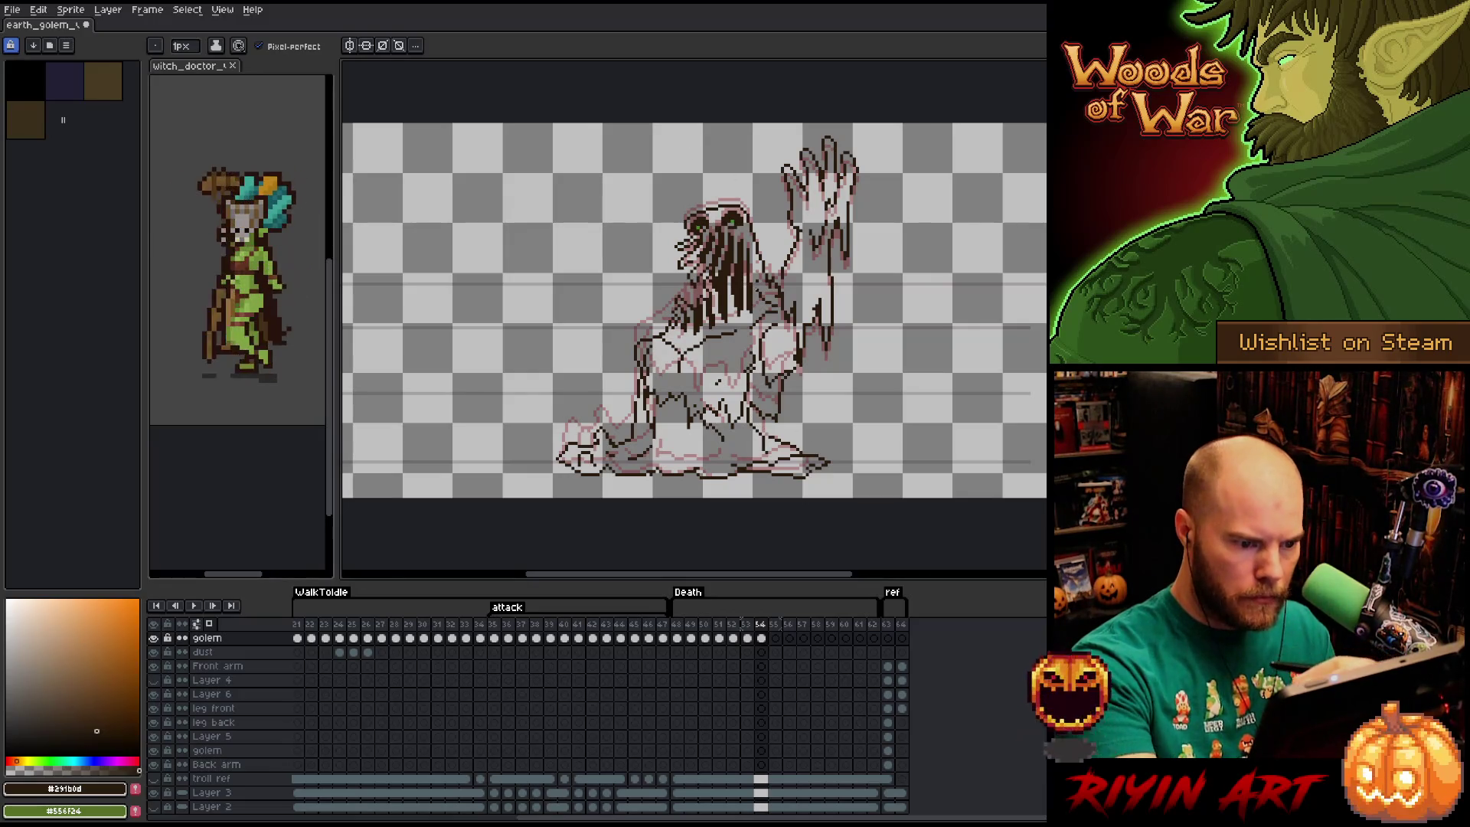
{"action": "key", "text": "e"}
{"action": "key", "text": "b"}
{"action": "key", "text": "e"}
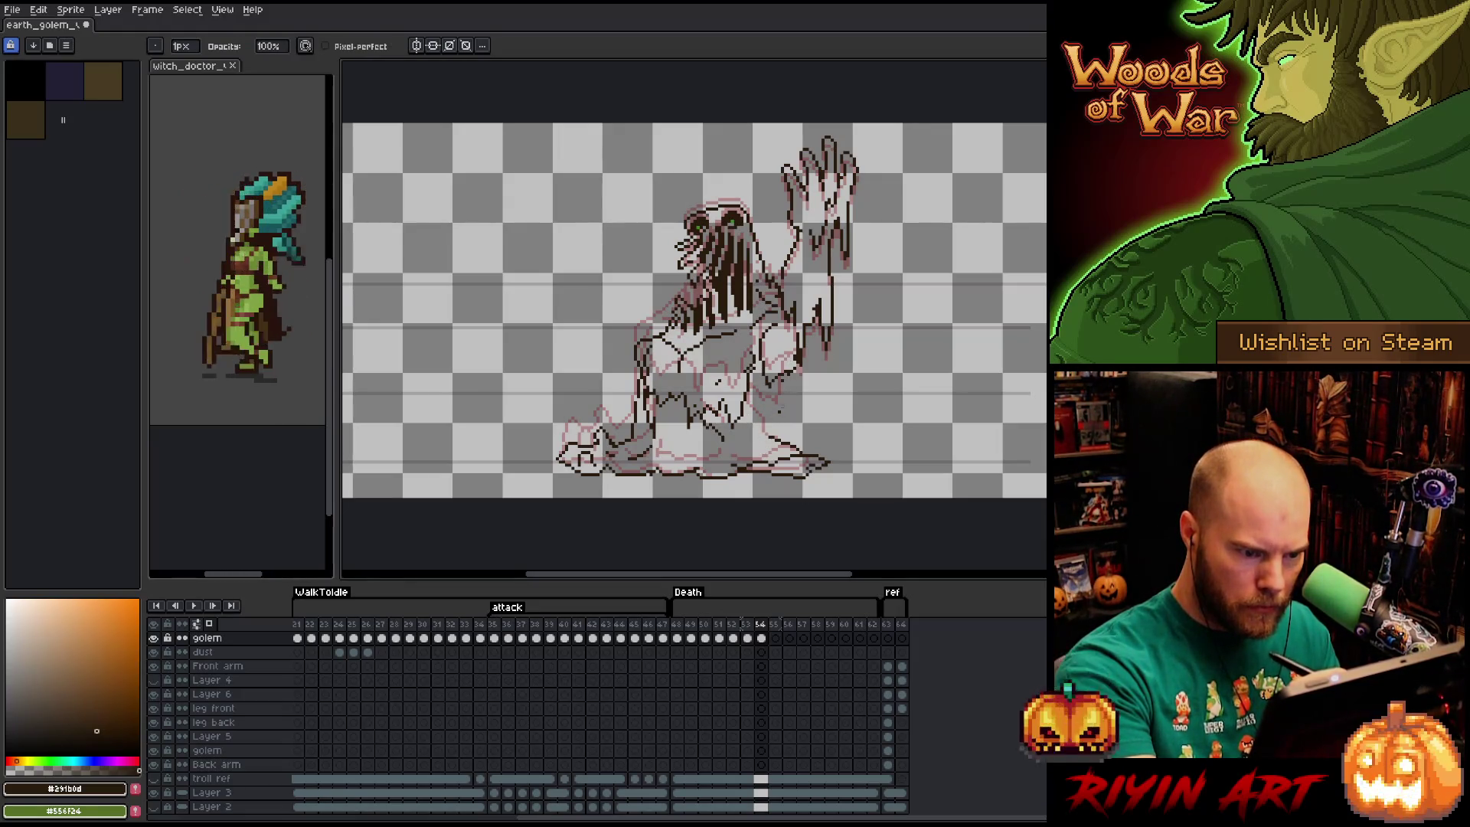
{"action": "key", "text": "b"}
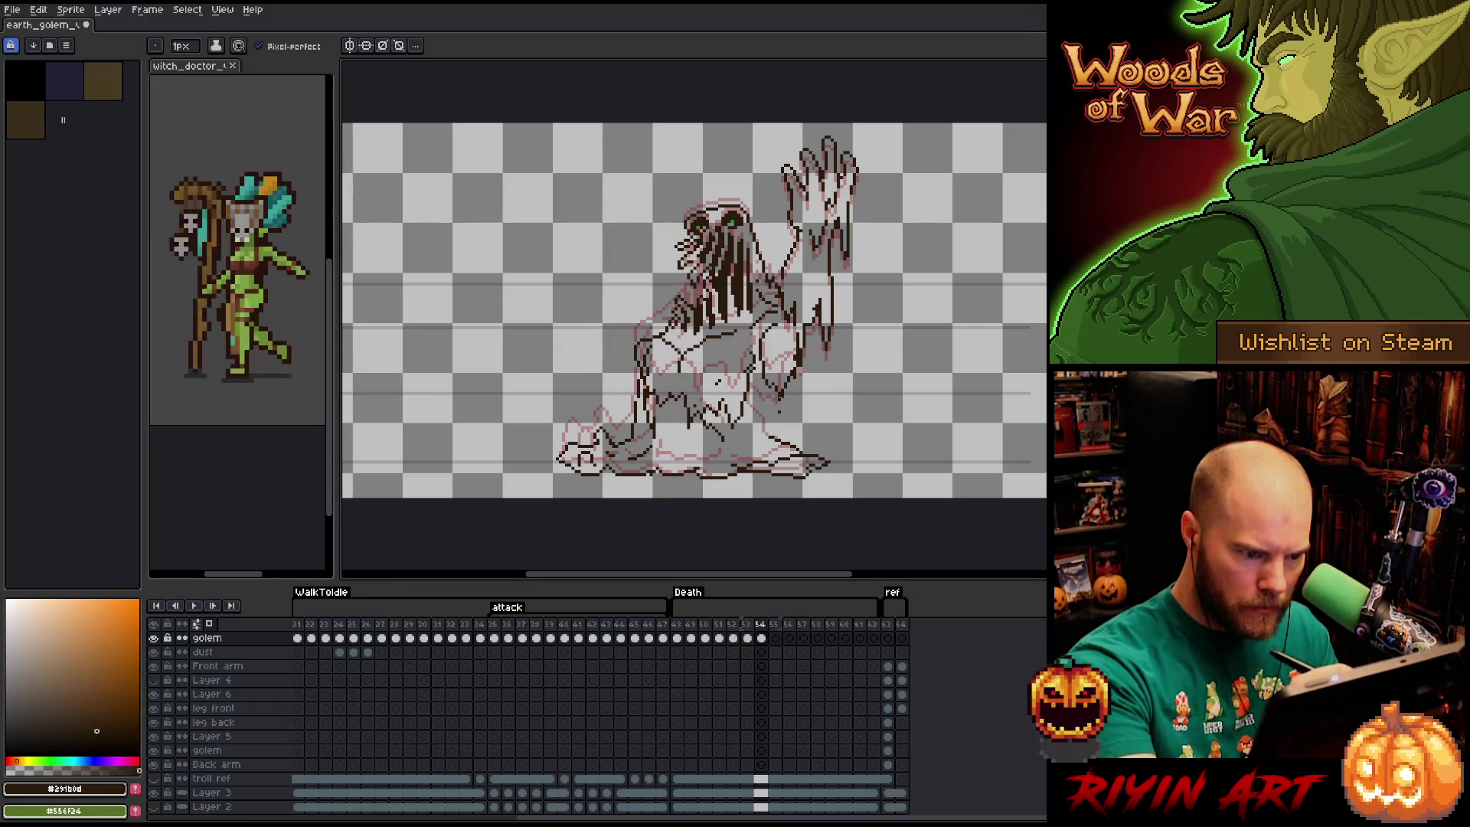
{"action": "mouse_move", "coordinate": [747, 397]}
{"action": "left_mouse_down"}
{"action": "mouse_move", "coordinate": [779, 437]}
{"action": "mouse_move", "coordinate": [742, 451]}
{"action": "left_mouse_up"}
{"action": "key", "text": "ctrl+z"}
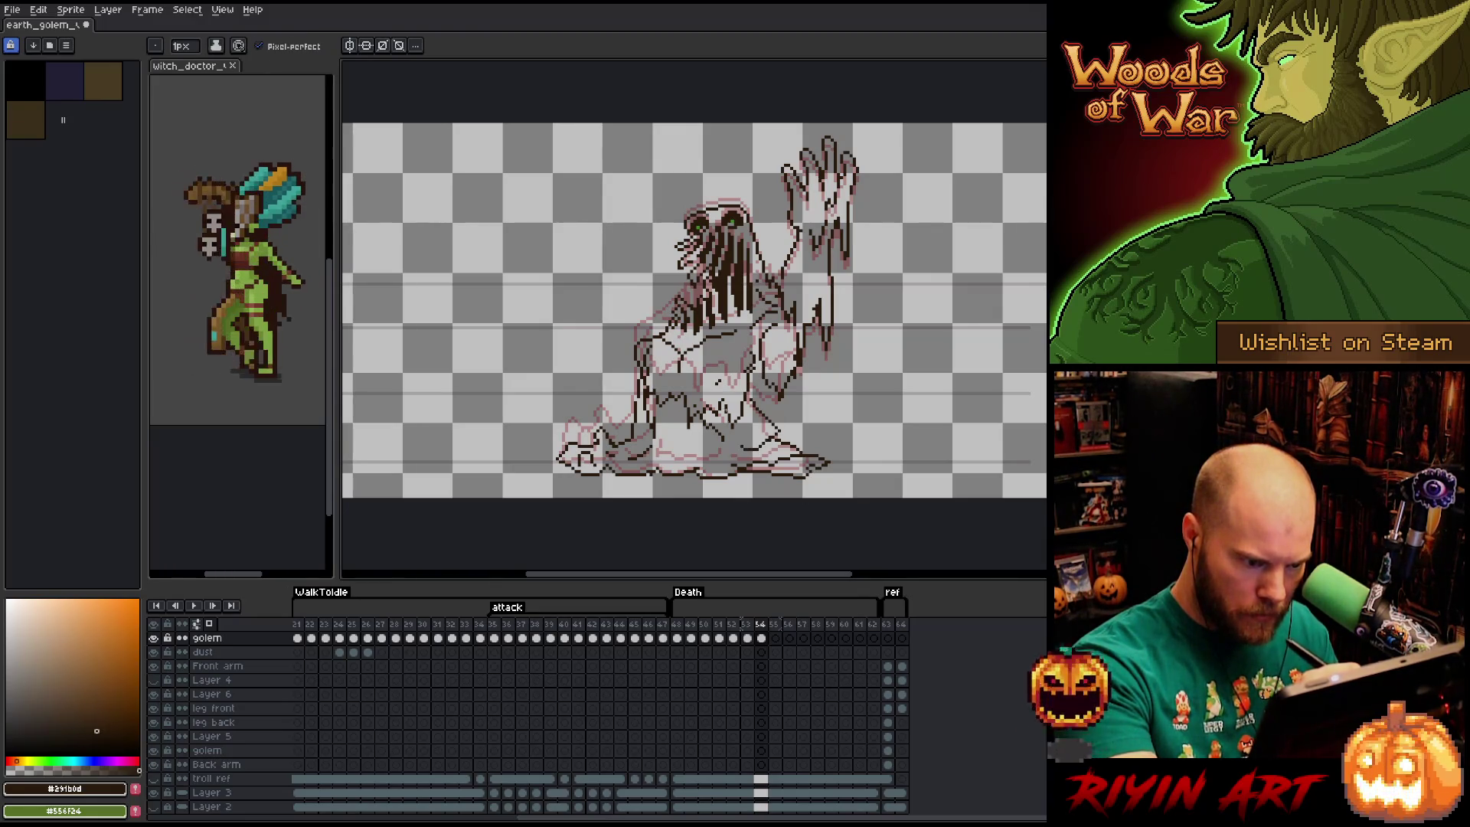
Draw a dark line along the golem's base on frame 54.
{"action": "key", "text": "e"}
{"action": "key", "text": "b"}
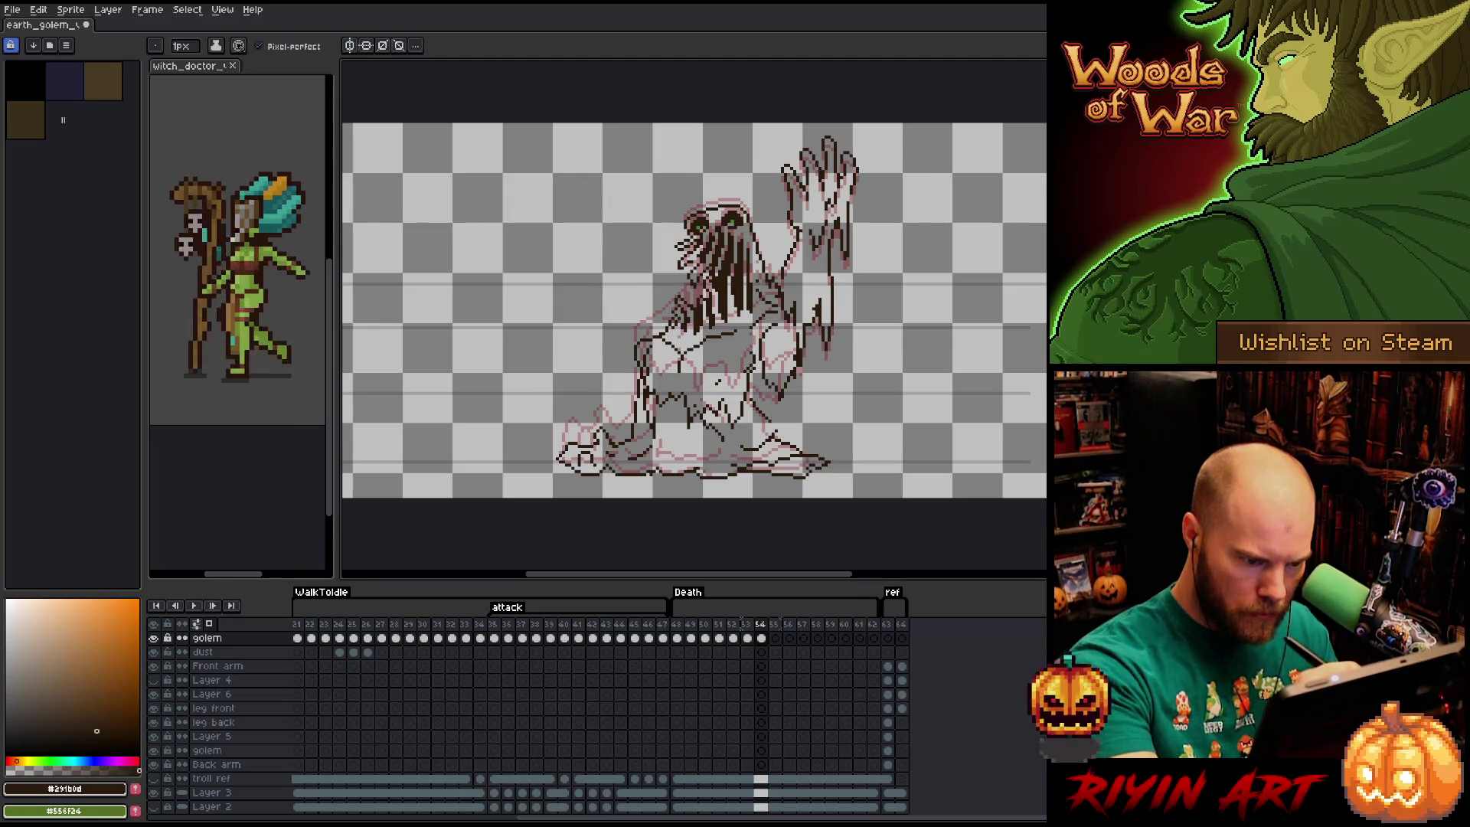
{"action": "key", "text": "e"}
{"action": "key", "text": "b"}
{"action": "key", "text": "e"}
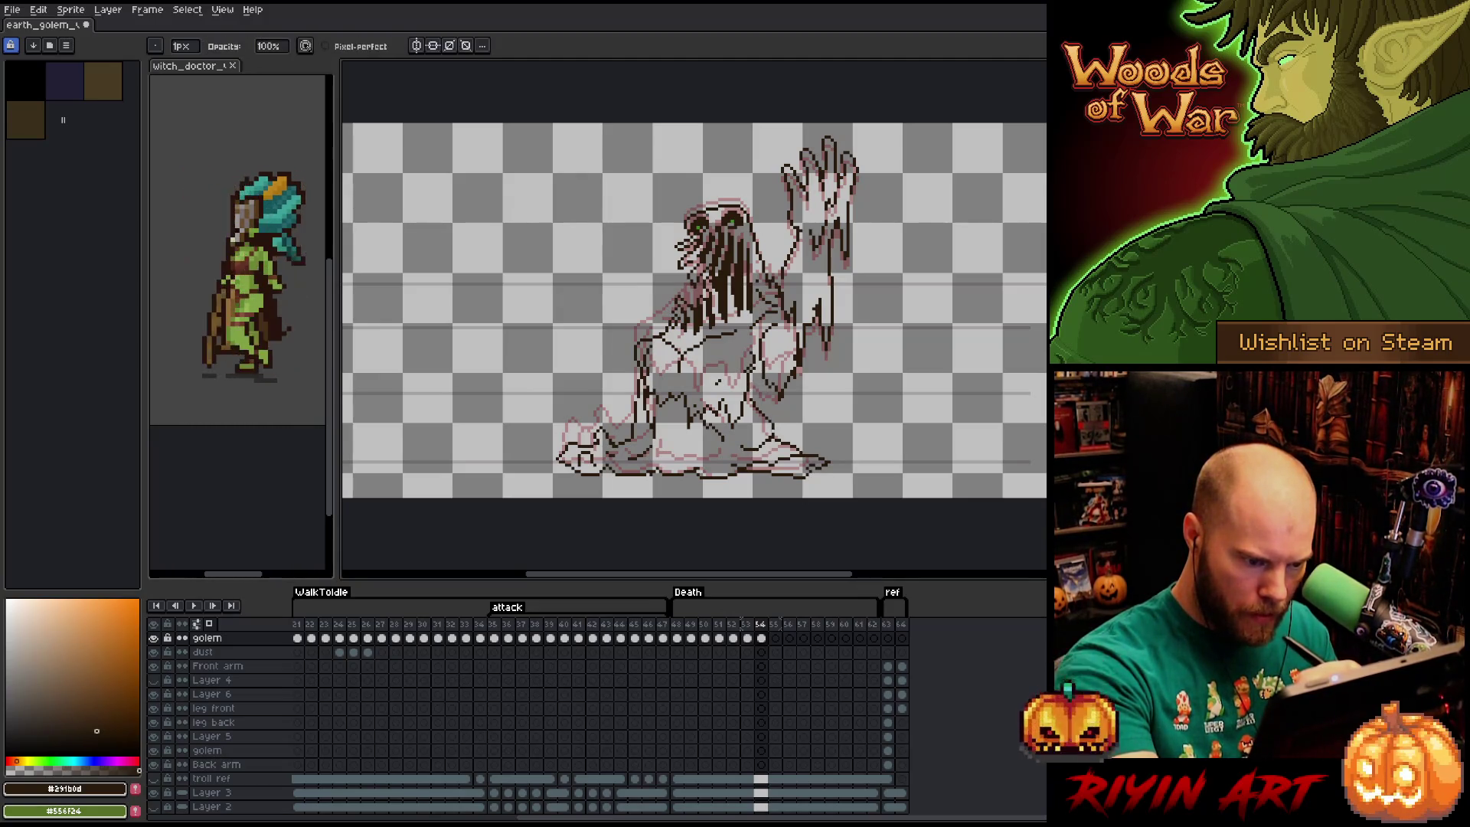
{"action": "key", "text": "b"}
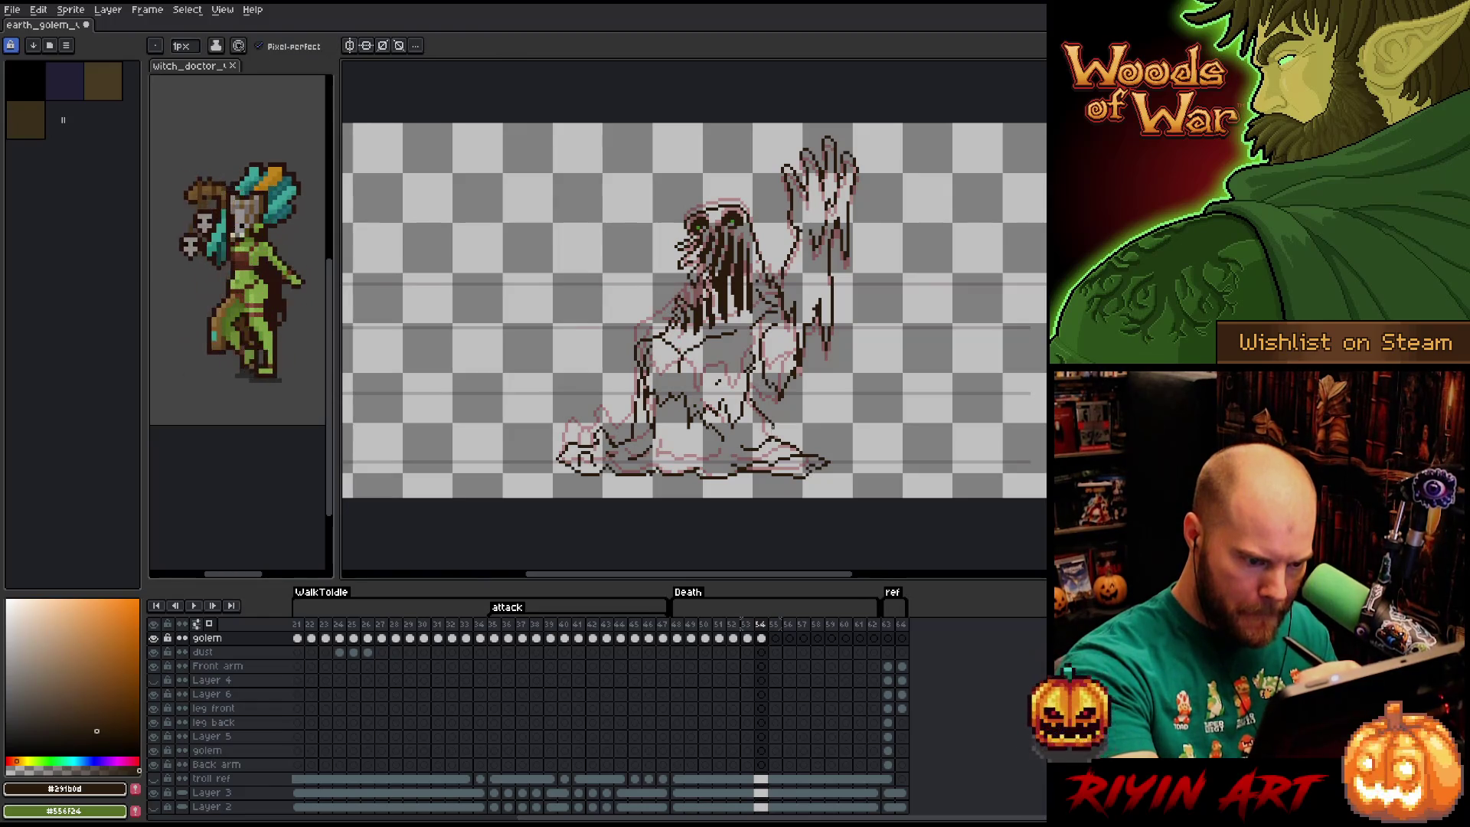
{"action": "key", "text": "e"}
{"action": "key", "text": "b"}
{"action": "key", "text": "e"}
{"action": "key", "text": "b"}
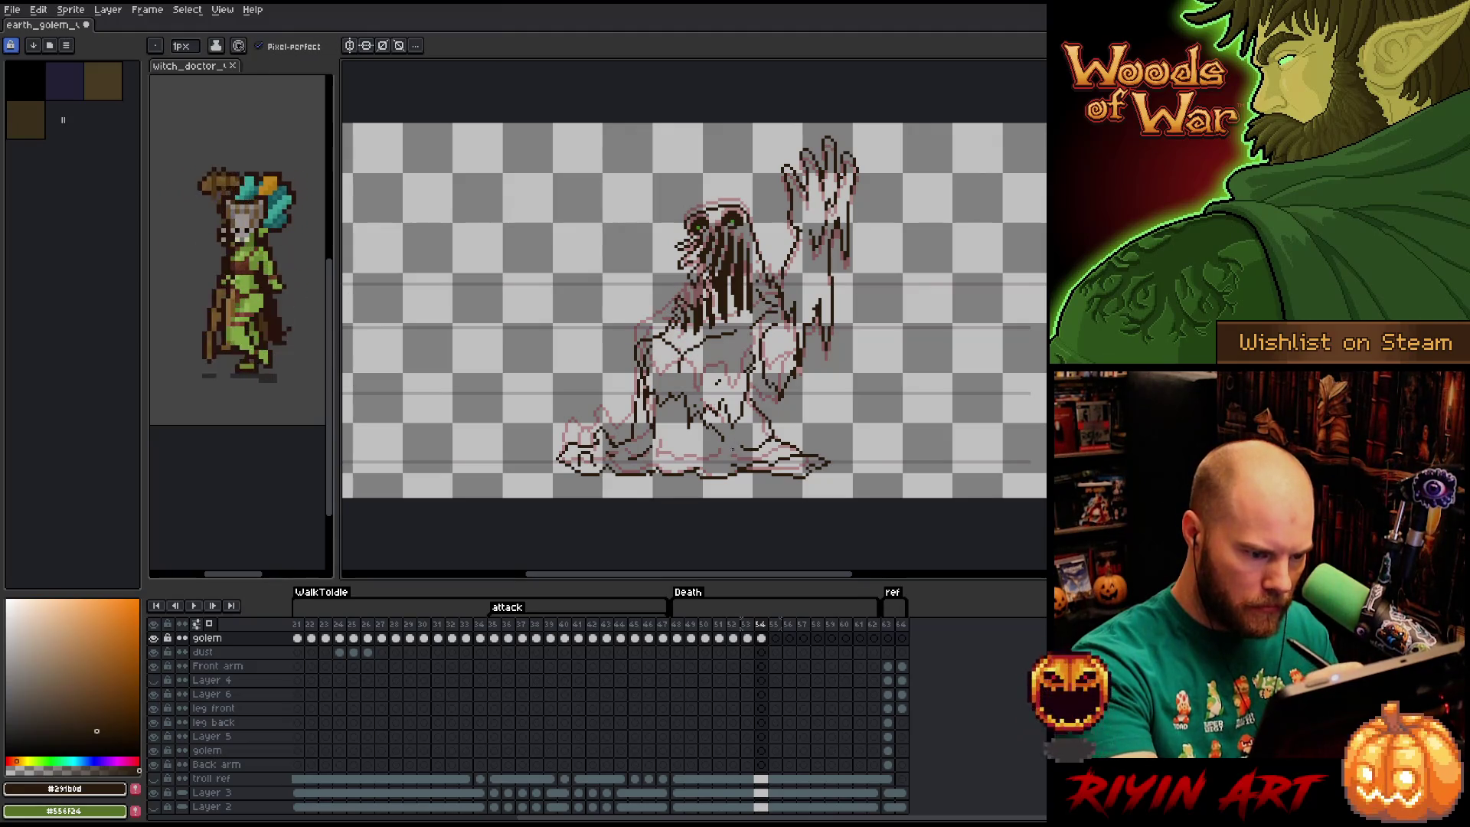
{"action": "left_click_drag", "start_coordinate": [742, 453], "coordinate": [638, 464]}
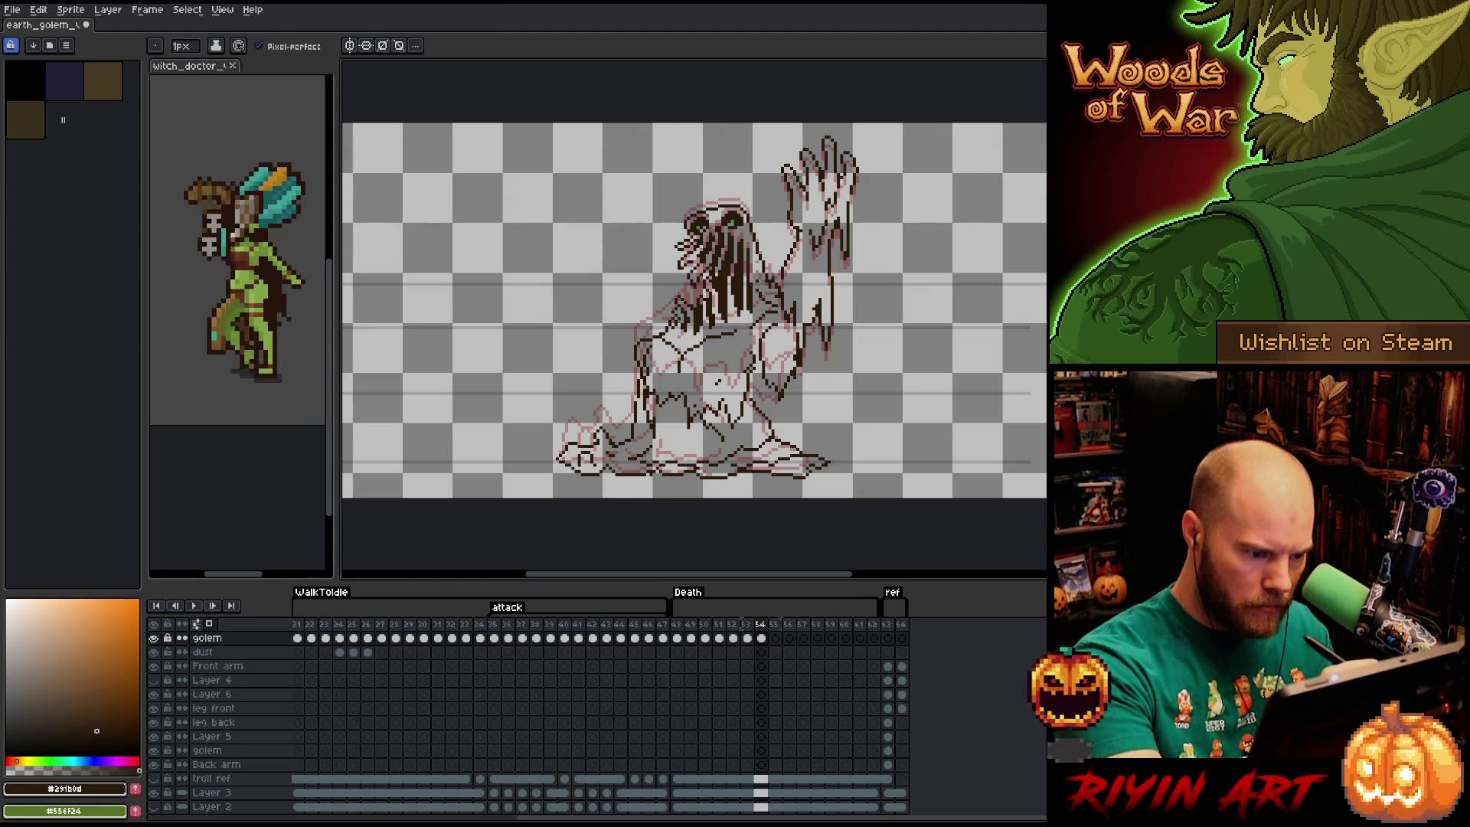
{"action": "key", "text": "e"}
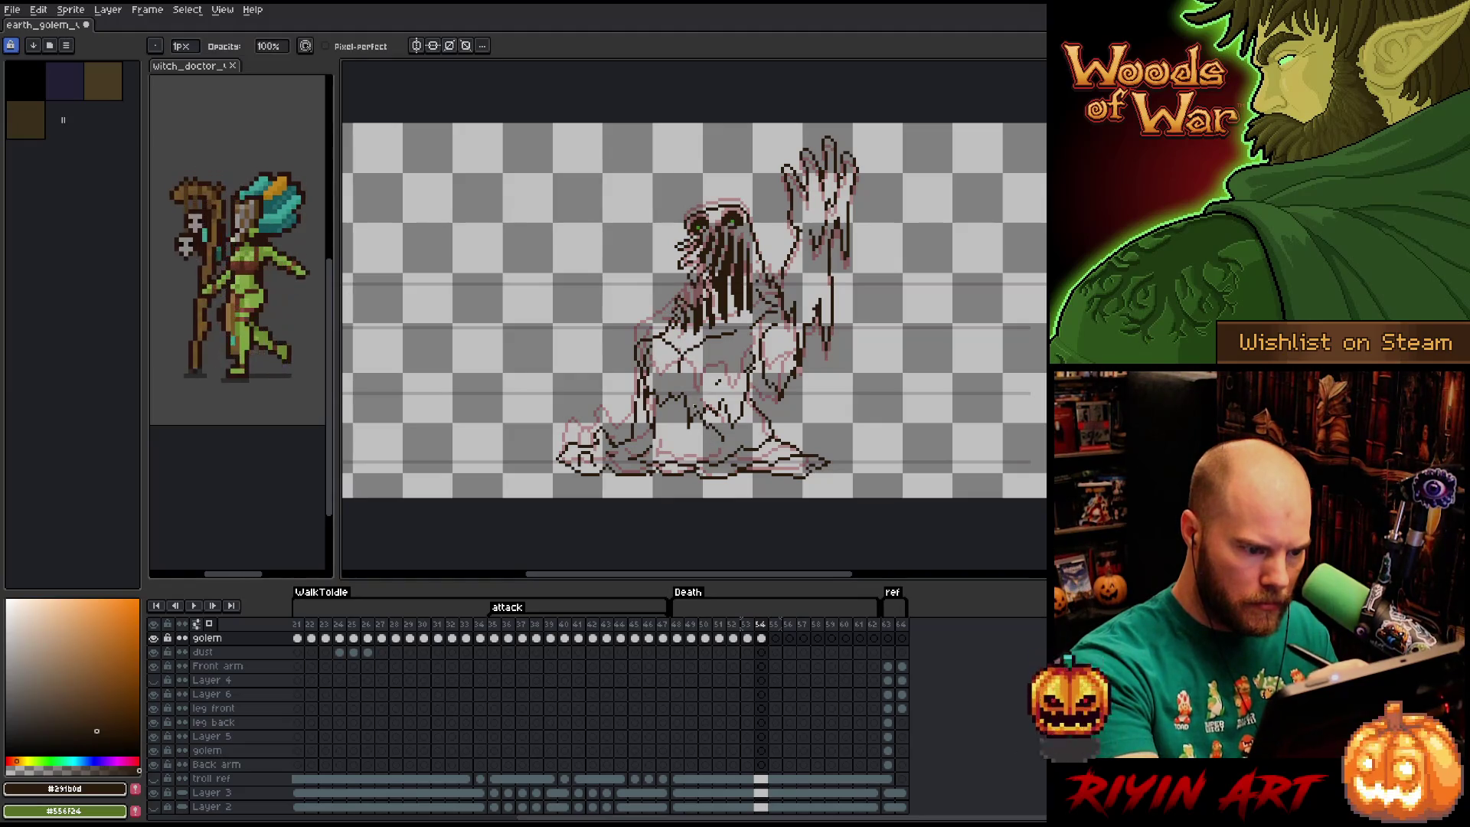
{"action": "key", "text": "b"}
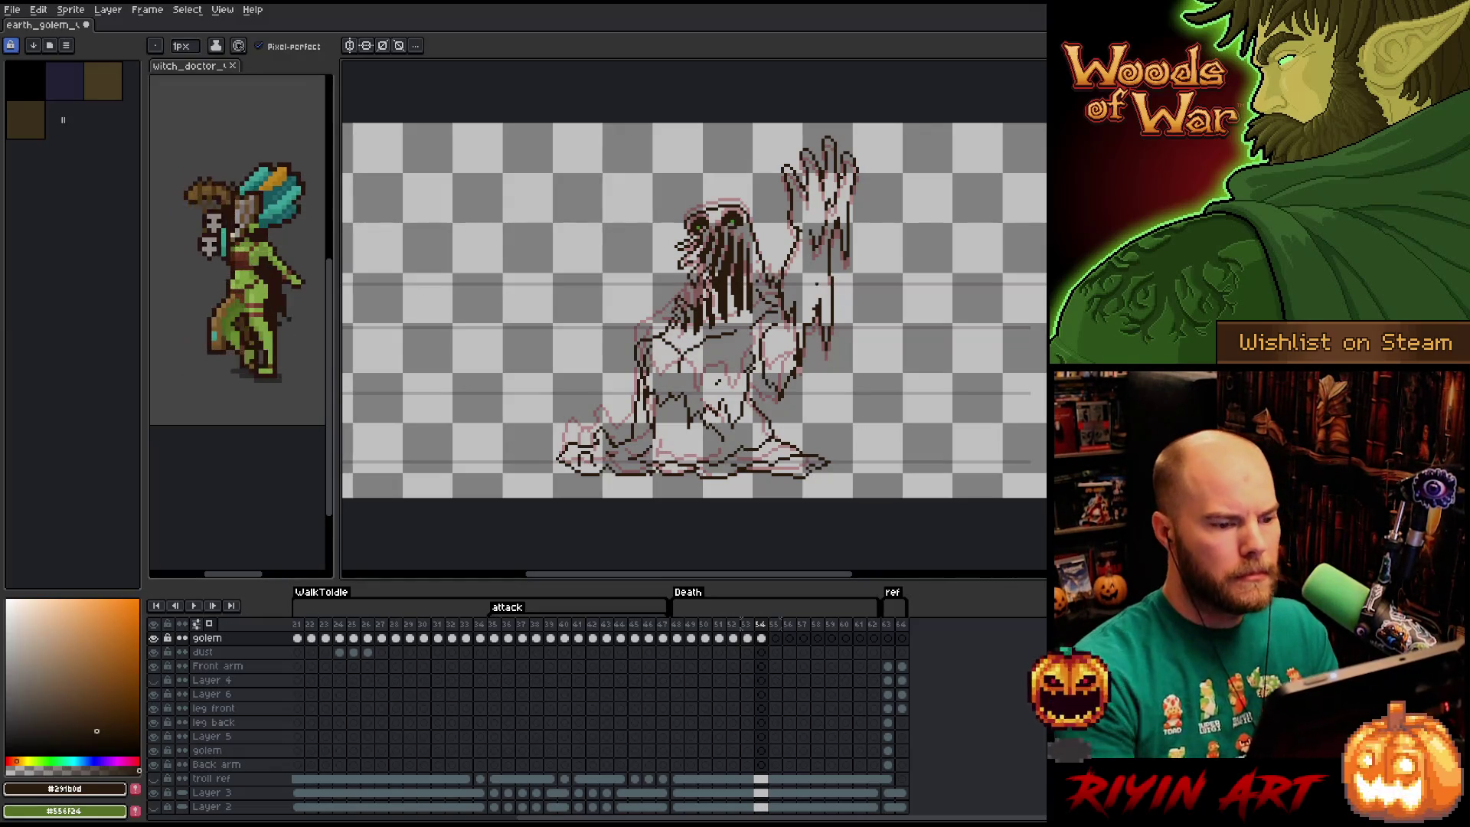
Flip between frames 53 and 54 to compare the base outline.
{"action": "key", "text": "Left"}
{"action": "key", "text": "Right"}
{"action": "key", "text": "Left"}
{"action": "key", "text": "Right"}
{"action": "key", "text": "Left"}
{"action": "key", "text": "Right"}
{"action": "key", "text": "Left"}
{"action": "key", "text": "Right"}
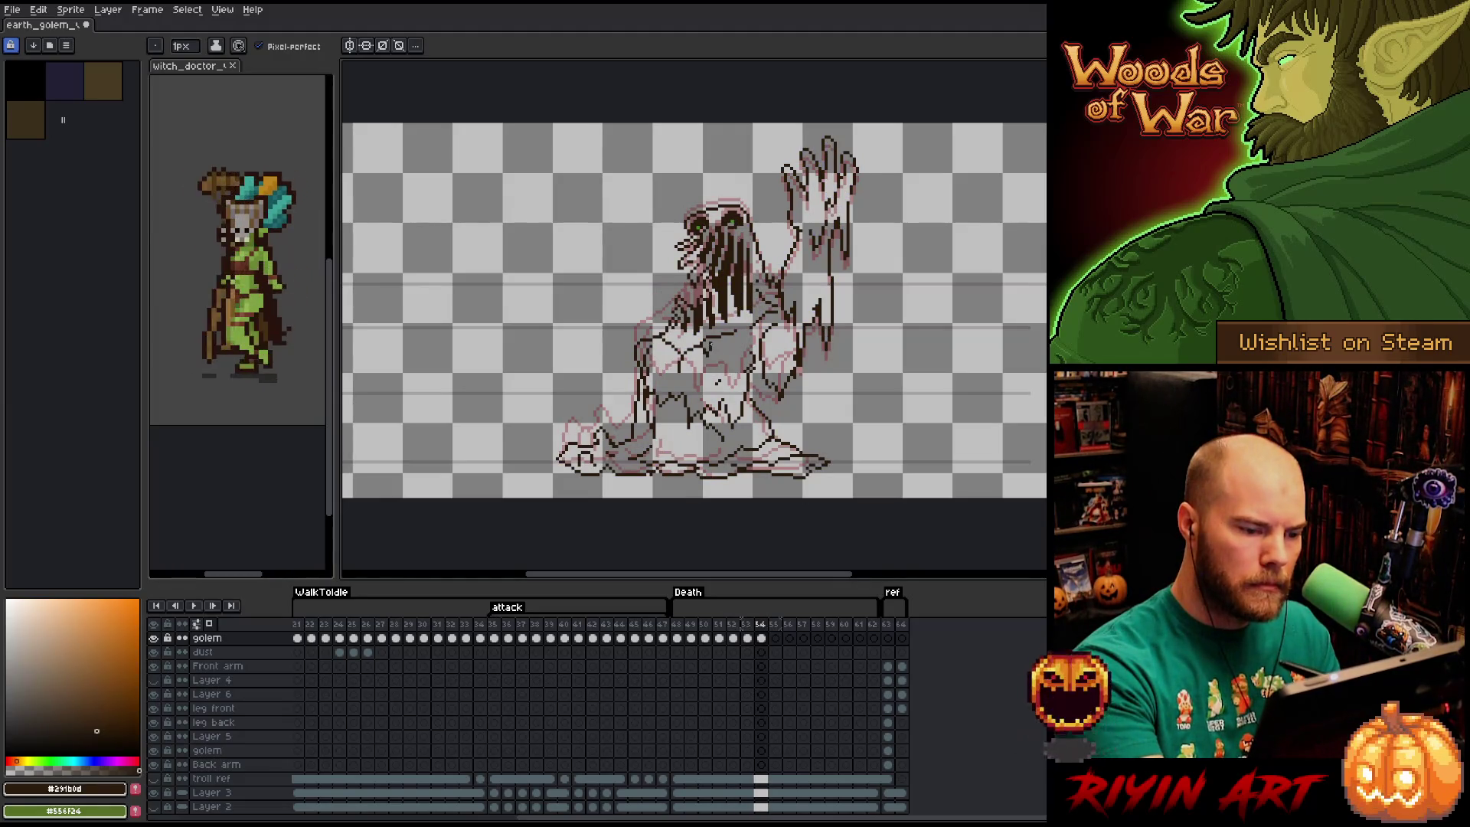
Save the golem sprite file with Ctrl+S.
{"action": "key", "text": "b"}
{"action": "key", "text": "e"}
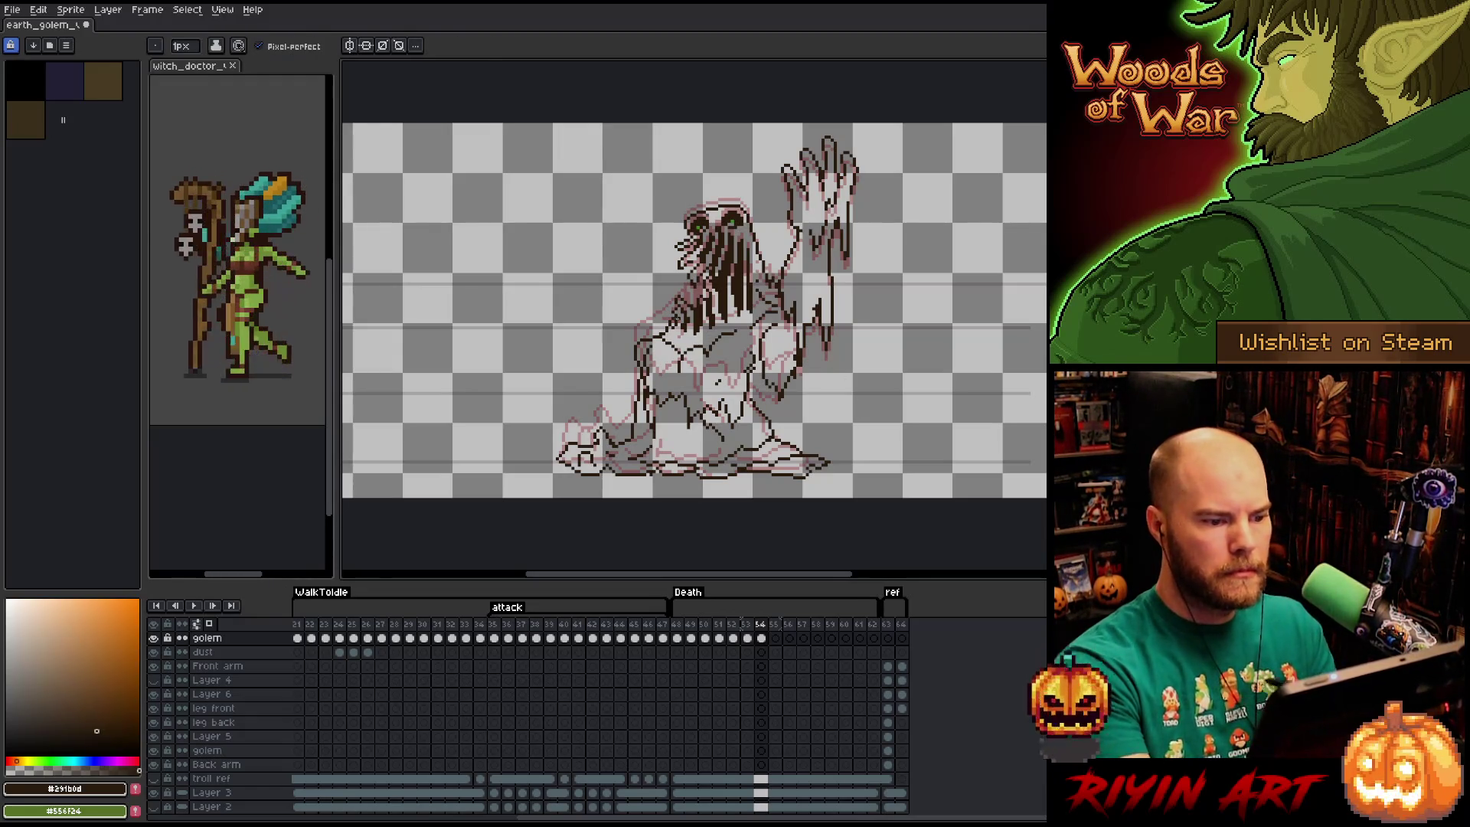
{"action": "key", "text": "b"}
{"action": "key", "text": "e"}
{"action": "key", "text": "b"}
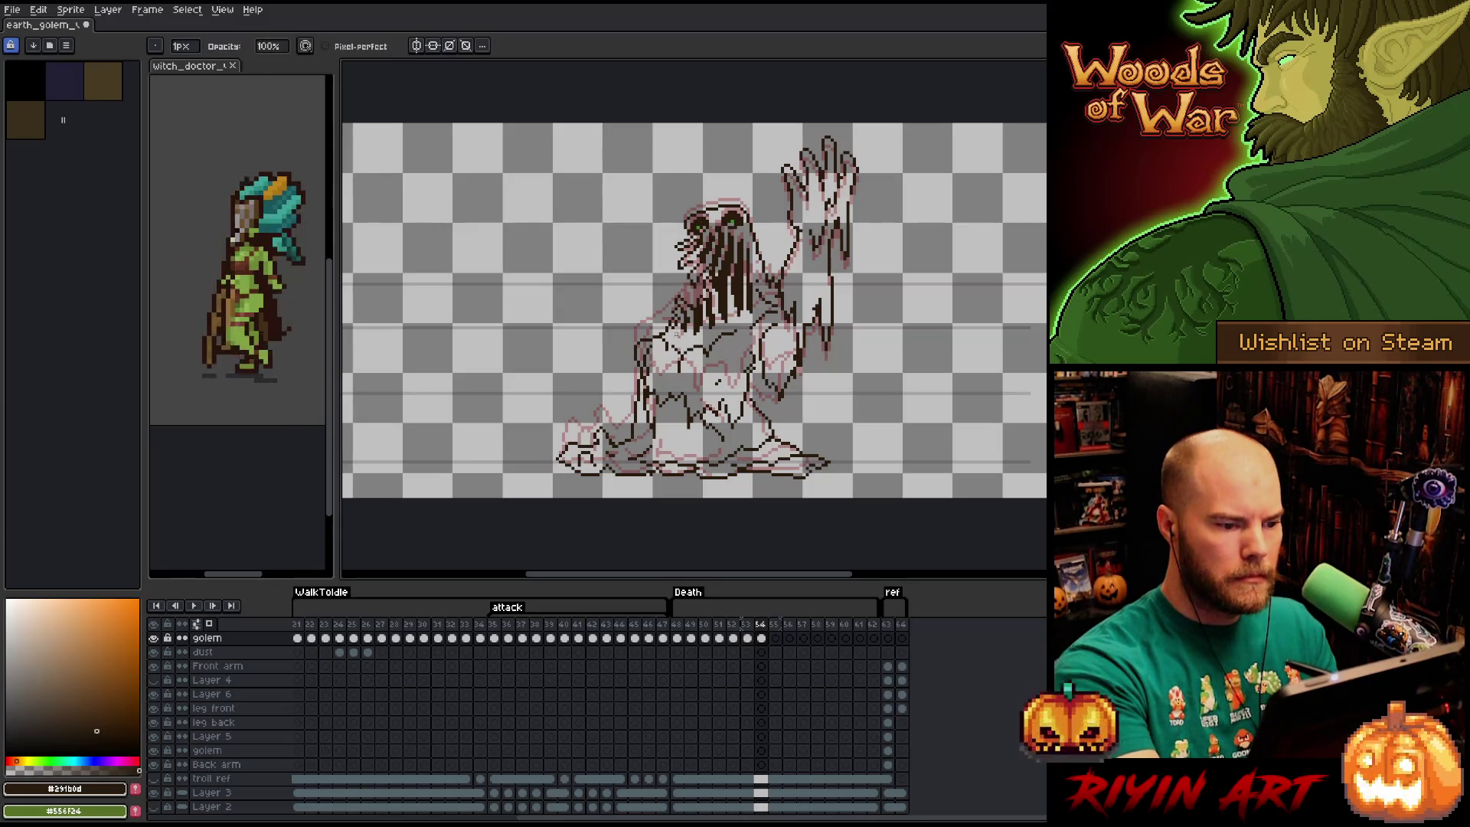
{"action": "key", "text": "e"}
{"action": "key", "text": "b"}
{"action": "key", "text": "e"}
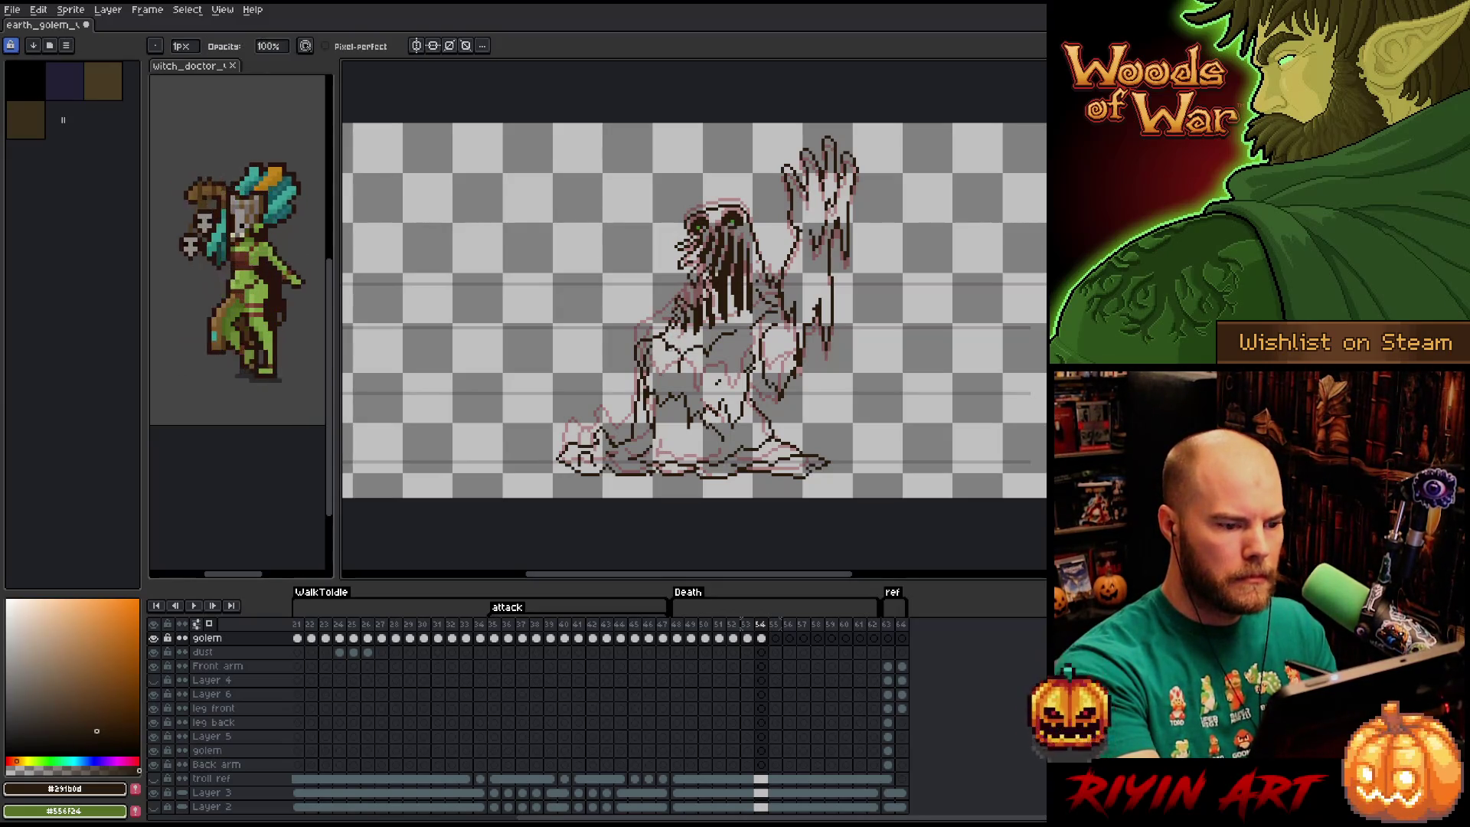
{"action": "key", "text": "b"}
{"action": "key", "text": "ctrl+s"}
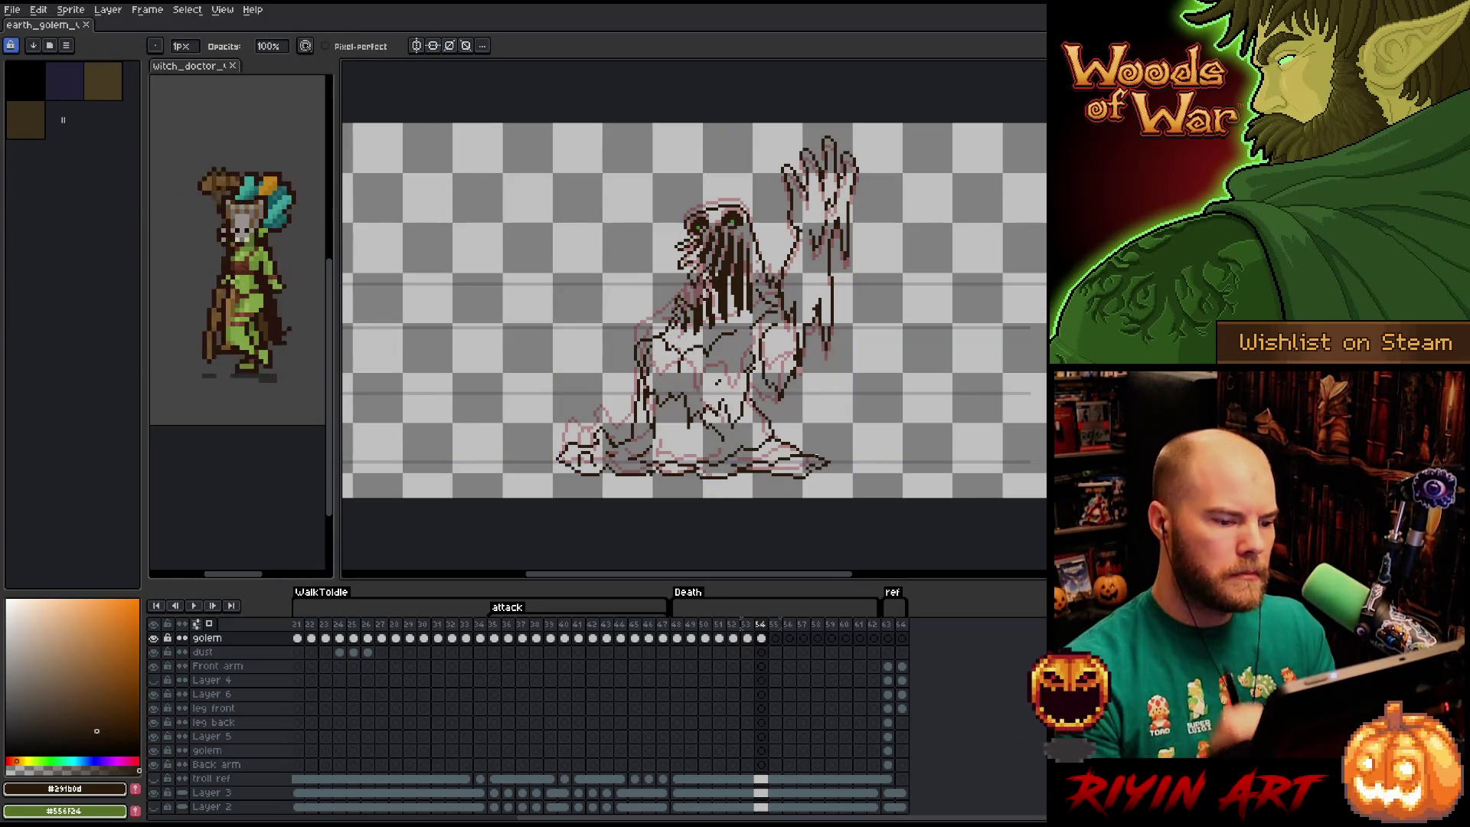
Erase stray pixels inside the golem's body on frame 54.
{"action": "key", "text": "e"}
{"action": "left_click_drag", "start_coordinate": [755, 376], "coordinate": [758, 411]}
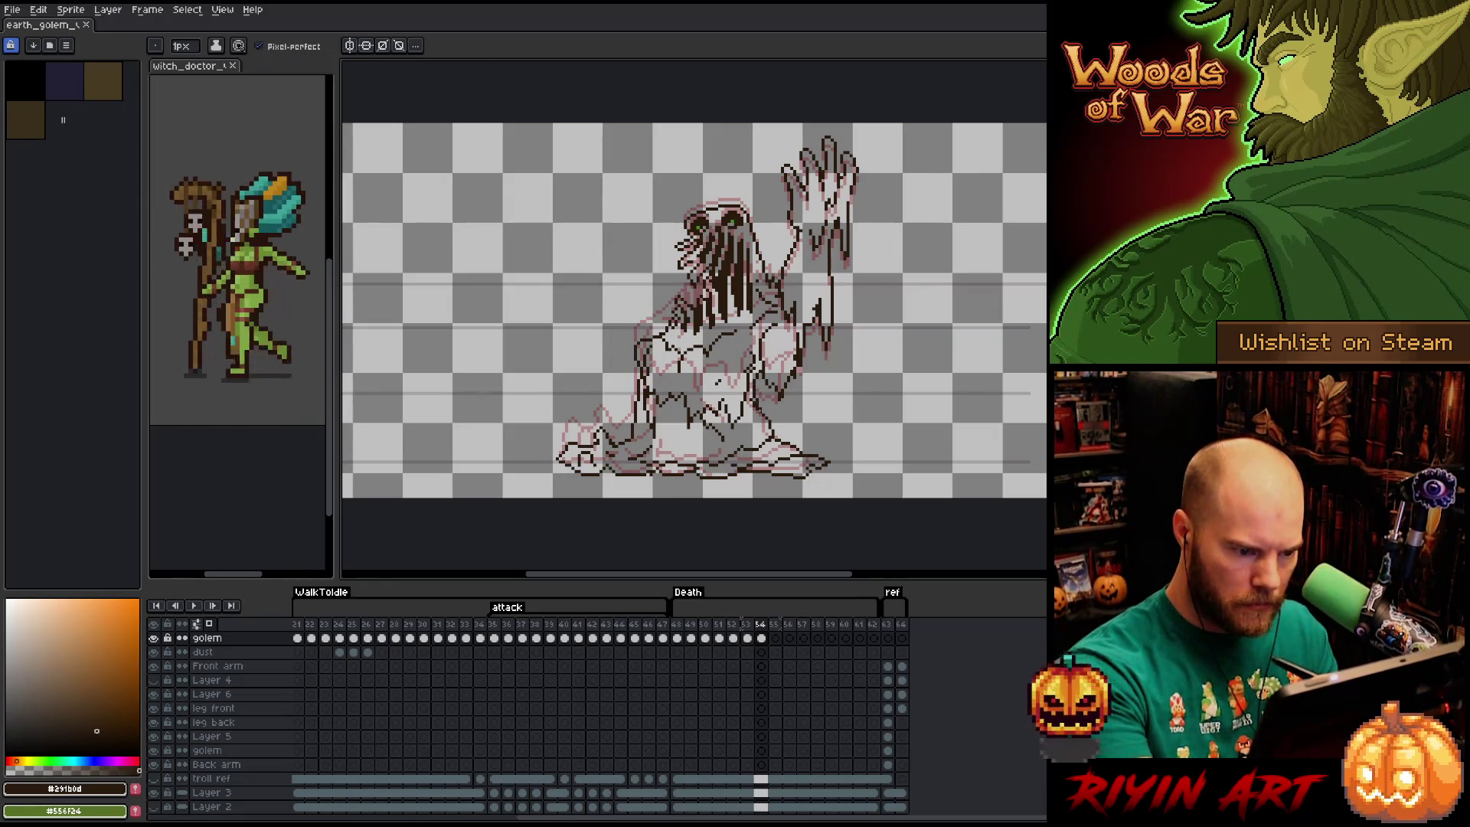
{"action": "key", "text": "b"}
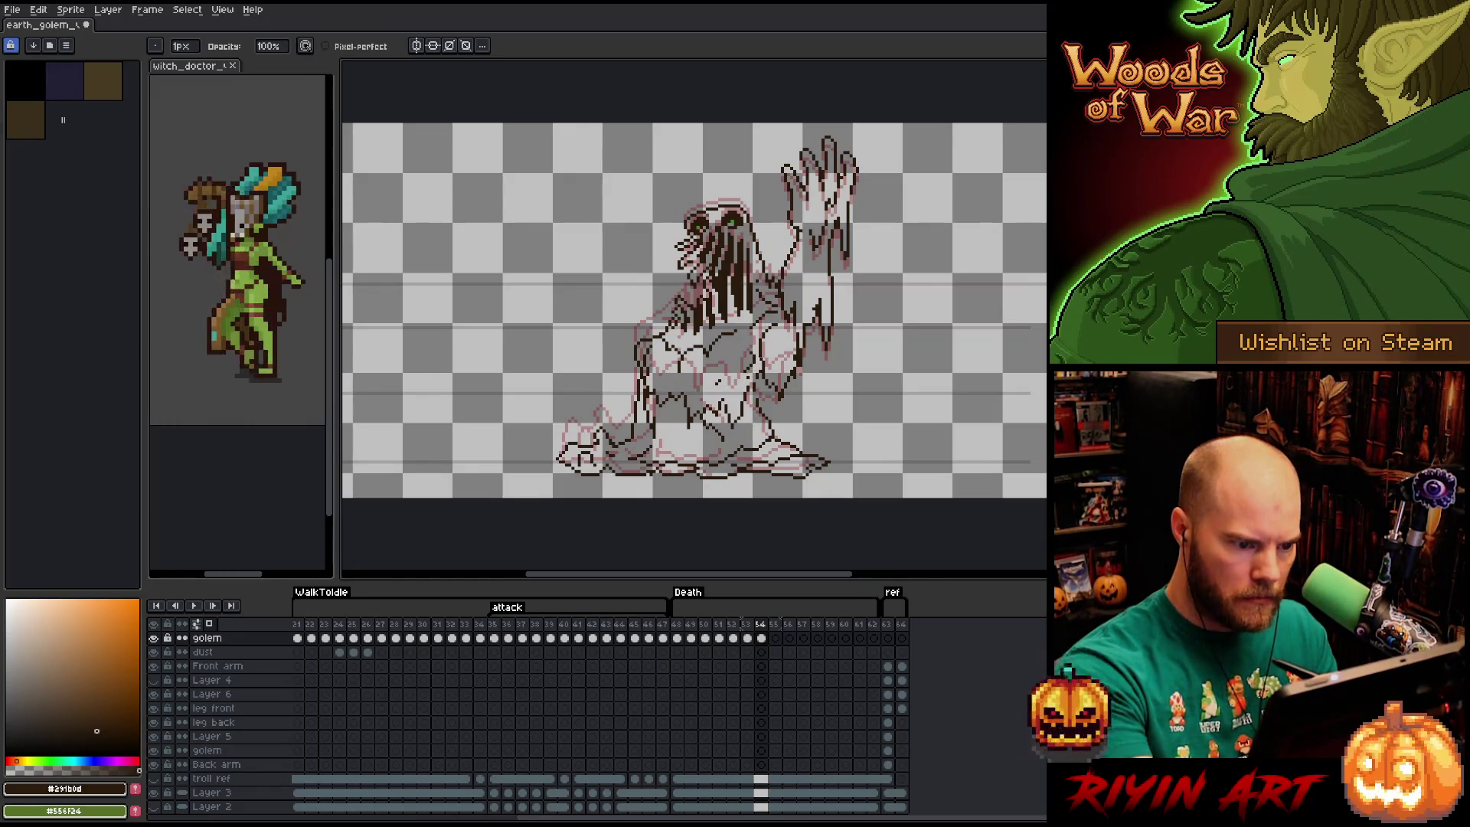
{"action": "key", "text": "e"}
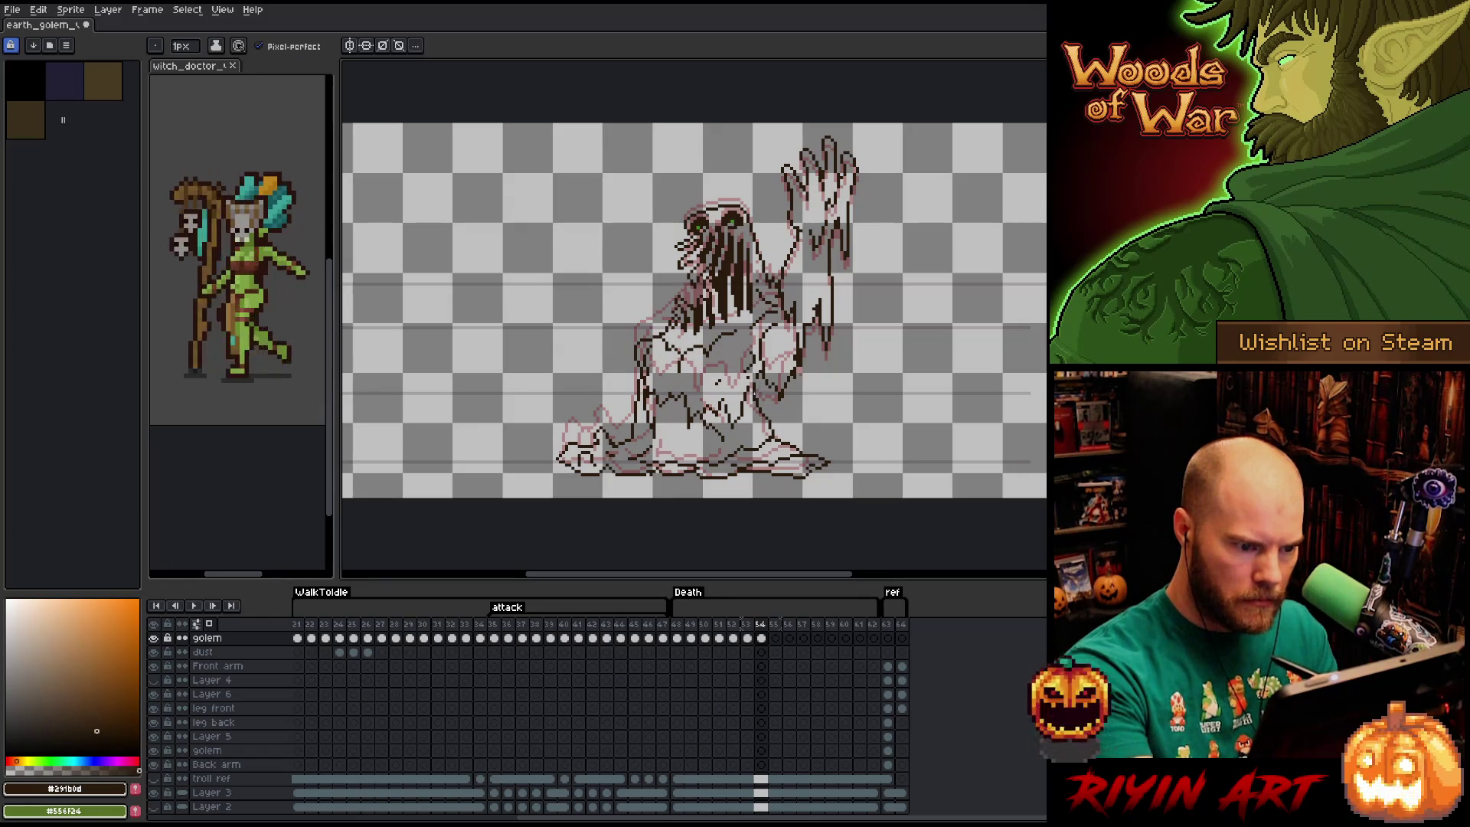
{"action": "key", "text": "b"}
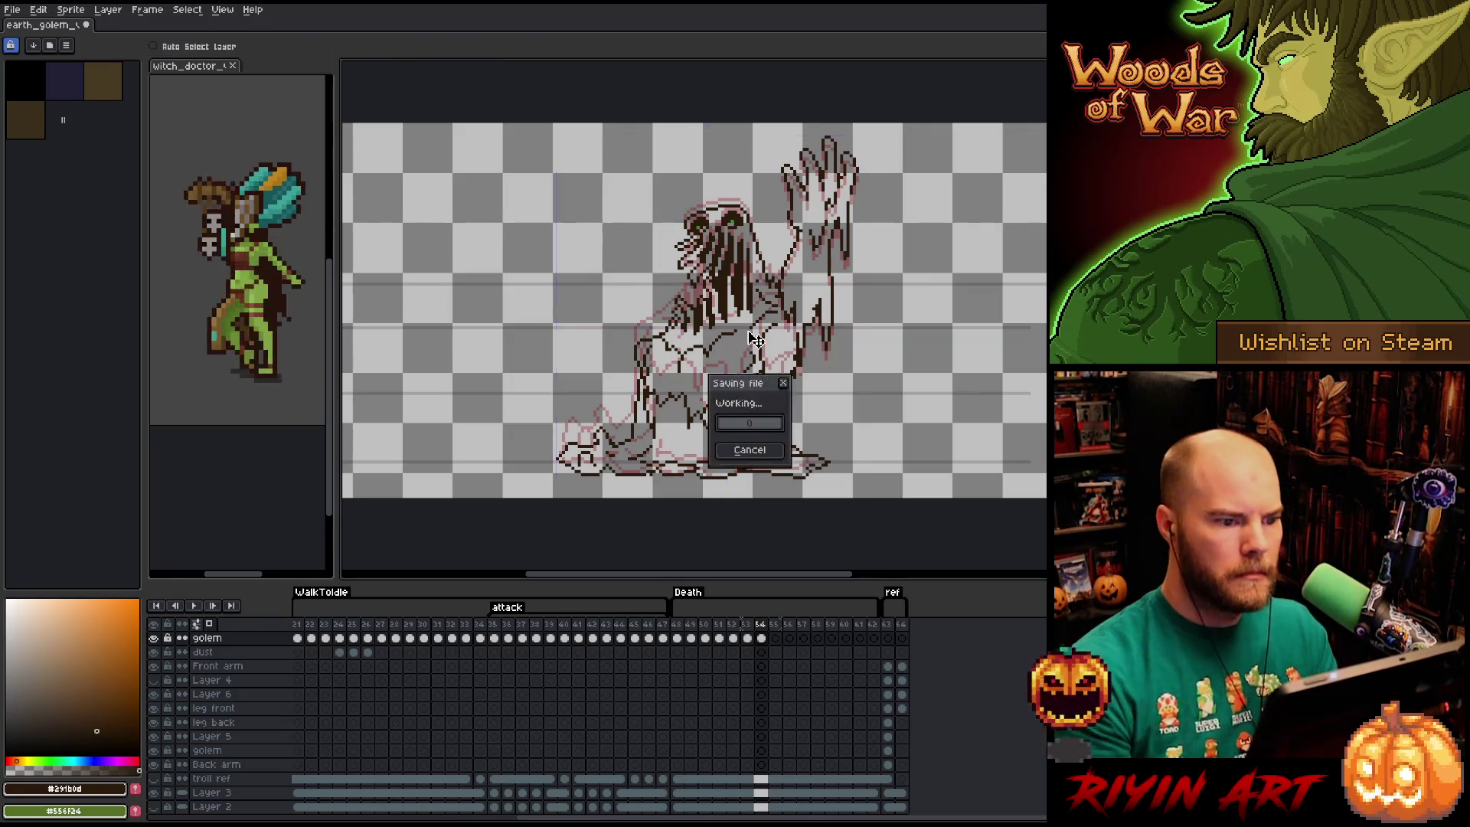
Compare frame 54 with frames 53 and 55, then select frame 54's golem cel.
{"action": "key", "text": "Left"}
{"action": "key", "text": "Right"}
{"action": "key", "text": "Left"}
{"action": "key", "text": "Right"}
{"action": "key", "text": "Left"}
{"action": "key", "text": "Right"}
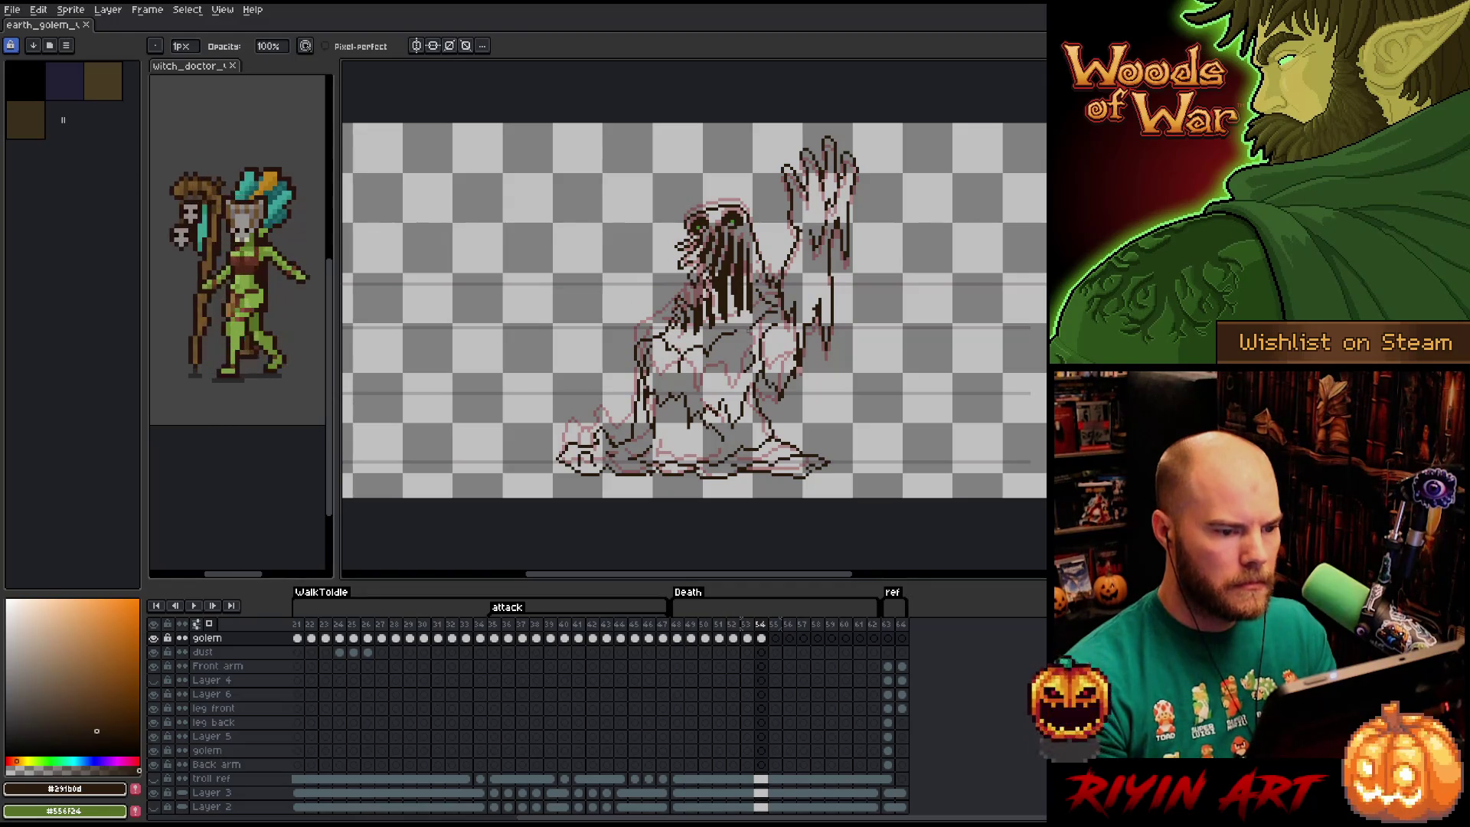
{"action": "key", "text": "Right"}
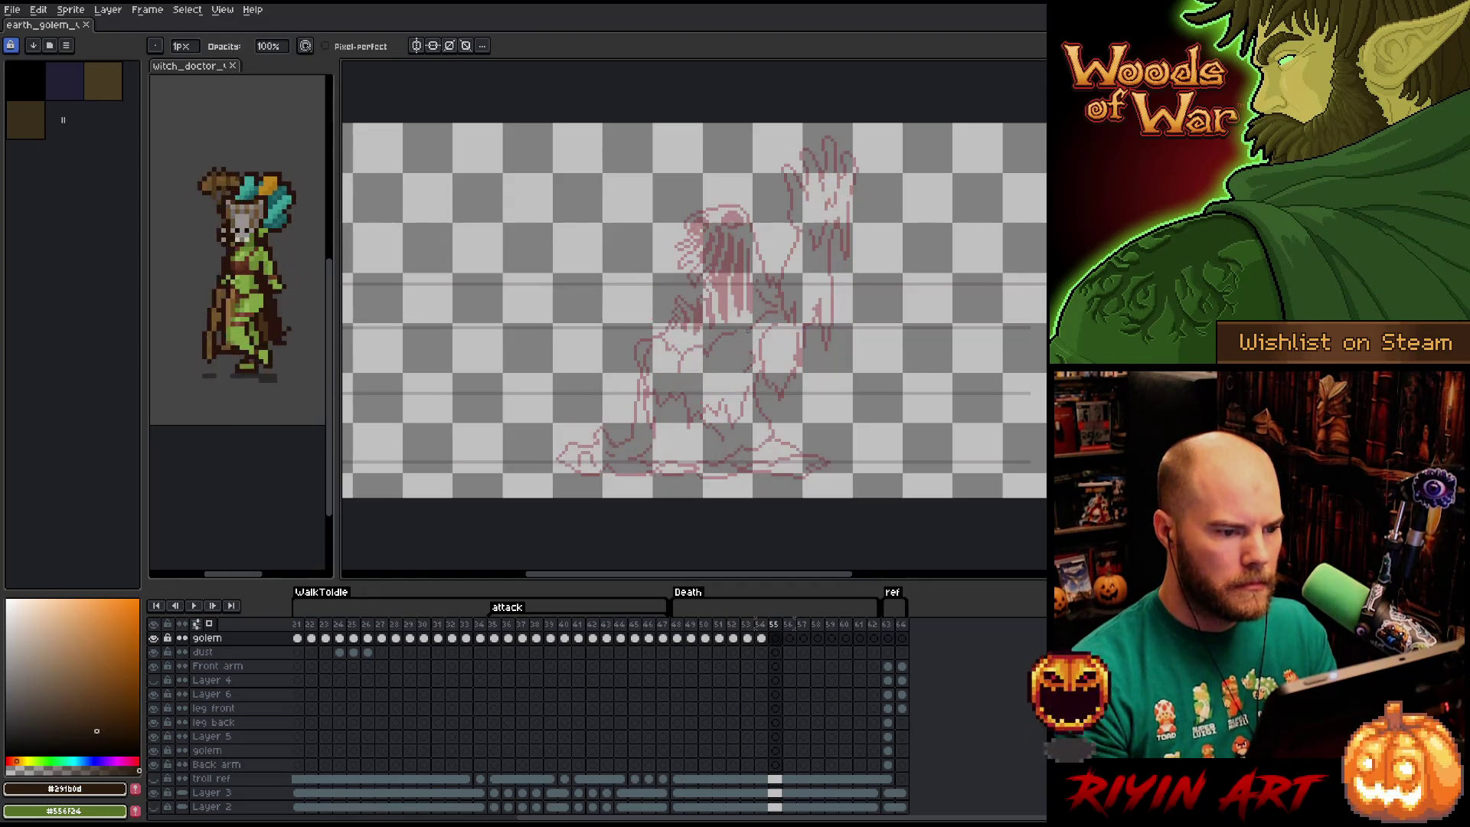
{"action": "key", "text": "Left"}
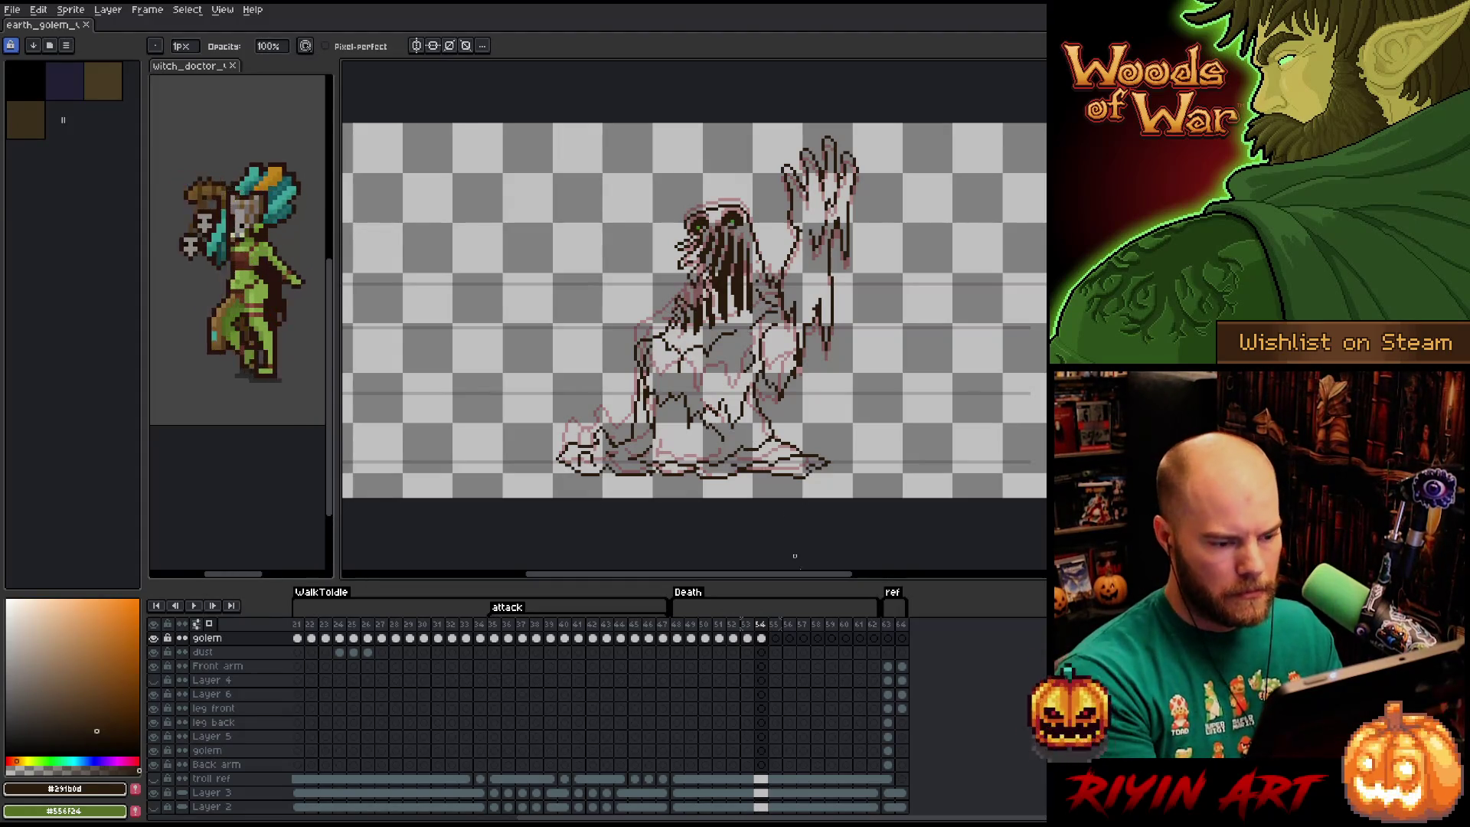
{"action": "left_click", "coordinate": [761, 637]}
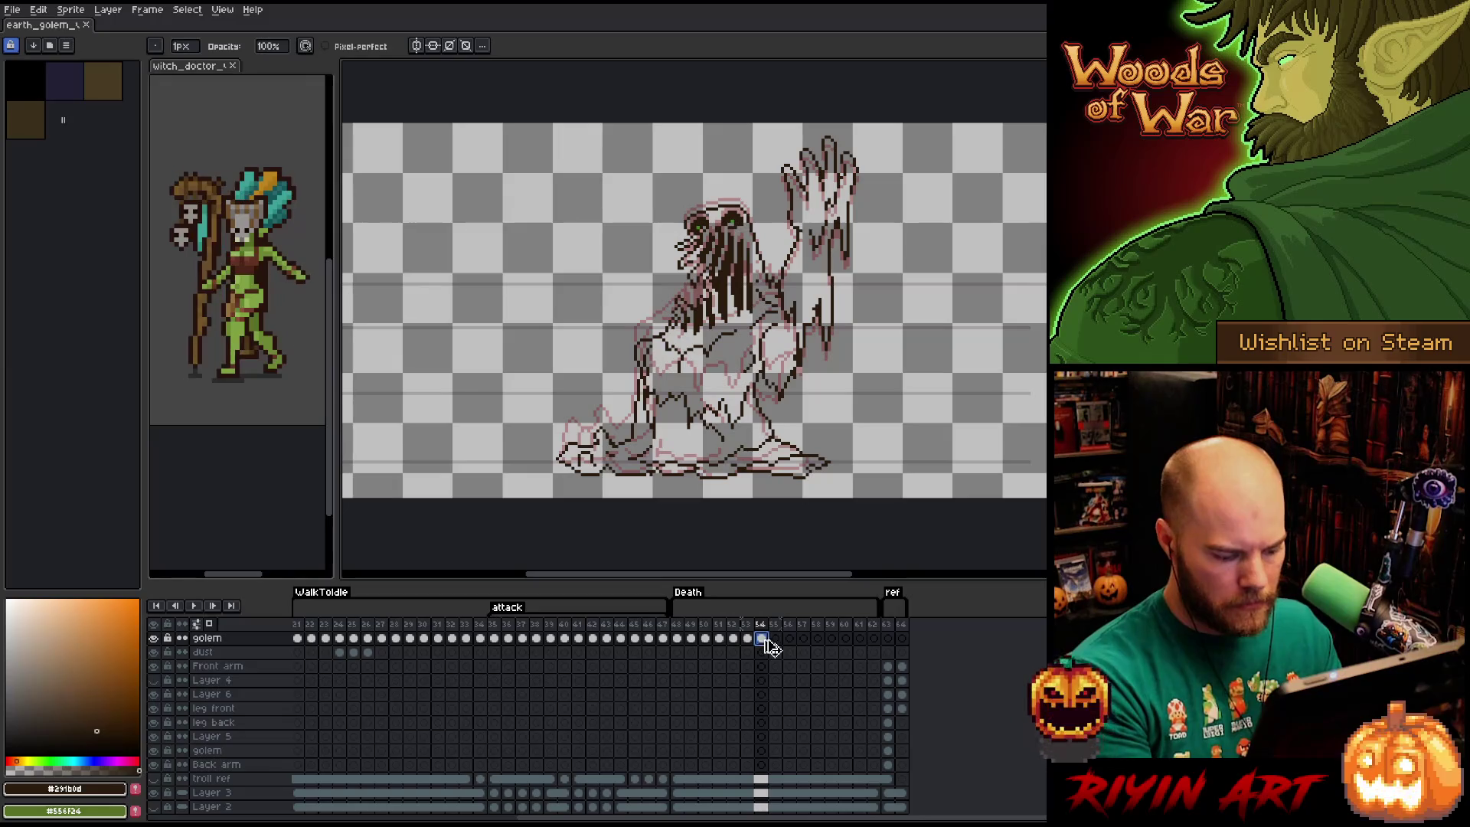
Copy the golem into frame 55 and lift the lassoed raised arm a few pixels.
{"action": "key", "text": "Right"}
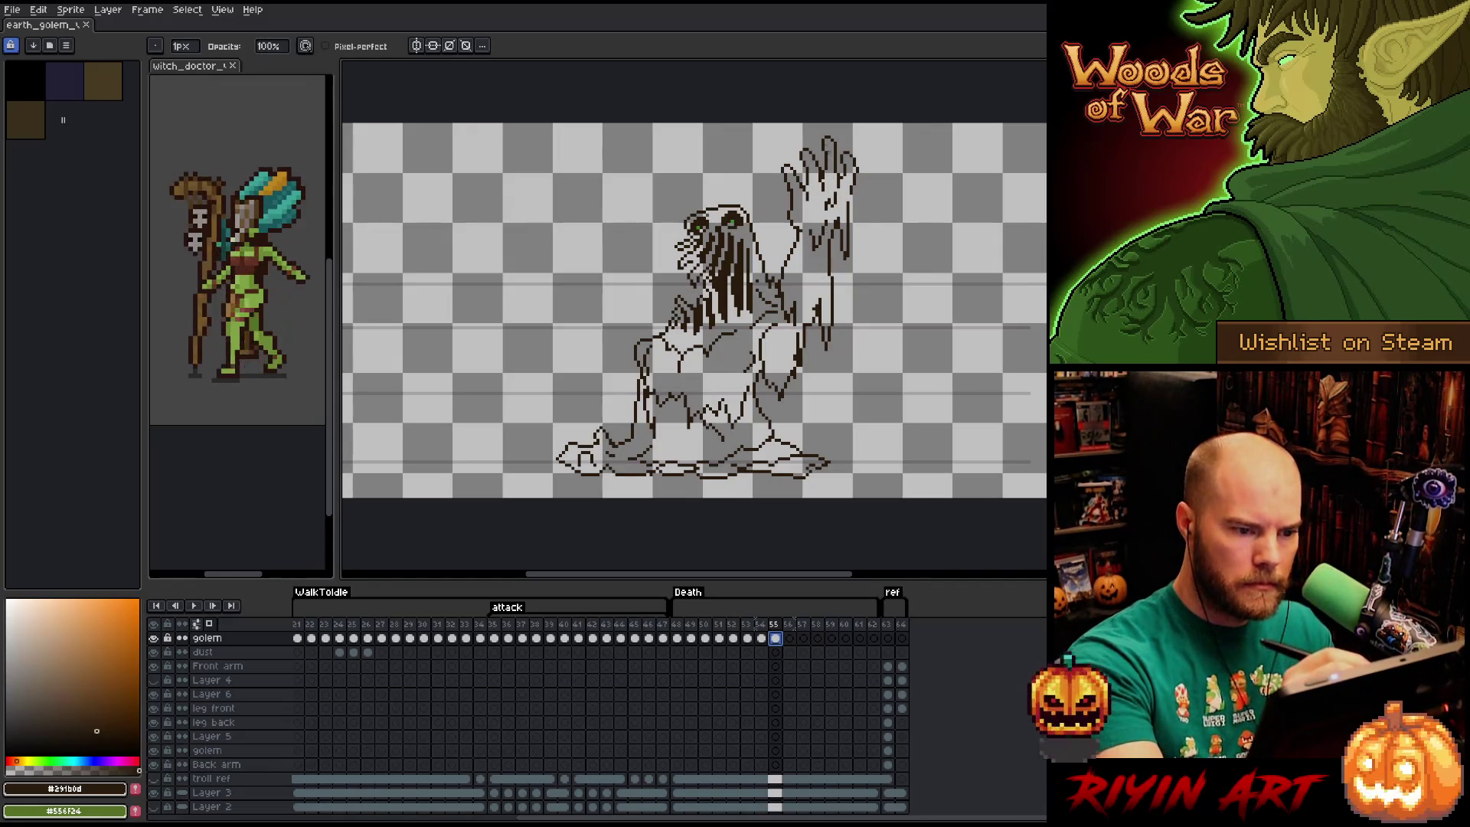
{"action": "key", "text": "m"}
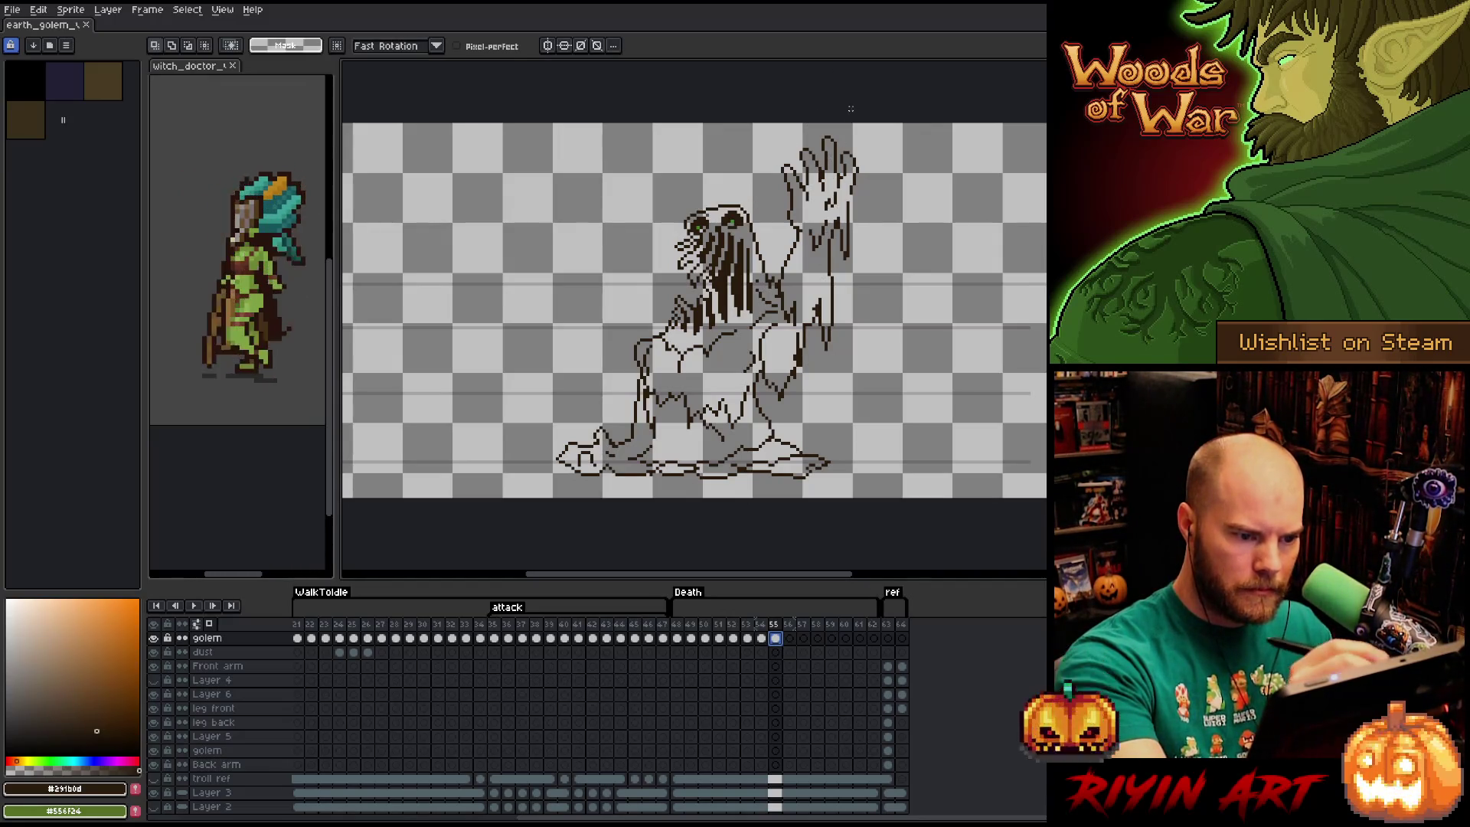
{"action": "mouse_move", "coordinate": [872, 150]}
{"action": "left_mouse_down"}
{"action": "mouse_move", "coordinate": [851, 302]}
{"action": "mouse_move", "coordinate": [827, 346]}
{"action": "mouse_move", "coordinate": [801, 337]}
{"action": "left_mouse_up"}
{"action": "key", "text": "ctrl+z"}
{"action": "mouse_move", "coordinate": [867, 303]}
{"action": "left_mouse_down"}
{"action": "mouse_move", "coordinate": [800, 367]}
{"action": "mouse_move", "coordinate": [779, 272]}
{"action": "mouse_move", "coordinate": [802, 134]}
{"action": "mouse_move", "coordinate": [812, 371]}
{"action": "left_mouse_up"}
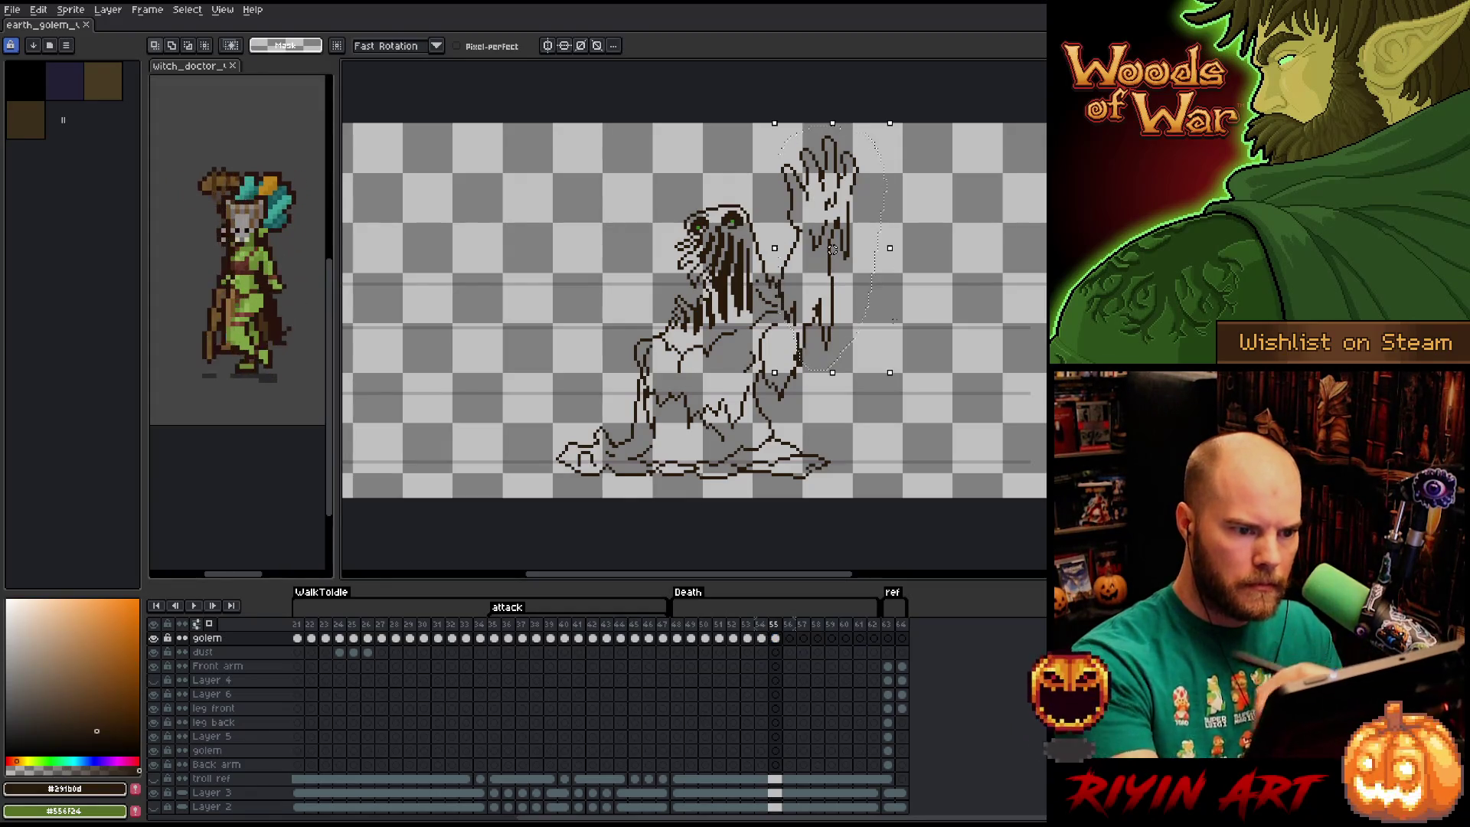
{"action": "left_click_drag", "start_coordinate": [833, 249], "coordinate": [832, 246]}
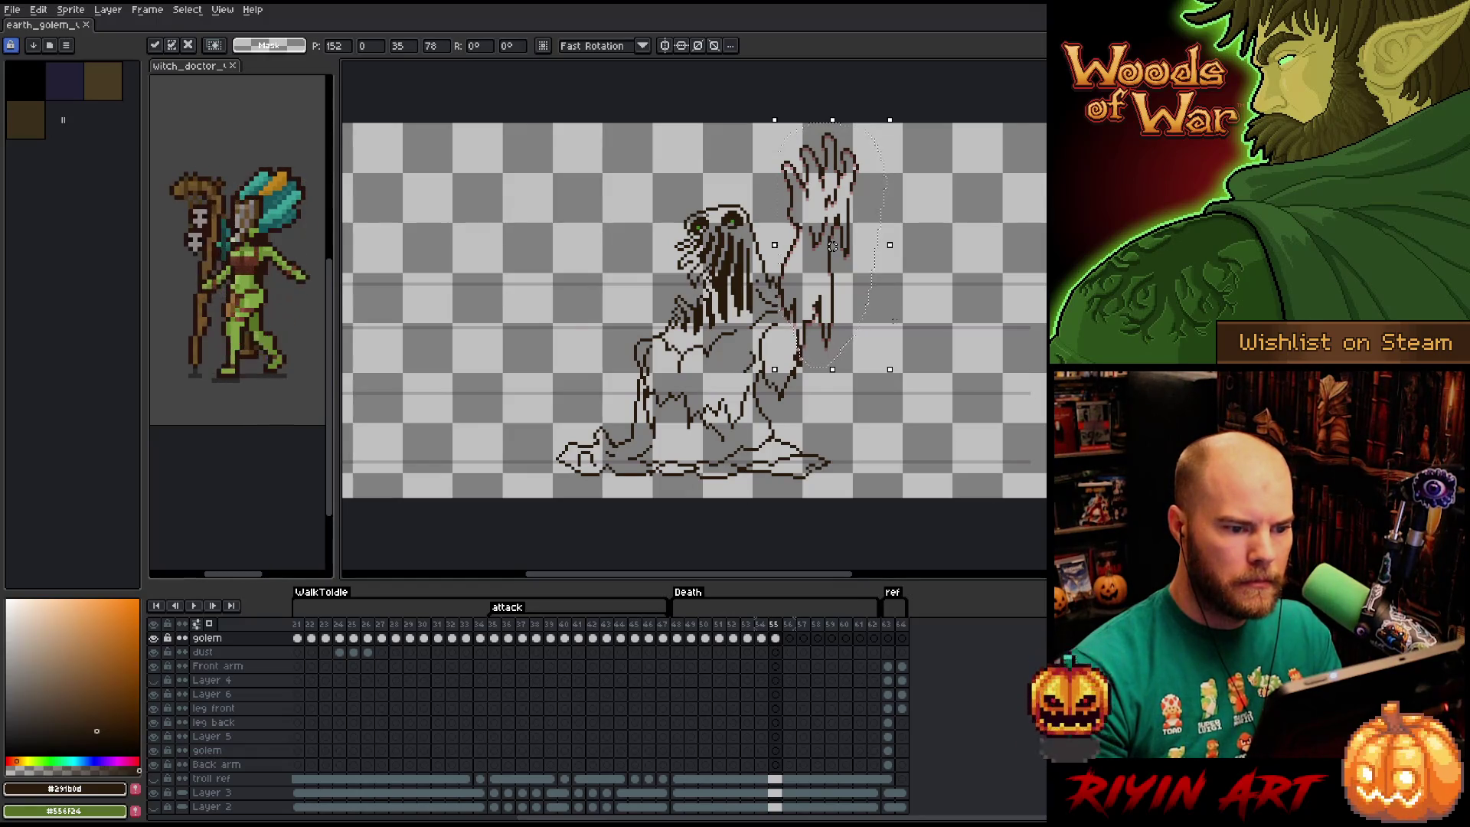
{"action": "left_click_drag", "start_coordinate": [832, 245], "coordinate": [832, 243]}
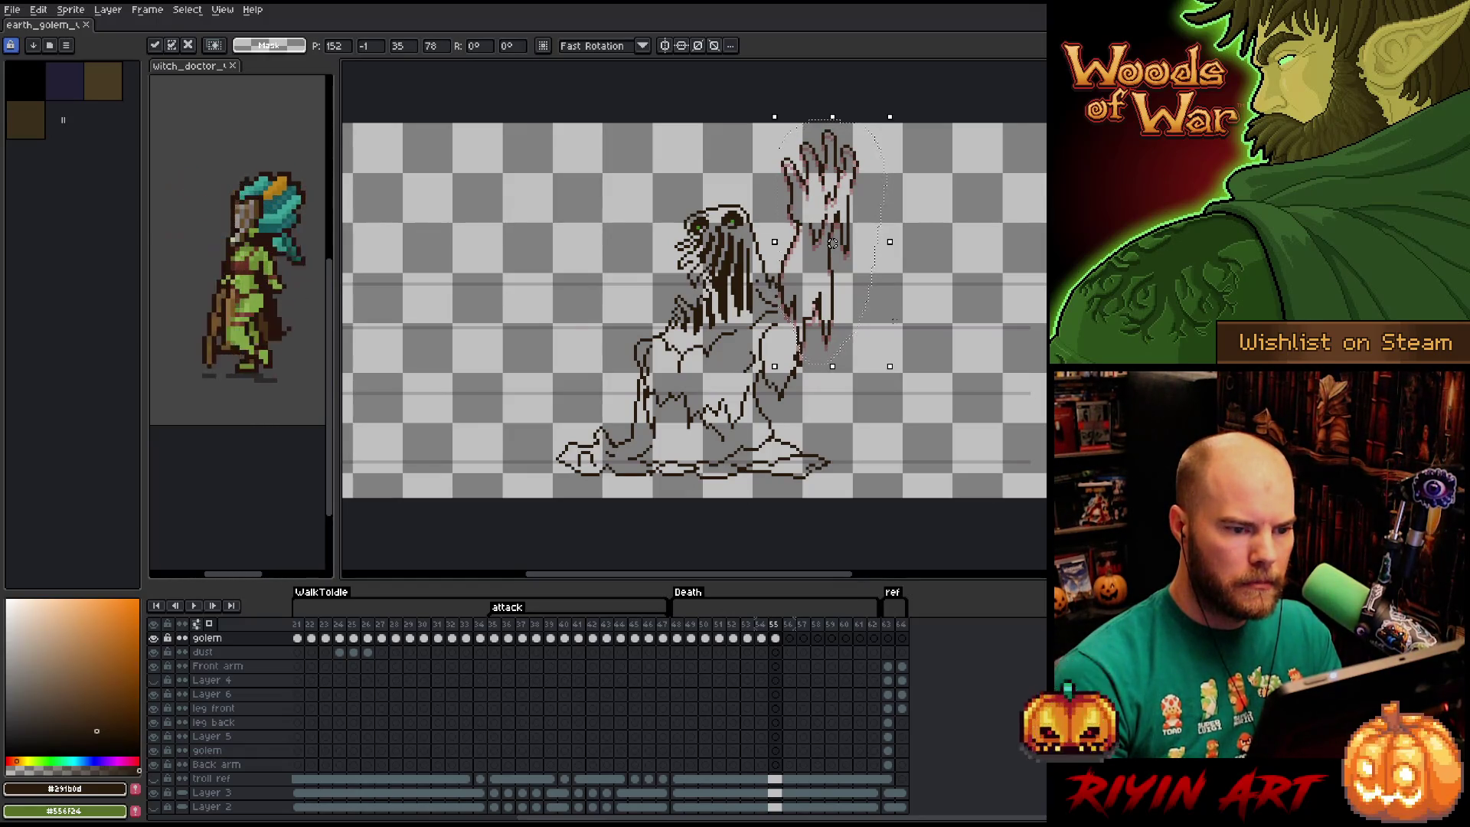
{"action": "left_click", "coordinate": [893, 321]}
Lasso the golem's lower body and puddle base on frame 55.
{"action": "mouse_move", "coordinate": [739, 184]}
{"action": "left_mouse_down"}
{"action": "mouse_move", "coordinate": [781, 327]}
{"action": "mouse_move", "coordinate": [834, 435]}
{"action": "mouse_move", "coordinate": [760, 427]}
{"action": "mouse_move", "coordinate": [607, 459]}
{"action": "mouse_move", "coordinate": [567, 281]}
{"action": "mouse_move", "coordinate": [739, 185]}
{"action": "left_mouse_up"}
{"action": "left_click_drag", "start_coordinate": [502, 453], "coordinate": [771, 440]}
{"action": "key", "text": "ctrl+z"}
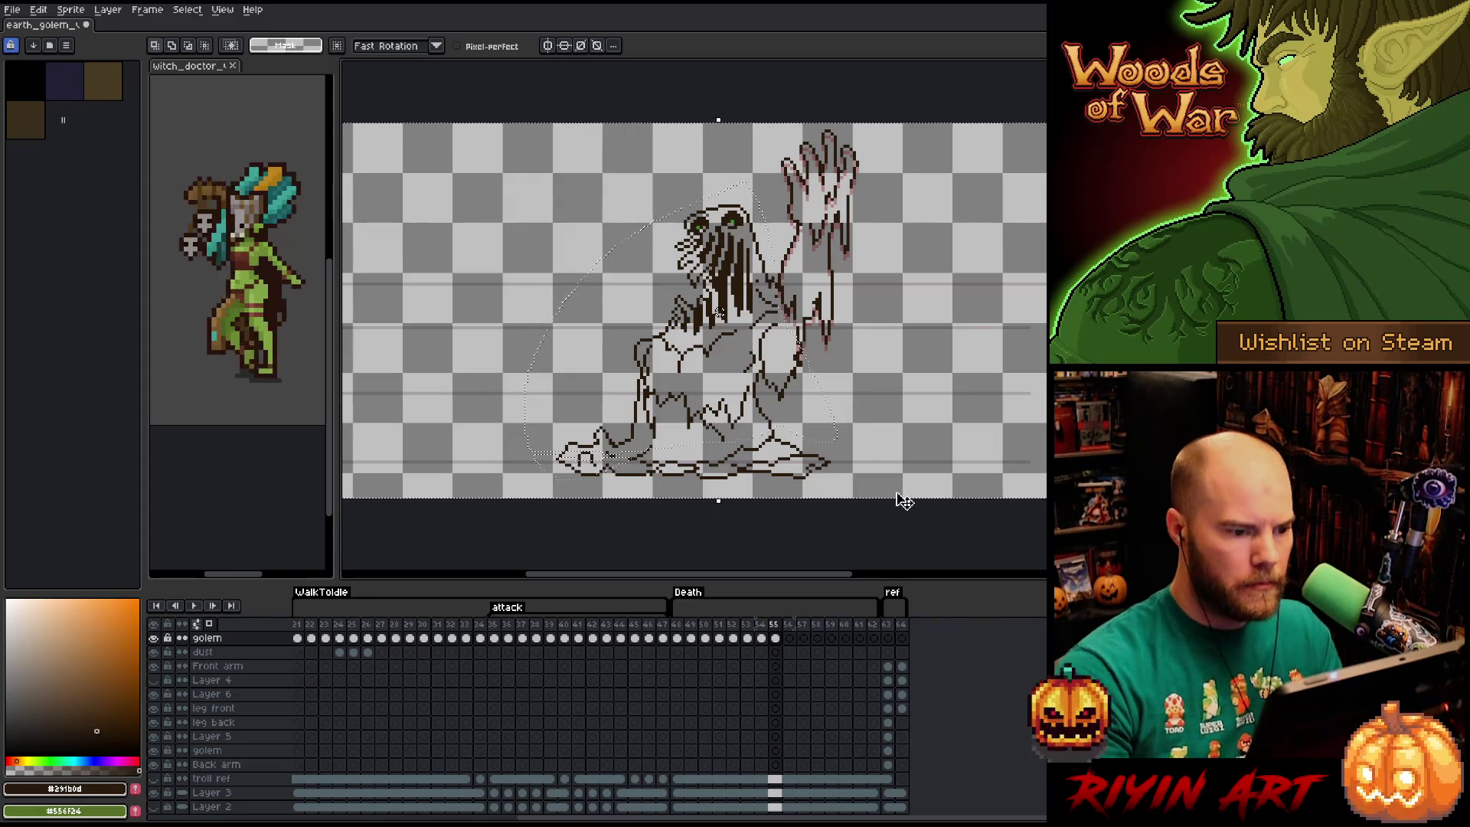
Transform the selected golem body, moving it lower toward the ground.
{"action": "key", "text": "b"}
{"action": "key", "text": "e"}
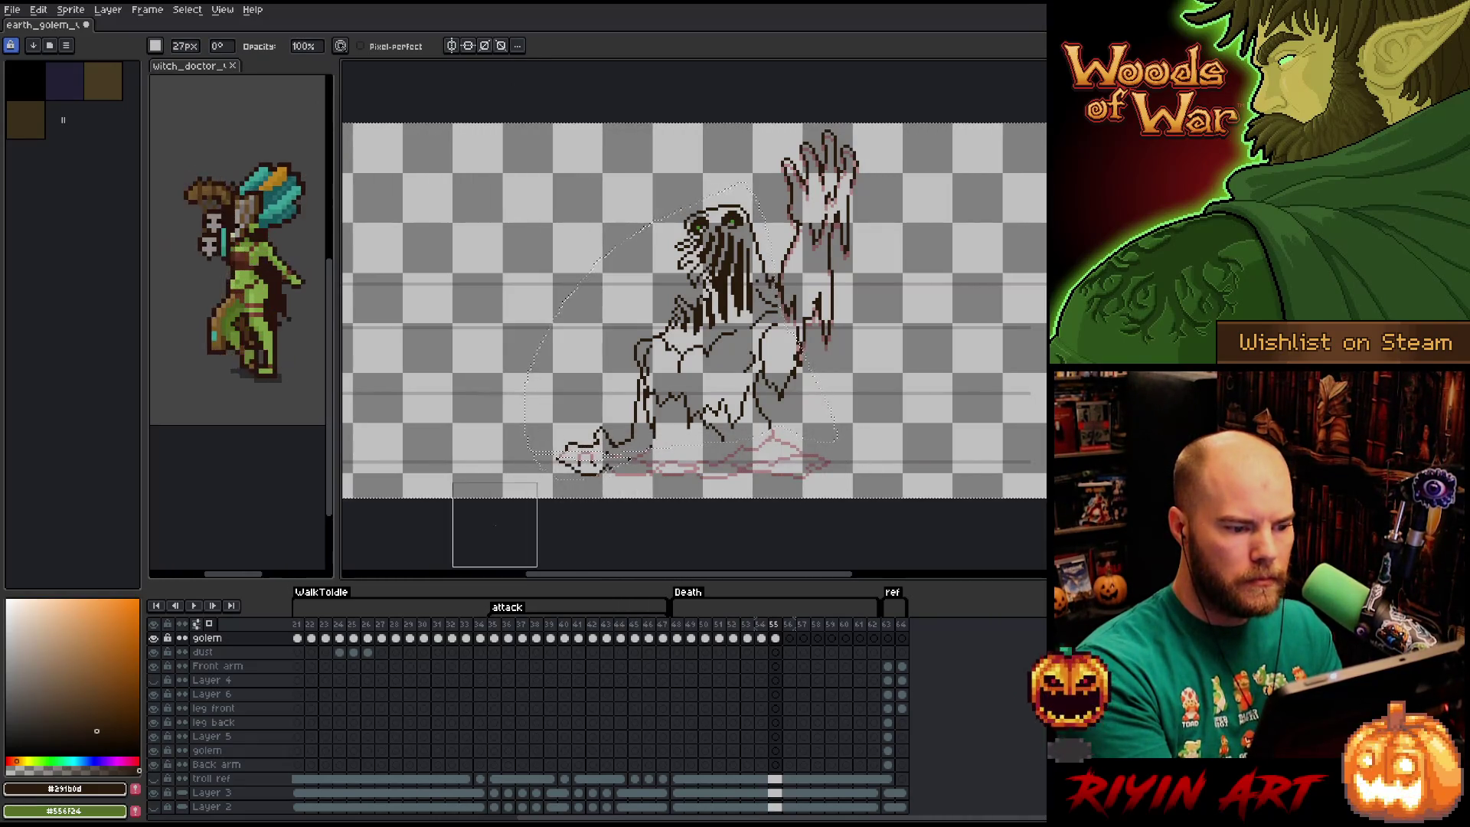
{"action": "key", "text": "v"}
{"action": "key", "text": "e"}
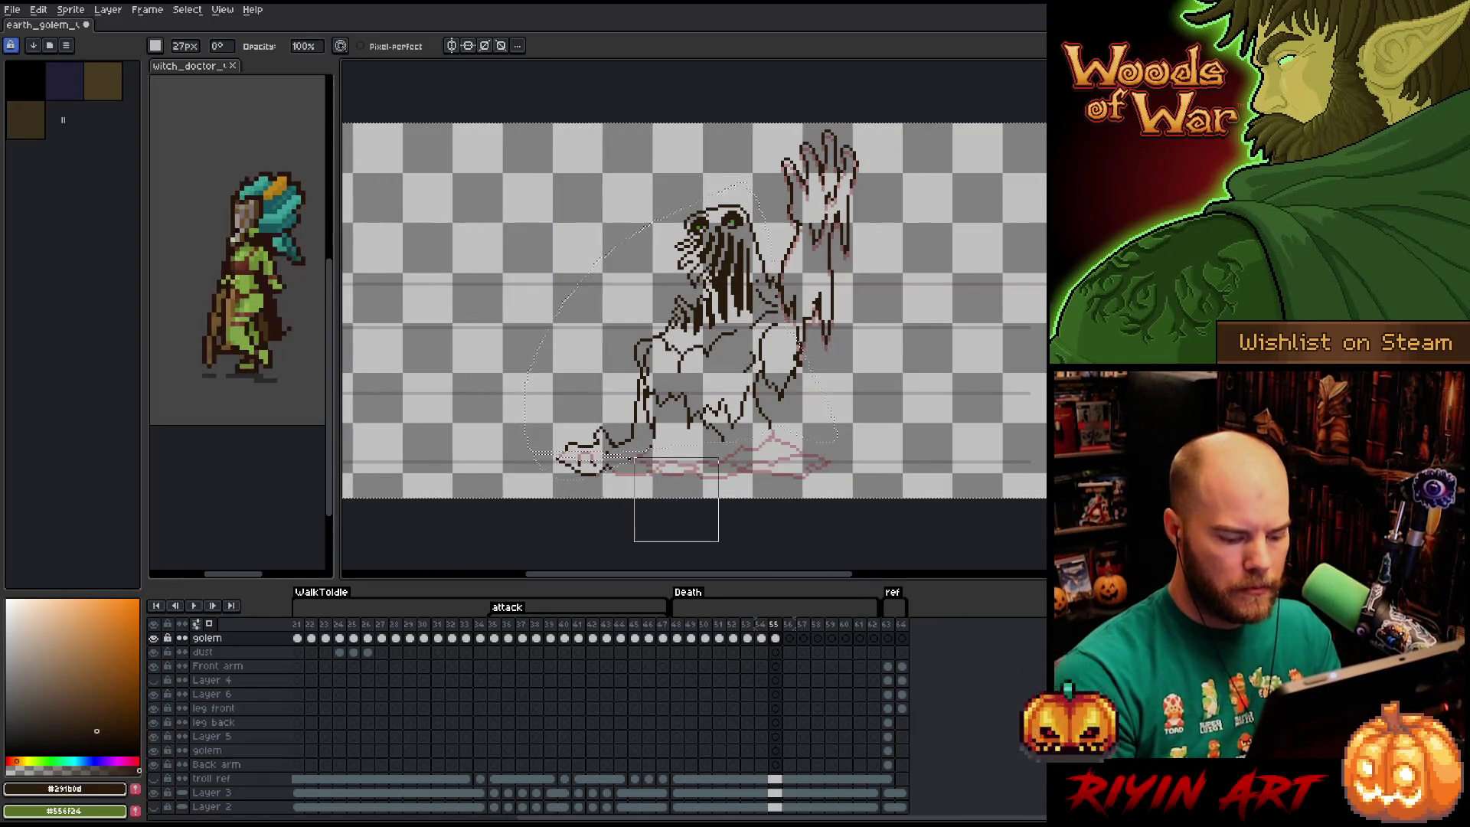
{"action": "key", "text": "m"}
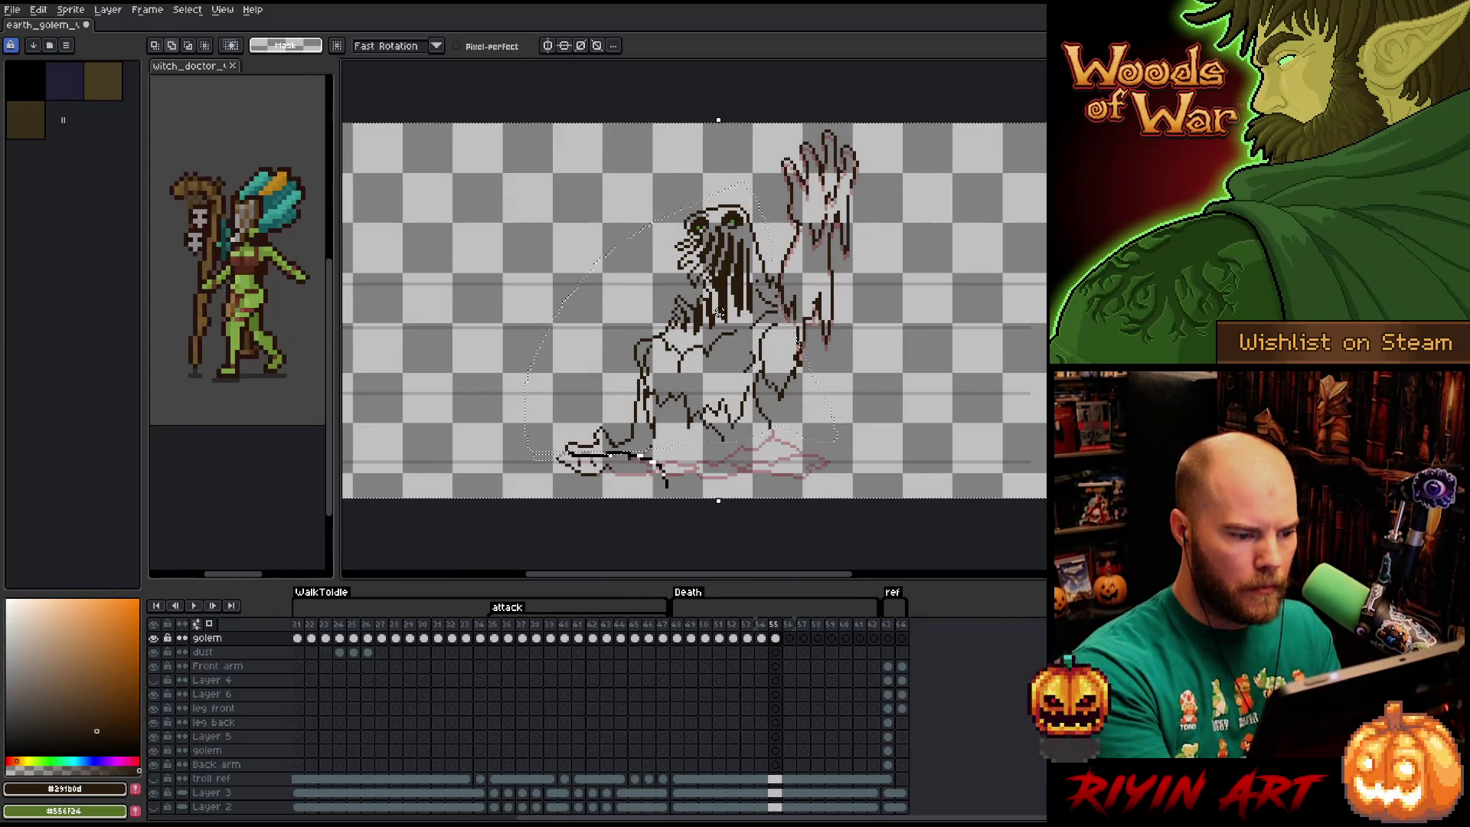
{"action": "key", "text": "b"}
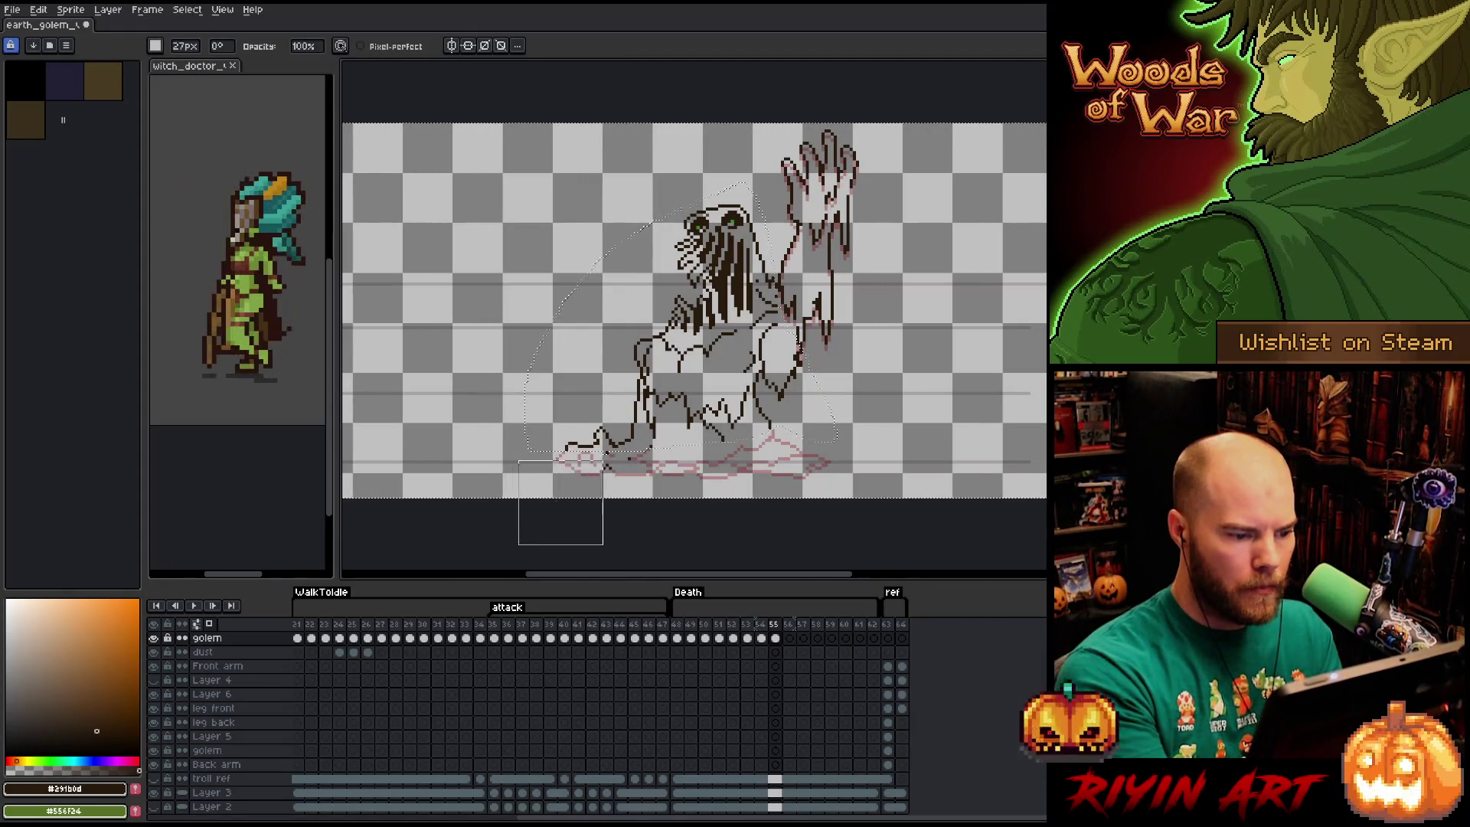
{"action": "key", "text": "v"}
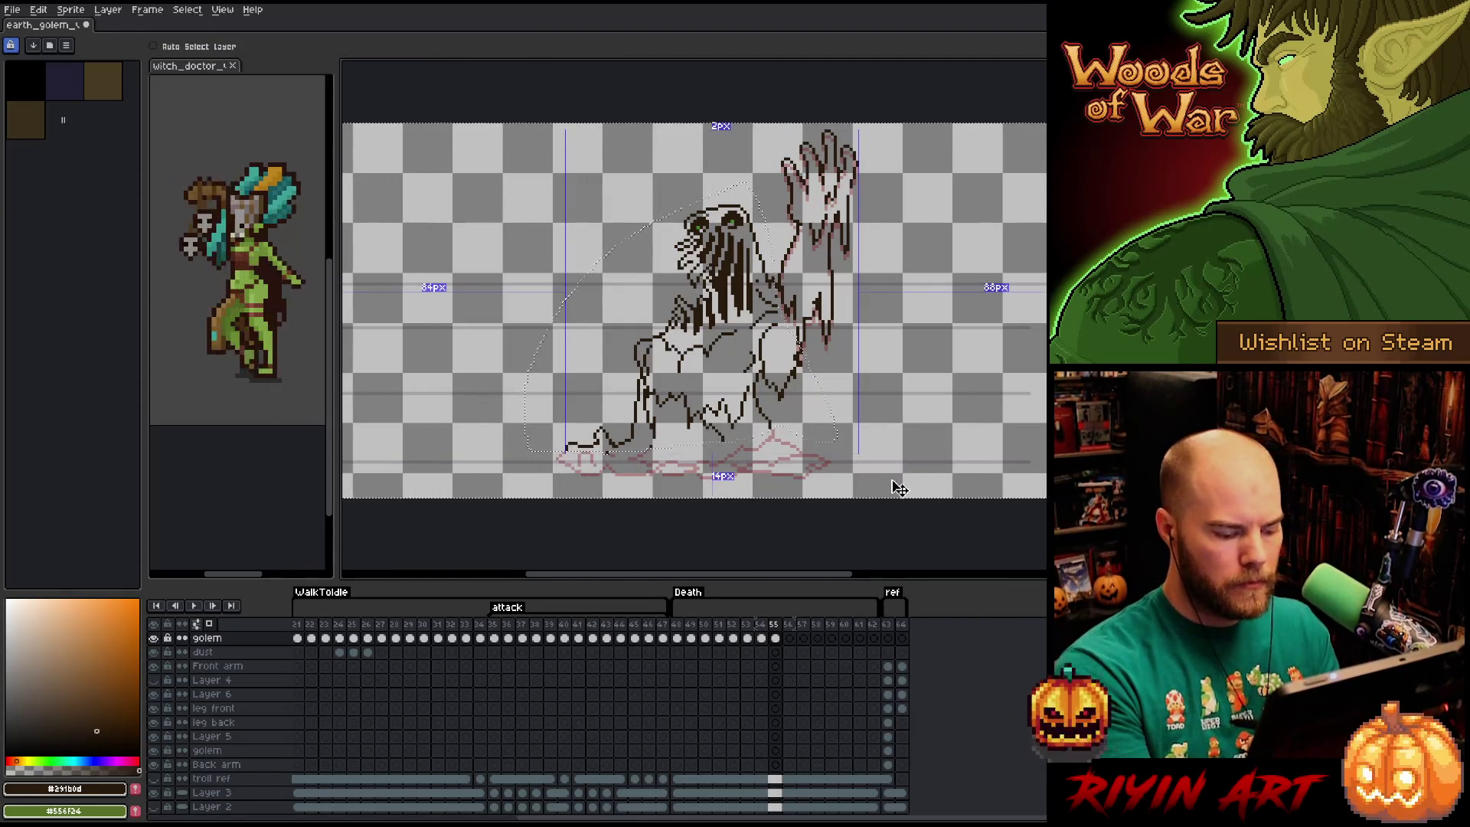
{"action": "key", "text": "b"}
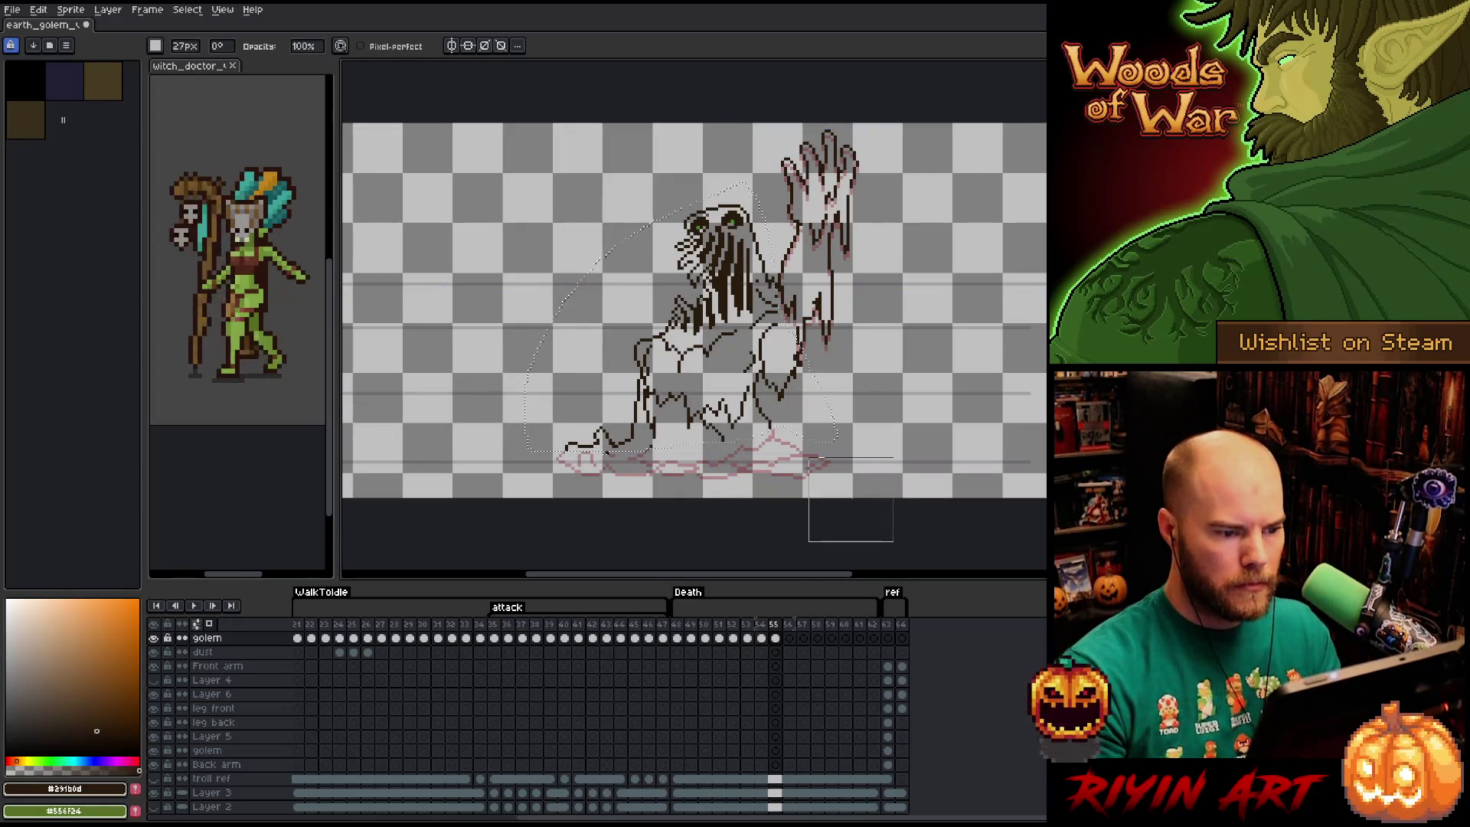
{"action": "key", "text": "ctrl+t"}
{"action": "left_click_drag", "start_coordinate": [682, 321], "coordinate": [680, 328]}
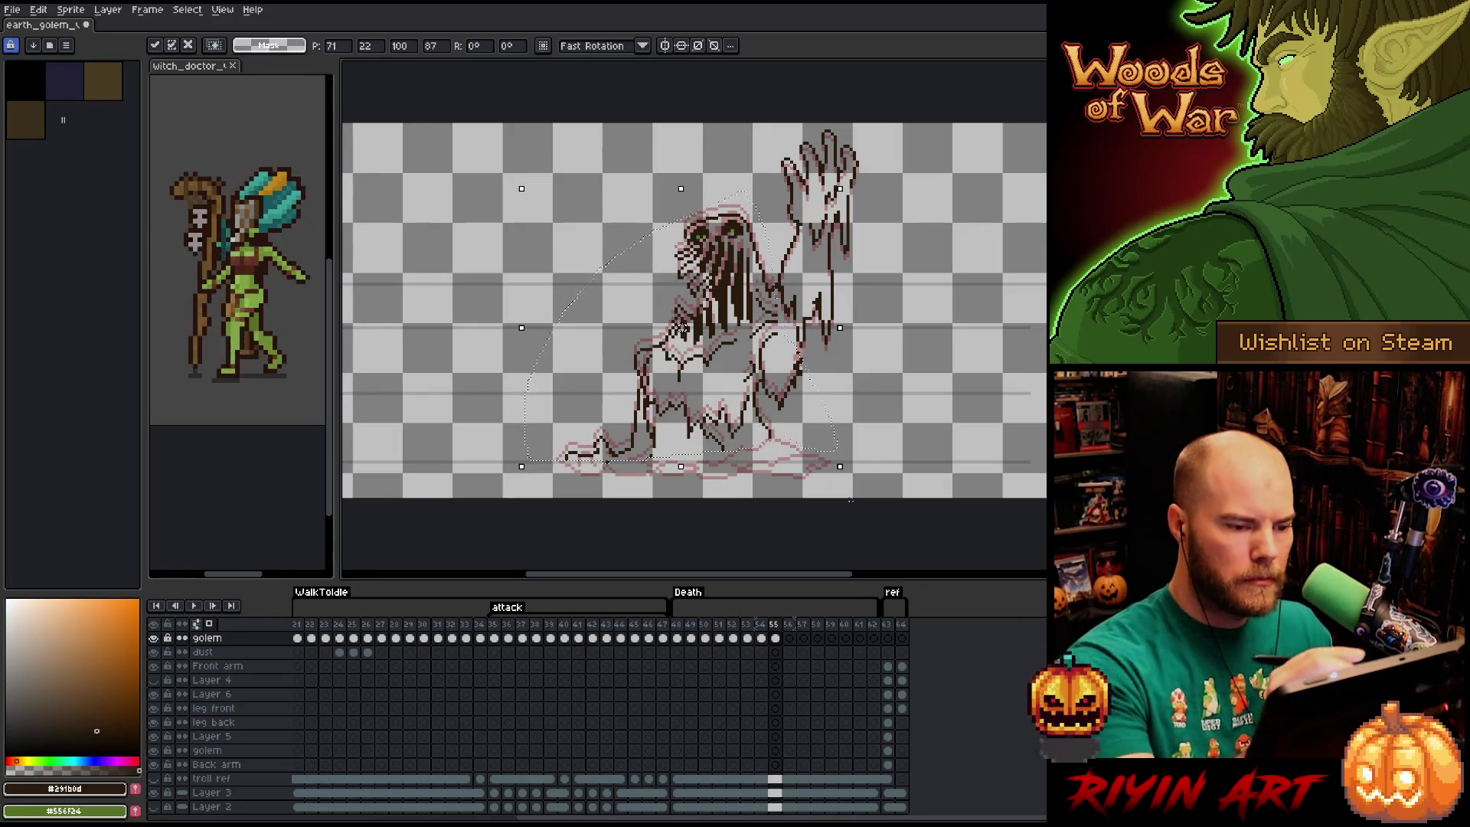
{"action": "key", "text": "Return"}
Nudge the golem down one and up two pixels, then apply the transform.
{"action": "mouse_move", "coordinate": [768, 206]}
{"action": "left_mouse_down"}
{"action": "mouse_move", "coordinate": [769, 271]}
{"action": "mouse_move", "coordinate": [698, 300]}
{"action": "left_mouse_up"}
{"action": "key", "text": "ctrl+z"}
{"action": "key", "text": "ctrl+z"}
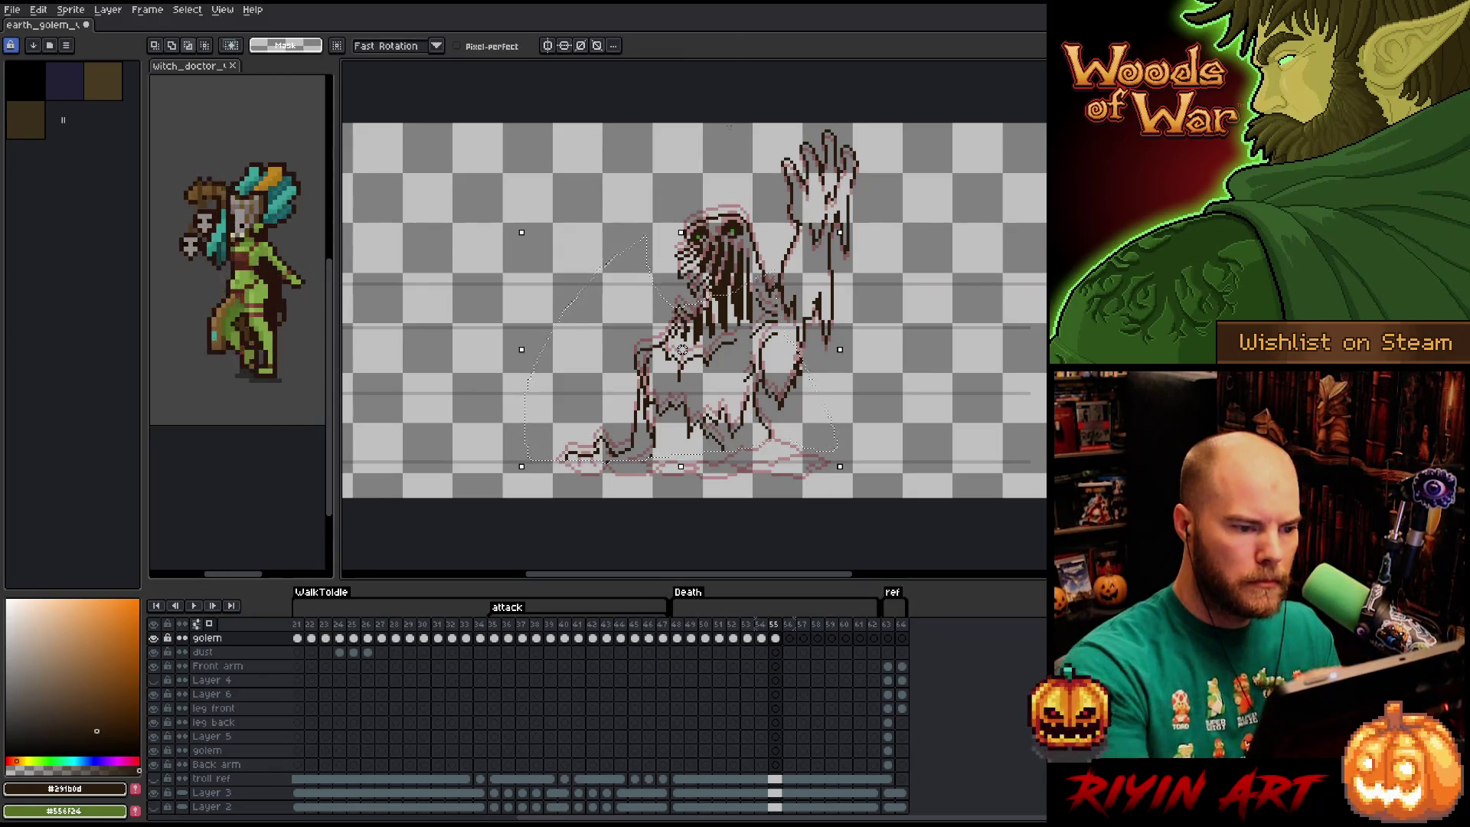
{"action": "key", "text": "Down"}
{"action": "key", "text": "Down"}
{"action": "key", "text": "Down"}
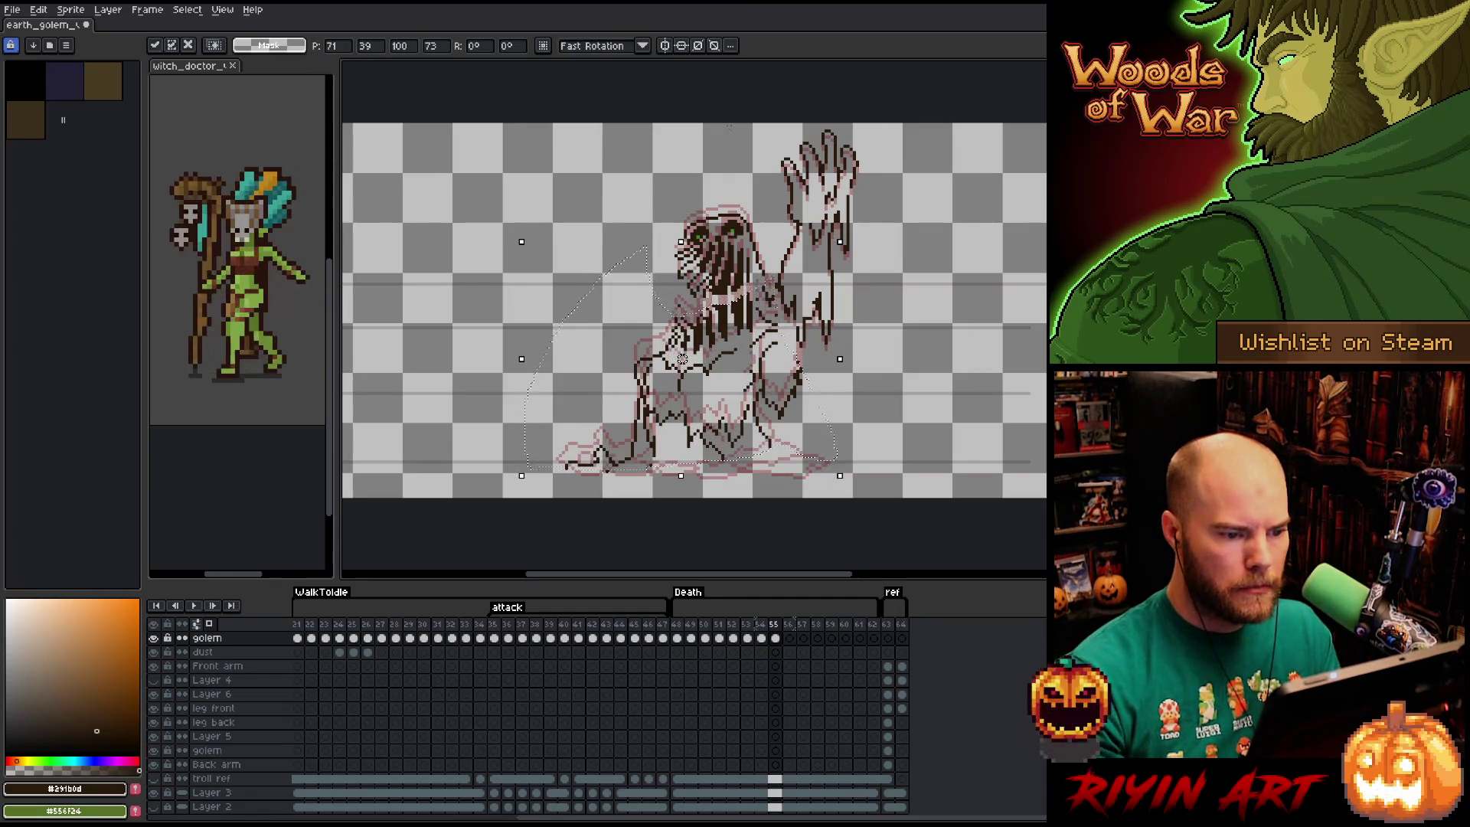
{"action": "key", "text": "Up"}
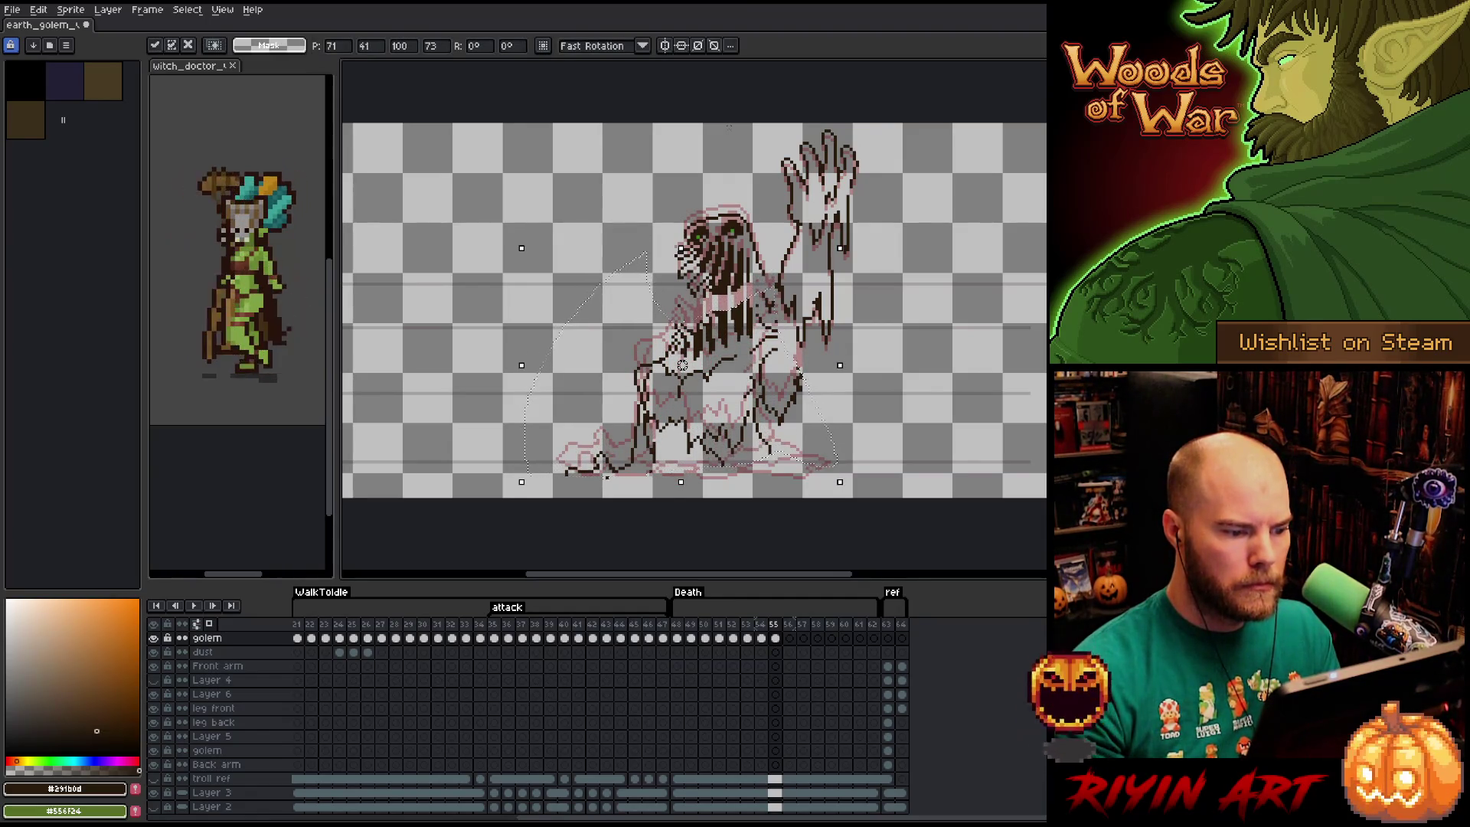
{"action": "key", "text": "Up"}
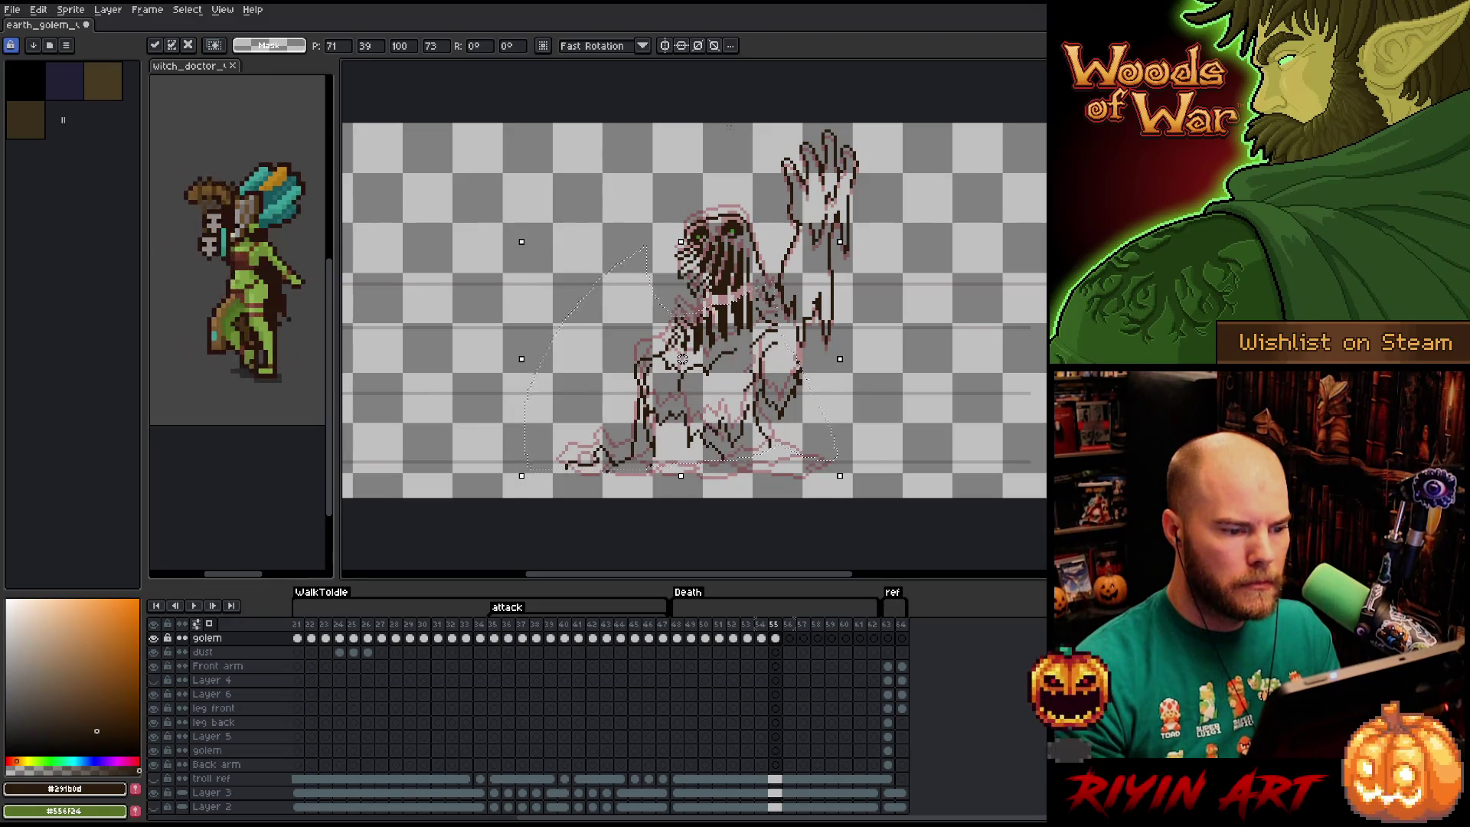
{"action": "key", "text": "Return"}
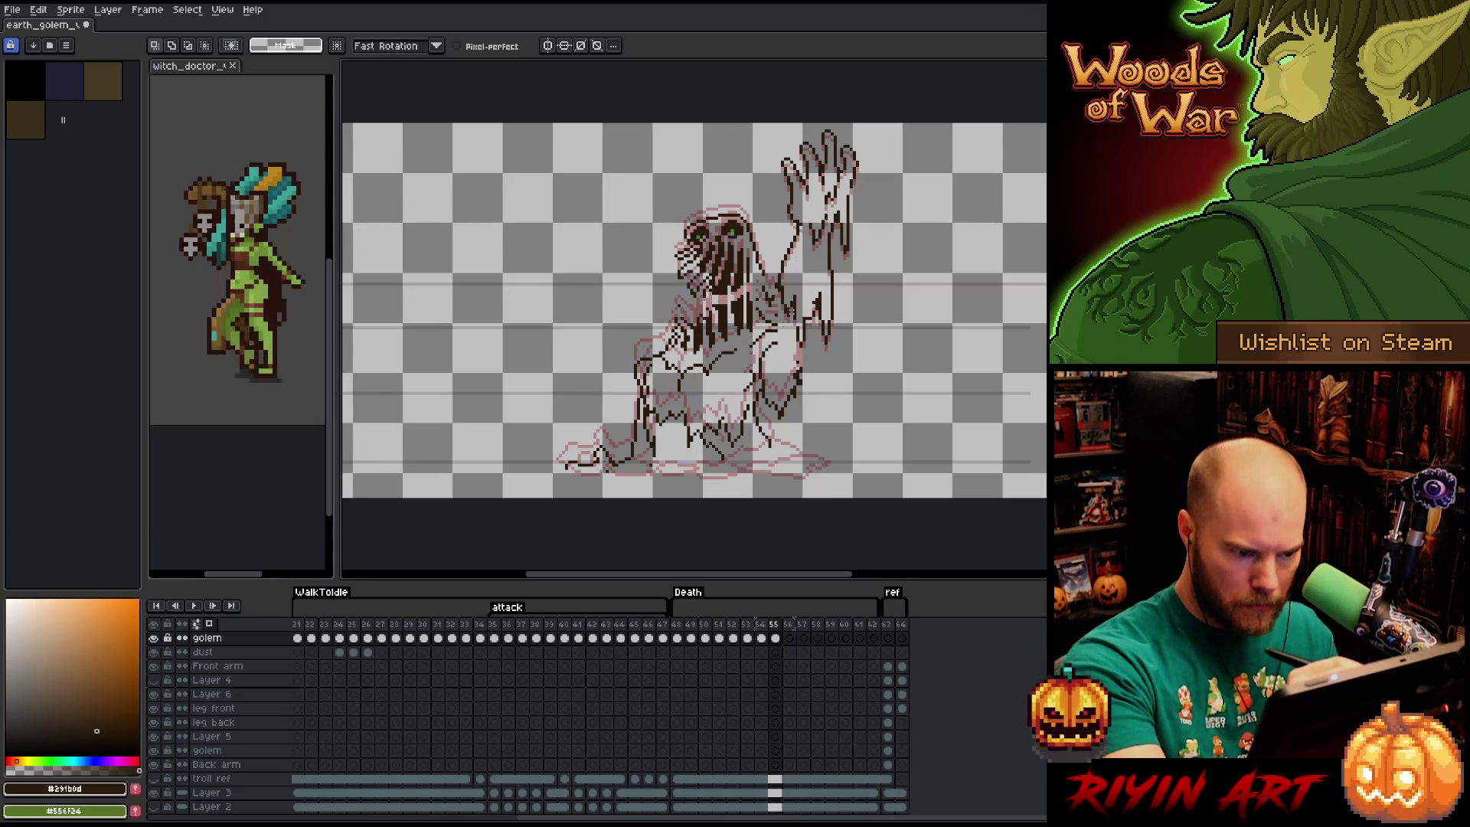
{"action": "key", "text": "b"}
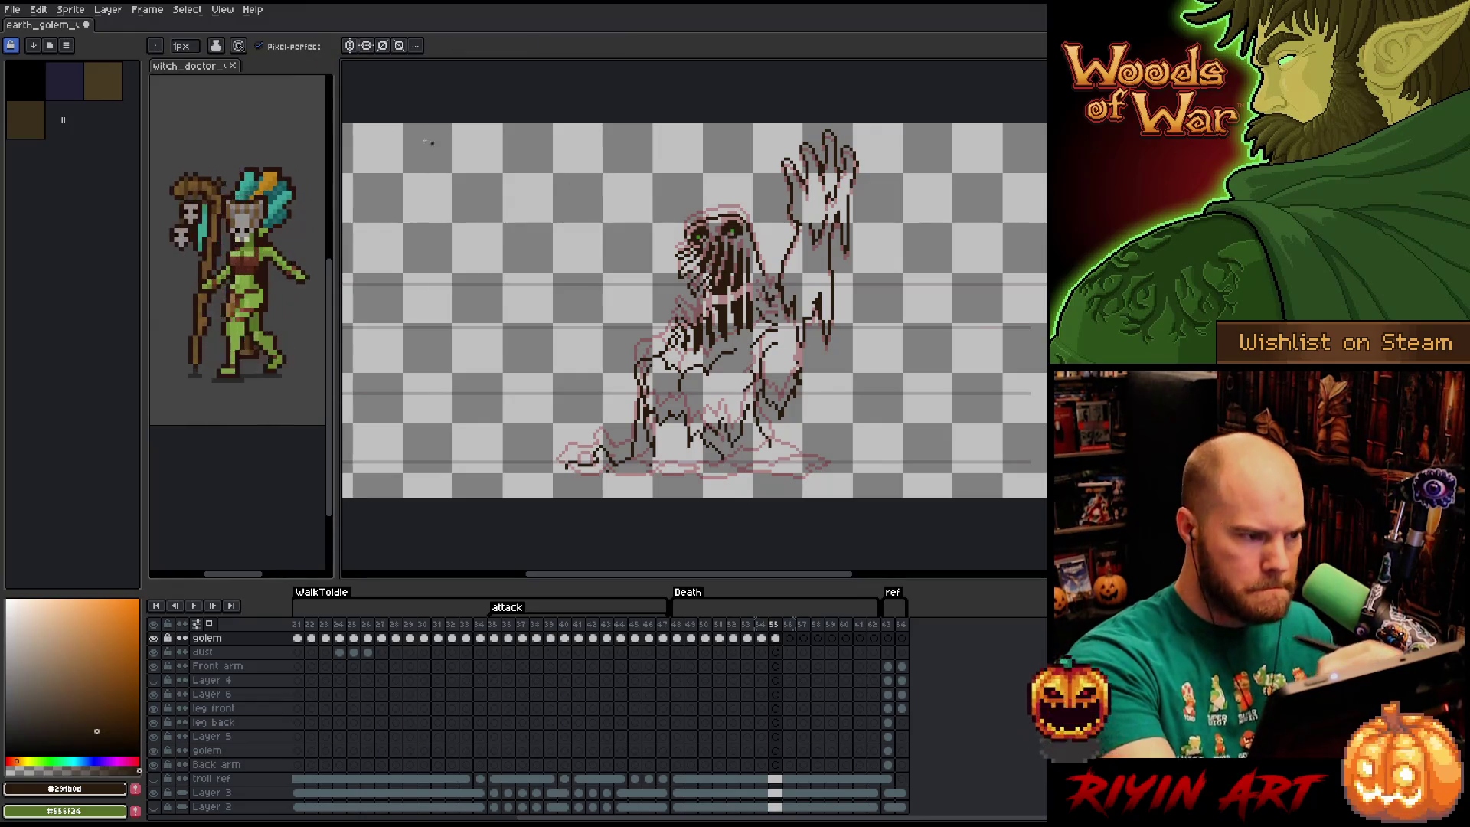
{"action": "left_click", "coordinate": [185, 46]}
Redraw dark lines down the golem's raised arm with a 1px pencil.
{"action": "key", "text": "v"}
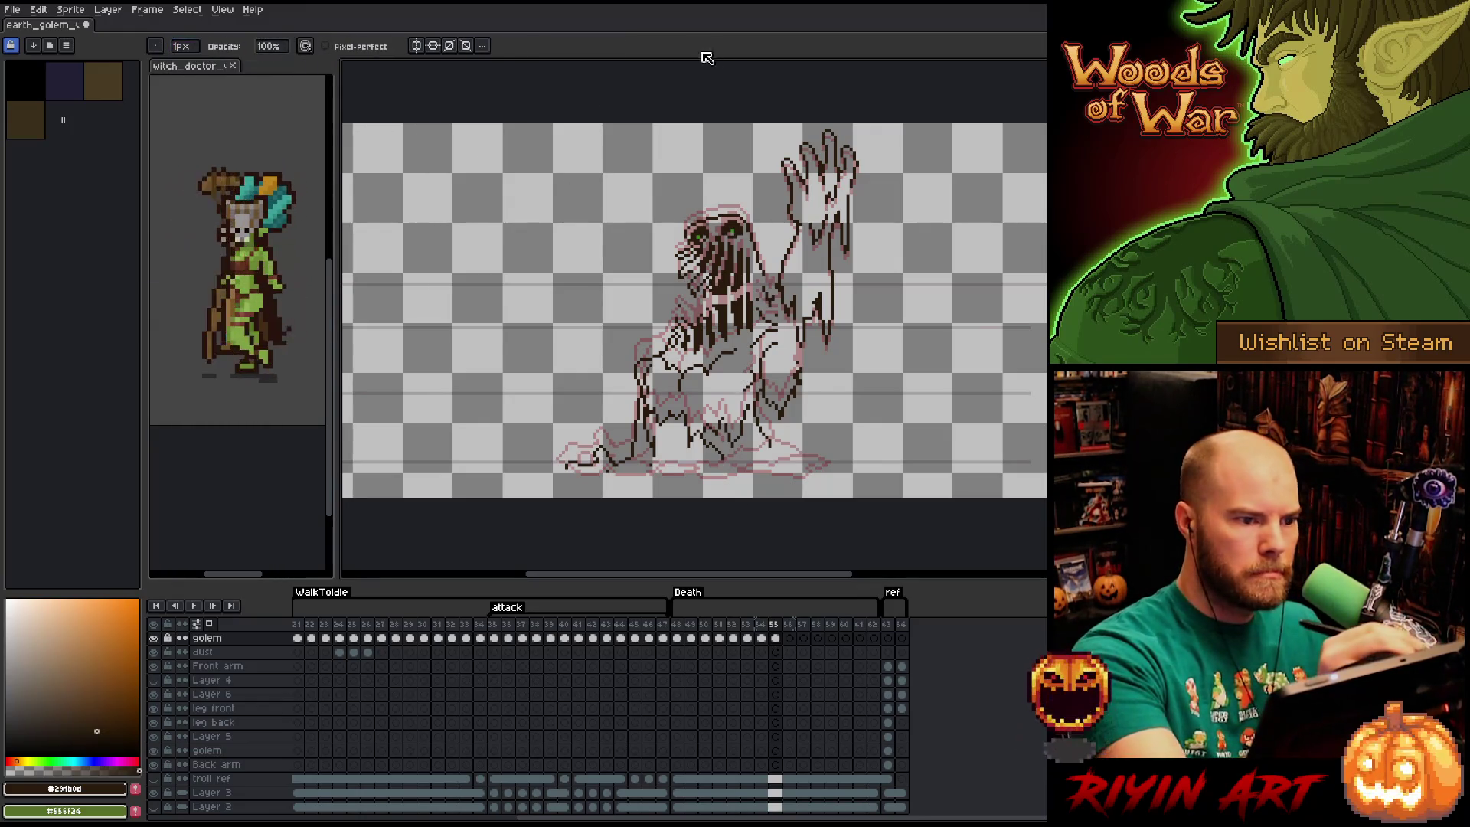
{"action": "key", "text": "b"}
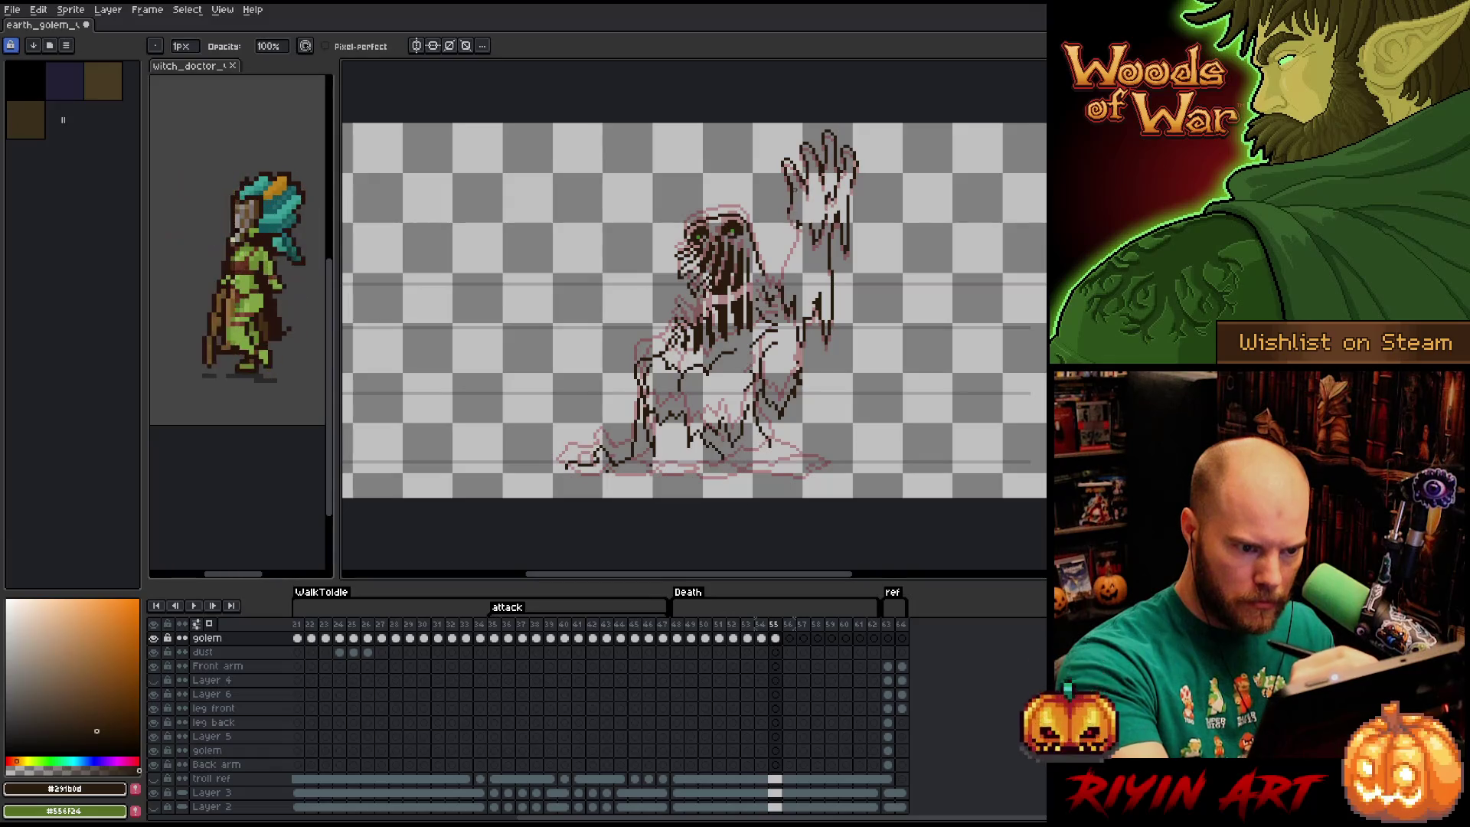
{"action": "key", "text": "e"}
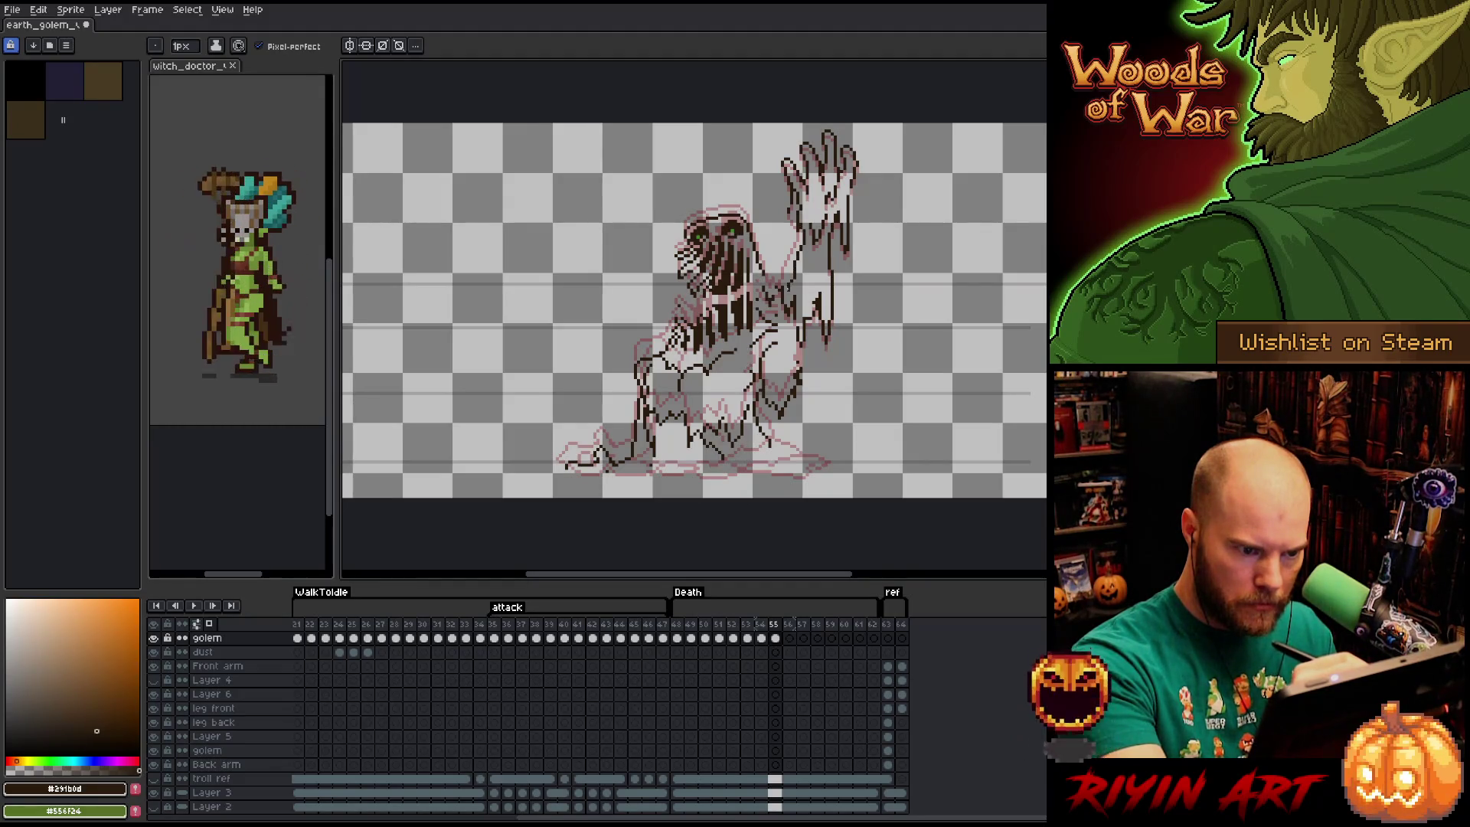
{"action": "key", "text": "b"}
{"action": "mouse_move", "coordinate": [829, 243]}
{"action": "left_mouse_down"}
{"action": "mouse_move", "coordinate": [834, 323]}
{"action": "mouse_move", "coordinate": [821, 335]}
{"action": "left_mouse_up"}
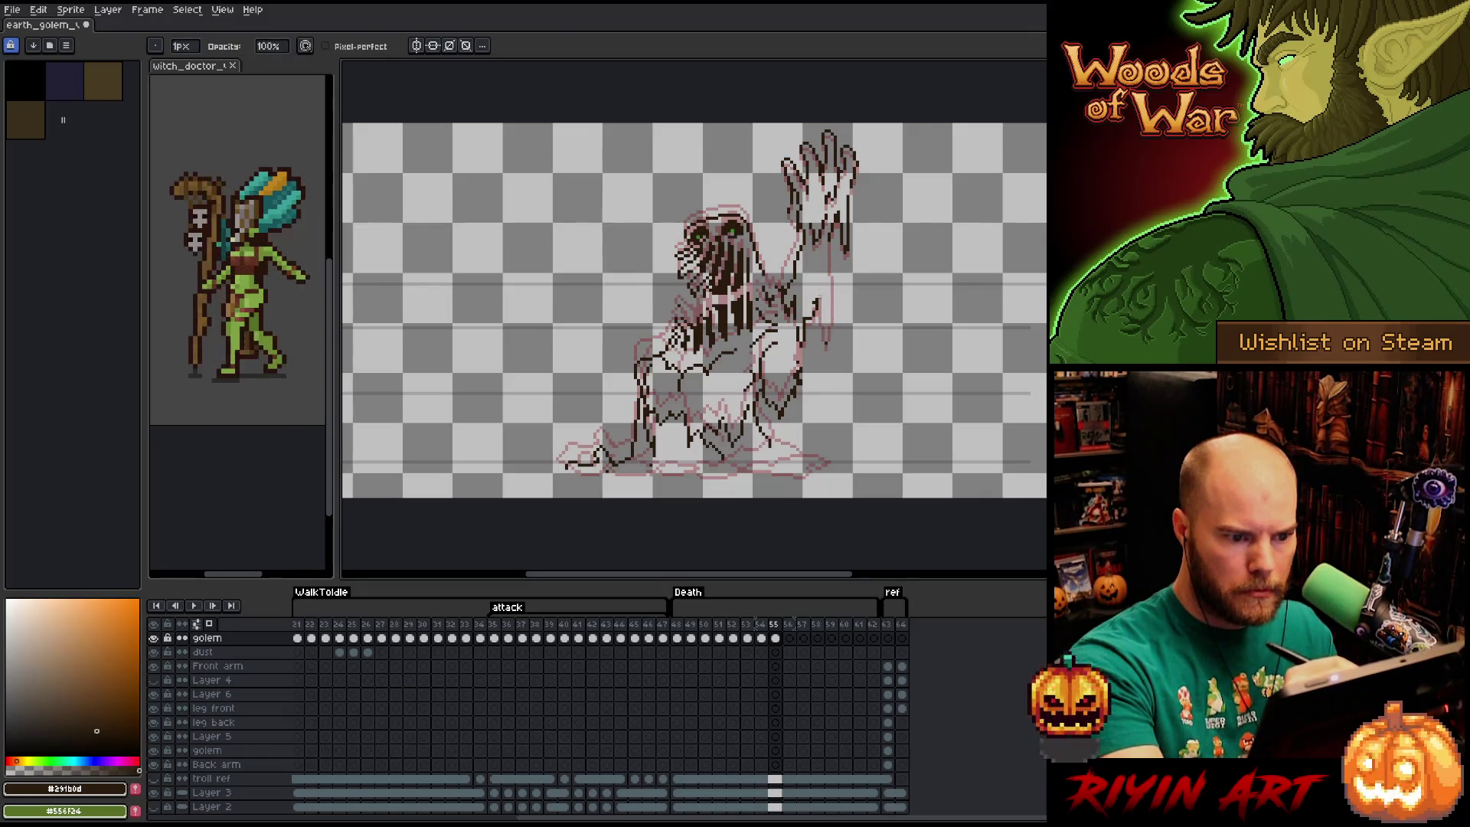
{"action": "key", "text": "b"}
{"action": "mouse_move", "coordinate": [827, 245]}
{"action": "left_mouse_down"}
{"action": "mouse_move", "coordinate": [823, 376]}
{"action": "mouse_move", "coordinate": [816, 325]}
{"action": "mouse_move", "coordinate": [795, 351]}
{"action": "mouse_move", "coordinate": [808, 398]}
{"action": "mouse_move", "coordinate": [807, 318]}
{"action": "mouse_move", "coordinate": [806, 392]}
{"action": "left_mouse_up"}
Touch up individual pixels along the golem's arm outline.
{"action": "key", "text": "e"}
{"action": "key", "text": "b"}
{"action": "key", "text": "e"}
{"action": "key", "text": "b"}
{"action": "key", "text": "e"}
{"action": "key", "text": "b"}
{"action": "key", "text": "e"}
{"action": "left_click_drag", "start_coordinate": [795, 320], "coordinate": [797, 326]}
Erase stray pixels along the upper raised arm.
{"action": "key", "text": "b"}
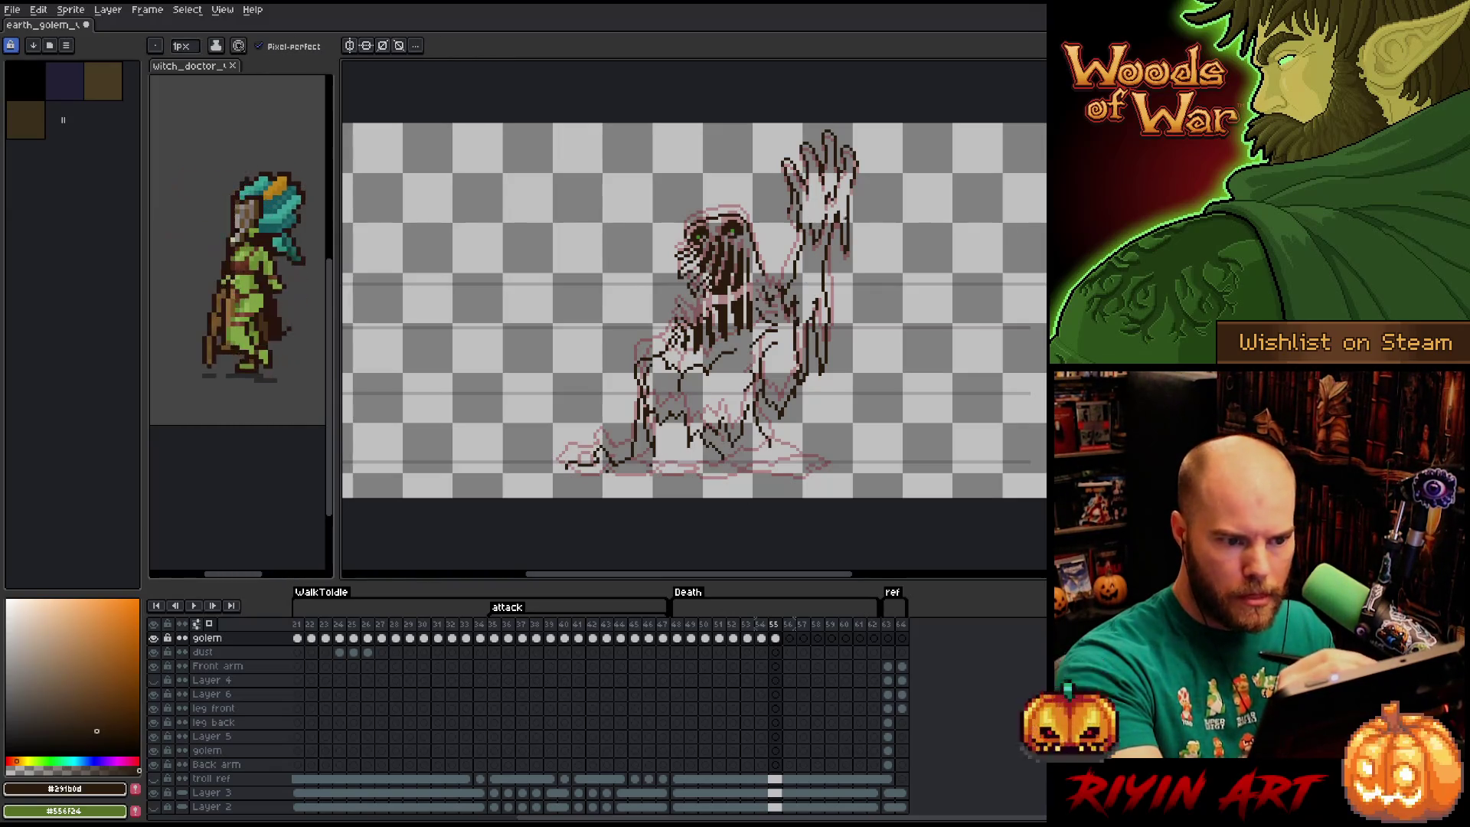
{"action": "key", "text": "e"}
{"action": "left_click_drag", "start_coordinate": [842, 223], "coordinate": [845, 285]}
{"action": "key", "text": "b"}
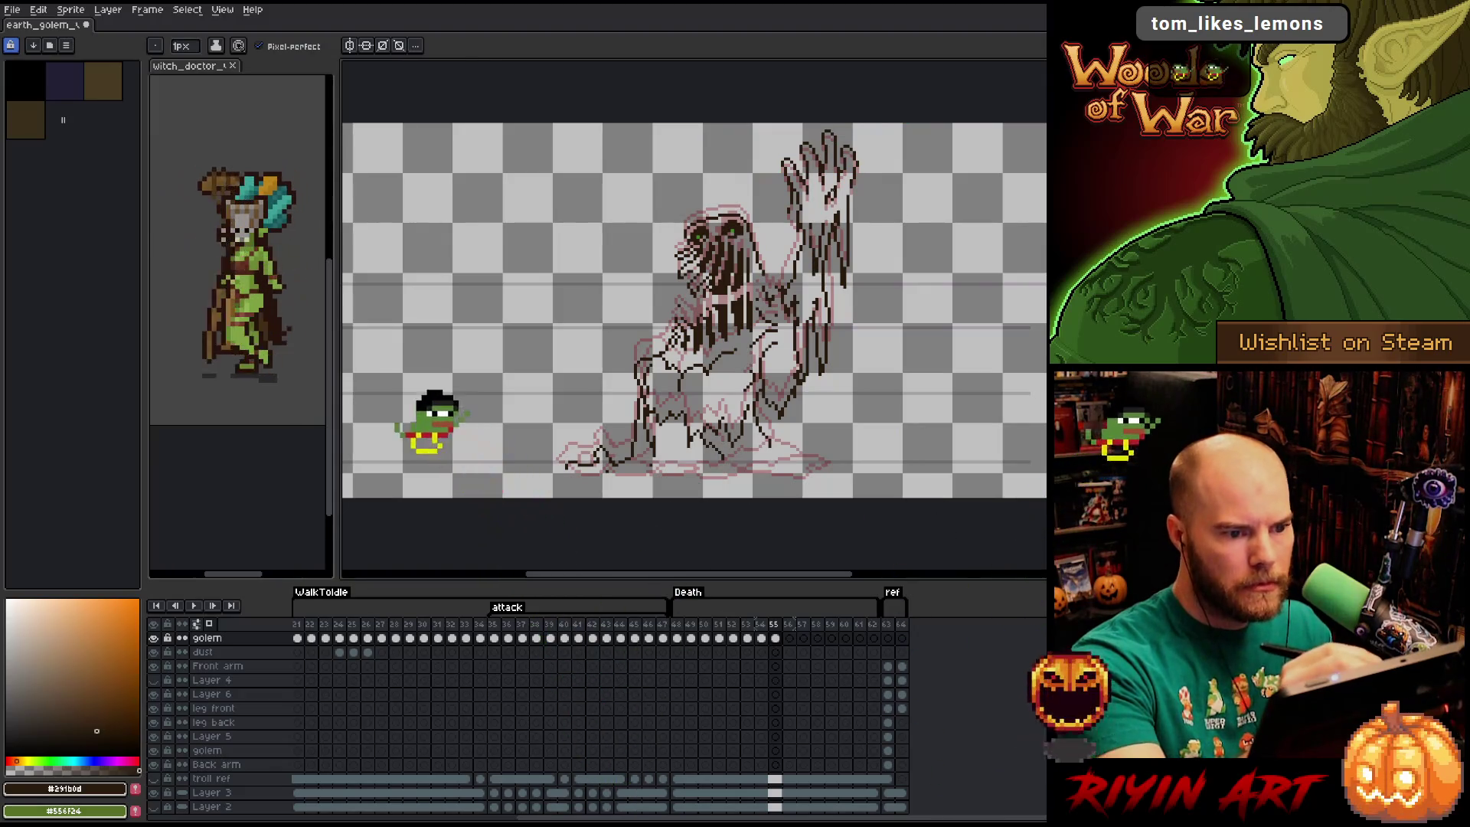
{"action": "key", "text": "e"}
{"action": "key", "text": "b"}
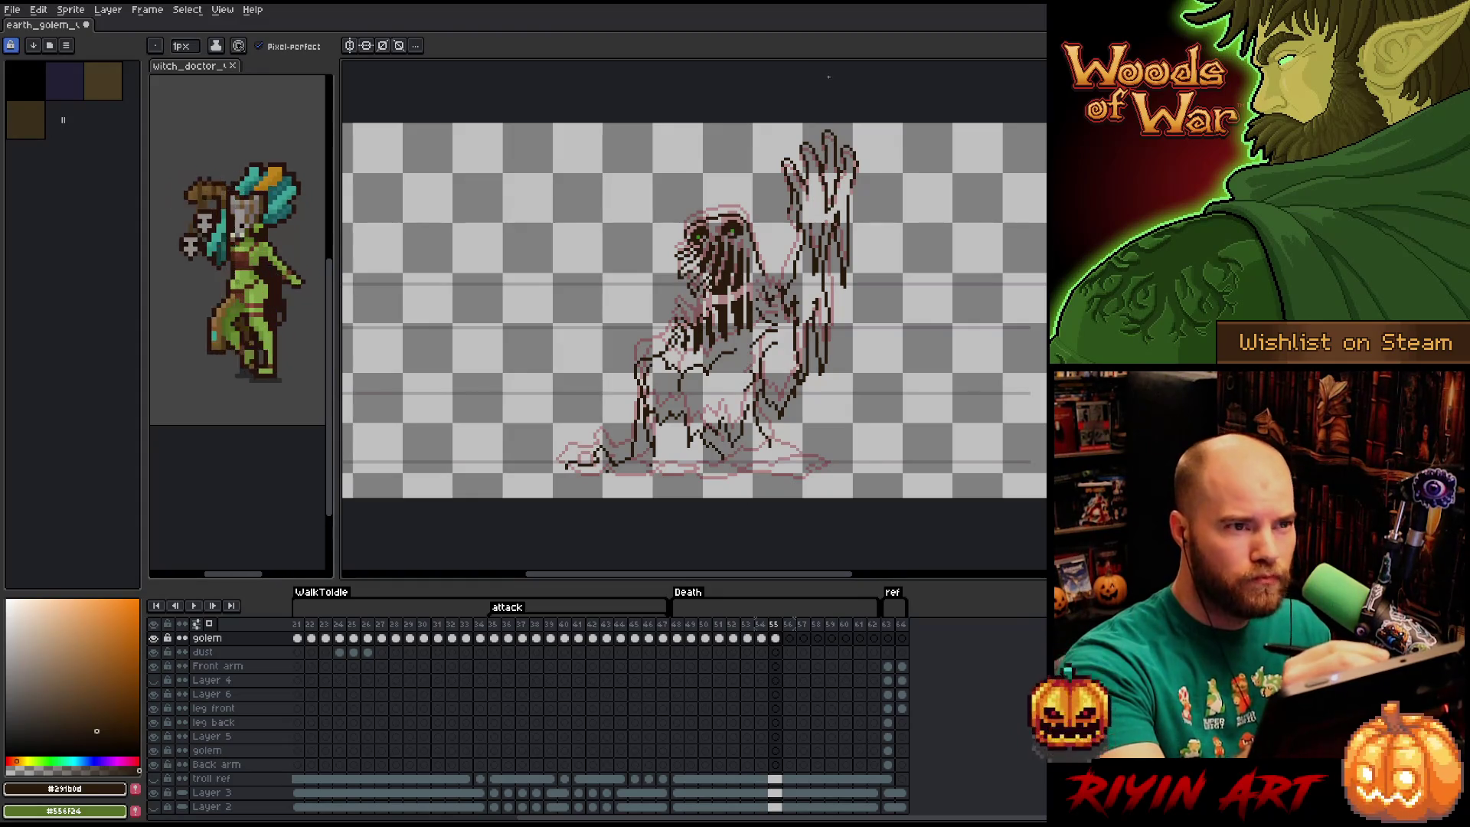
{"action": "key", "text": "b"}
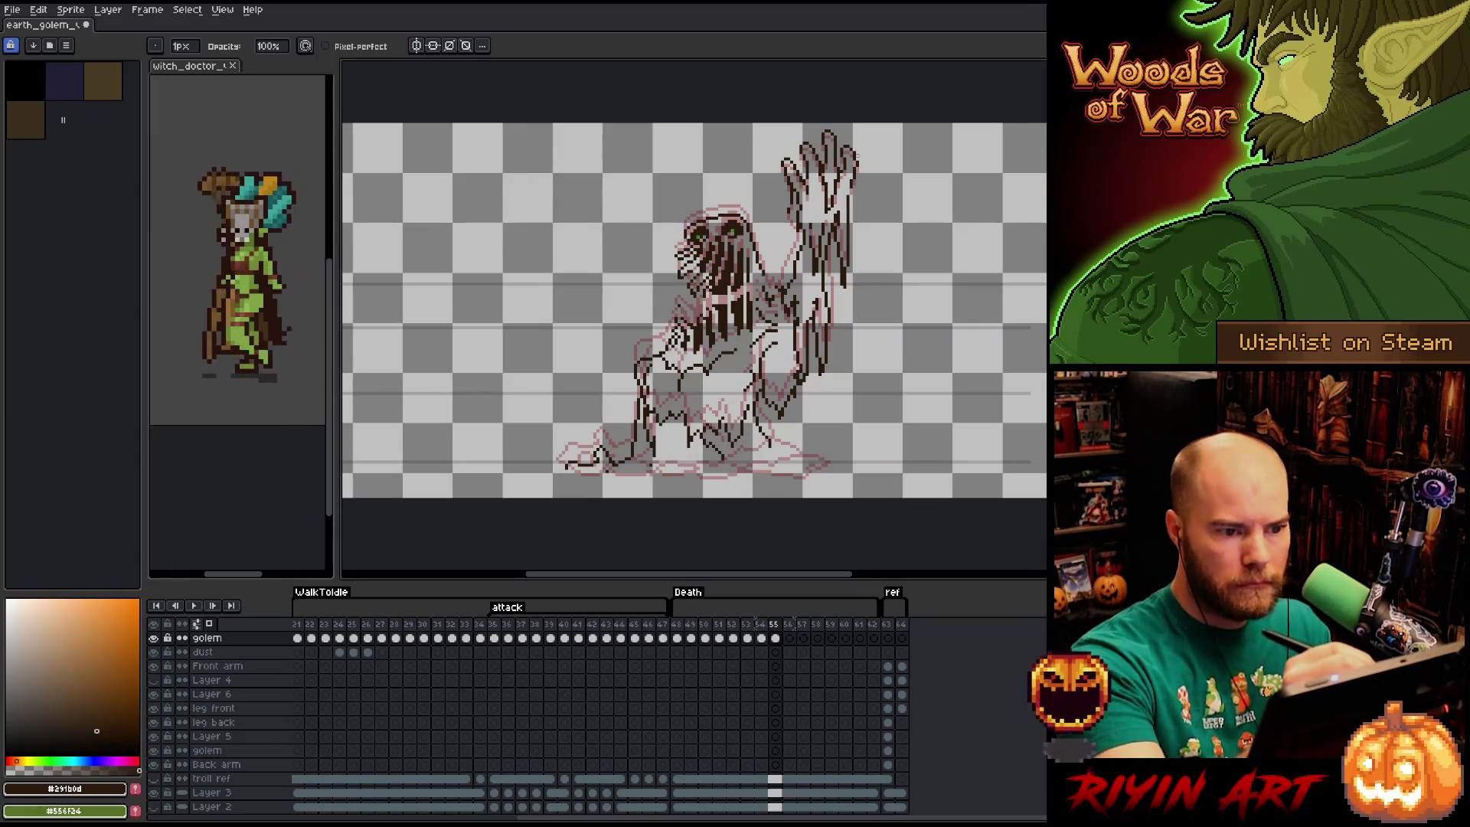
Touch up the melting head's pixel lines, alternating pencil and eraser.
{"action": "key", "text": "m"}
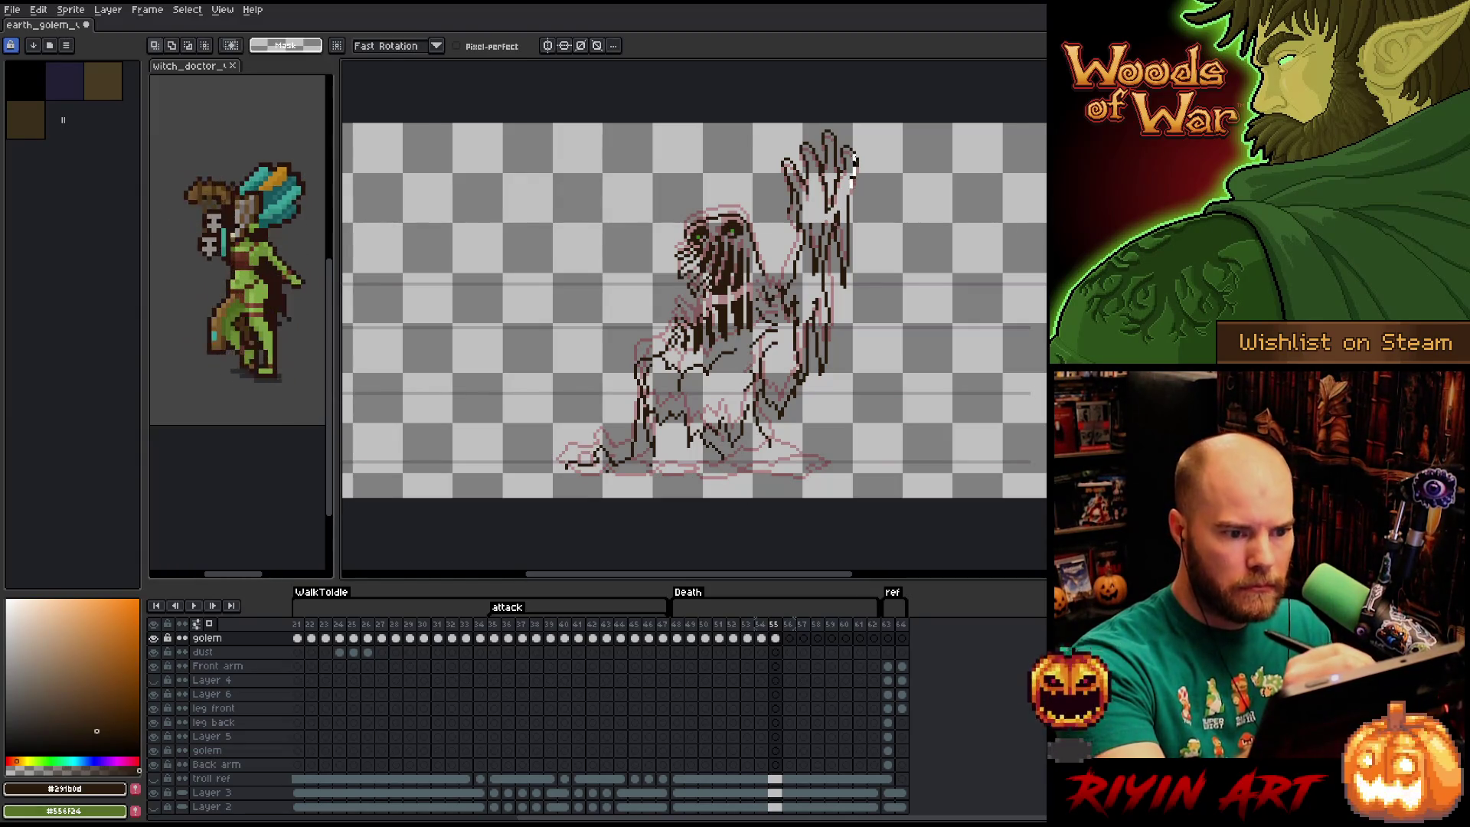
{"action": "key", "text": "b"}
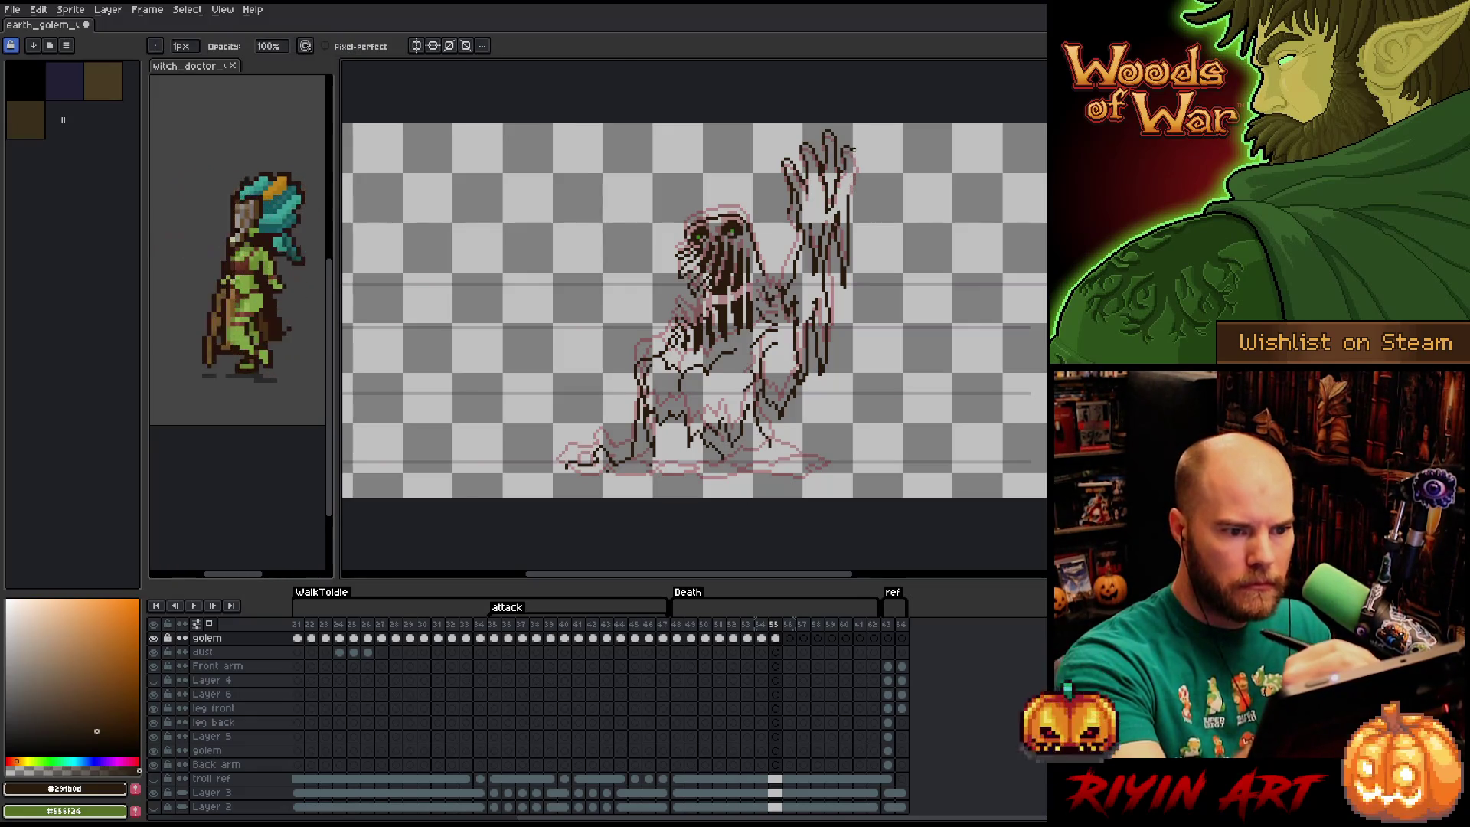
{"action": "key", "text": "e"}
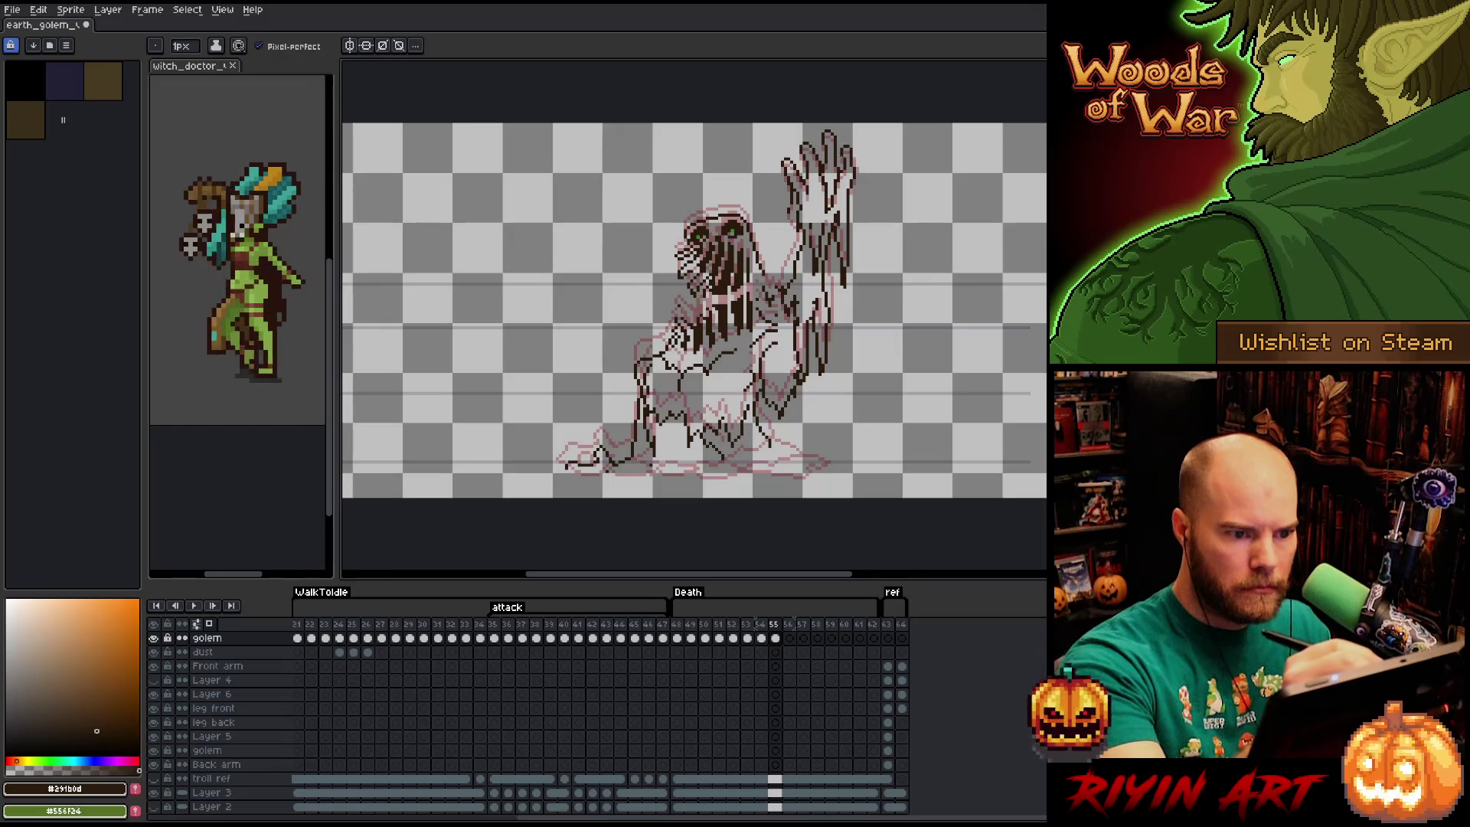
{"action": "key", "text": "b"}
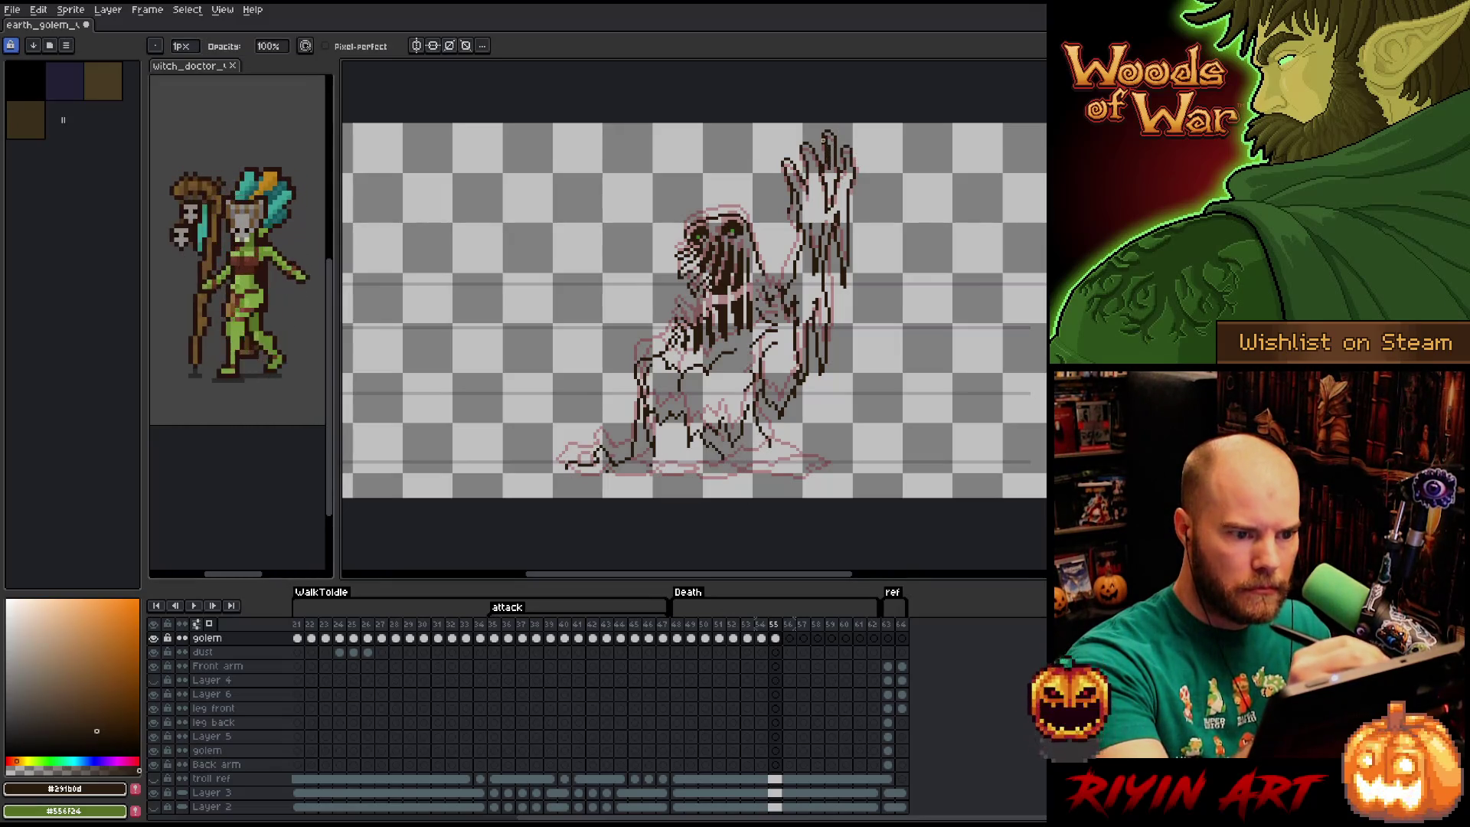
{"action": "key", "text": "e"}
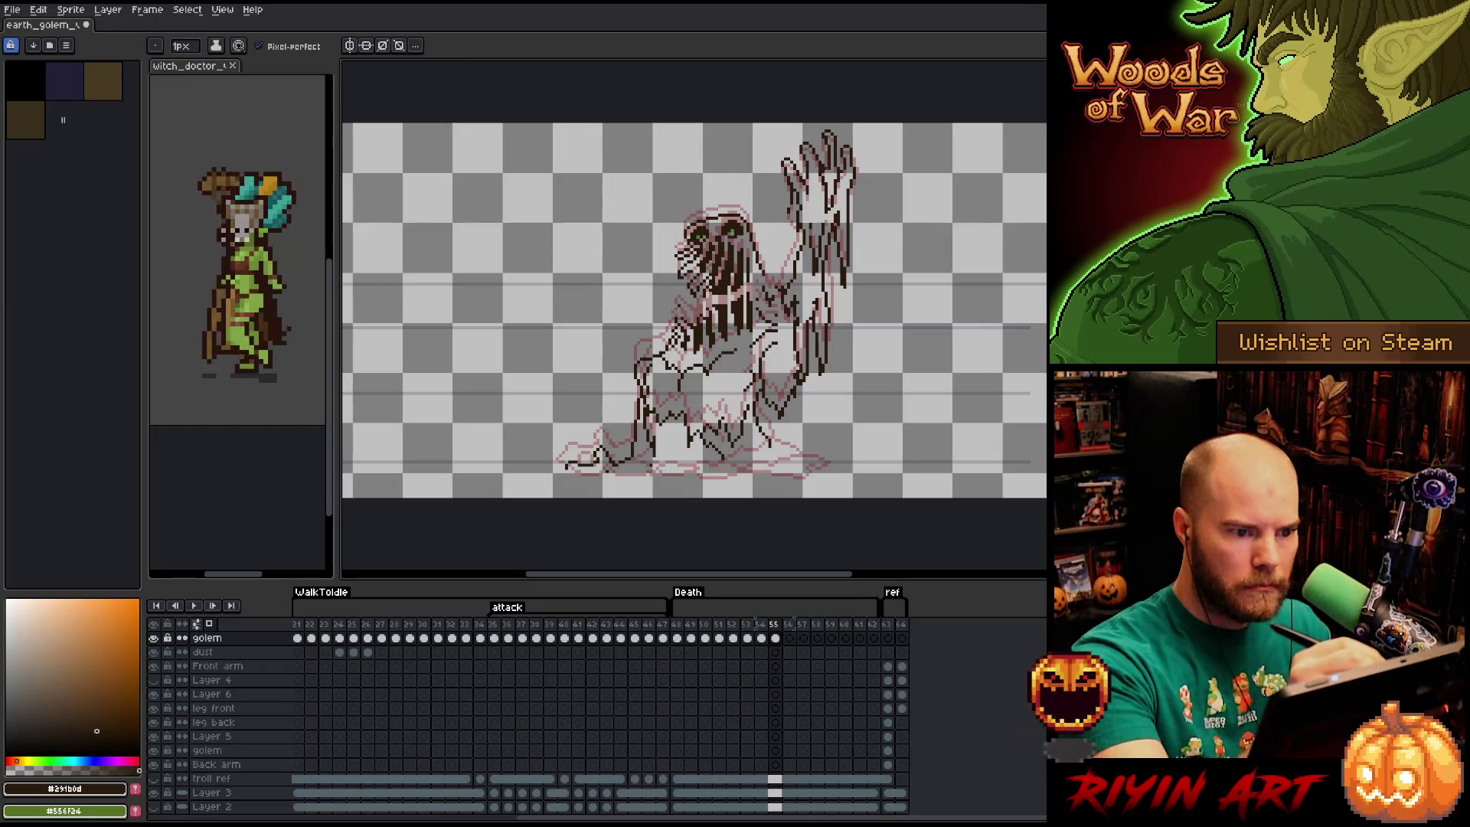
{"action": "key", "text": "b"}
{"action": "key", "text": "e"}
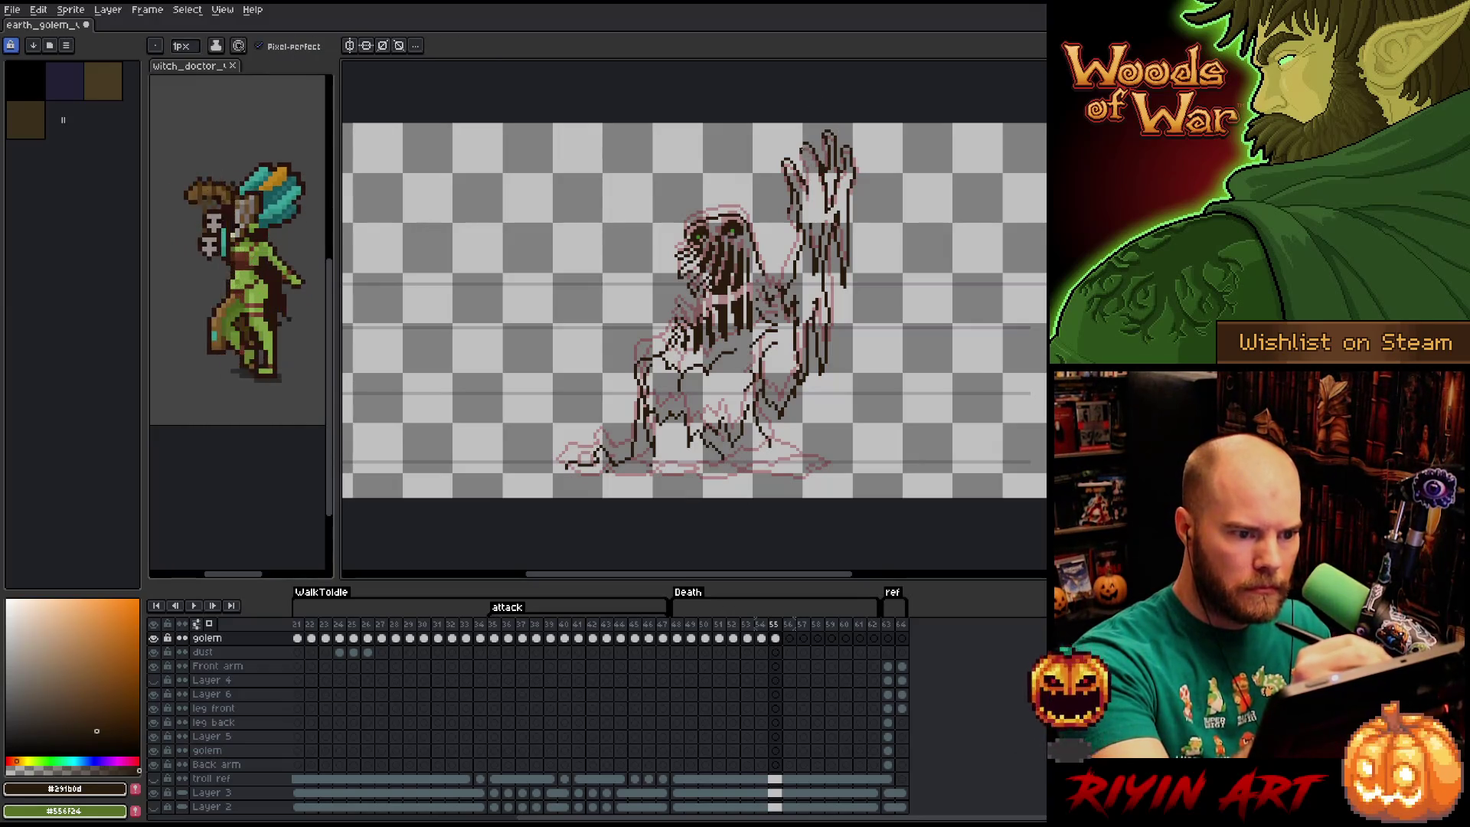
{"action": "key", "text": "b"}
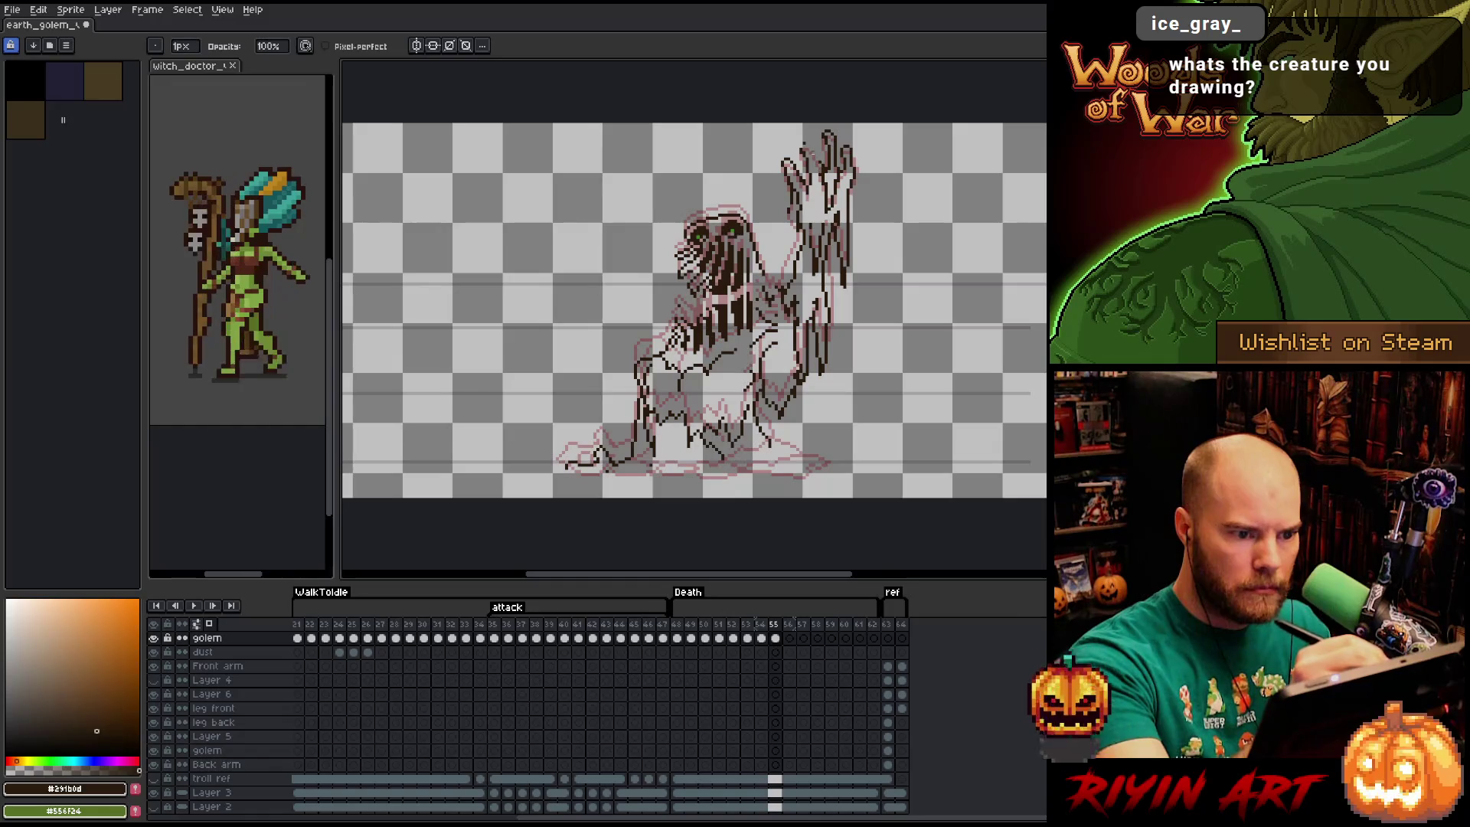
{"action": "key", "text": "e"}
{"action": "key", "text": "b"}
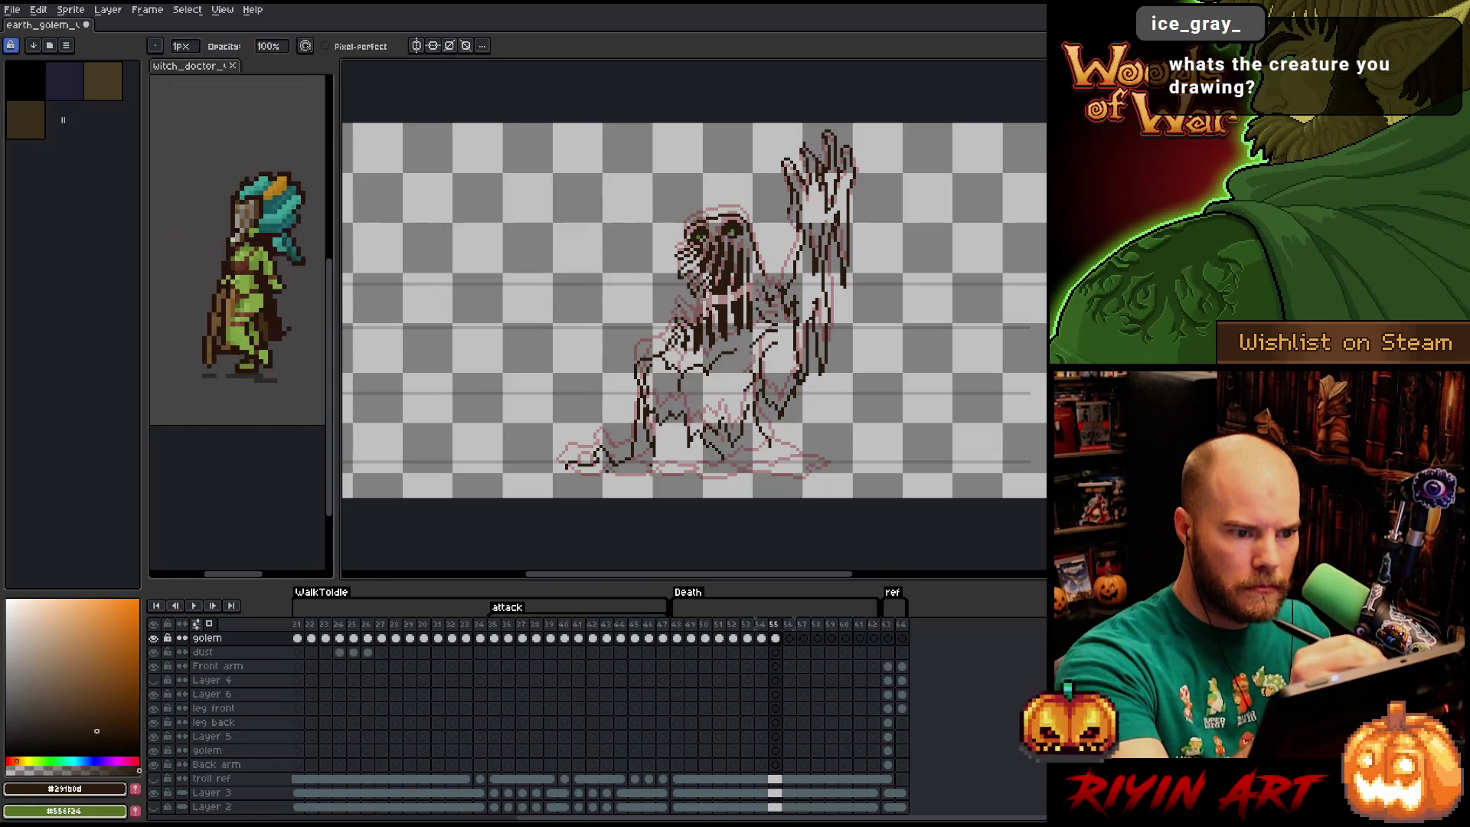
{"action": "key", "text": "e"}
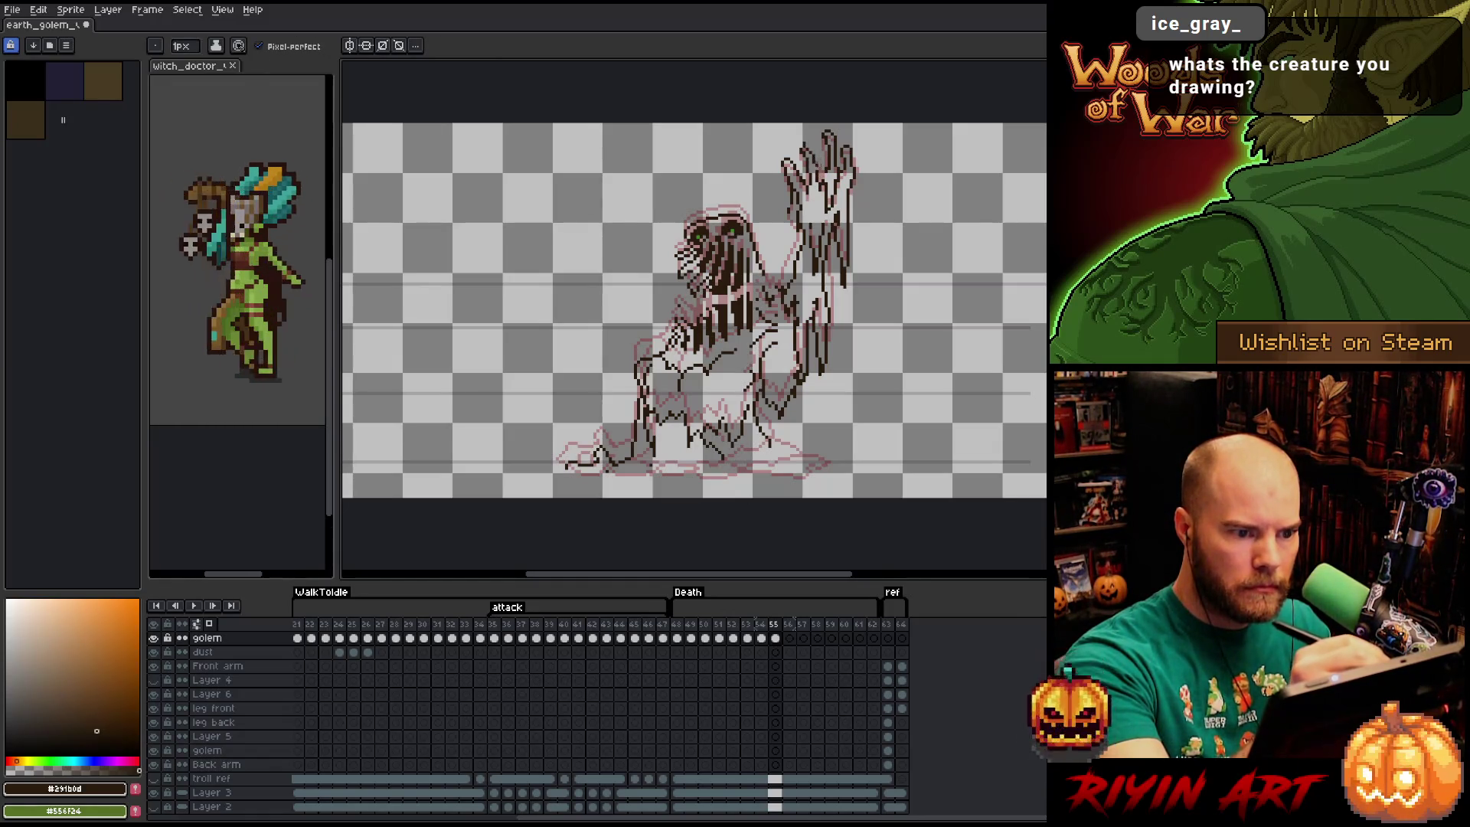
{"action": "key", "text": "b"}
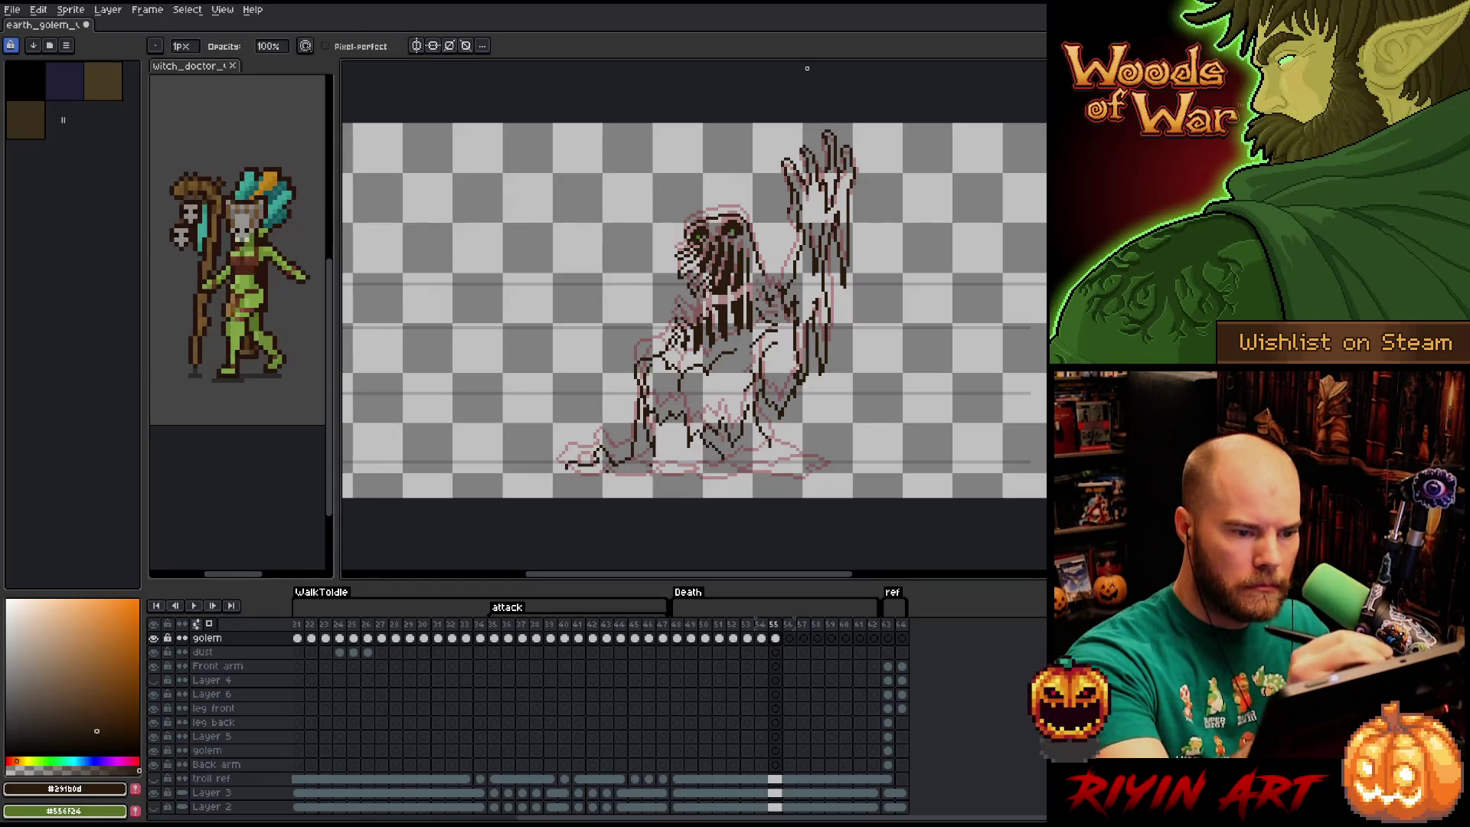
Add dense dark melting strands down the golem's head and torso on frame 55.
{"action": "key", "text": "e"}
{"action": "key", "text": "b"}
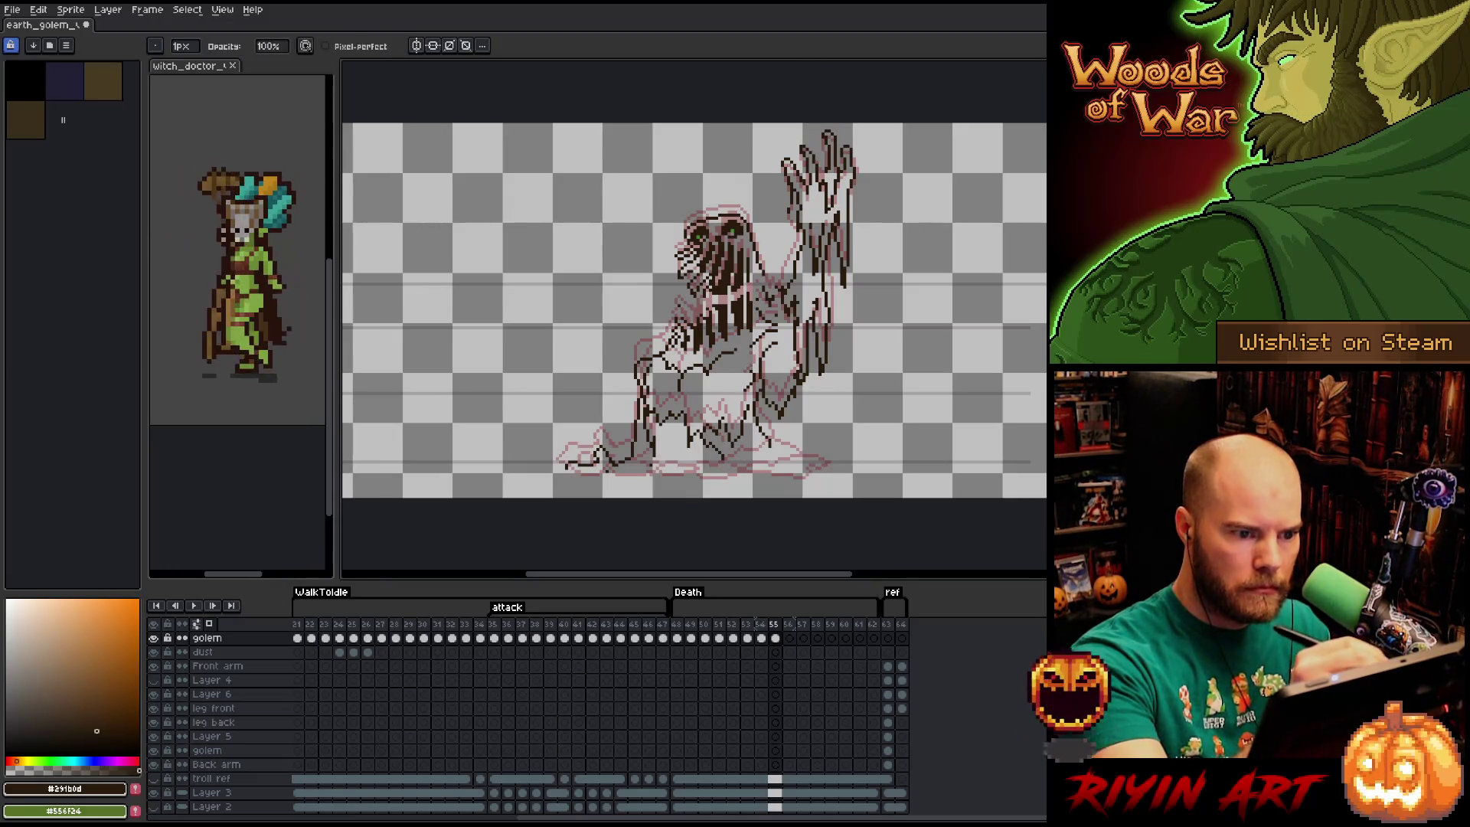
{"action": "key", "text": "e"}
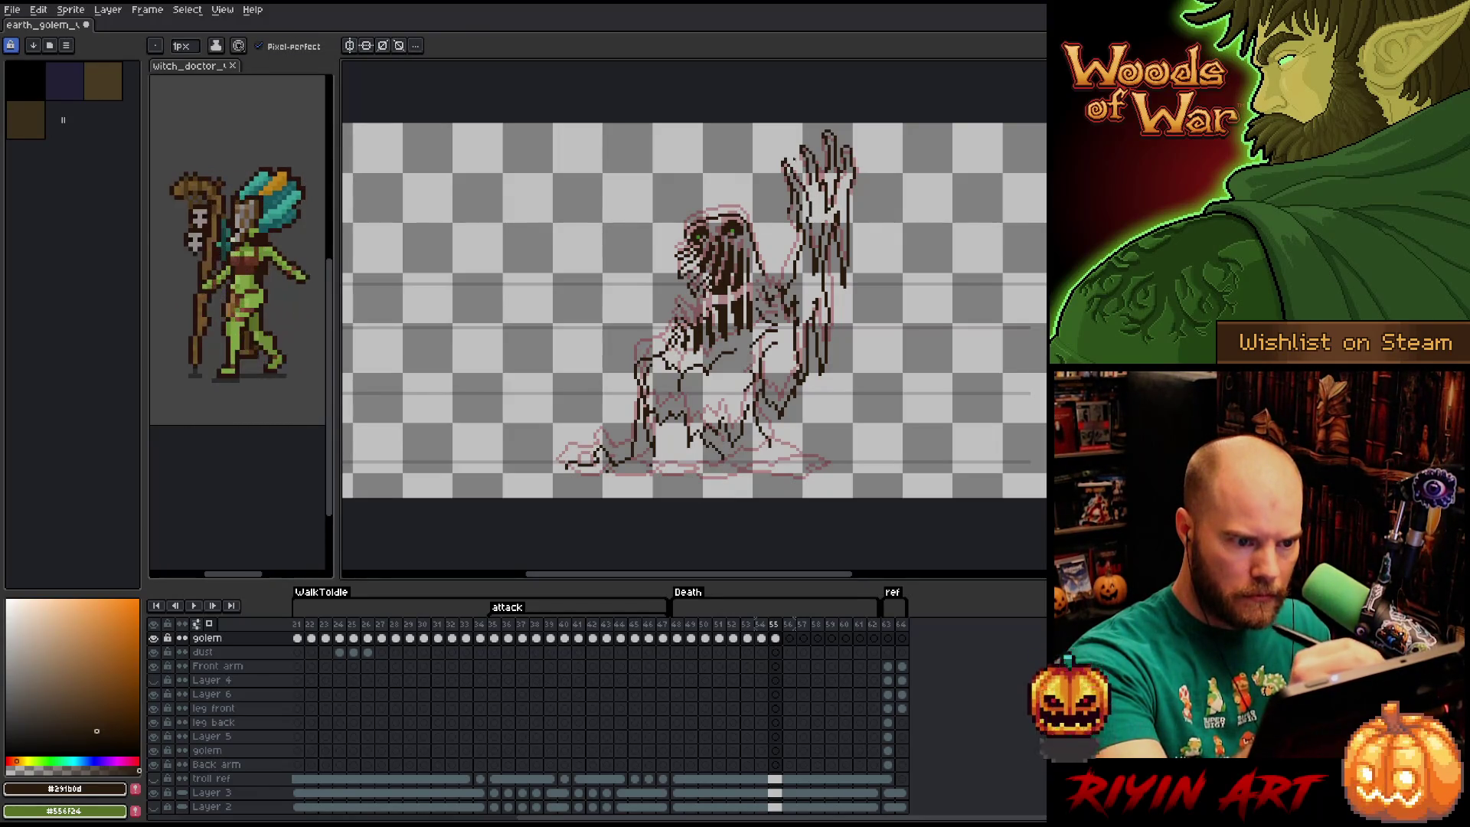
{"action": "key", "text": "b"}
{"action": "key", "text": "e"}
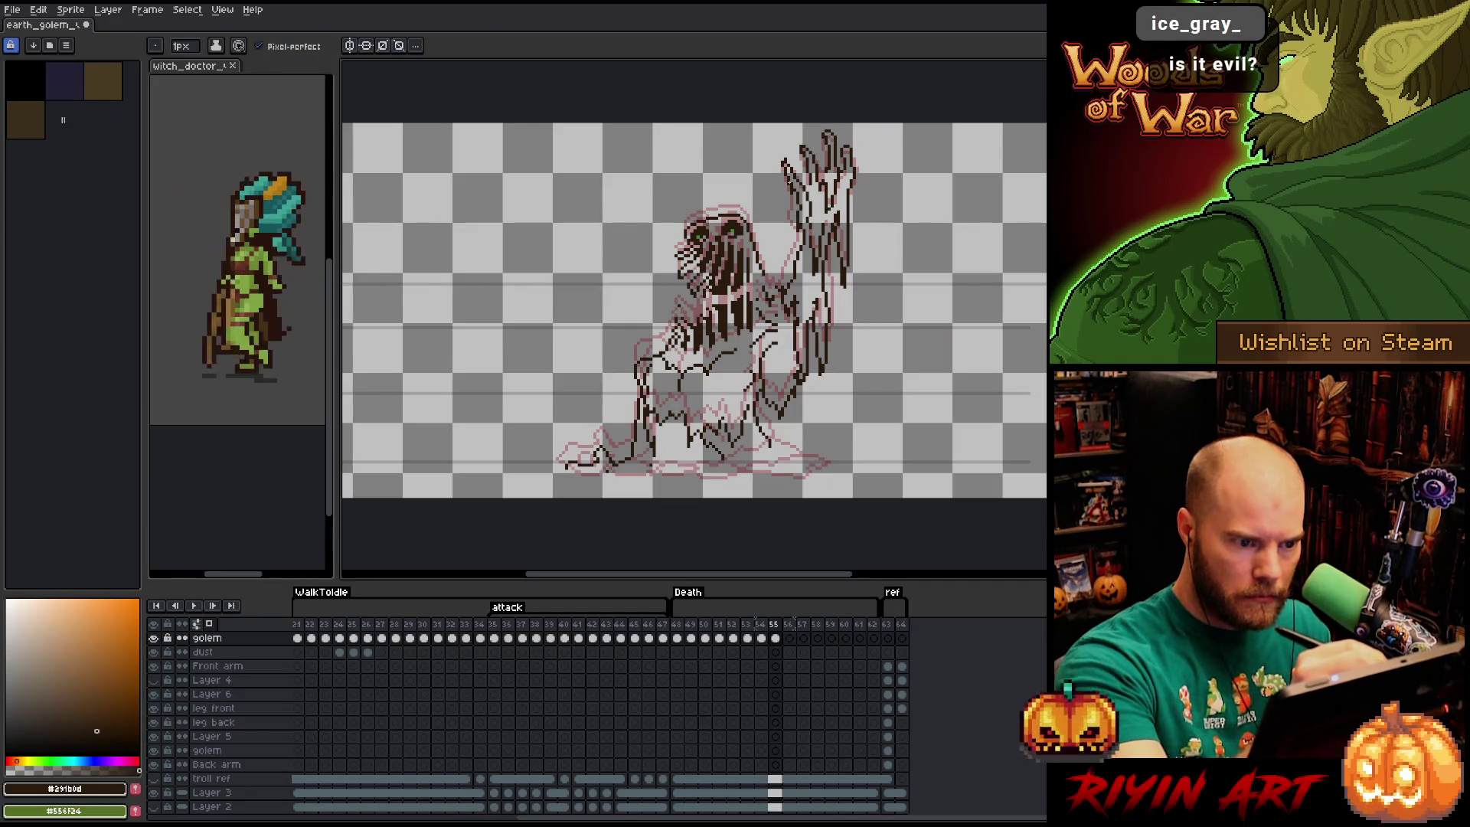
{"action": "key", "text": "b"}
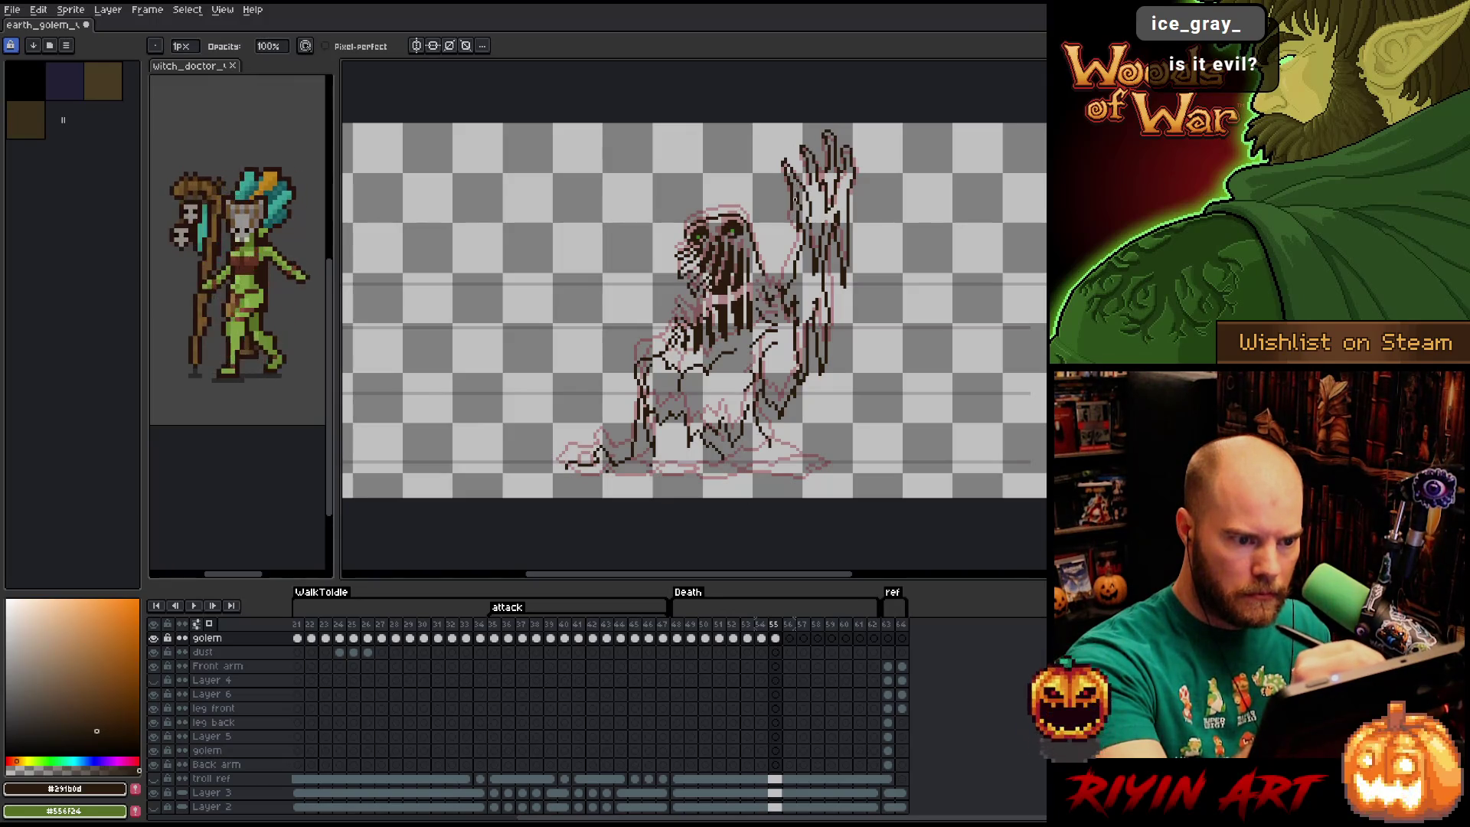
{"action": "key", "text": "e"}
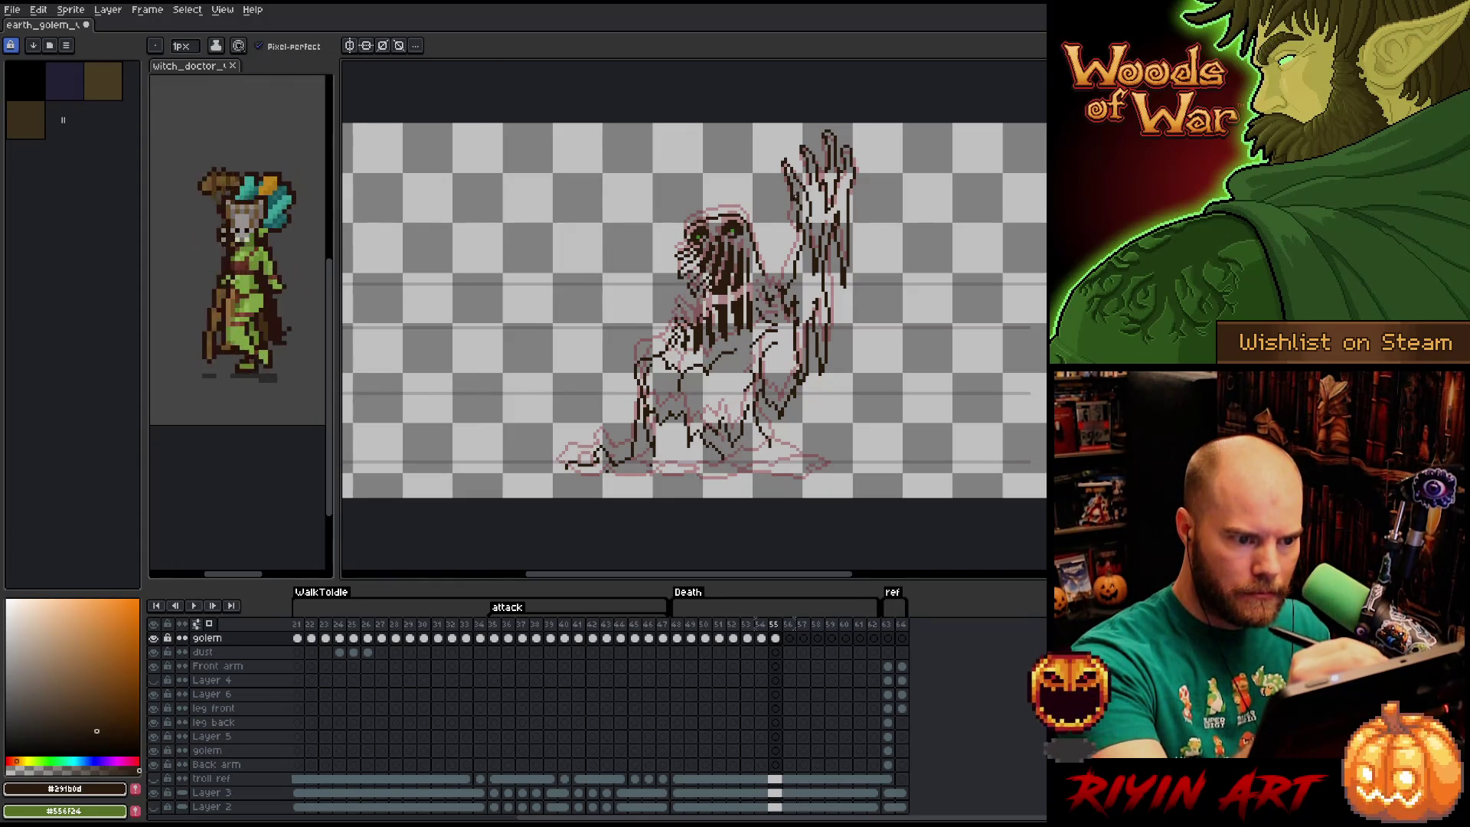
{"action": "key", "text": "b"}
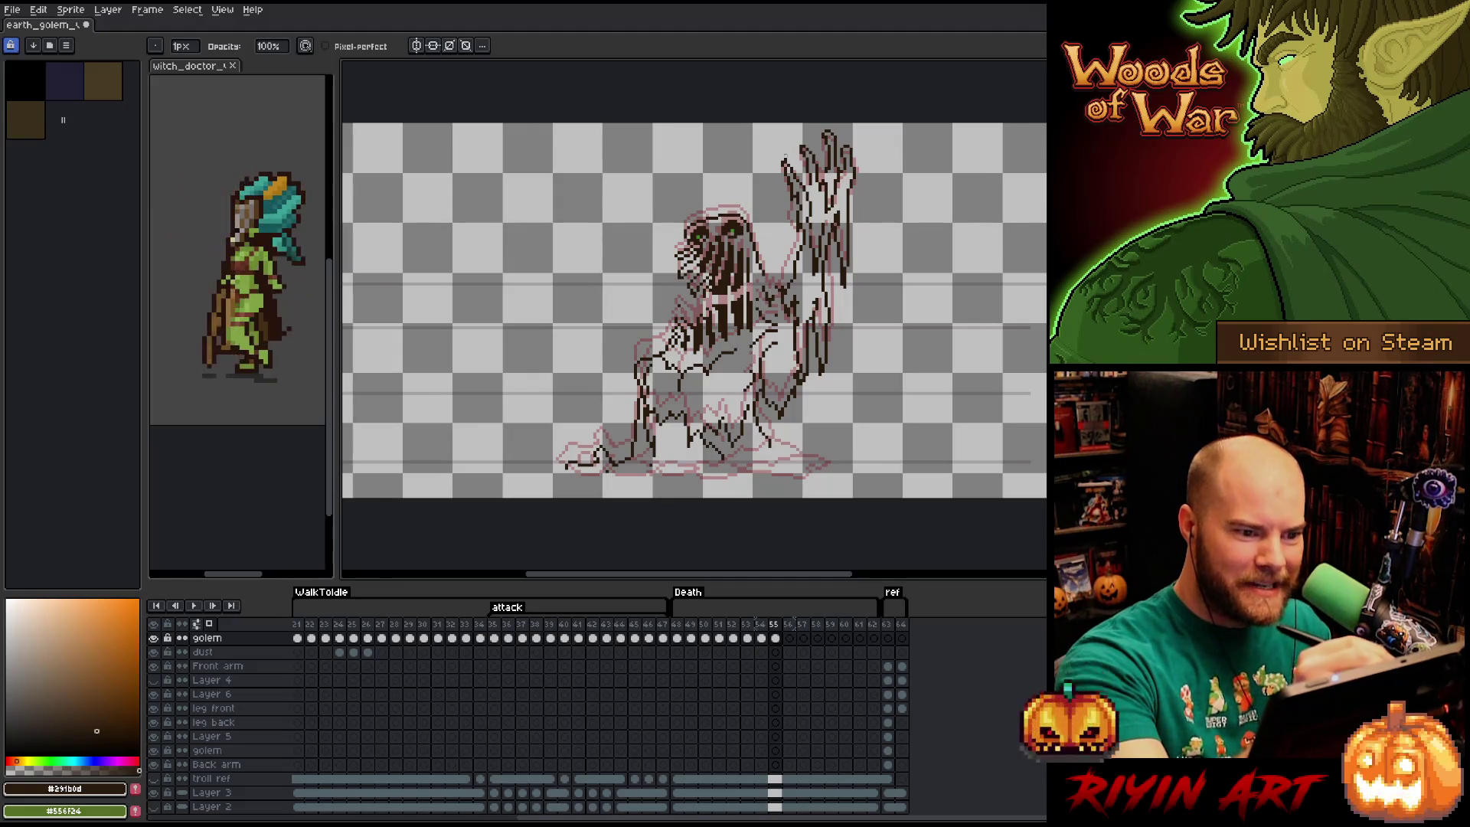
{"action": "key", "text": "e"}
{"action": "key", "text": "b"}
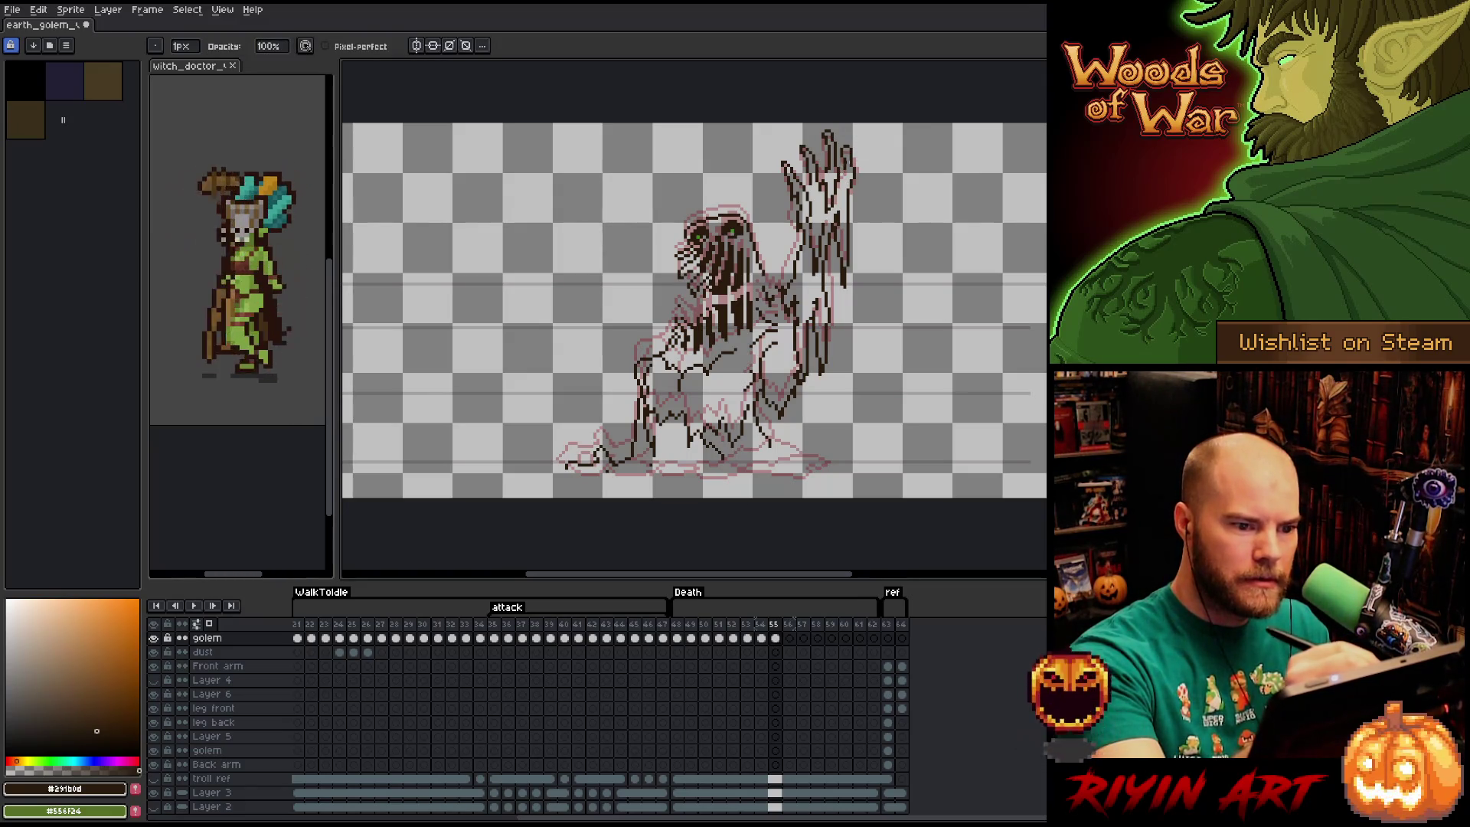
{"action": "key", "text": "e"}
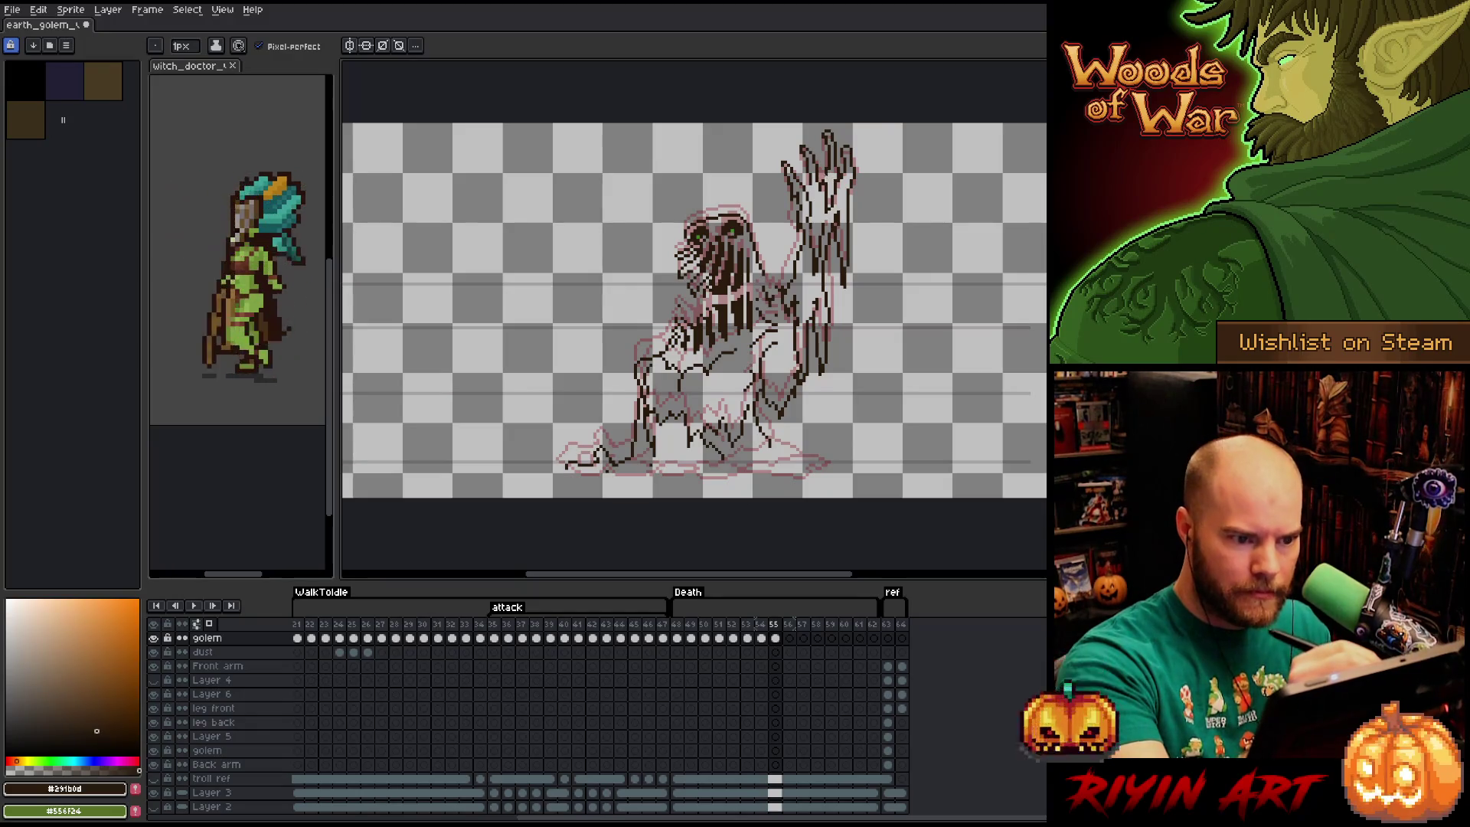
{"action": "key", "text": "b"}
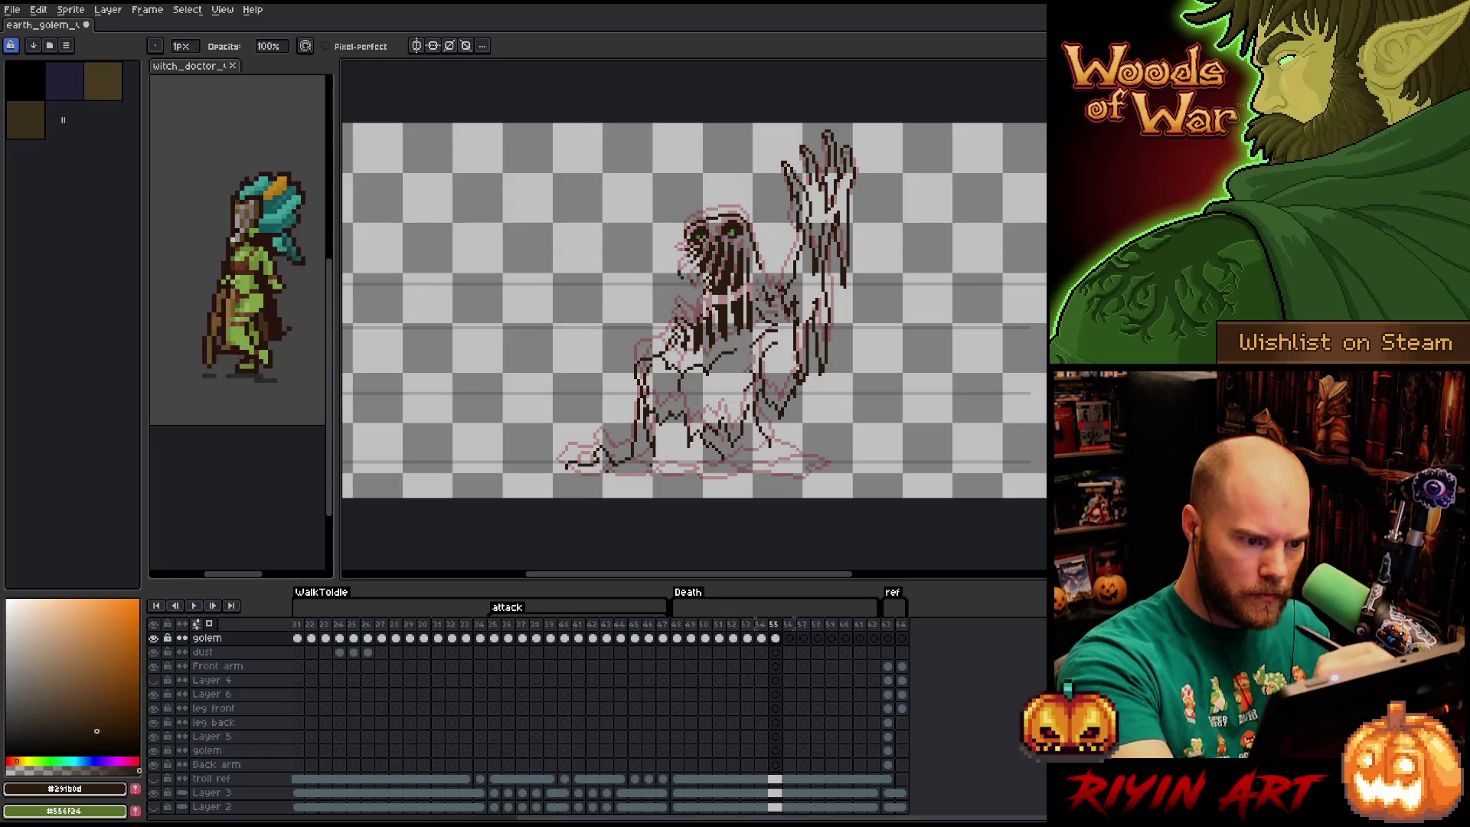
Draw dark strands beside the golem's head, then undo the stray stroke below it.
{"action": "key", "text": "e"}
{"action": "mouse_move", "coordinate": [687, 250]}
{"action": "left_mouse_down"}
{"action": "mouse_move", "coordinate": [670, 234]}
{"action": "mouse_move", "coordinate": [690, 254]}
{"action": "mouse_move", "coordinate": [674, 284]}
{"action": "mouse_move", "coordinate": [679, 264]}
{"action": "mouse_move", "coordinate": [695, 289]}
{"action": "mouse_move", "coordinate": [672, 287]}
{"action": "left_mouse_up"}
{"action": "key", "text": "ctrl+z"}
{"action": "key", "text": "ctrl+z"}
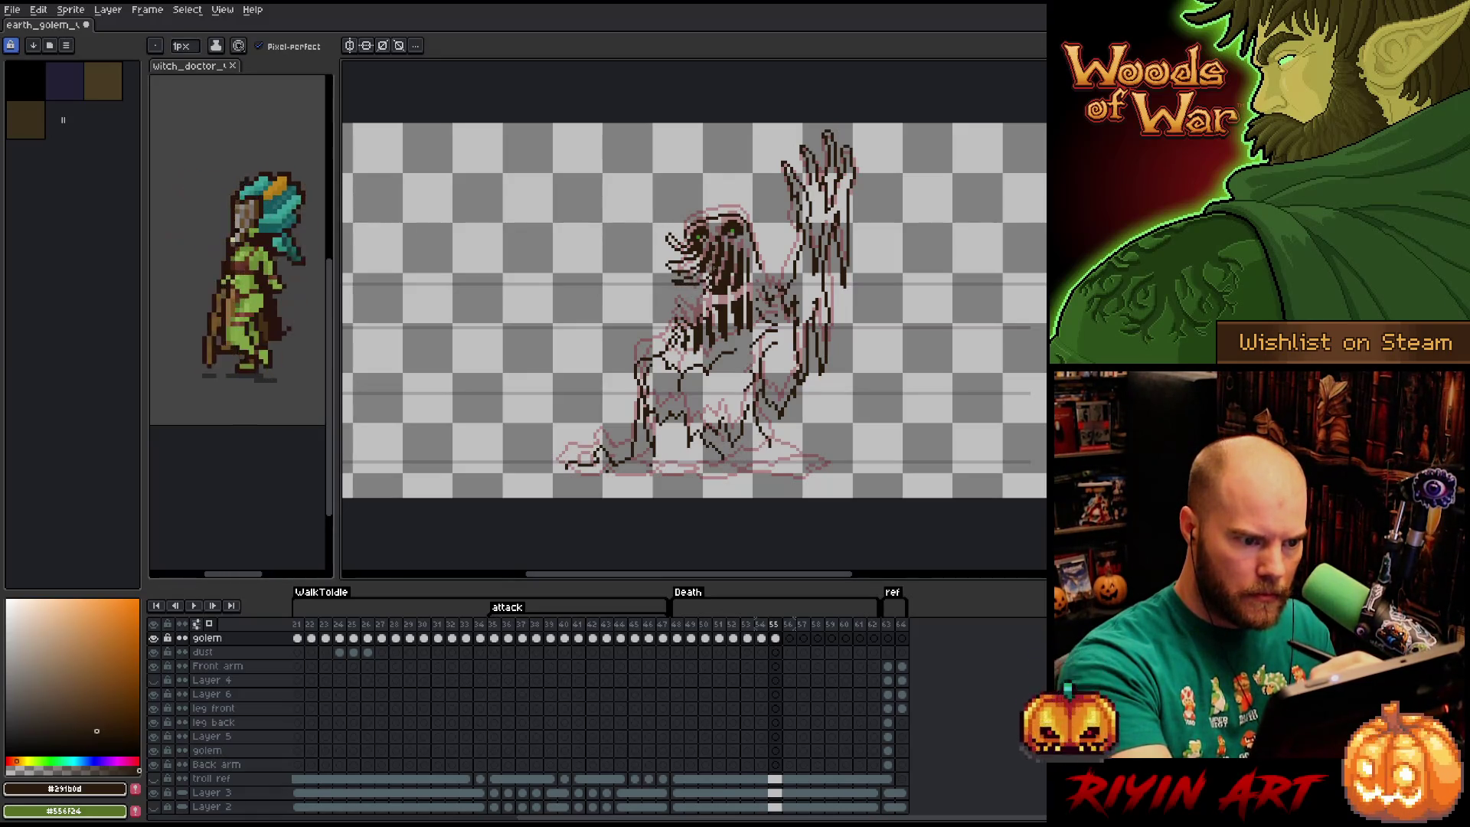
Clean up the head strands by alternating between the Eraser and the Pencil.
{"action": "key", "text": "e"}
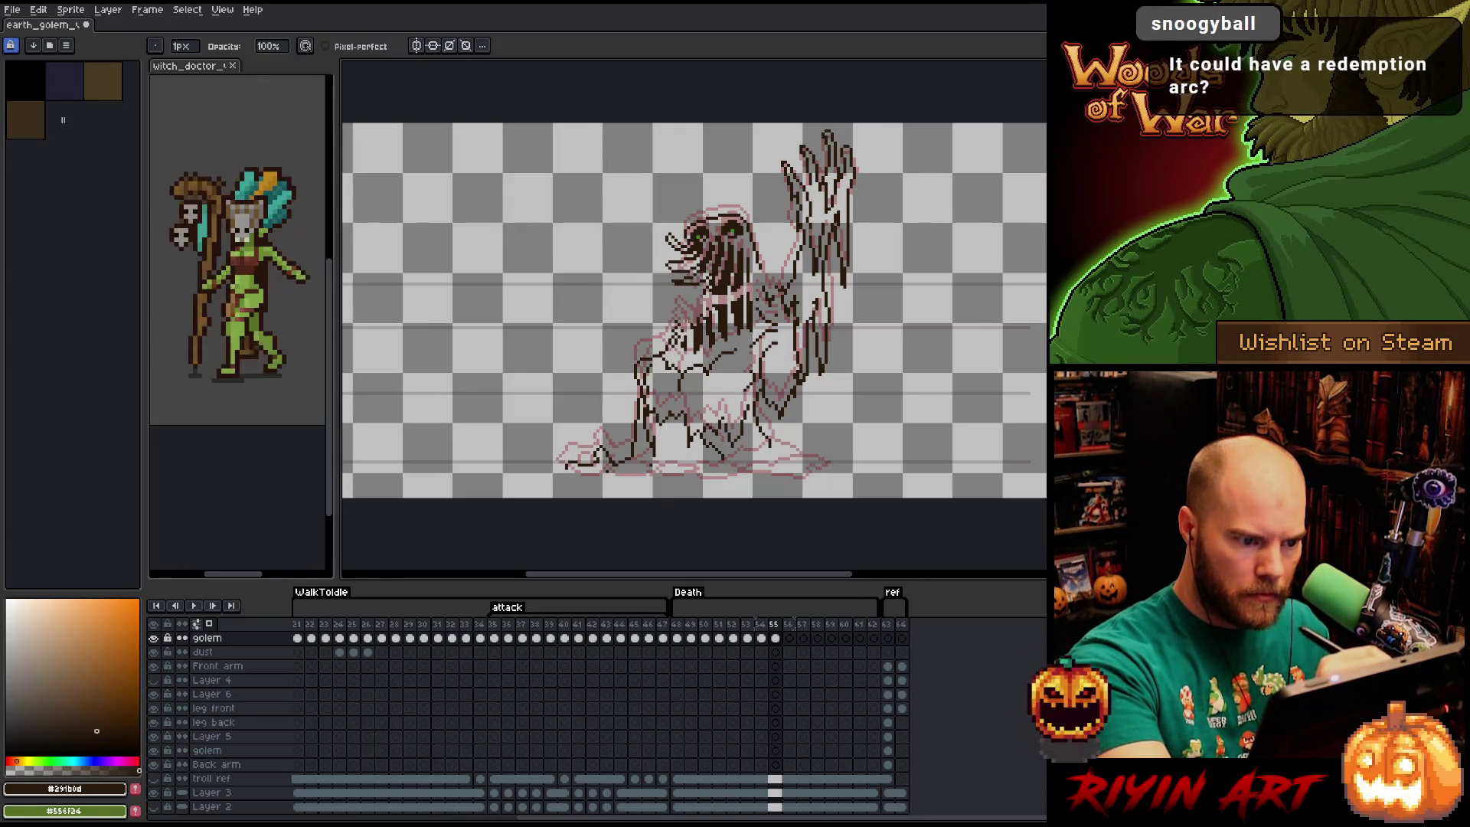
{"action": "key", "text": "b"}
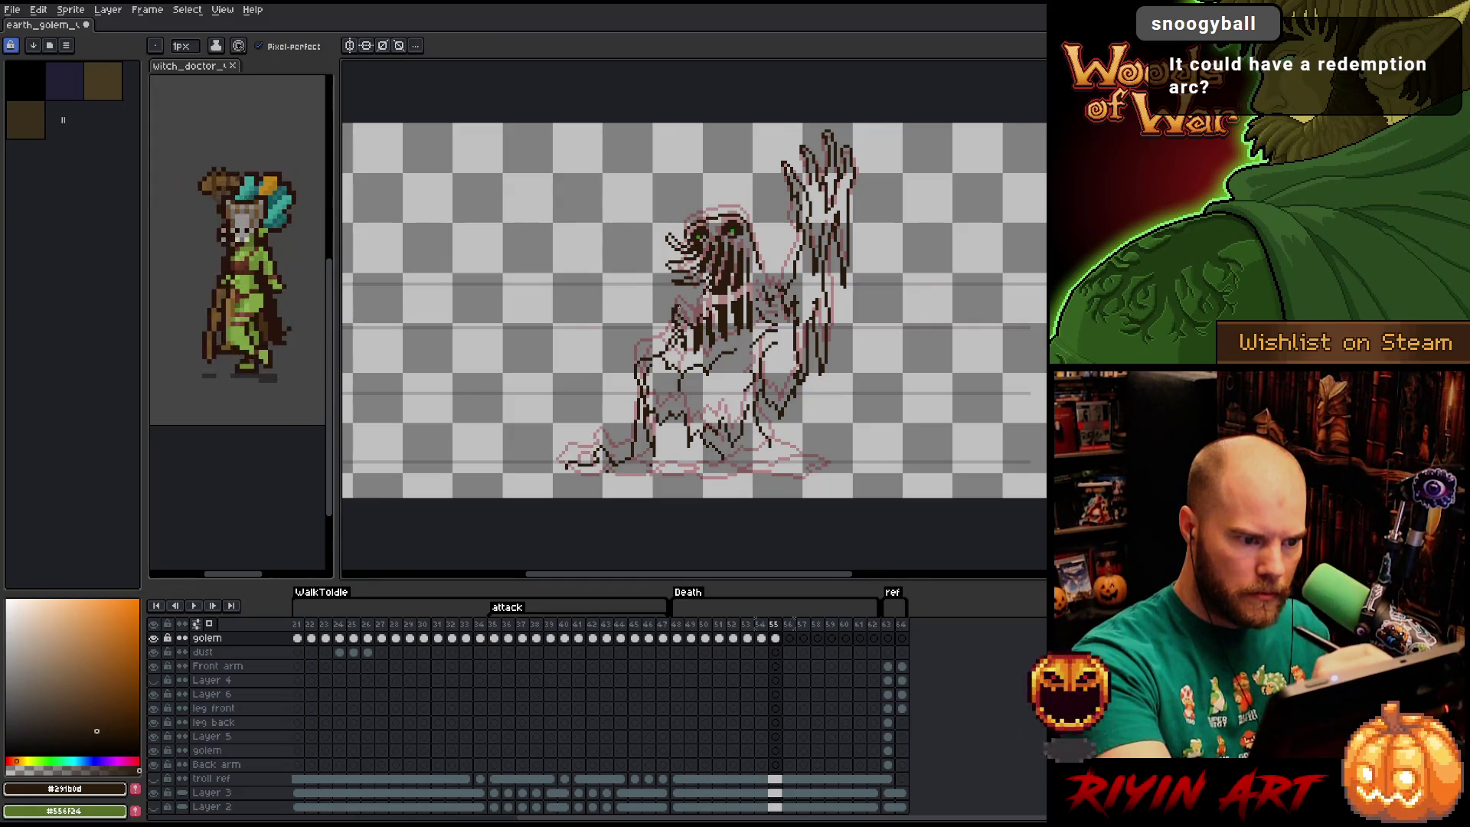
{"action": "key", "text": "e"}
{"action": "key", "text": "b"}
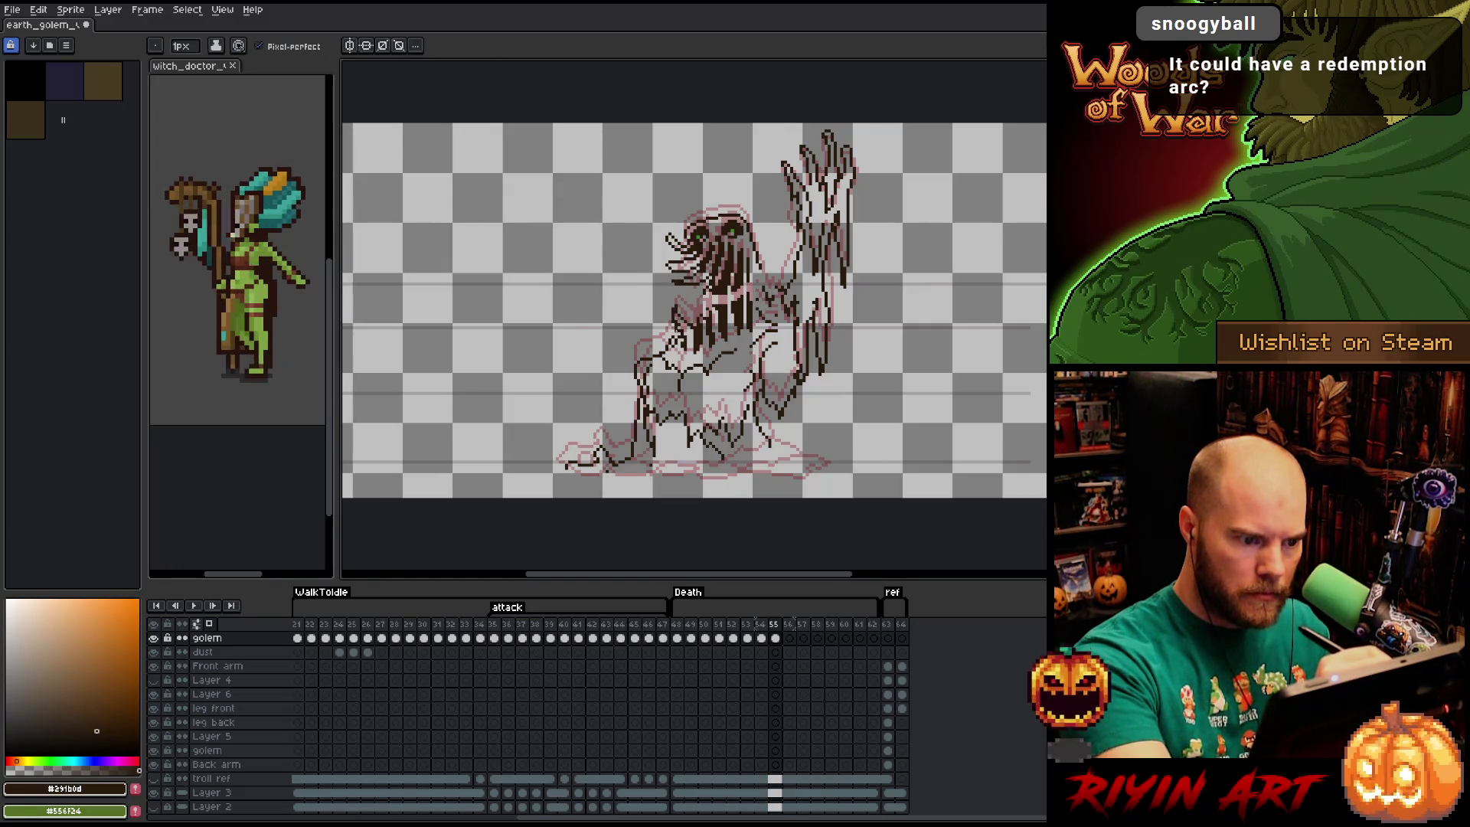
{"action": "key", "text": "e"}
{"action": "key", "text": "b"}
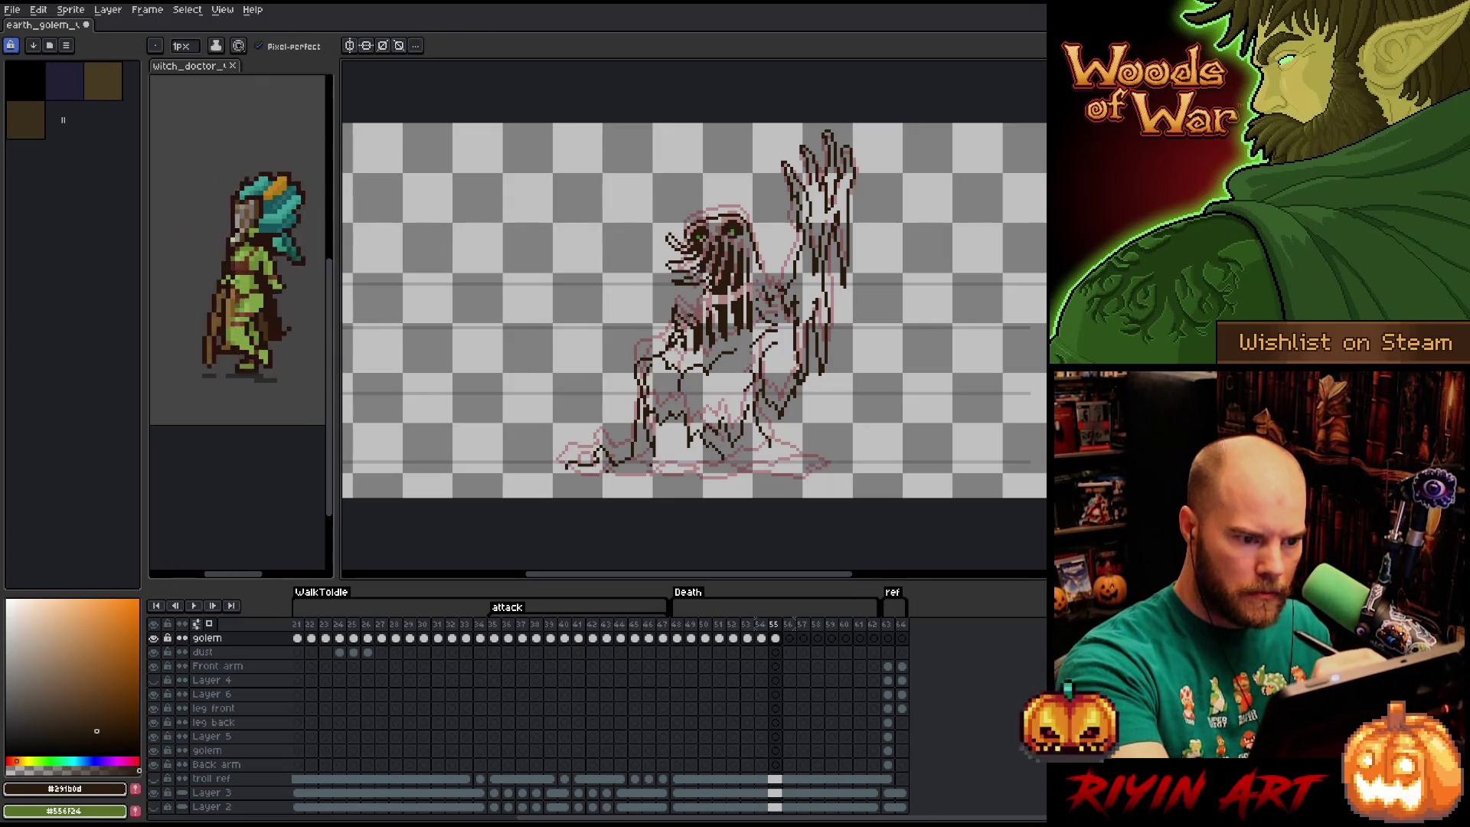
{"action": "key", "text": "e"}
{"action": "key", "text": "b"}
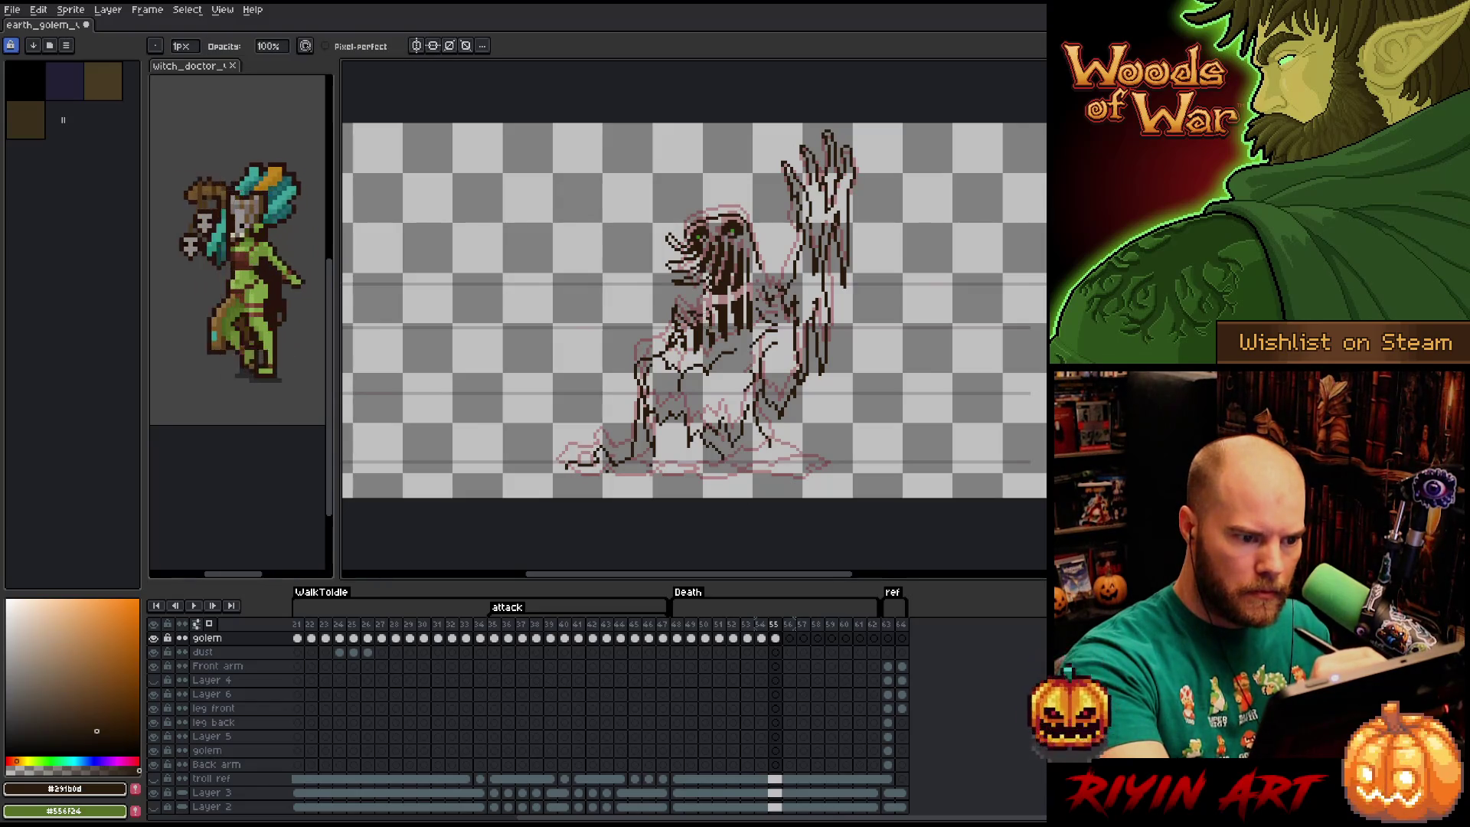
{"action": "key", "text": "e"}
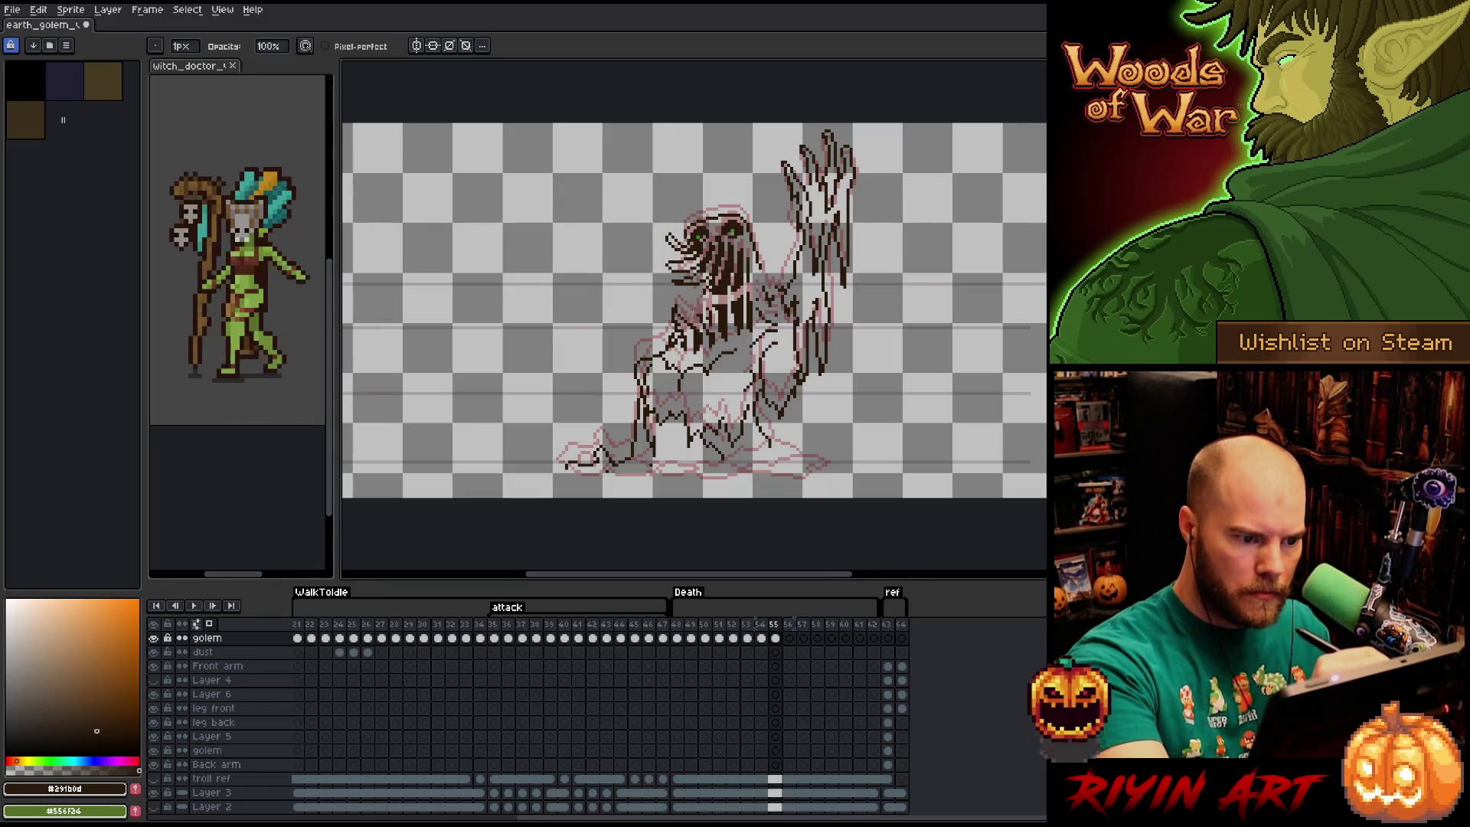
{"action": "key", "text": "b"}
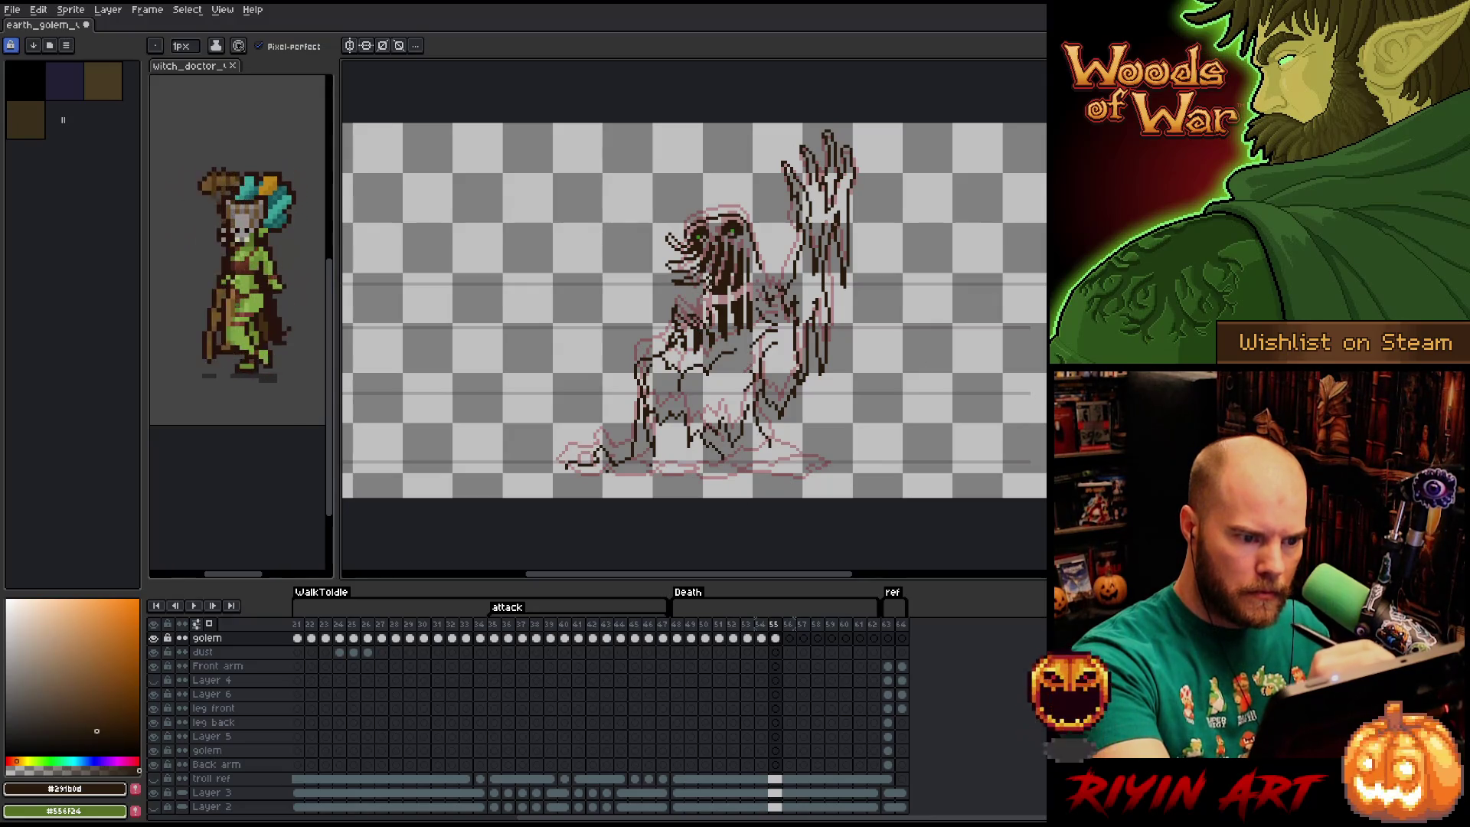
{"action": "key", "text": "e"}
{"action": "key", "text": "b"}
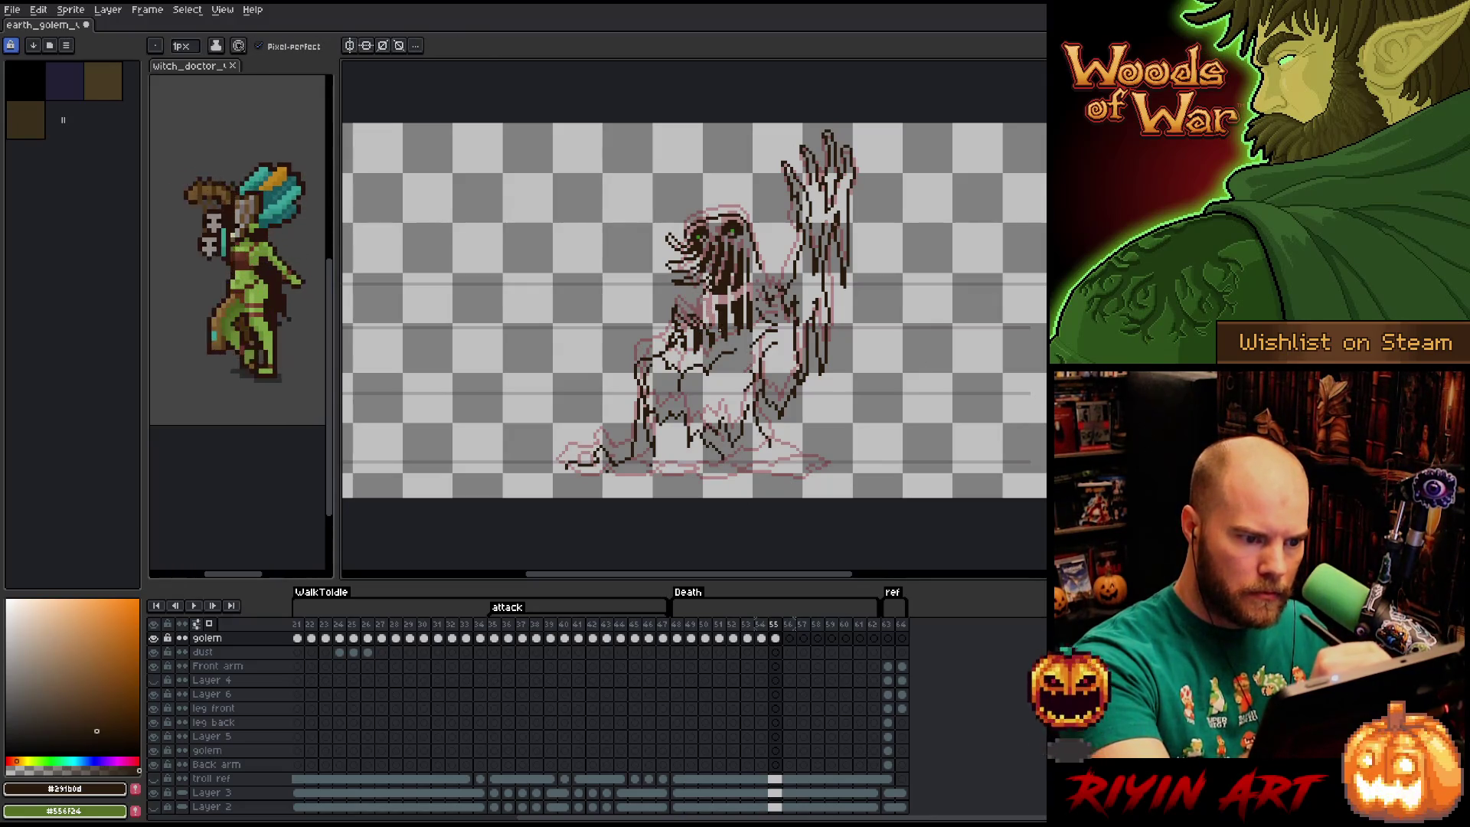
{"action": "key", "text": "e"}
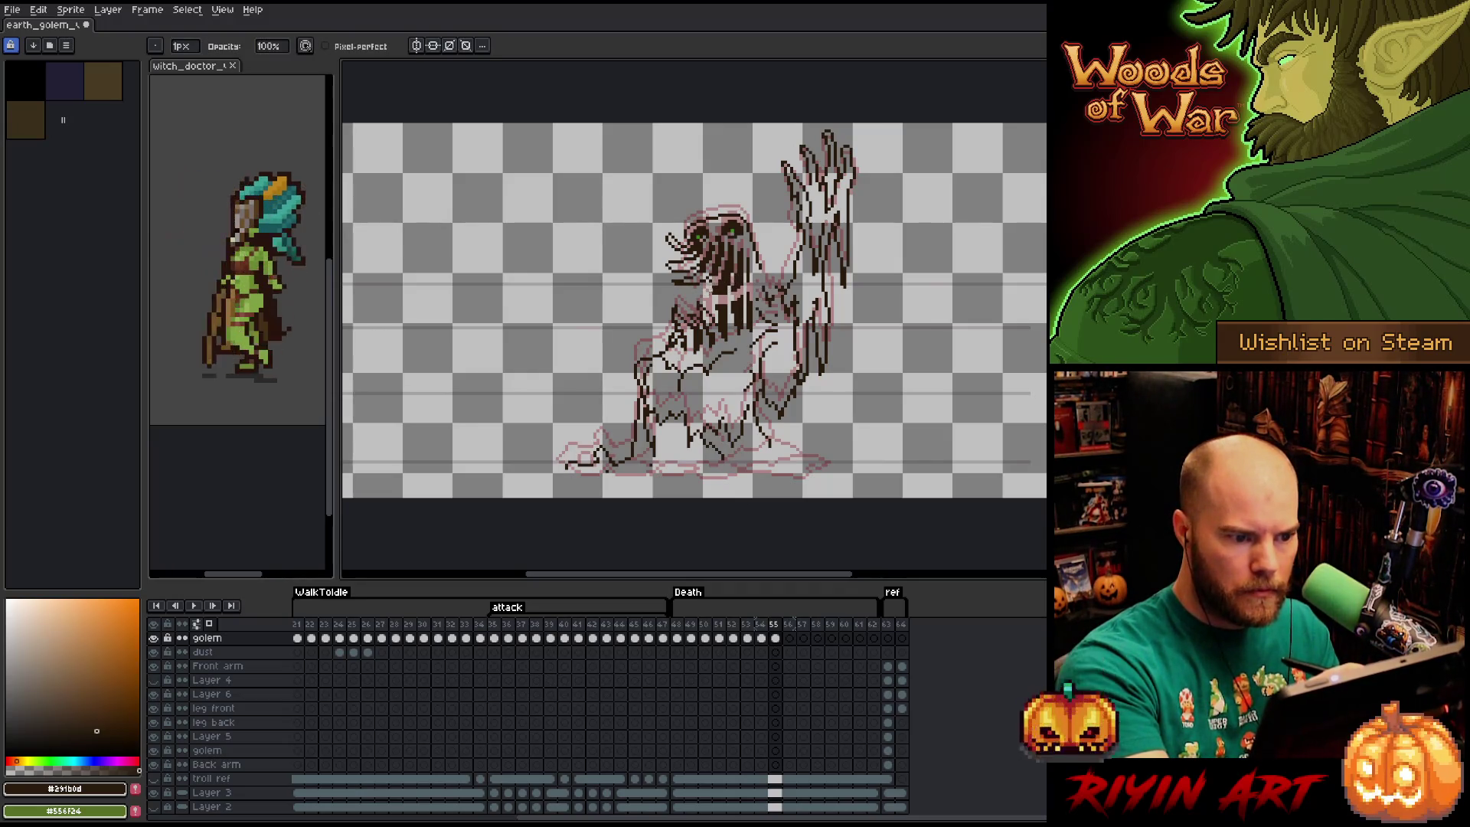
Touch up the golem's head pixels, alternating erasing and redrawing.
{"action": "key", "text": "b"}
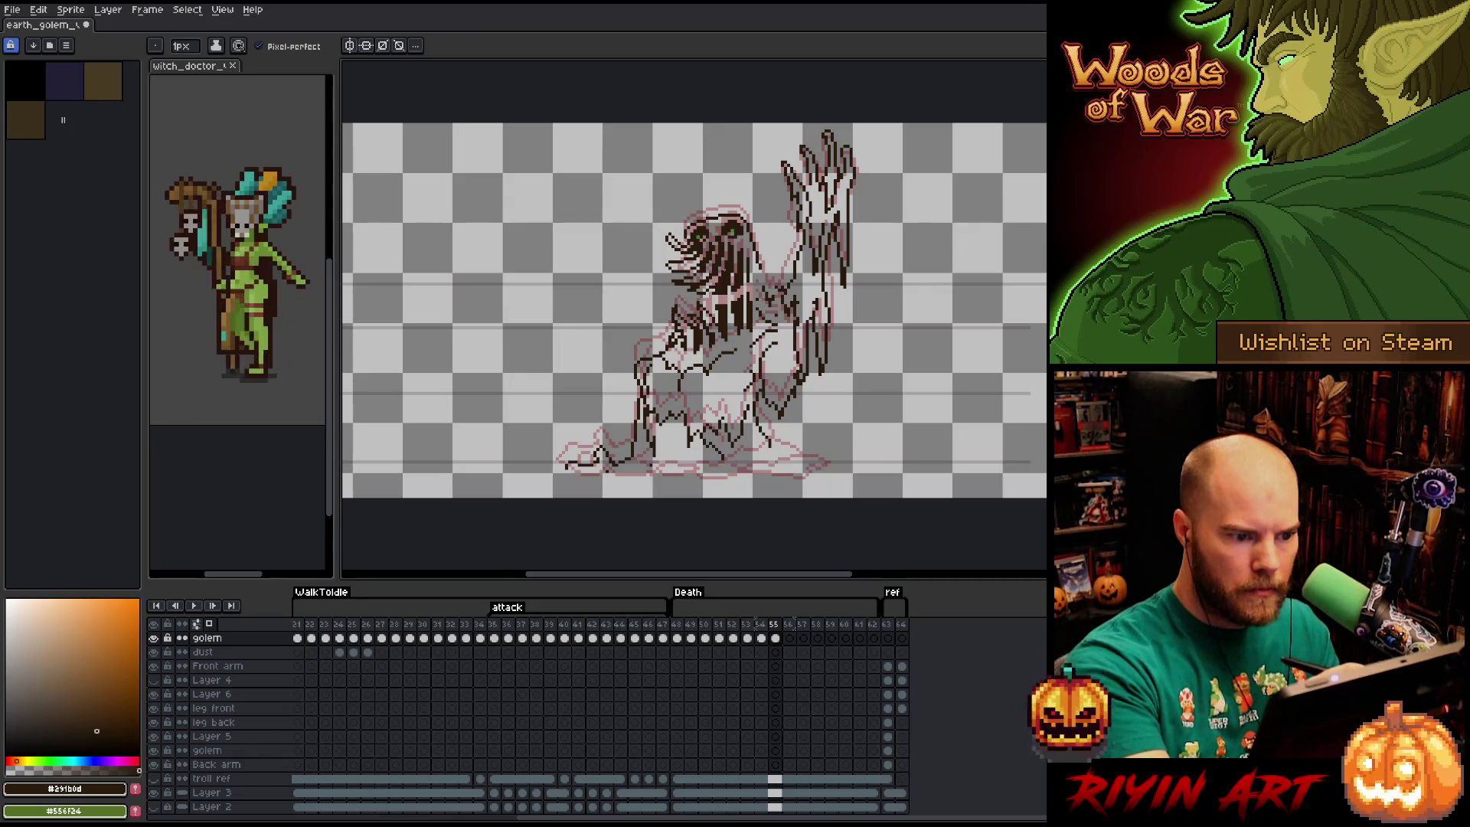
{"action": "key", "text": "e"}
{"action": "mouse_move", "coordinate": [726, 288]}
{"action": "left_mouse_down"}
{"action": "mouse_move", "coordinate": [728, 302]}
{"action": "mouse_move", "coordinate": [738, 289]}
{"action": "mouse_move", "coordinate": [731, 323]}
{"action": "left_mouse_up"}
{"action": "key", "text": "b"}
{"action": "key", "text": "e"}
{"action": "key", "text": "b"}
{"action": "key", "text": "e"}
{"action": "key", "text": "b"}
{"action": "key", "text": "e"}
{"action": "key", "text": "b"}
{"action": "key", "text": "e"}
{"action": "key", "text": "b"}
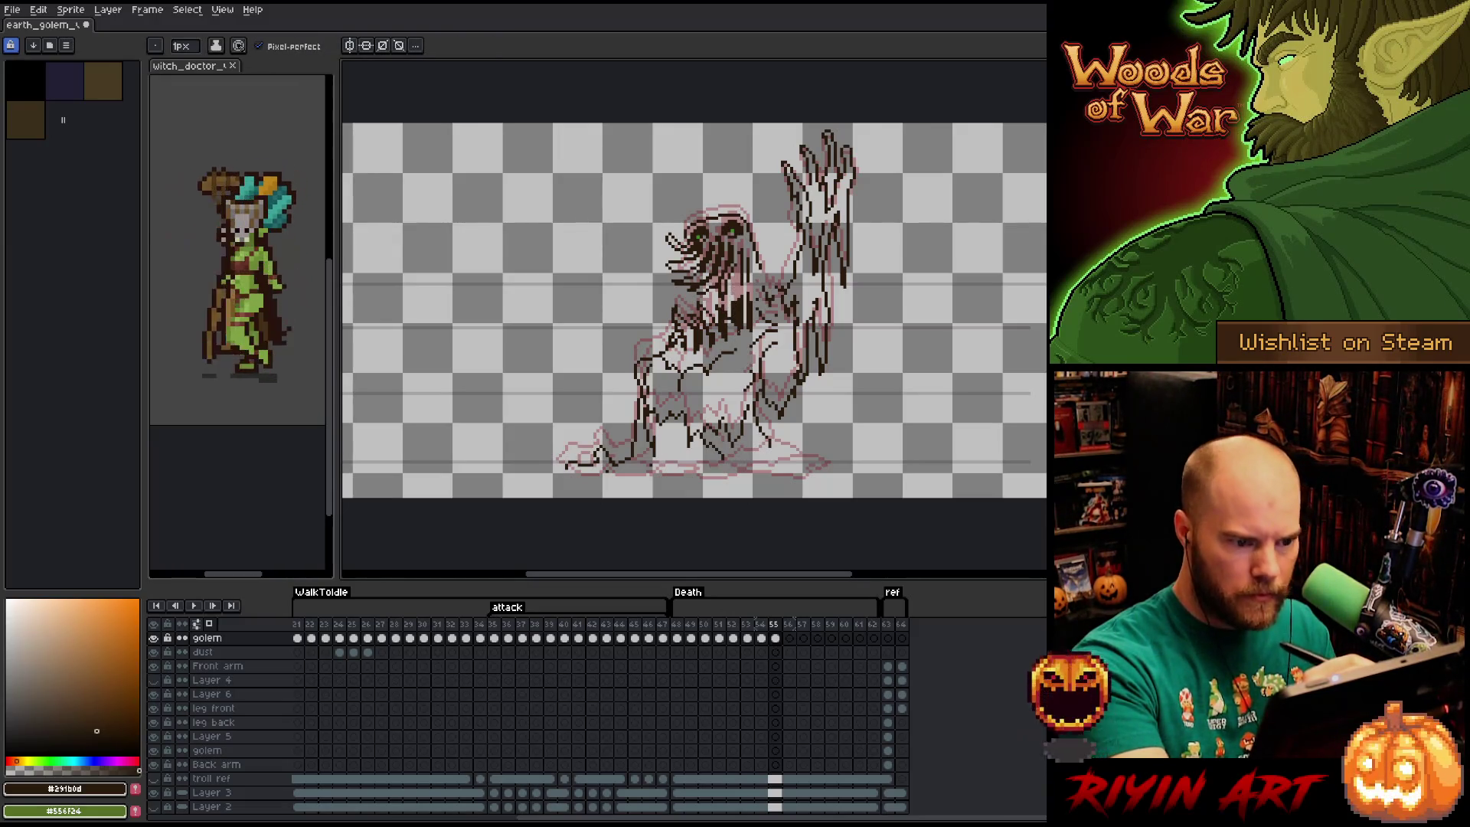
{"action": "key", "text": "e"}
{"action": "key", "text": "b"}
{"action": "key", "text": "e"}
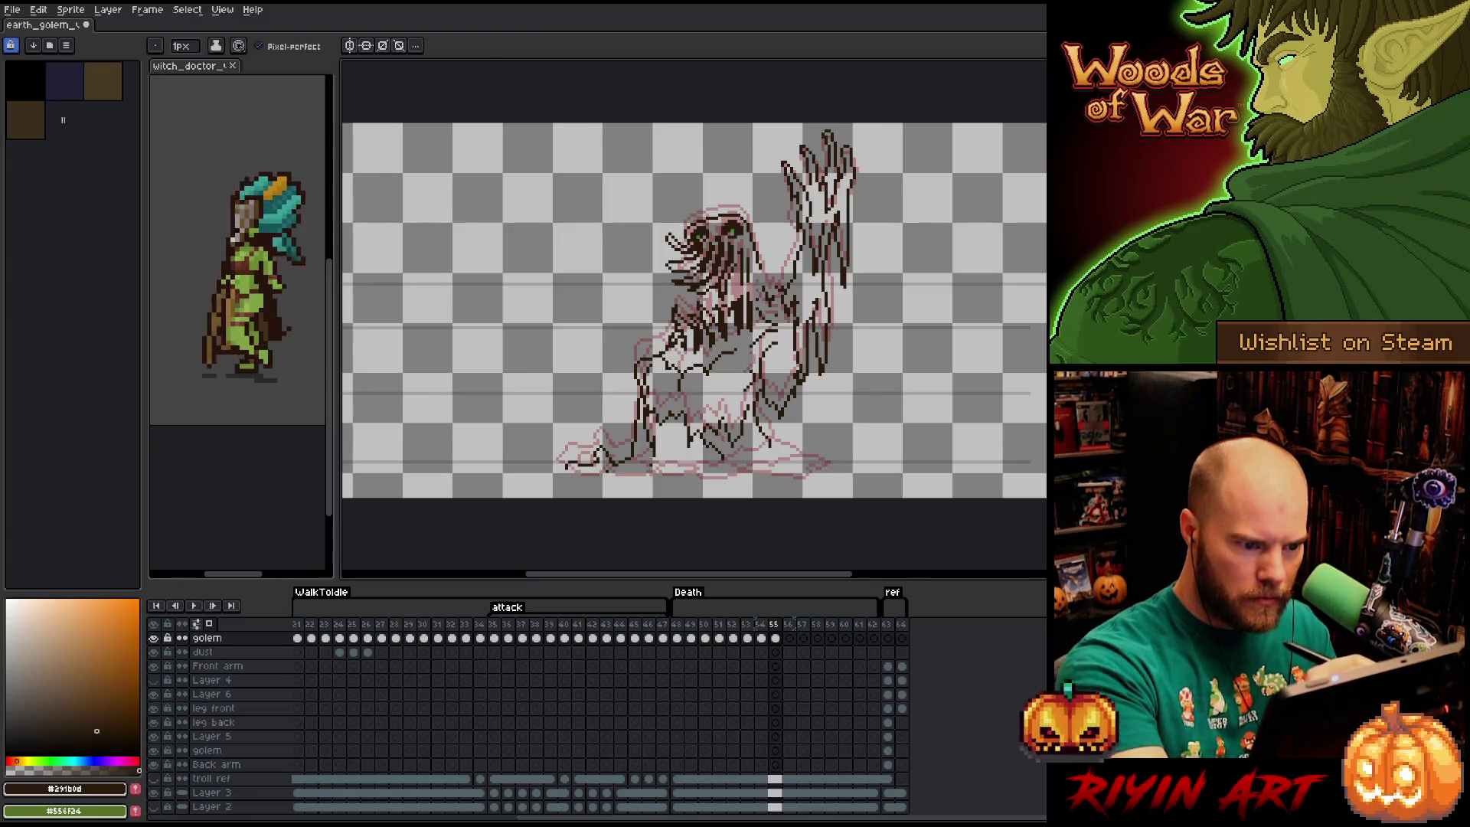
{"action": "key", "text": "e"}
{"action": "key", "text": "b"}
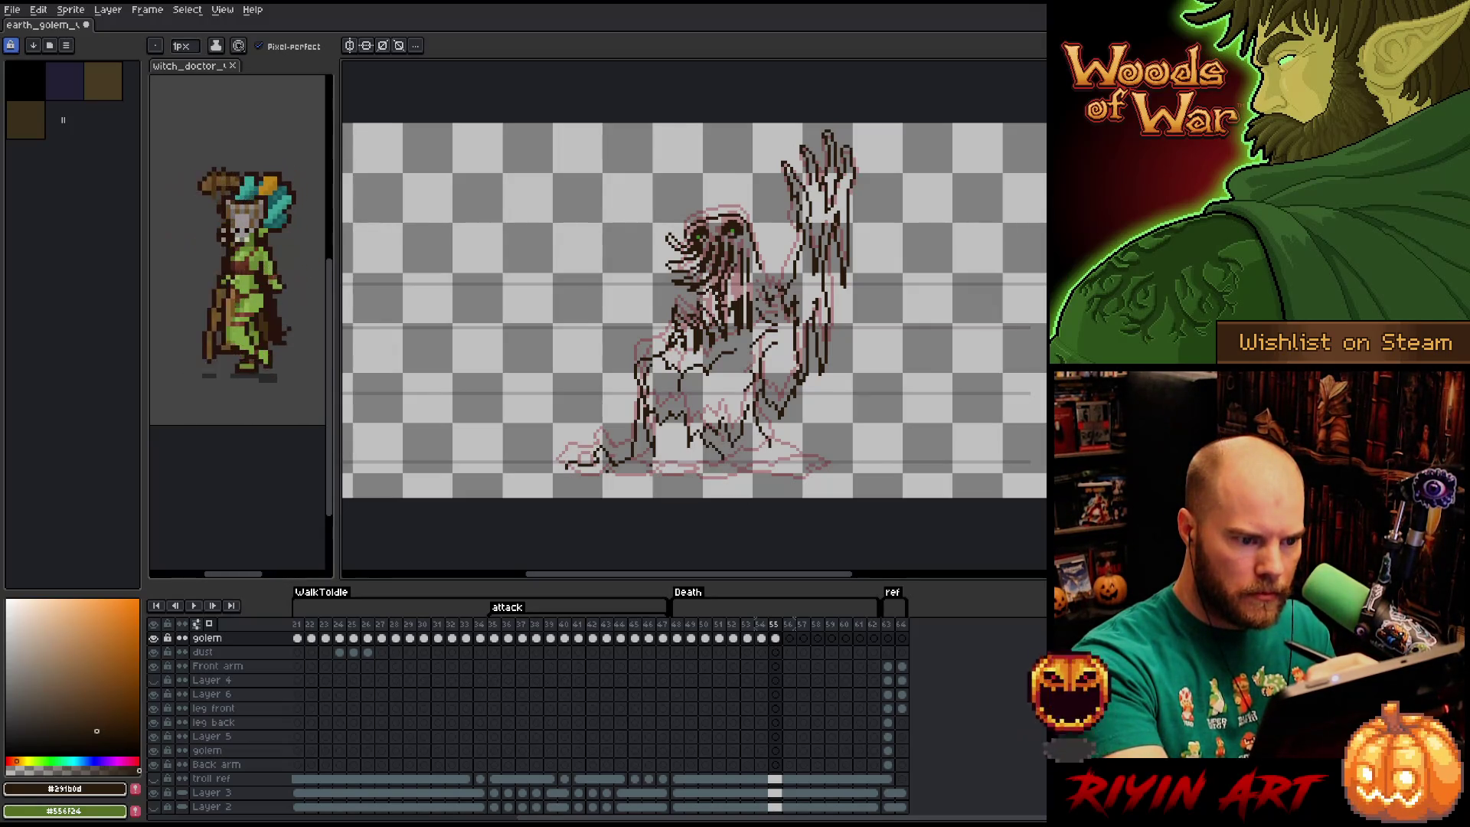
Fill the golem's head with dark colour, add a vertical strand, and save the sprite.
{"action": "key", "text": "g"}
{"action": "left_click", "coordinate": [731, 289]}
{"action": "key", "text": "b"}
{"action": "left_click_drag", "start_coordinate": [750, 300], "coordinate": [750, 282]}
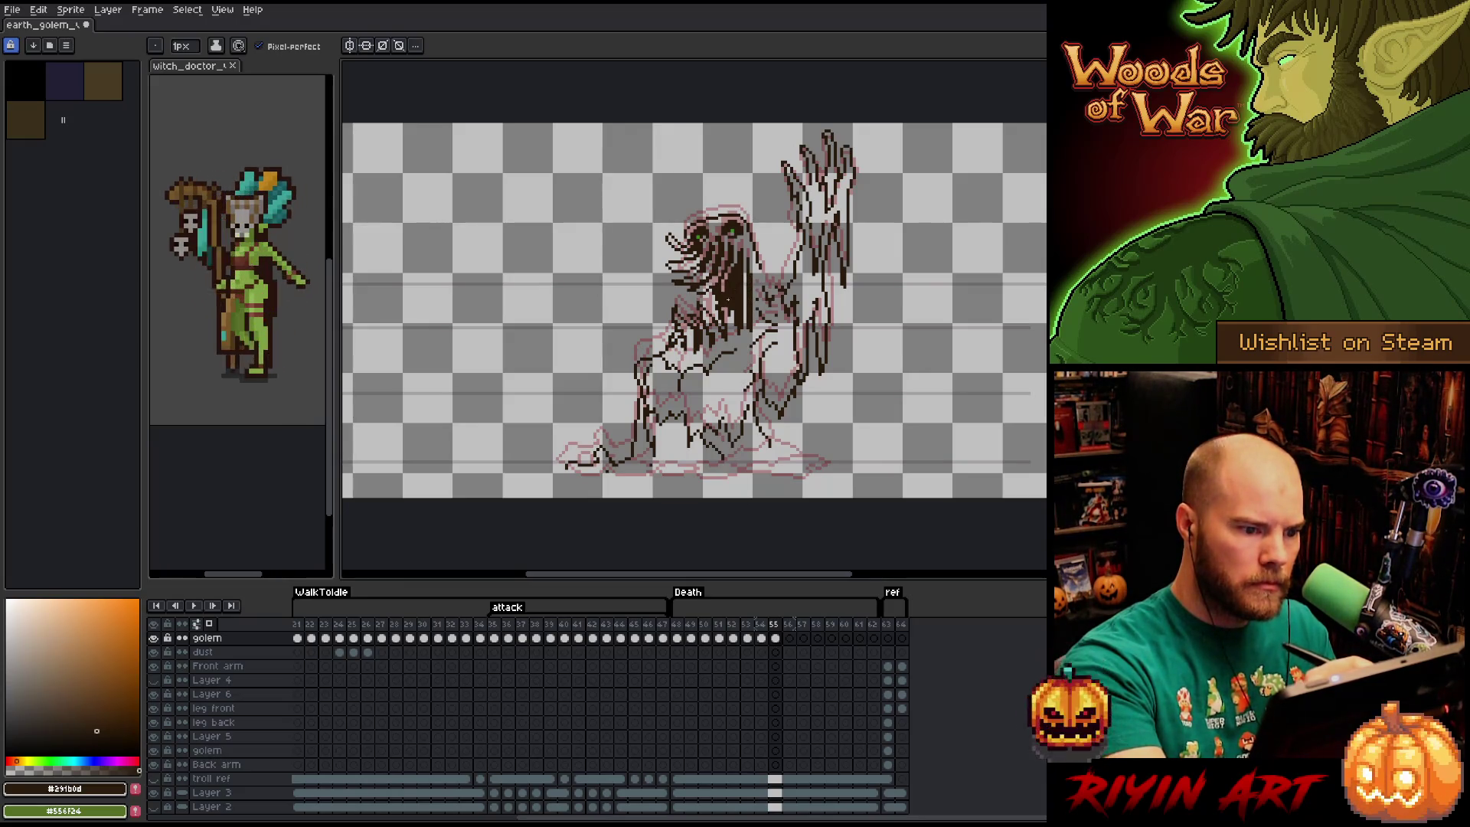
{"action": "key", "text": "ctrl+s"}
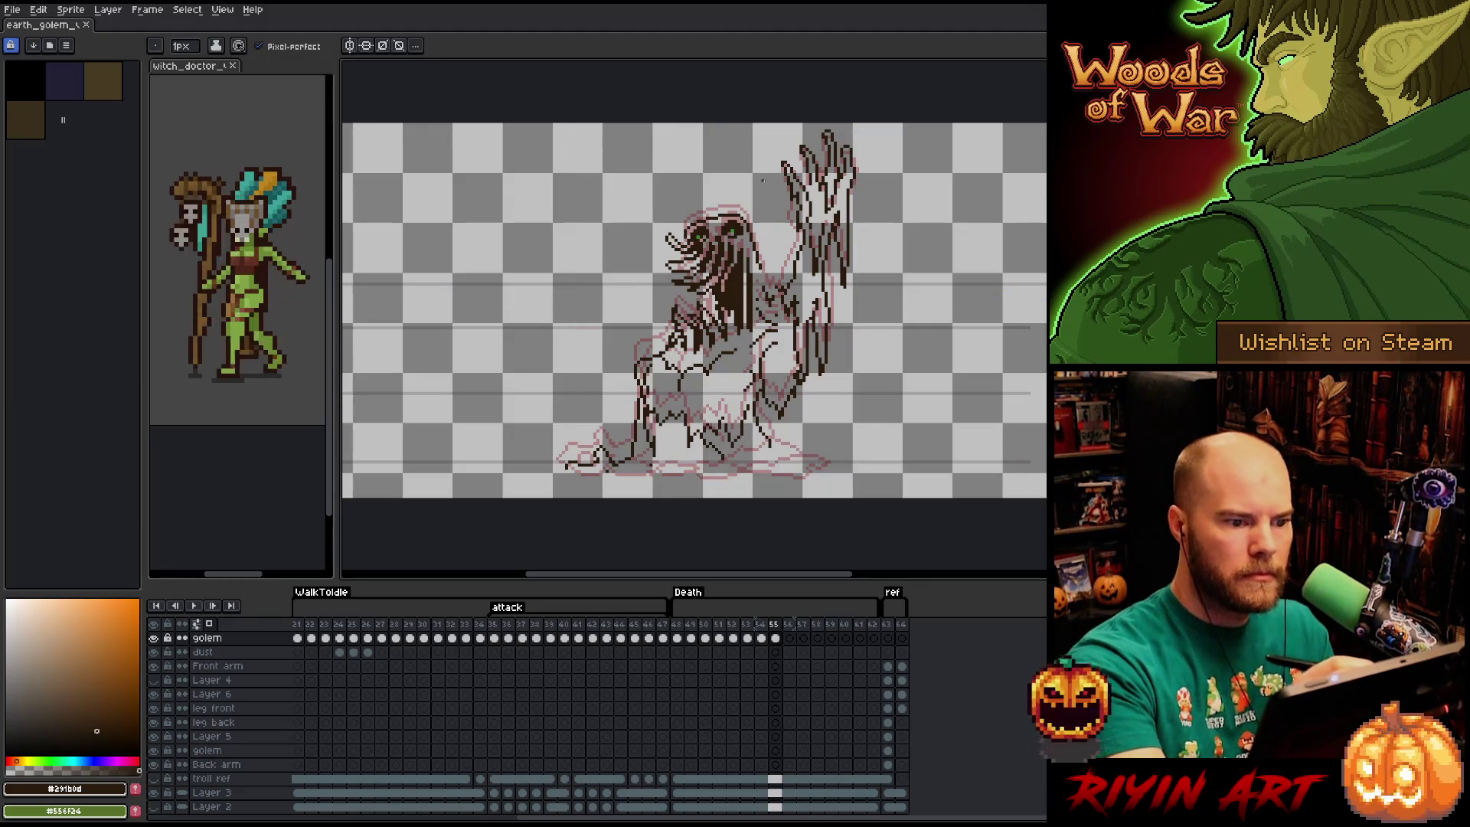
{"action": "key", "text": "ctrl+z"}
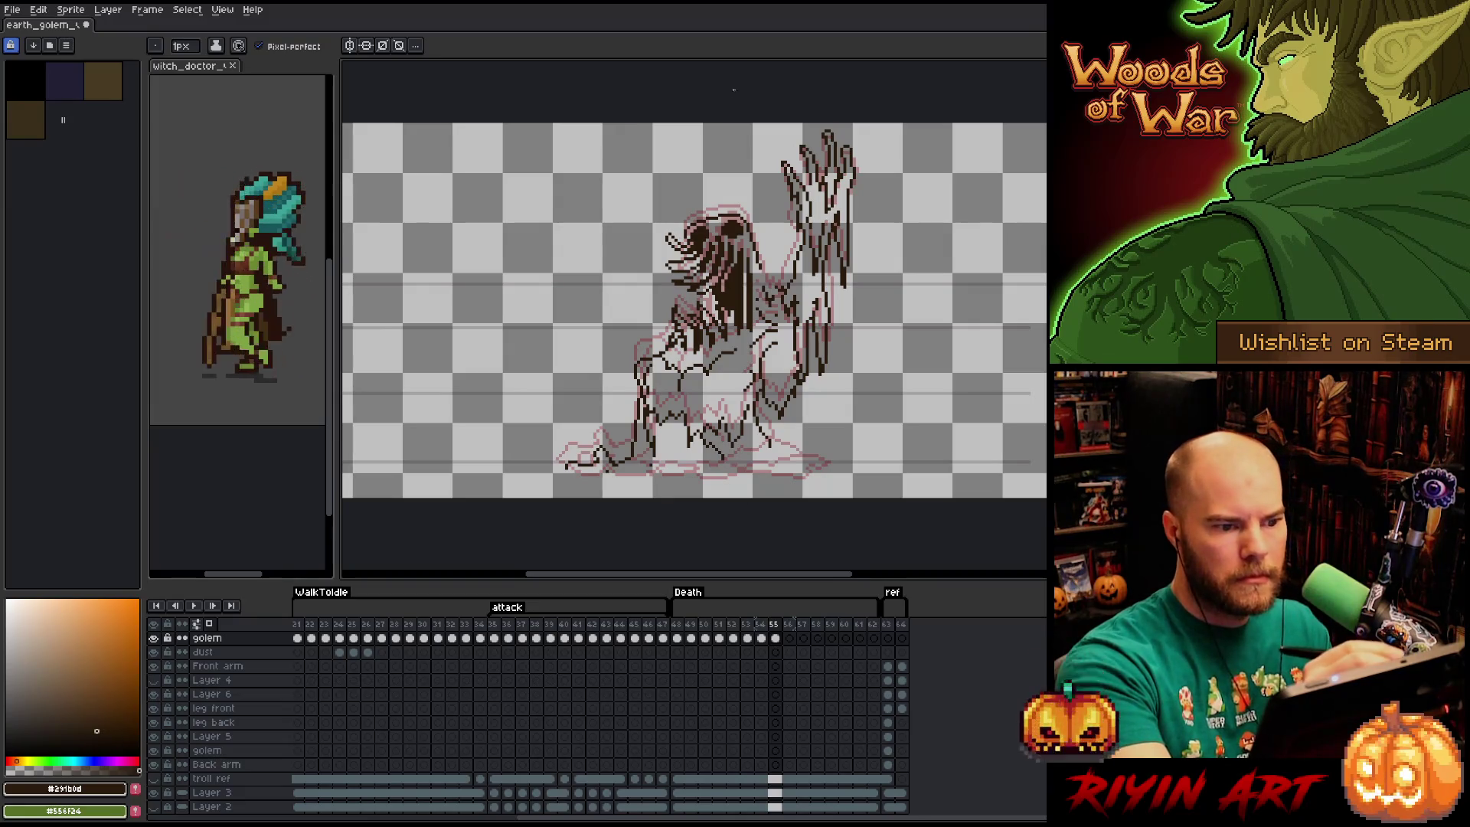
Draw a long dark strand dripping from the head down onto the chest.
{"action": "key", "text": "e"}
{"action": "key", "text": "b"}
{"action": "key", "text": "e"}
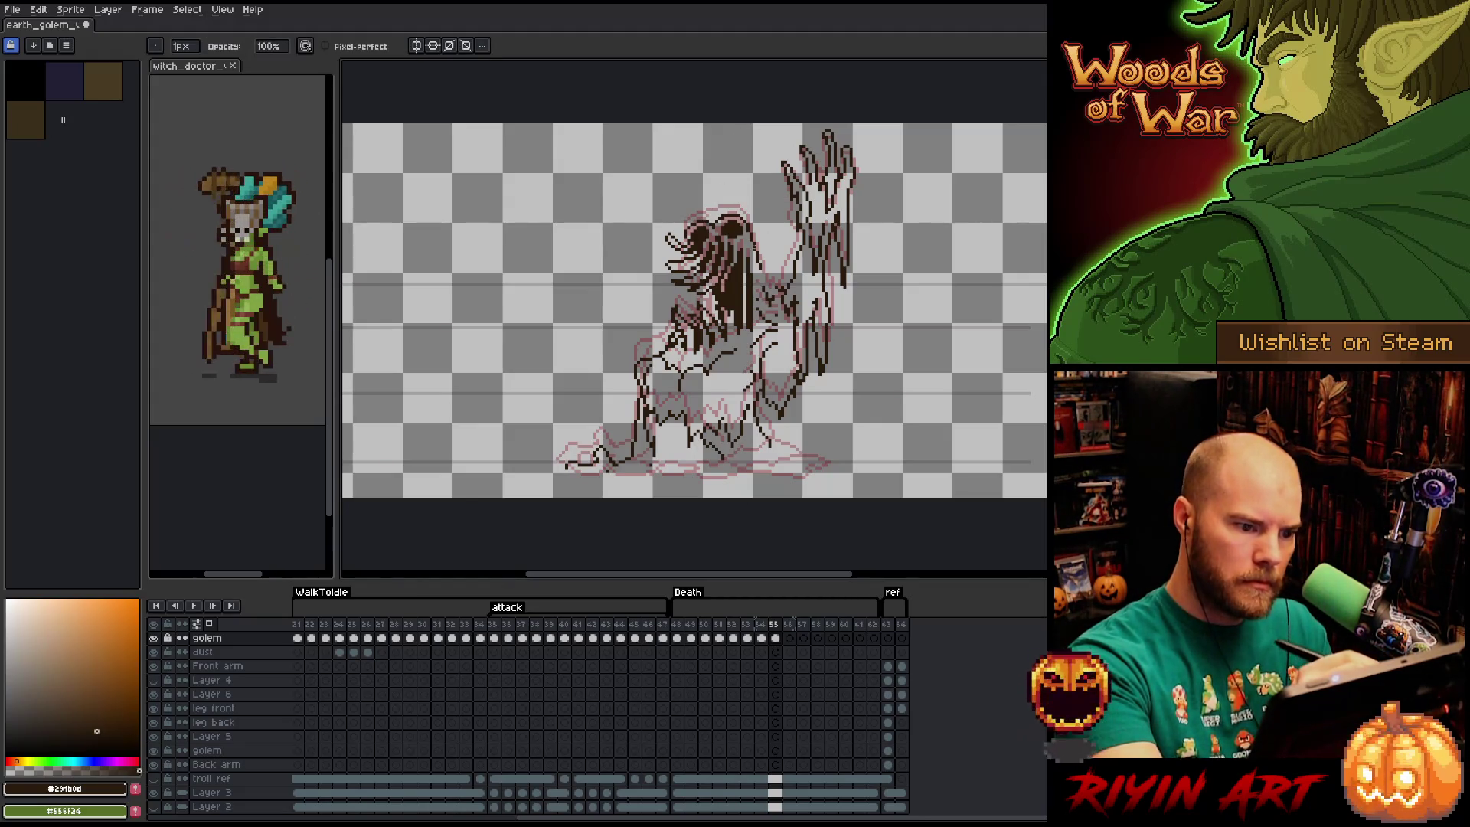
{"action": "key", "text": "b"}
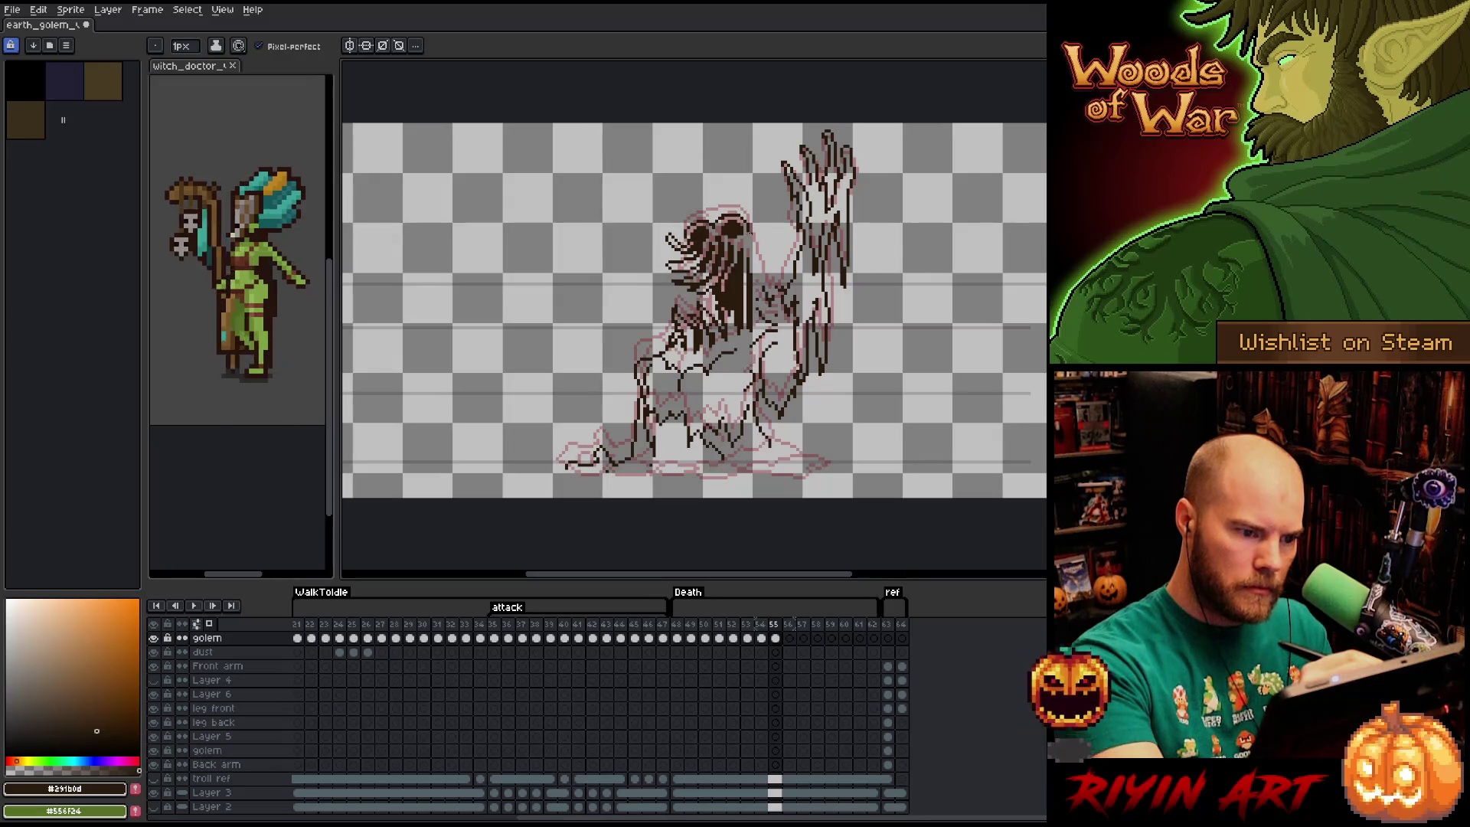
{"action": "key", "text": "e"}
{"action": "key", "text": "b"}
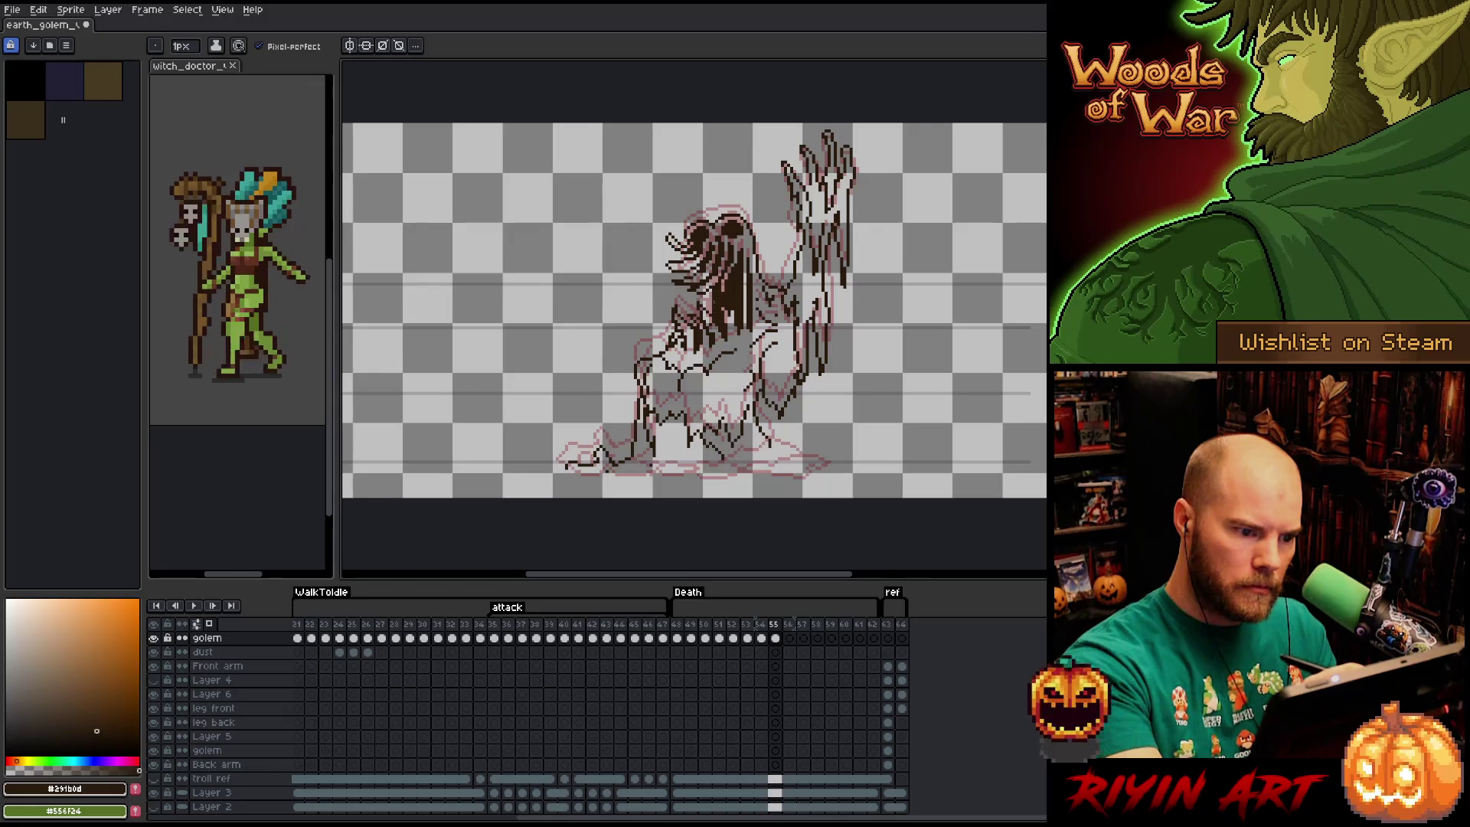
{"action": "key", "text": "v"}
{"action": "key", "text": "b"}
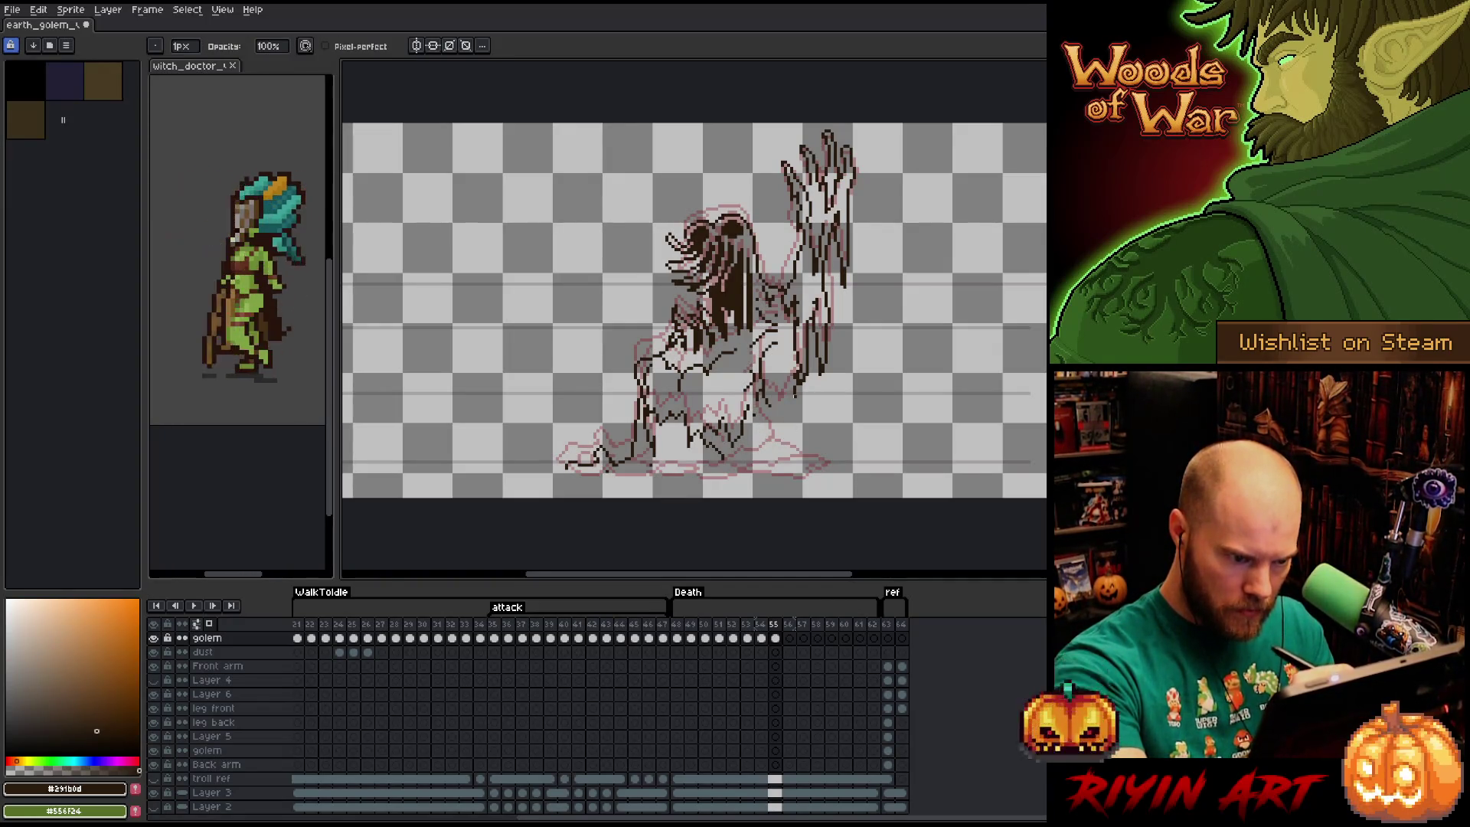
{"action": "key", "text": "e"}
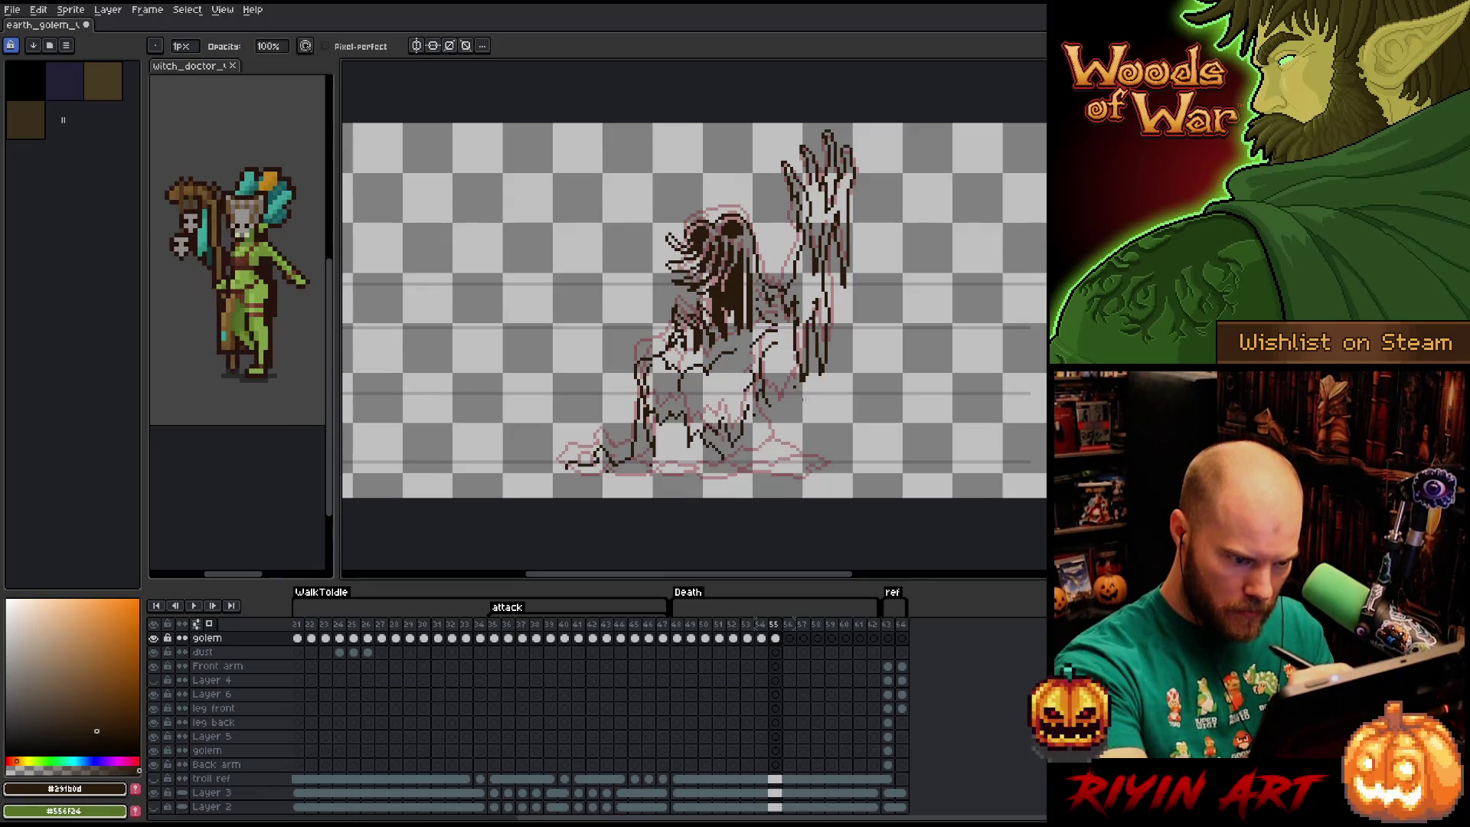
{"action": "mouse_move", "coordinate": [801, 383]}
{"action": "left_mouse_down"}
{"action": "mouse_move", "coordinate": [776, 421]}
{"action": "mouse_move", "coordinate": [796, 445]}
{"action": "mouse_move", "coordinate": [747, 461]}
{"action": "mouse_move", "coordinate": [815, 471]}
{"action": "mouse_move", "coordinate": [569, 464]}
{"action": "left_mouse_up"}
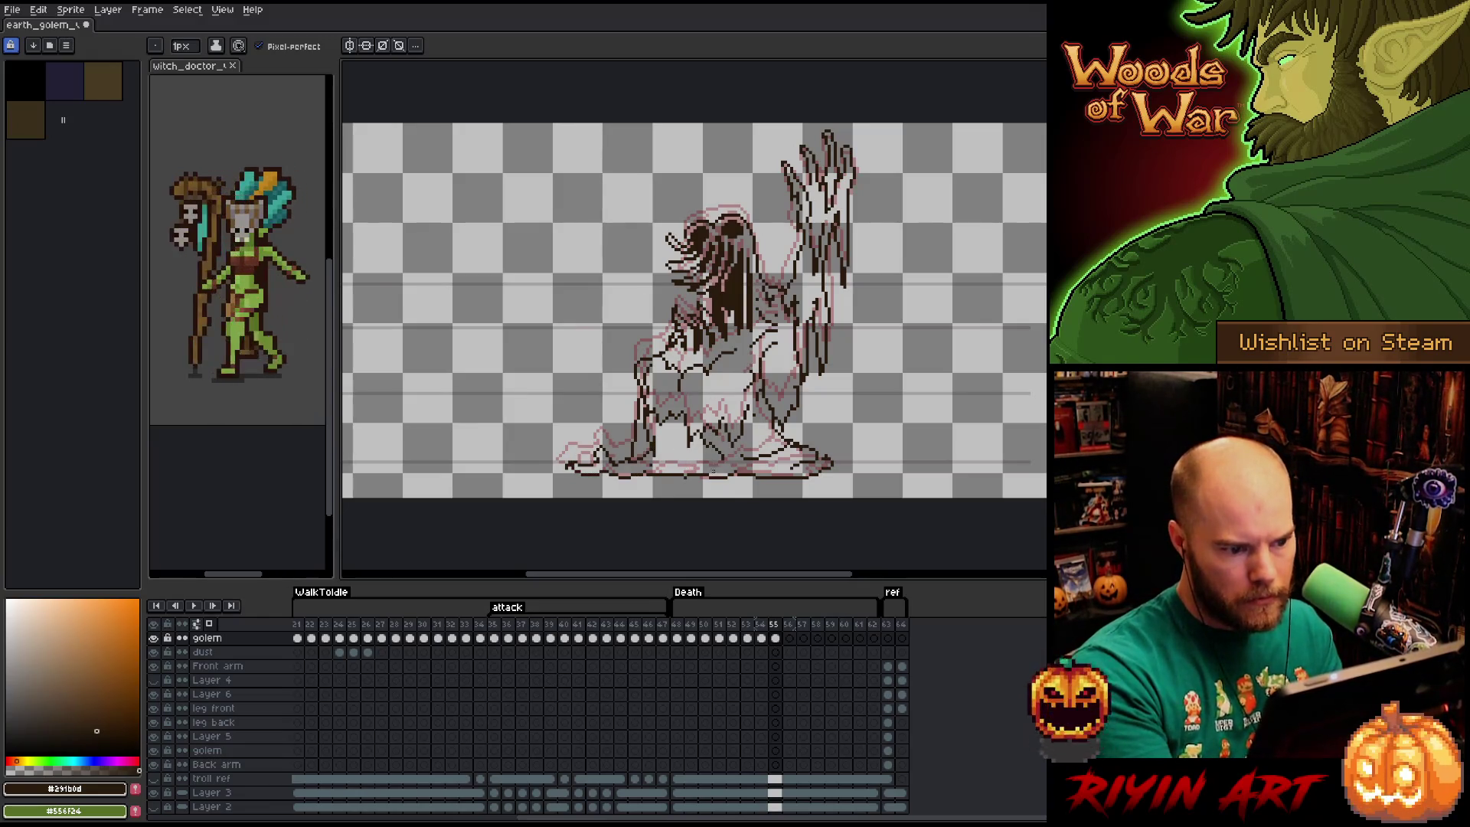
Extend the dark line along the golem's base and clean it up.
{"action": "key", "text": "e"}
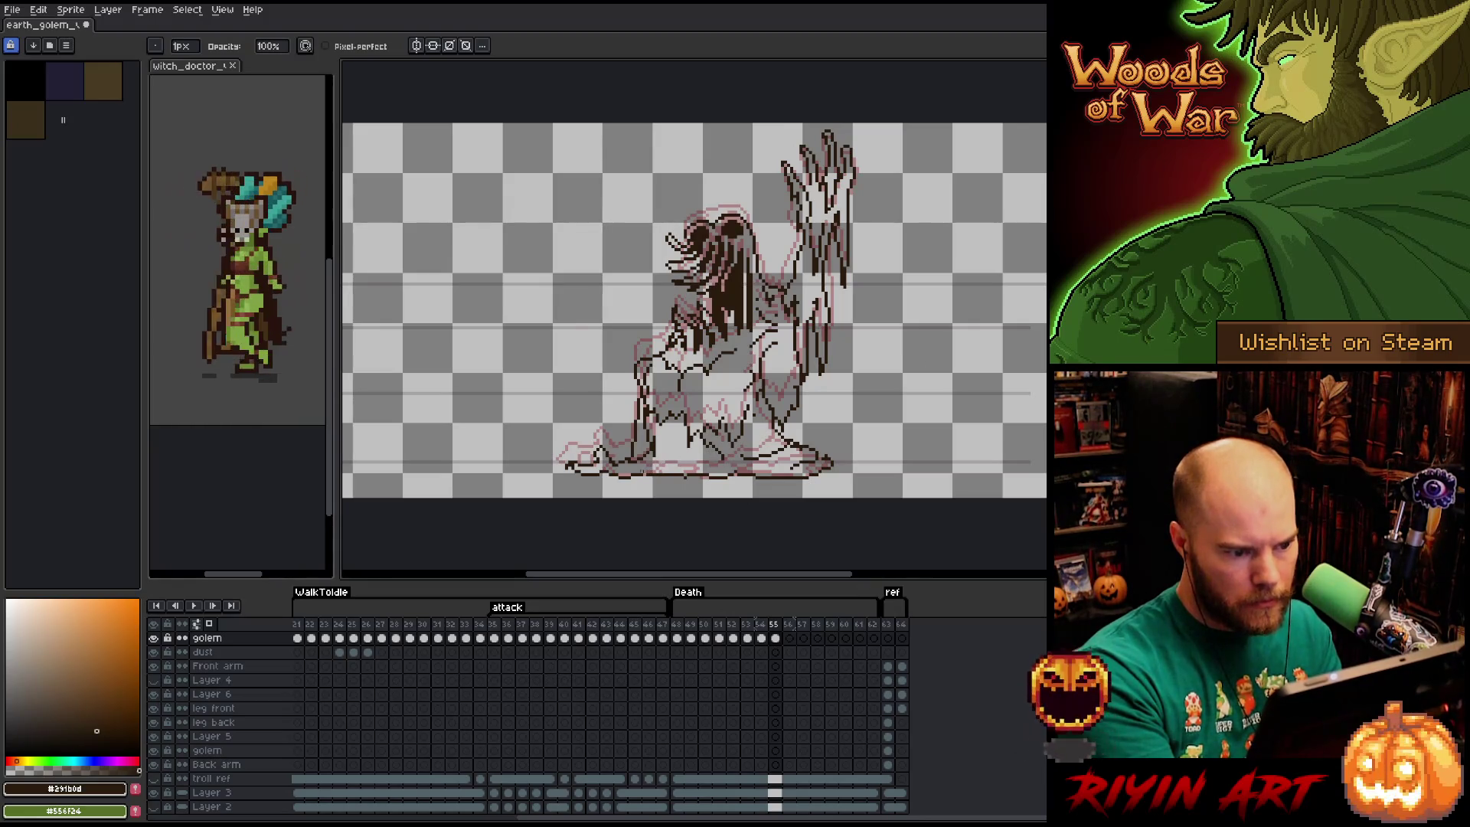
{"action": "key", "text": "b"}
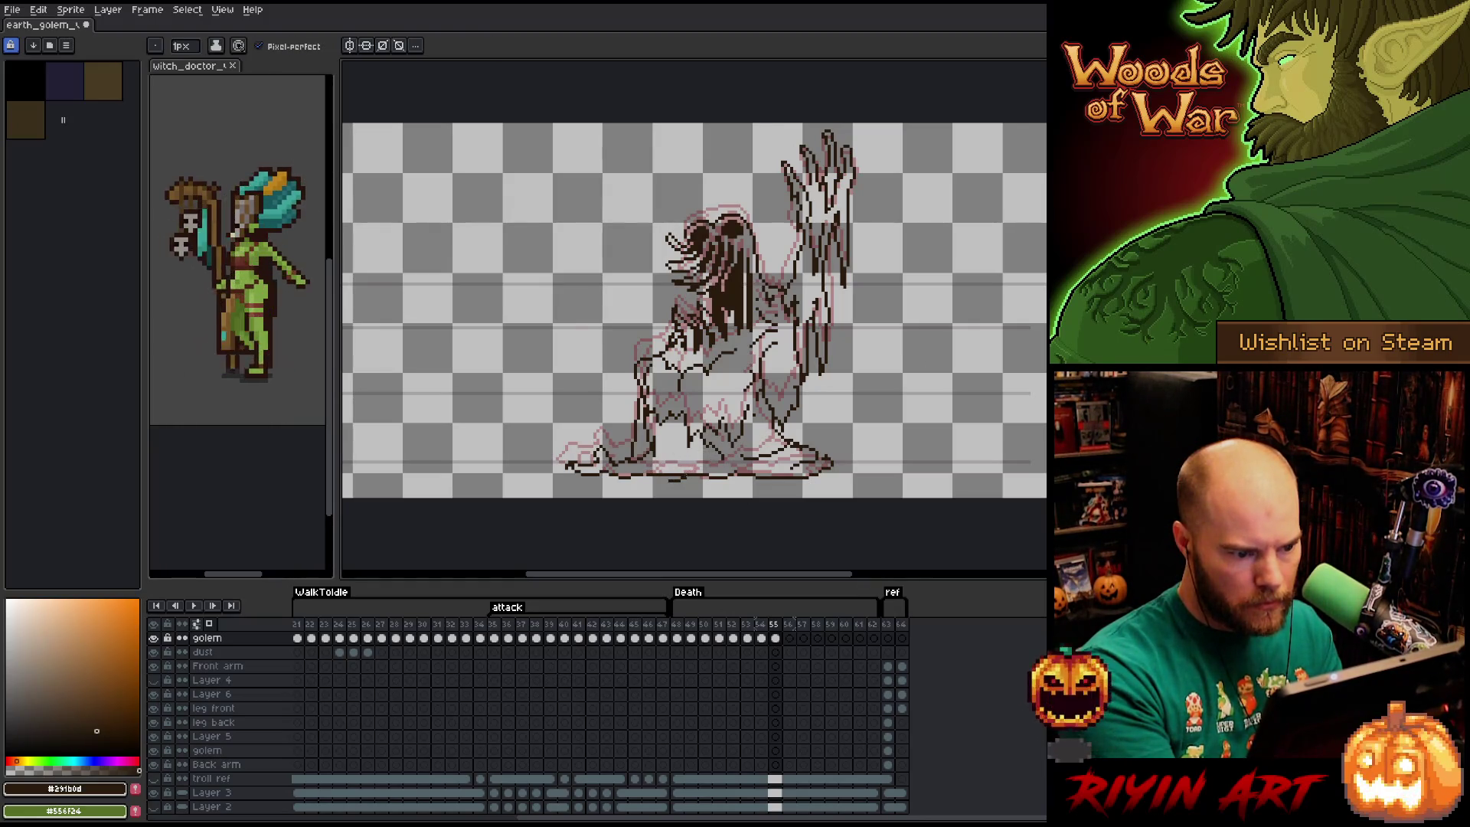
{"action": "key", "text": "e"}
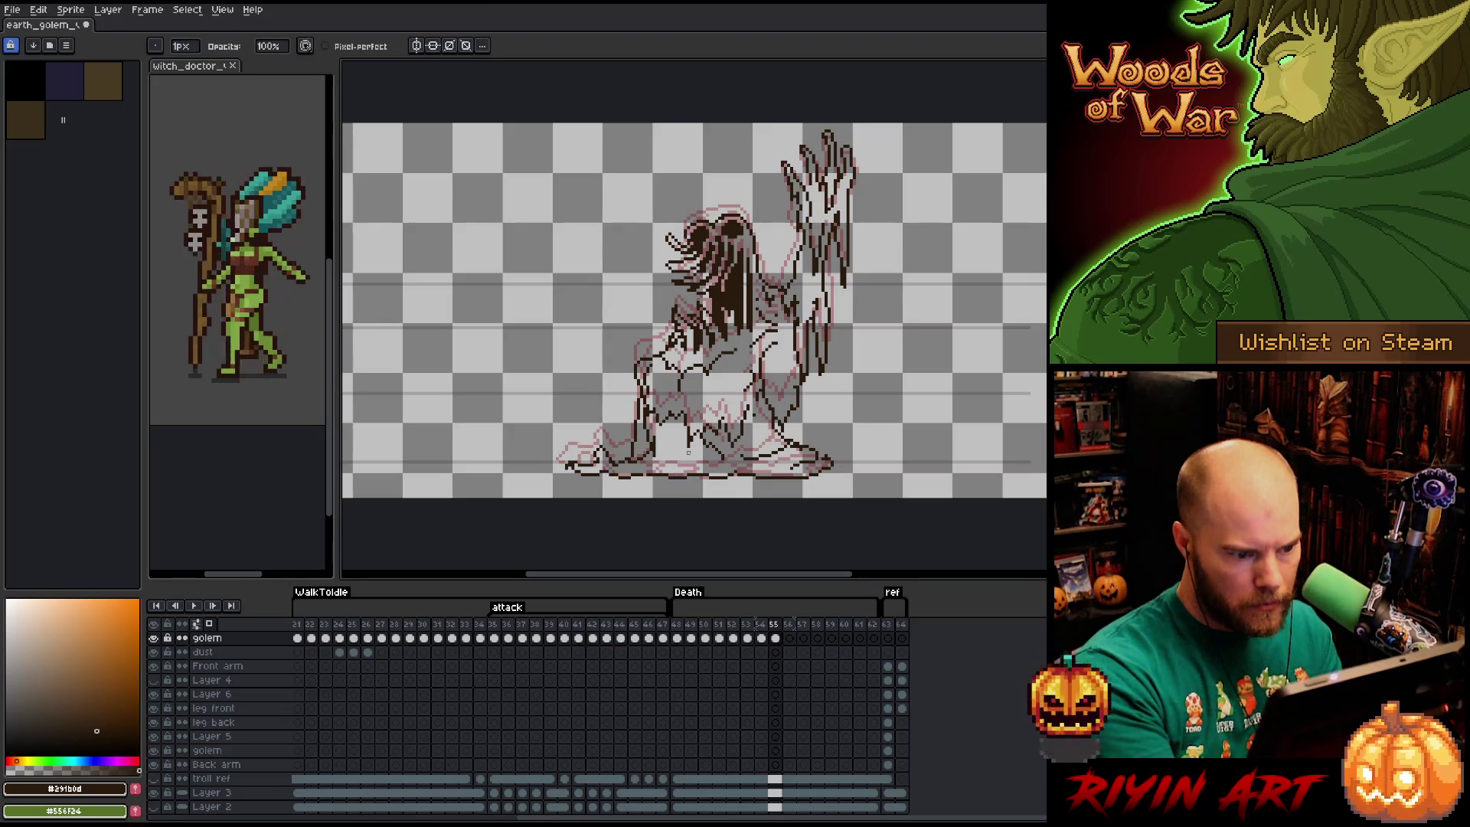
{"action": "key", "text": "b"}
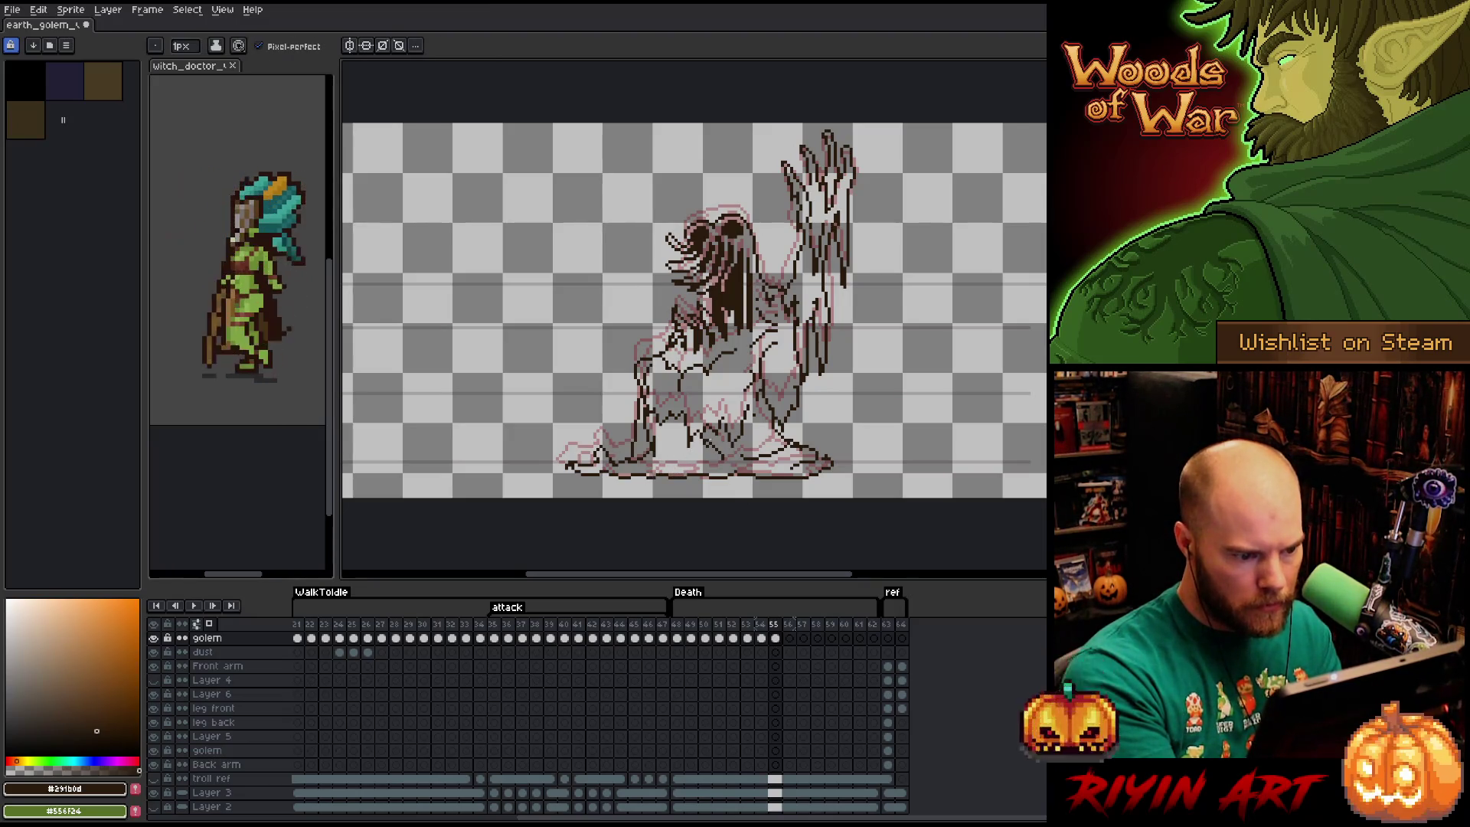
{"action": "left_click_drag", "start_coordinate": [696, 470], "coordinate": [621, 469]}
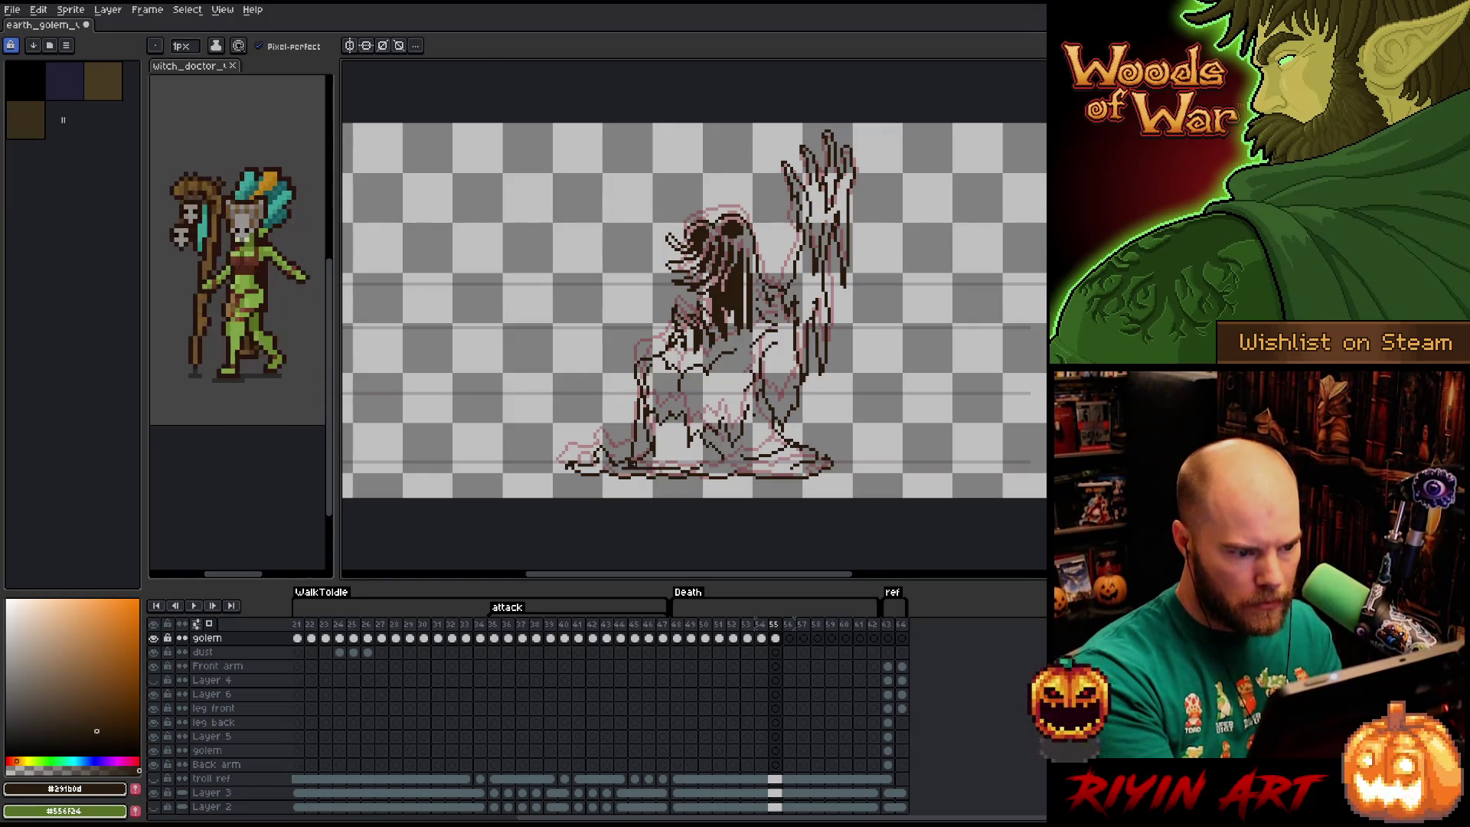
{"action": "key", "text": "e"}
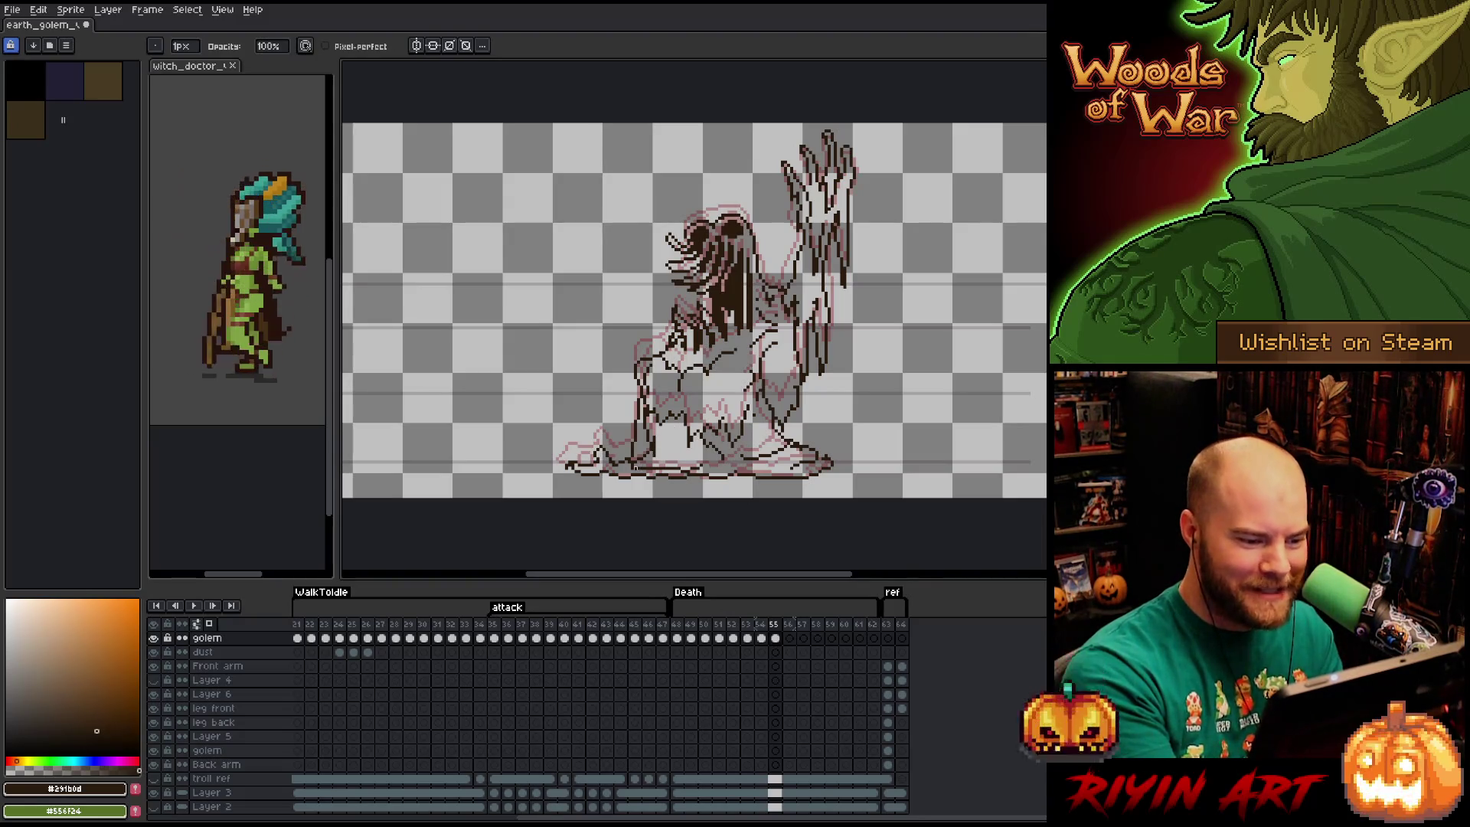
{"action": "key", "text": "b"}
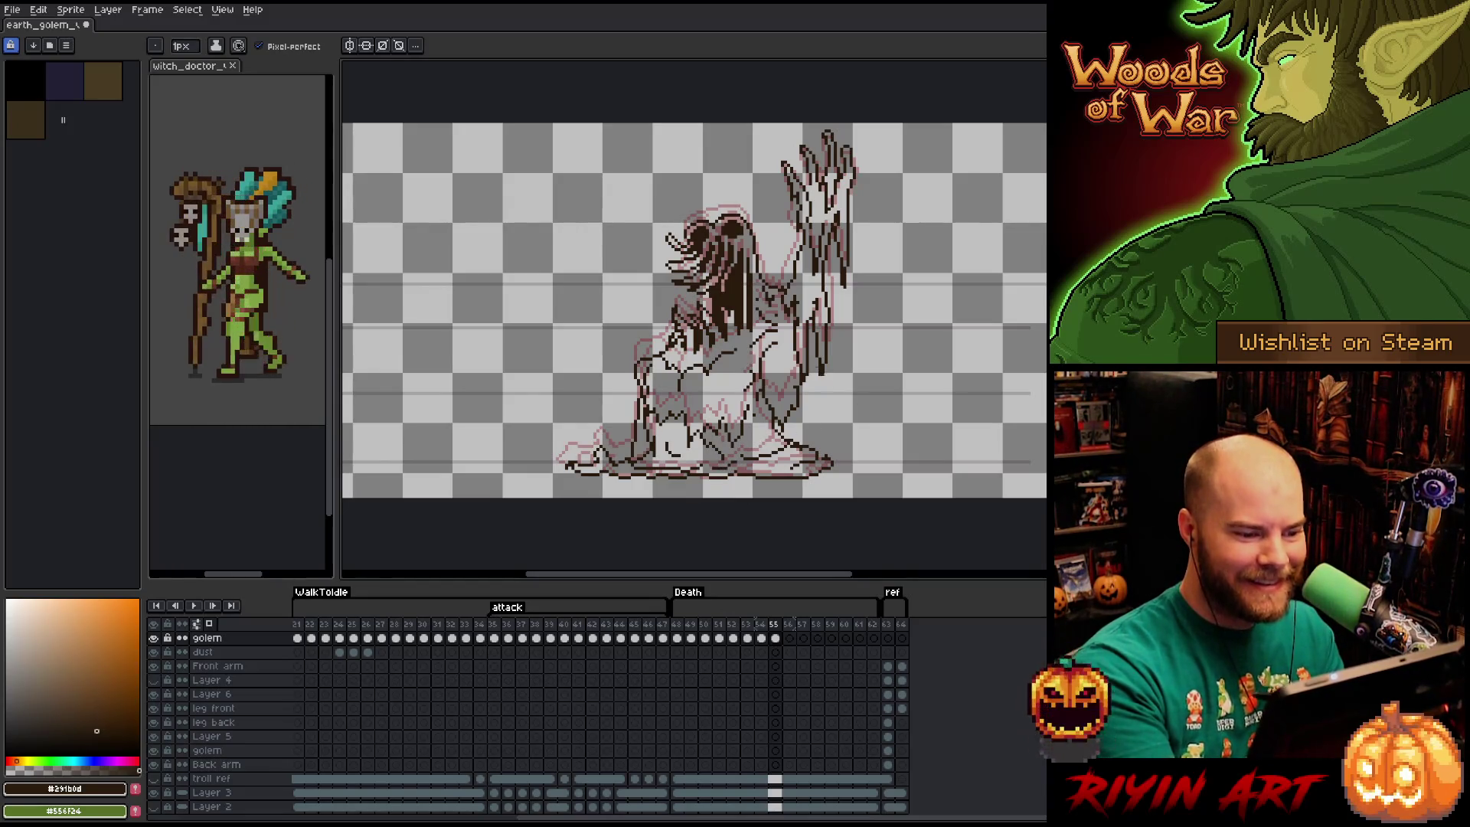
Try a freehand Lasso selection on the golem's body, then deselect it.
{"action": "key", "text": "q"}
{"action": "mouse_move", "coordinate": [756, 400]}
{"action": "left_mouse_down"}
{"action": "mouse_move", "coordinate": [718, 458]}
{"action": "mouse_move", "coordinate": [651, 405]}
{"action": "mouse_move", "coordinate": [757, 400]}
{"action": "left_mouse_up"}
{"action": "key", "text": "ctrl+d"}
{"action": "key", "text": "b"}
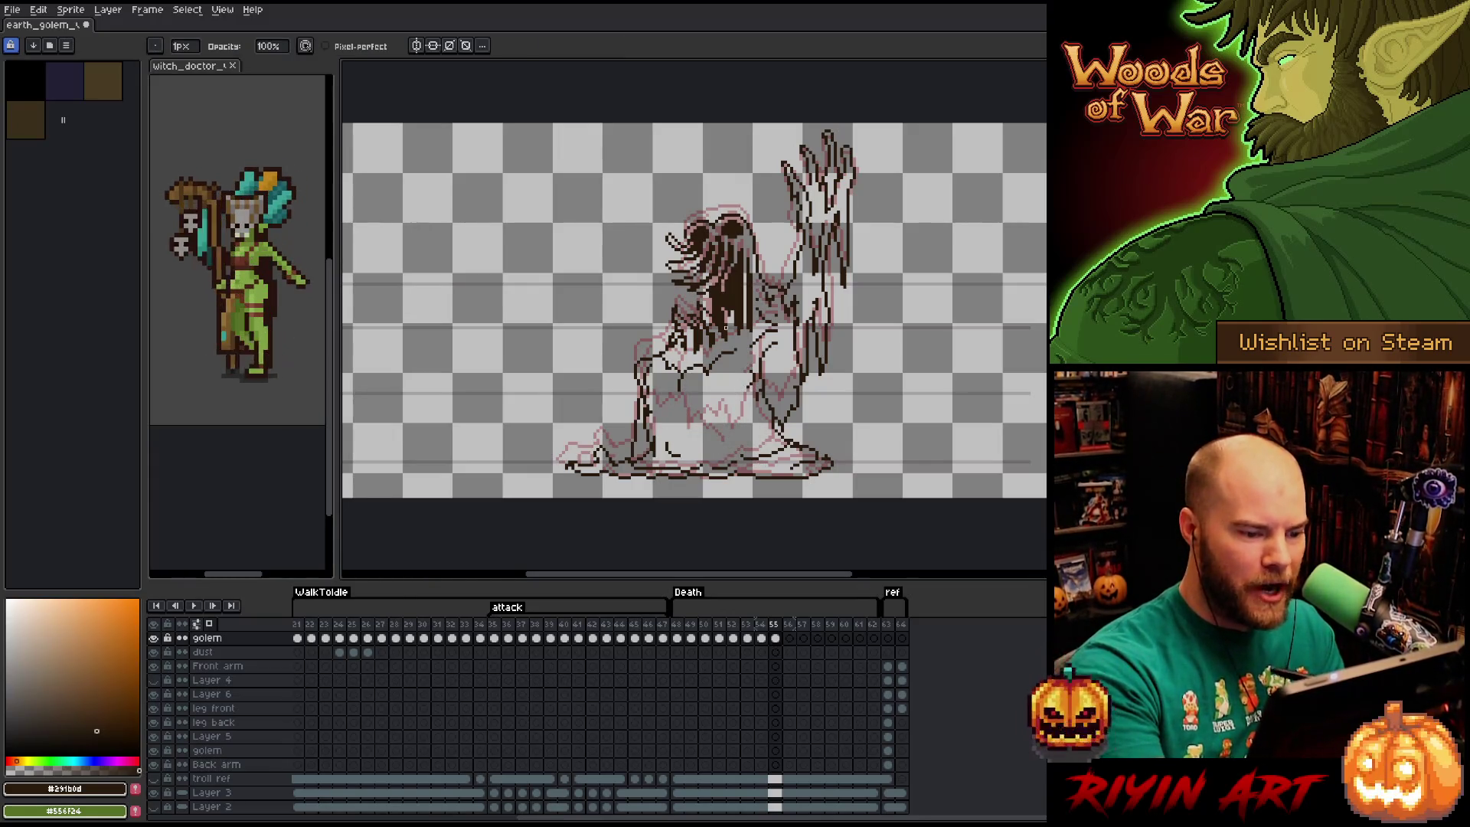
Draw jagged drip lines across the golem's melting lower body.
{"action": "key", "text": "e"}
{"action": "key", "text": "b"}
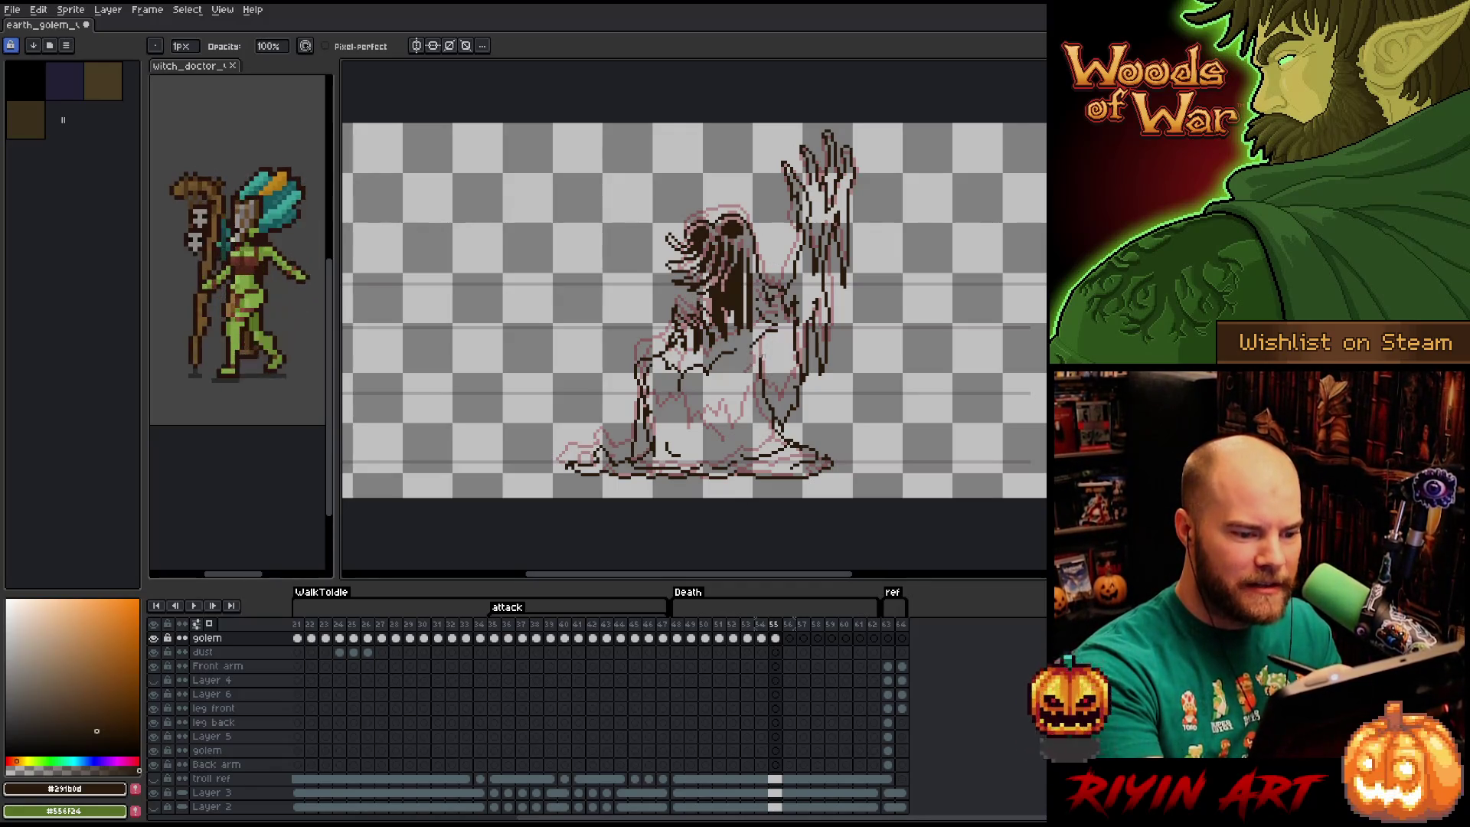
{"action": "key", "text": "e"}
{"action": "key", "text": "b"}
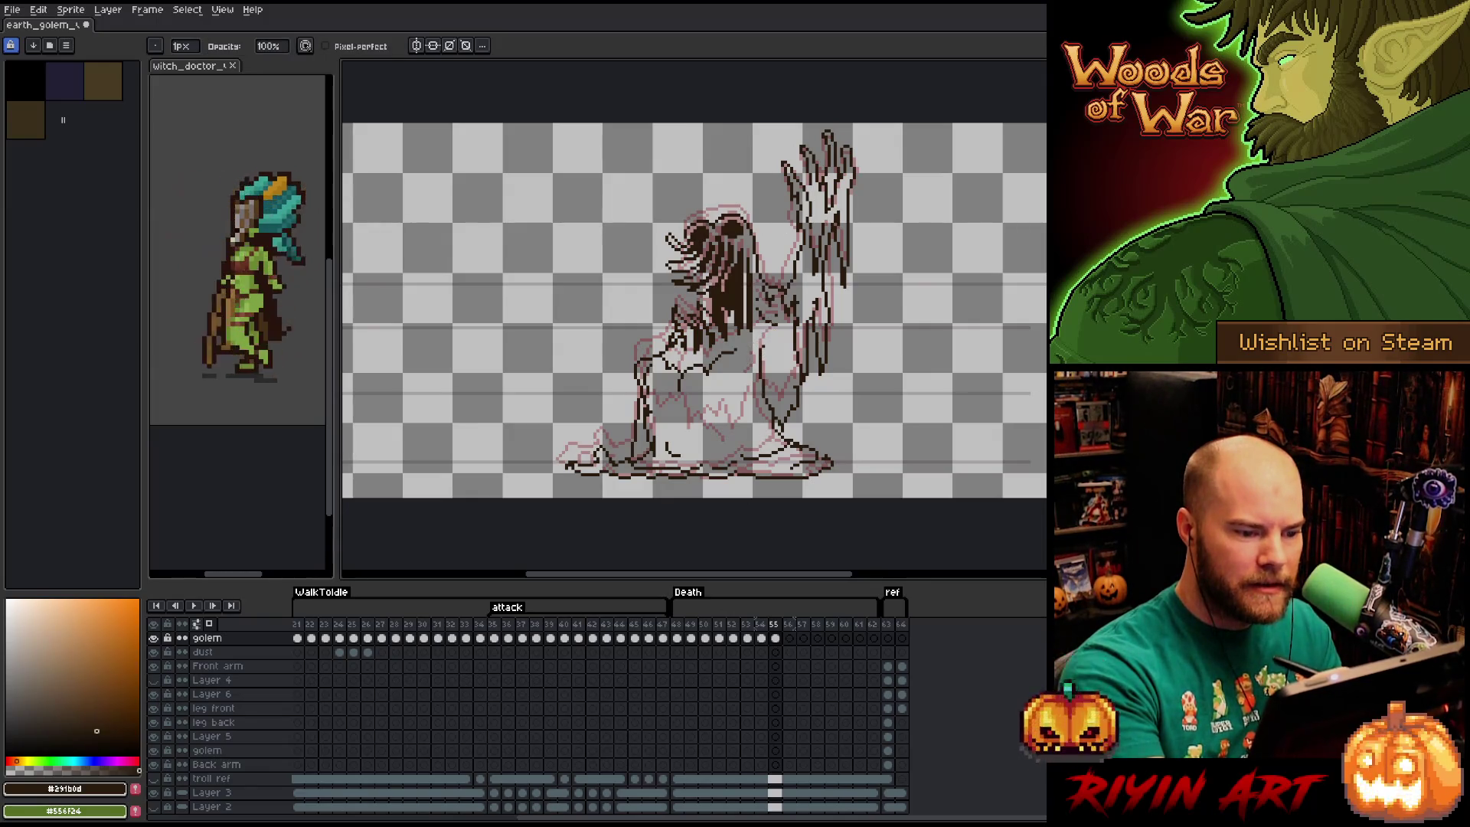
{"action": "key", "text": "e"}
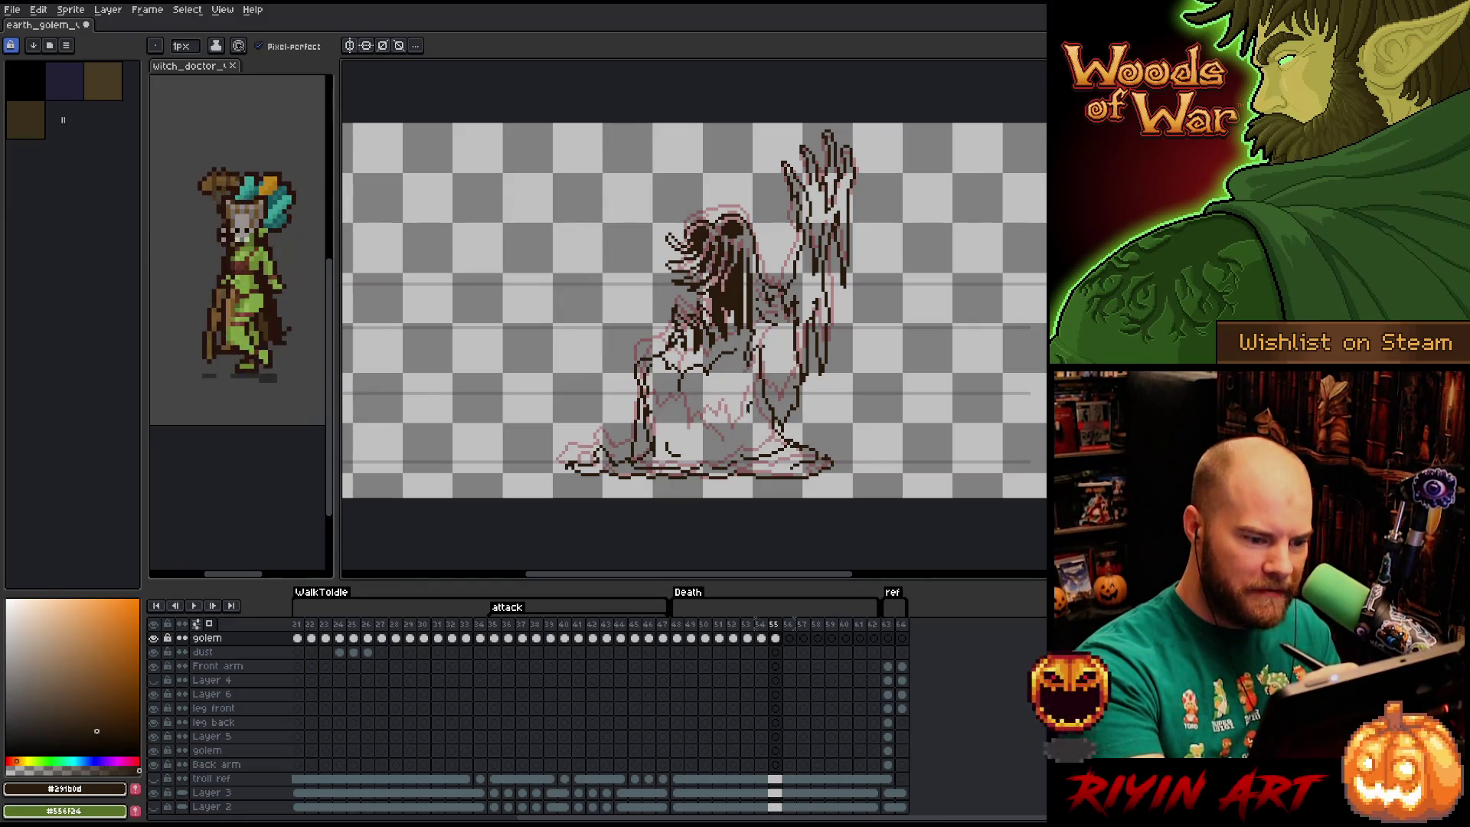
{"action": "mouse_move", "coordinate": [719, 414]}
{"action": "left_mouse_down"}
{"action": "mouse_move", "coordinate": [716, 444]}
{"action": "mouse_move", "coordinate": [664, 433]}
{"action": "mouse_move", "coordinate": [653, 400]}
{"action": "left_mouse_up"}
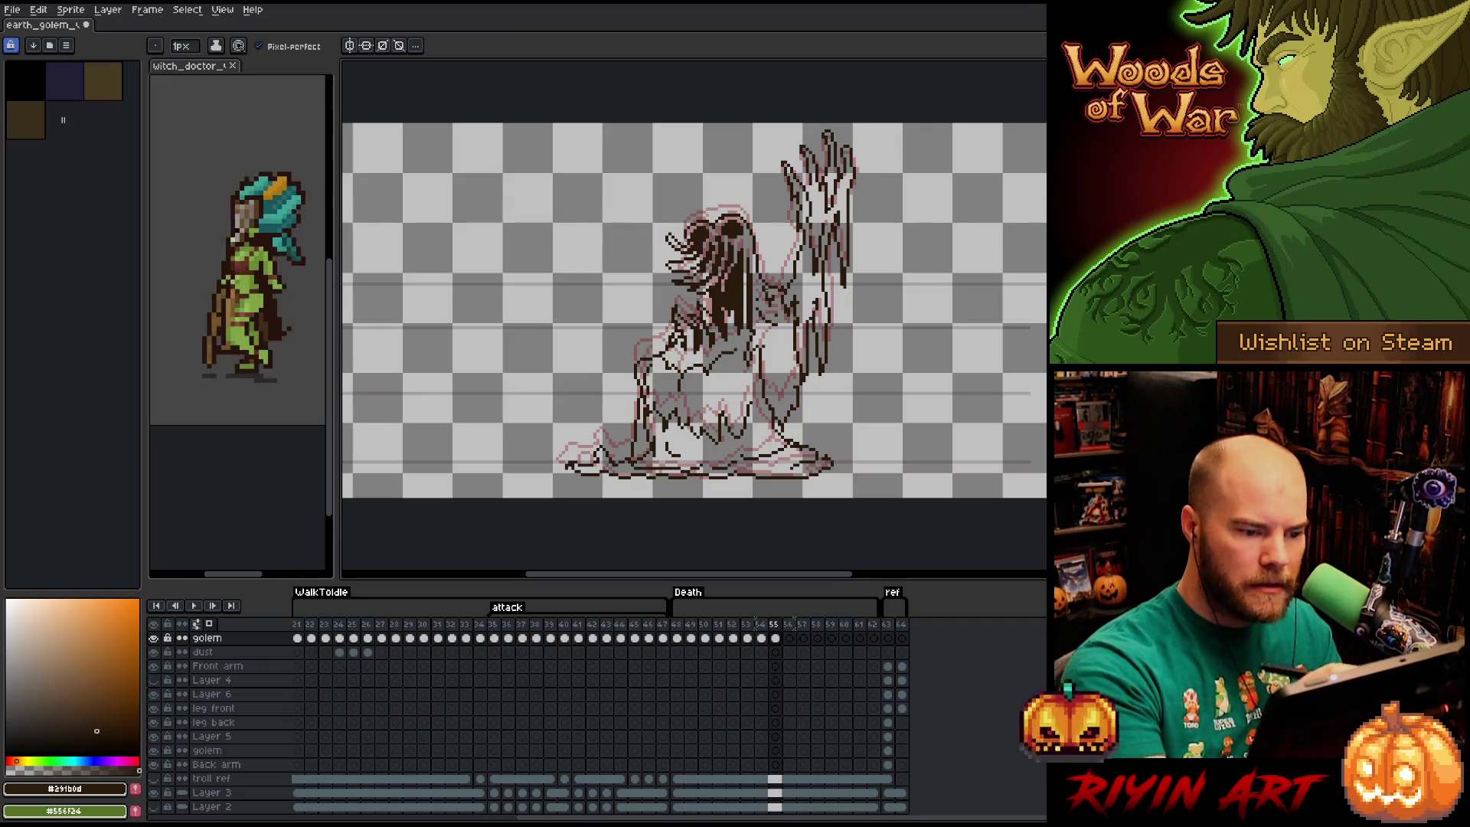
Add a diagonal line across the torso and short lines near the base and right side.
{"action": "key", "text": "e"}
{"action": "key", "text": "b"}
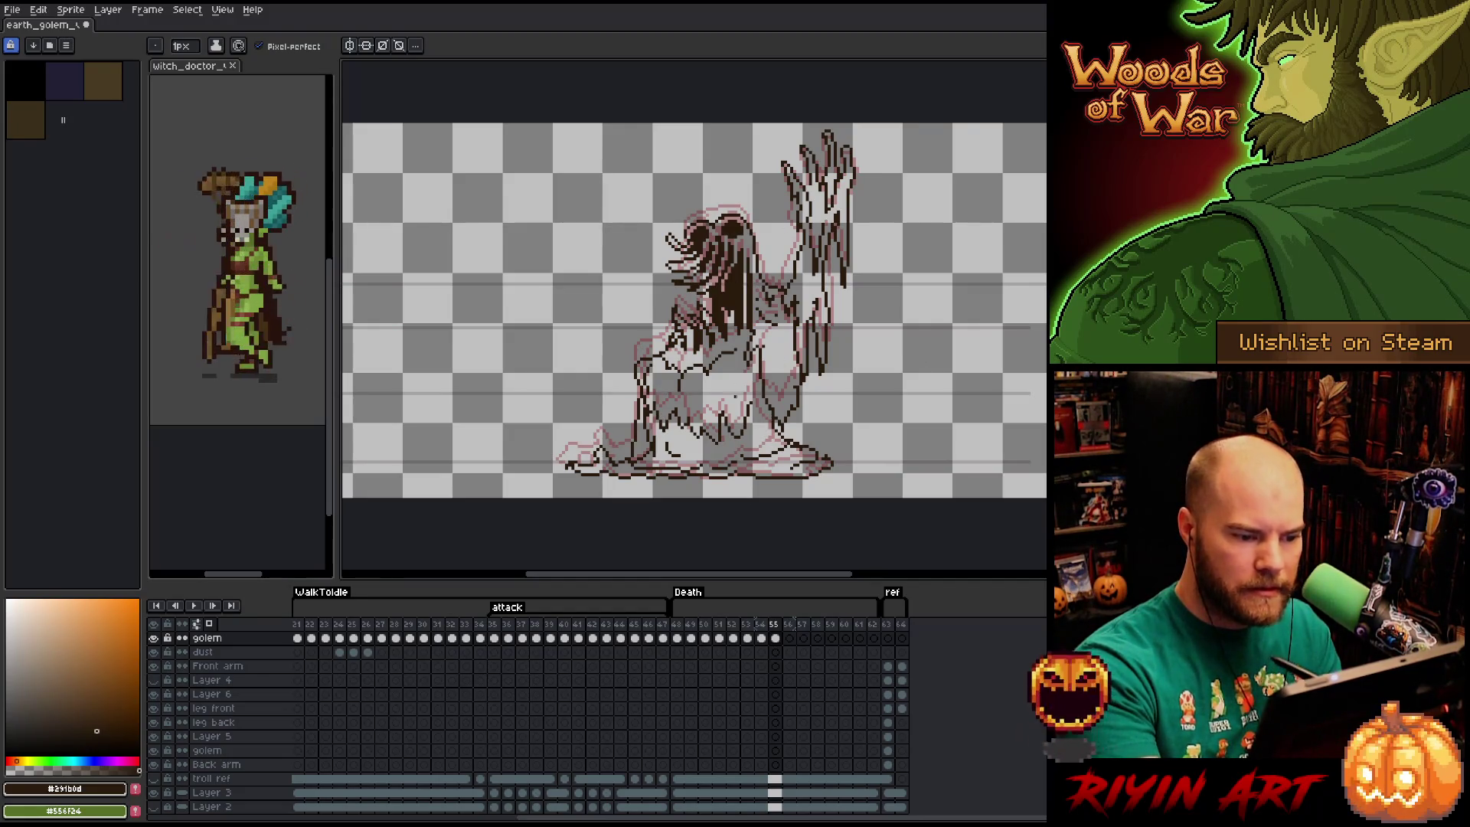
{"action": "key", "text": "e"}
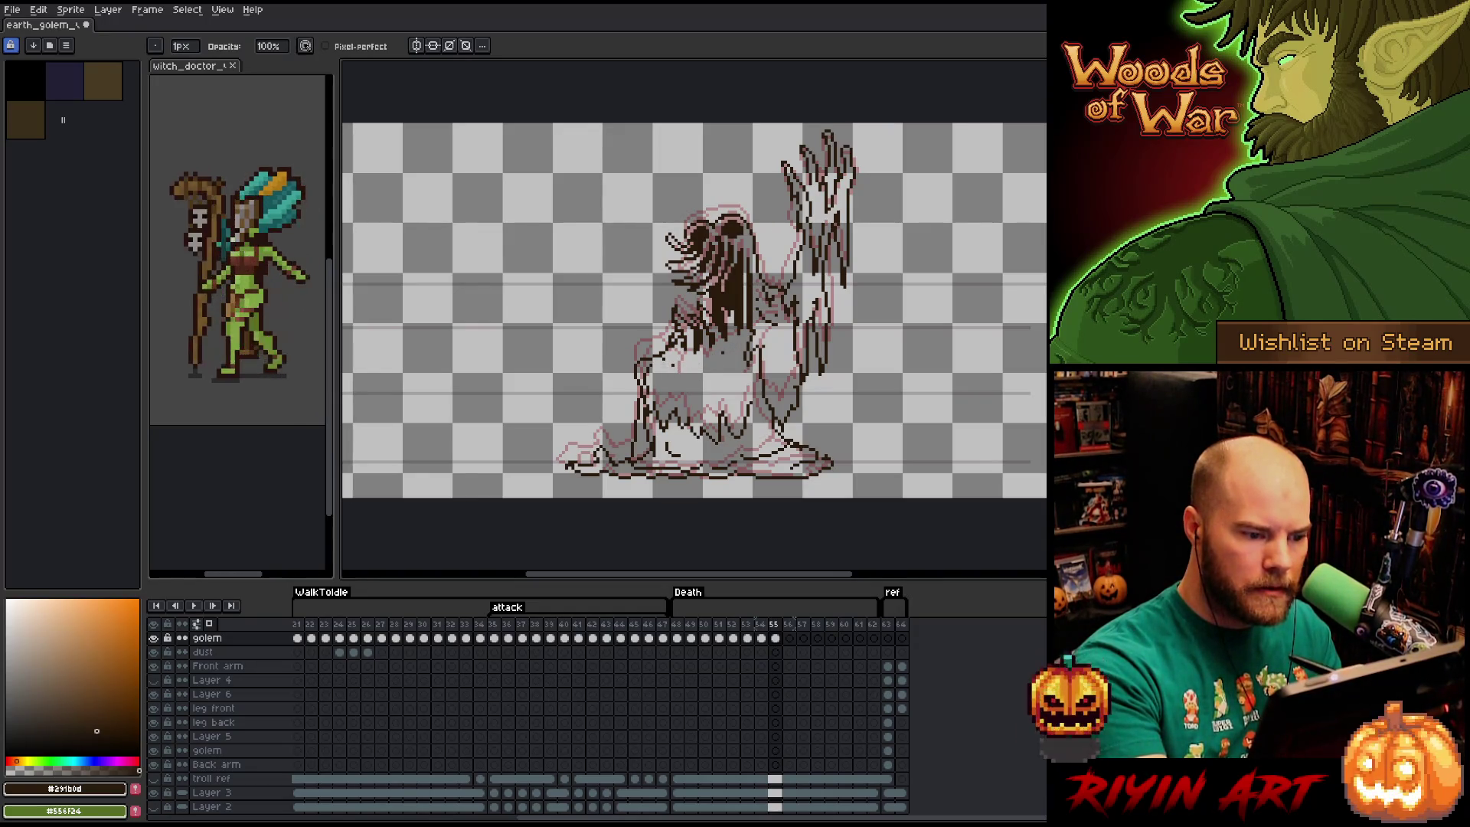
{"action": "key", "text": "b"}
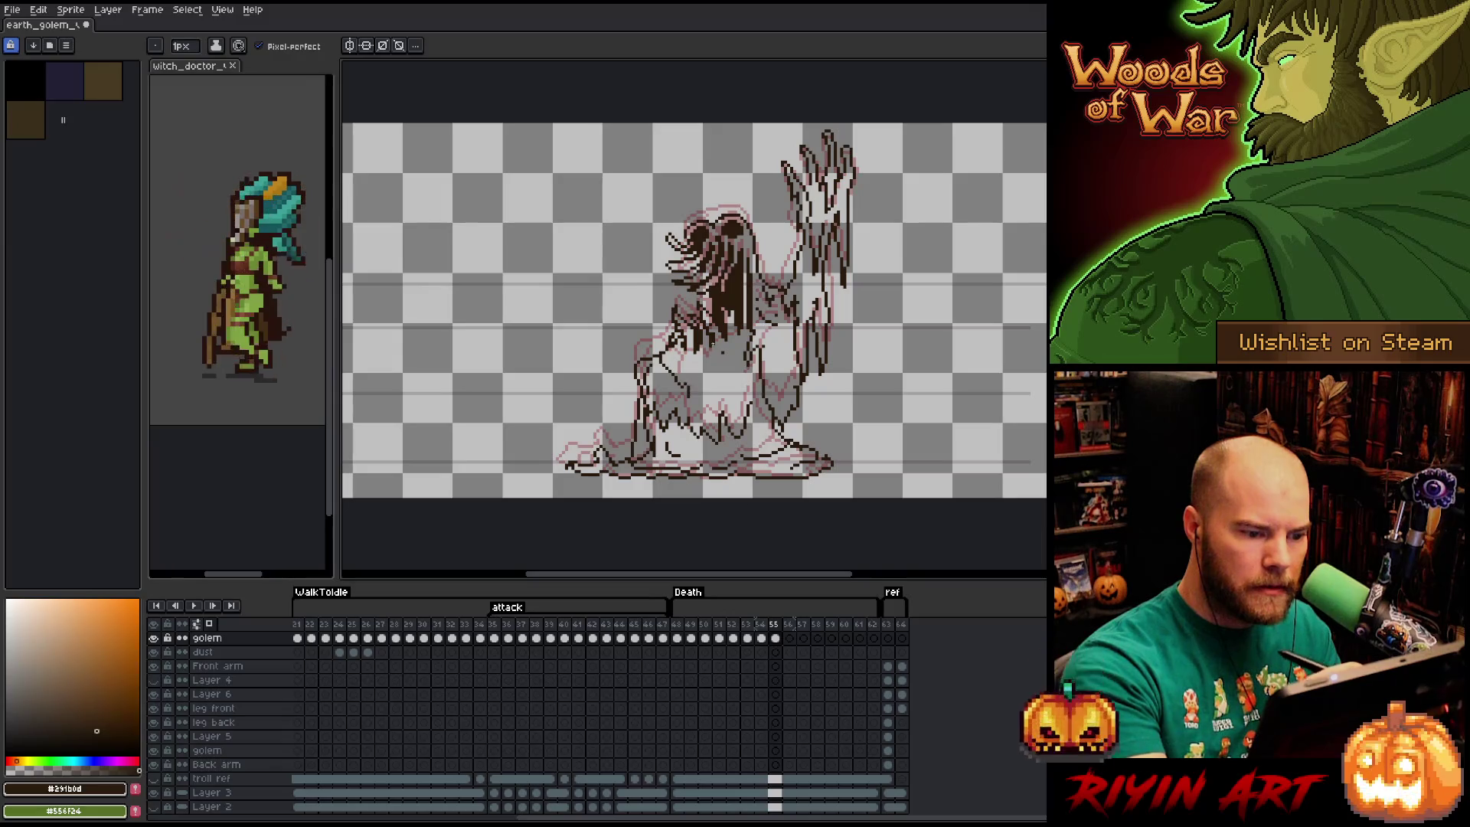
{"action": "key", "text": "e"}
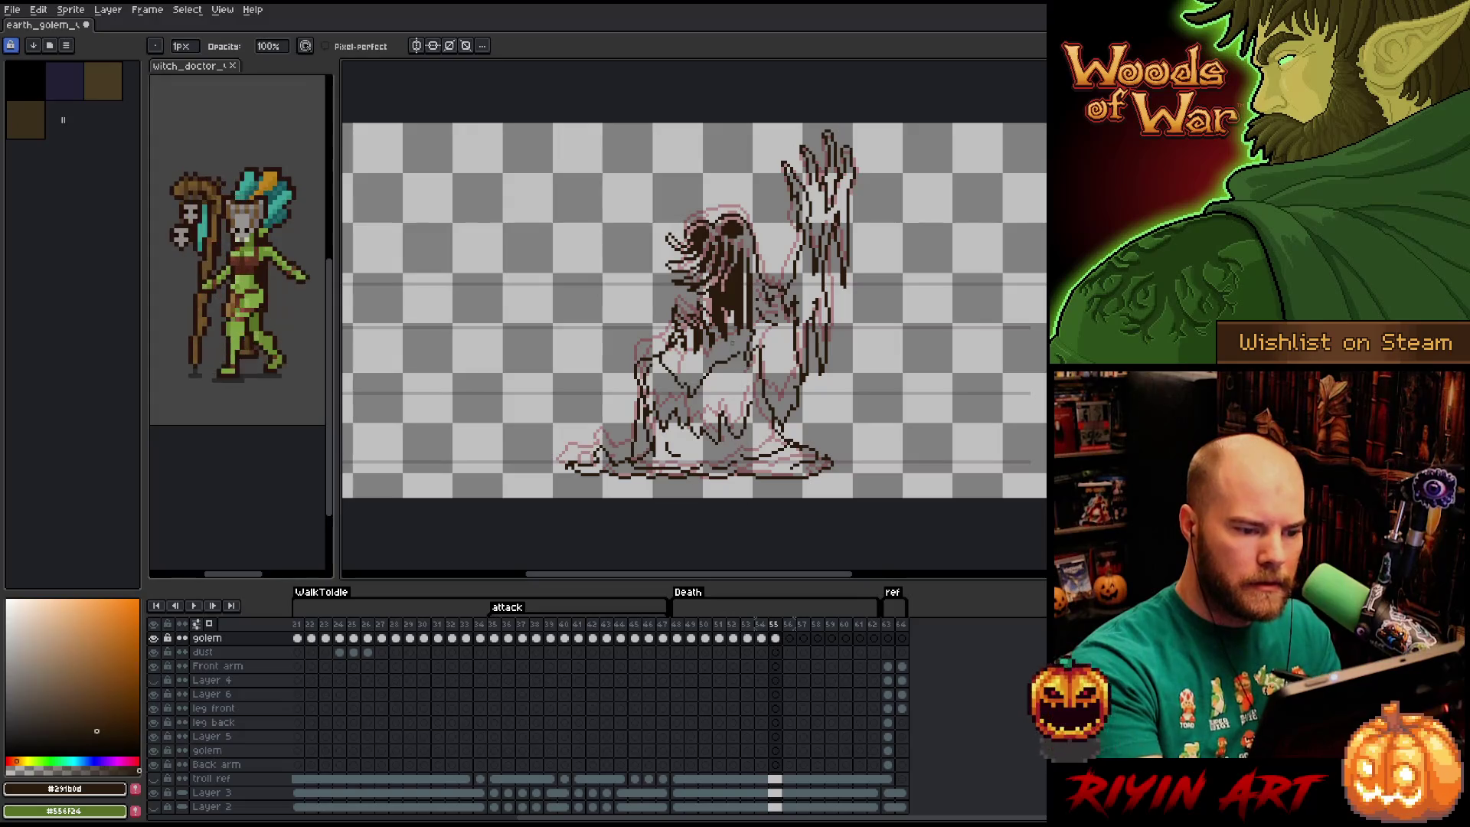
{"action": "key", "text": "b"}
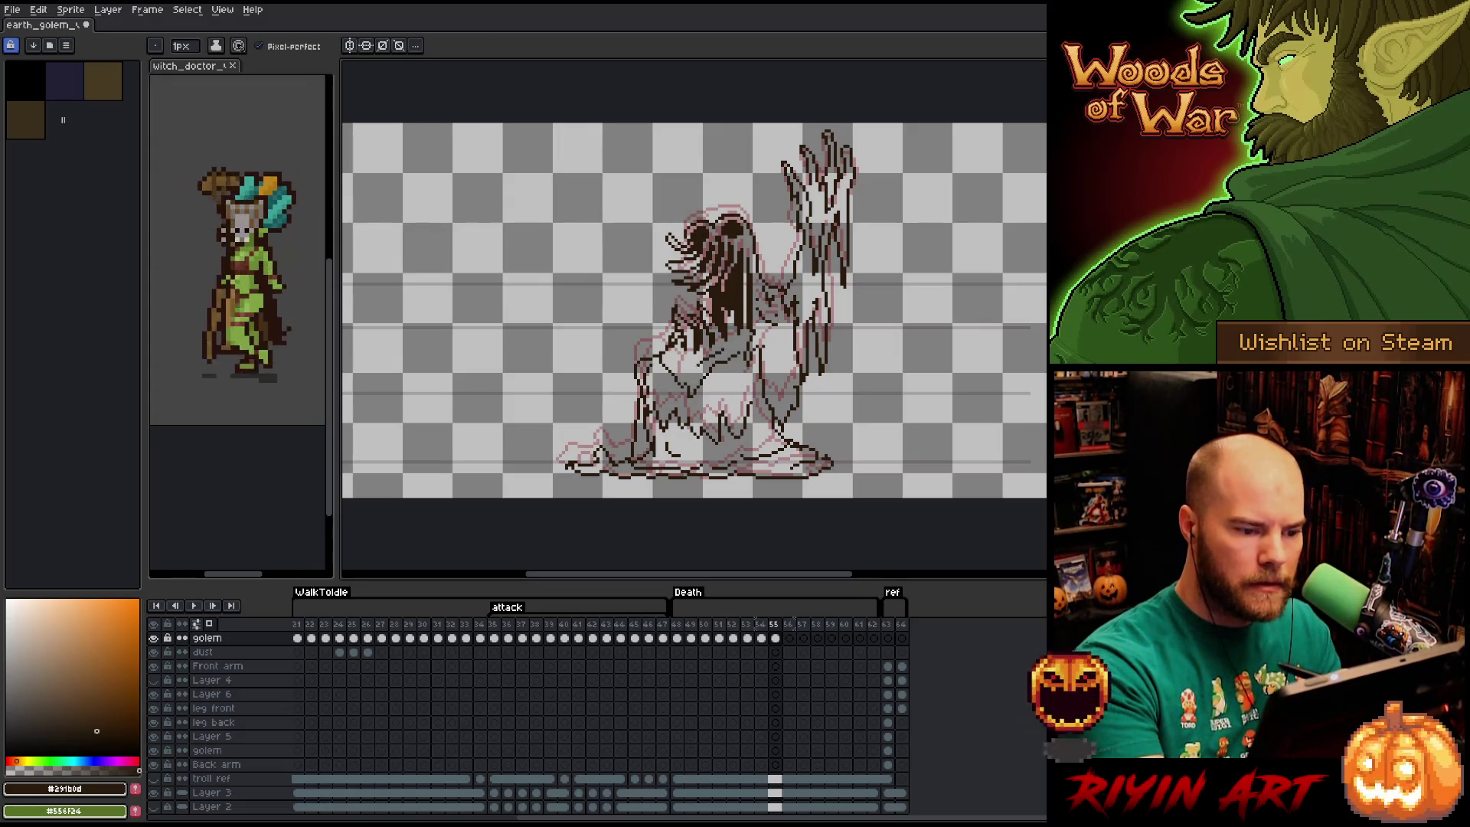
{"action": "left_click_drag", "start_coordinate": [735, 382], "coordinate": [705, 410]}
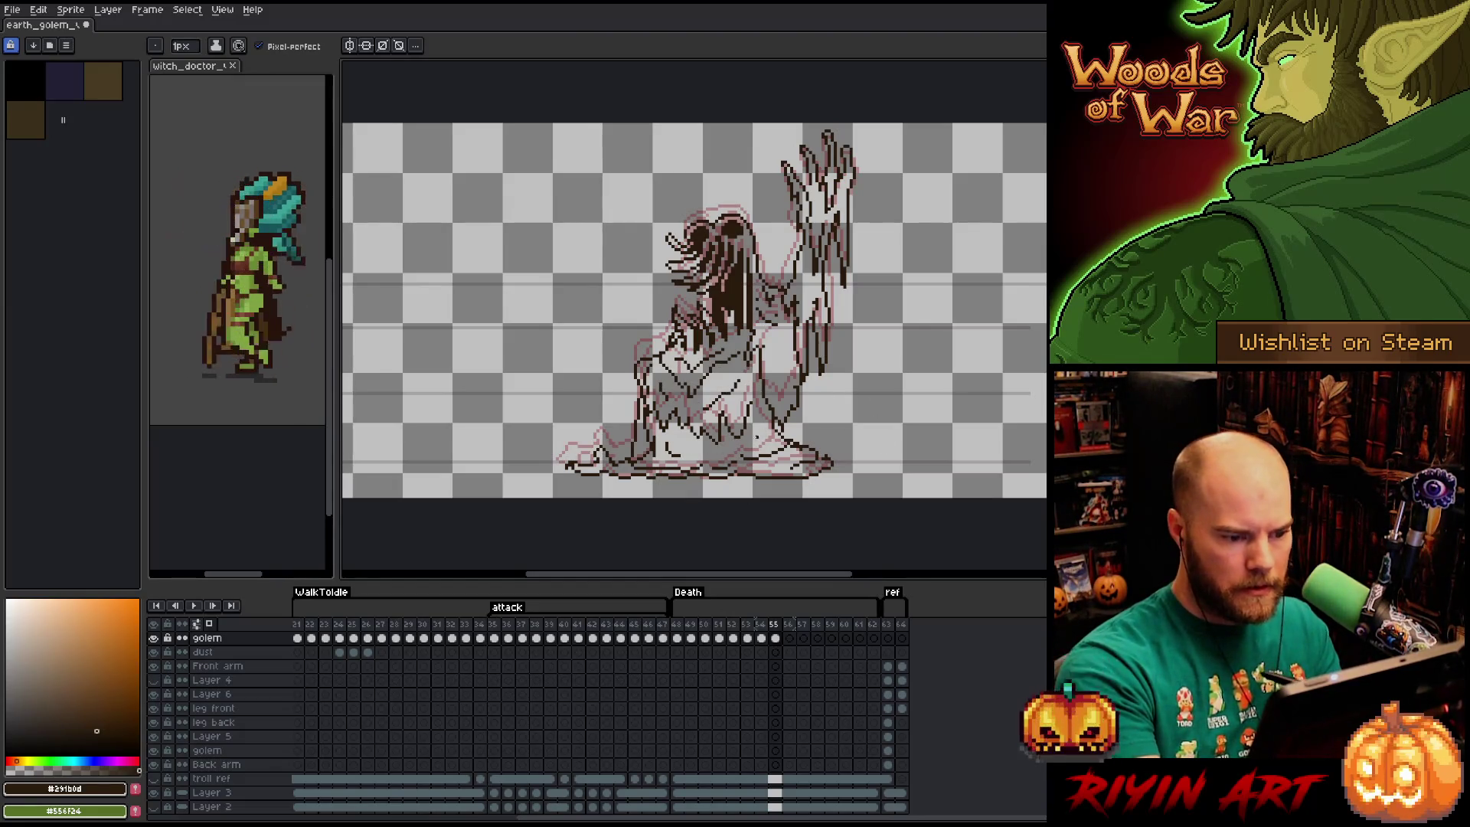
{"action": "left_click_drag", "start_coordinate": [740, 447], "coordinate": [720, 456]}
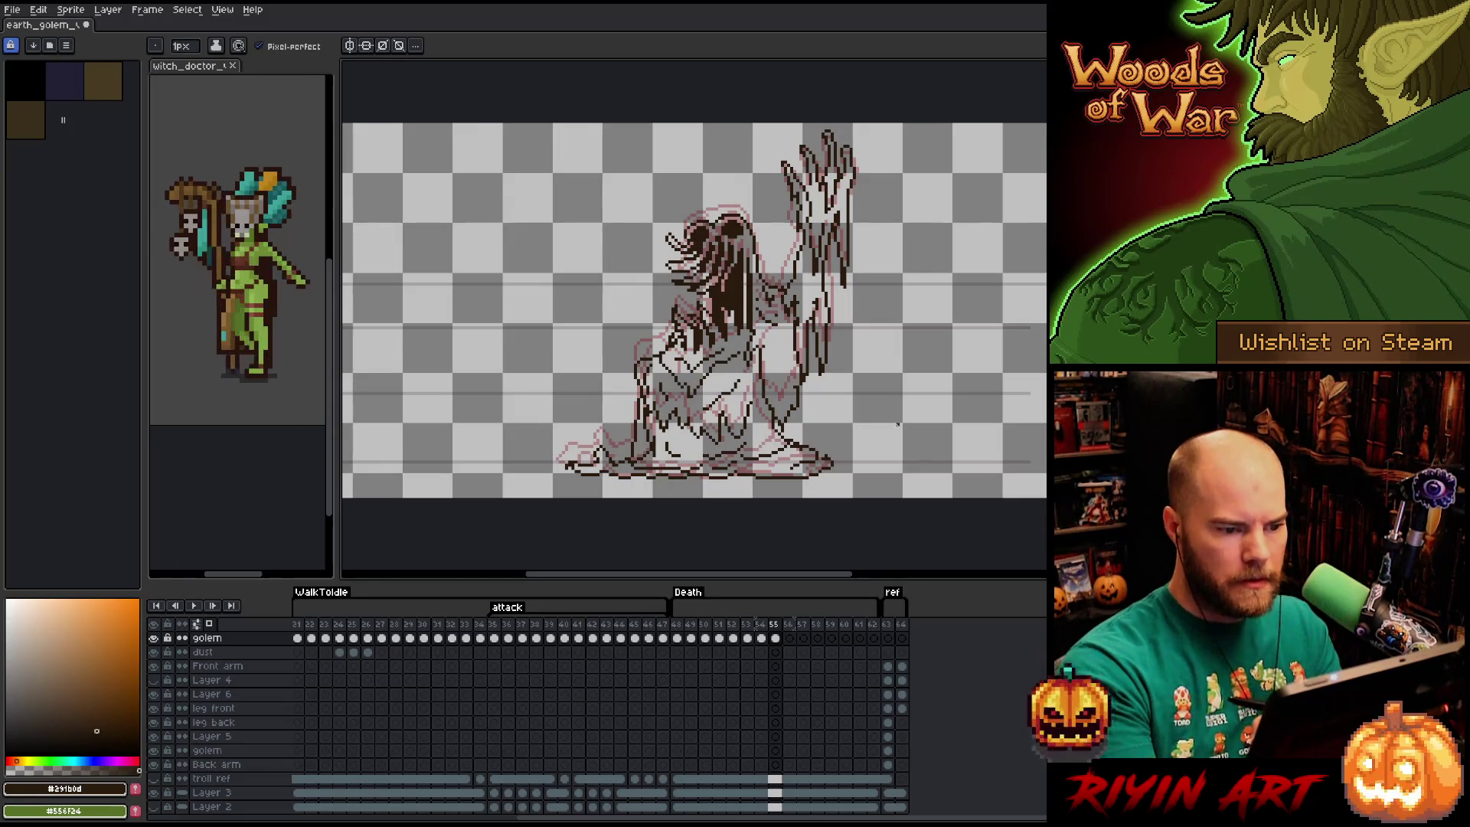
{"action": "left_click_drag", "start_coordinate": [773, 358], "coordinate": [773, 382]}
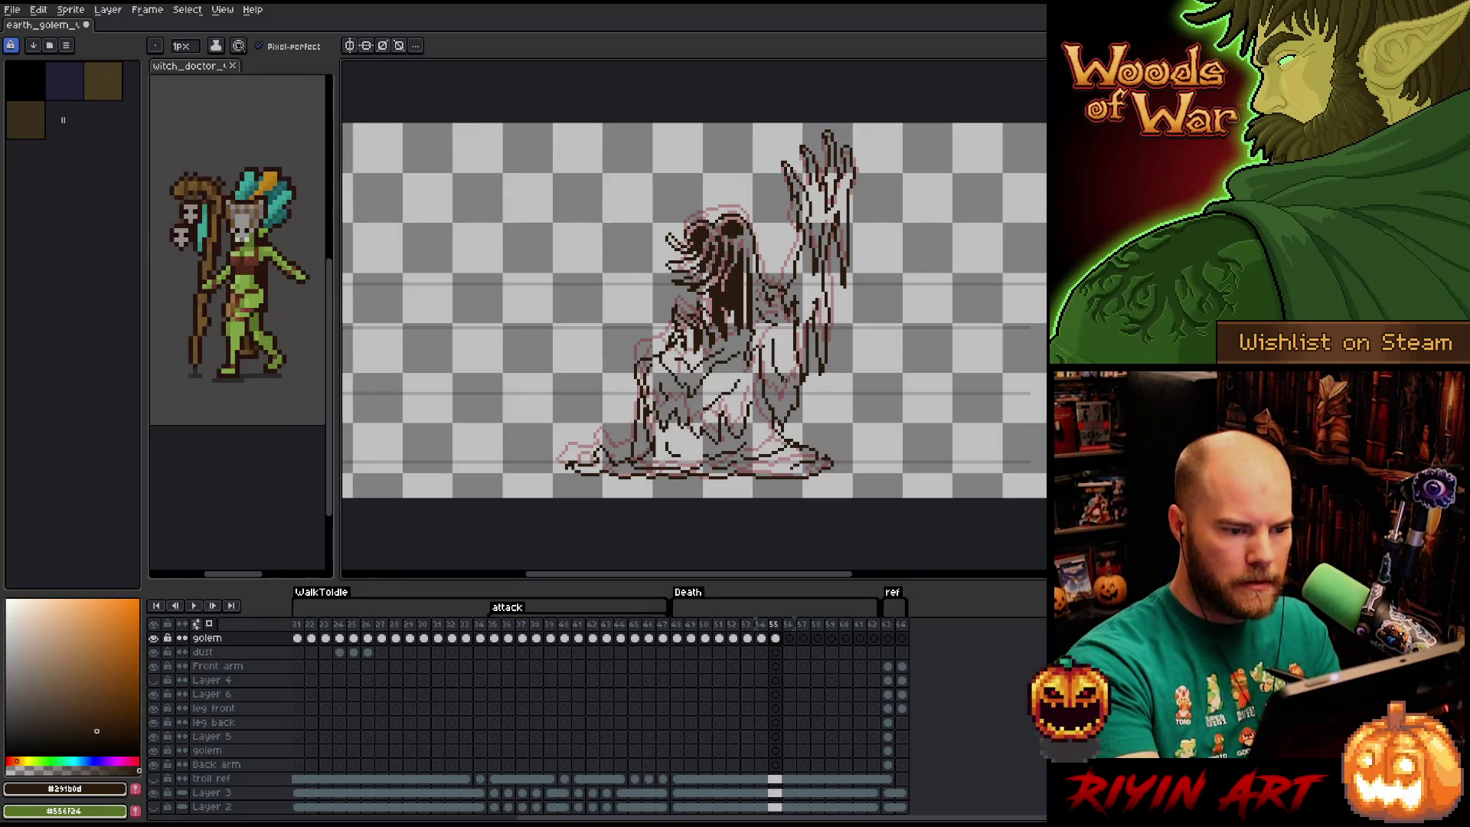
Clean up the new lines and select the golem cel on frame 55.
{"action": "key", "text": "e"}
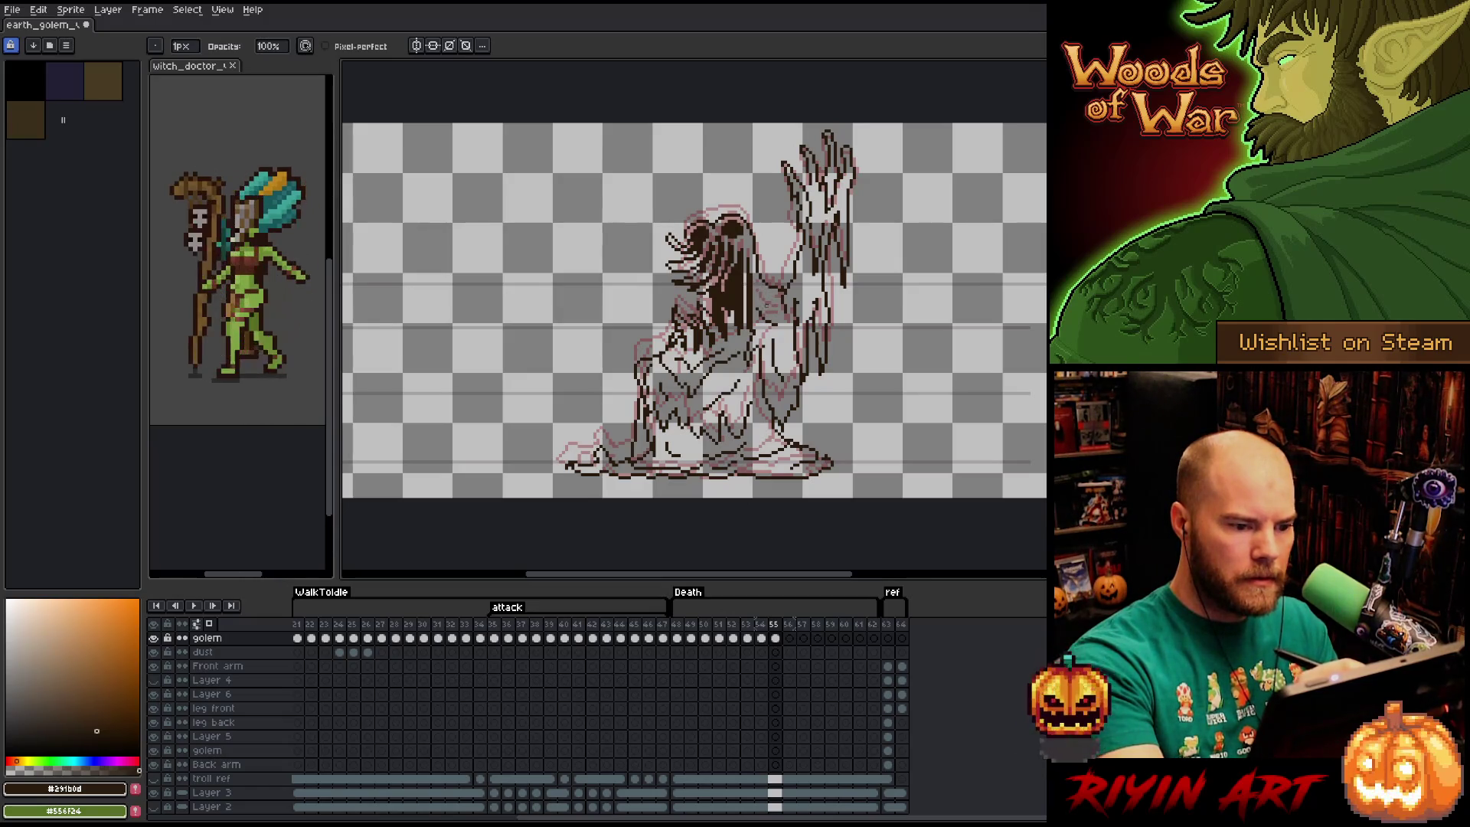
{"action": "key", "text": "b"}
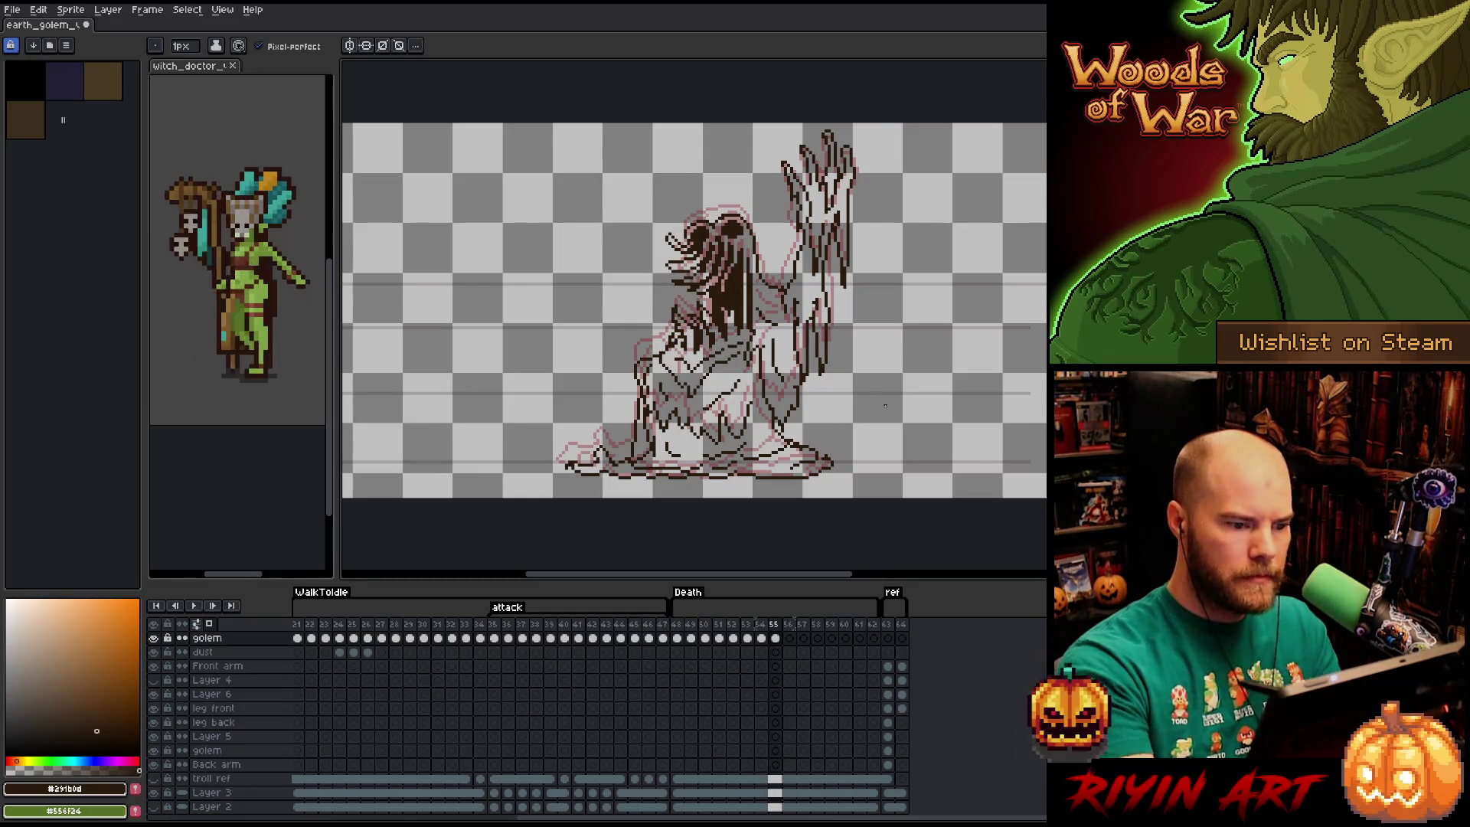
{"action": "left_click", "coordinate": [775, 638]}
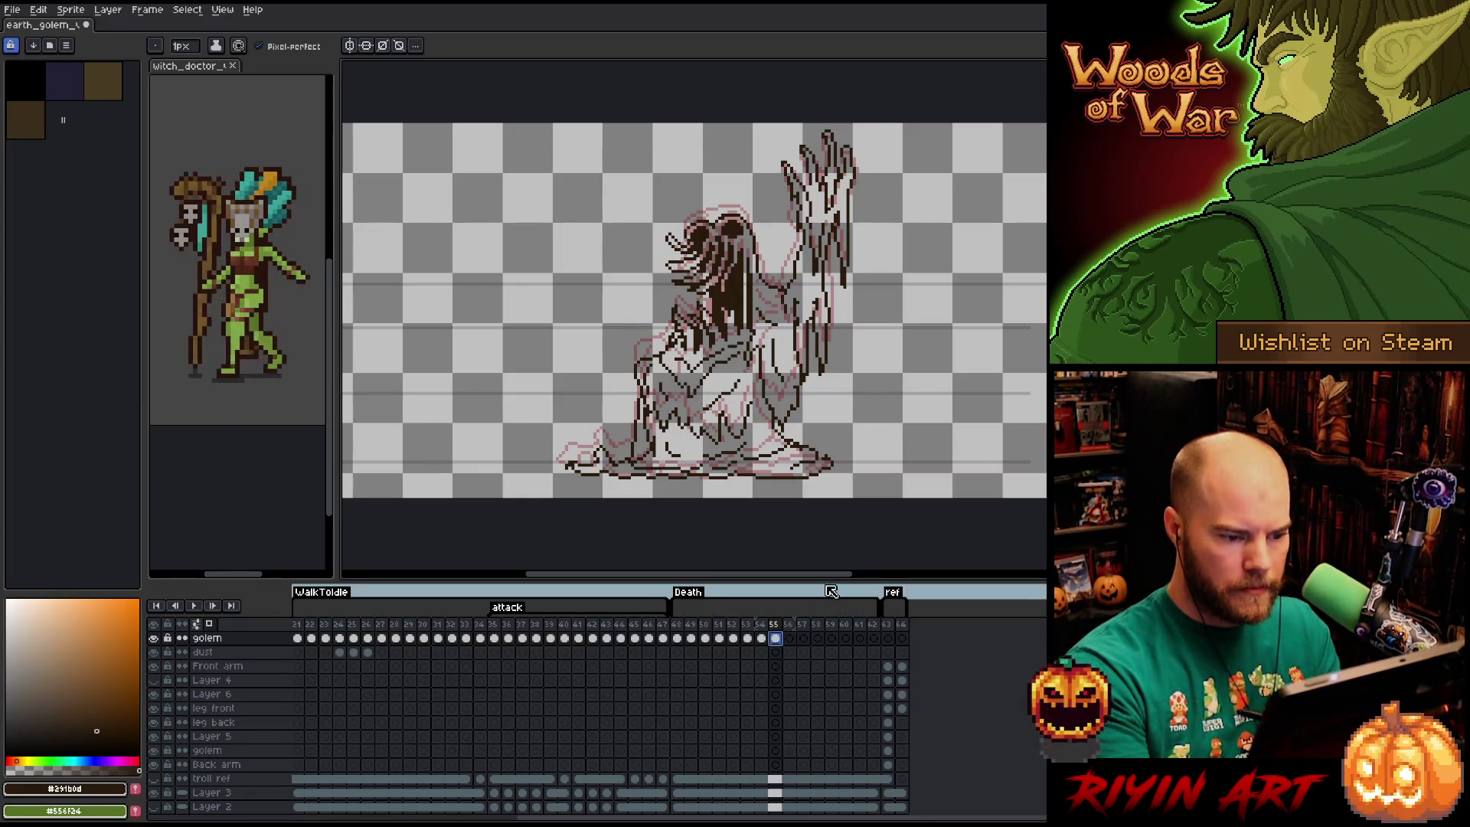
On frame 56, freehand-select the golem's right side and ground base, then deselect.
{"action": "left_click", "coordinate": [790, 638]}
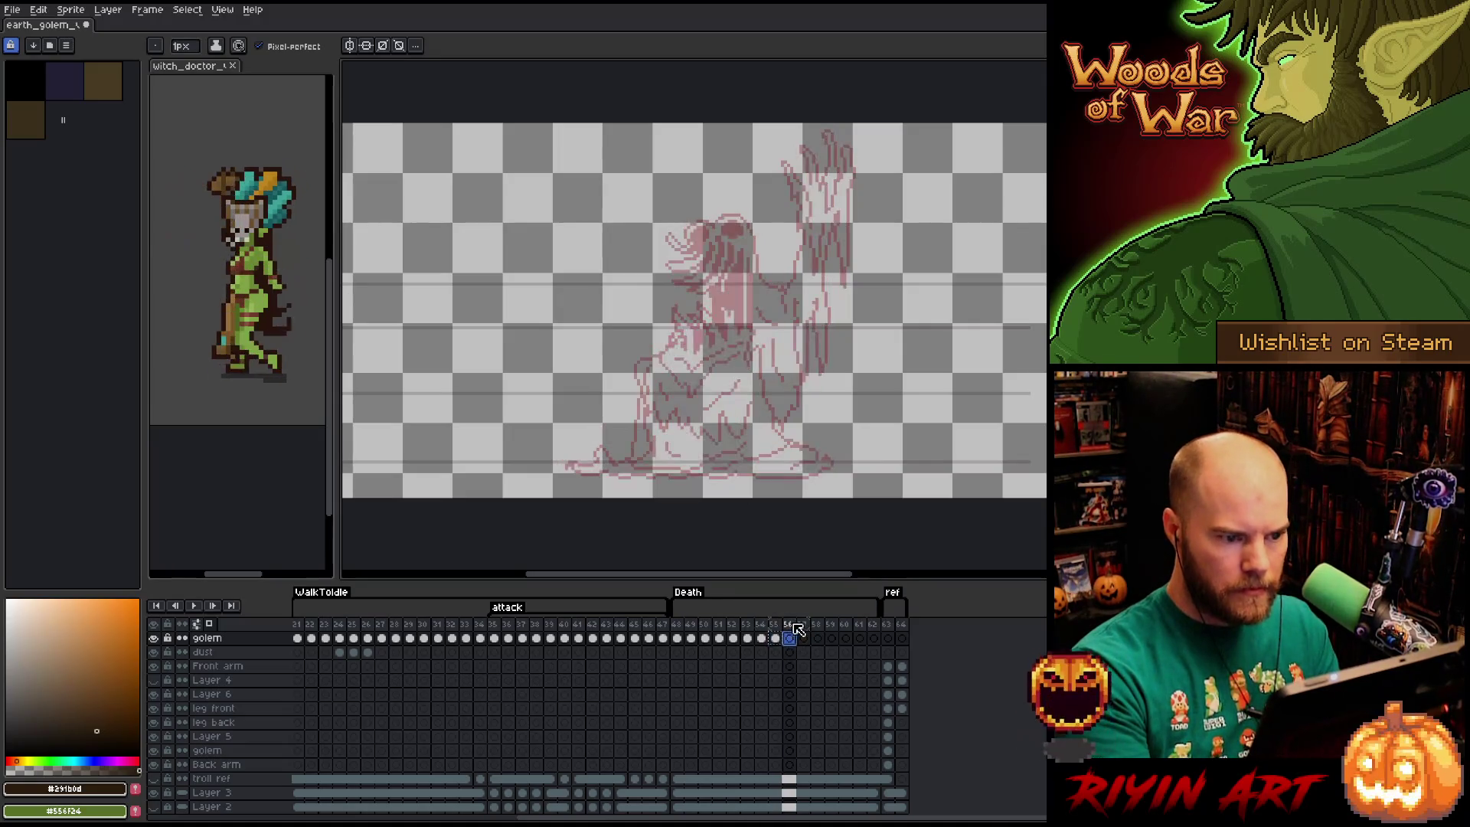
{"action": "key", "text": "m"}
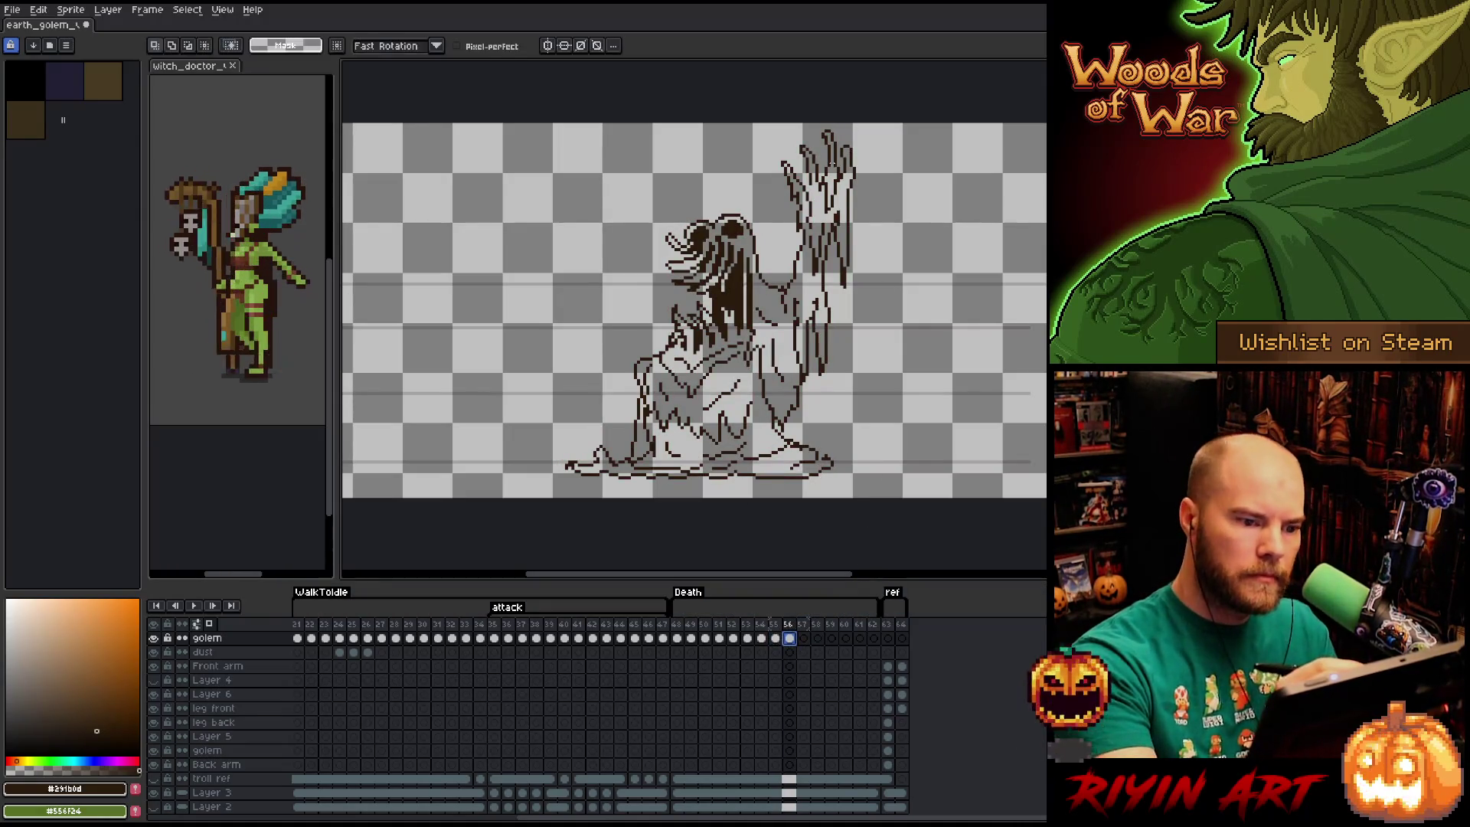
{"action": "left_click_drag", "start_coordinate": [762, 197], "coordinate": [804, 389]}
{"action": "mouse_move", "coordinate": [867, 467]}
{"action": "left_mouse_down"}
{"action": "mouse_move", "coordinate": [850, 450]}
{"action": "mouse_move", "coordinate": [564, 446]}
{"action": "mouse_move", "coordinate": [853, 463]}
{"action": "mouse_move", "coordinate": [804, 449]}
{"action": "mouse_move", "coordinate": [575, 457]}
{"action": "mouse_move", "coordinate": [701, 496]}
{"action": "mouse_move", "coordinate": [919, 444]}
{"action": "left_mouse_up"}
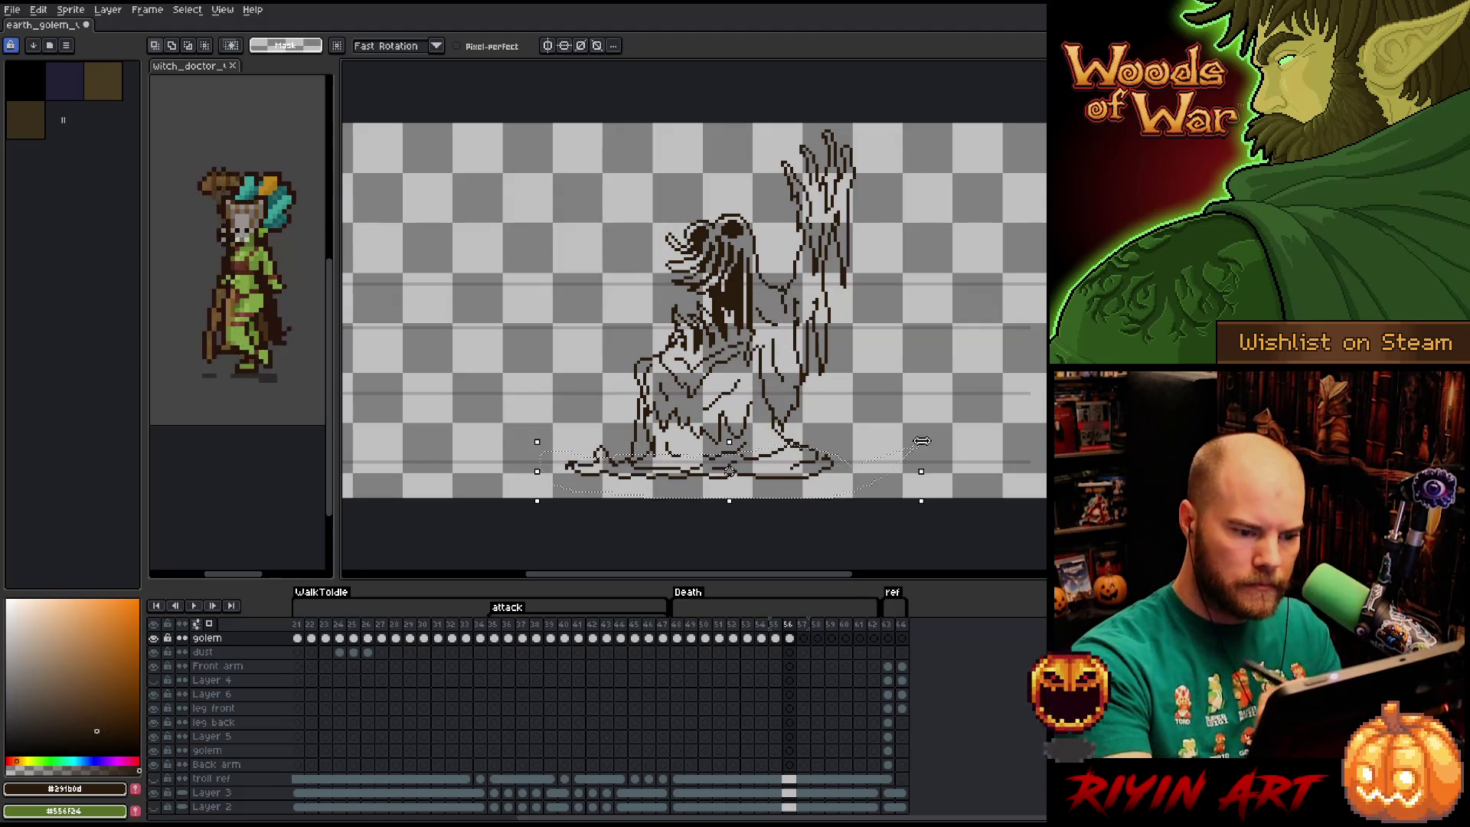
{"action": "key", "text": "ctrl+d"}
Undo a stray line by the raised arm, select the arm area, then return to frame 55.
{"action": "left_click_drag", "start_coordinate": [871, 158], "coordinate": [870, 239]}
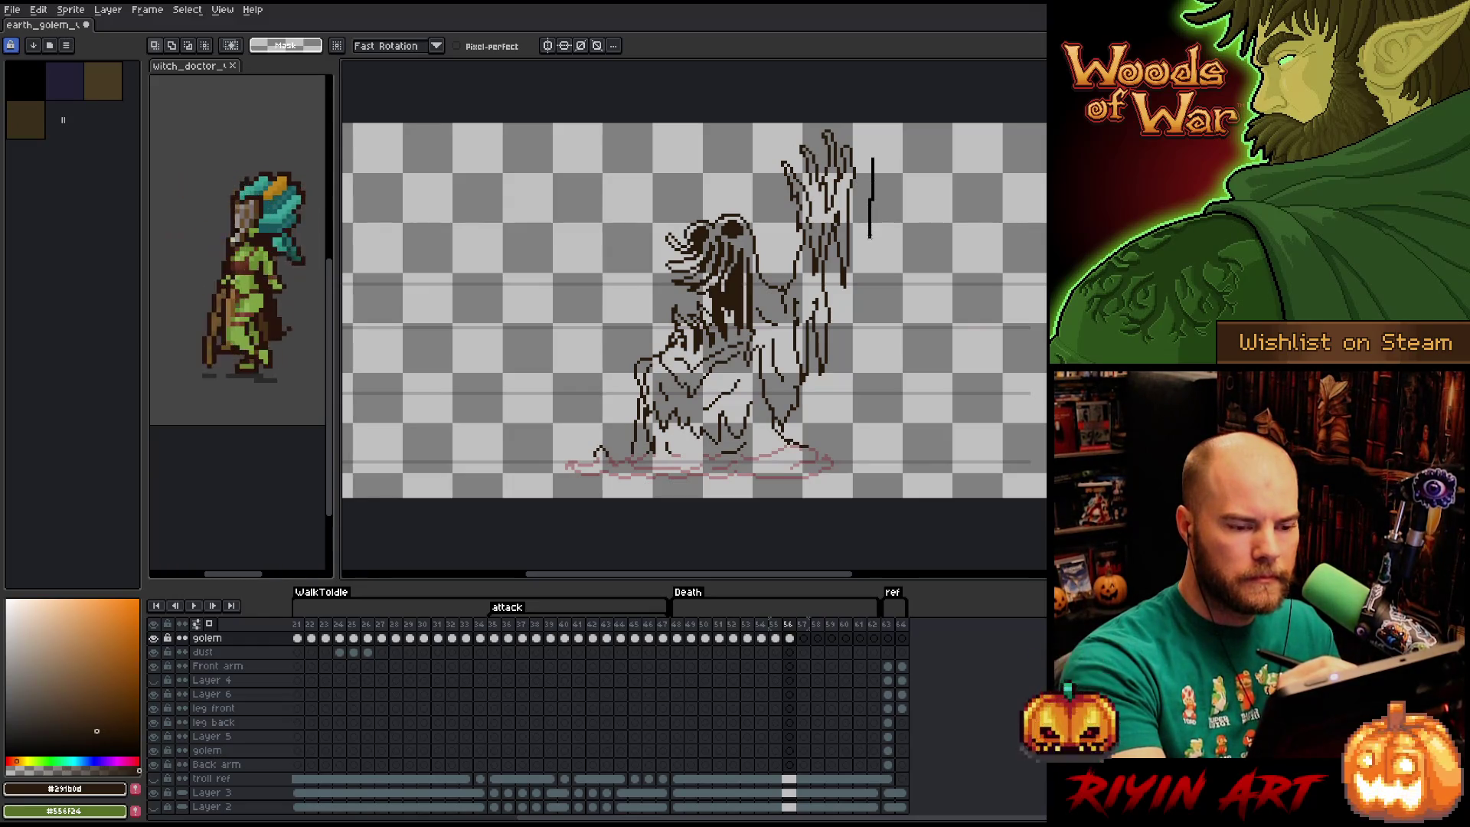
{"action": "key", "text": "ctrl+z"}
{"action": "key", "text": "ctrl+z"}
{"action": "key", "text": "ctrl+z"}
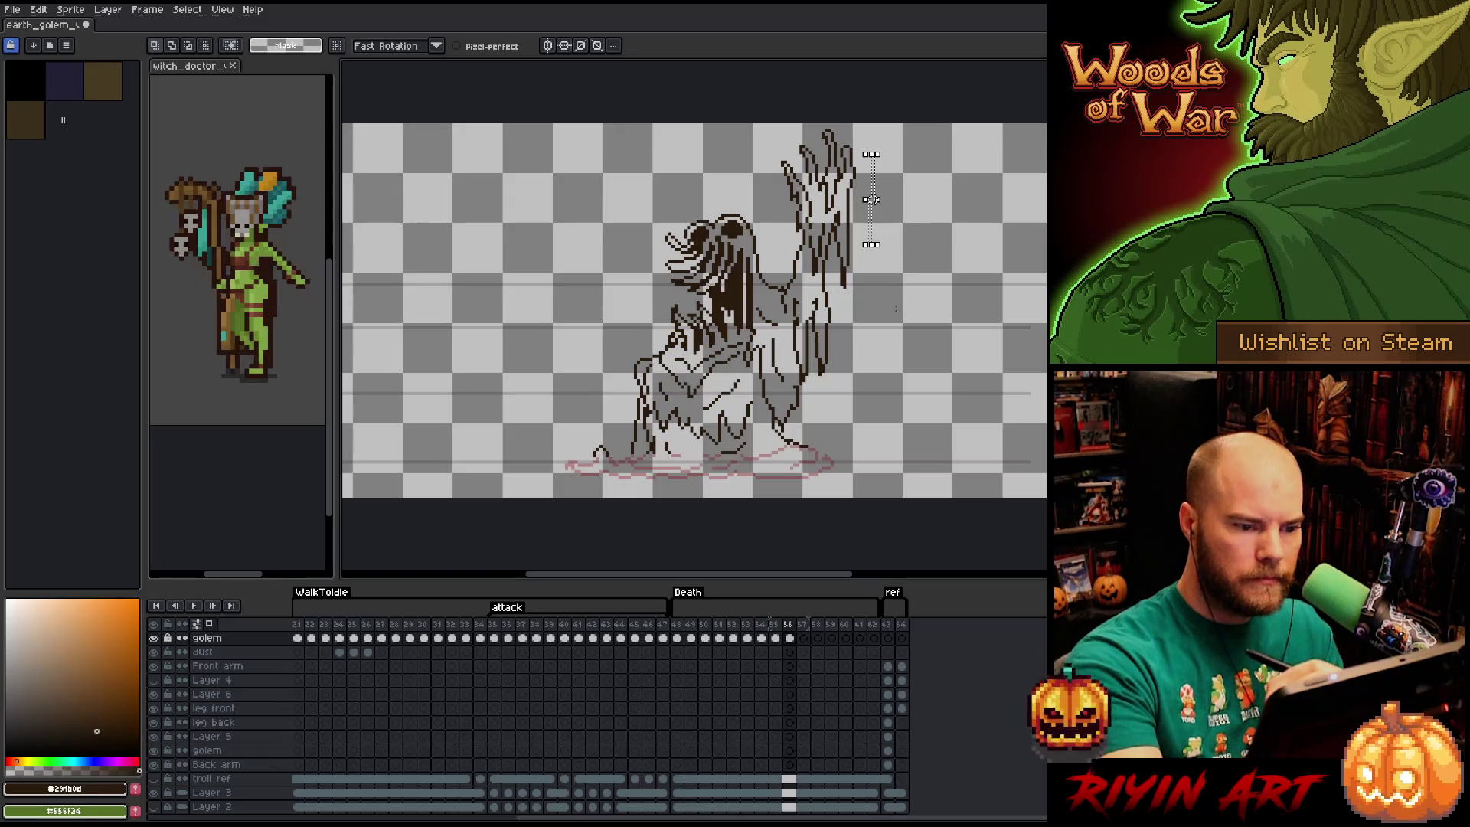
{"action": "mouse_move", "coordinate": [728, 179]}
{"action": "left_mouse_down"}
{"action": "mouse_move", "coordinate": [777, 226]}
{"action": "mouse_move", "coordinate": [789, 318]}
{"action": "left_mouse_up"}
{"action": "key", "text": "ctrl+d"}
{"action": "key", "text": "Left"}
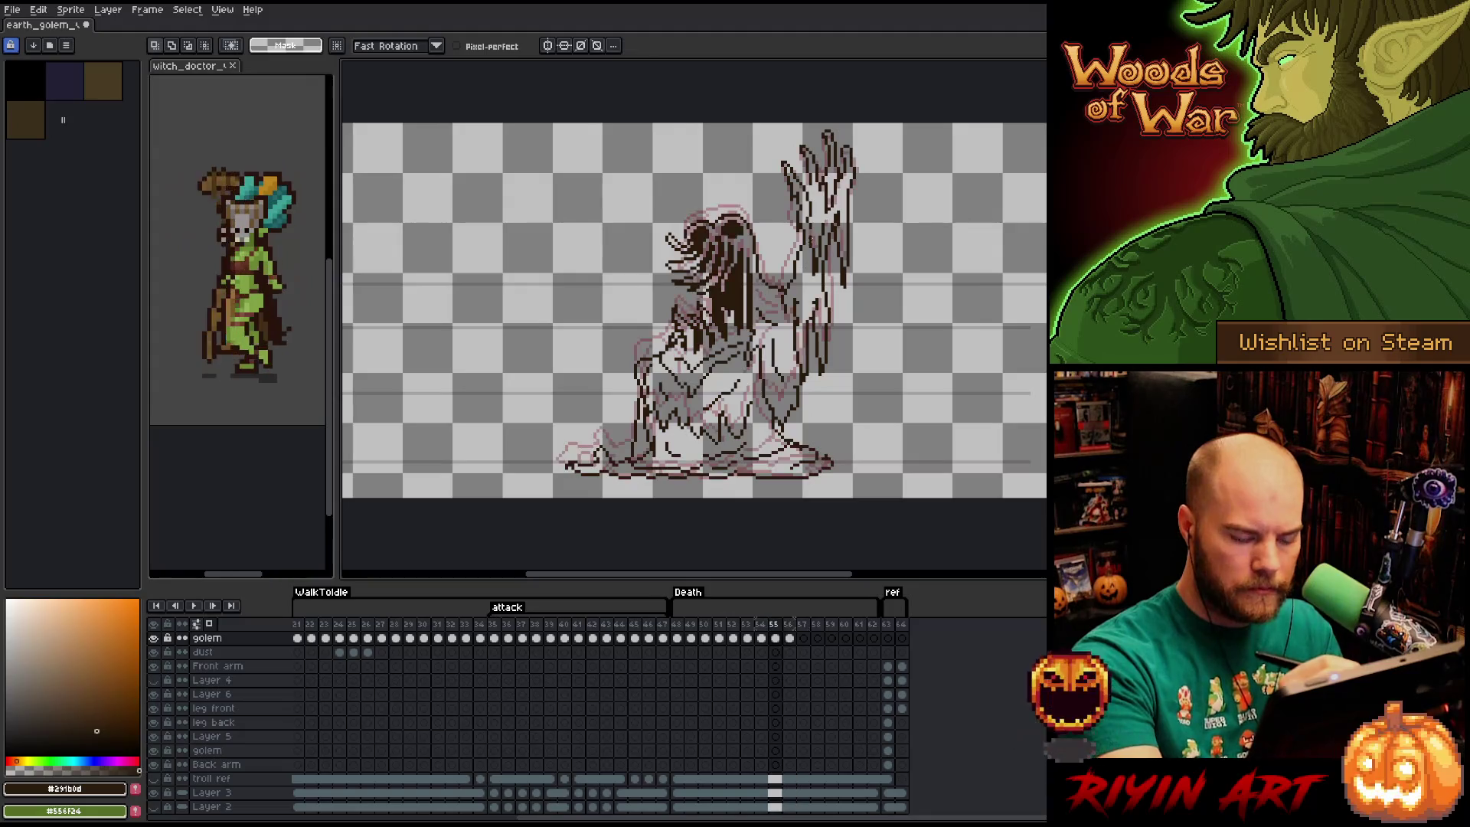
On frame 56, lasso-select the golem's head and body and nudge them downward.
{"action": "key", "text": "b"}
{"action": "key", "text": "Right"}
{"action": "key", "text": "q"}
{"action": "mouse_move", "coordinate": [769, 218]}
{"action": "left_mouse_down"}
{"action": "mouse_move", "coordinate": [811, 422]}
{"action": "mouse_move", "coordinate": [773, 476]}
{"action": "mouse_move", "coordinate": [536, 276]}
{"action": "mouse_move", "coordinate": [735, 170]}
{"action": "mouse_move", "coordinate": [751, 203]}
{"action": "left_mouse_up"}
{"action": "key", "text": "Down"}
{"action": "key", "text": "Down"}
{"action": "key", "text": "Down"}
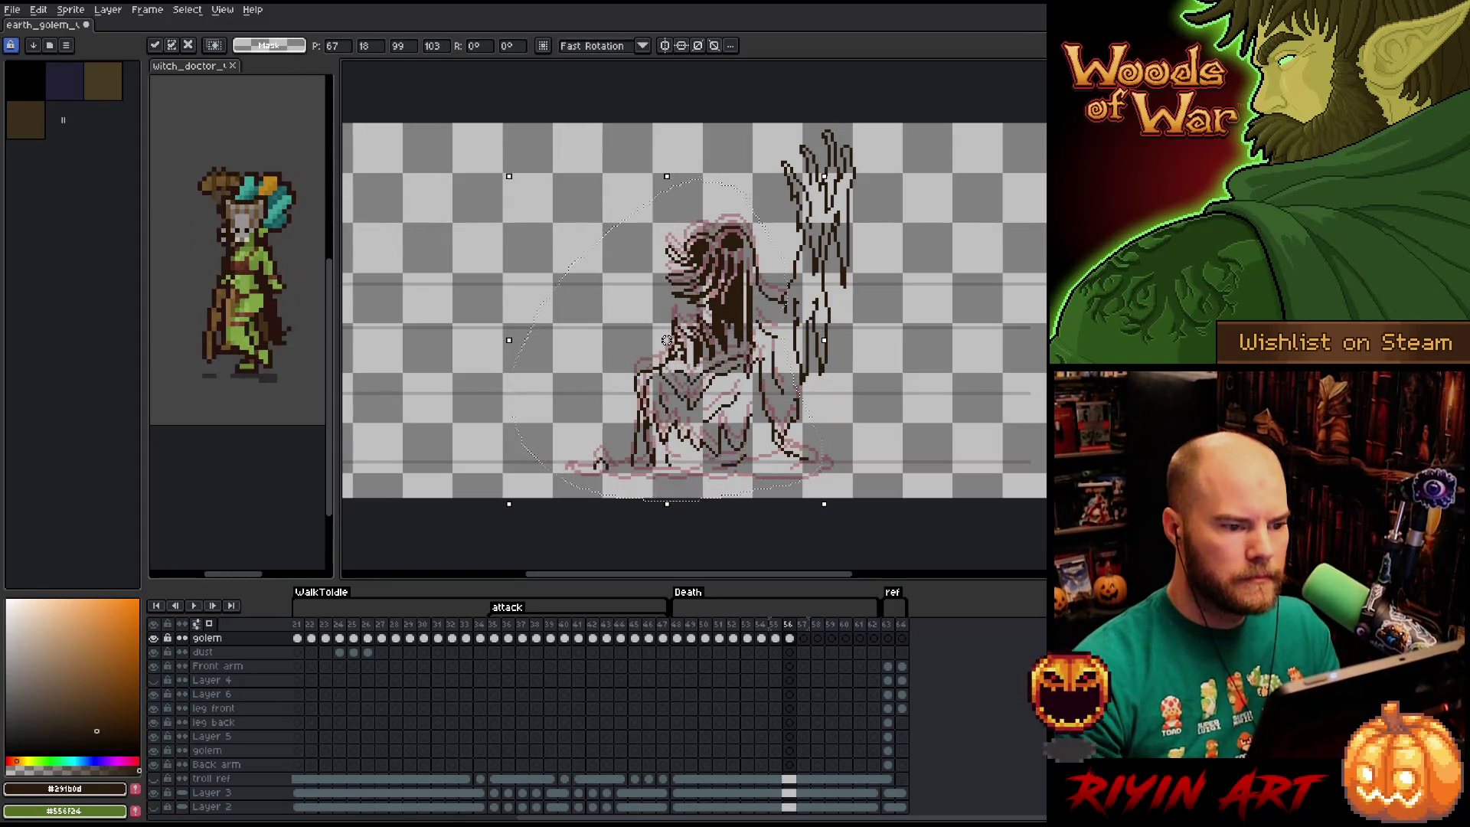